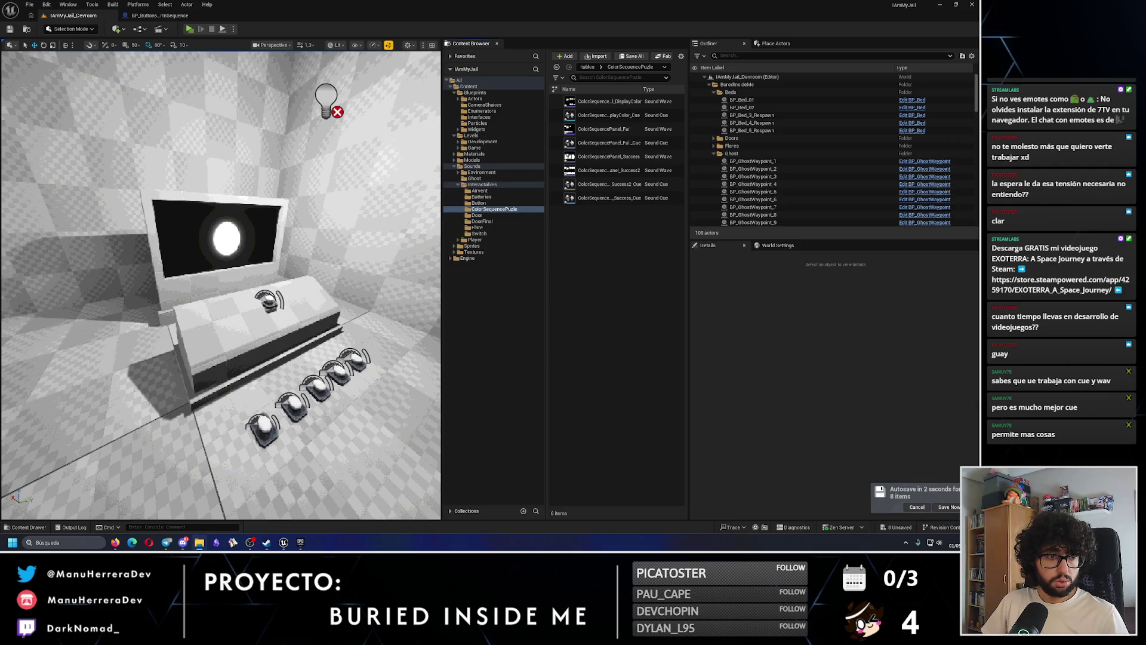
Inspect the Event 16 (loop) sound file's properties in the SonidosParalamMyJail_Raw folder
{"action": "key", "text": "alt+Tab"}
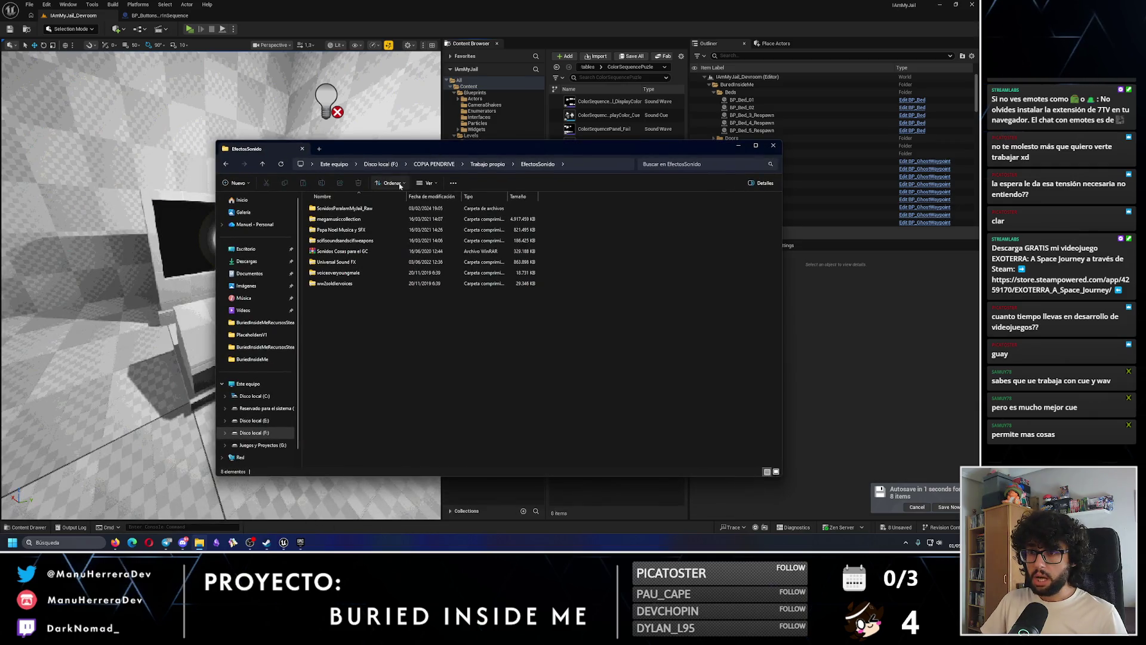
{"action": "double_click", "coordinate": [382, 210]}
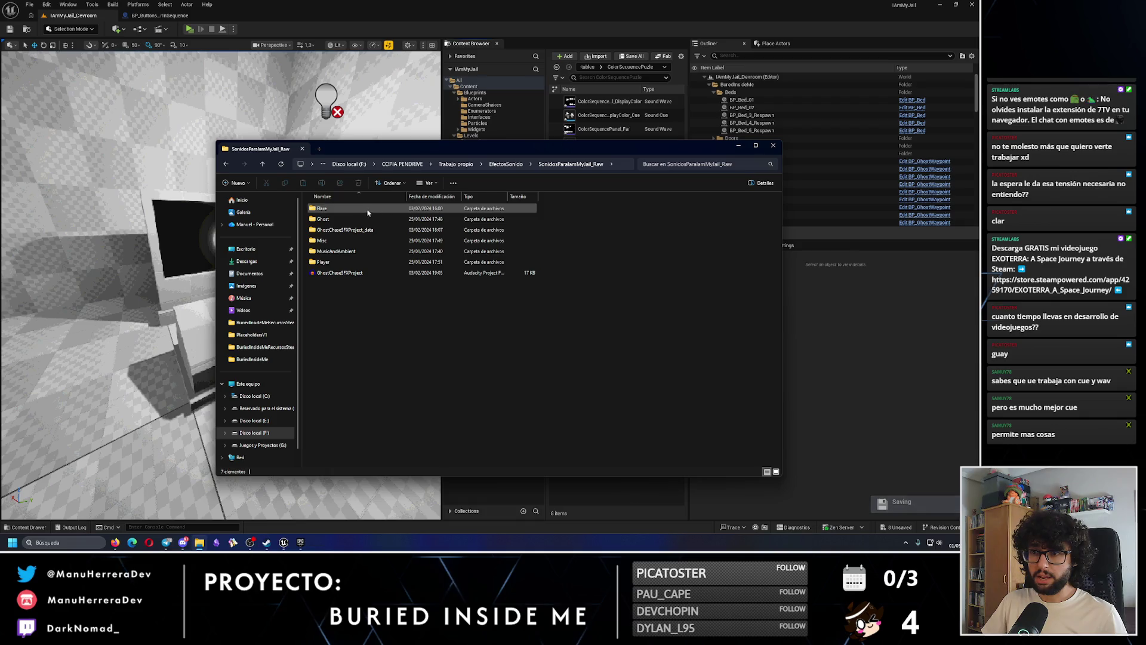
{"action": "key", "text": "ctrl+a"}
{"action": "key", "text": "Delete"}
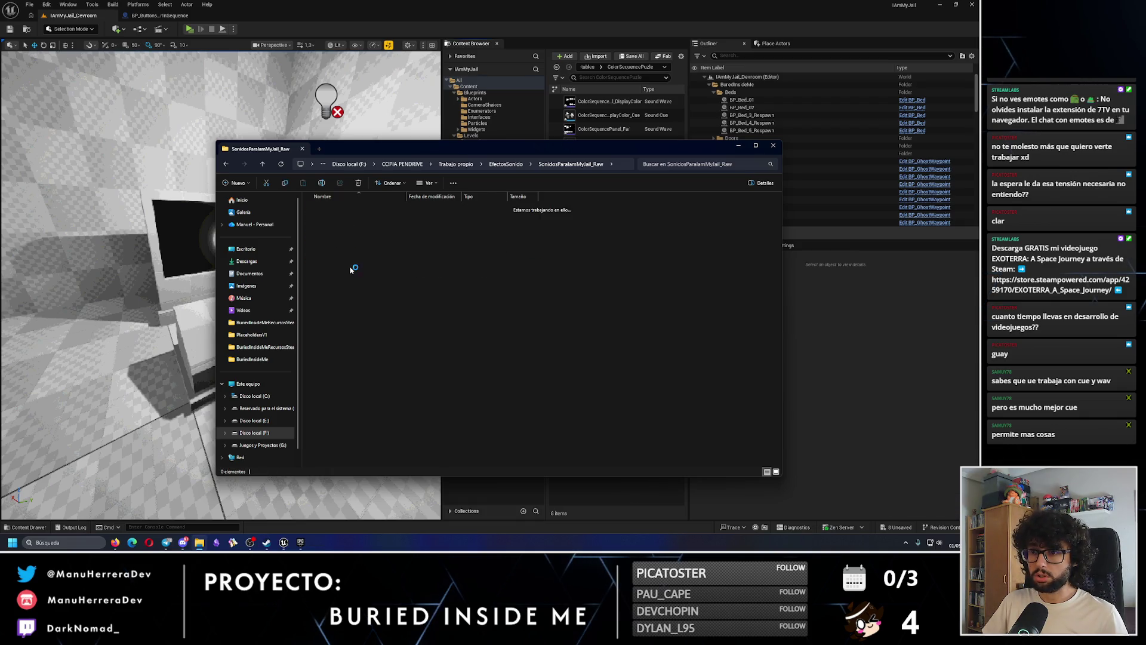
{"action": "left_click", "coordinate": [382, 208]}
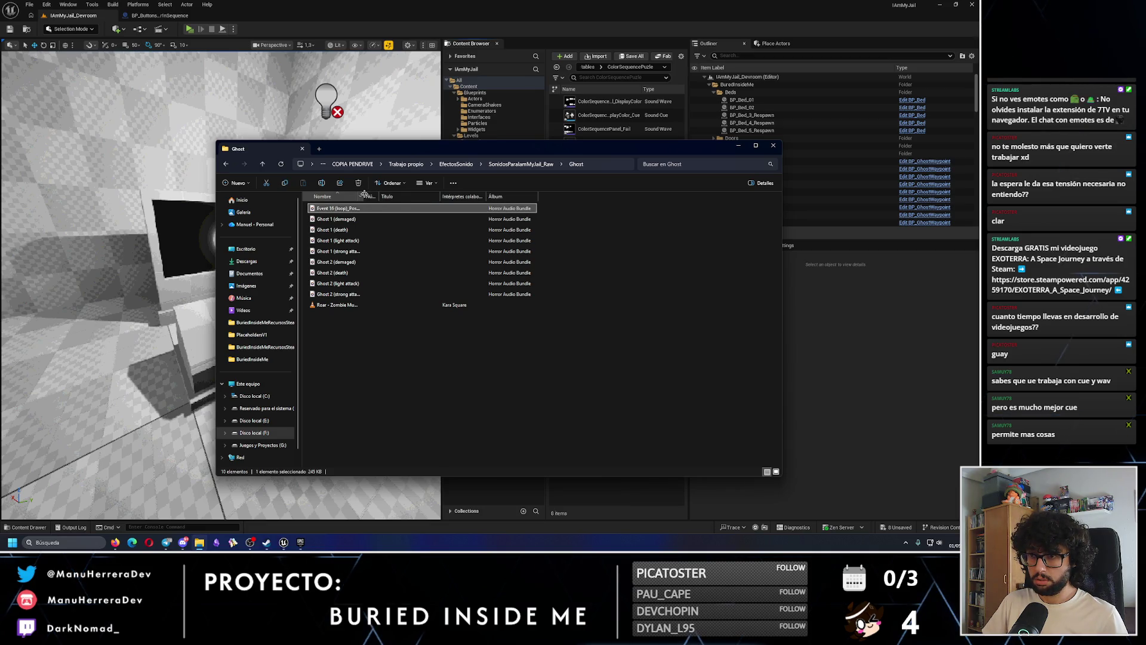
{"action": "double_click", "coordinate": [364, 194]}
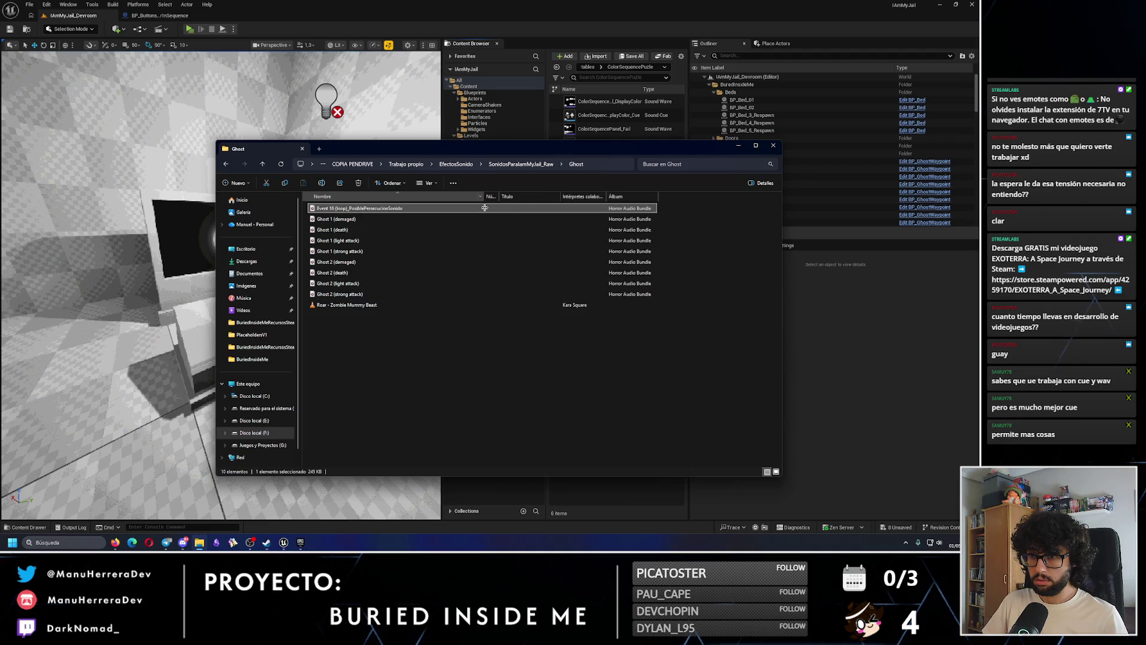
{"action": "right_click", "coordinate": [370, 209]}
{"action": "left_click", "coordinate": [401, 307]}
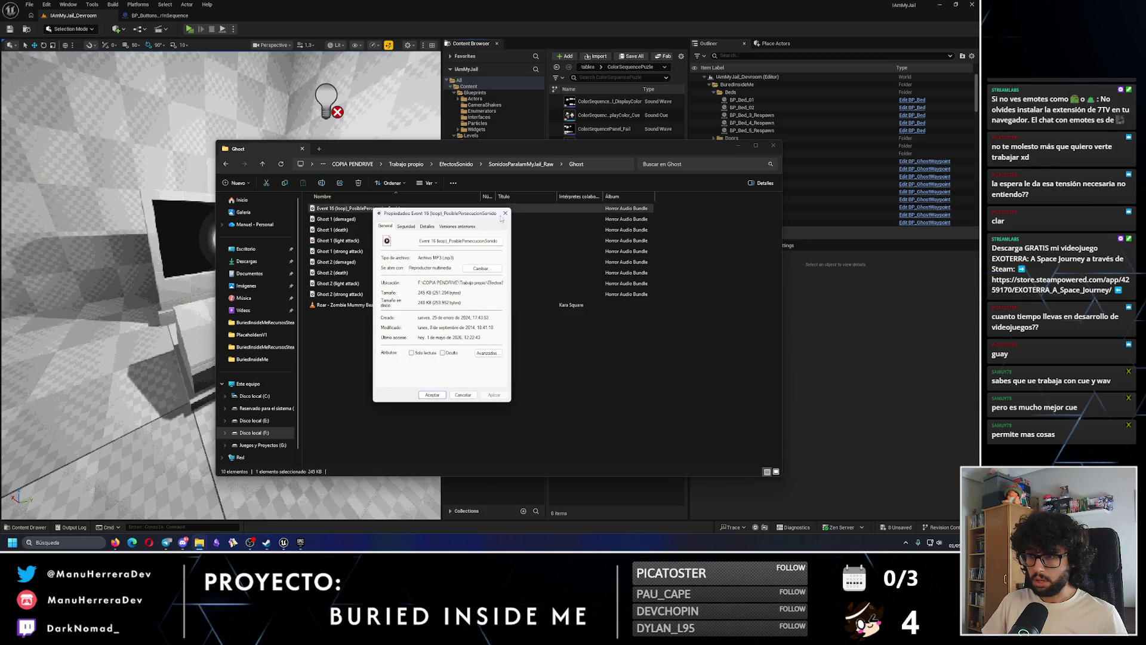
{"action": "left_click", "coordinate": [505, 213]}
Browse the Gamemaster Audio Sci-Fi_Sounds WAVs in the scifisoundsandscifiweapons archive, then go back up
{"action": "left_click", "coordinate": [456, 164]}
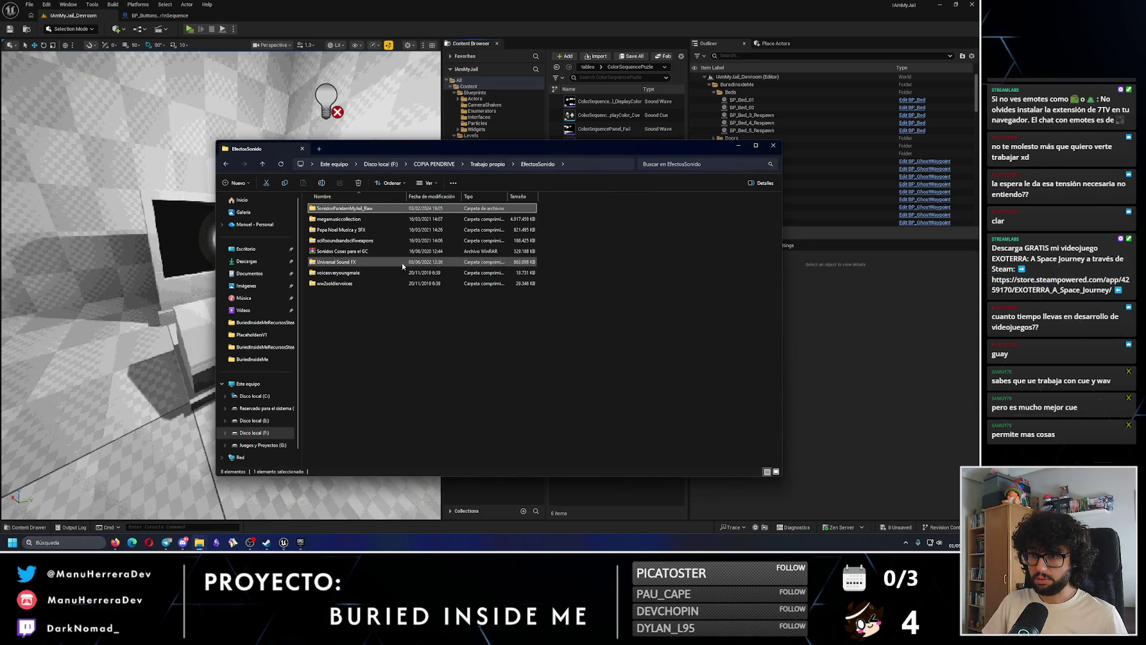
{"action": "double_click", "coordinate": [358, 242]}
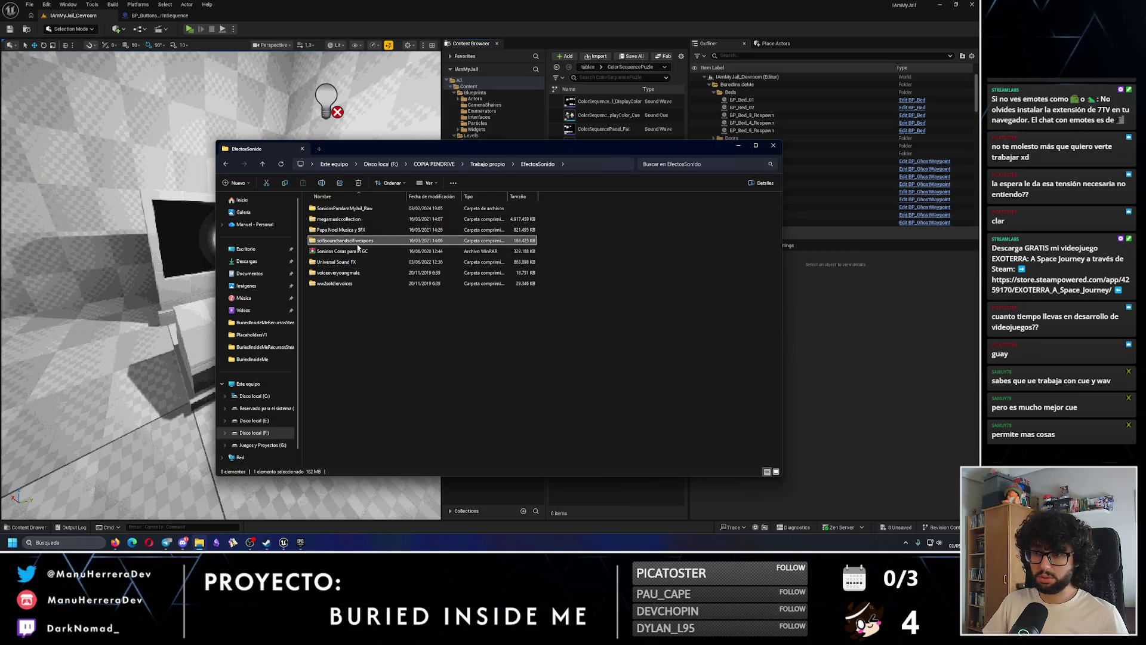
{"action": "double_click", "coordinate": [357, 213]}
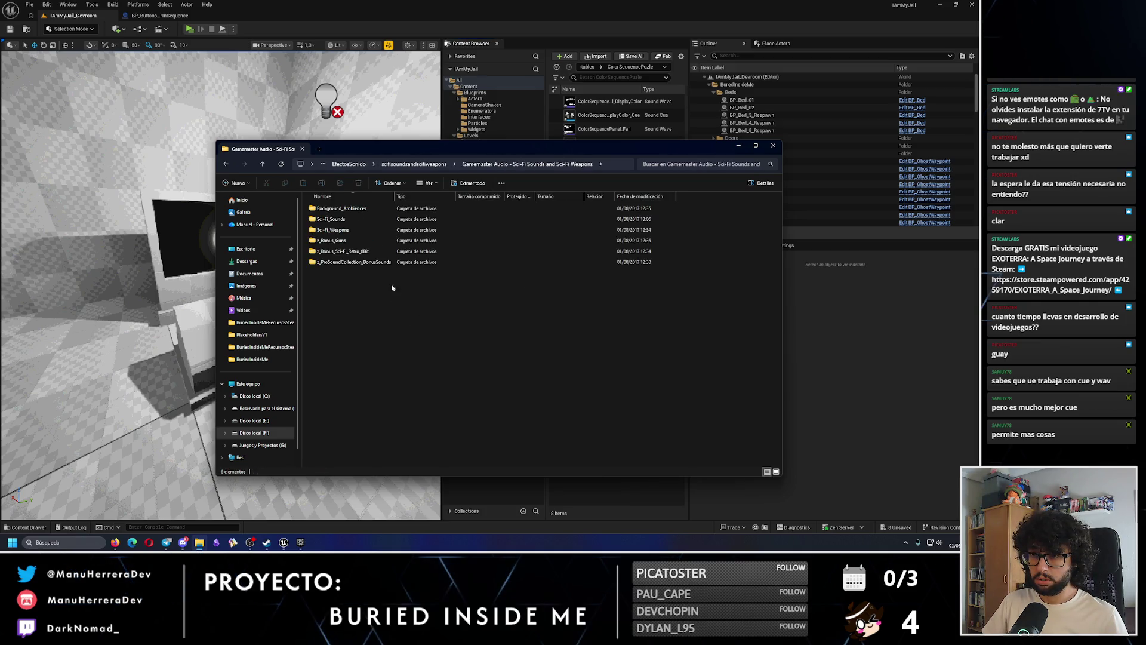
{"action": "double_click", "coordinate": [341, 221]}
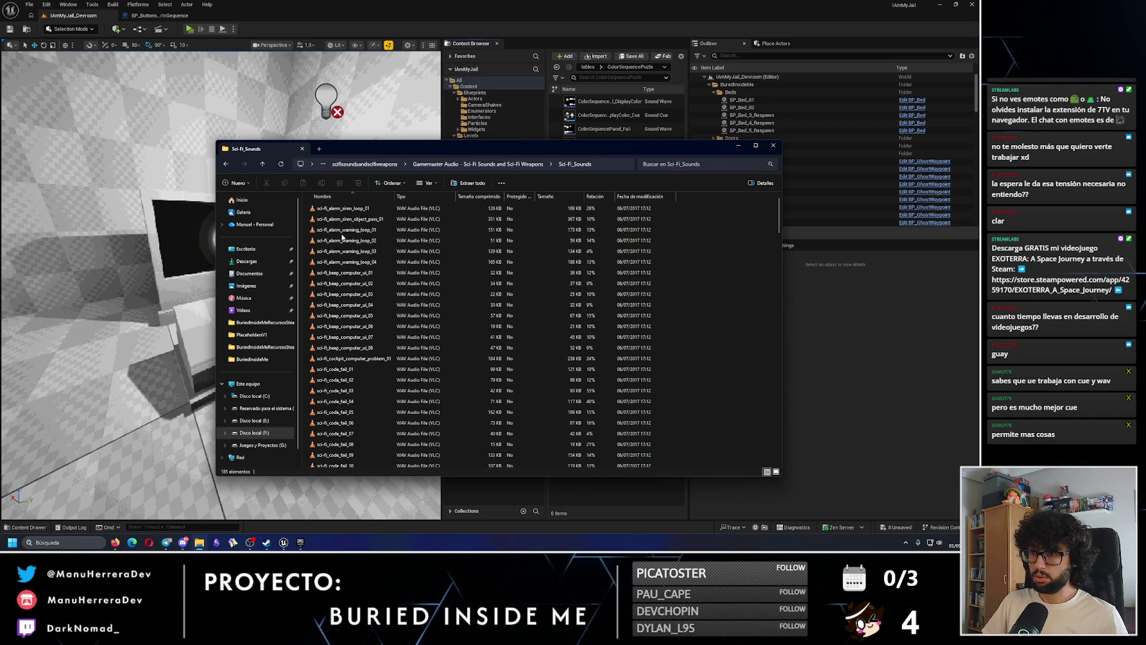
{"action": "scroll", "coordinate": [424, 279], "scroll_direction": "down", "scroll_amount": 20}
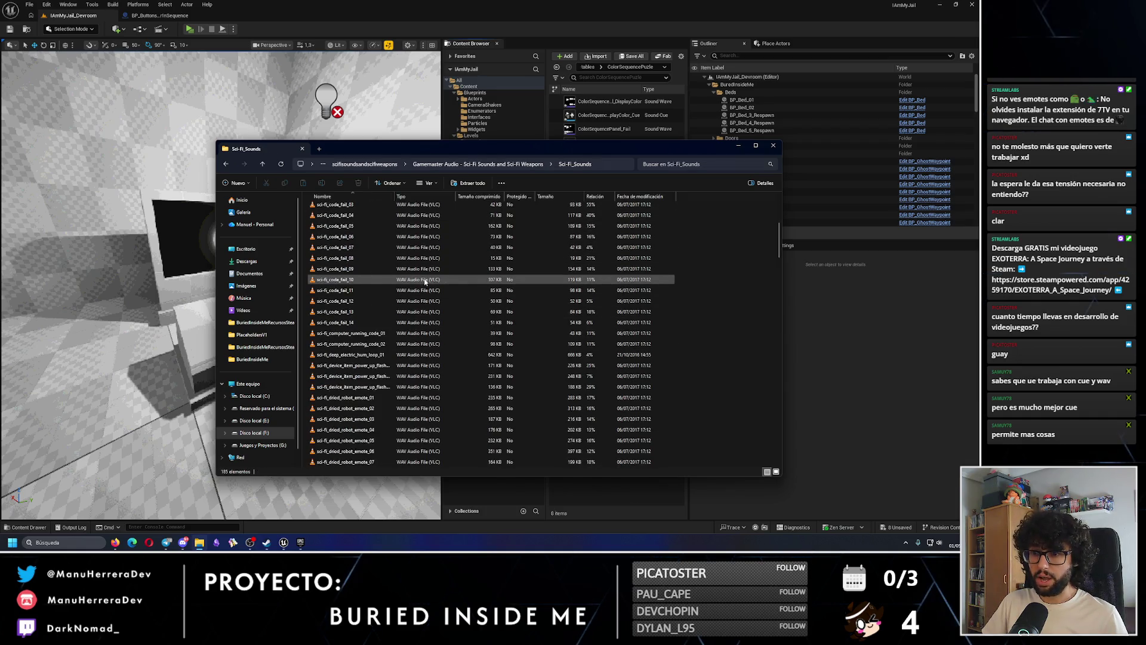
{"action": "scroll", "coordinate": [402, 412], "scroll_direction": "down", "scroll_amount": 20}
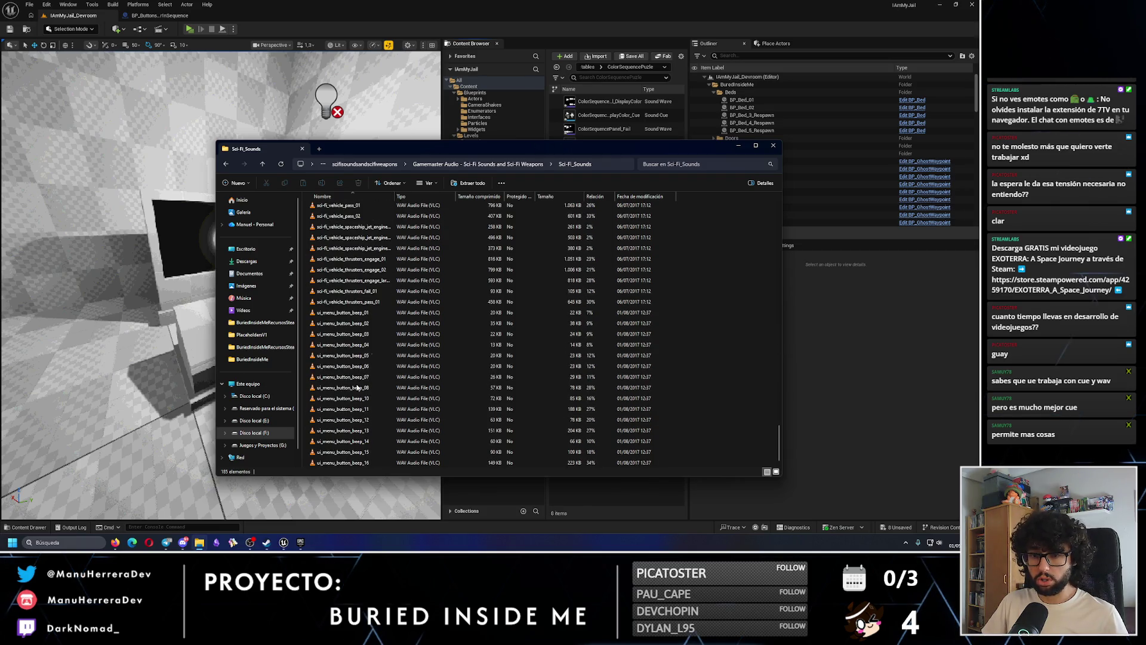
{"action": "key", "text": "alt+Left"}
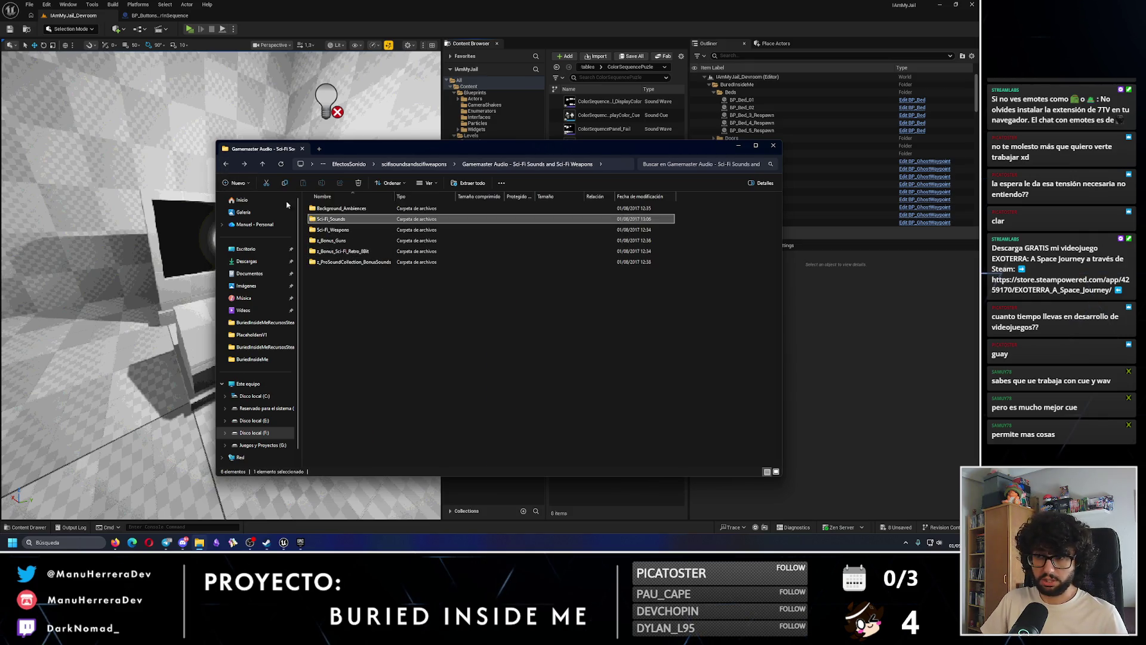
{"action": "left_click", "coordinate": [226, 165]}
Open the ALARMS > Digital folder inside the Universal Sound FX archive
{"action": "left_click", "coordinate": [227, 165]}
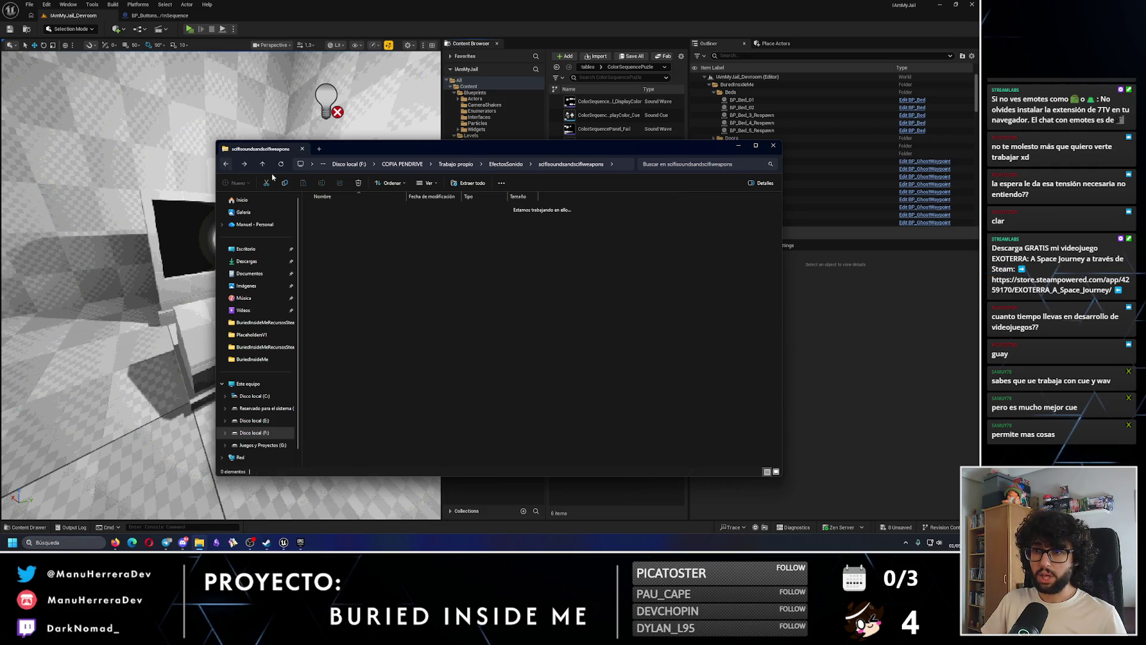
{"action": "left_click", "coordinate": [346, 263]}
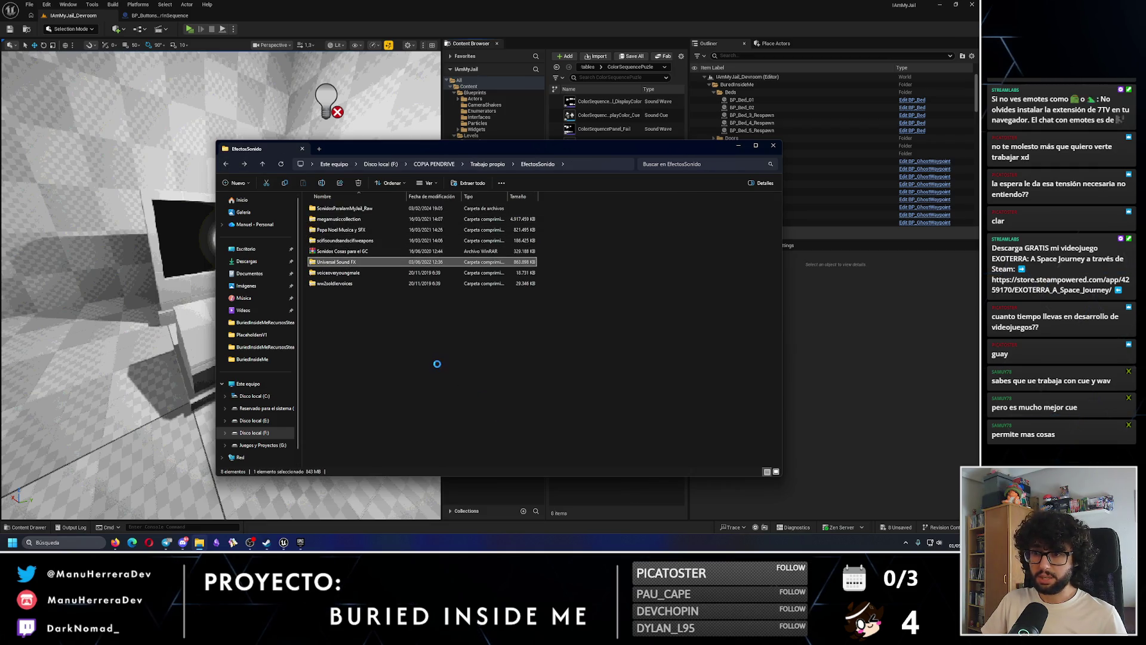
{"action": "double_click", "coordinate": [358, 208]}
{"action": "scroll", "coordinate": [332, 319], "scroll_direction": "down", "scroll_amount": 3}
{"action": "scroll", "coordinate": [332, 323], "scroll_direction": "up", "scroll_amount": 3}
{"action": "double_click", "coordinate": [342, 233]}
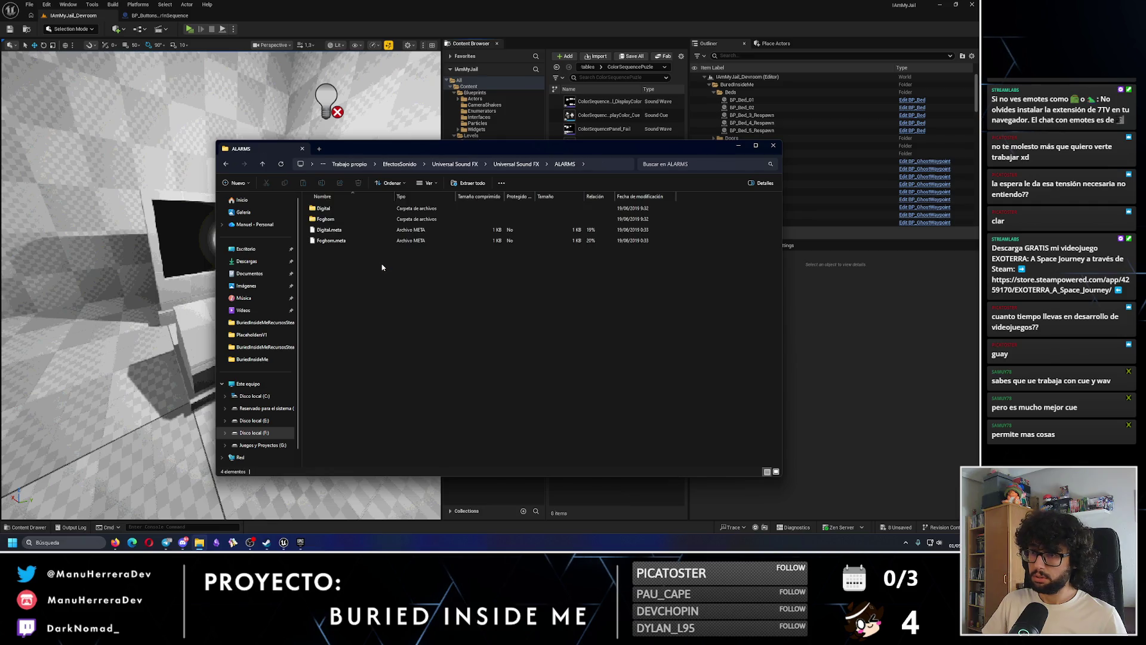
{"action": "double_click", "coordinate": [349, 209]}
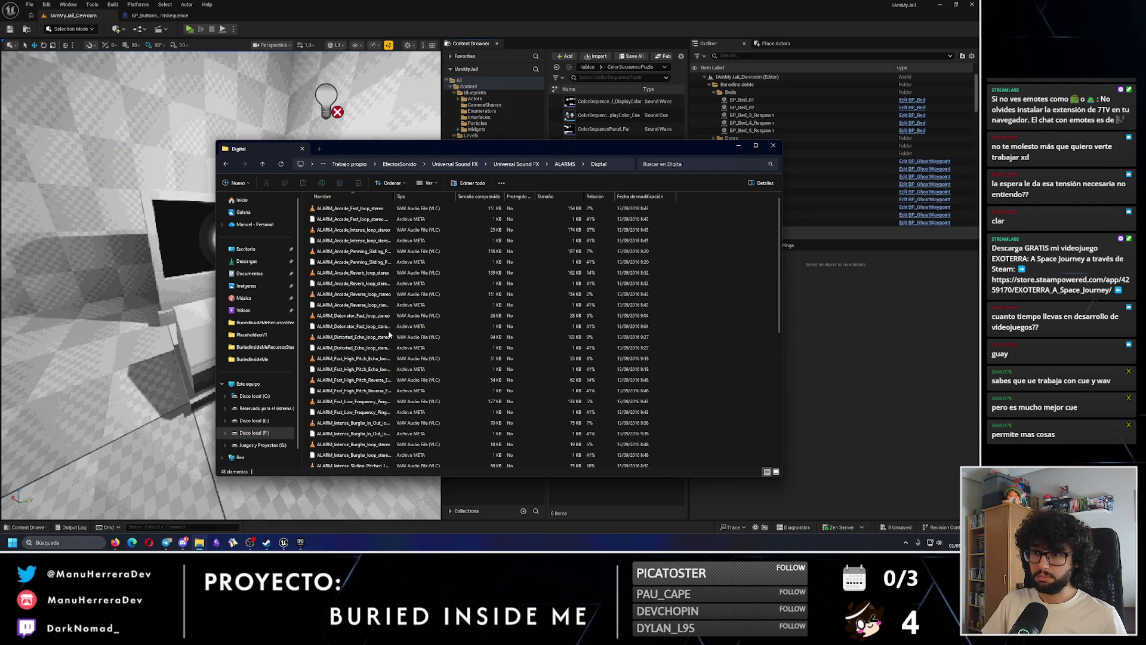
Look over the military echo and slow deep pingpong alarm sounds, then close File Explorer
{"action": "scroll", "coordinate": [416, 344], "scroll_direction": "down", "scroll_amount": 6}
{"action": "left_click", "coordinate": [416, 344]}
{"action": "scroll", "coordinate": [454, 370], "scroll_direction": "down", "scroll_amount": 2}
{"action": "left_click", "coordinate": [460, 365]}
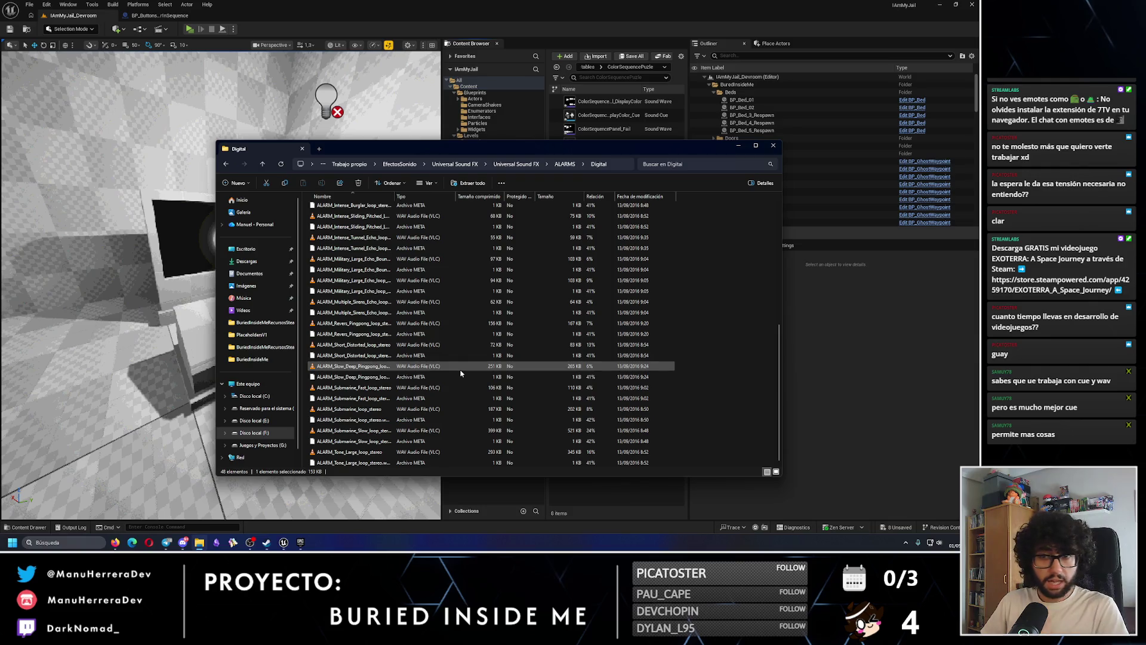
{"action": "left_click", "coordinate": [773, 145]}
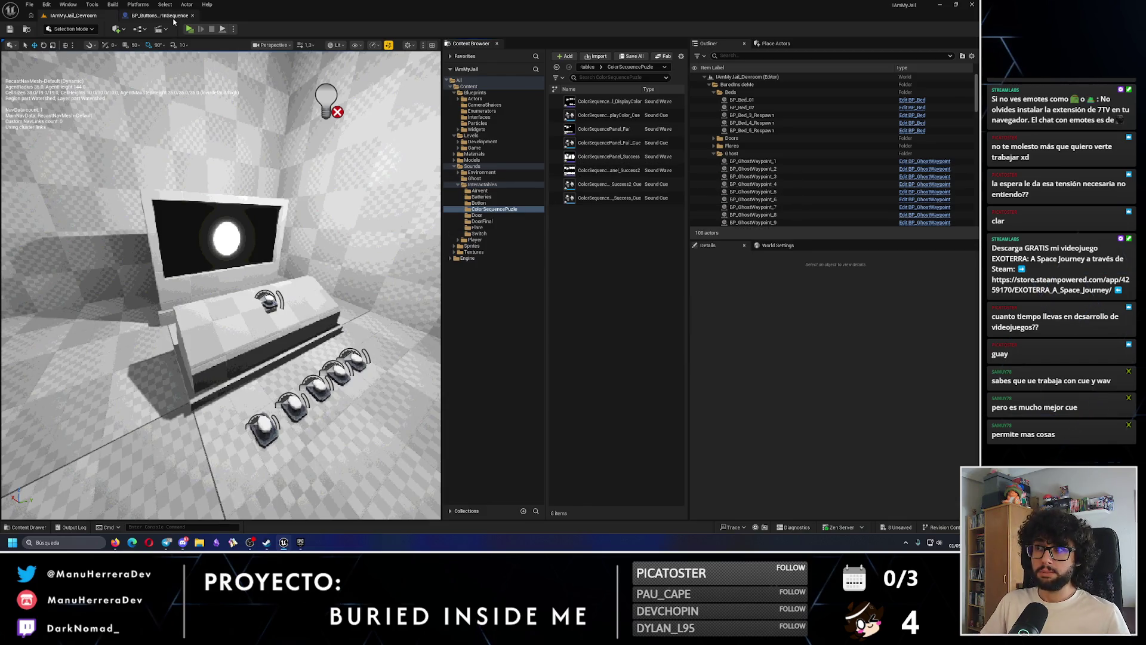
Add an Audio component to BP_ButtonsColorInSequence, keeping its default name
{"action": "left_click", "coordinate": [173, 16]}
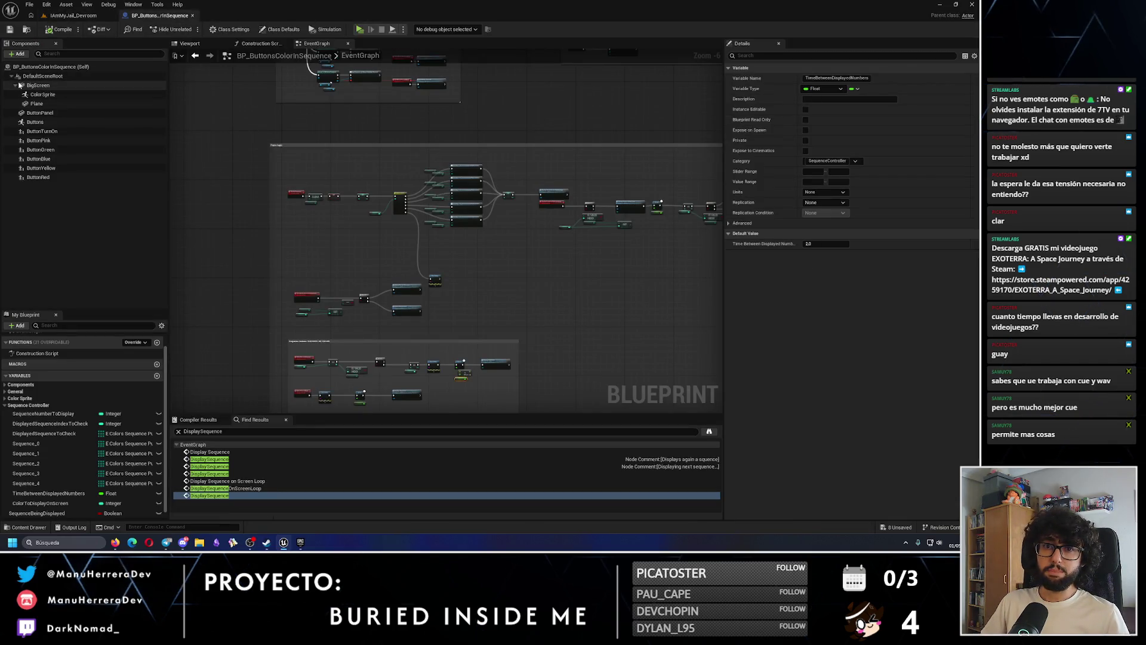
{"action": "left_click", "coordinate": [18, 53]}
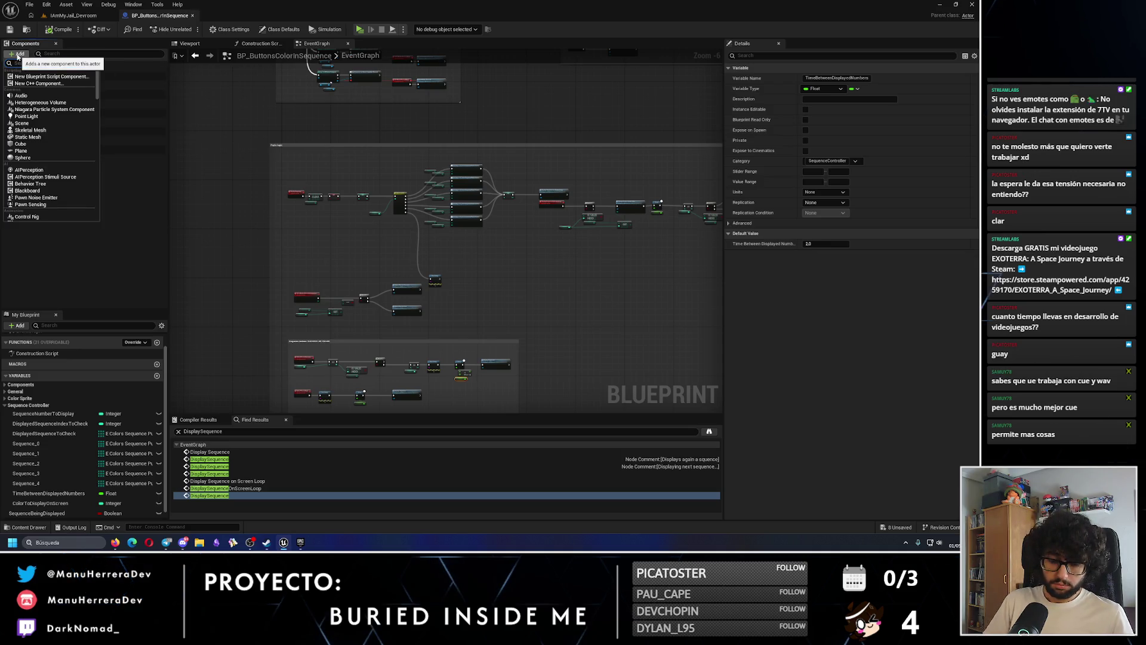
{"action": "left_click", "coordinate": [21, 96]}
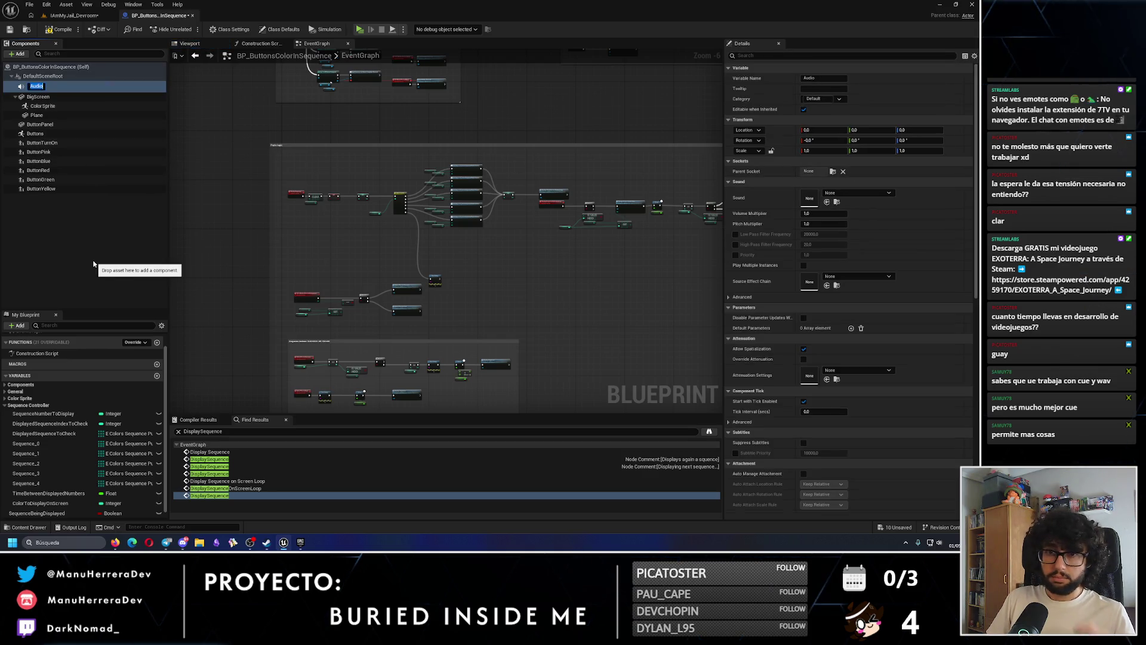
{"action": "left_click", "coordinate": [93, 263]}
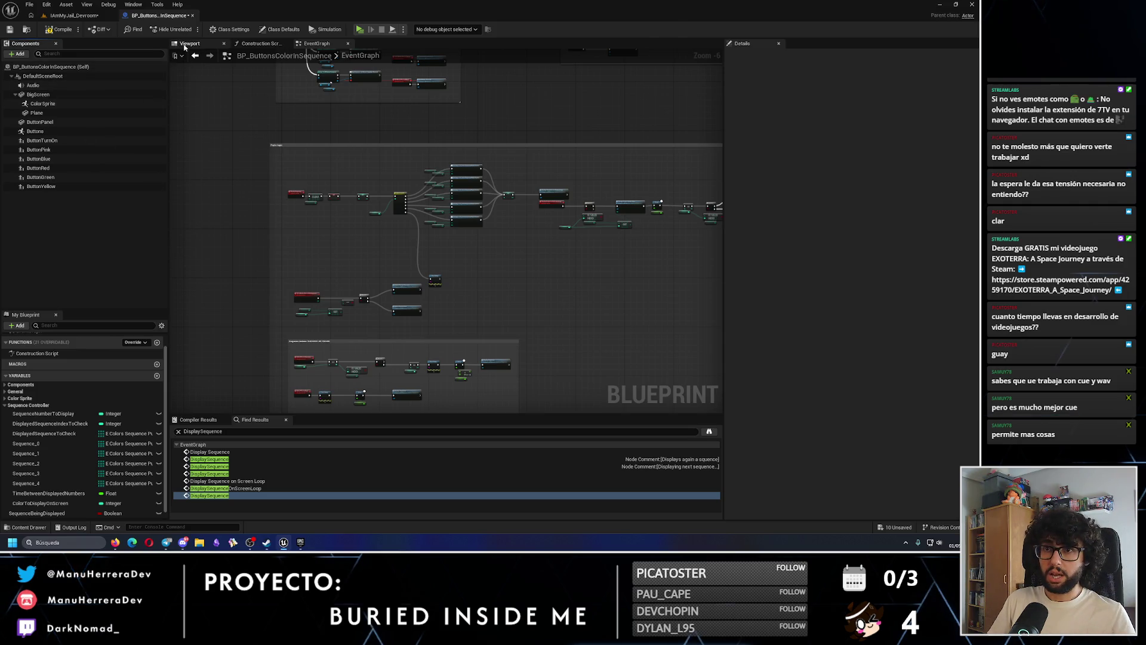
Move the Audio component onto the puzzle screen in the preview, setting its Y location to 30
{"action": "left_click", "coordinate": [189, 44]}
{"action": "left_click", "coordinate": [33, 84]}
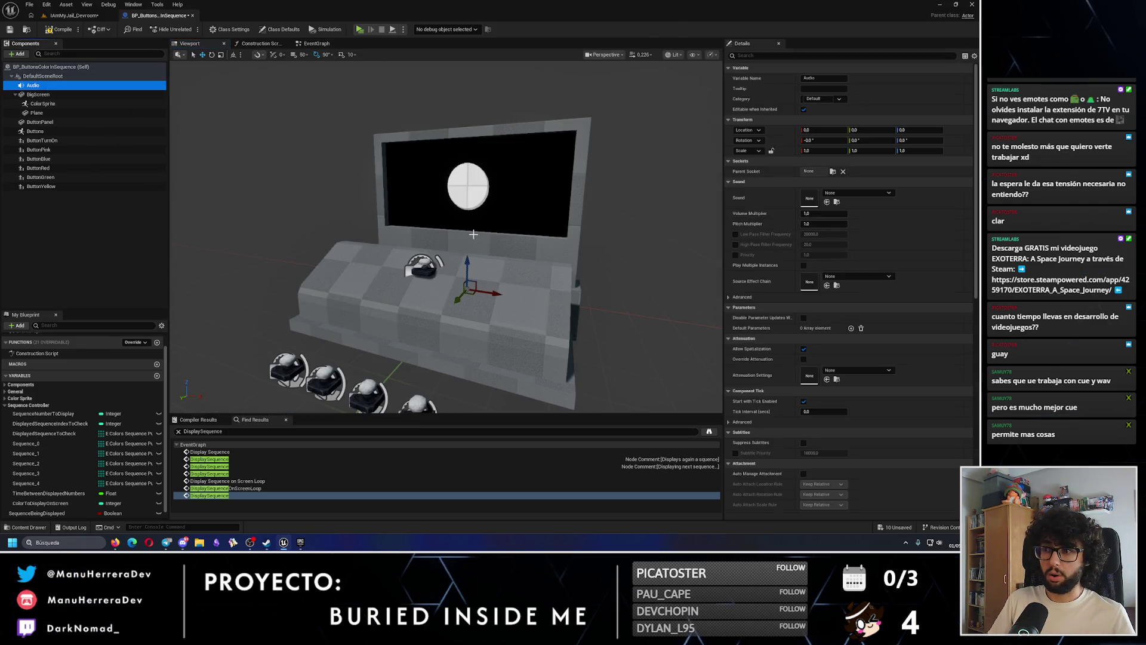
{"action": "left_click_drag", "start_coordinate": [470, 265], "coordinate": [486, 154]}
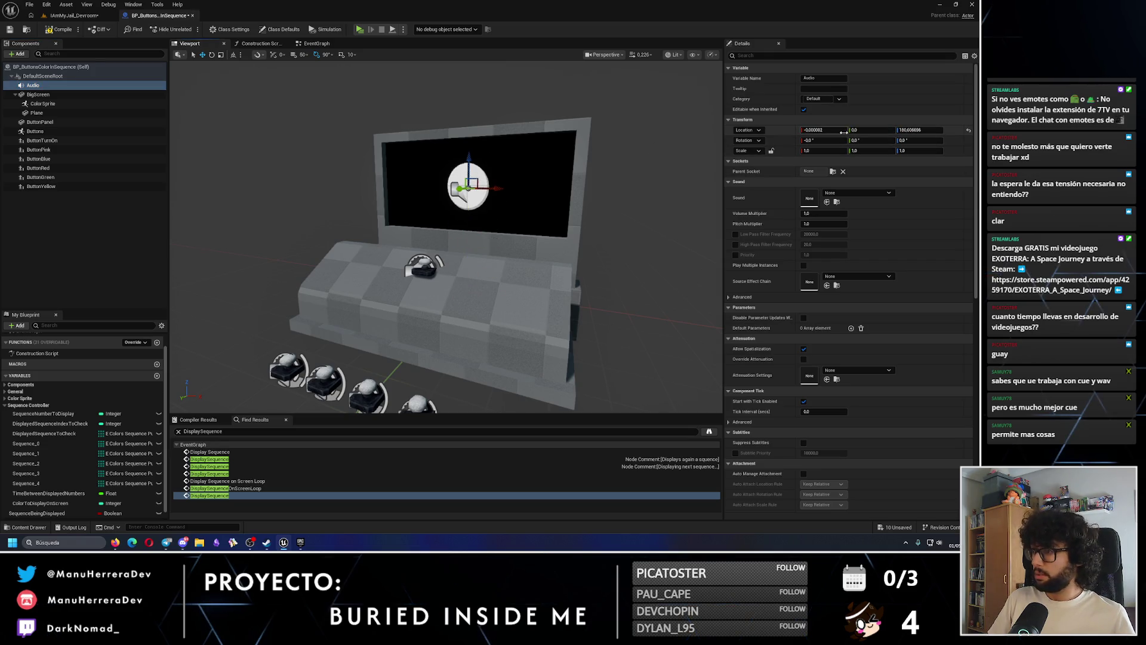
{"action": "left_click_drag", "start_coordinate": [543, 178], "coordinate": [476, 190]}
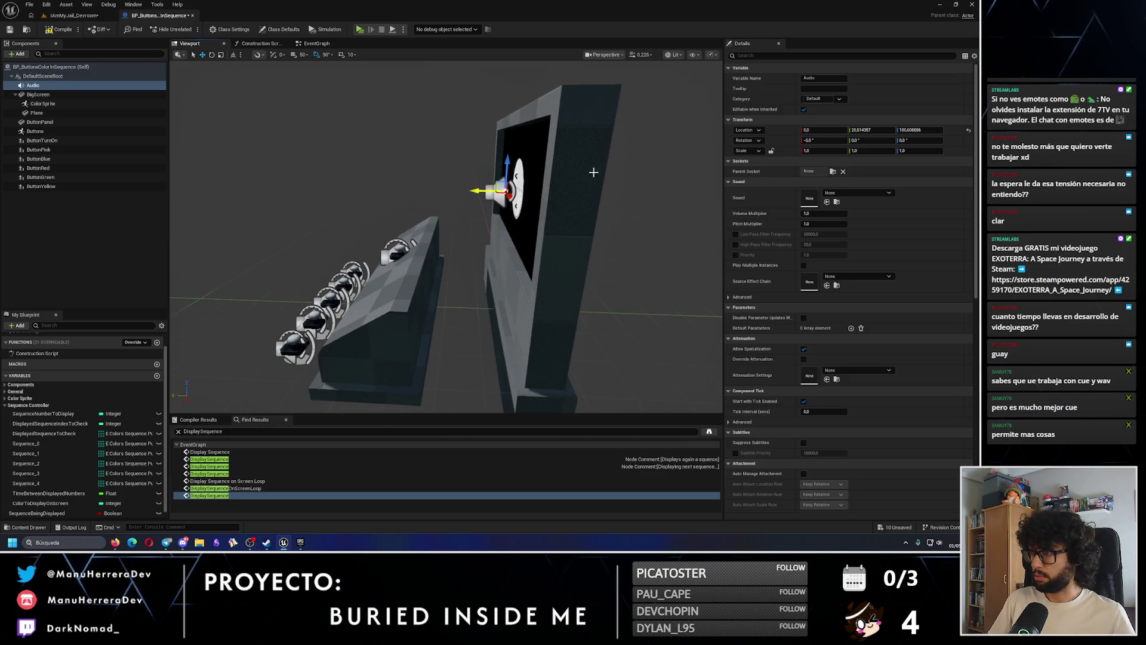
{"action": "type", "text": "0"}
{"action": "key", "text": "Return"}
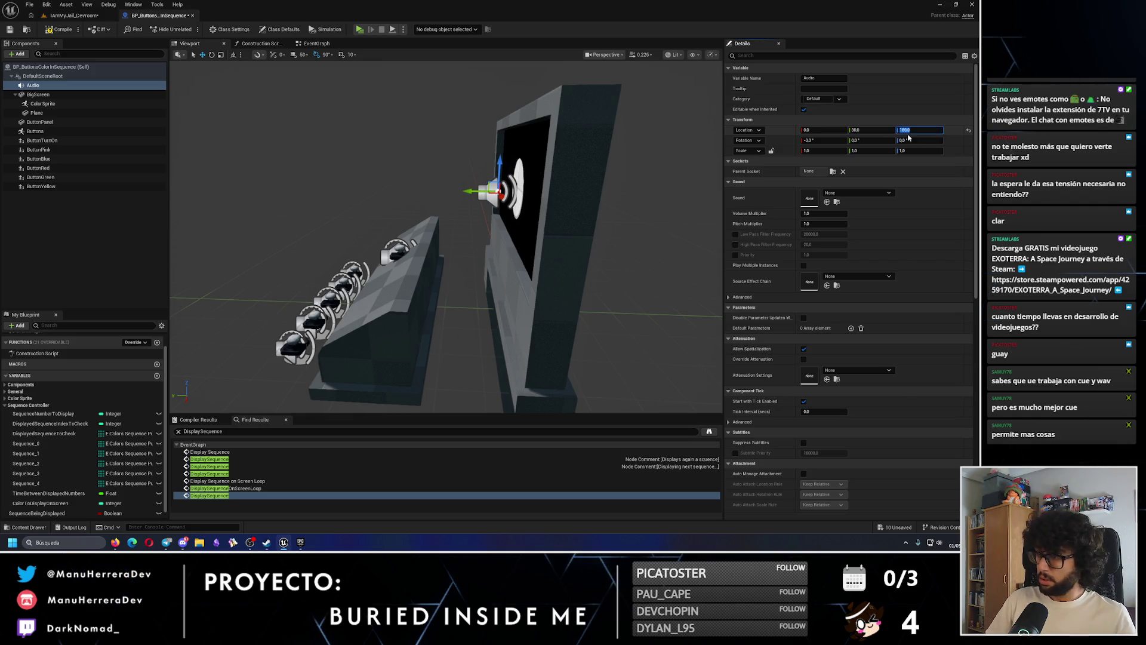
Enable Override Attenuation, lower the falloff distance from 3600 to 1600, and save the blueprint
{"action": "scroll", "coordinate": [835, 251], "scroll_direction": "down", "scroll_amount": 1}
{"action": "left_click", "coordinate": [804, 347]}
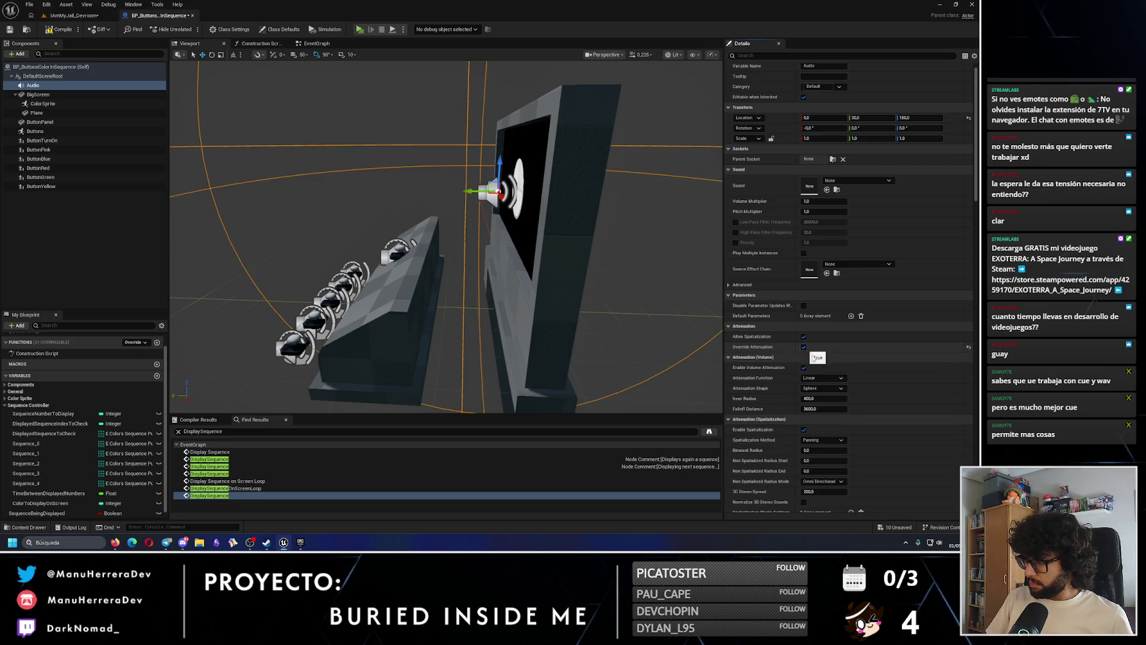
{"action": "scroll", "coordinate": [458, 273], "scroll_direction": "down", "scroll_amount": 10}
{"action": "scroll", "coordinate": [457, 274], "scroll_direction": "down", "scroll_amount": 5}
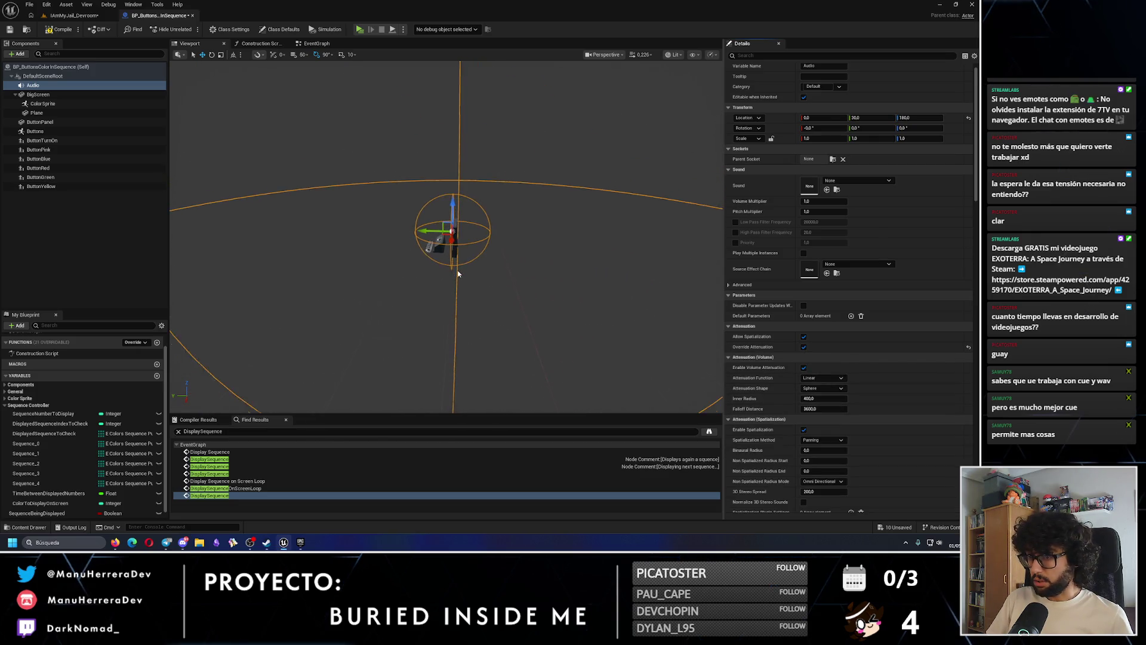
{"action": "left_click_drag", "start_coordinate": [824, 409], "coordinate": [794, 409]}
{"action": "left_click", "coordinate": [815, 409]}
{"action": "key", "text": "Return"}
{"action": "scroll", "coordinate": [335, 241], "scroll_direction": "up", "scroll_amount": 3}
{"action": "scroll", "coordinate": [382, 239], "scroll_direction": "up", "scroll_amount": 6}
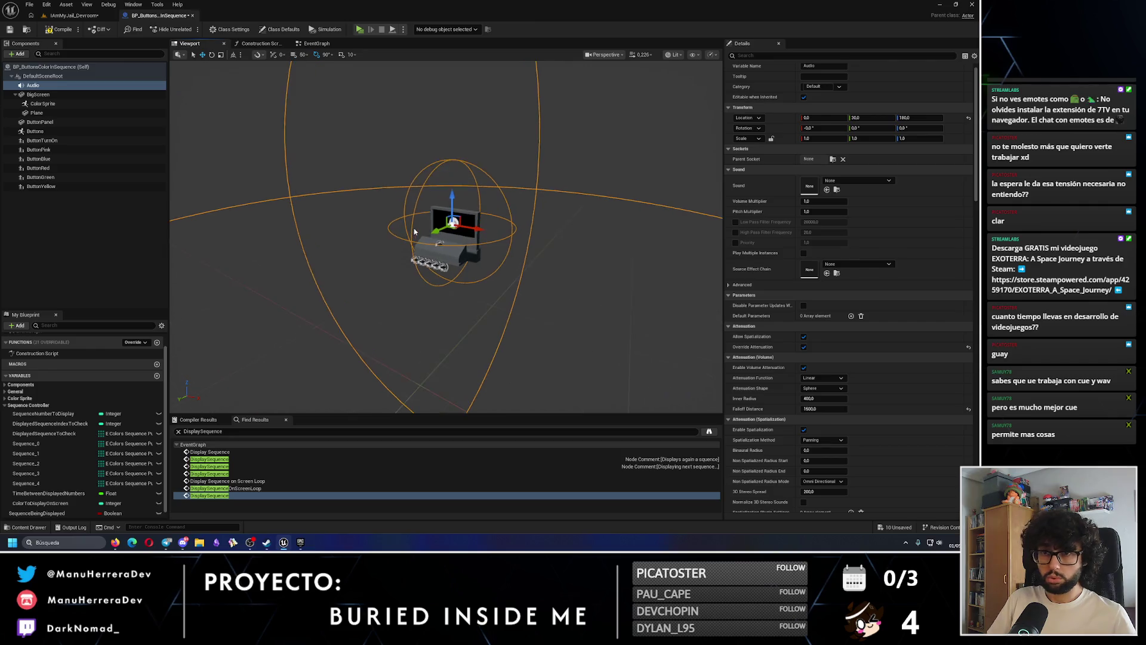
{"action": "scroll", "coordinate": [414, 232], "scroll_direction": "up", "scroll_amount": 5}
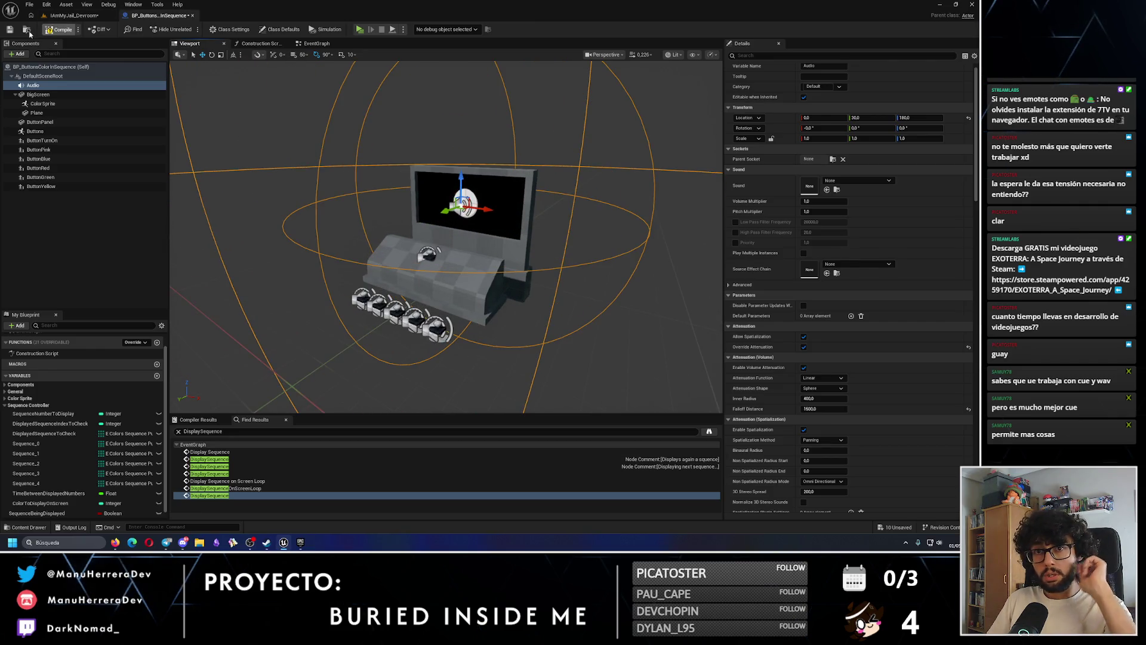
{"action": "left_click", "coordinate": [9, 29]}
Navigate the Event Graph to the Display Sequence loop and the colour switch and sprite colour nodes
{"action": "scroll", "coordinate": [405, 197], "scroll_direction": "up", "scroll_amount": 3}
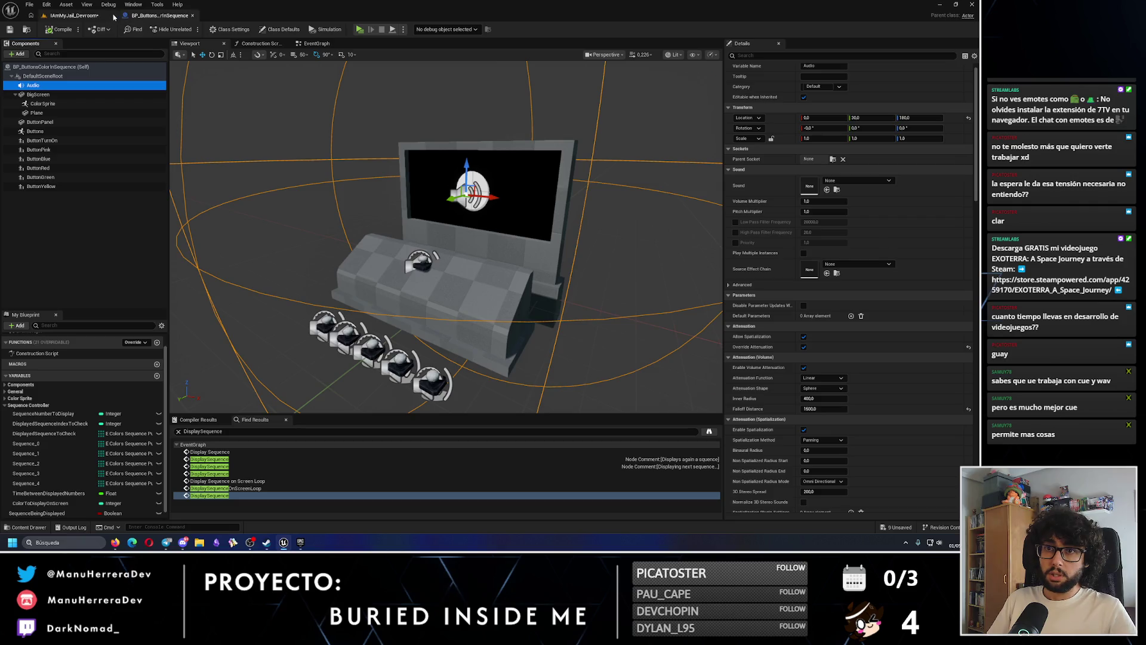
{"action": "left_click", "coordinate": [317, 43]}
{"action": "scroll", "coordinate": [442, 217], "scroll_direction": "up", "scroll_amount": 3}
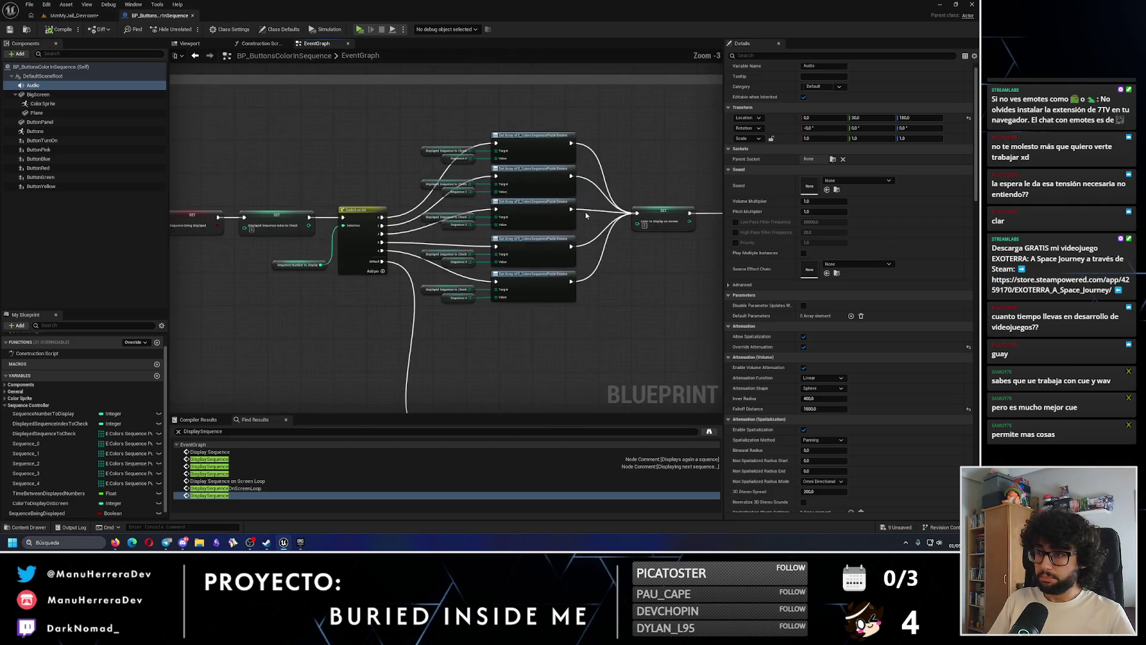
{"action": "mouse_move", "coordinate": [525, 205]}
{"action": "left_mouse_down"}
{"action": "mouse_move", "coordinate": [555, 221]}
{"action": "mouse_move", "coordinate": [567, 257]}
{"action": "mouse_move", "coordinate": [555, 283]}
{"action": "mouse_move", "coordinate": [477, 266]}
{"action": "mouse_move", "coordinate": [388, 268]}
{"action": "left_mouse_up"}
{"action": "left_click_drag", "start_coordinate": [508, 281], "coordinate": [375, 288]}
{"action": "scroll", "coordinate": [374, 289], "scroll_direction": "down", "scroll_amount": 1}
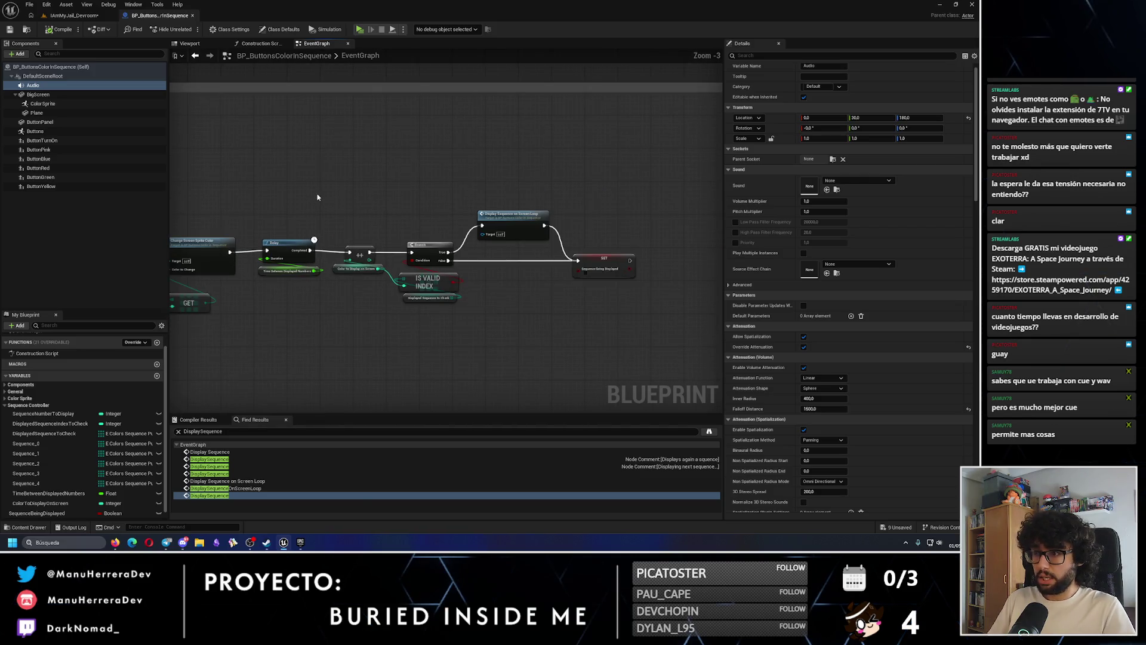
{"action": "mouse_move", "coordinate": [686, 257]}
{"action": "left_mouse_down"}
{"action": "mouse_move", "coordinate": [502, 251]}
{"action": "mouse_move", "coordinate": [533, 251]}
{"action": "left_mouse_up"}
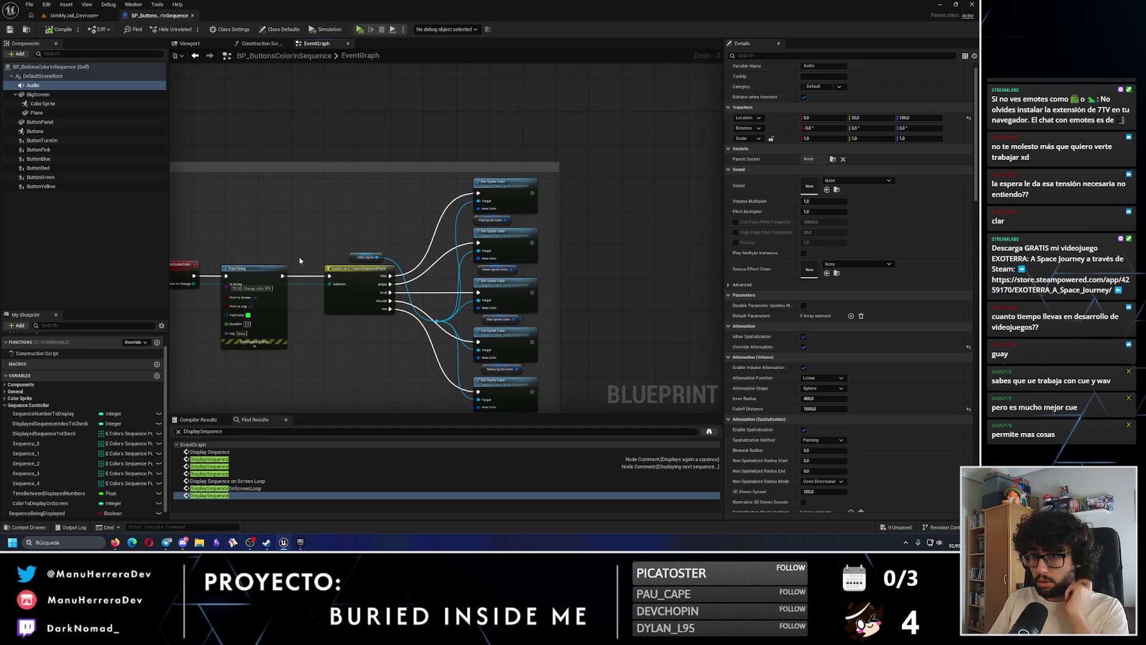
{"action": "scroll", "coordinate": [317, 258], "scroll_direction": "up", "scroll_amount": 3}
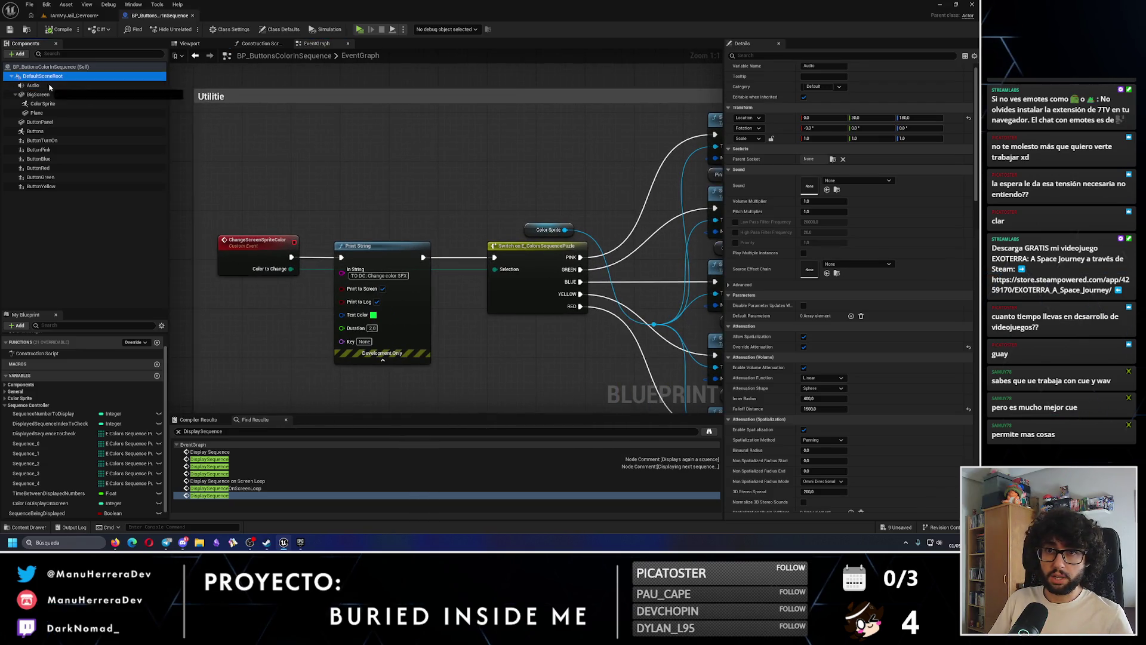
Place an Audio reference in ChangeScreenSpriteColor and delete the placeholder Print String
{"action": "left_click", "coordinate": [32, 85]}
{"action": "left_click_drag", "start_coordinate": [31, 88], "coordinate": [302, 224]}
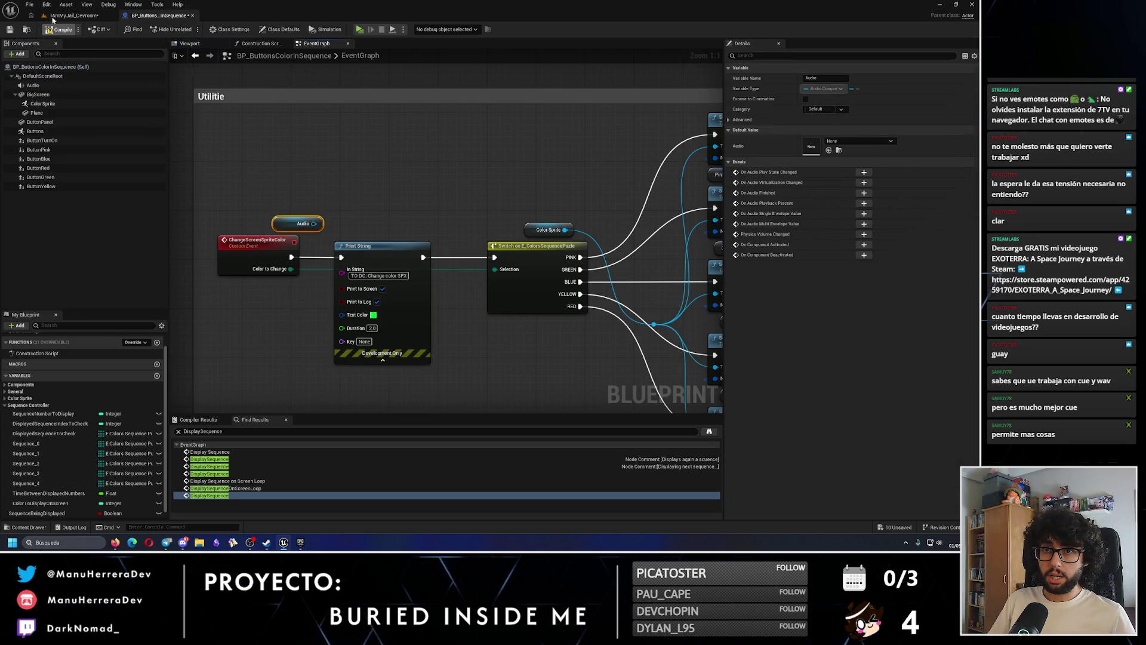
{"action": "left_click", "coordinate": [46, 17]}
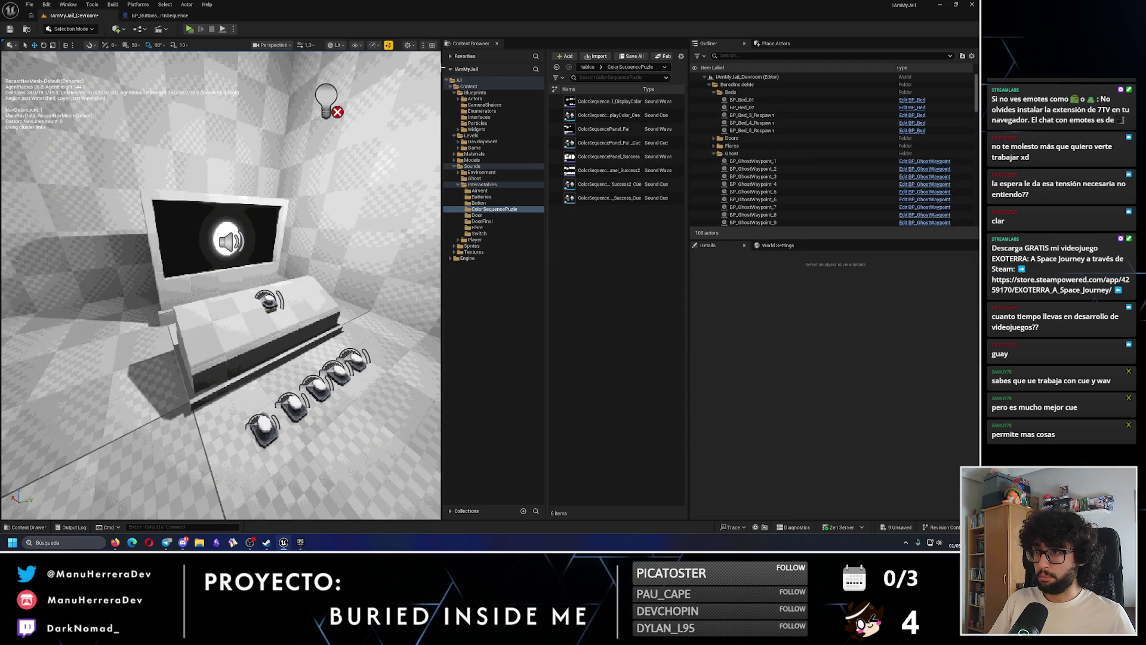
{"action": "left_click_drag", "start_coordinate": [442, 286], "coordinate": [327, 287]}
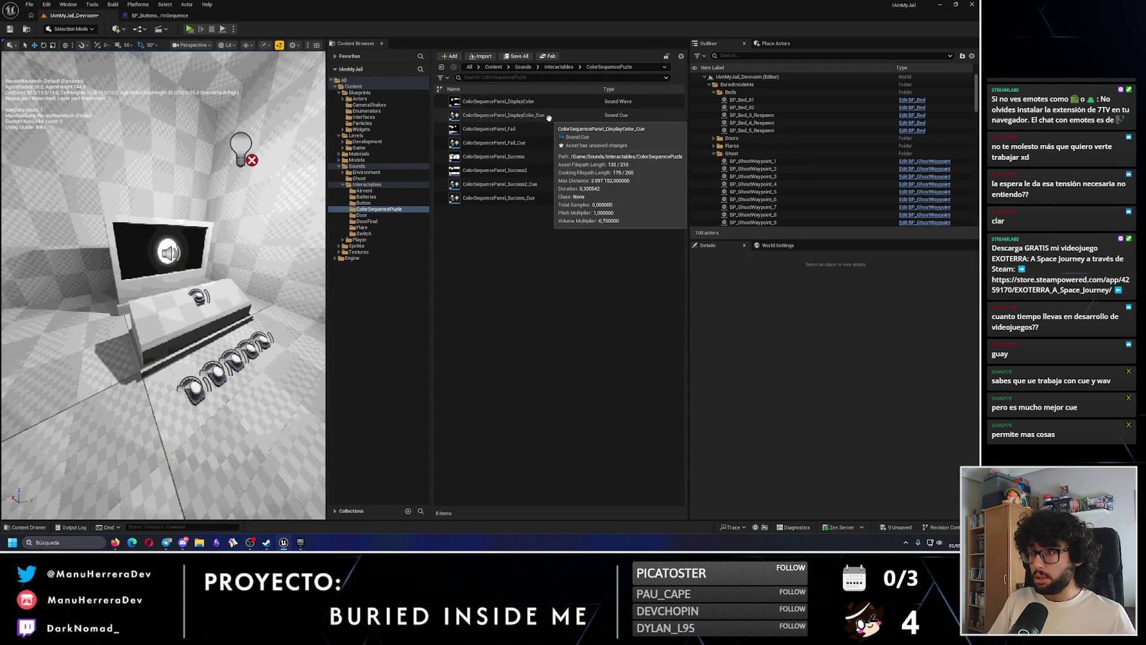
{"action": "left_click", "coordinate": [159, 15]}
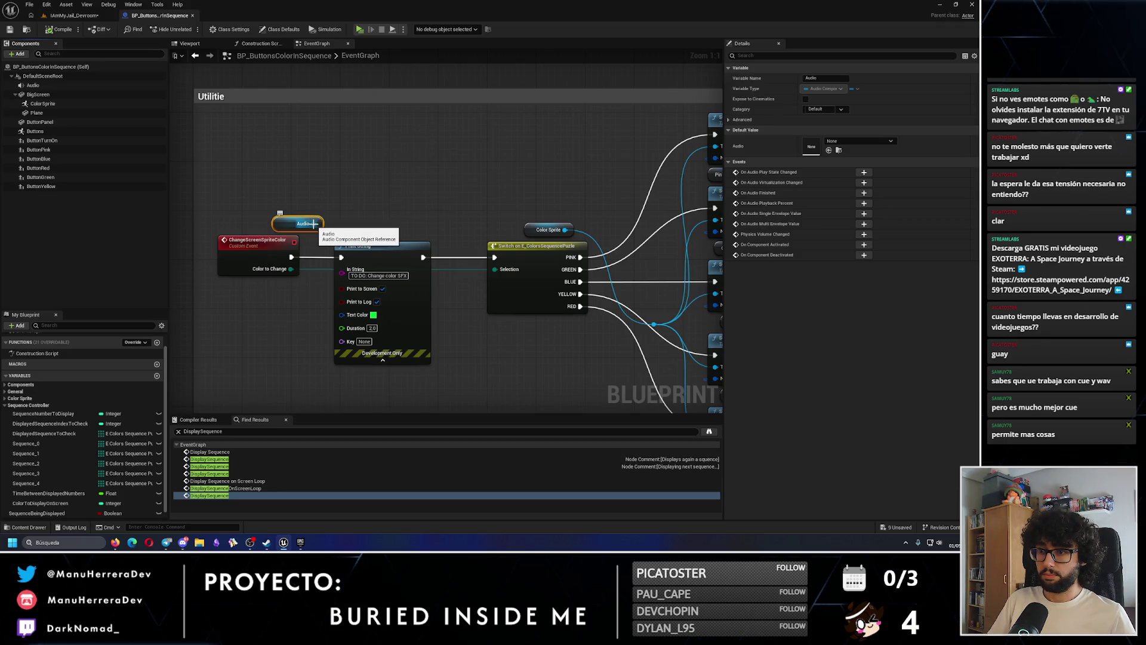
{"action": "left_click", "coordinate": [359, 246]}
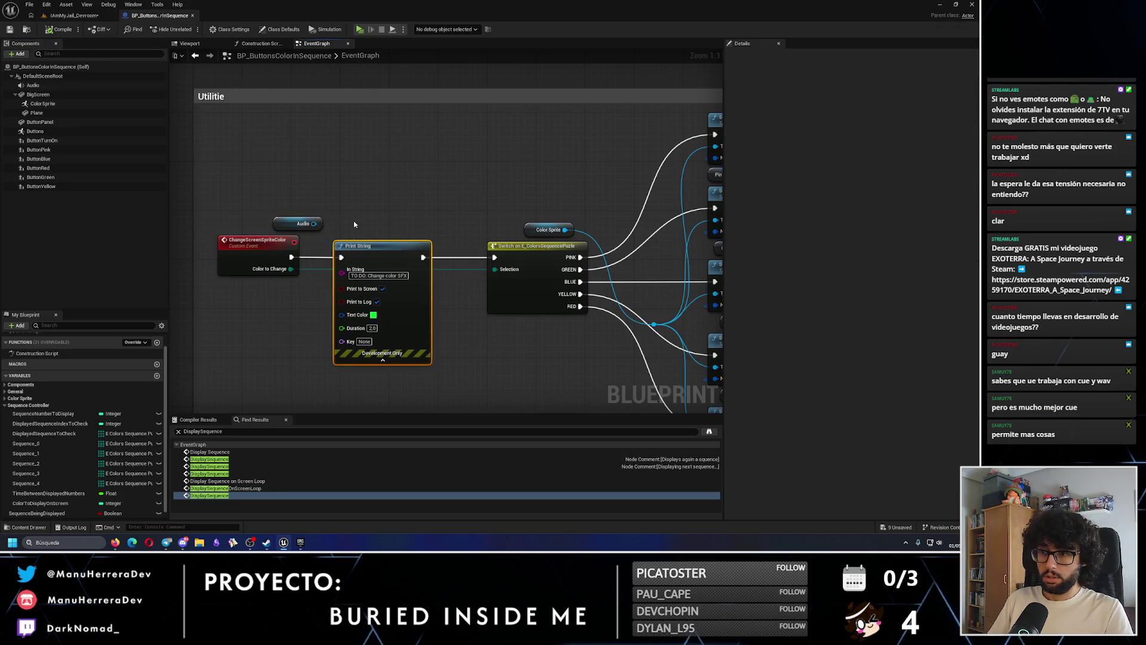
{"action": "key", "text": "Delete"}
Add a Set Sound node on Audio with the display-color sound cue as New Sound
{"action": "left_click_drag", "start_coordinate": [314, 223], "coordinate": [350, 193]}
{"action": "type", "text": "set audi"}
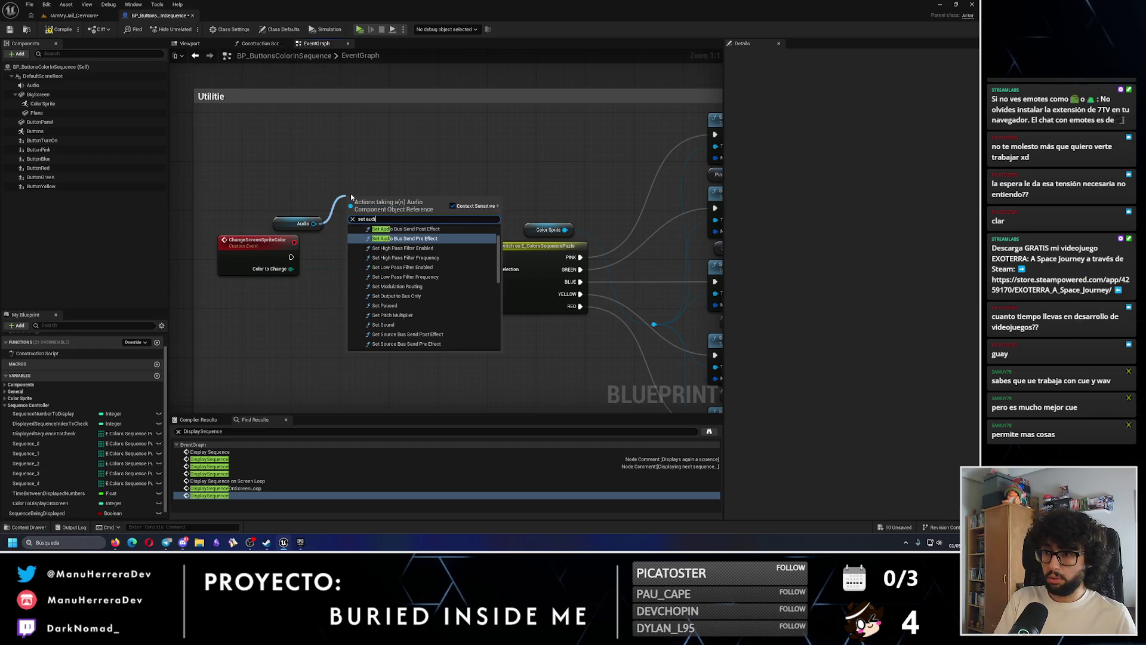
{"action": "key", "text": "Down"}
{"action": "key", "text": "Down"}
{"action": "key", "text": "Down"}
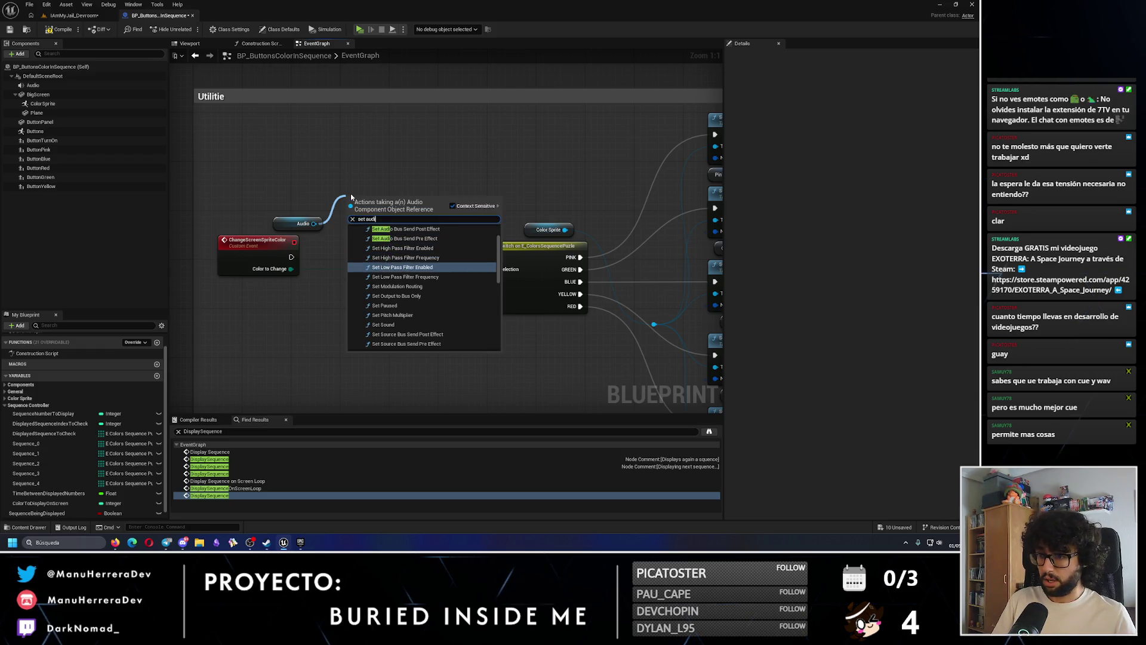
{"action": "key", "text": "Return"}
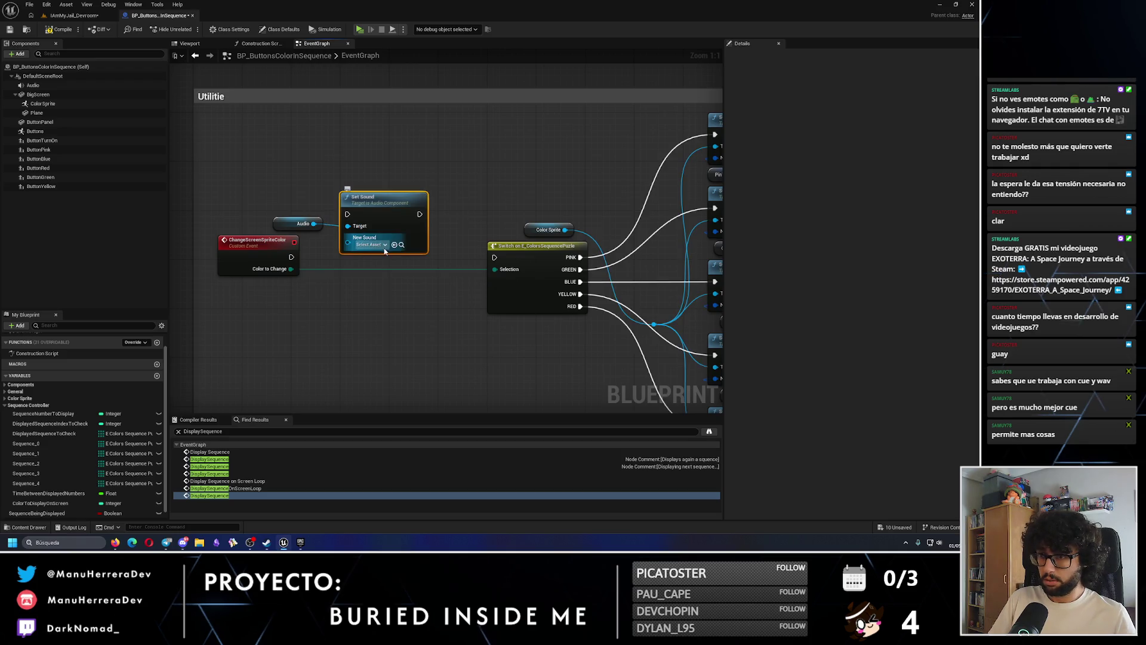
{"action": "left_click", "coordinate": [376, 245]}
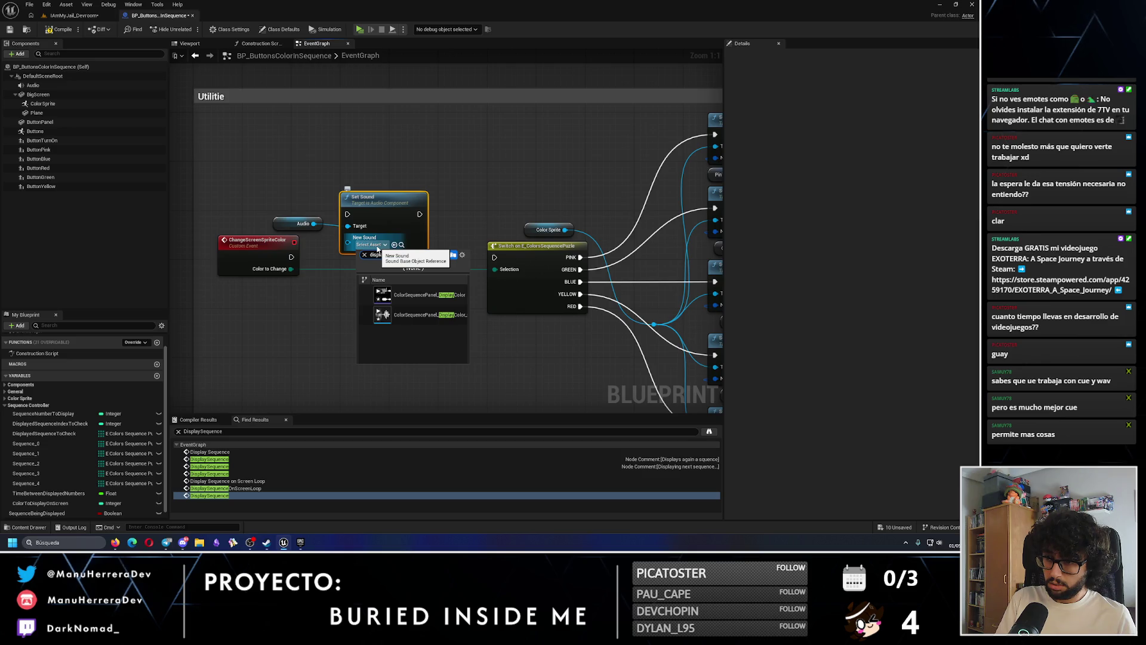
{"action": "left_click", "coordinate": [420, 319]}
{"action": "left_click_drag", "start_coordinate": [399, 204], "coordinate": [380, 263]}
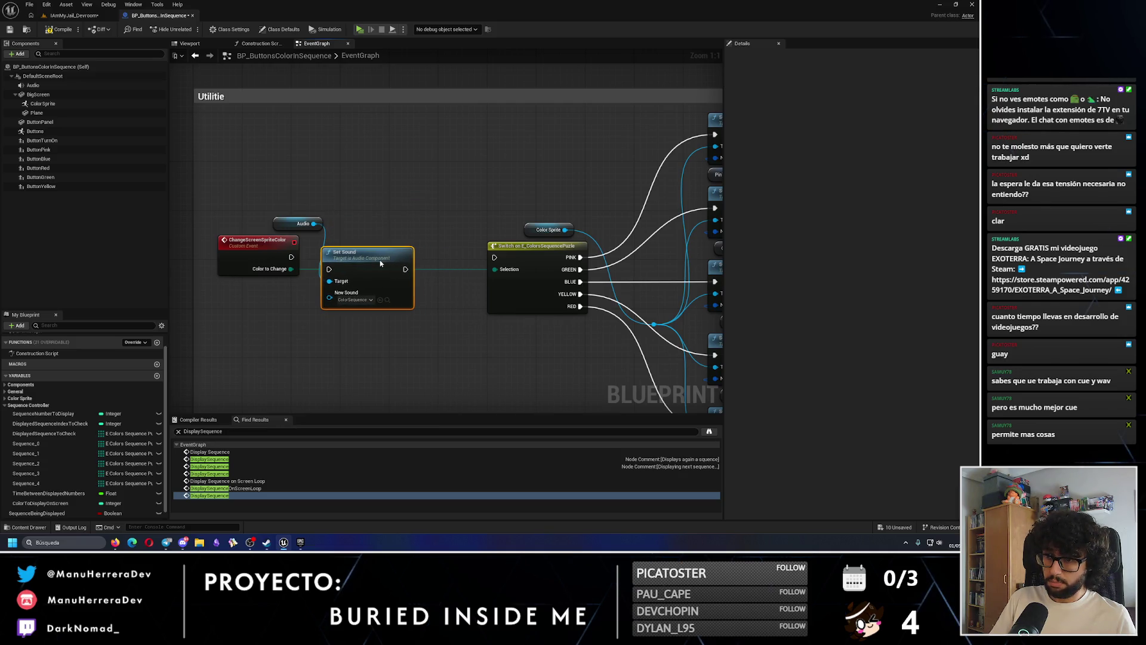
Add a Play node on Audio and chain the event through Set Sound and Play before the switch
{"action": "left_click_drag", "start_coordinate": [313, 223], "coordinate": [373, 209]}
{"action": "type", "text": "play"}
{"action": "left_click", "coordinate": [490, 242]}
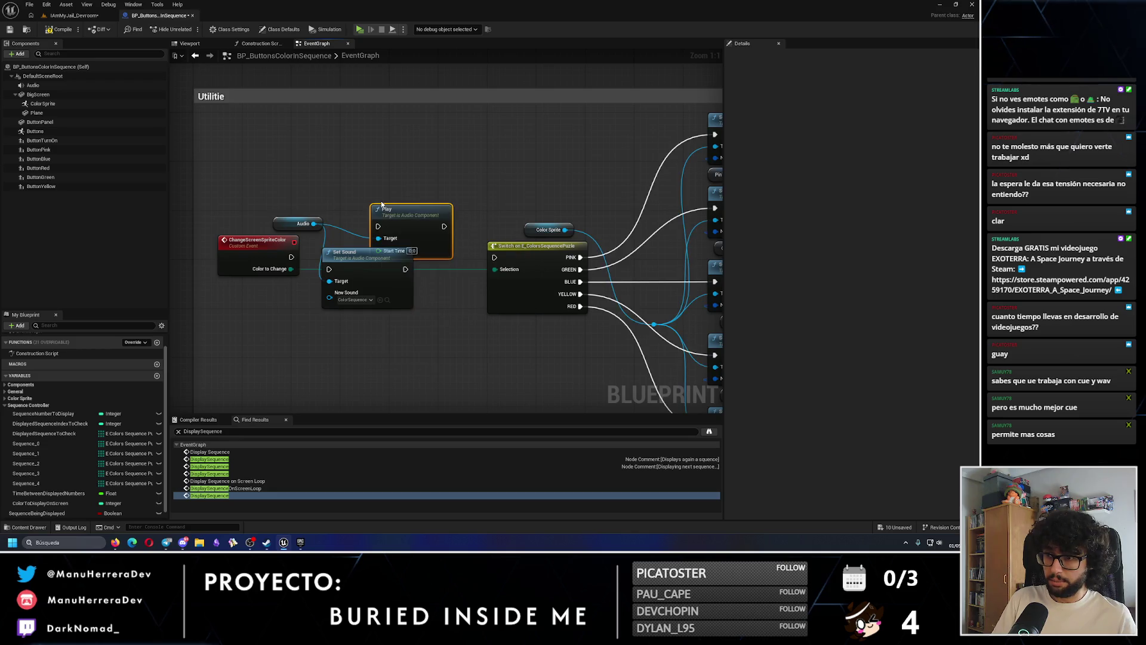
{"action": "scroll", "coordinate": [489, 241], "scroll_direction": "down", "scroll_amount": 6}
{"action": "mouse_move", "coordinate": [371, 205]}
{"action": "left_mouse_down"}
{"action": "mouse_move", "coordinate": [463, 297]}
{"action": "mouse_move", "coordinate": [457, 289]}
{"action": "left_mouse_up"}
{"action": "scroll", "coordinate": [394, 250], "scroll_direction": "up", "scroll_amount": 5}
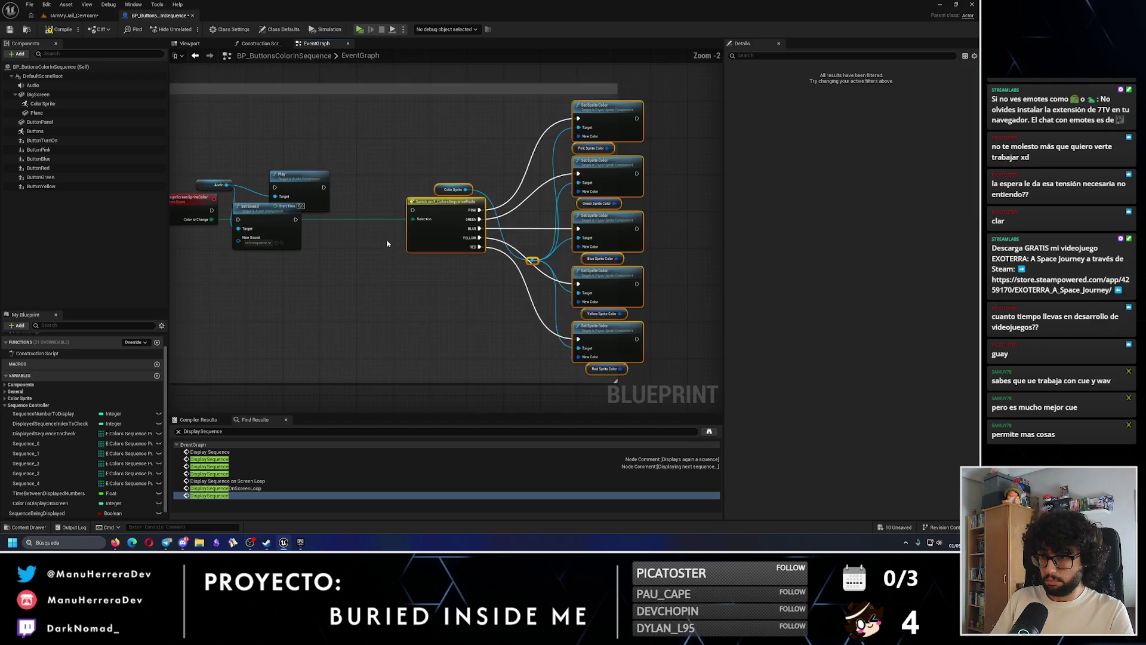
{"action": "left_click_drag", "start_coordinate": [299, 175], "coordinate": [344, 211]}
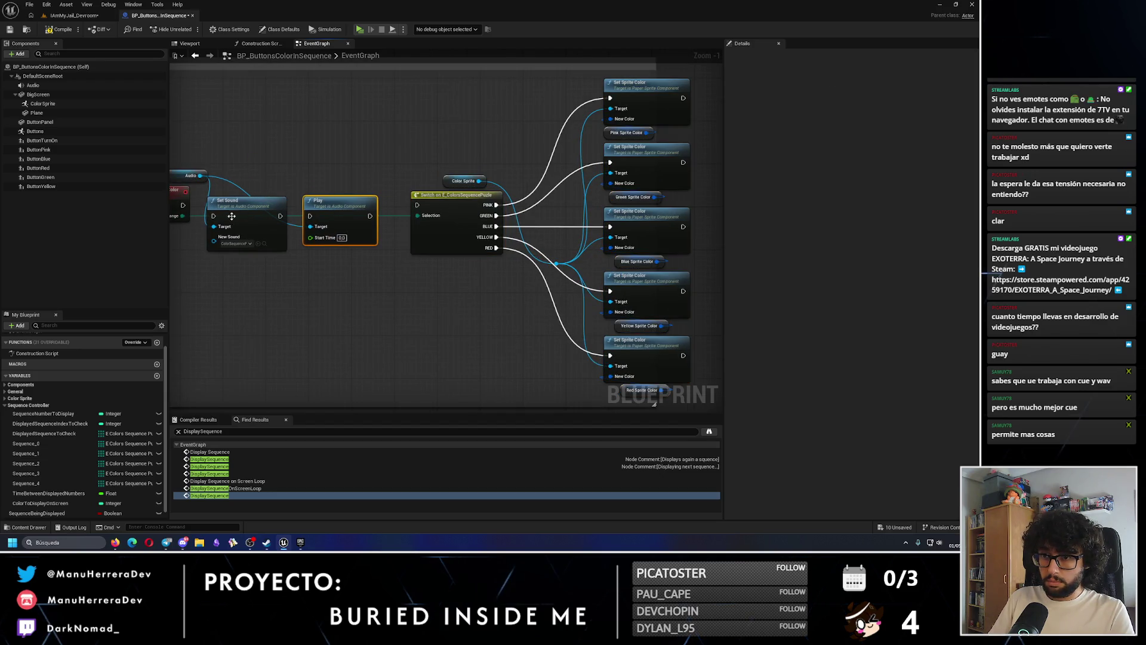
{"action": "left_click_drag", "start_coordinate": [183, 205], "coordinate": [358, 239]}
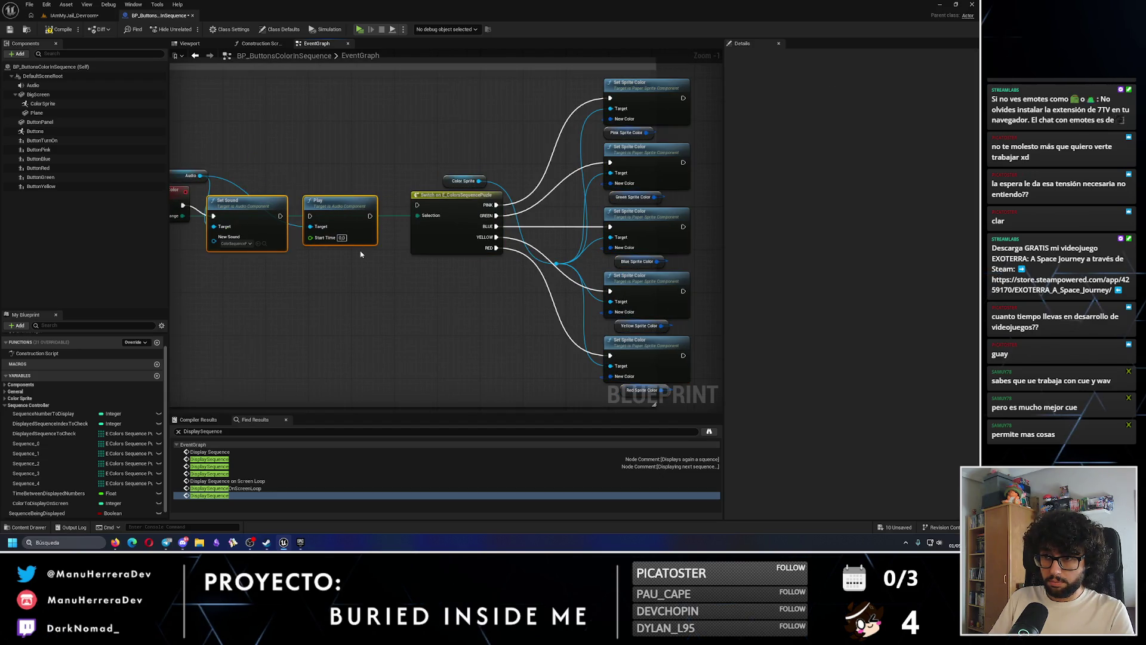
{"action": "key", "text": "q"}
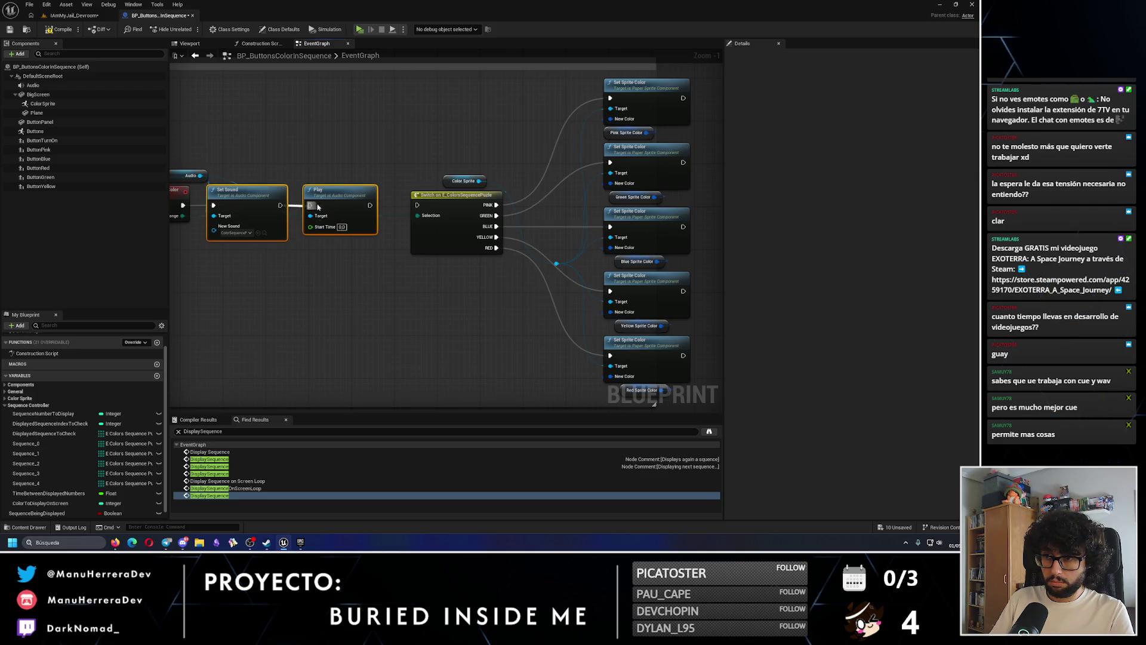
{"action": "mouse_move", "coordinate": [317, 170]}
{"action": "left_mouse_down"}
{"action": "mouse_move", "coordinate": [399, 178]}
{"action": "mouse_move", "coordinate": [347, 184]}
{"action": "mouse_move", "coordinate": [511, 301]}
{"action": "left_mouse_up"}
Paste the Audio, Set Sound and Play nodes at ButtonPressedFail and delete its fail-sound Print String
{"action": "scroll", "coordinate": [412, 309], "scroll_direction": "down", "scroll_amount": 4}
{"action": "mouse_move", "coordinate": [412, 309]}
{"action": "left_mouse_down"}
{"action": "mouse_move", "coordinate": [484, 119]}
{"action": "mouse_move", "coordinate": [415, 212]}
{"action": "left_mouse_up"}
{"action": "scroll", "coordinate": [376, 211], "scroll_direction": "up", "scroll_amount": 2}
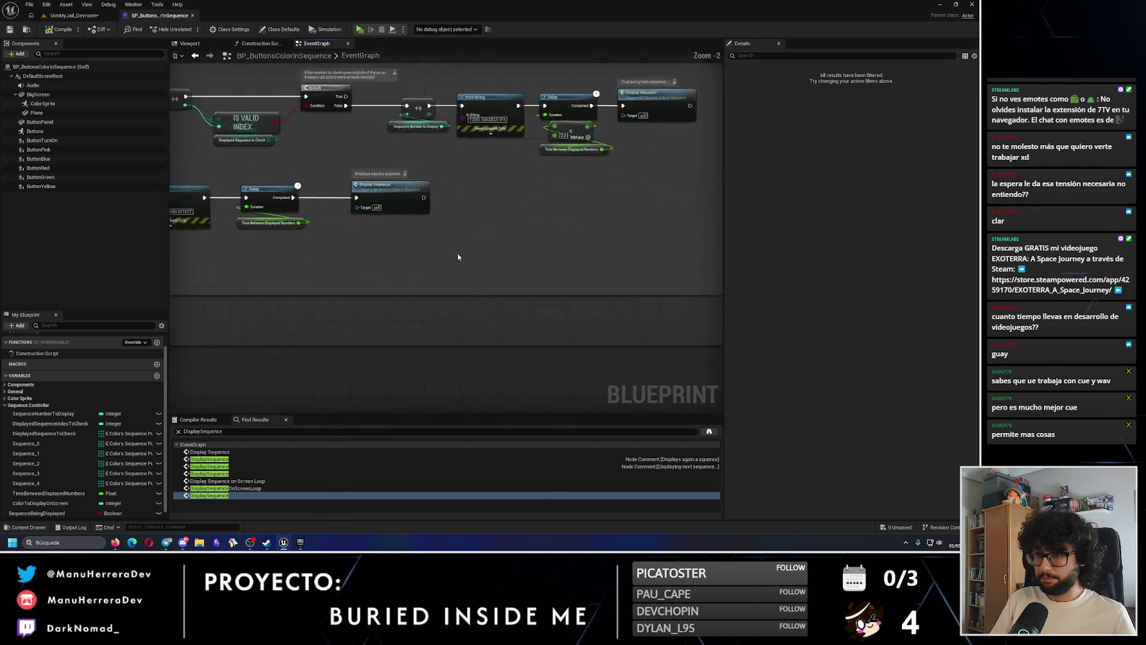
{"action": "left_click_drag", "start_coordinate": [462, 254], "coordinate": [549, 276]}
{"action": "scroll", "coordinate": [559, 288], "scroll_direction": "up", "scroll_amount": 2}
{"action": "key", "text": "ctrl+v"}
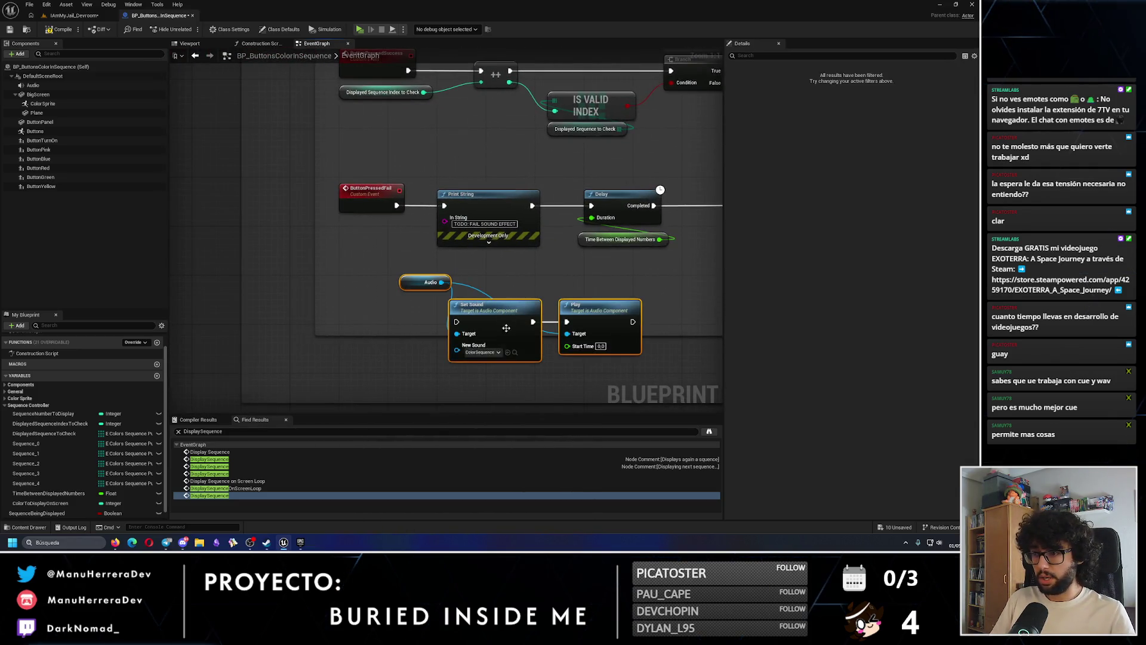
{"action": "left_click", "coordinate": [493, 352]}
{"action": "type", "text": "l"}
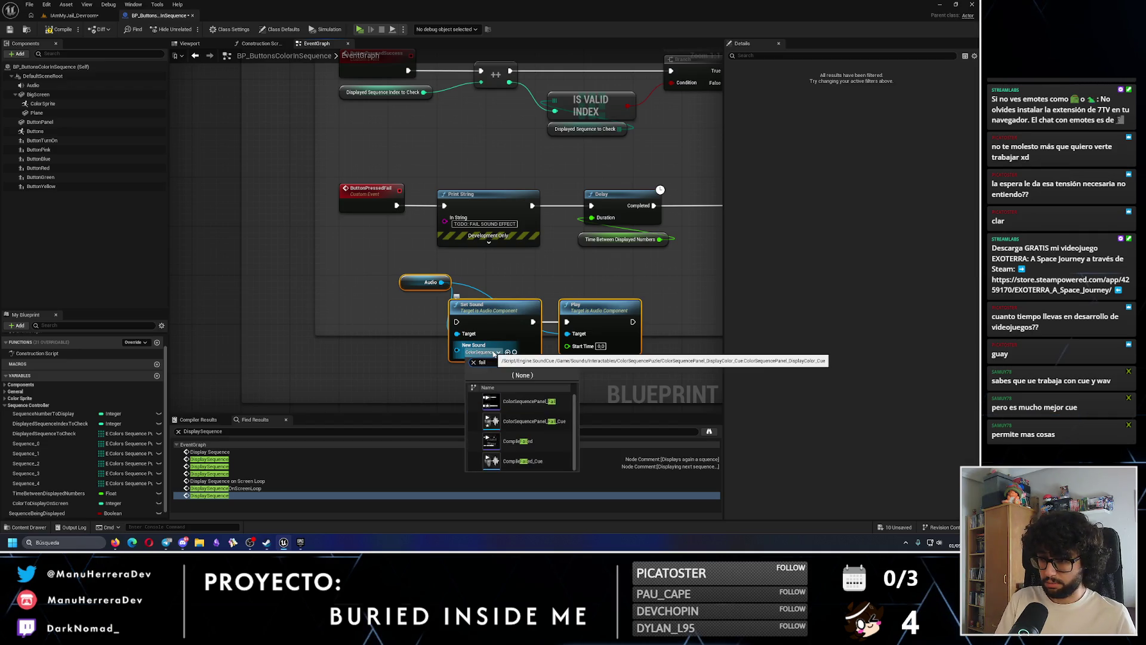
{"action": "left_click", "coordinate": [528, 421]}
{"action": "left_click", "coordinate": [503, 202]}
{"action": "key", "text": "Delete"}
Move the pasted nodes into place and remove the extra duplicated Audio reference
{"action": "left_click_drag", "start_coordinate": [597, 309], "coordinate": [536, 248]}
{"action": "left_click", "coordinate": [368, 221]}
{"action": "key", "text": "ctrl+c"}
{"action": "key", "text": "ctrl+v"}
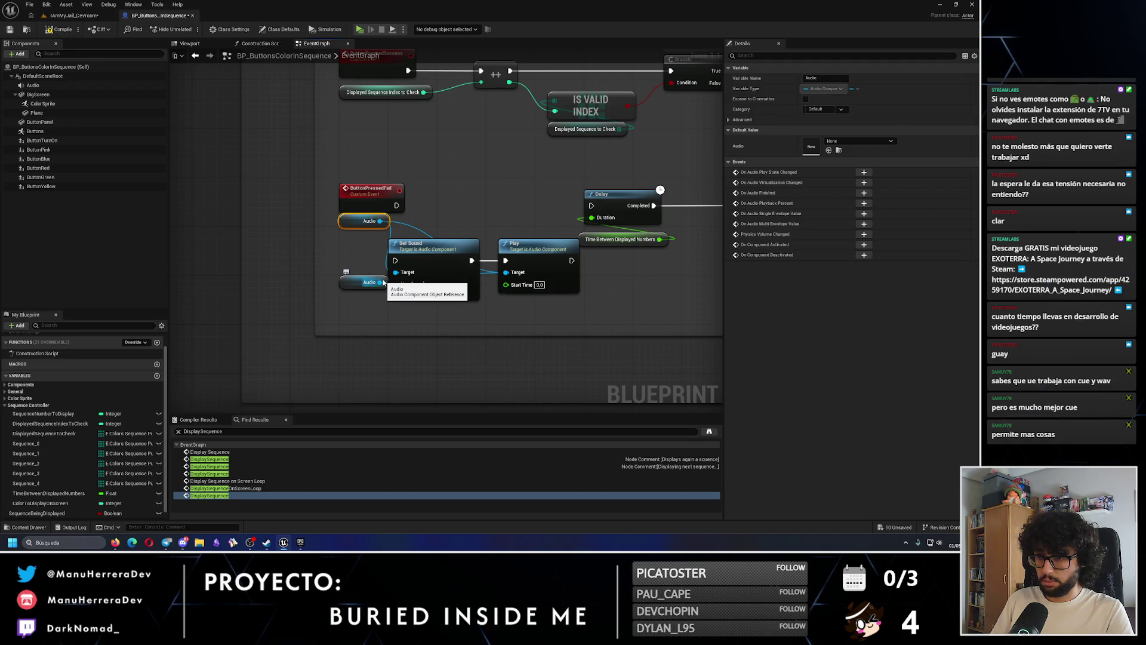
{"action": "left_click_drag", "start_coordinate": [369, 285], "coordinate": [314, 276]}
{"action": "key", "text": "Delete"}
Connect Audio to Set Sound, delete duplicate Play and Set Sound nodes, and place the pair beside Delay
{"action": "left_click_drag", "start_coordinate": [388, 222], "coordinate": [363, 289]}
{"action": "left_click_drag", "start_coordinate": [418, 244], "coordinate": [435, 306]}
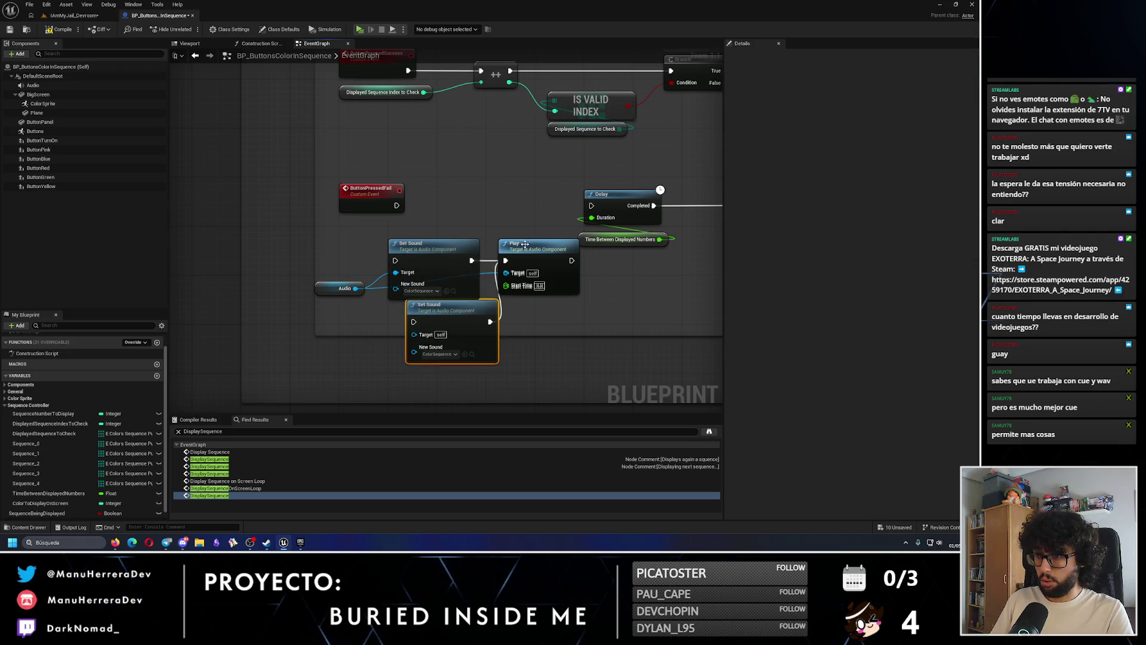
{"action": "left_click_drag", "start_coordinate": [525, 244], "coordinate": [545, 325]}
{"action": "key", "text": "Delete"}
{"action": "left_click", "coordinate": [452, 333]}
{"action": "key", "text": "Delete"}
{"action": "mouse_move", "coordinate": [448, 237]}
{"action": "left_mouse_down"}
{"action": "mouse_move", "coordinate": [525, 263]}
{"action": "mouse_move", "coordinate": [430, 196]}
{"action": "left_mouse_up"}
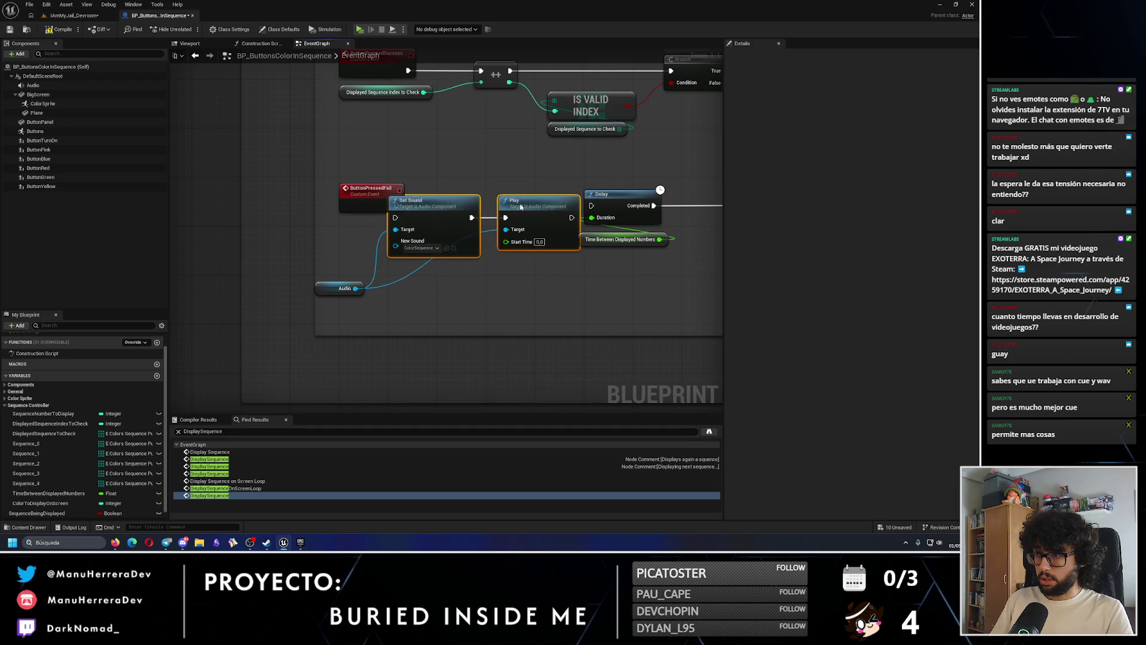
{"action": "mouse_move", "coordinate": [417, 276]}
{"action": "left_mouse_down"}
{"action": "mouse_move", "coordinate": [484, 350]}
{"action": "mouse_move", "coordinate": [465, 333]}
{"action": "mouse_move", "coordinate": [478, 332]}
{"action": "left_mouse_up"}
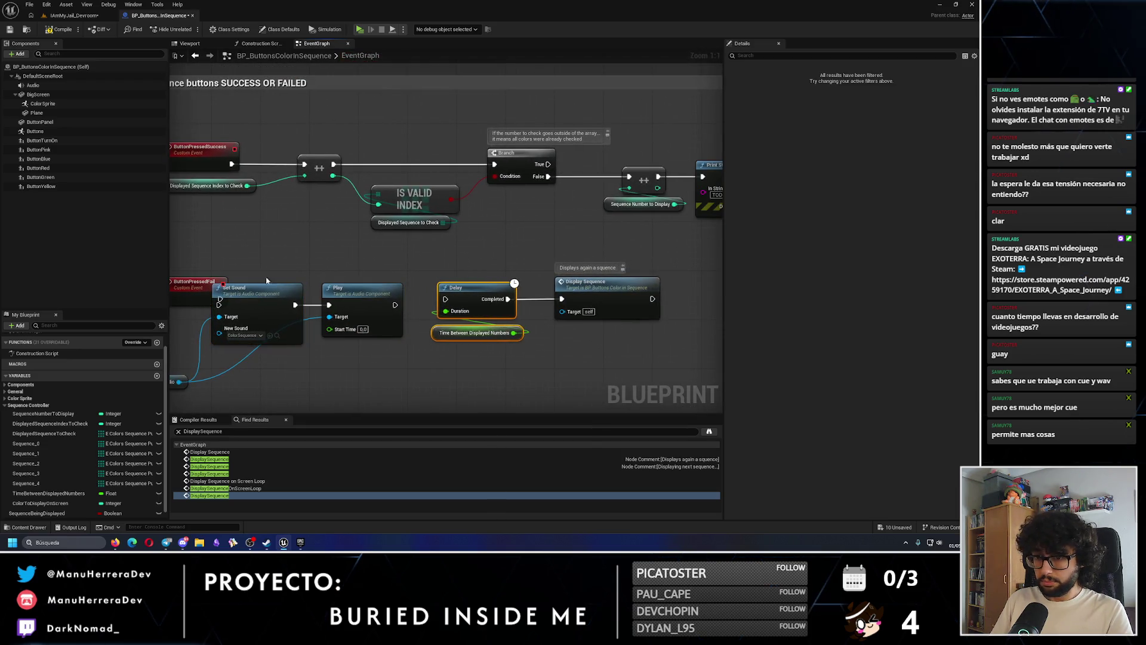
Line up Set Sound and Play before Delay and tidy the fail-branch node chain and Audio node
{"action": "left_click", "coordinate": [257, 287]}
{"action": "left_click", "coordinate": [358, 288], "text": "ctrl"}
{"action": "mouse_move", "coordinate": [279, 304]}
{"action": "left_mouse_down"}
{"action": "mouse_move", "coordinate": [311, 298]}
{"action": "mouse_move", "coordinate": [296, 305]}
{"action": "left_mouse_up"}
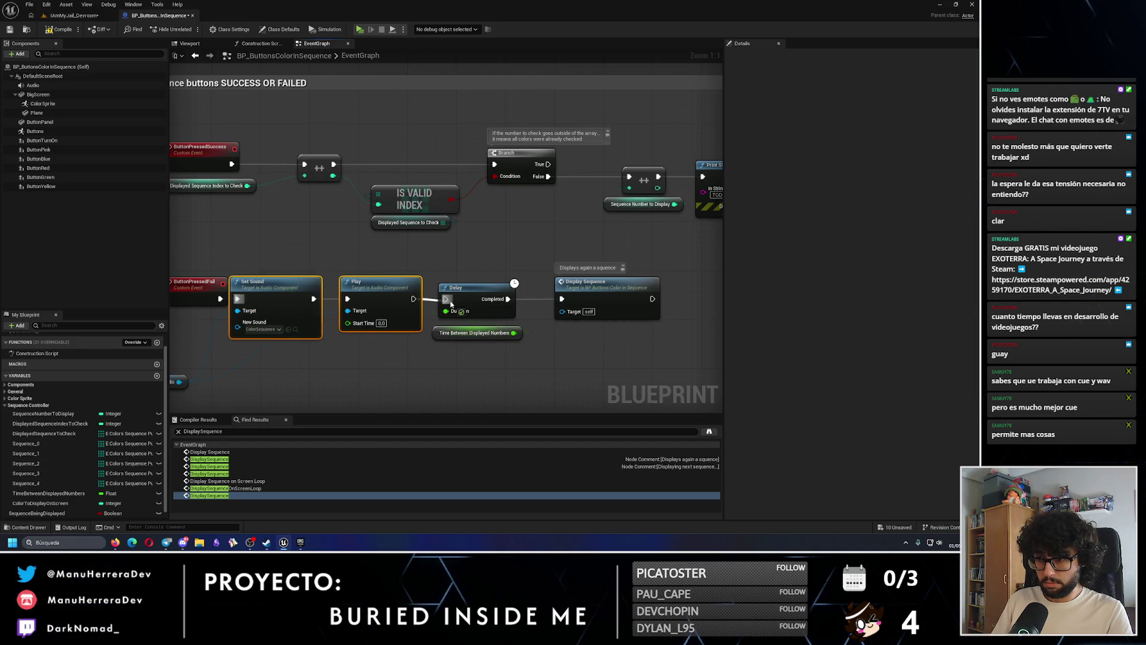
{"action": "left_click_drag", "start_coordinate": [432, 307], "coordinate": [467, 299]}
{"action": "scroll", "coordinate": [467, 300], "scroll_direction": "down", "scroll_amount": 1}
{"action": "left_click_drag", "start_coordinate": [429, 278], "coordinate": [621, 323]}
{"action": "left_click_drag", "start_coordinate": [657, 281], "coordinate": [678, 281]}
{"action": "left_click_drag", "start_coordinate": [281, 350], "coordinate": [320, 328]}
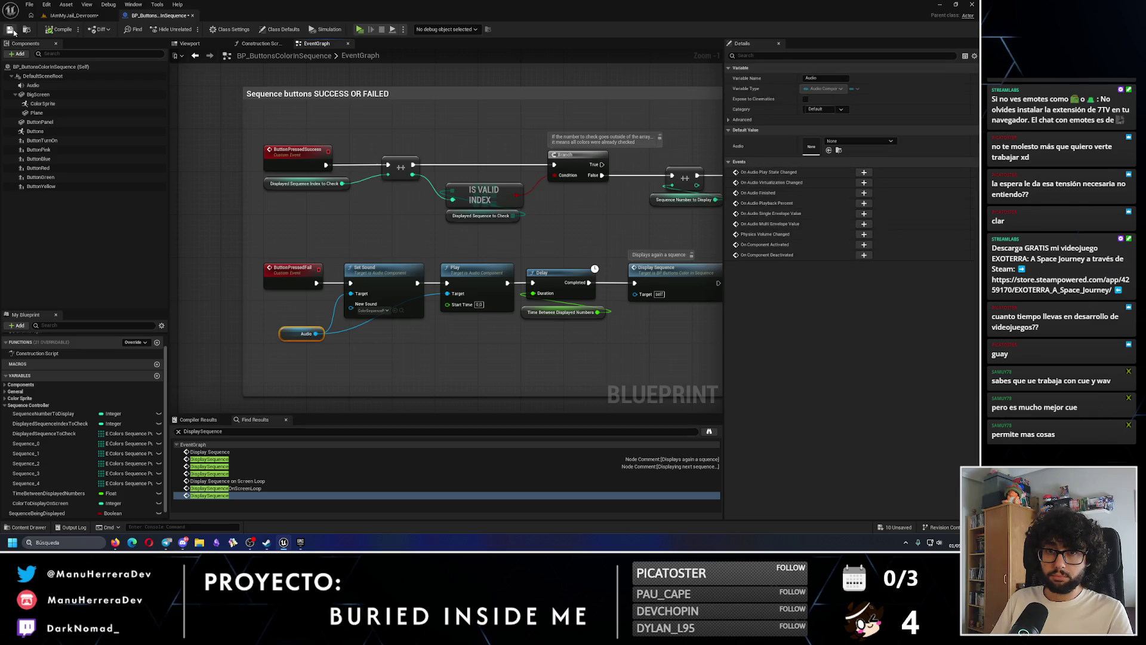
{"action": "scroll", "coordinate": [406, 249], "scroll_direction": "up", "scroll_amount": 2}
{"action": "mouse_move", "coordinate": [407, 250]}
{"action": "left_mouse_down"}
{"action": "mouse_move", "coordinate": [481, 256]}
{"action": "mouse_move", "coordinate": [589, 241]}
{"action": "left_mouse_up"}
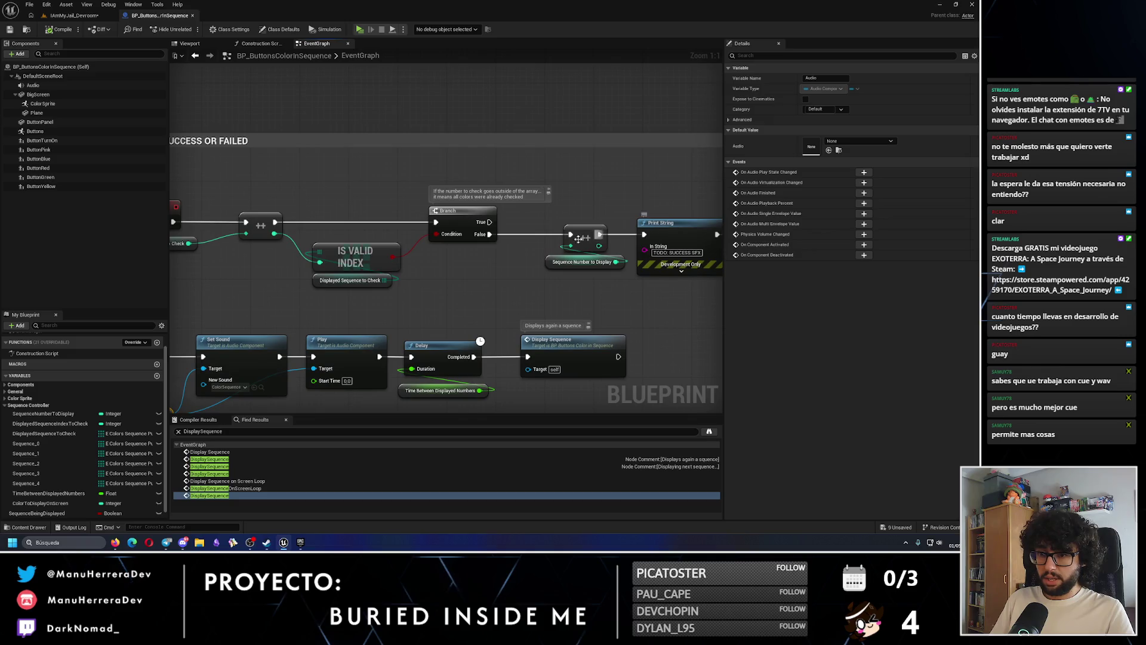
Paste the audio nodes at the success branch, delete its placeholder Print String, and make room
{"action": "mouse_move", "coordinate": [661, 231]}
{"action": "left_mouse_down"}
{"action": "mouse_move", "coordinate": [534, 183]}
{"action": "mouse_move", "coordinate": [380, 179]}
{"action": "left_mouse_up"}
{"action": "key", "text": "ctrl+v"}
{"action": "left_click", "coordinate": [362, 276]}
{"action": "left_click", "coordinate": [367, 277]}
{"action": "key", "text": "Delete"}
{"action": "mouse_move", "coordinate": [421, 218]}
{"action": "left_mouse_down"}
{"action": "mouse_move", "coordinate": [581, 285]}
{"action": "mouse_move", "coordinate": [672, 285]}
{"action": "left_mouse_up"}
{"action": "left_click", "coordinate": [394, 190]}
Wire ++ into Set Sound and Play into Delay, pick a success sound, and move Audio closer
{"action": "left_click", "coordinate": [490, 190], "text": "ctrl"}
{"action": "left_click_drag", "start_coordinate": [491, 205], "coordinate": [441, 236]}
{"action": "left_click_drag", "start_coordinate": [276, 240], "coordinate": [327, 240]}
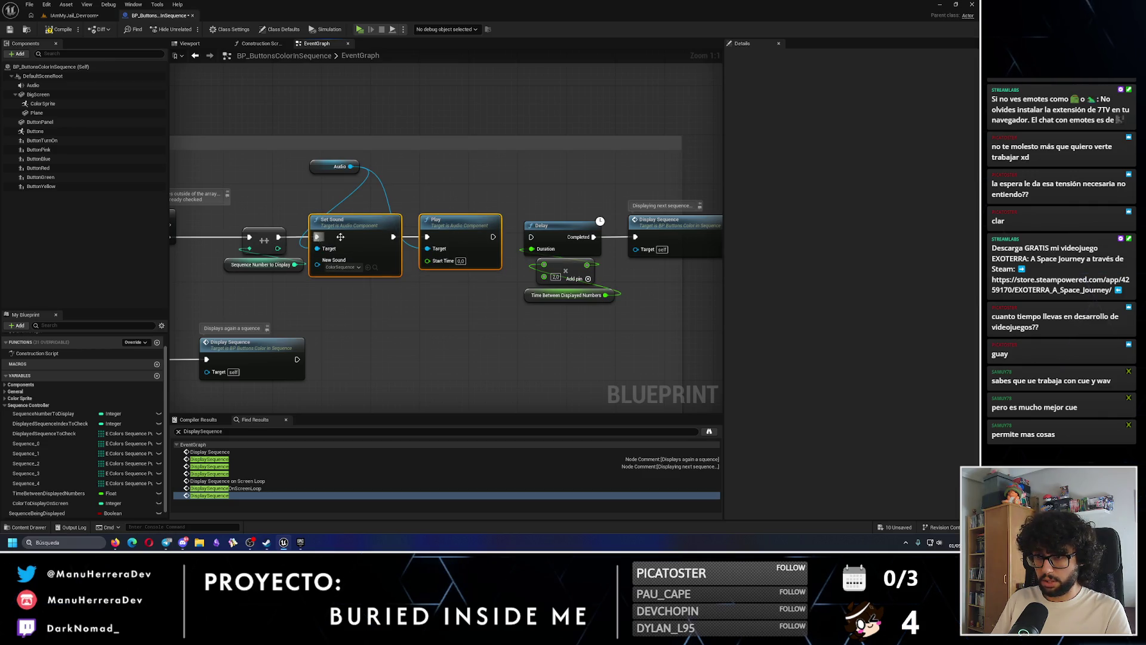
{"action": "left_click_drag", "start_coordinate": [493, 237], "coordinate": [532, 237]}
{"action": "left_click", "coordinate": [352, 267]}
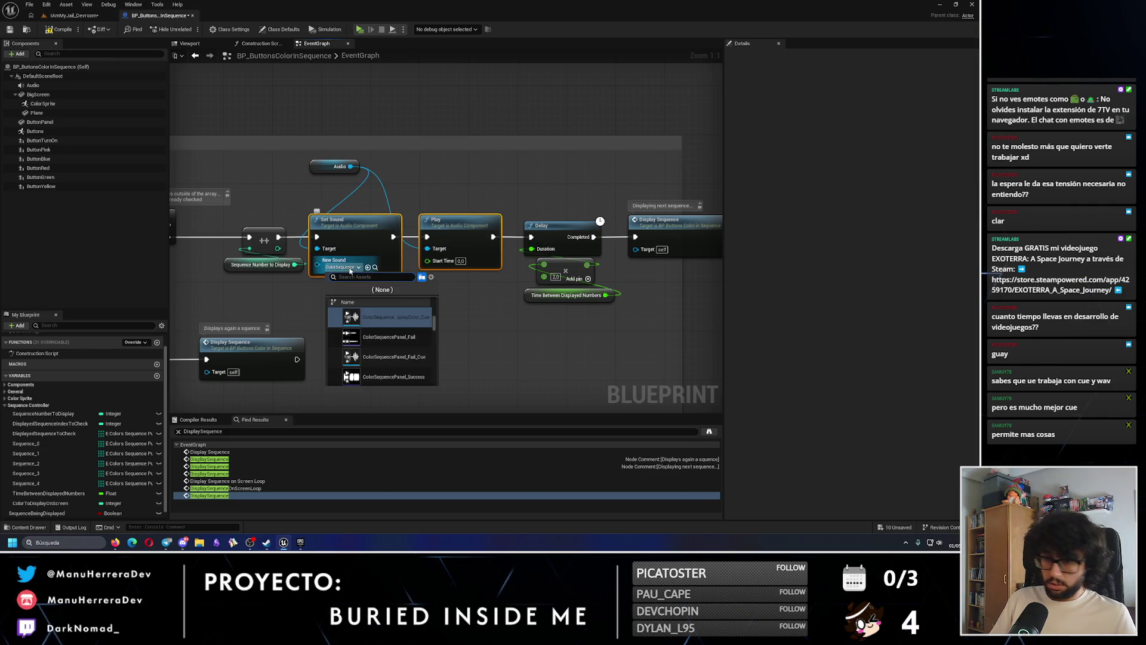
{"action": "type", "text": "succe"}
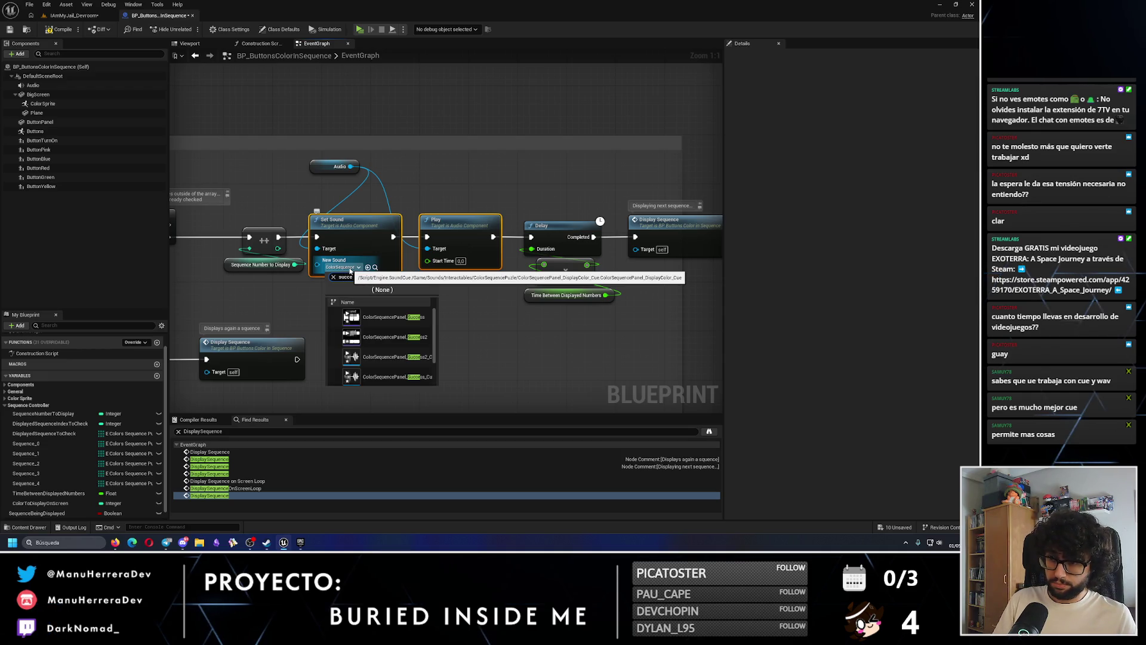
{"action": "type", "text": "ss"}
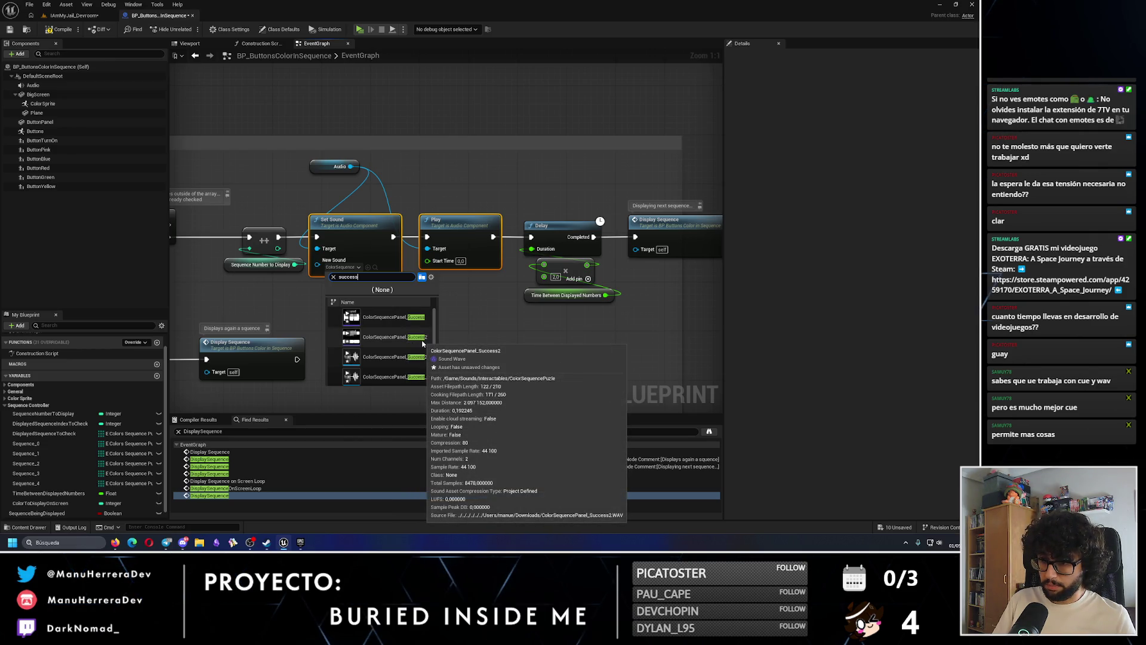
{"action": "left_click", "coordinate": [415, 379]}
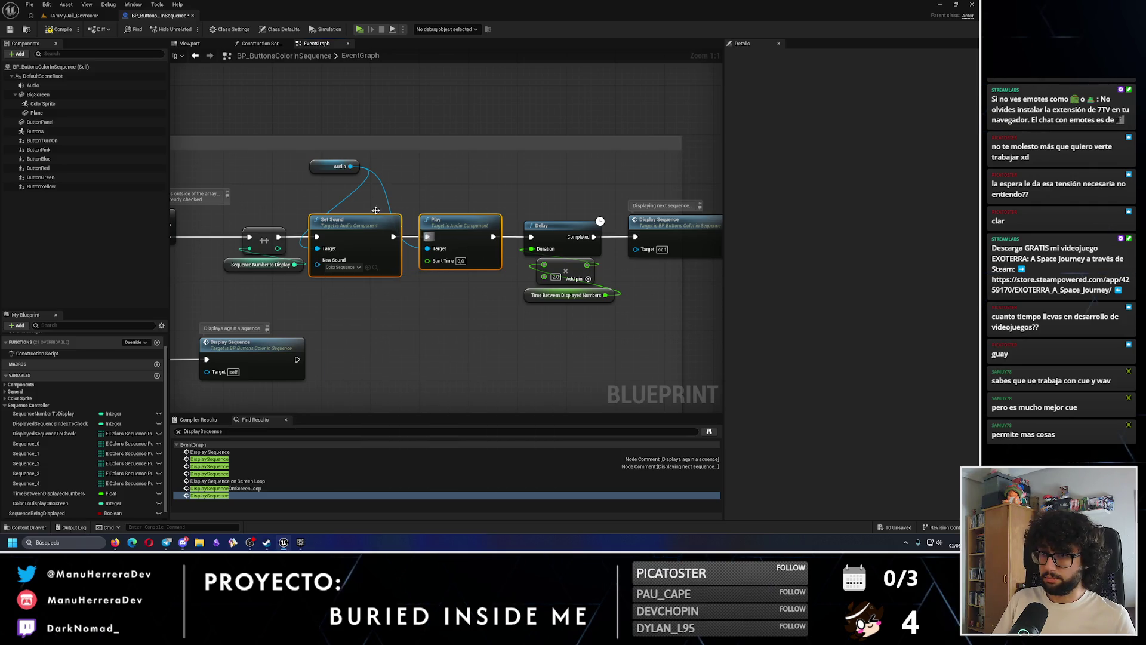
{"action": "mouse_move", "coordinate": [349, 161]}
{"action": "left_mouse_down"}
{"action": "mouse_move", "coordinate": [282, 182]}
{"action": "mouse_move", "coordinate": [294, 199]}
{"action": "left_mouse_up"}
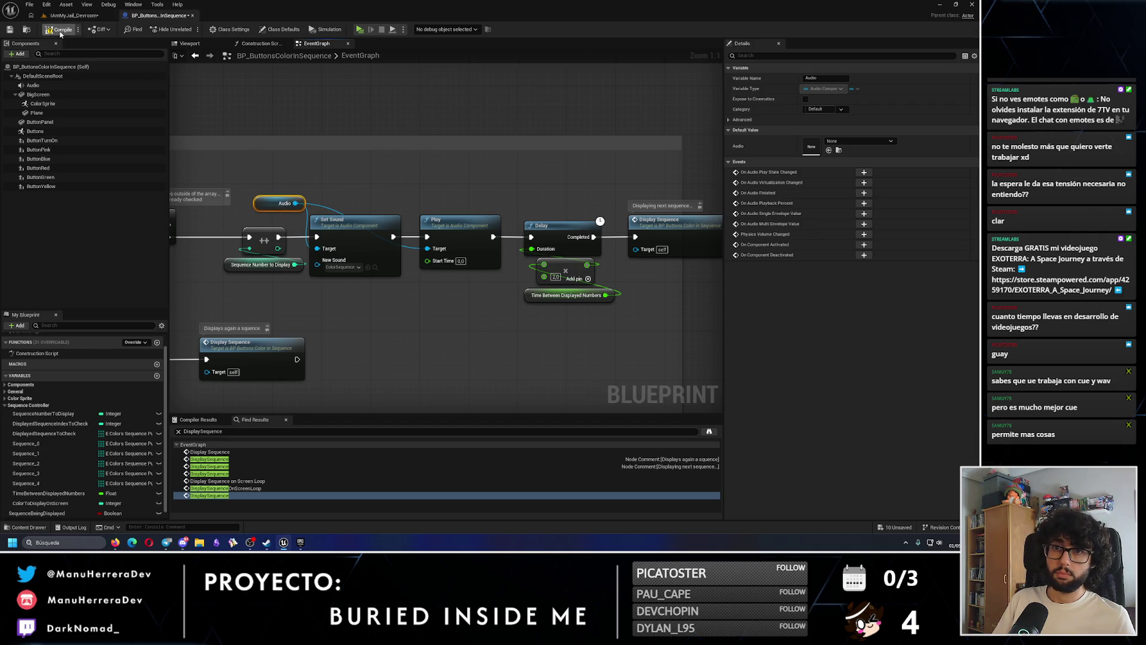
Playtest the level, walking up to the puzzle console and screen, then stop play
{"action": "left_click", "coordinate": [70, 15]}
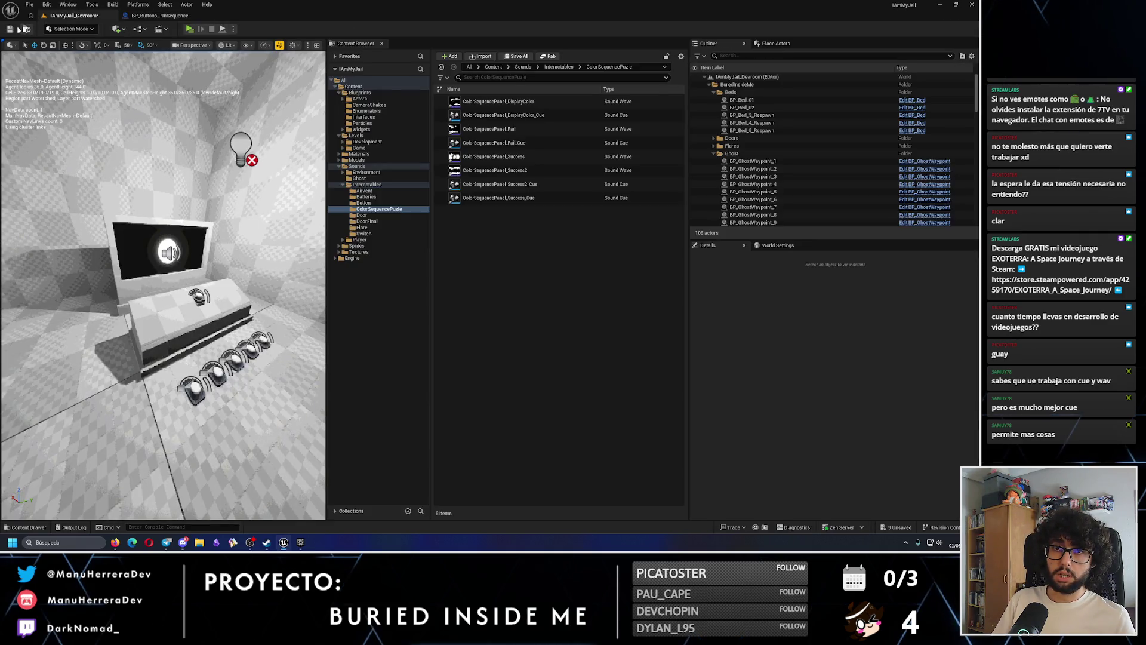
{"action": "left_click", "coordinate": [194, 30]}
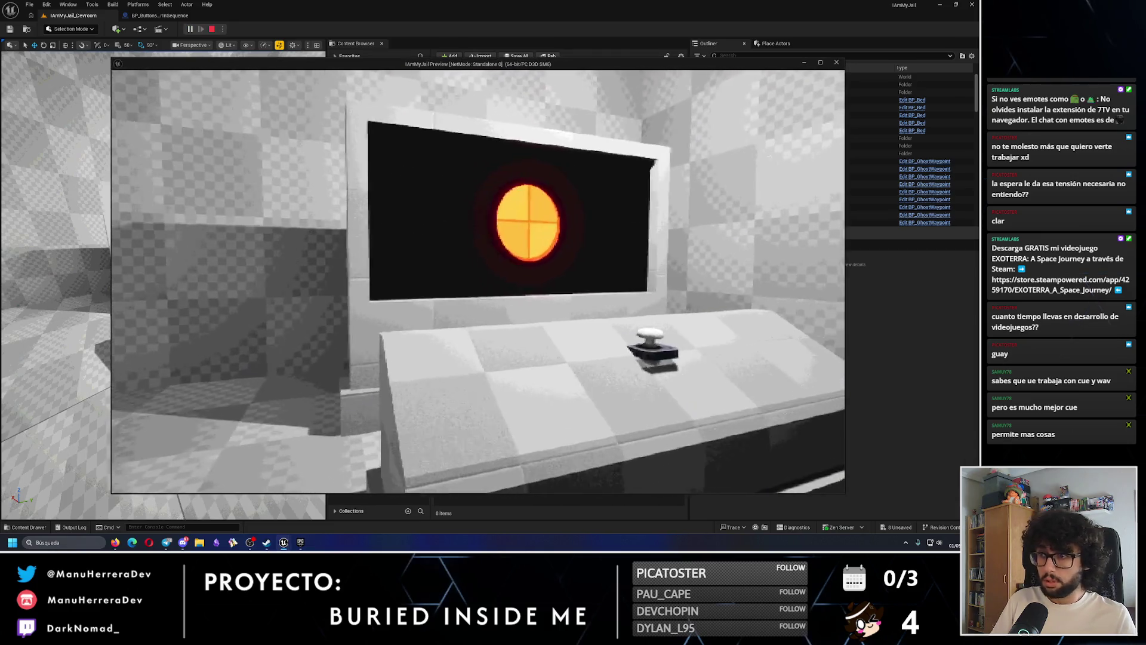
{"action": "key", "text": "w"}
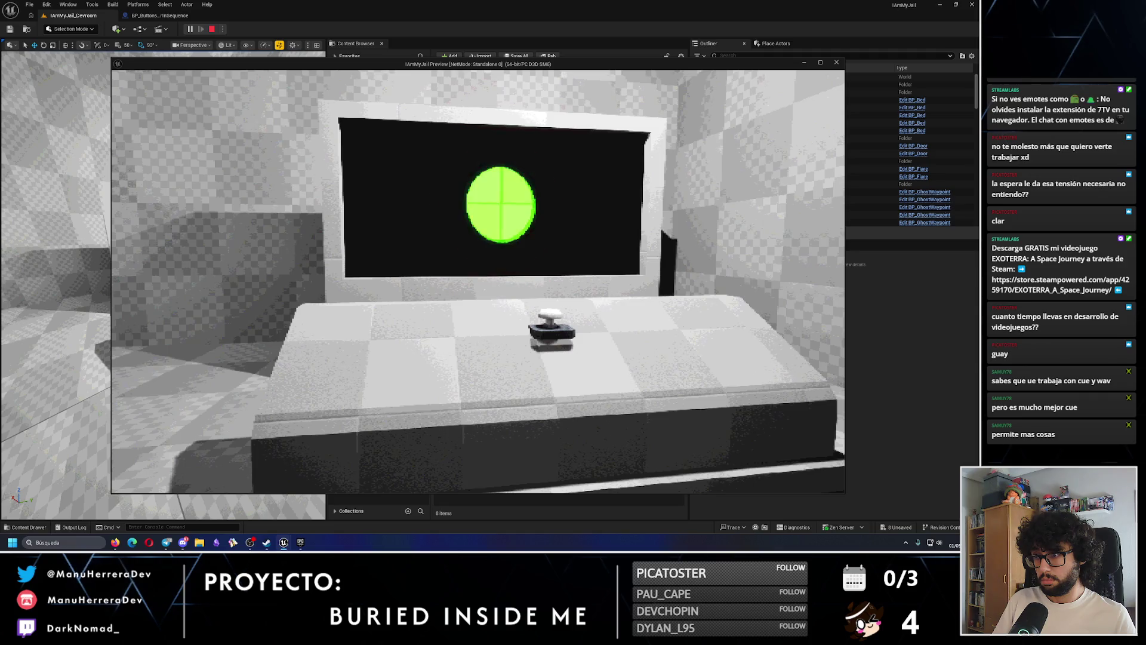
{"action": "key", "text": "Escape"}
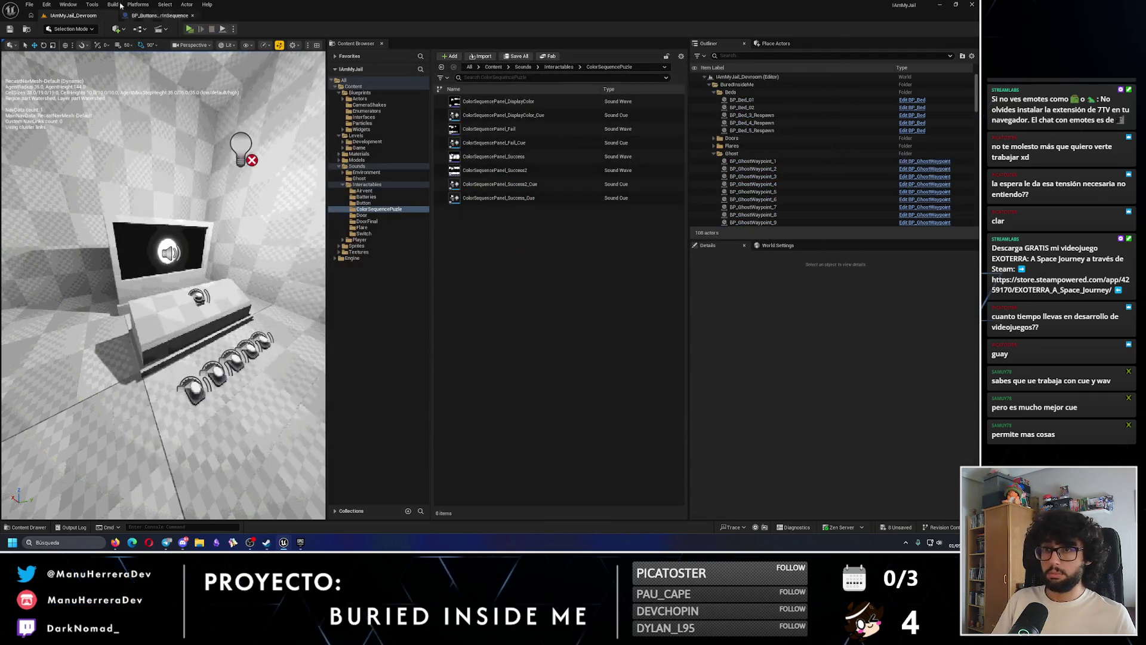
Widen the Utilitie comment in BP_ButtonsColorInSequence so it encloses all its nodes
{"action": "left_click", "coordinate": [141, 15]}
{"action": "scroll", "coordinate": [296, 354], "scroll_direction": "down", "scroll_amount": 3}
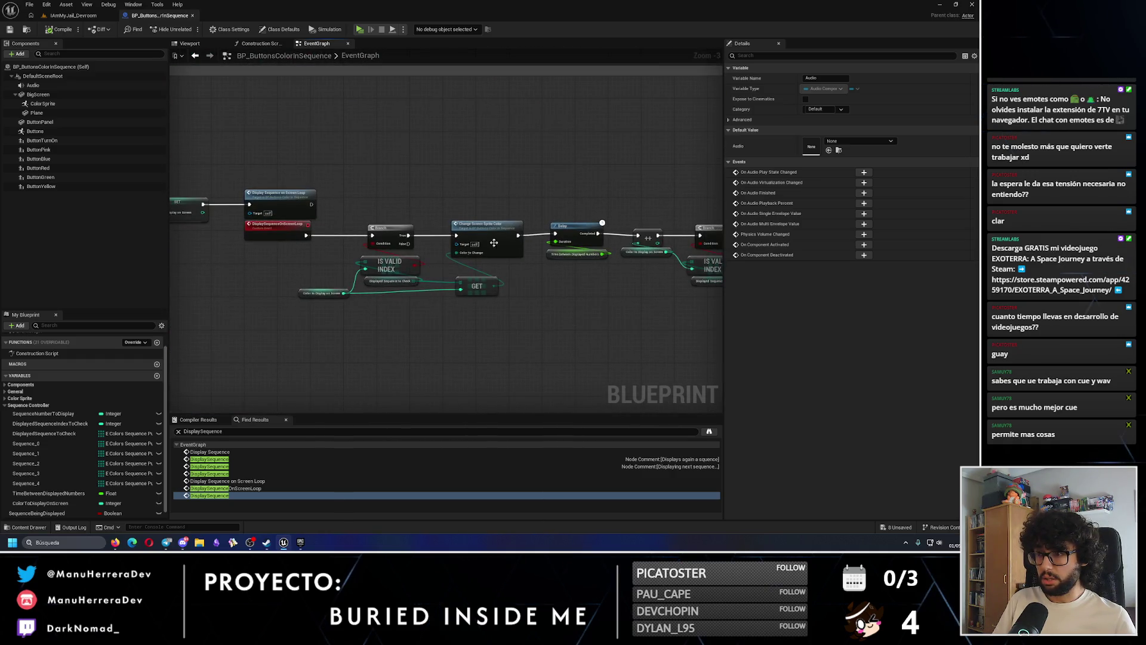
{"action": "scroll", "coordinate": [496, 271], "scroll_direction": "down", "scroll_amount": 1}
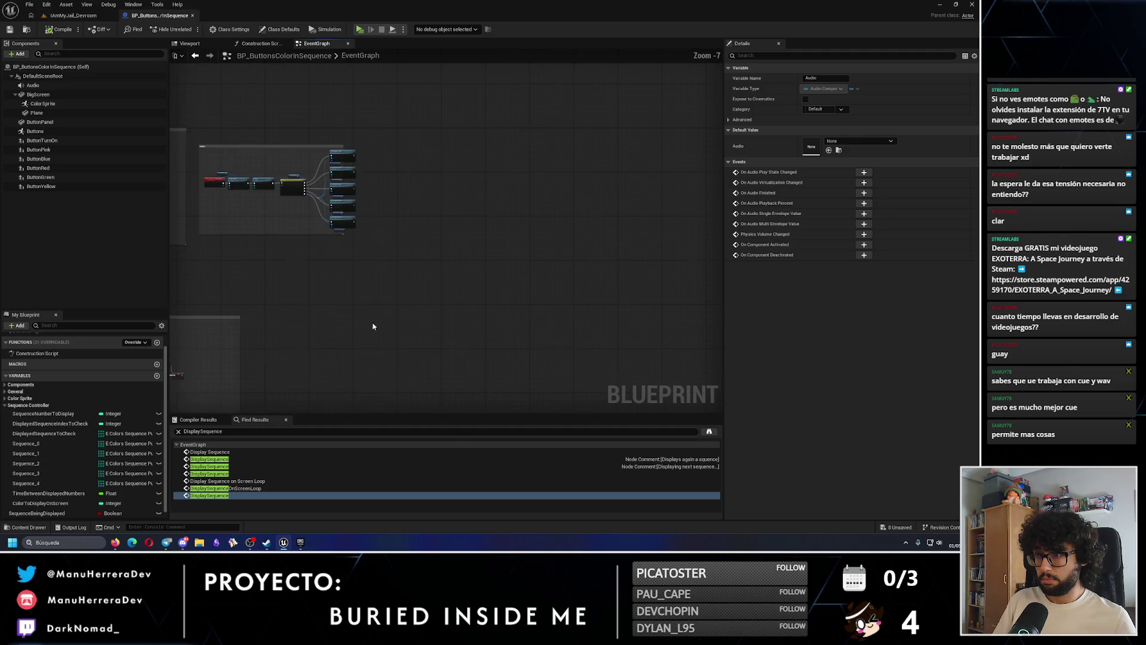
{"action": "left_click_drag", "start_coordinate": [537, 190], "coordinate": [570, 189]}
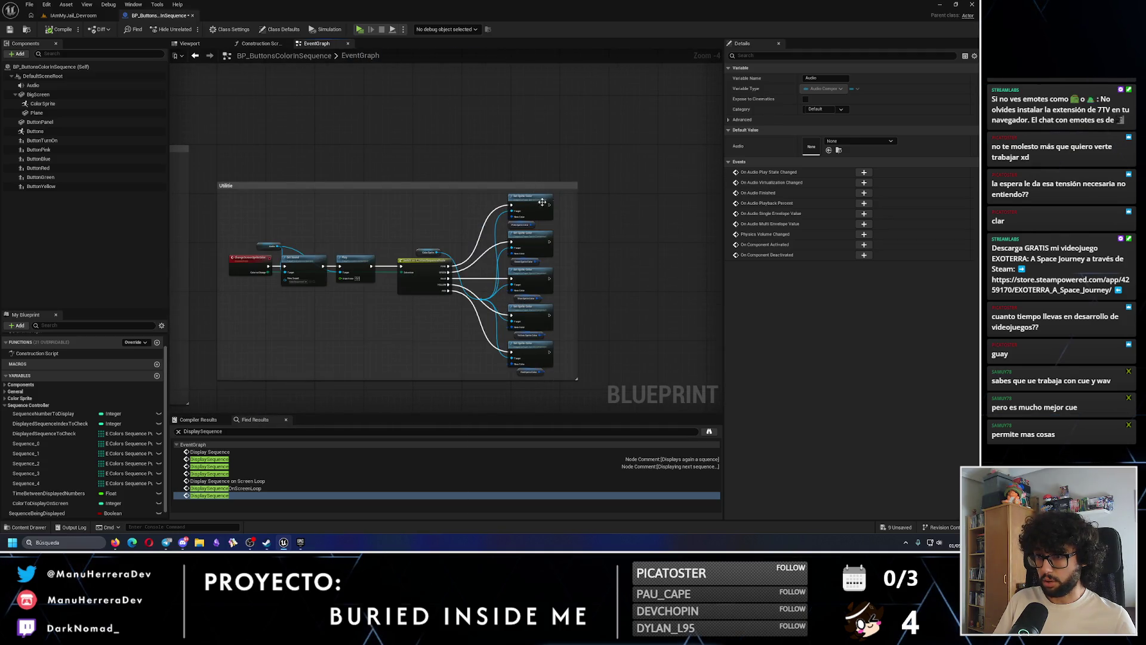
{"action": "scroll", "coordinate": [336, 282], "scroll_direction": "up", "scroll_amount": 4}
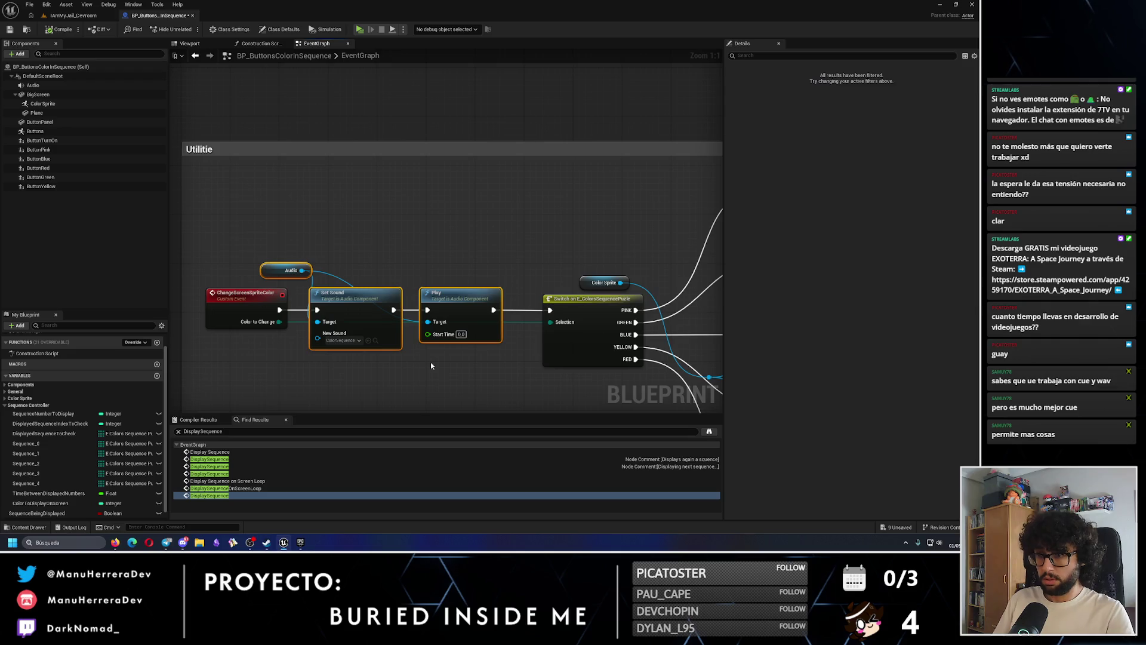
{"action": "left_click", "coordinate": [72, 15]}
Adjust the ColorSequencePanel_Success_Cue volume and save it
{"action": "left_click", "coordinate": [525, 197]}
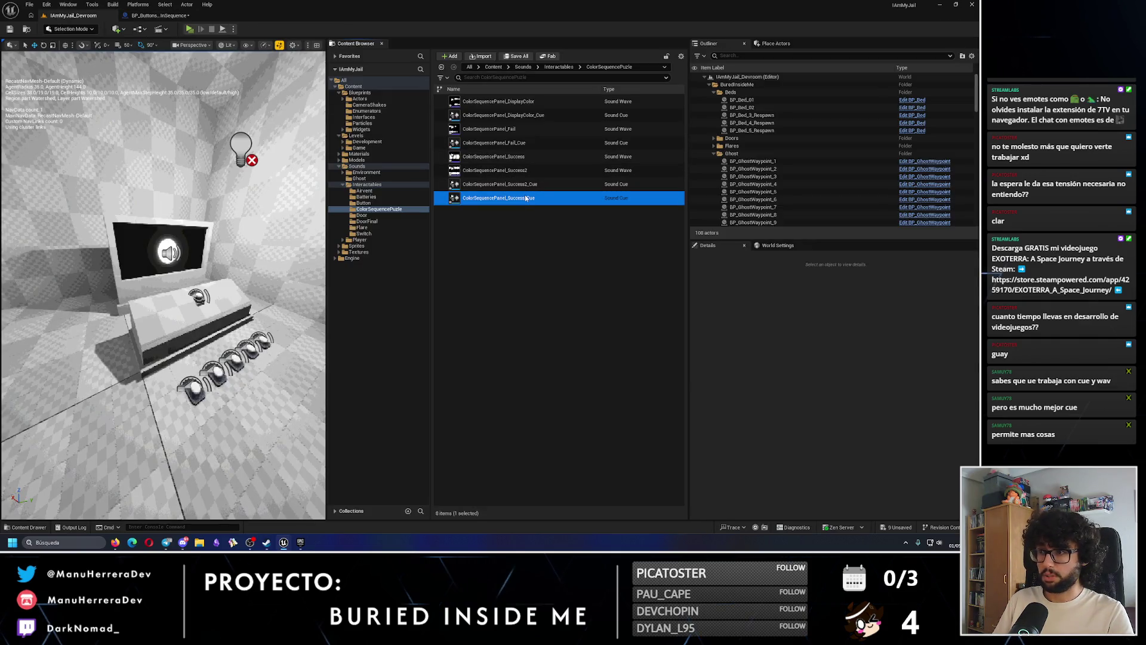
{"action": "key", "text": "Return"}
{"action": "left_click", "coordinate": [315, 106]}
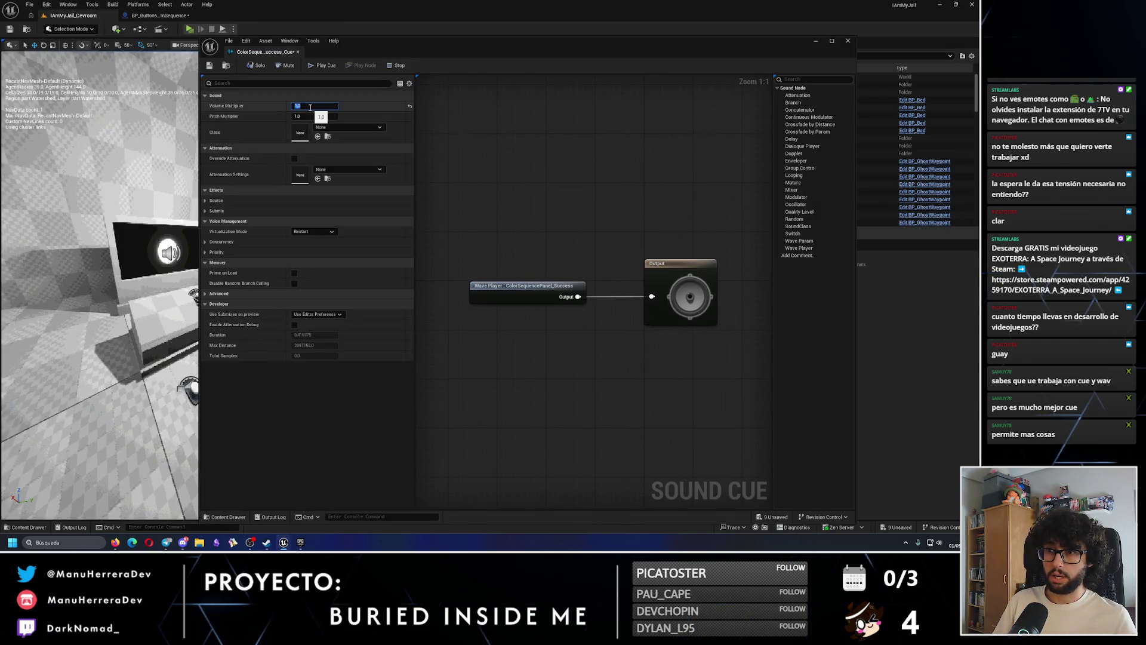
{"action": "left_click", "coordinate": [209, 66]}
{"action": "left_click", "coordinate": [848, 41]}
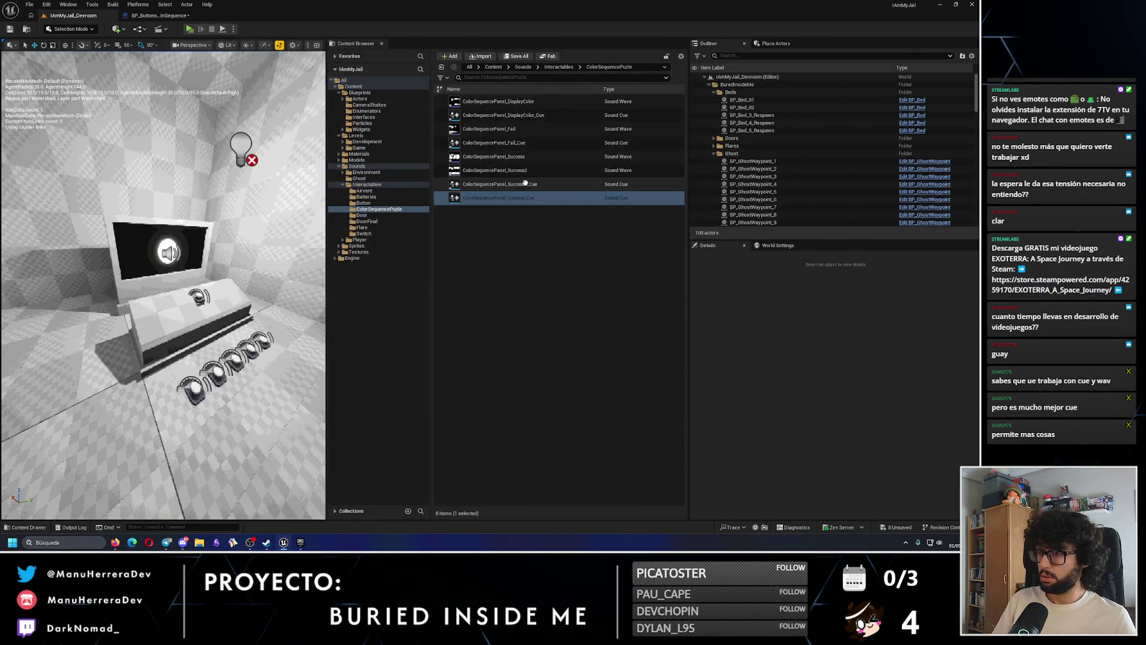
Inspect the Success2 sound wave and the Success2 cue without changing them
{"action": "left_click", "coordinate": [525, 172]}
{"action": "key", "text": "Return"}
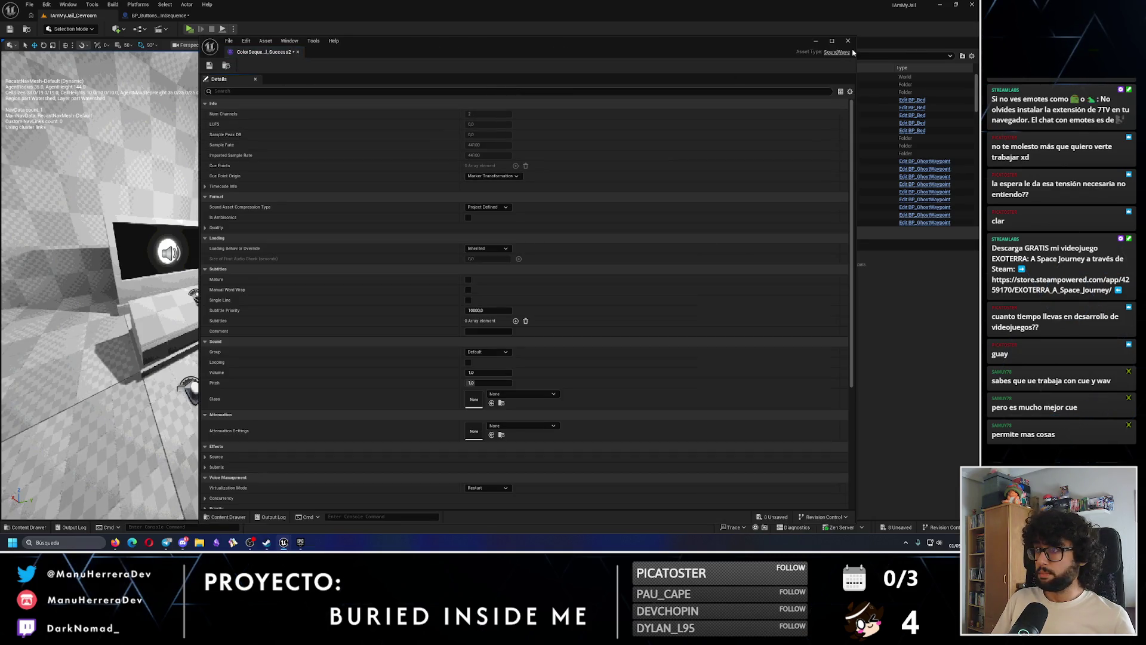
{"action": "left_click", "coordinate": [847, 40]}
{"action": "left_click", "coordinate": [542, 185]}
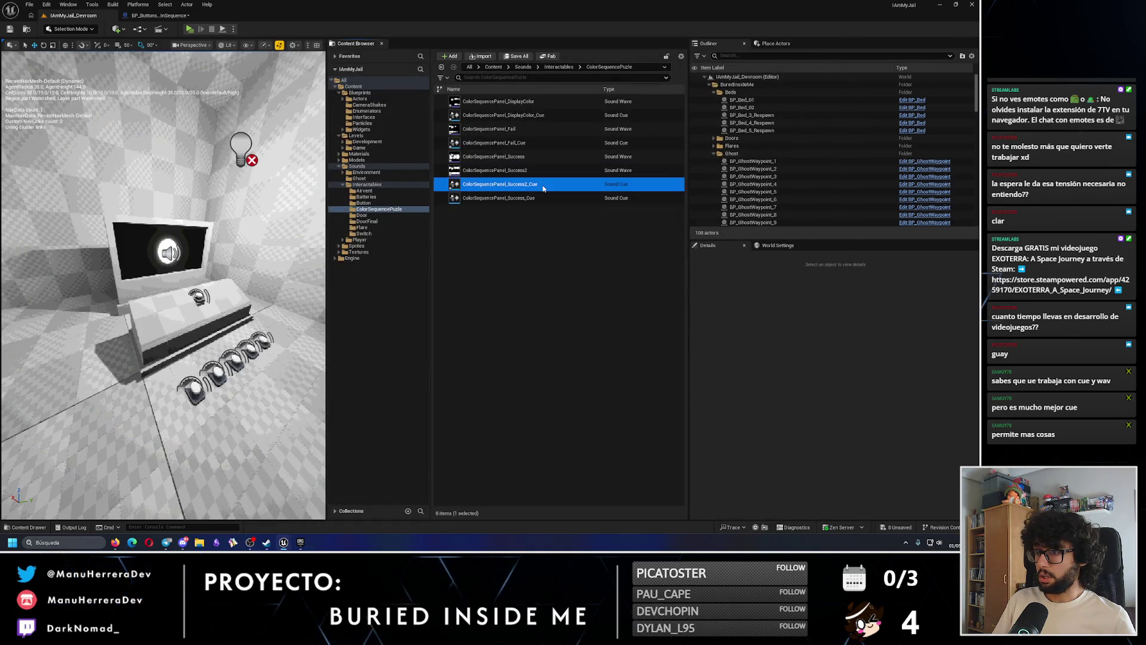
{"action": "key", "text": "Return"}
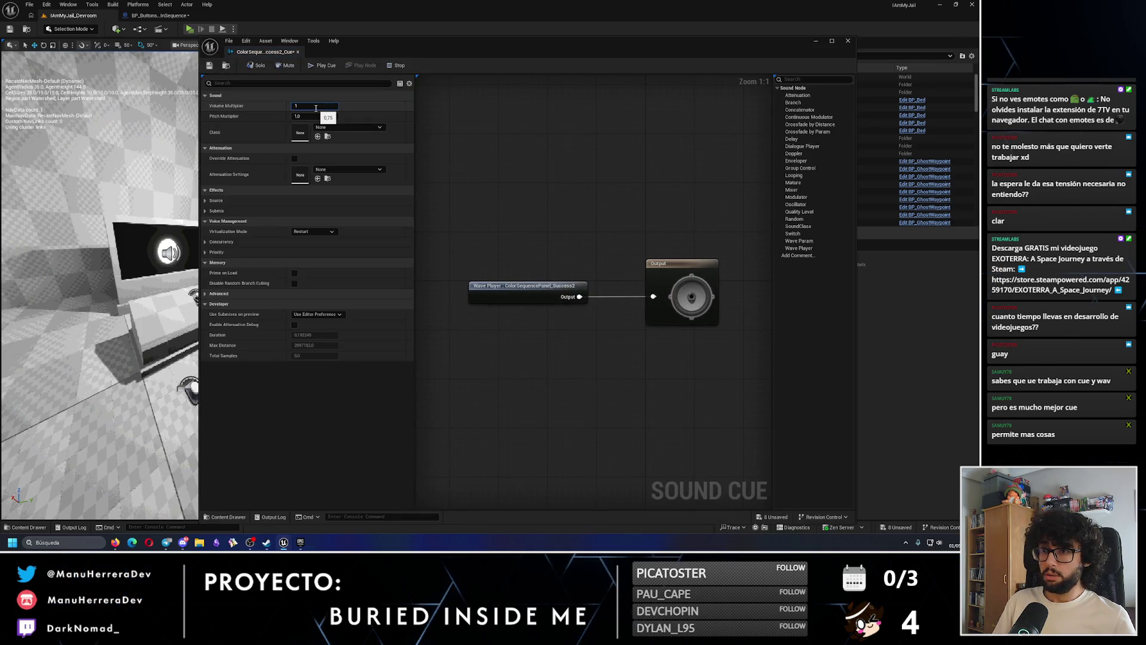
{"action": "left_click", "coordinate": [848, 40]}
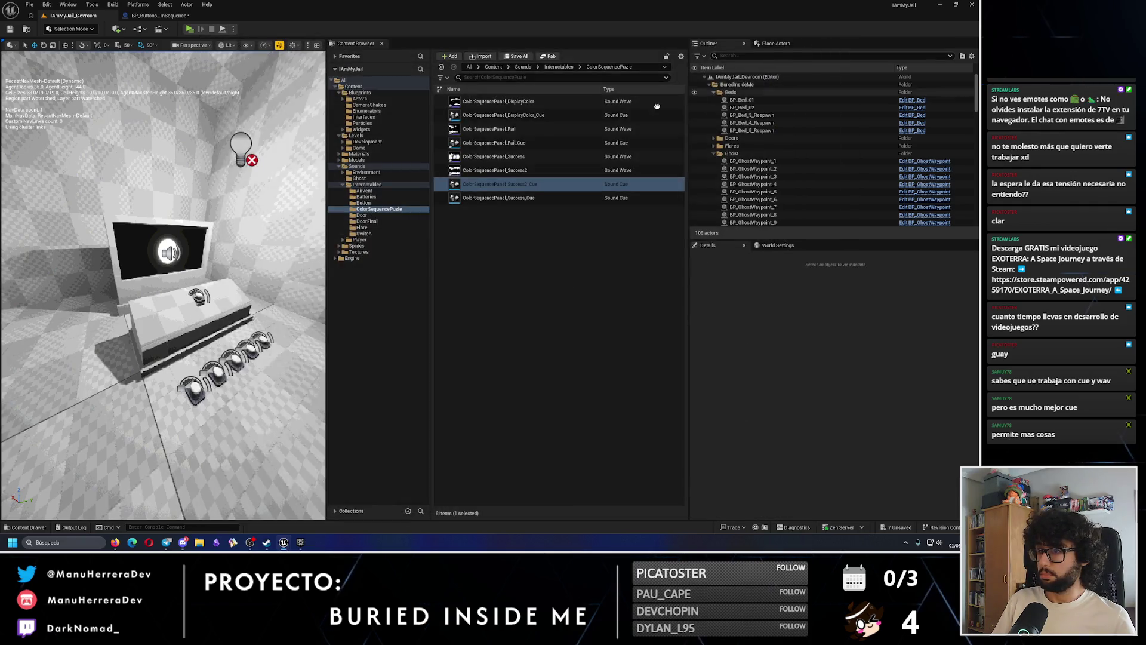
Set the ColorSequencePanel_Fail_Cue pitch to 0.9 and save it
{"action": "mouse_move", "coordinate": [526, 157]}
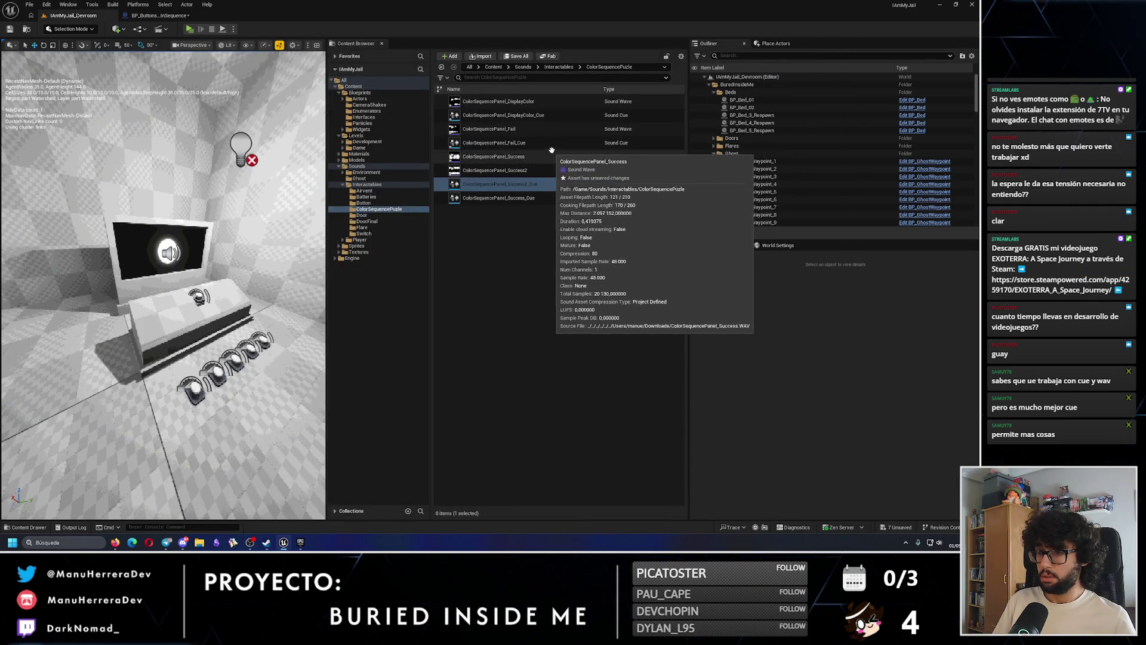
{"action": "left_click", "coordinate": [550, 143]}
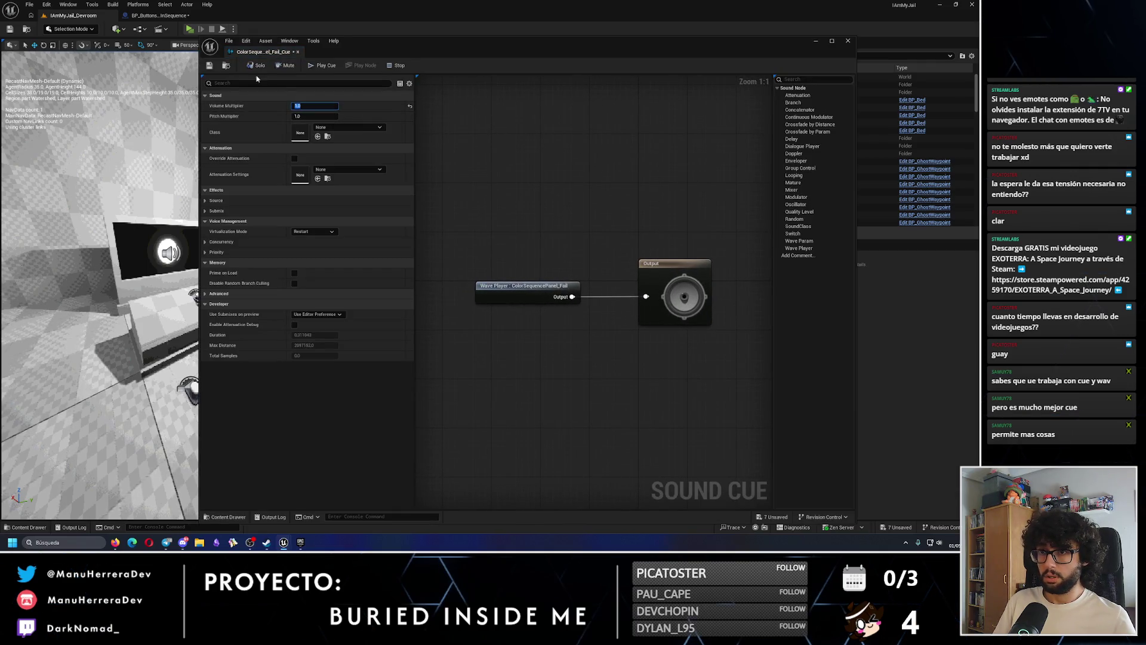
{"action": "left_click", "coordinate": [210, 67]}
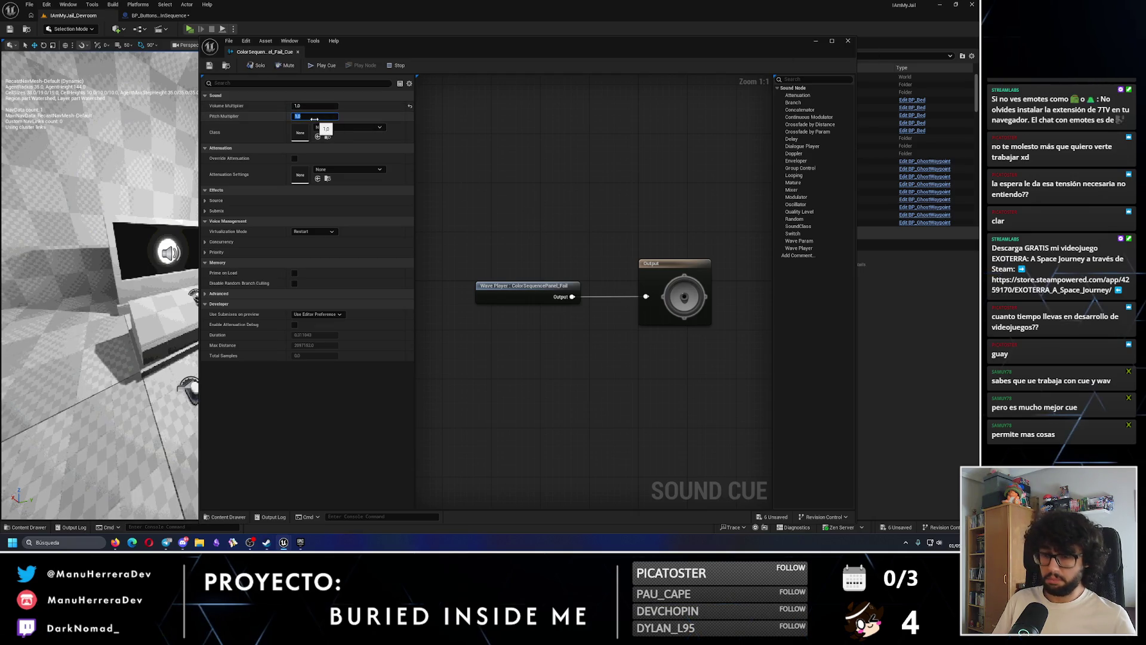
{"action": "type", "text": "0.9"}
{"action": "key", "text": "Return"}
{"action": "key", "text": "ctrl+s"}
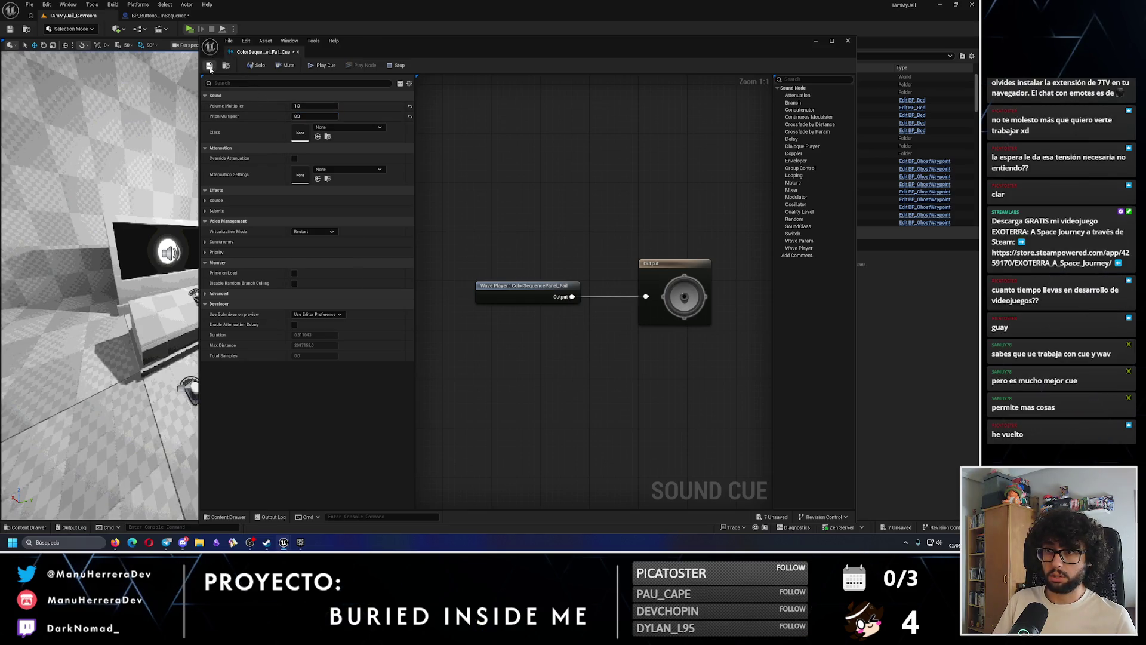
{"action": "left_click", "coordinate": [848, 41]}
Give the DisplayColor cue pitch 1.1 and volume 1.0, and save it
{"action": "double_click", "coordinate": [592, 113]}
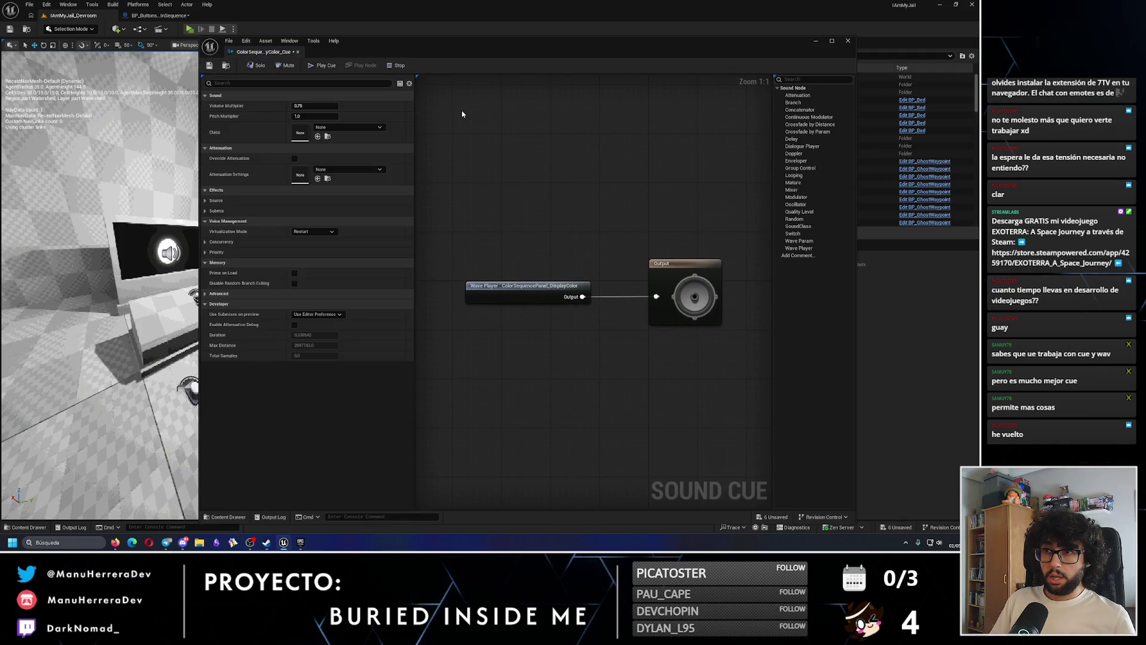
{"action": "left_click", "coordinate": [315, 115]}
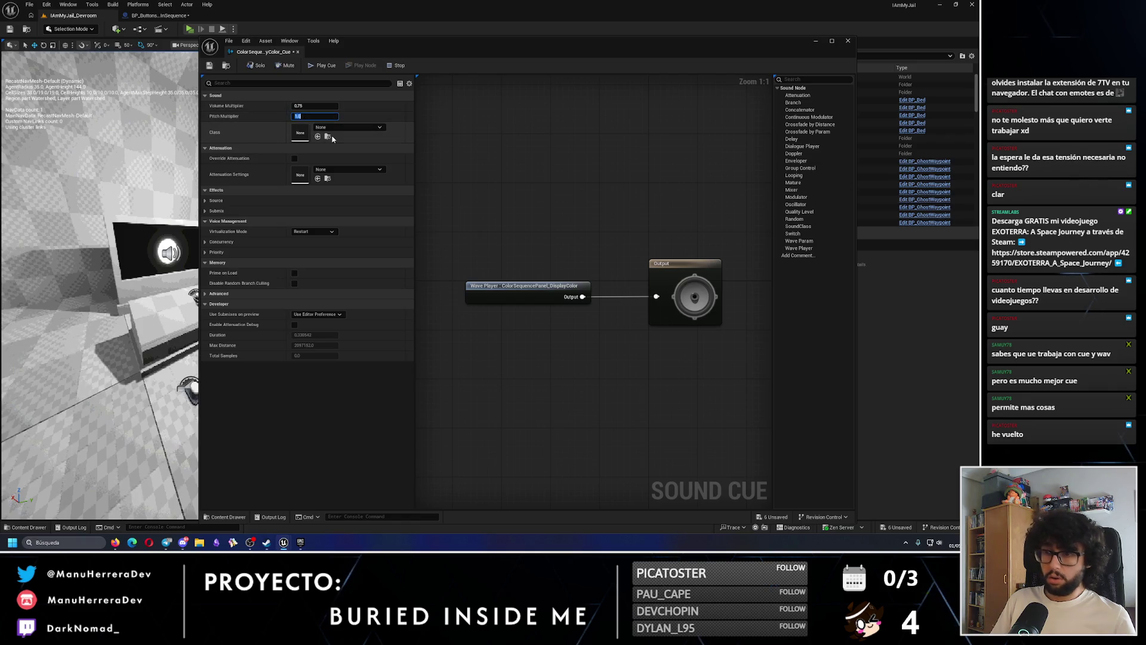
{"action": "left_click", "coordinate": [314, 106]}
{"action": "type", "text": "1.0"}
{"action": "key", "text": "ctrl+s"}
{"action": "left_click", "coordinate": [123, 37]}
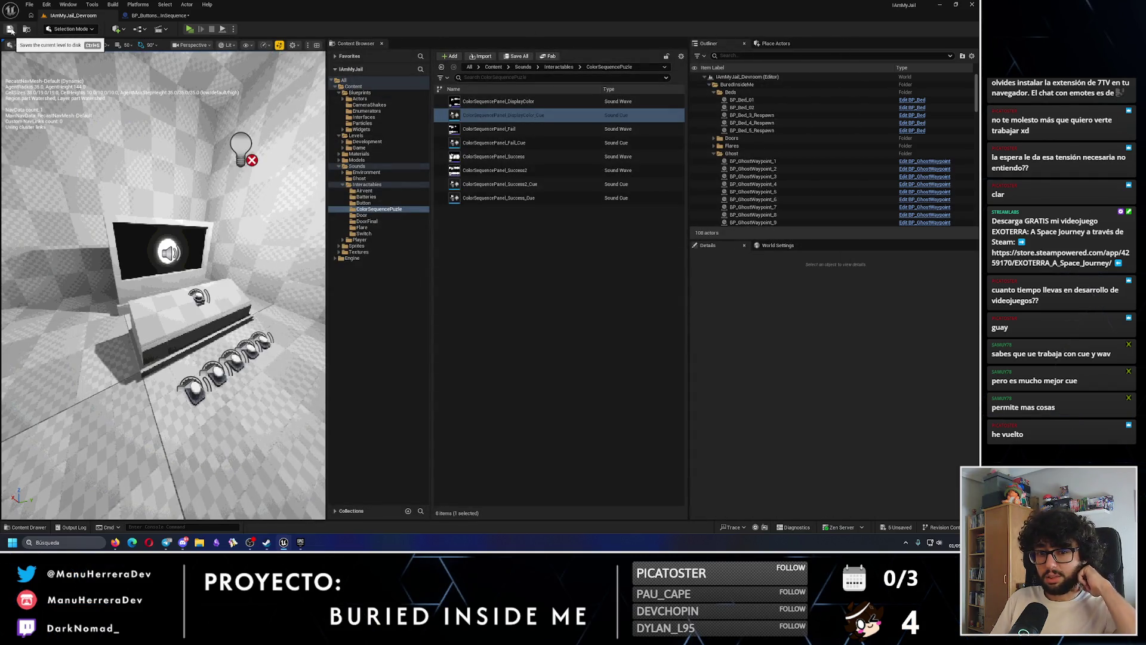
{"action": "left_click", "coordinate": [153, 15]}
Save the blueprint, shift the Audio, Set Sound and Play nodes slightly right, and return to the Devroom level
{"action": "left_click", "coordinate": [10, 29]}
{"action": "left_click_drag", "start_coordinate": [428, 192], "coordinate": [389, 168]}
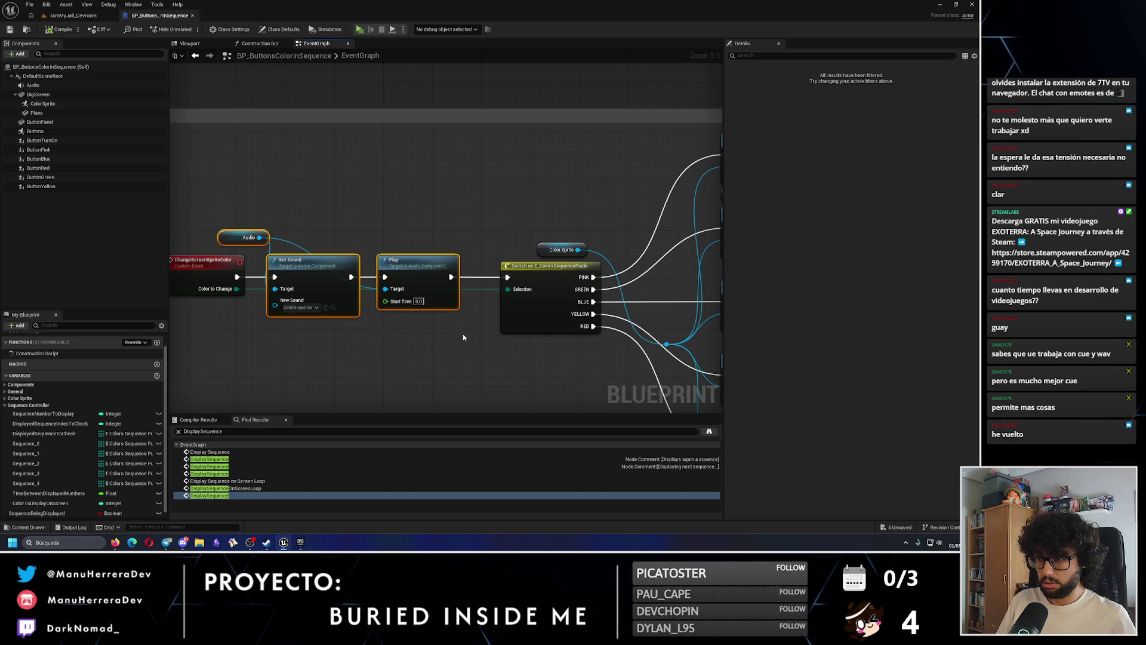
{"action": "left_click_drag", "start_coordinate": [351, 259], "coordinate": [357, 258]}
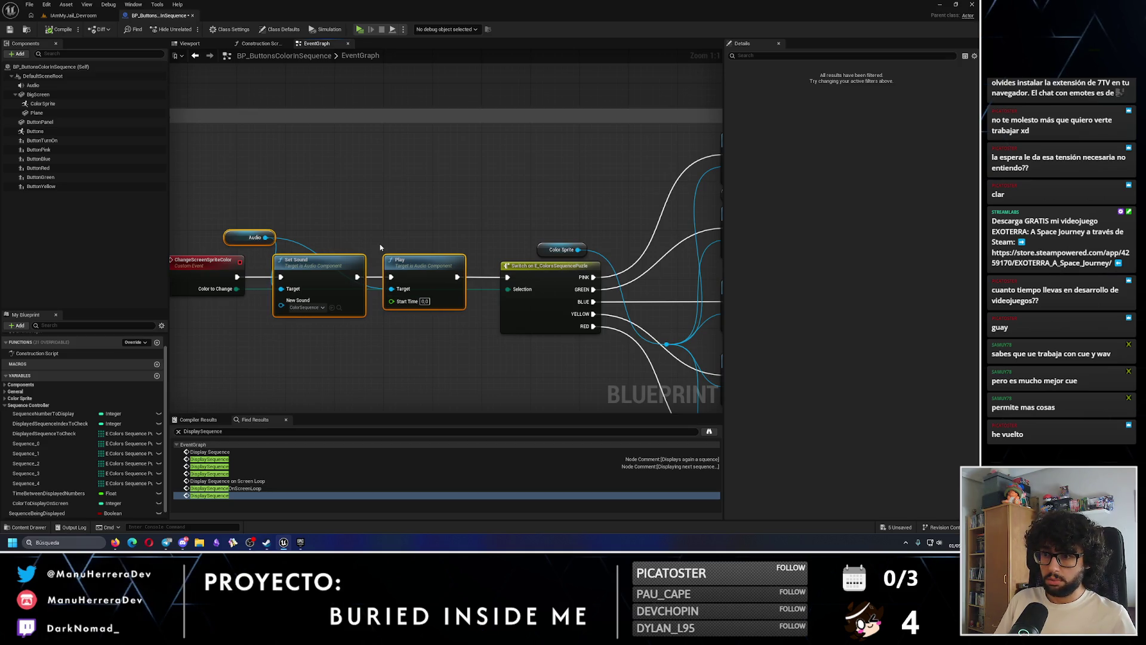
{"action": "left_click_drag", "start_coordinate": [380, 246], "coordinate": [504, 194]}
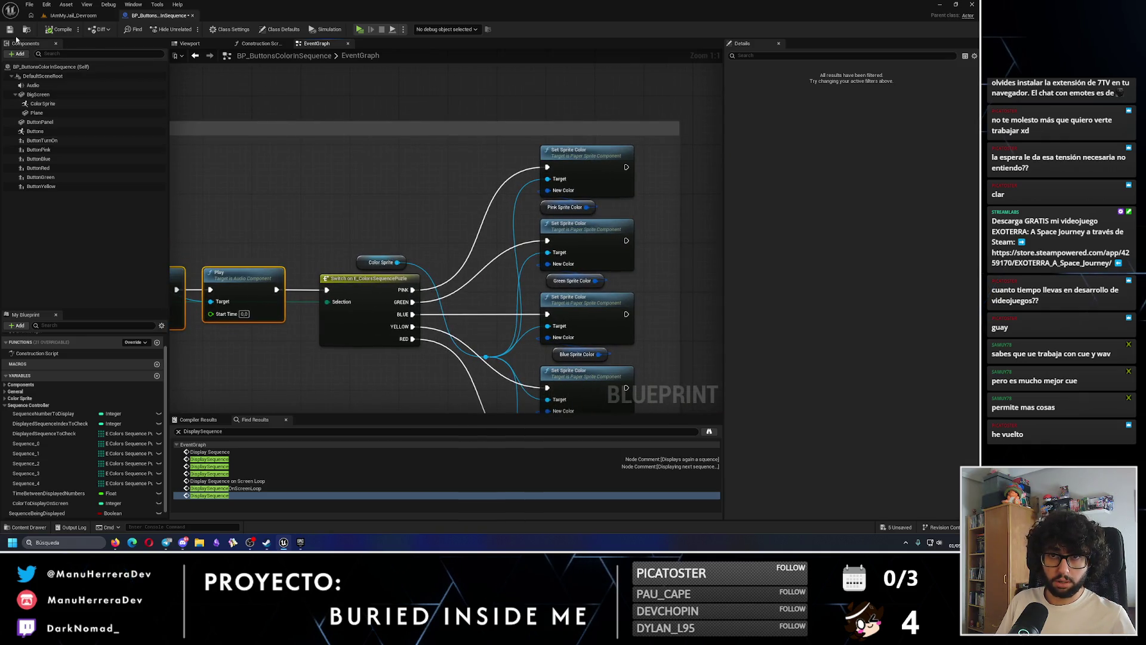
{"action": "left_click", "coordinate": [87, 15]}
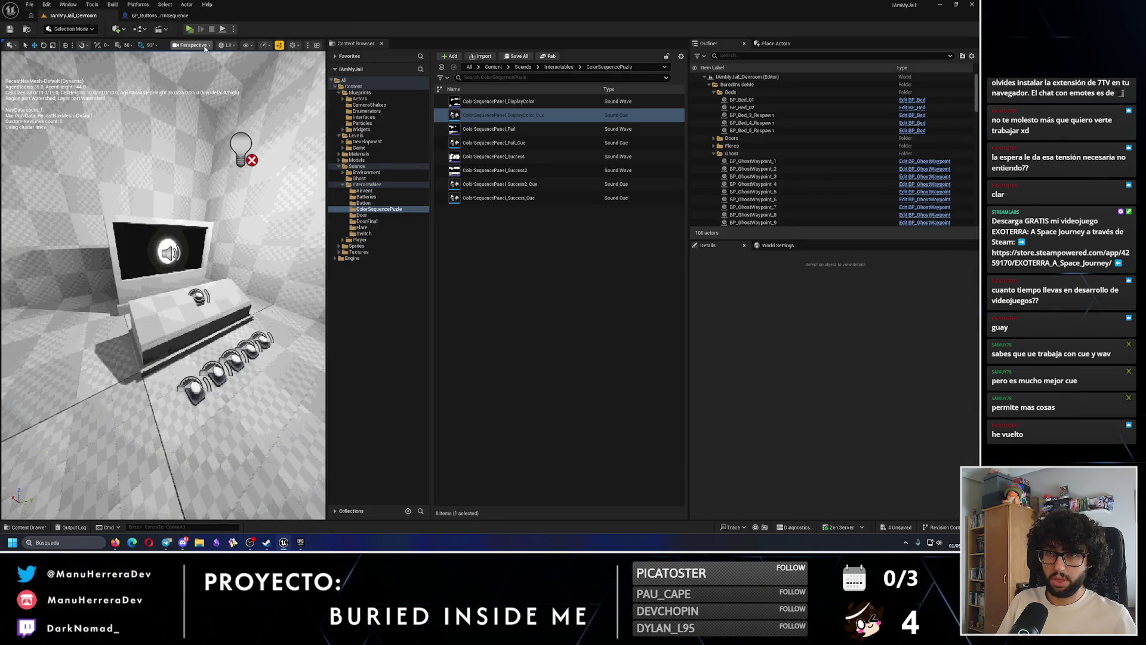
{"action": "double_click", "coordinate": [520, 114]}
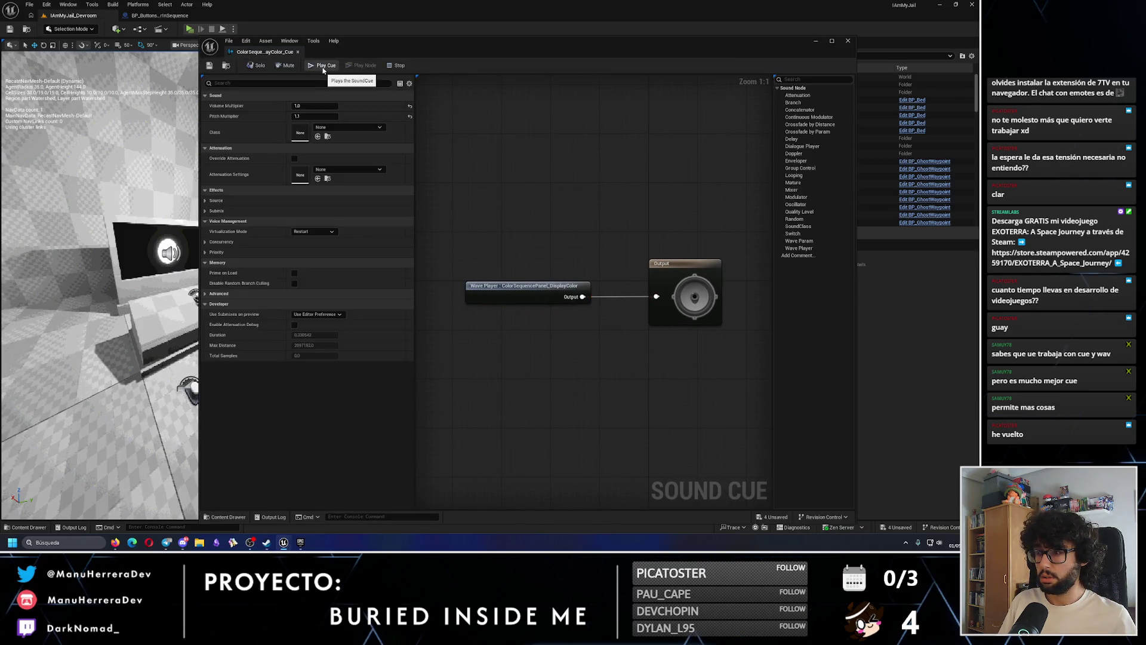
{"action": "left_click", "coordinate": [323, 70]}
{"action": "left_click", "coordinate": [323, 70]}
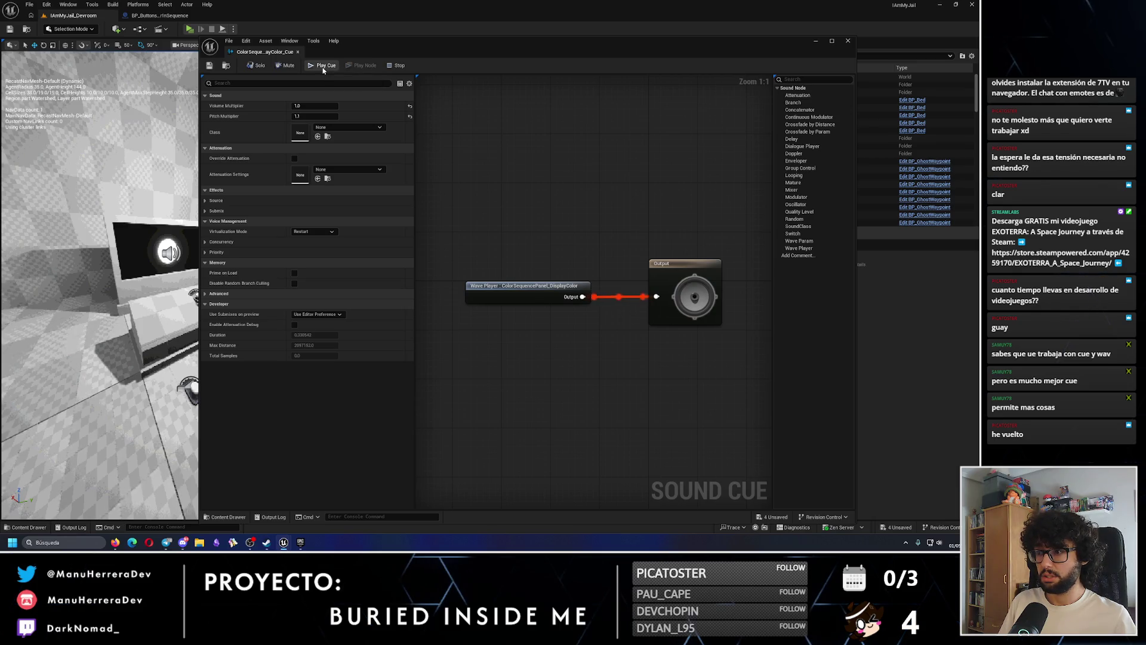
{"action": "left_click", "coordinate": [323, 70]}
{"action": "left_click", "coordinate": [323, 70]}
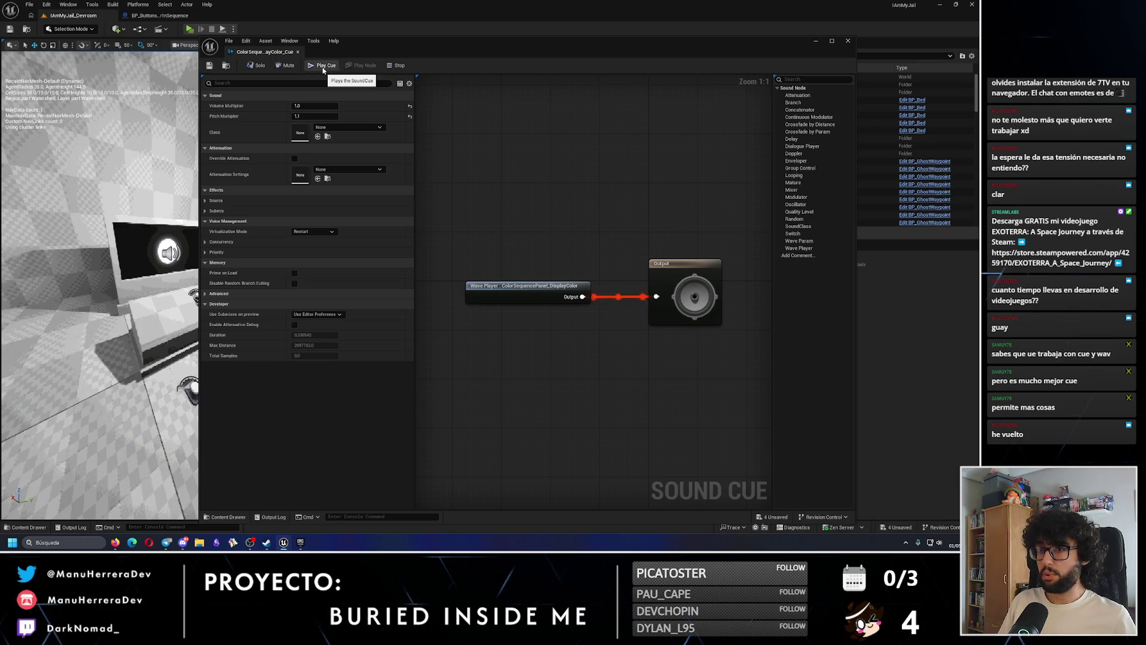
{"action": "left_click", "coordinate": [323, 70]}
{"action": "left_click", "coordinate": [317, 70]}
{"action": "left_click", "coordinate": [317, 70]}
{"action": "left_click", "coordinate": [317, 67]}
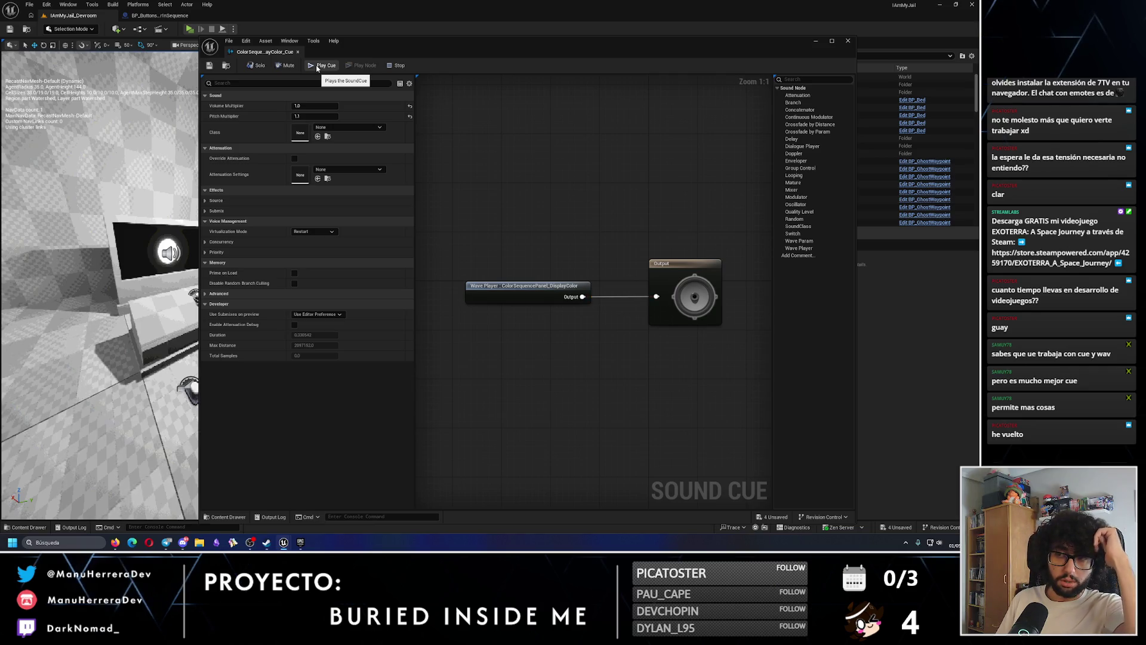
{"action": "left_click", "coordinate": [317, 67]}
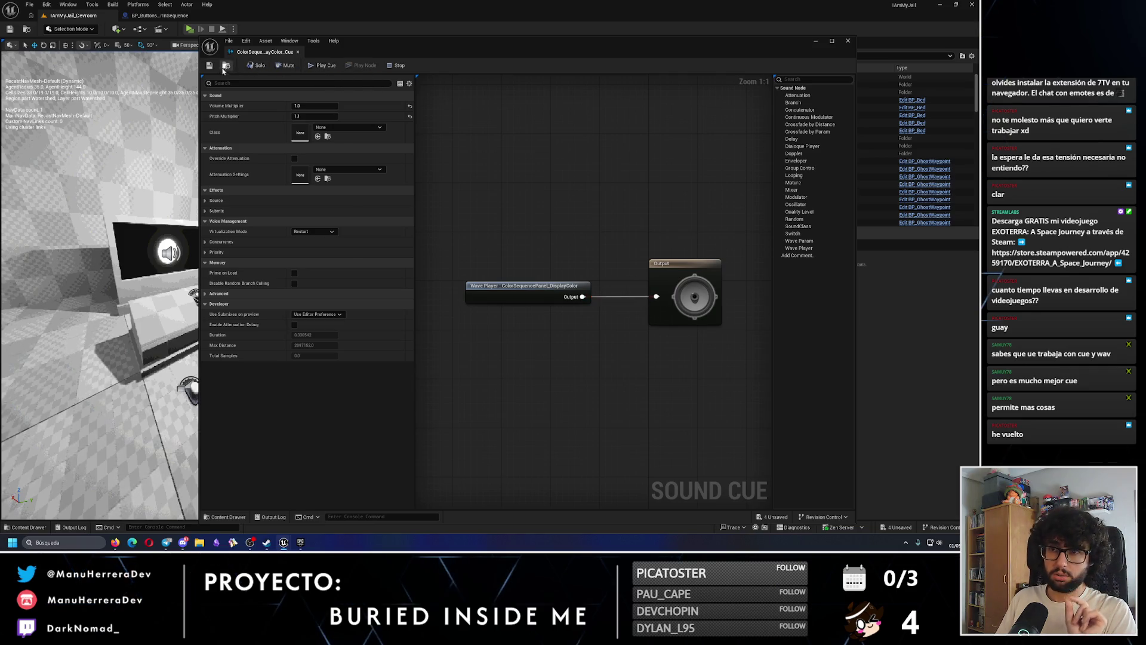
{"action": "left_click", "coordinate": [848, 41]}
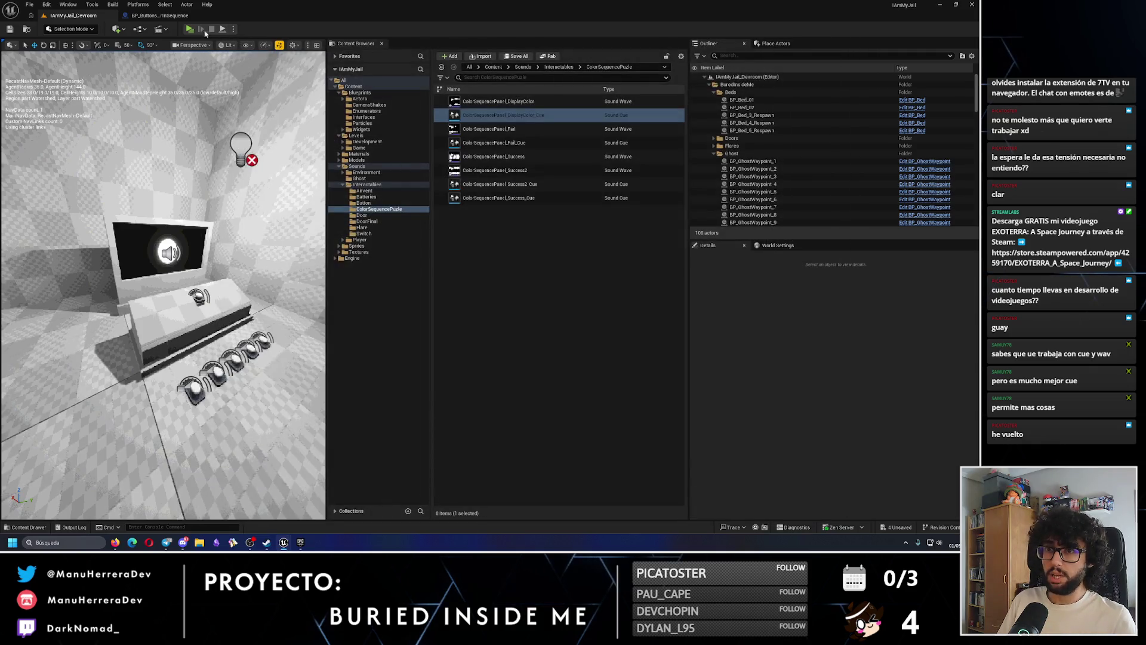
{"action": "key", "text": "alt+p"}
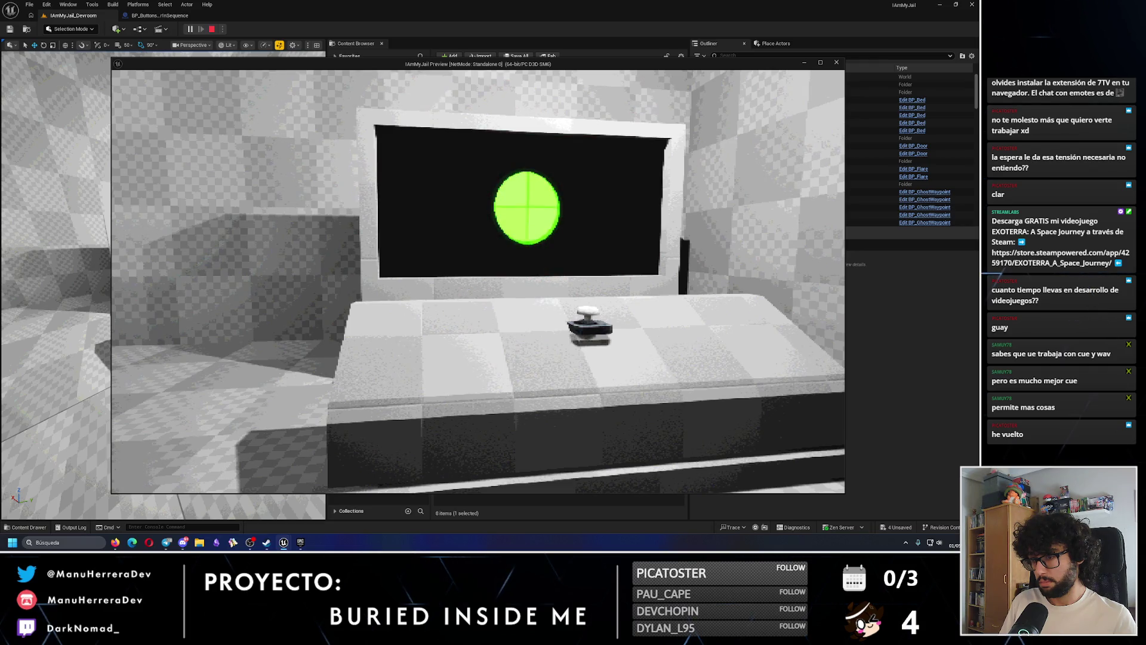
{"action": "key", "text": "Escape"}
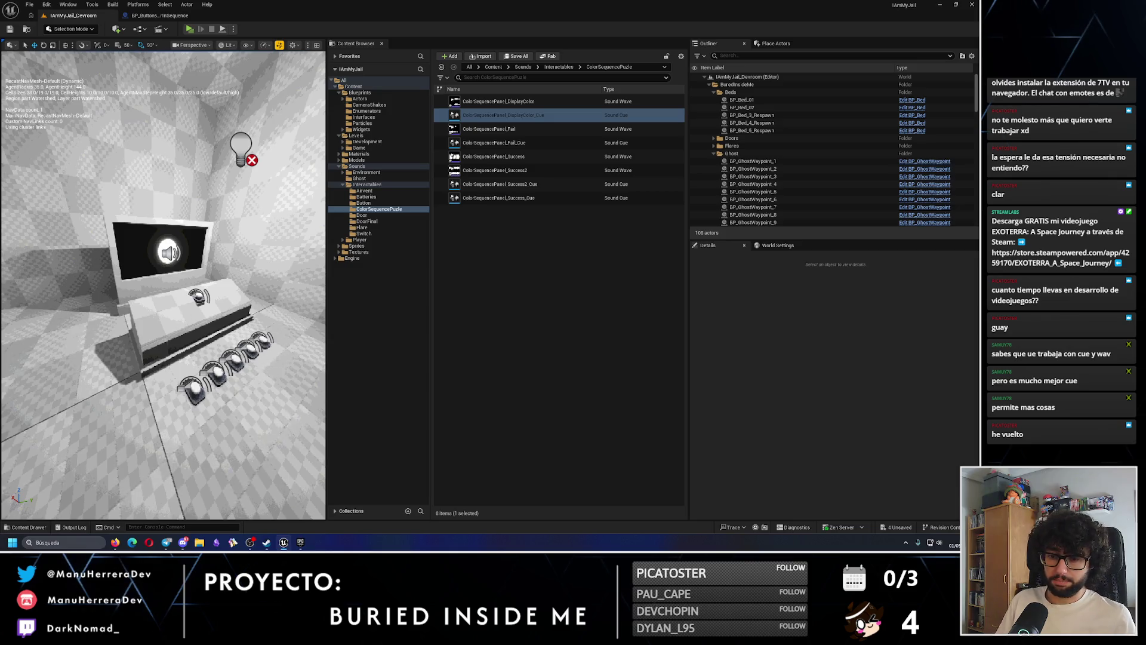
{"action": "mouse_move", "coordinate": [267, 546]}
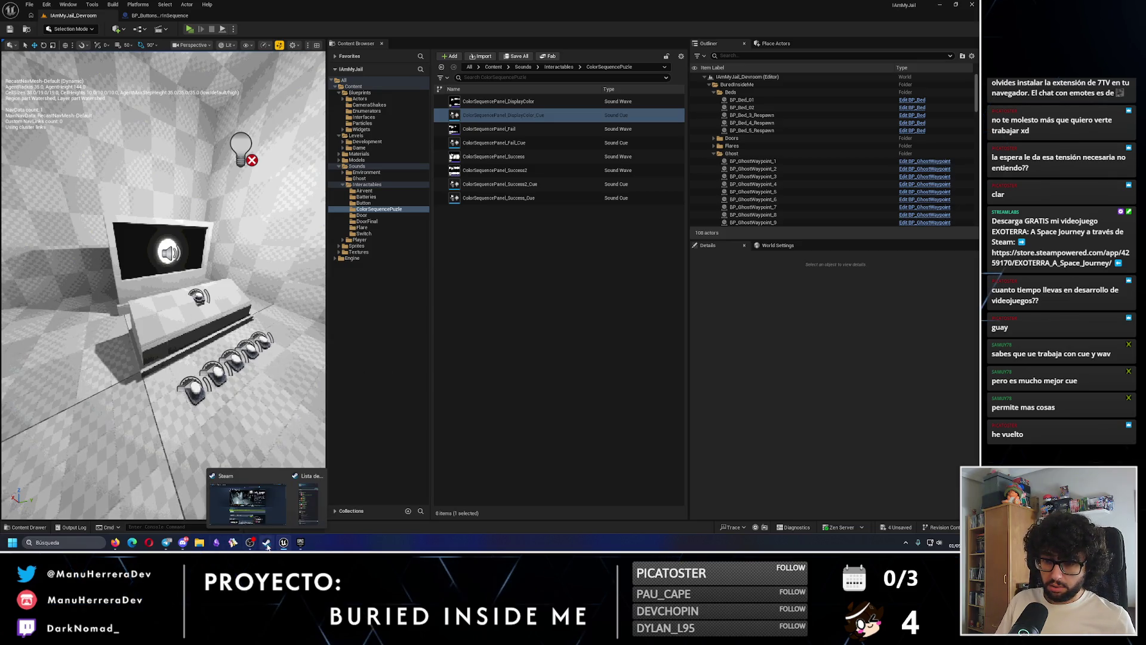
{"action": "mouse_move", "coordinate": [182, 543]}
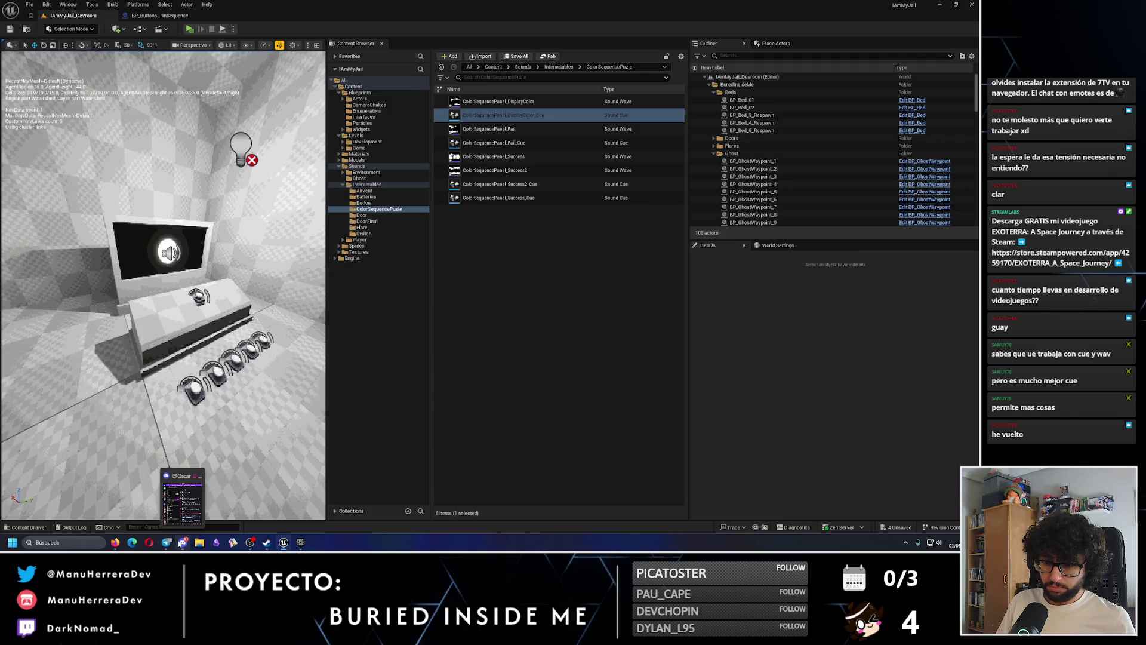
{"action": "left_click", "coordinate": [93, 542]}
Launch Audacity from Windows search and dismiss its welcome dialog
{"action": "type", "text": "au"}
{"action": "key", "text": "Return"}
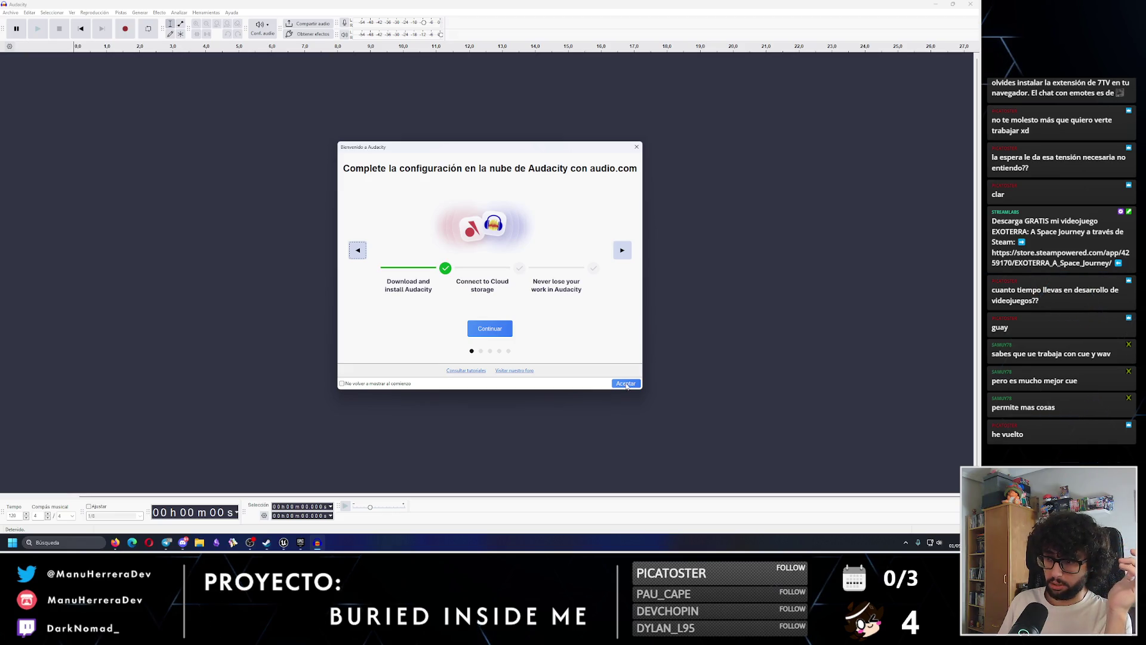
{"action": "left_click", "coordinate": [626, 384]}
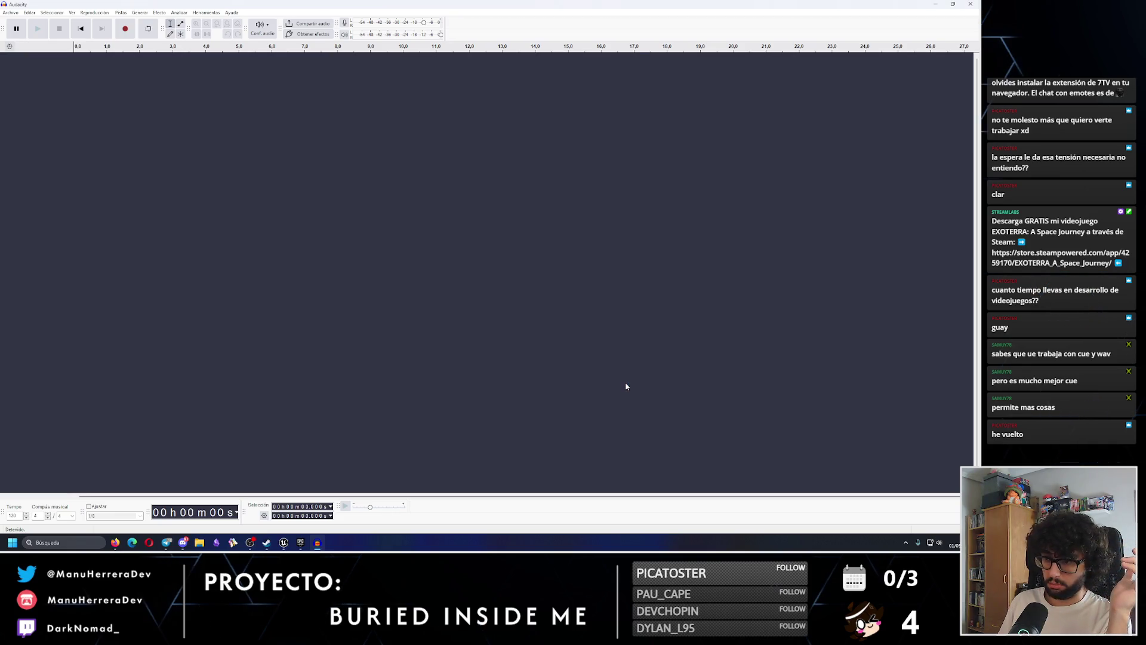
Open ColorSequencePanel_DisplayColor from the Descargas folder
{"action": "left_click", "coordinate": [10, 13]}
{"action": "key", "text": "Escape"}
{"action": "key", "text": "Escape"}
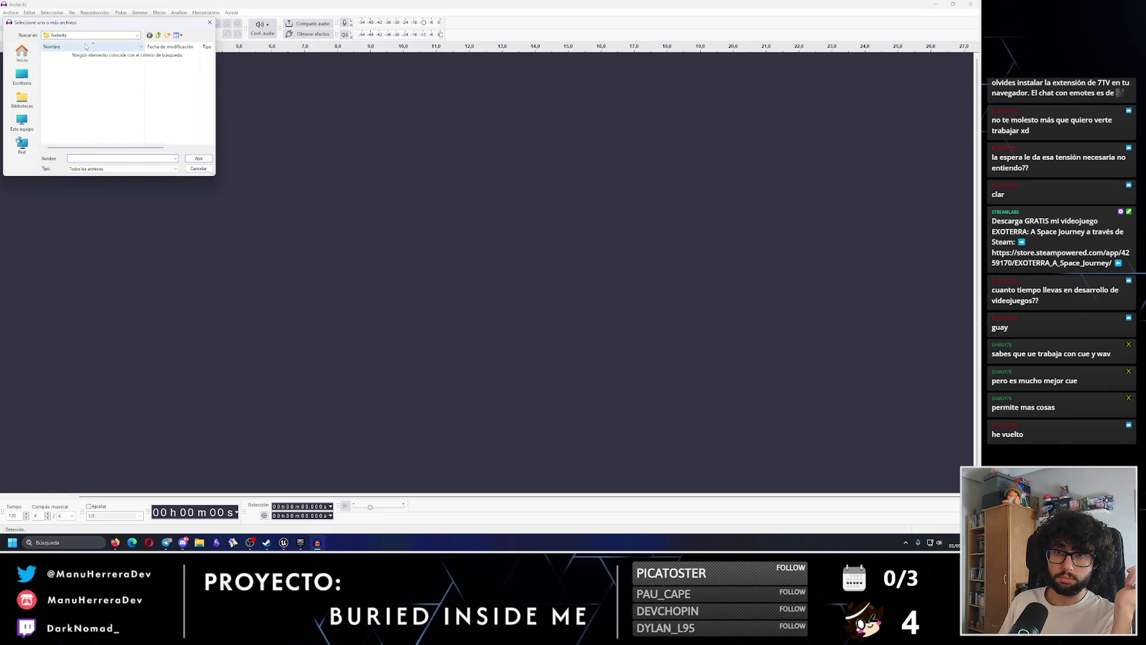
{"action": "left_click", "coordinate": [137, 37]}
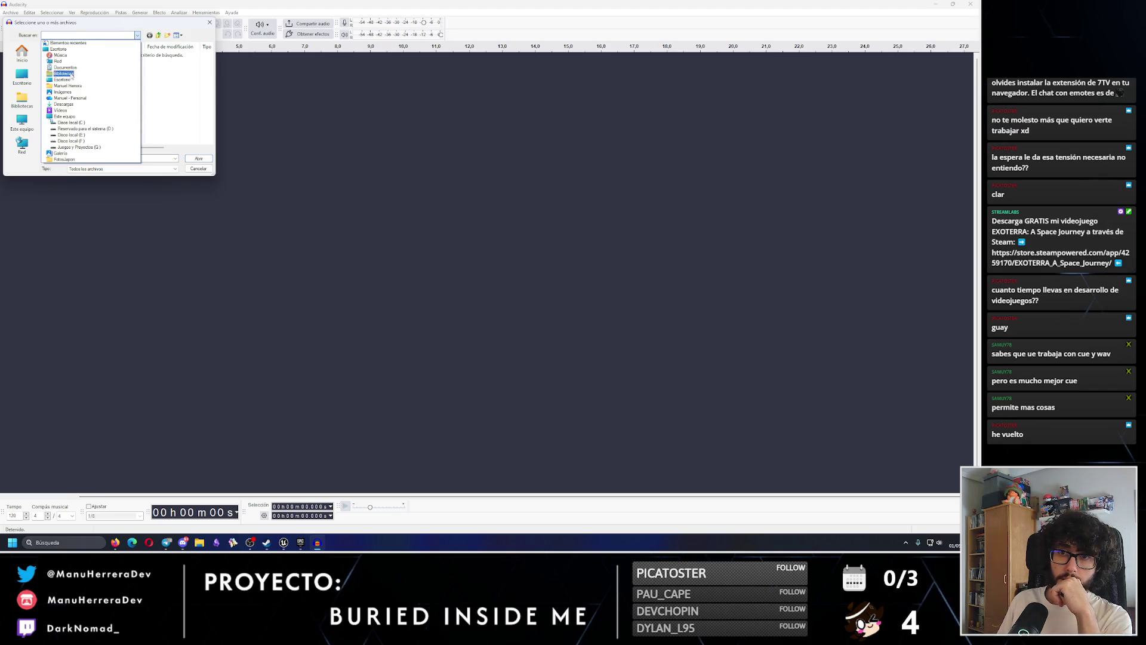
{"action": "left_click", "coordinate": [64, 104]}
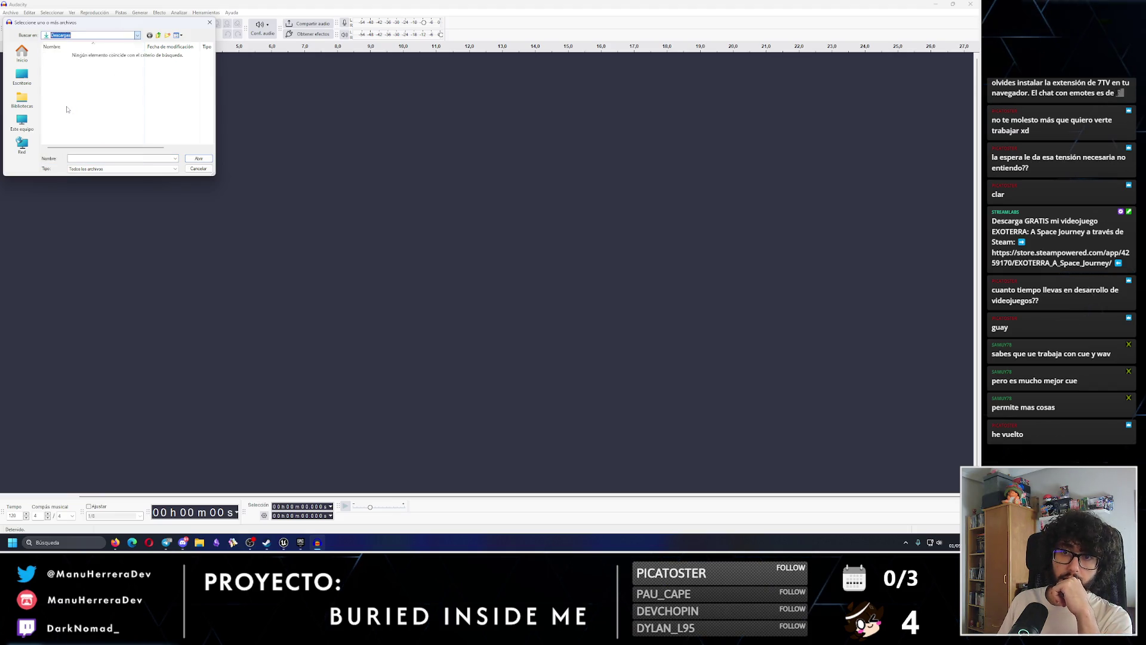
{"action": "left_click", "coordinate": [86, 70]}
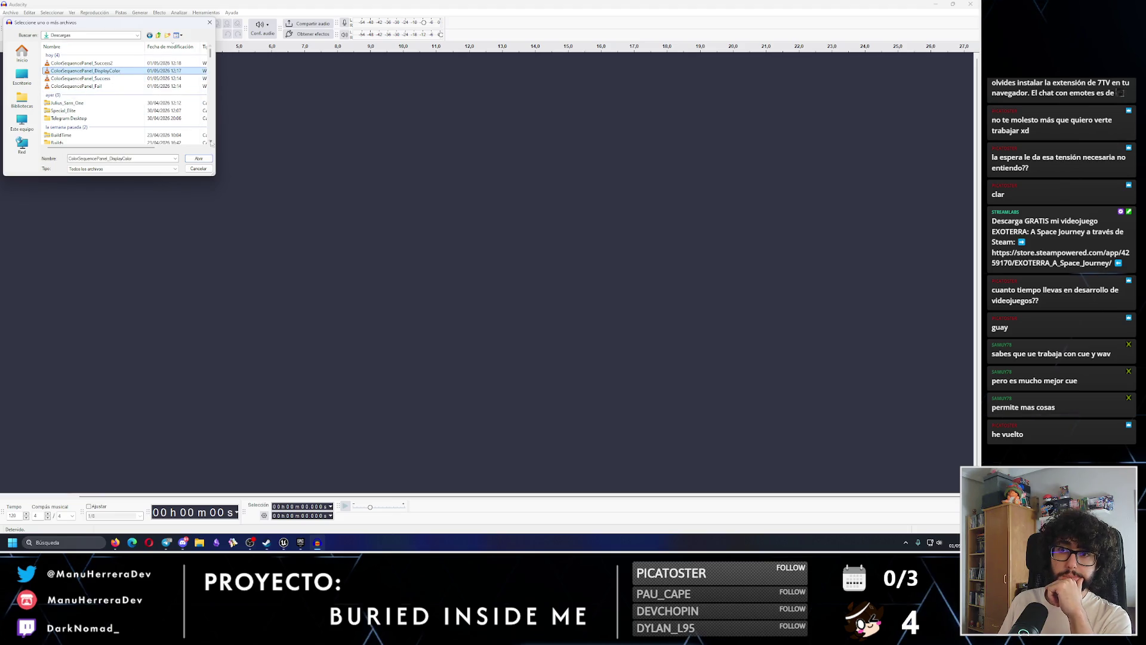
{"action": "left_click", "coordinate": [206, 158]}
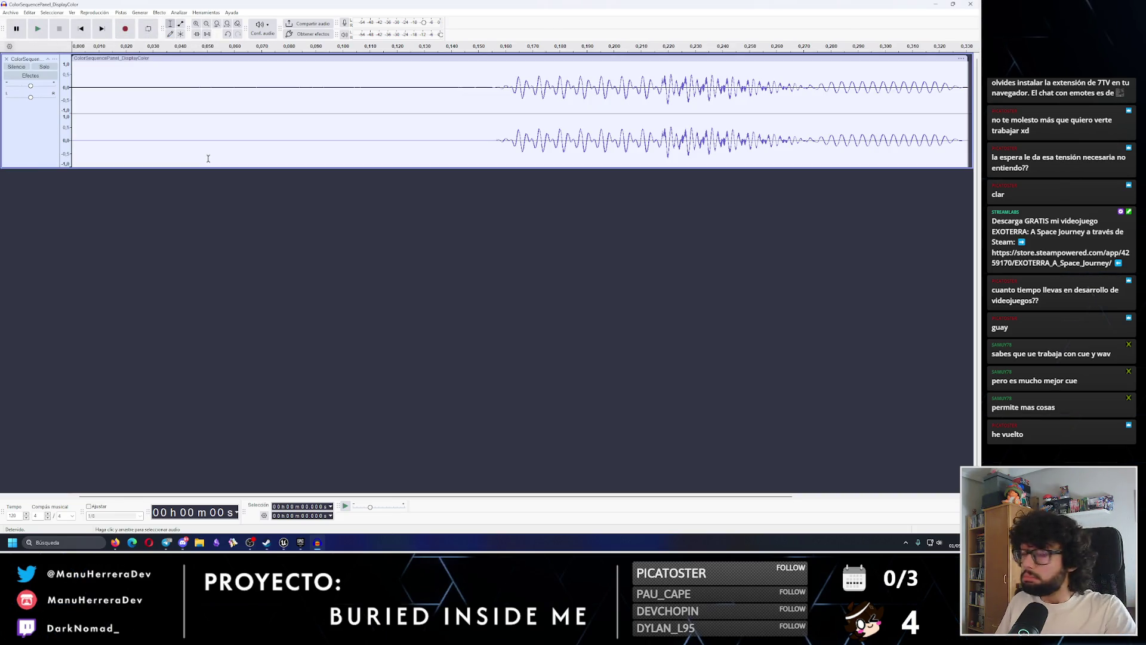
Delete the leading silence up to 0.156 s and play back the trimmed clip
{"action": "left_click_drag", "start_coordinate": [345, 85], "coordinate": [73, 90]}
{"action": "scroll", "coordinate": [332, 129], "scroll_direction": "down", "scroll_amount": 2}
{"action": "scroll", "coordinate": [332, 129], "scroll_direction": "down", "scroll_amount": 2}
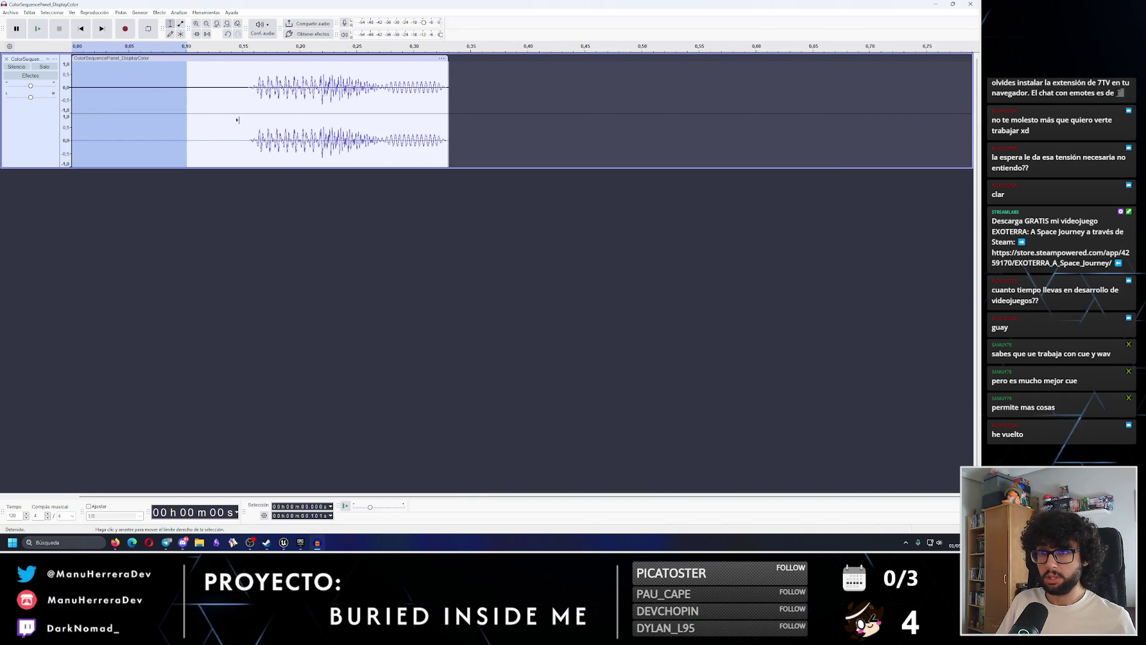
{"action": "left_click_drag", "start_coordinate": [250, 120], "coordinate": [71, 119]}
{"action": "key", "text": "Delete"}
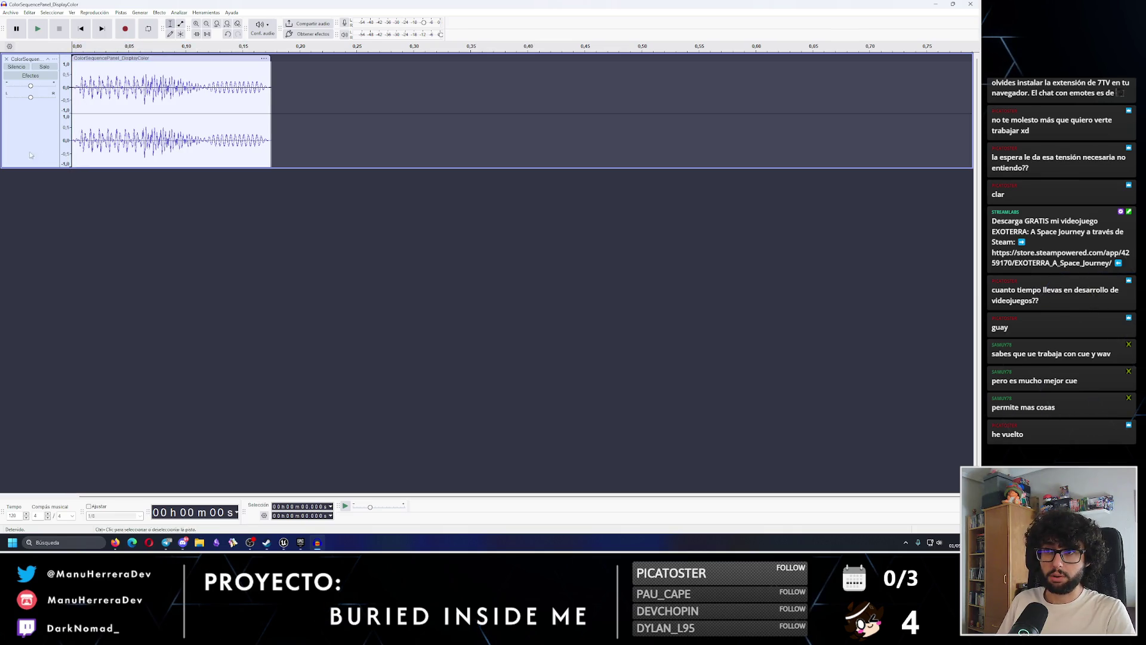
{"action": "key", "text": "space"}
{"action": "key", "text": "space"}
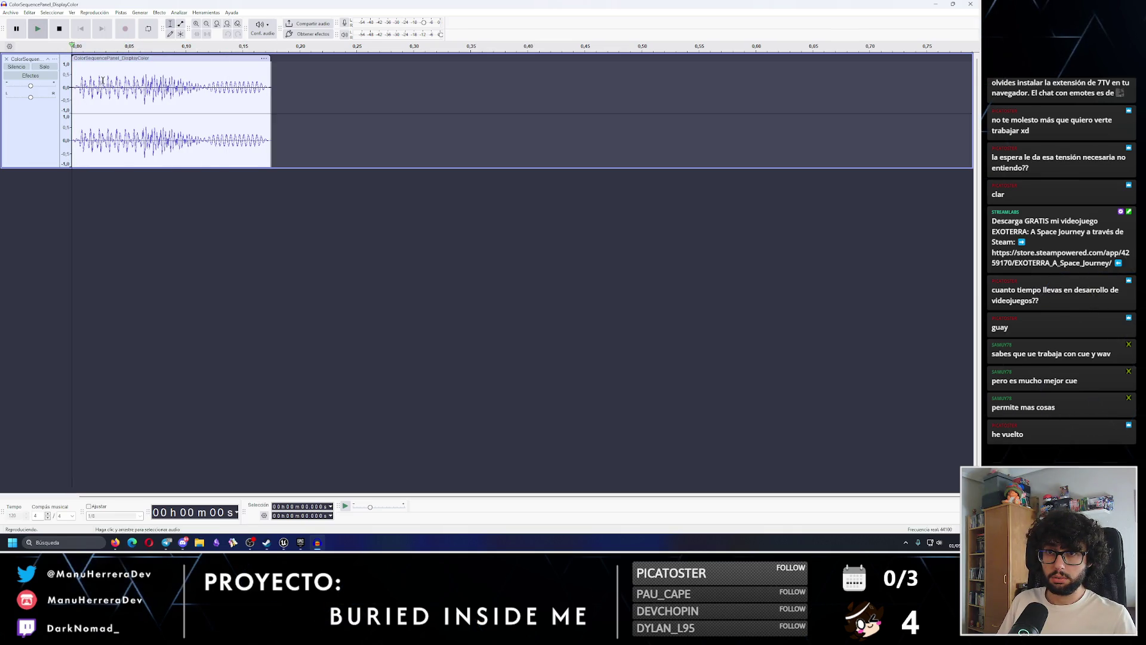
Change Audacity's playback output device
{"action": "left_click", "coordinate": [266, 34]}
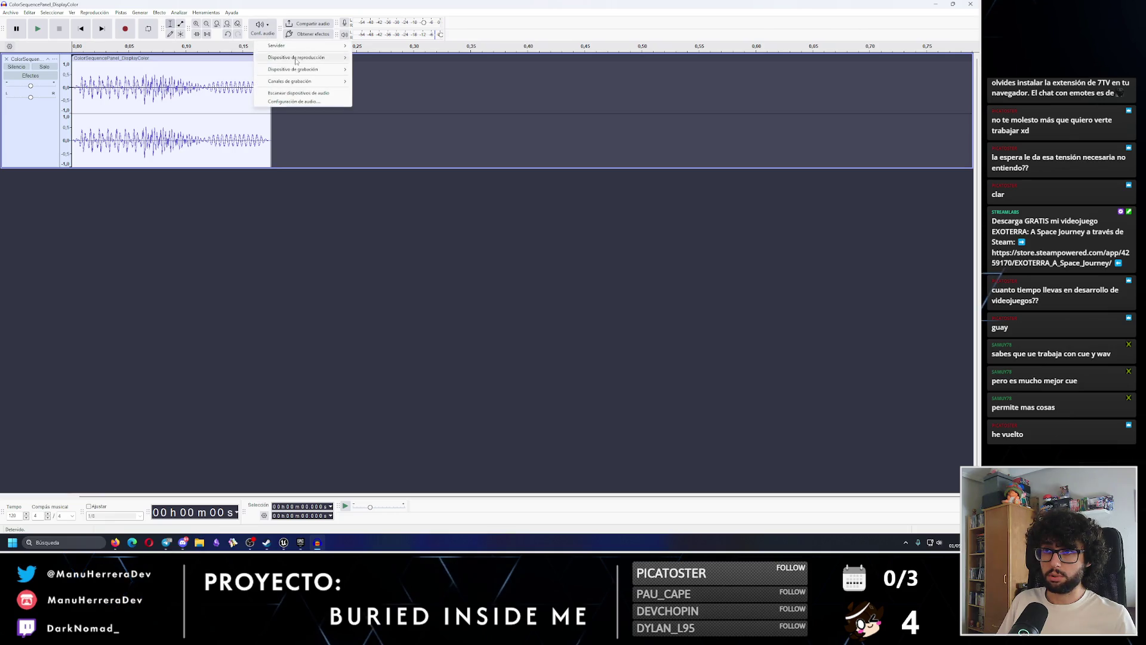
{"action": "mouse_move", "coordinate": [296, 61]}
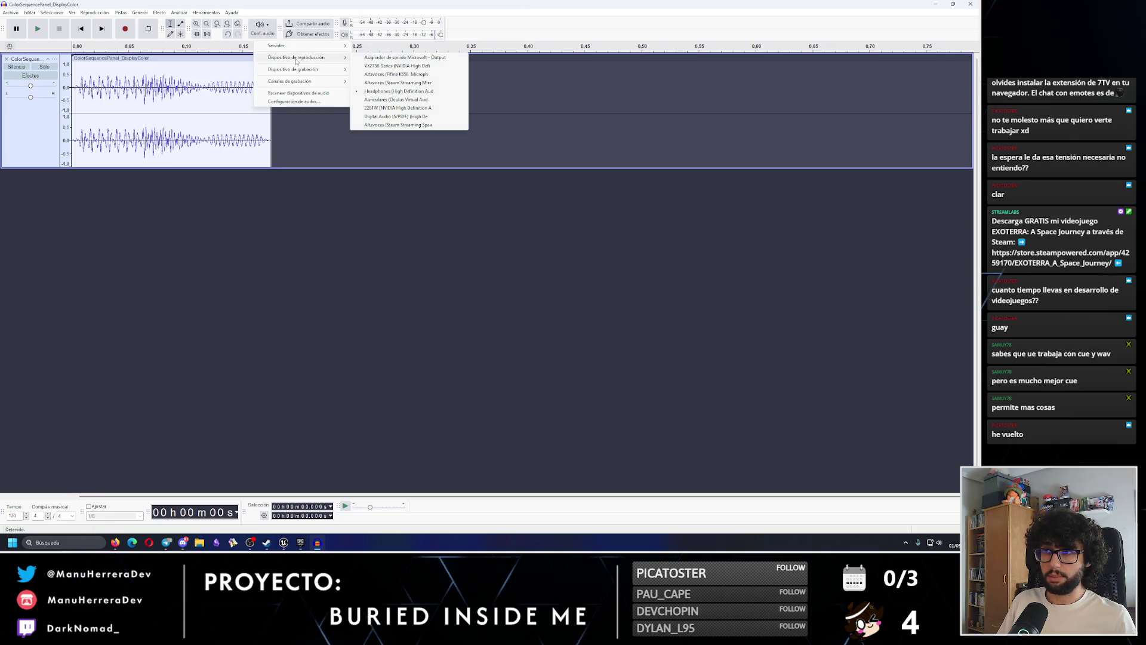
{"action": "left_click", "coordinate": [397, 66]}
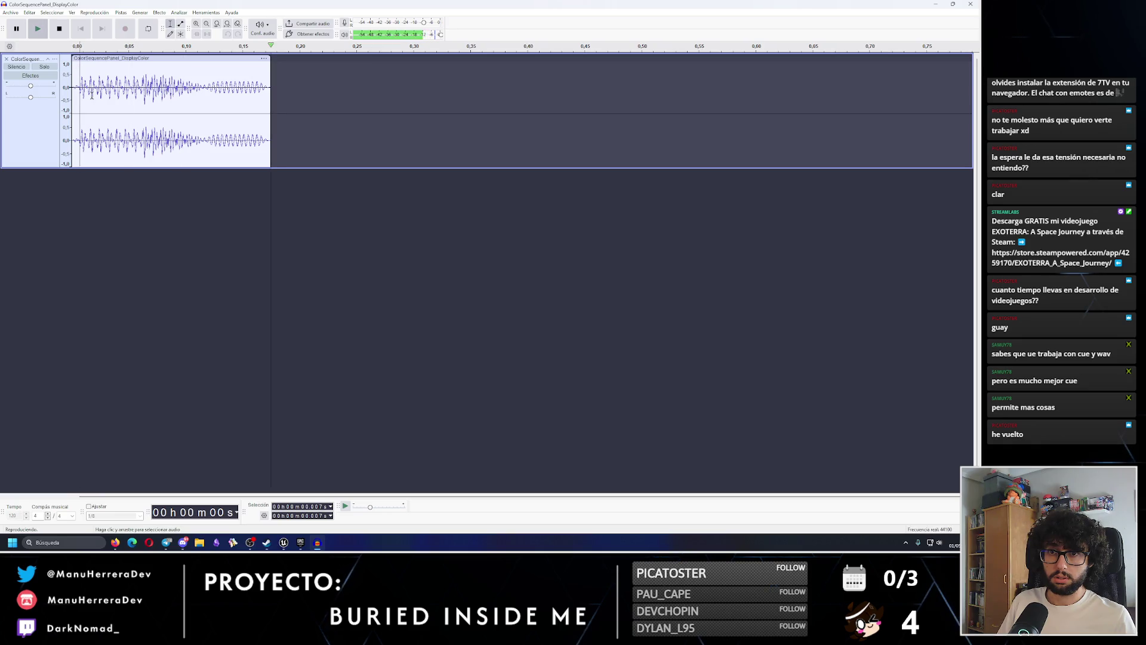
Replay the clip several times from its start on the timeline
{"action": "left_click", "coordinate": [73, 70]}
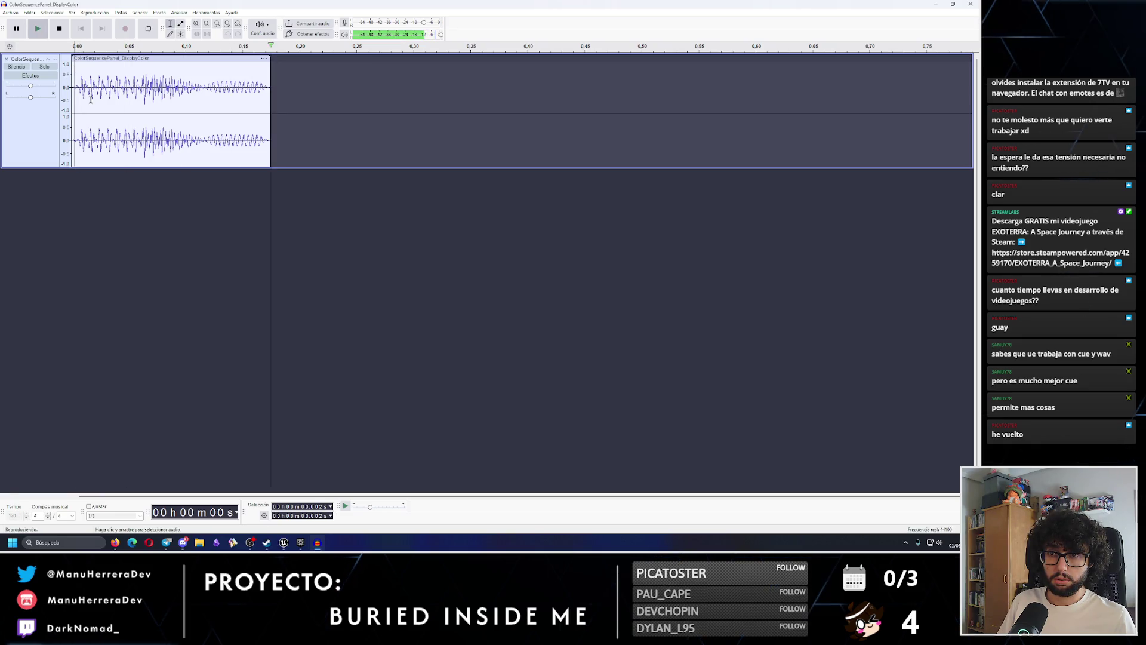
{"action": "scroll", "coordinate": [91, 74], "scroll_direction": "up", "scroll_amount": 2, "text": "ctrl"}
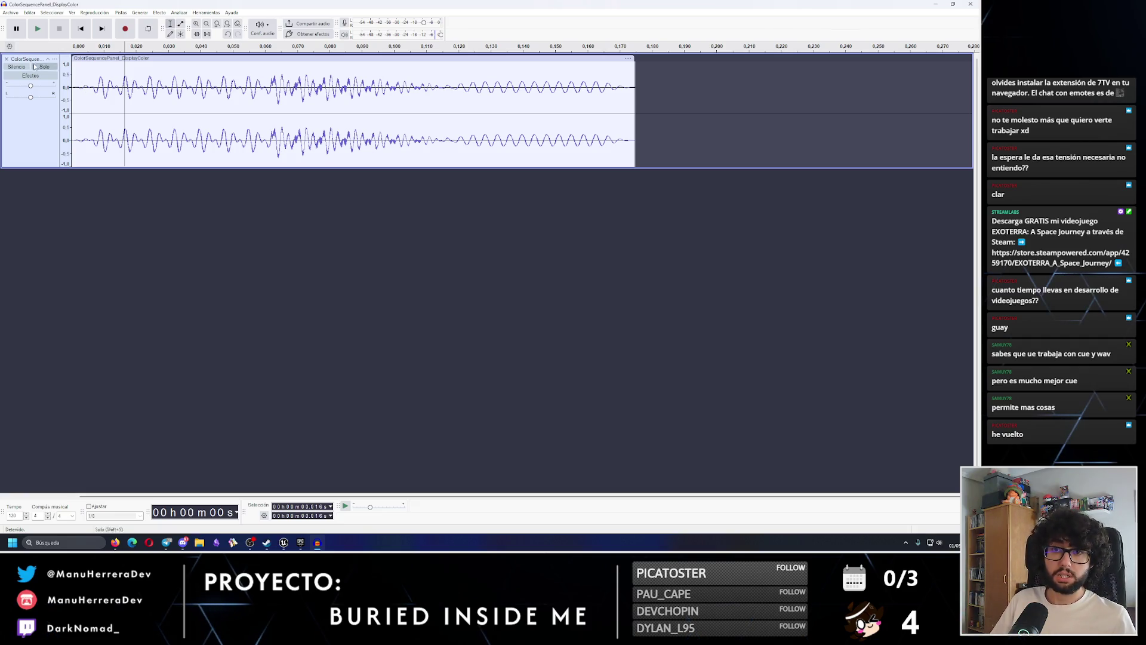
{"action": "left_click", "coordinate": [73, 53]}
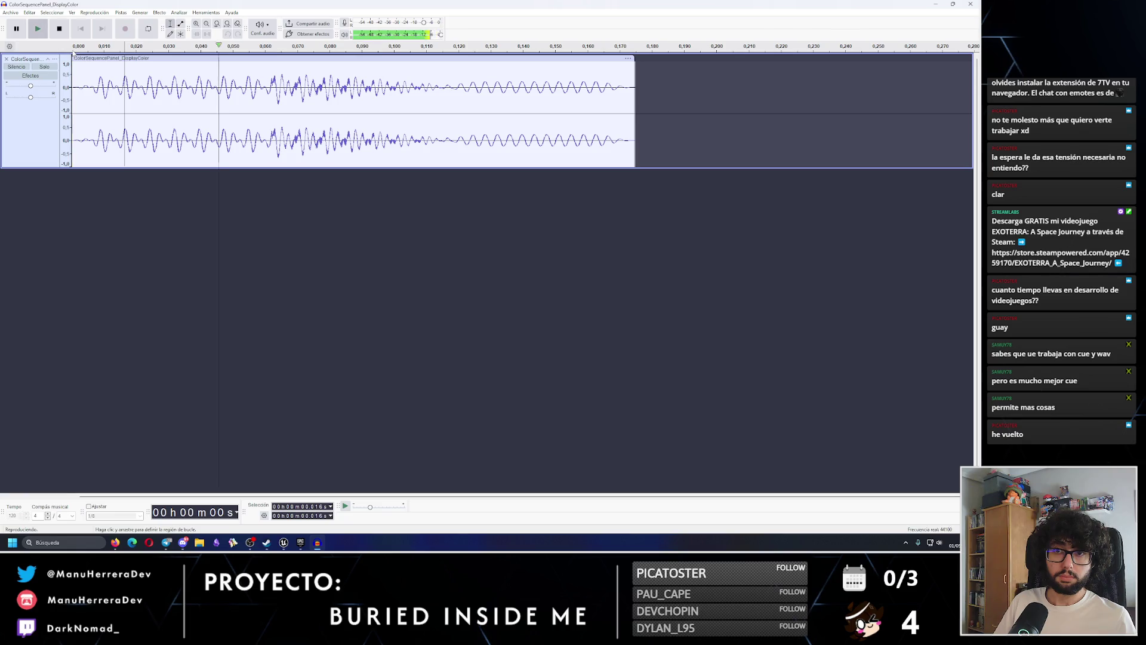
{"action": "left_click", "coordinate": [72, 52]}
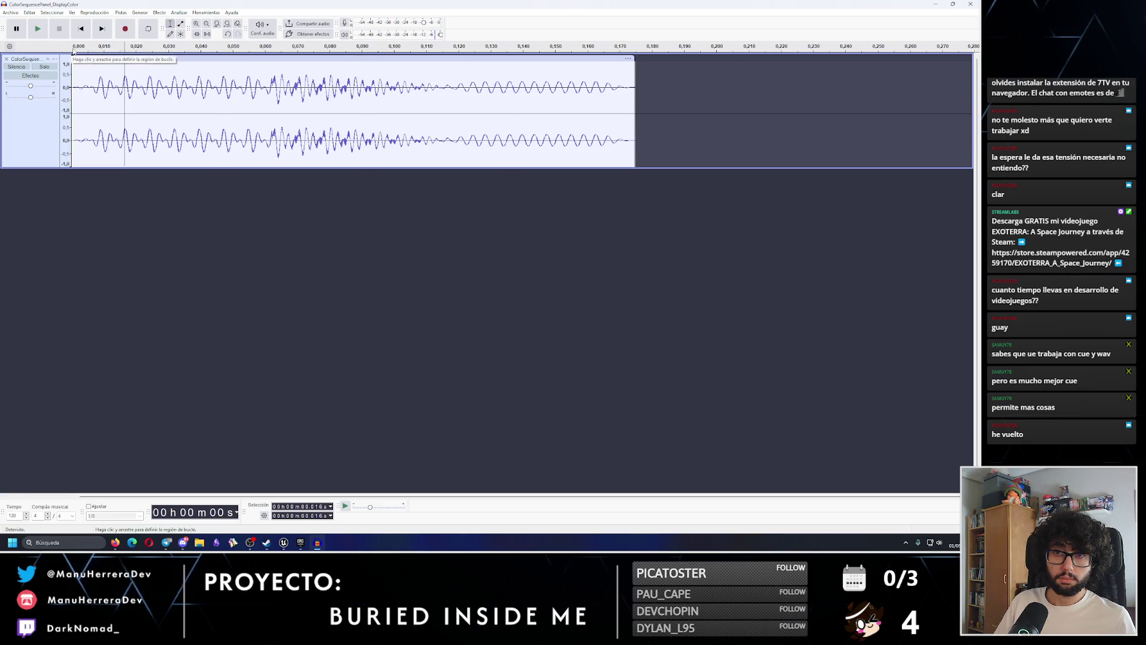
{"action": "left_click", "coordinate": [73, 52]}
{"action": "left_click", "coordinate": [73, 52]}
{"action": "left_click", "coordinate": [73, 52]}
{"action": "left_click", "coordinate": [73, 52]}
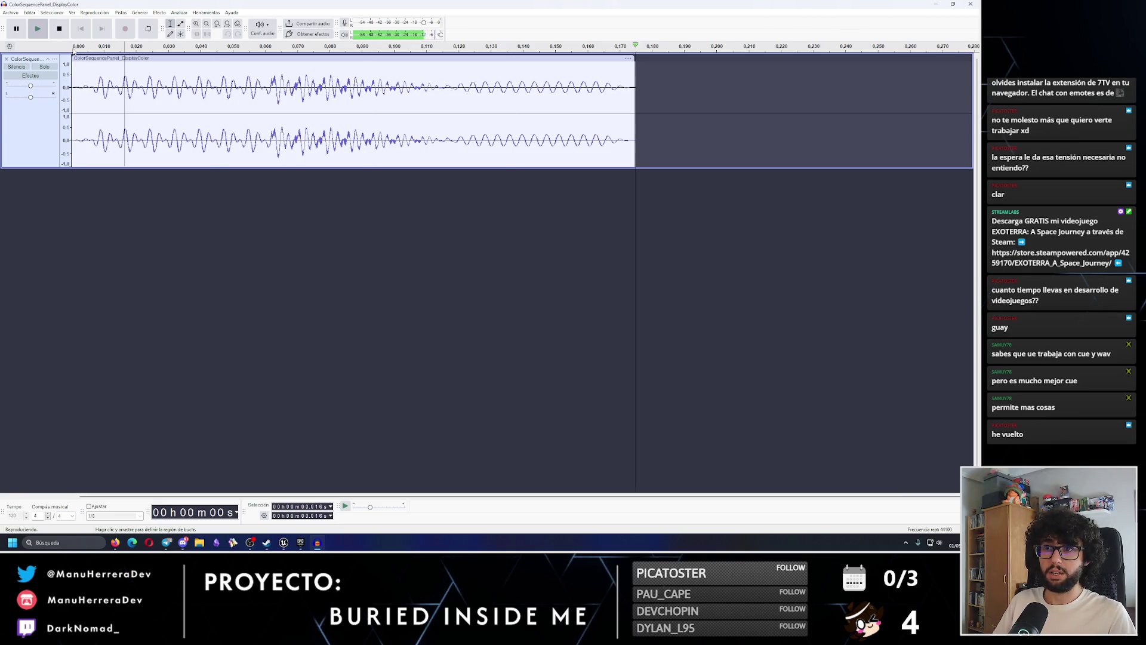
{"action": "left_click", "coordinate": [11, 13]}
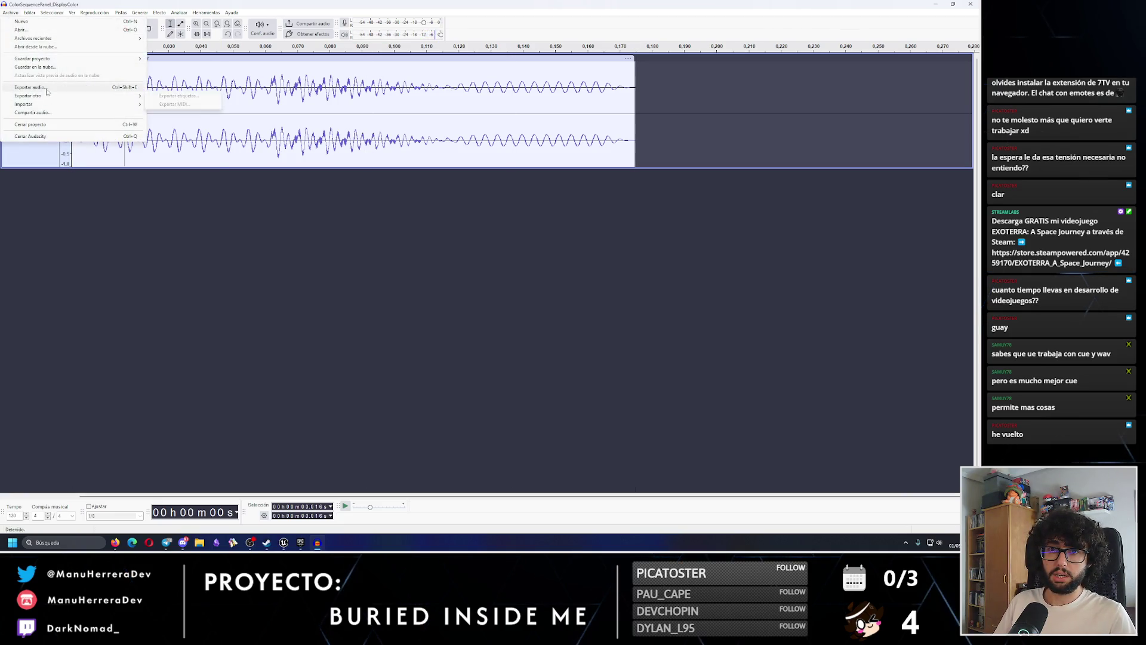
Start exporting to the computer and delete the old DisplayColor WAV from Downloads
{"action": "left_click", "coordinate": [37, 88]}
{"action": "left_click", "coordinate": [523, 345]}
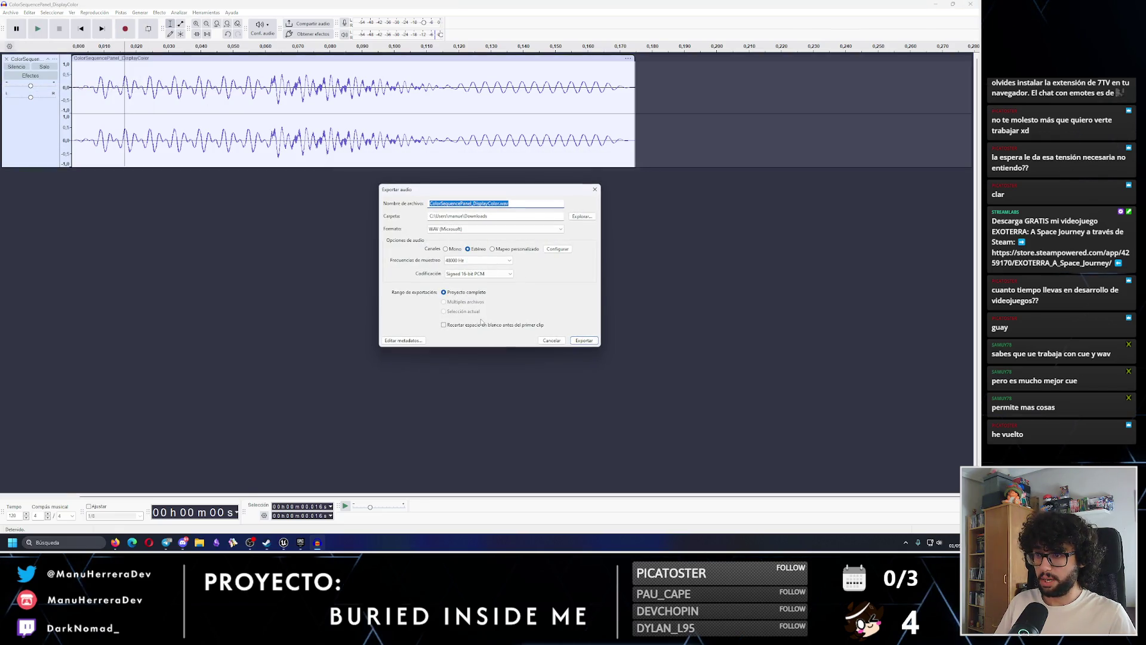
{"action": "key", "text": "super+e"}
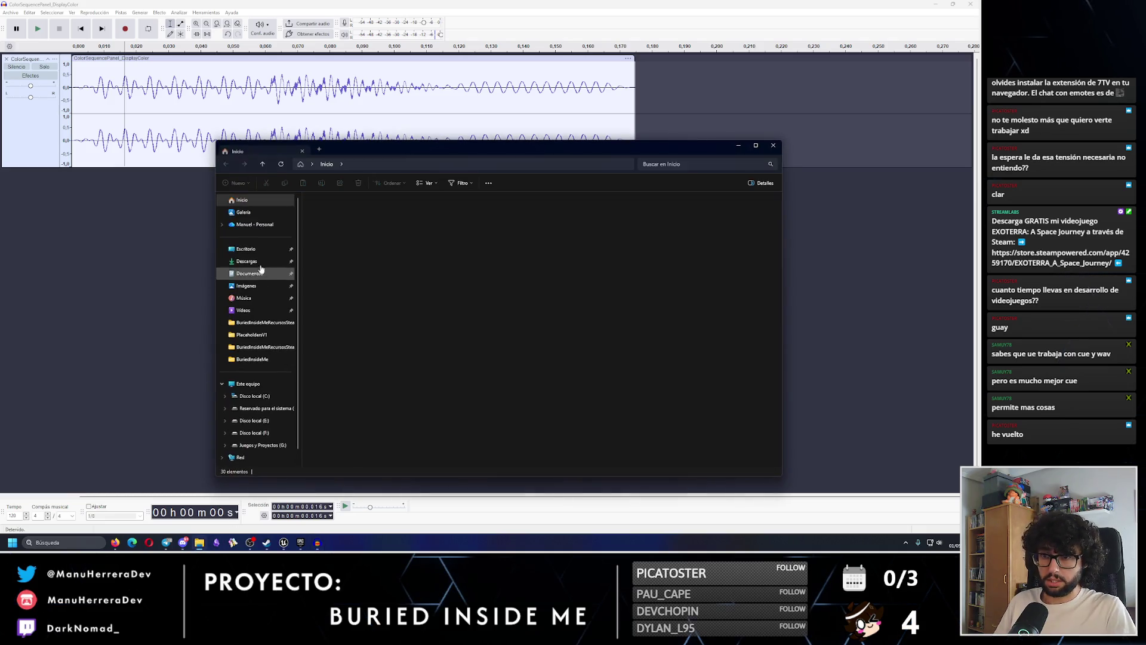
{"action": "left_click", "coordinate": [264, 261]}
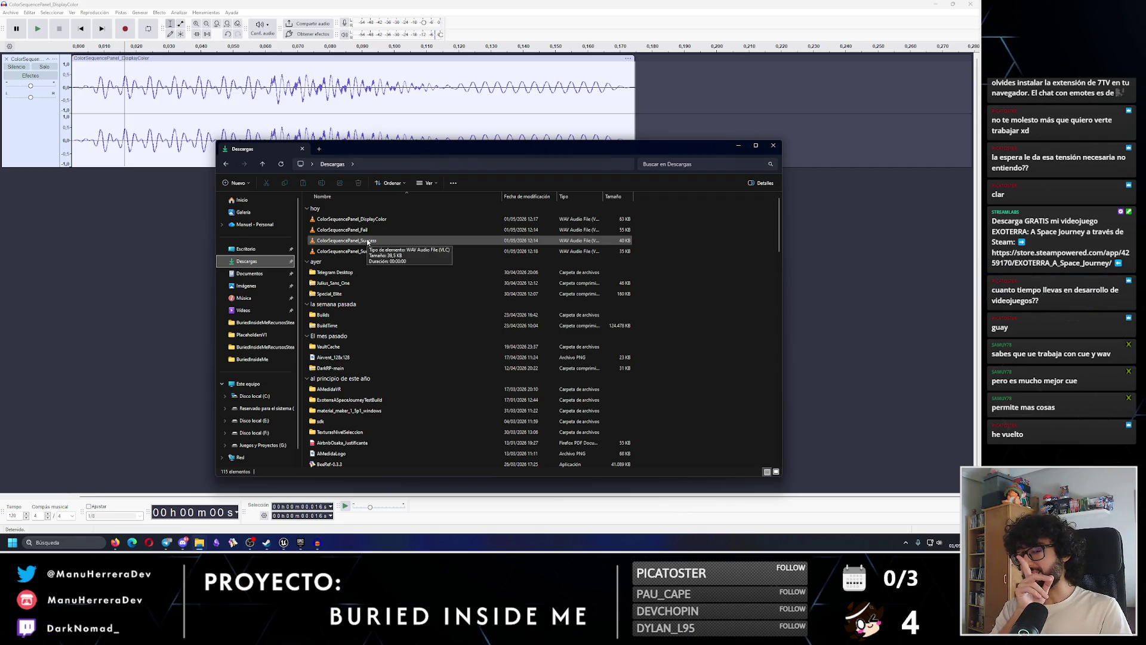
{"action": "left_click", "coordinate": [359, 220]}
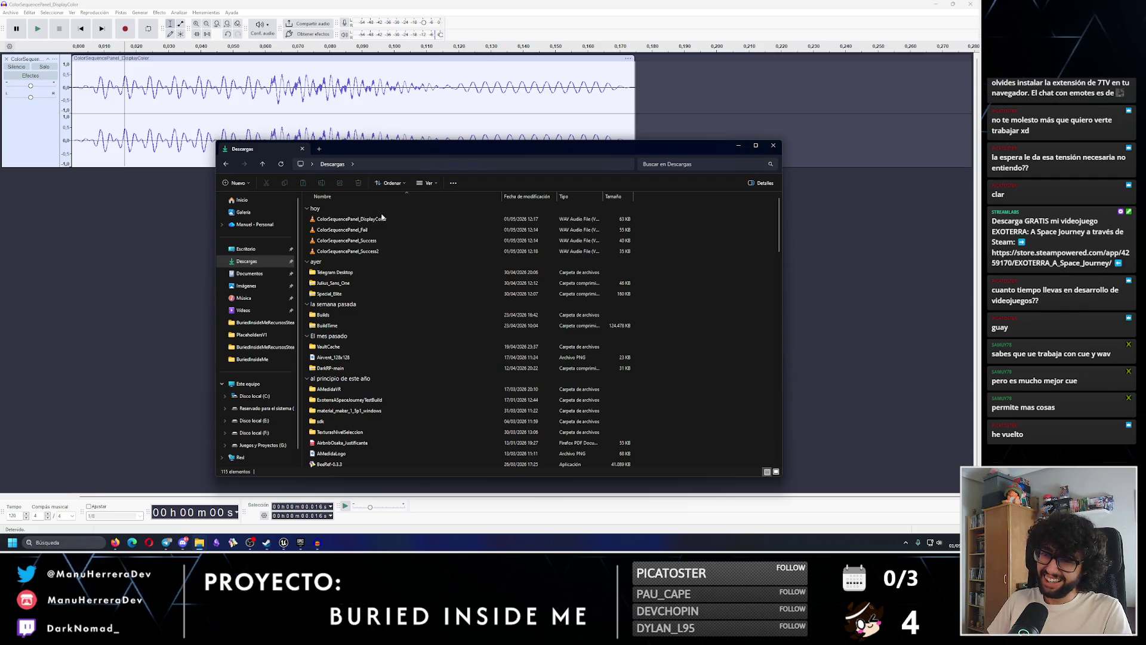
{"action": "key", "text": "Delete"}
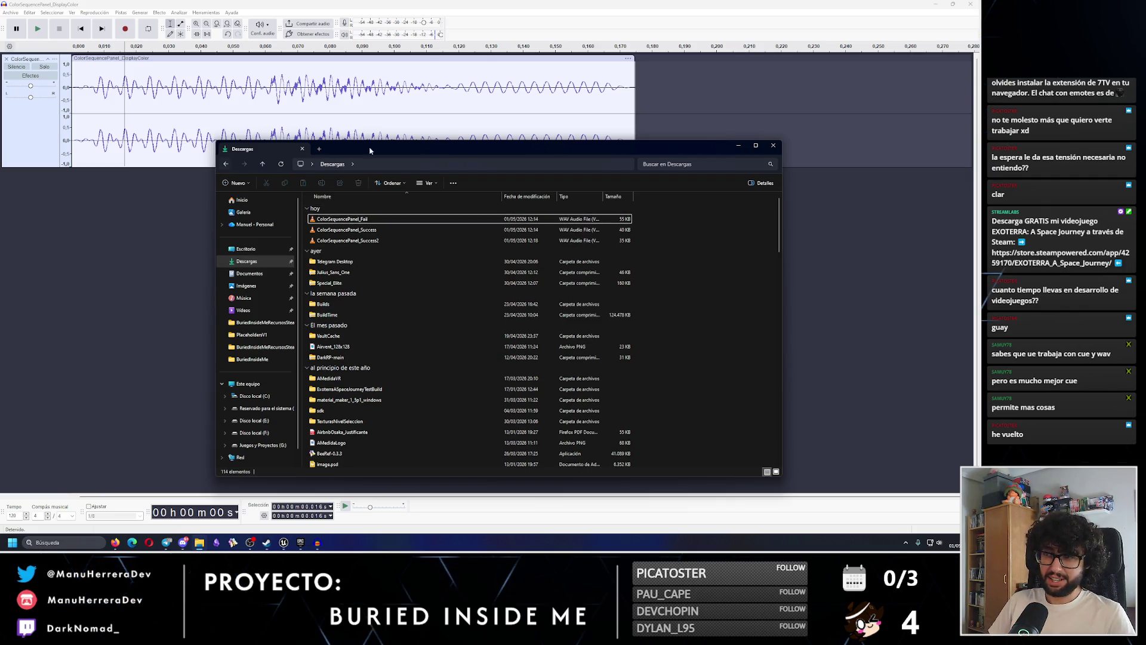
Confirm the WAV export, then drag the Downloads WAV files into Audacity
{"action": "left_click", "coordinate": [739, 147]}
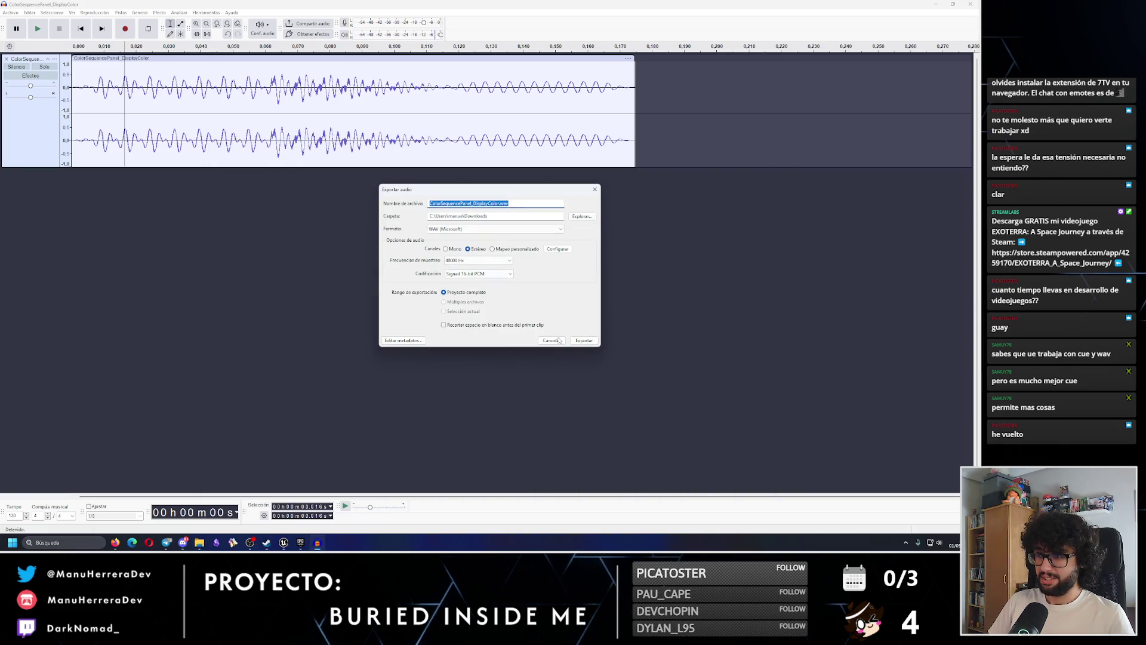
{"action": "left_click", "coordinate": [587, 343]}
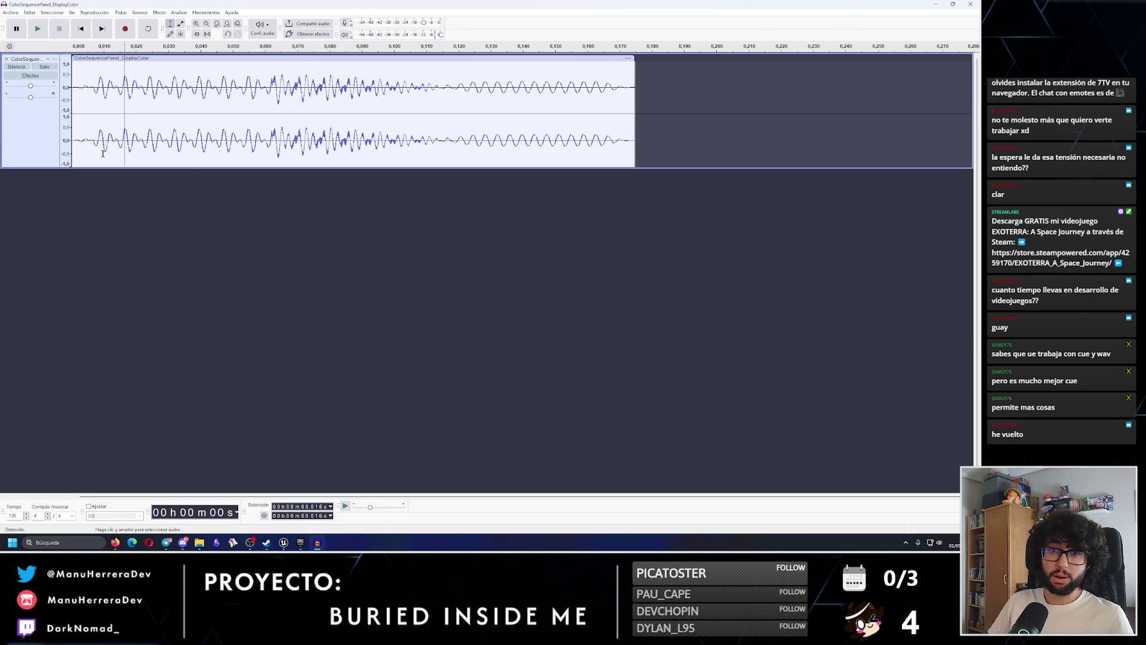
{"action": "left_click", "coordinate": [200, 542]}
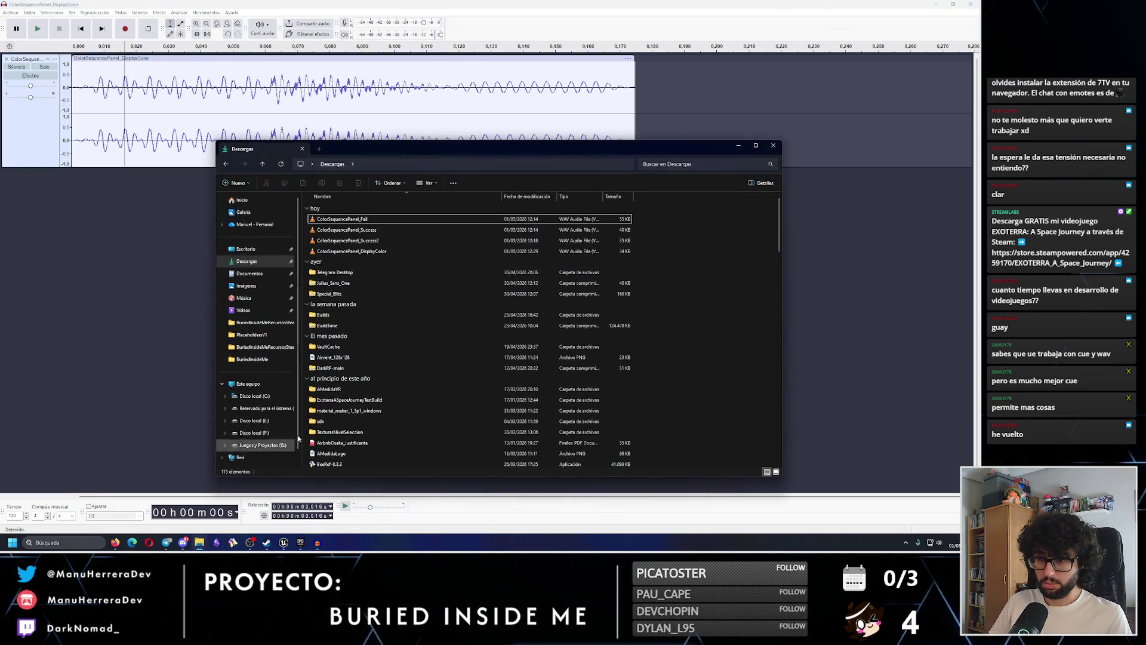
{"action": "left_click_drag", "start_coordinate": [356, 254], "coordinate": [131, 263]}
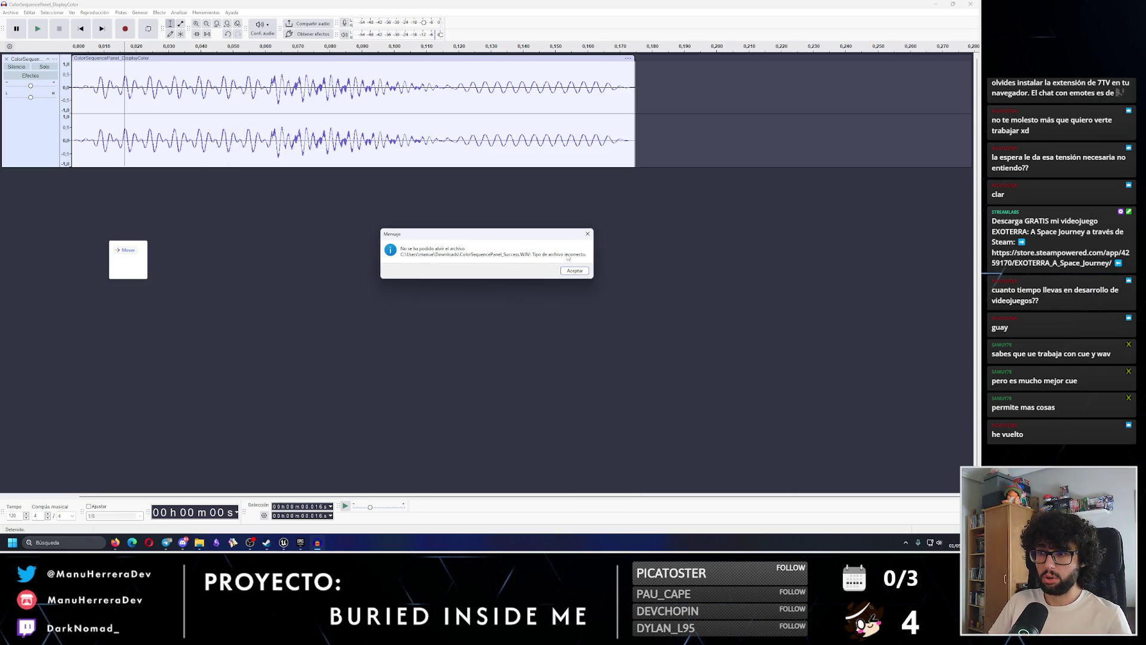
{"action": "left_click", "coordinate": [588, 235]}
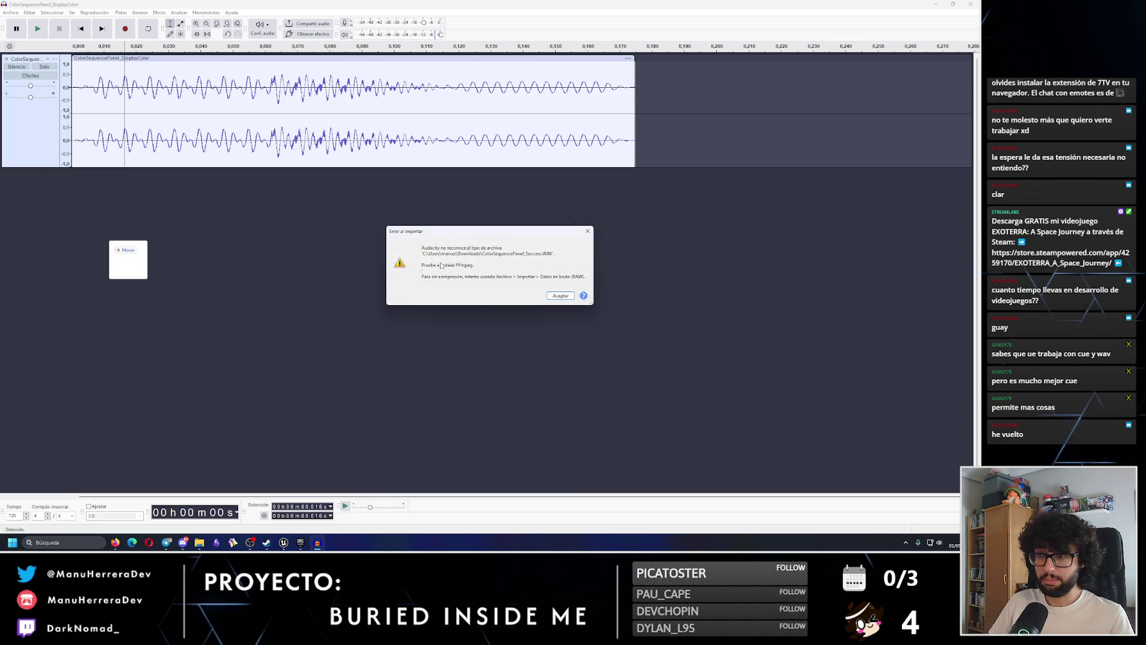
{"action": "left_click", "coordinate": [561, 295]}
{"action": "left_click", "coordinate": [10, 12]}
{"action": "left_click", "coordinate": [16, 30]}
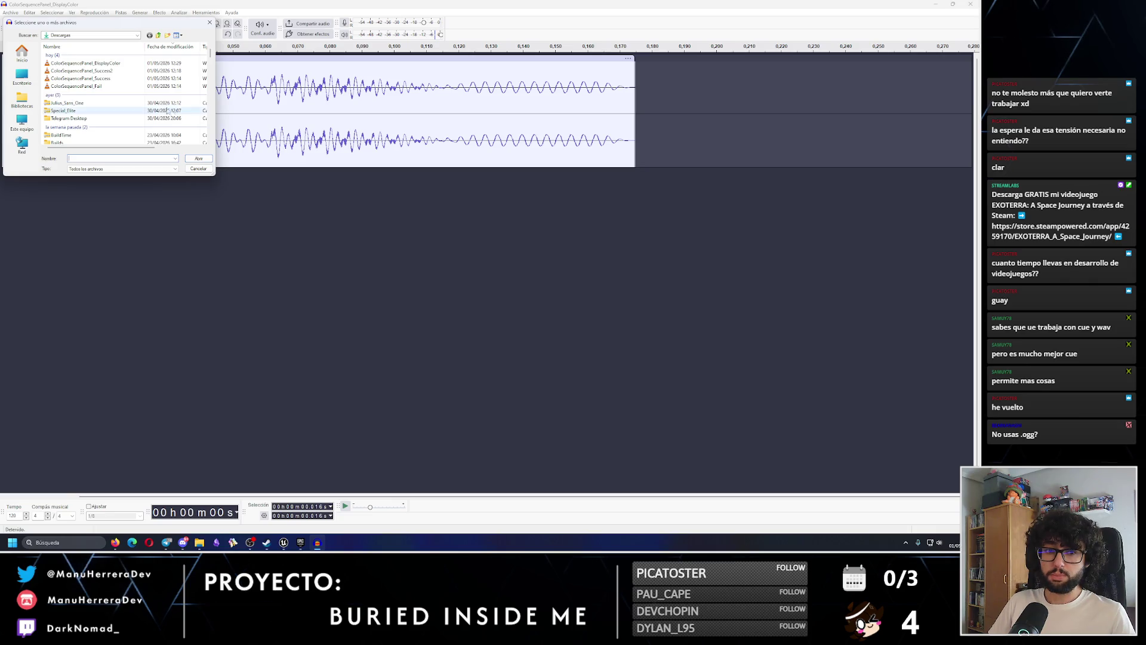
{"action": "left_click_drag", "start_coordinate": [115, 24], "coordinate": [382, 92]}
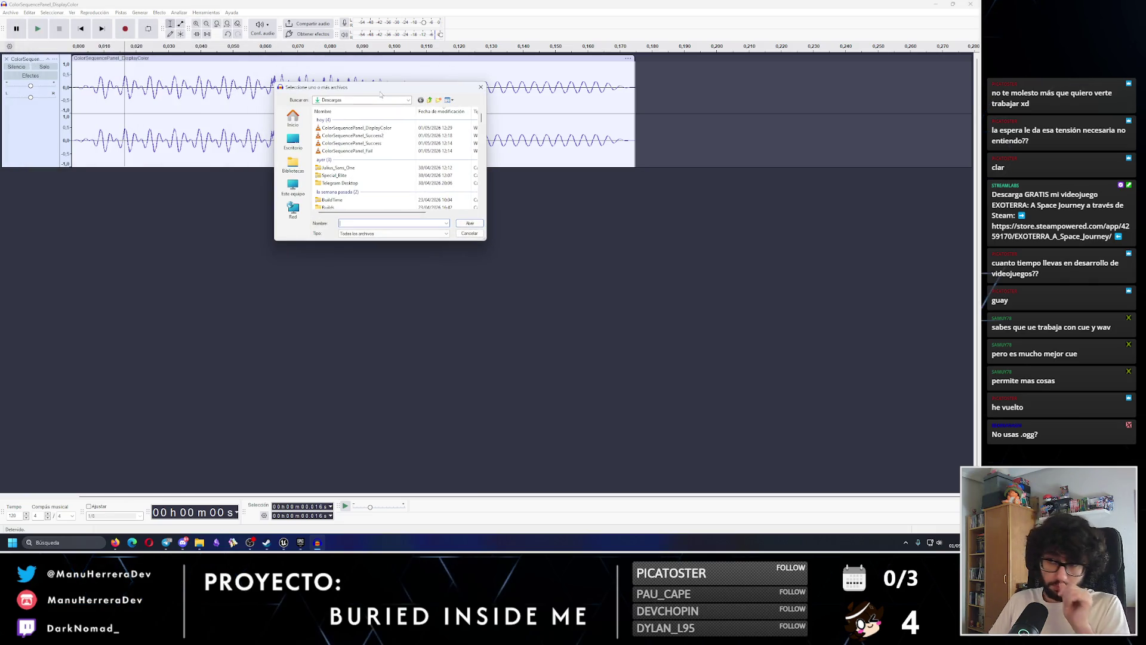
{"action": "left_click", "coordinate": [354, 144]}
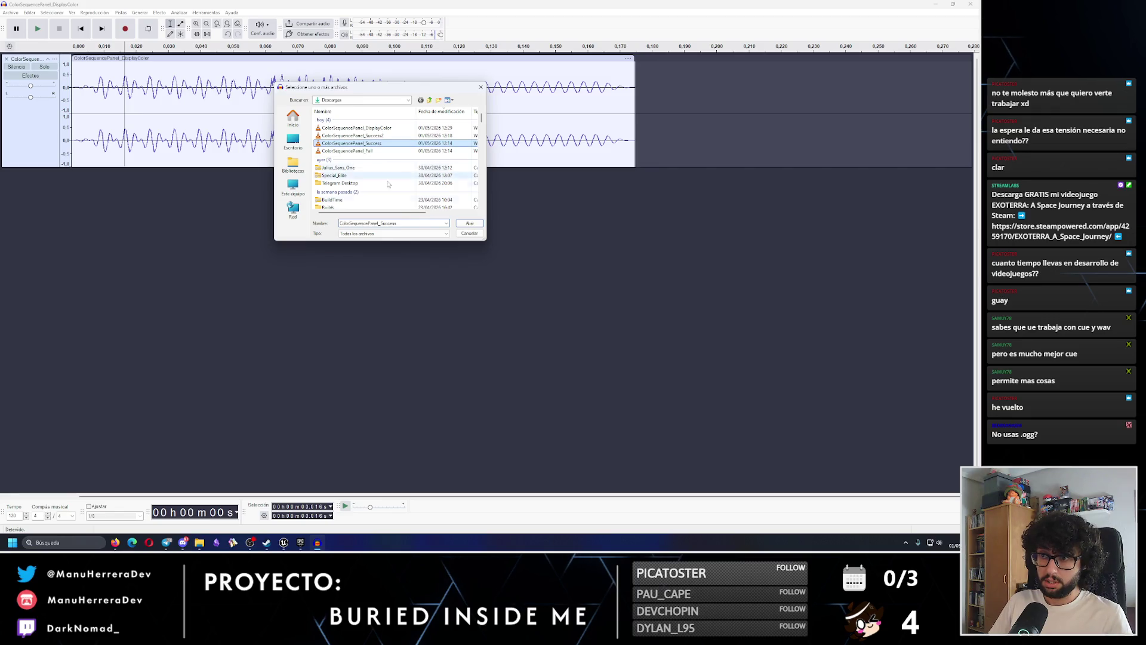
{"action": "left_click", "coordinate": [470, 222]}
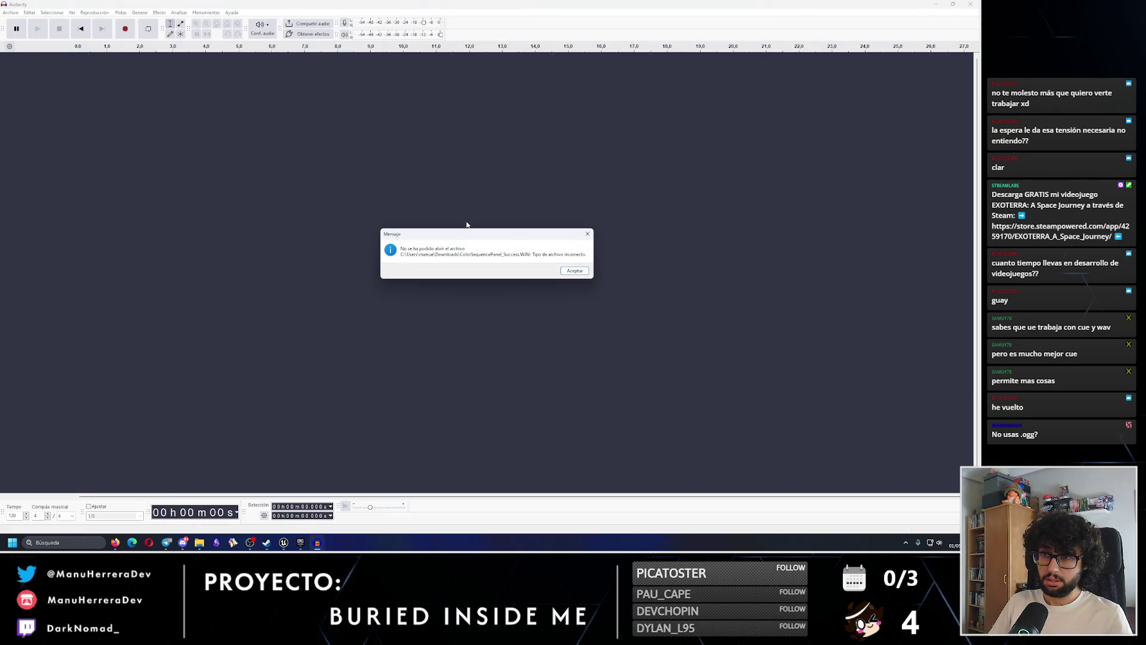
{"action": "left_click", "coordinate": [574, 270]}
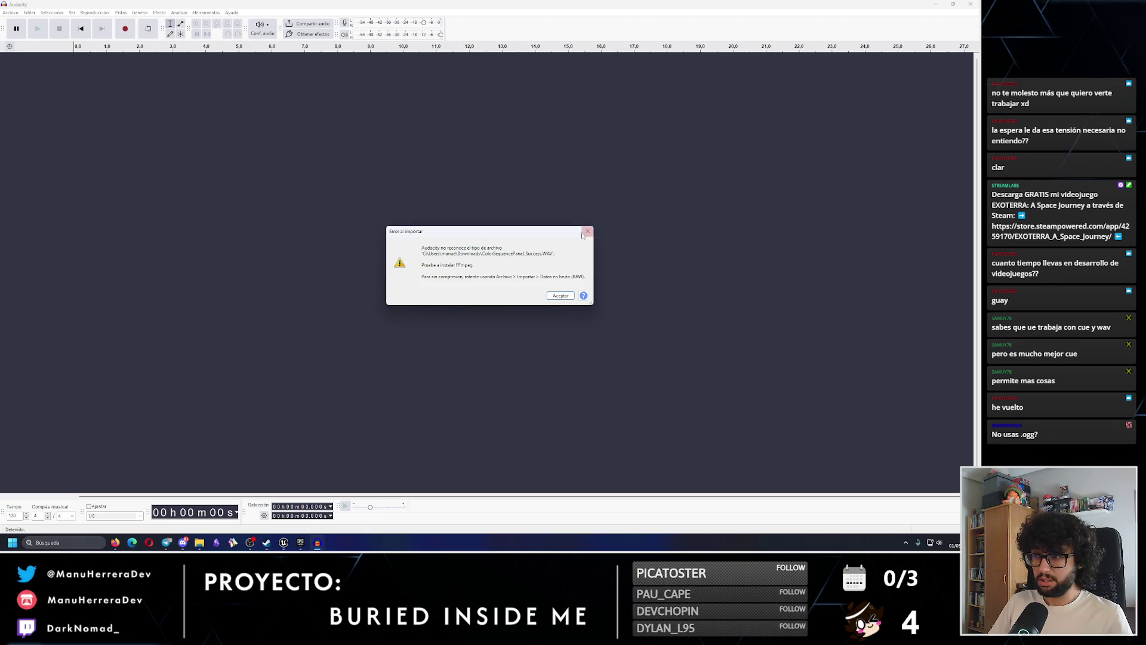
{"action": "left_click", "coordinate": [588, 232]}
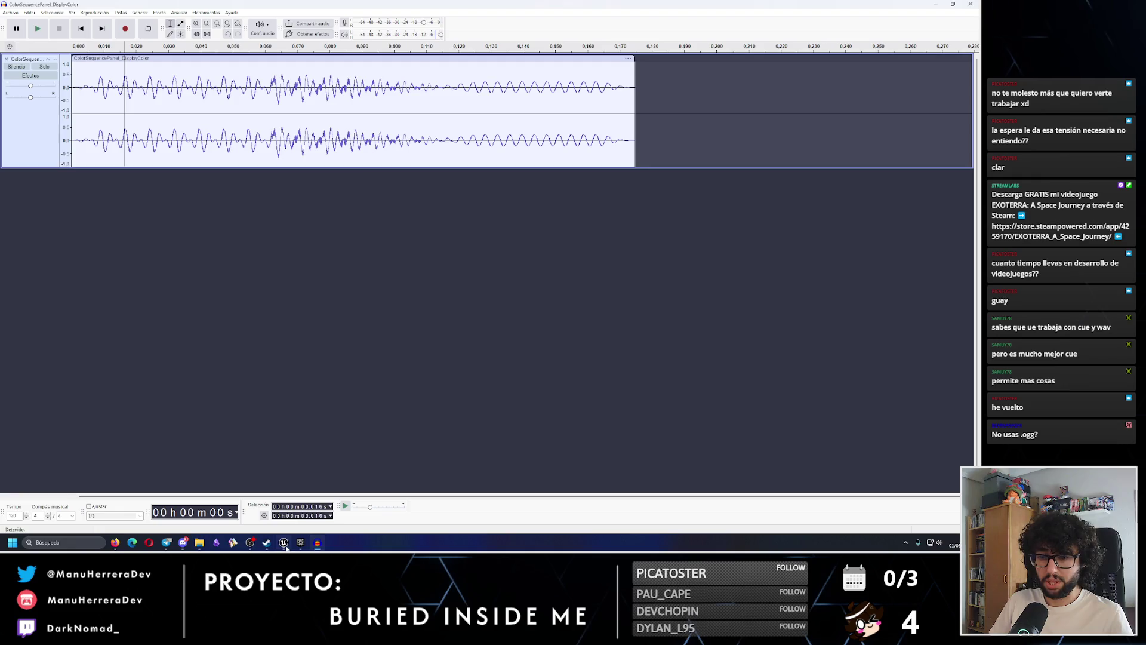
{"action": "key", "text": "alt+Tab"}
Reimport ColorSequencePanel_DisplayColor from Downloads, overwriting the existing asset and its settings
{"action": "left_click", "coordinate": [482, 56]}
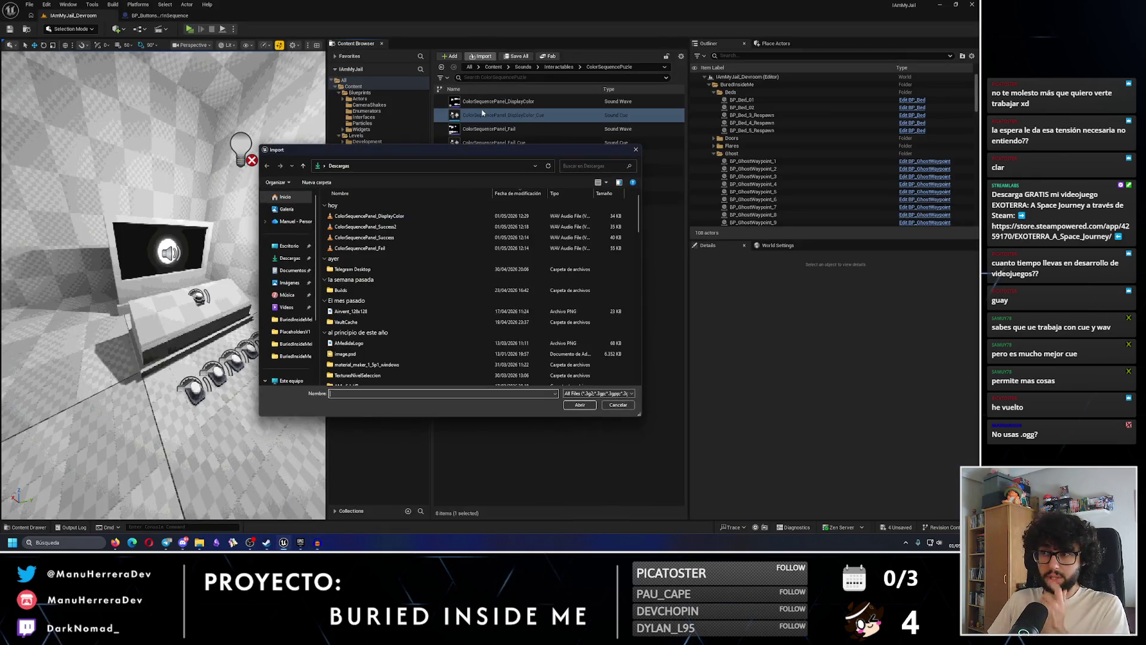
{"action": "left_click", "coordinate": [382, 216]}
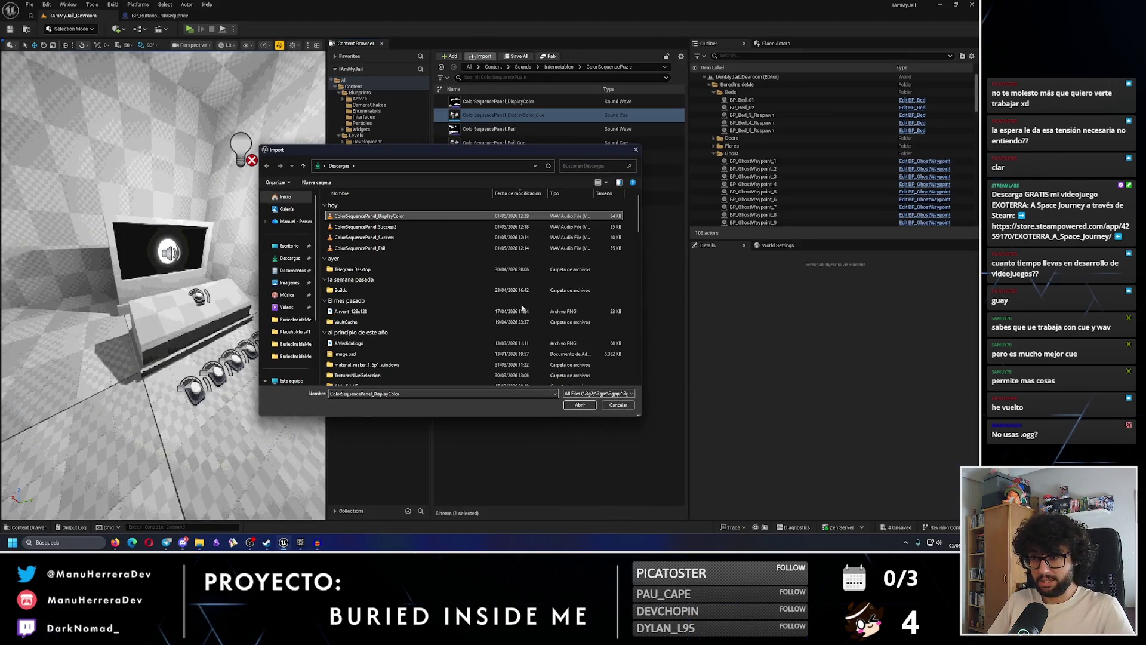
{"action": "left_click", "coordinate": [580, 405]}
{"action": "left_click", "coordinate": [528, 291]}
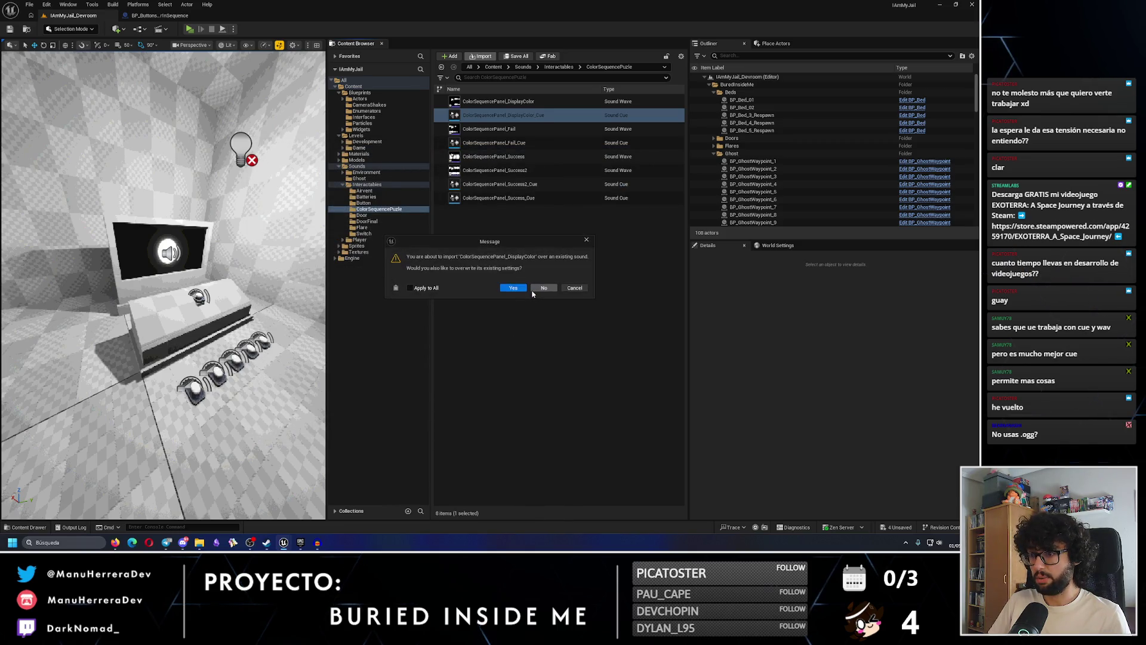
{"action": "left_click", "coordinate": [515, 289]}
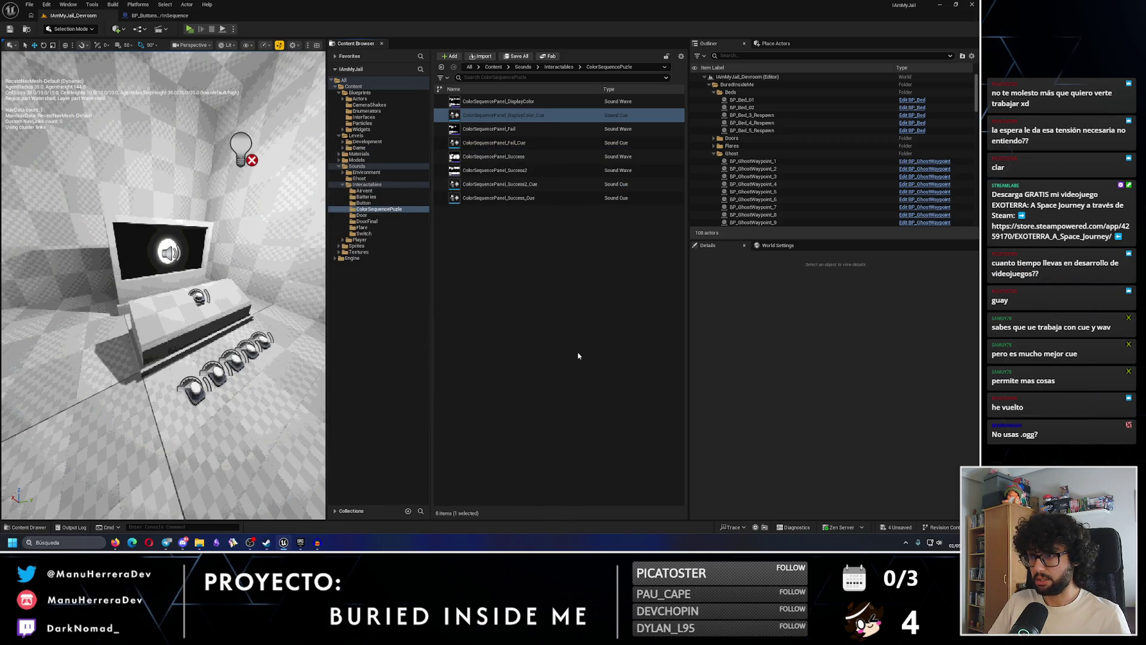
Audition the DisplayColor sound cue repeatedly, then close its editor
{"action": "double_click", "coordinate": [520, 115]}
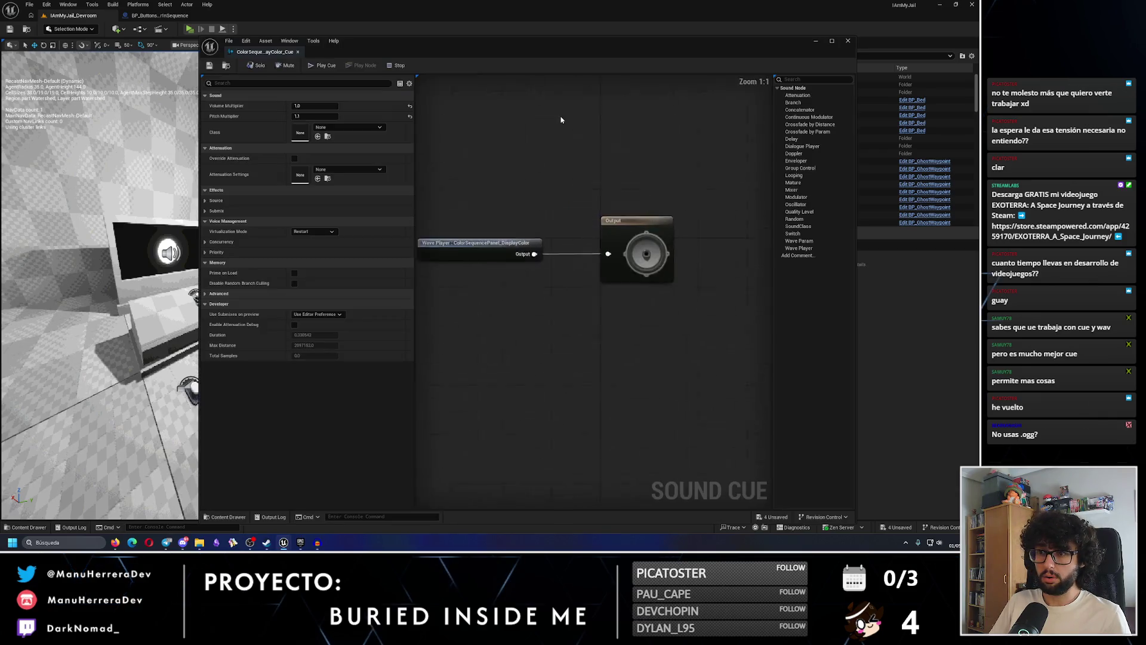
{"action": "left_click", "coordinate": [322, 66]}
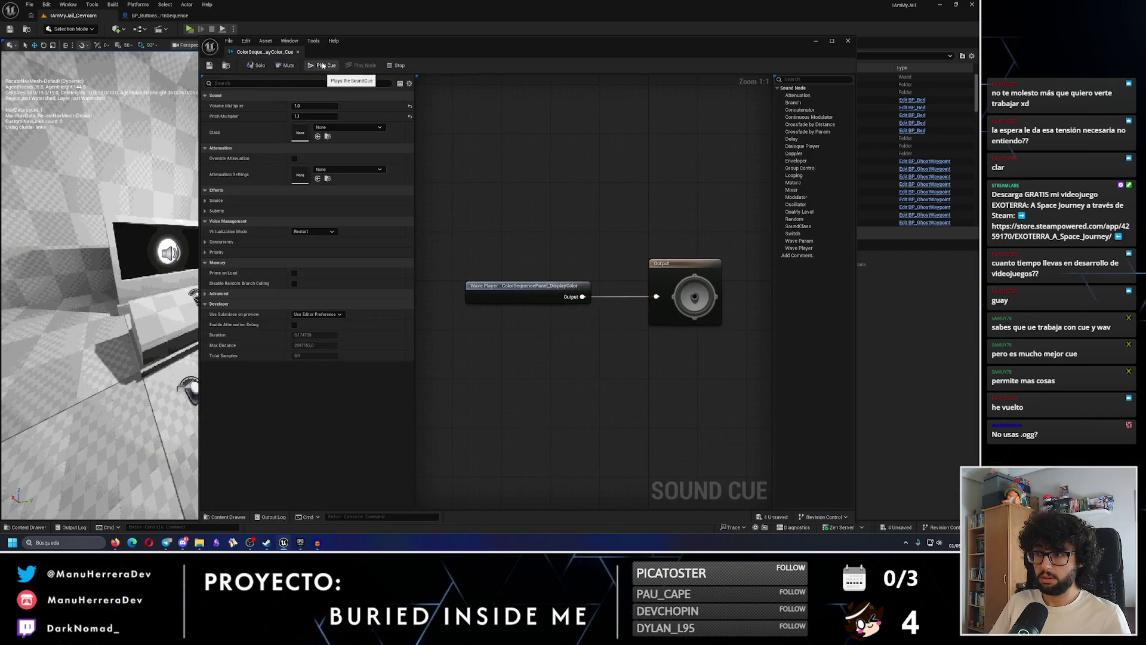
{"action": "left_click", "coordinate": [323, 66]}
{"action": "left_click", "coordinate": [321, 67]}
{"action": "left_click", "coordinate": [321, 67]}
{"action": "left_click", "coordinate": [321, 67]}
{"action": "left_click", "coordinate": [321, 67]}
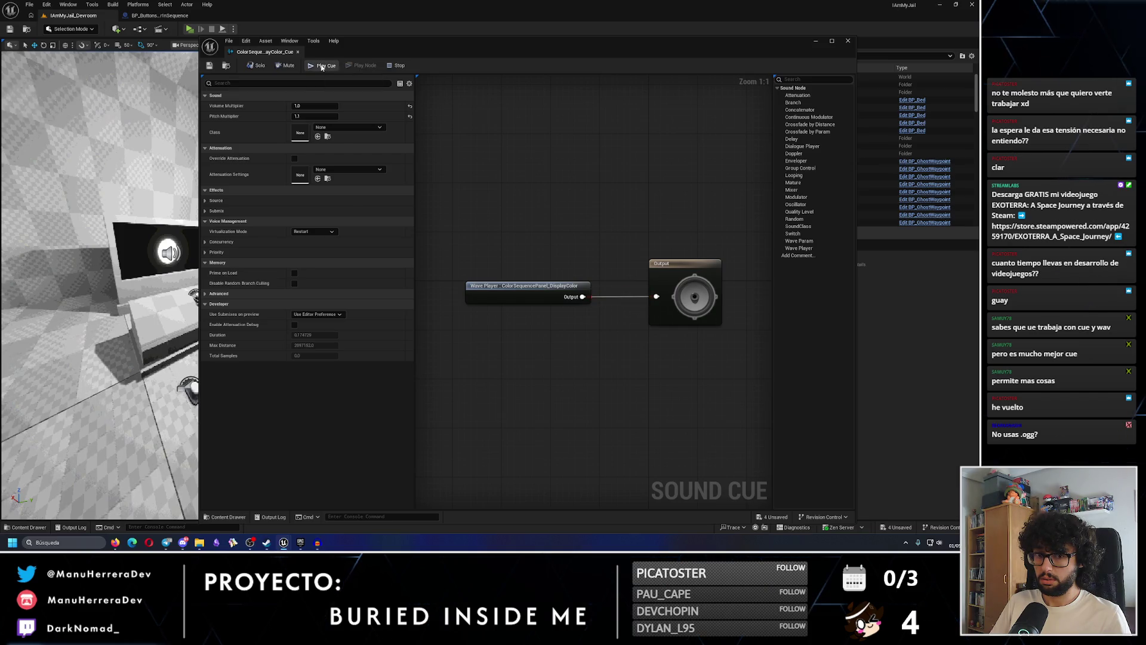
{"action": "left_click", "coordinate": [321, 67]}
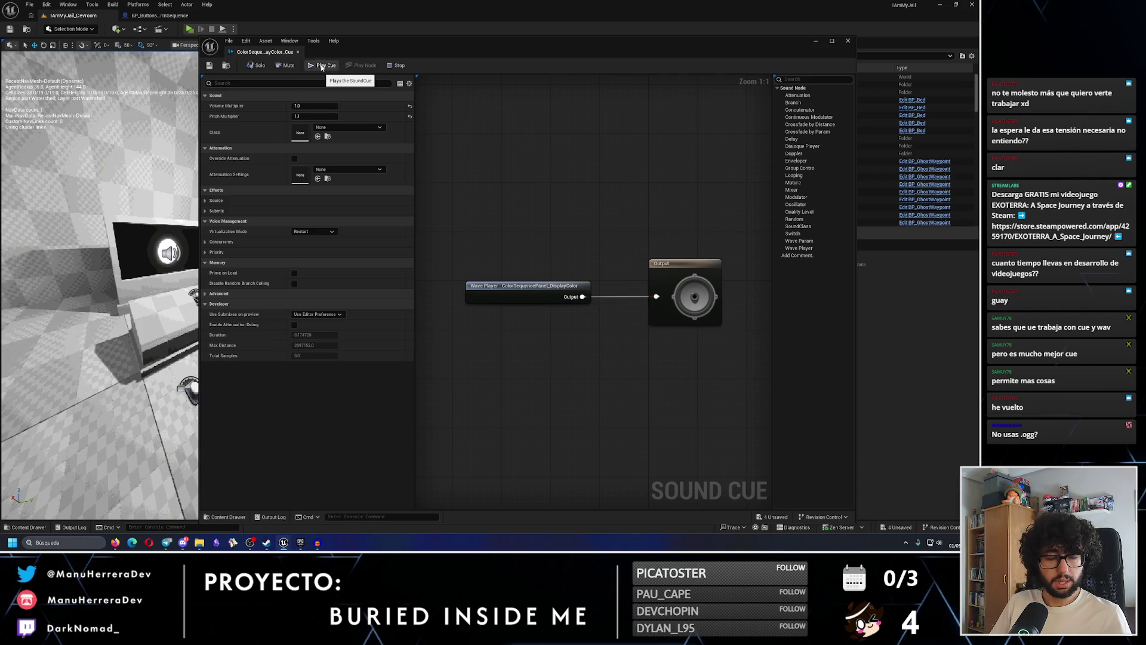
{"action": "left_click", "coordinate": [321, 67]}
{"action": "left_click", "coordinate": [321, 67]}
{"action": "left_click", "coordinate": [321, 67]}
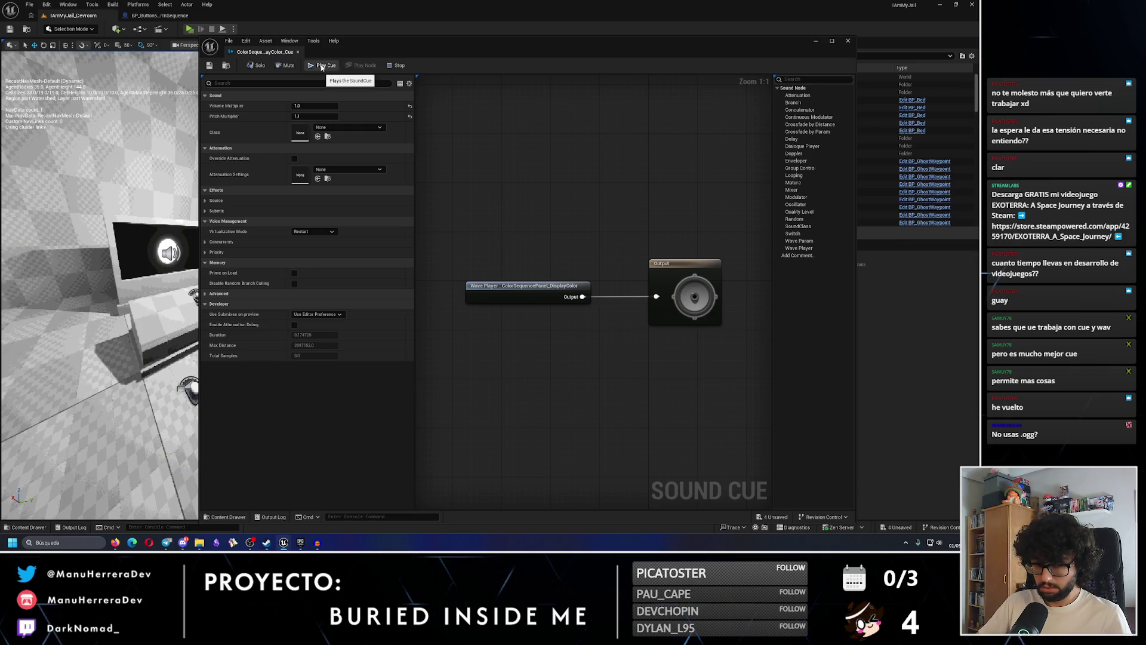
{"action": "left_click", "coordinate": [321, 67]}
{"action": "left_click", "coordinate": [209, 65]}
{"action": "left_click", "coordinate": [847, 41]}
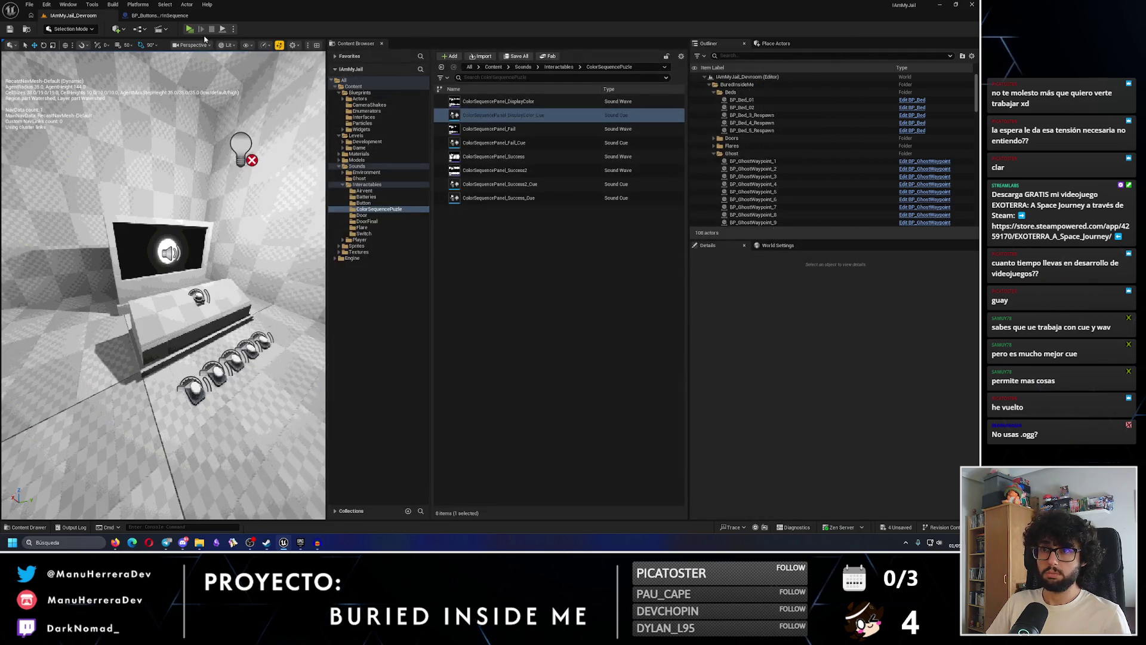
{"action": "left_click", "coordinate": [189, 28]}
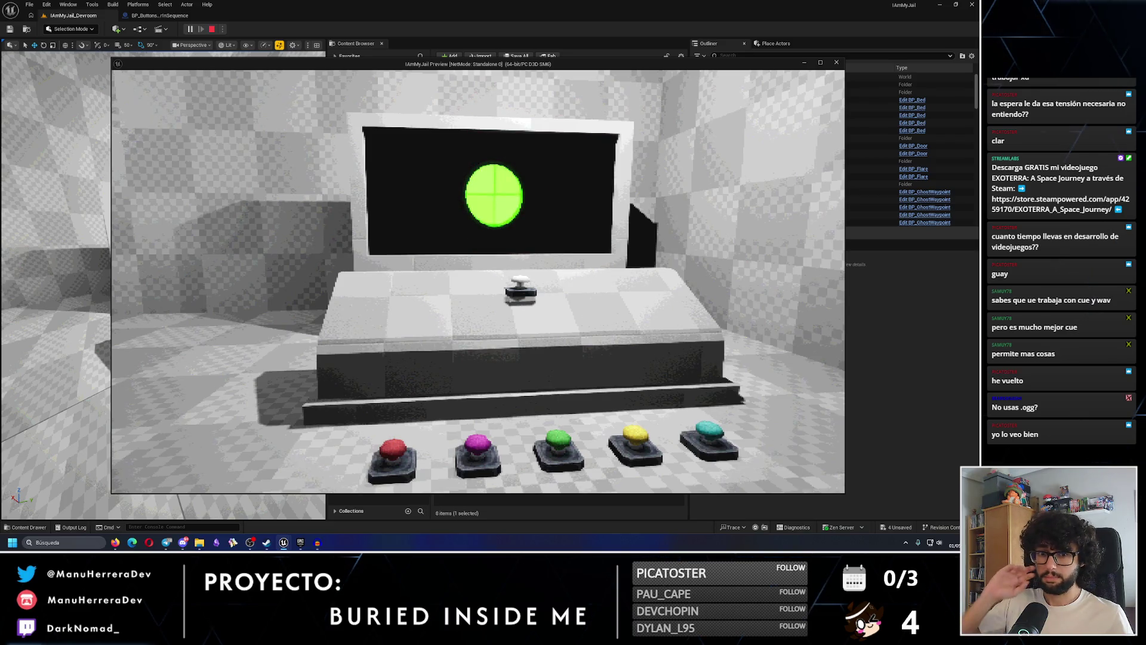
Walk around the coloured buttons and look up at the console screen's circle
{"action": "key", "text": "w"}
{"action": "key", "text": "s"}
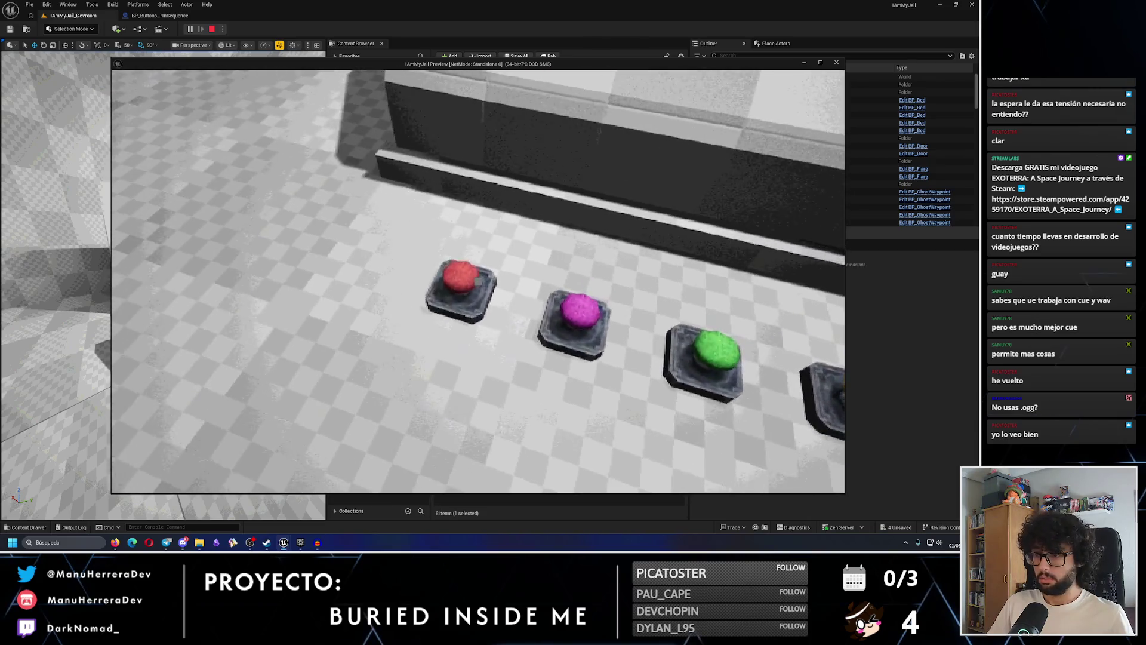
{"action": "key", "text": "s"}
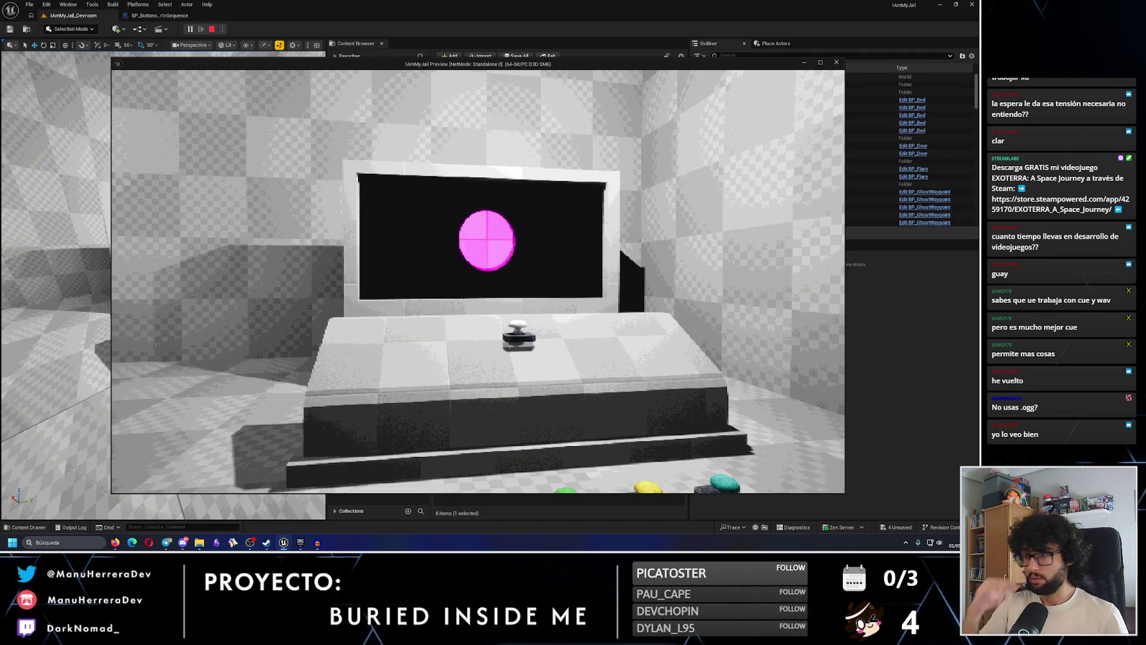
{"action": "key", "text": "w"}
{"action": "key", "text": "w"}
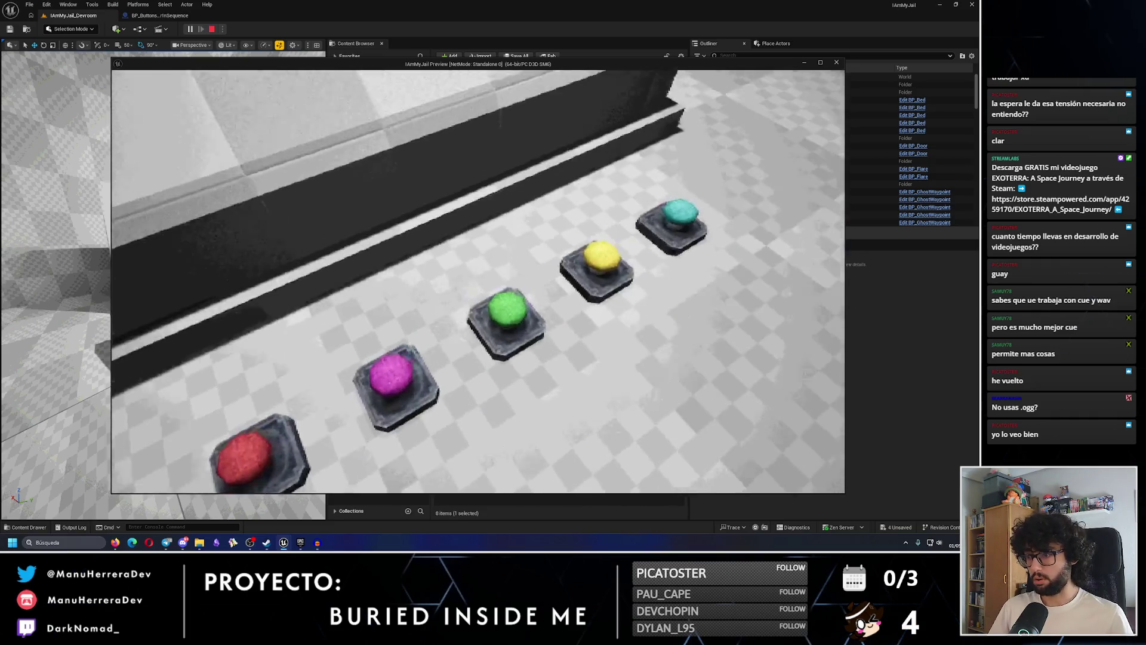
{"action": "key", "text": "d"}
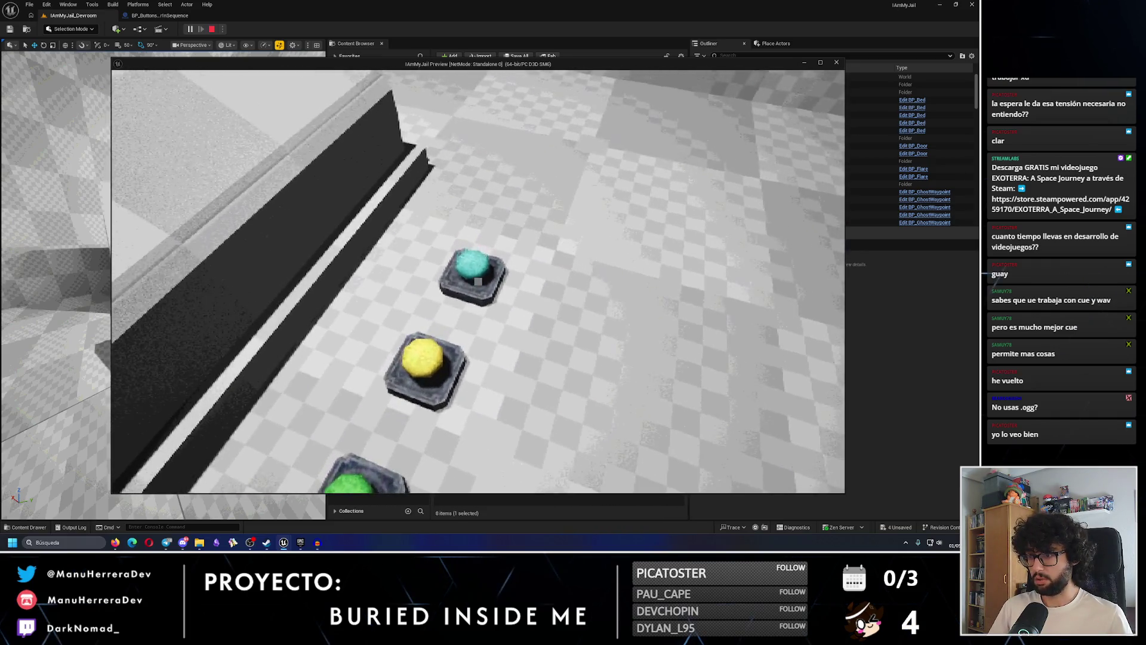
{"action": "key", "text": "s"}
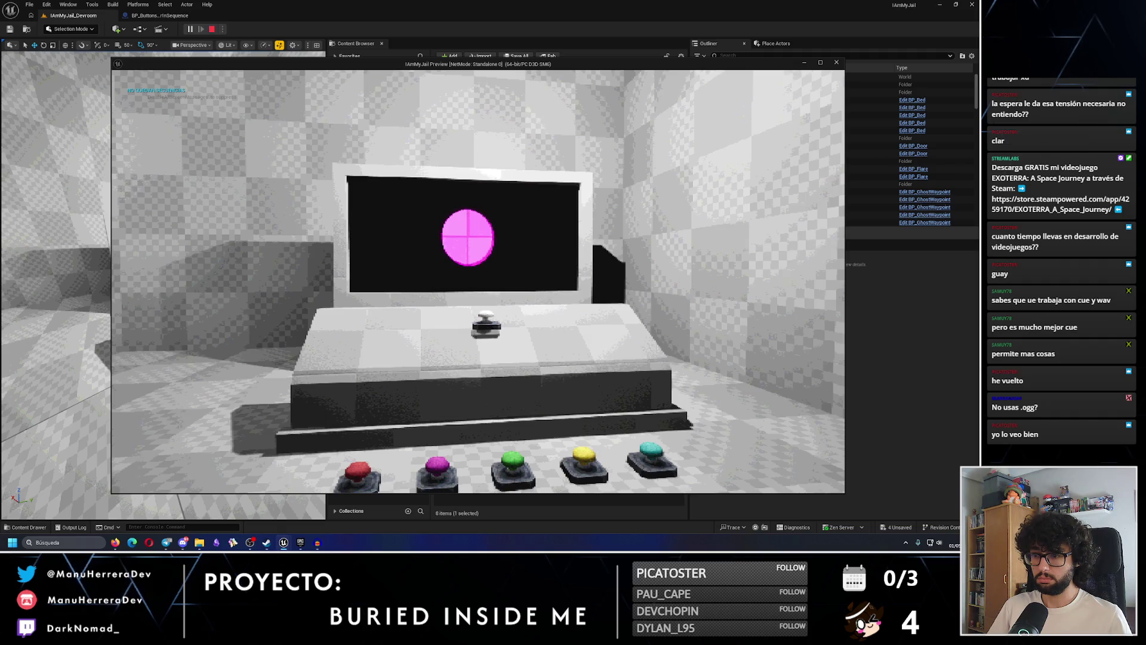
Switch on the console with its small button, then stop the preview
{"action": "key", "text": "w"}
{"action": "key", "text": "e"}
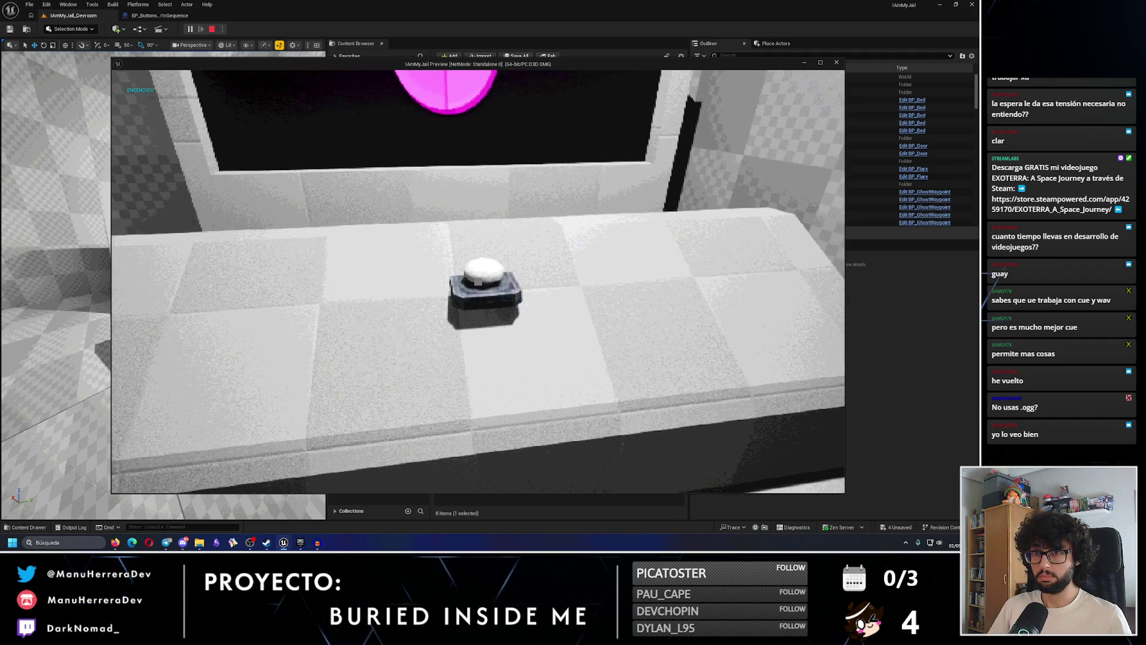
{"action": "key", "text": "s"}
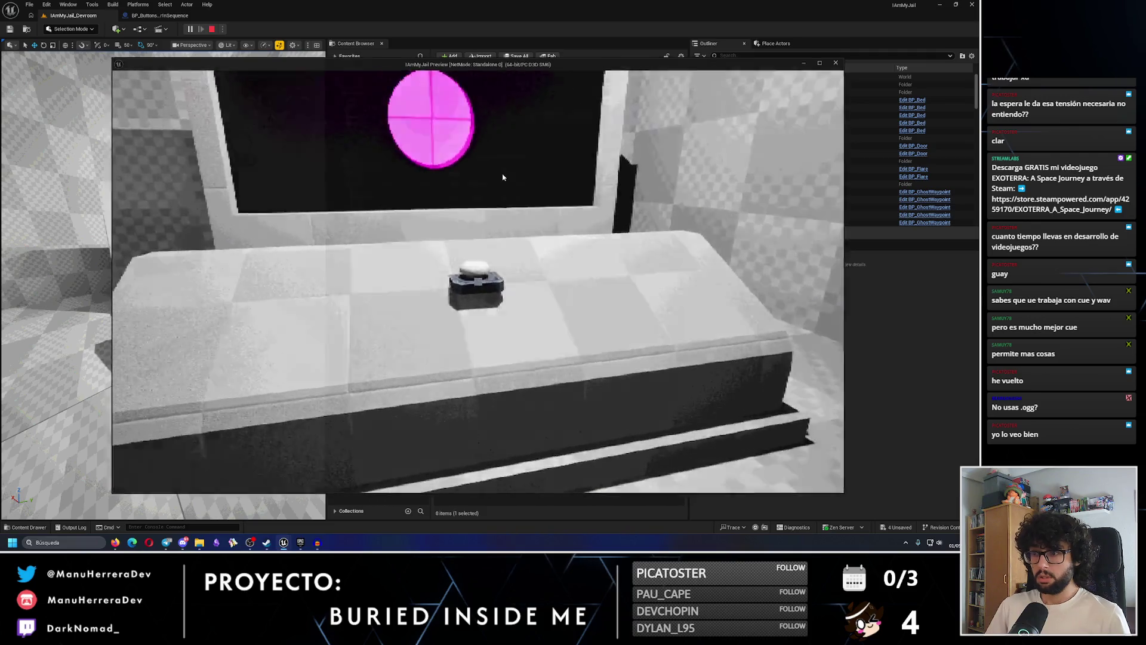
{"action": "key", "text": "Escape"}
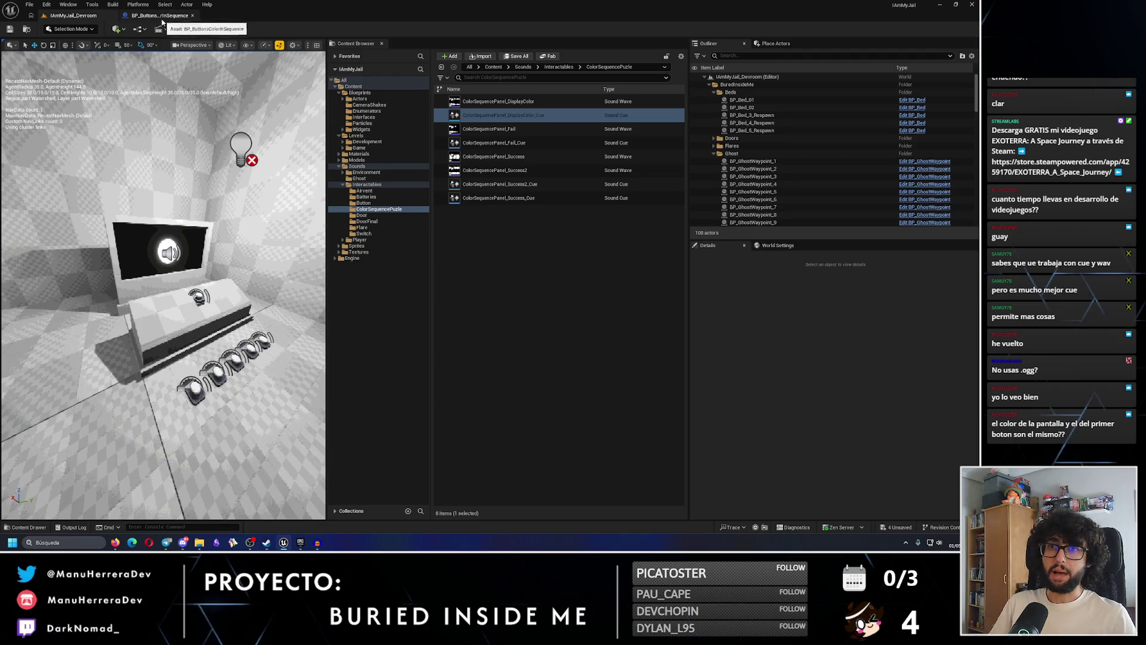
Adjust the level view of the puzzle console
{"action": "left_click", "coordinate": [160, 18]}
{"action": "left_click", "coordinate": [78, 18]}
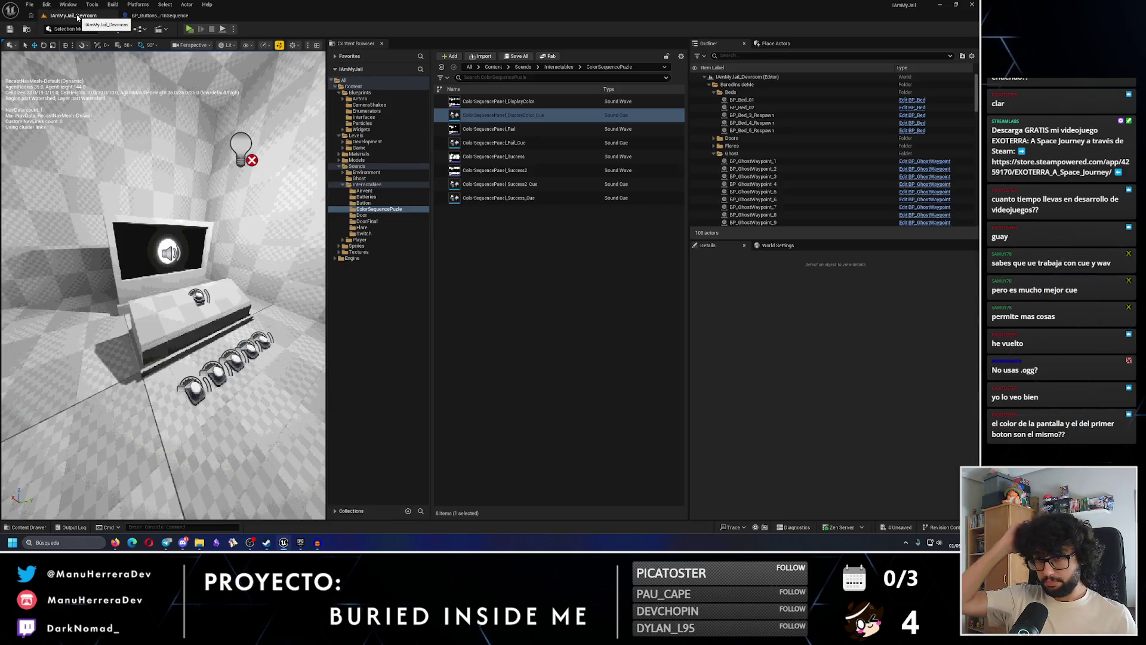
{"action": "mouse_move", "coordinate": [161, 298]}
{"action": "left_mouse_down"}
{"action": "mouse_move", "coordinate": [149, 311]}
{"action": "mouse_move", "coordinate": [173, 293]}
{"action": "left_mouse_up"}
Review the colour arrays in Sequence_0 through Sequence_3, holding one to four colours
{"action": "left_click", "coordinate": [160, 15]}
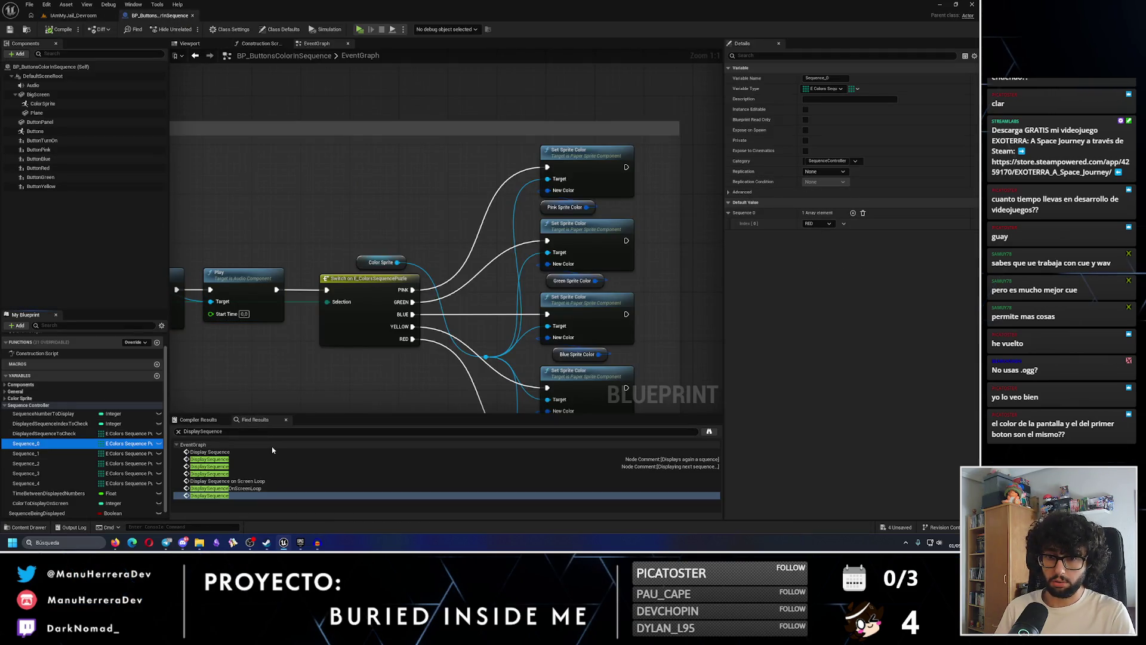
{"action": "key", "text": "Down"}
{"action": "key", "text": "Down"}
{"action": "key", "text": "Down"}
{"action": "key", "text": "Down"}
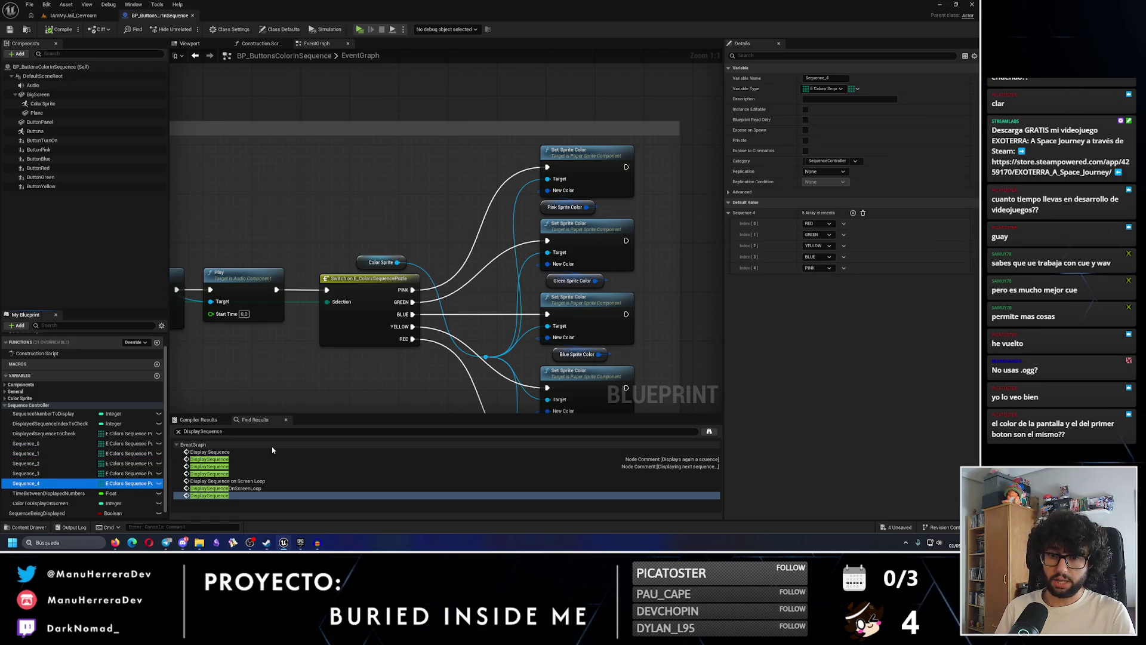
{"action": "key", "text": "Up"}
{"action": "key", "text": "Up"}
{"action": "key", "text": "Up"}
{"action": "key", "text": "Down"}
{"action": "key", "text": "Down"}
{"action": "key", "text": "Down"}
{"action": "key", "text": "Down"}
{"action": "key", "text": "Up"}
{"action": "key", "text": "Up"}
{"action": "key", "text": "Up"}
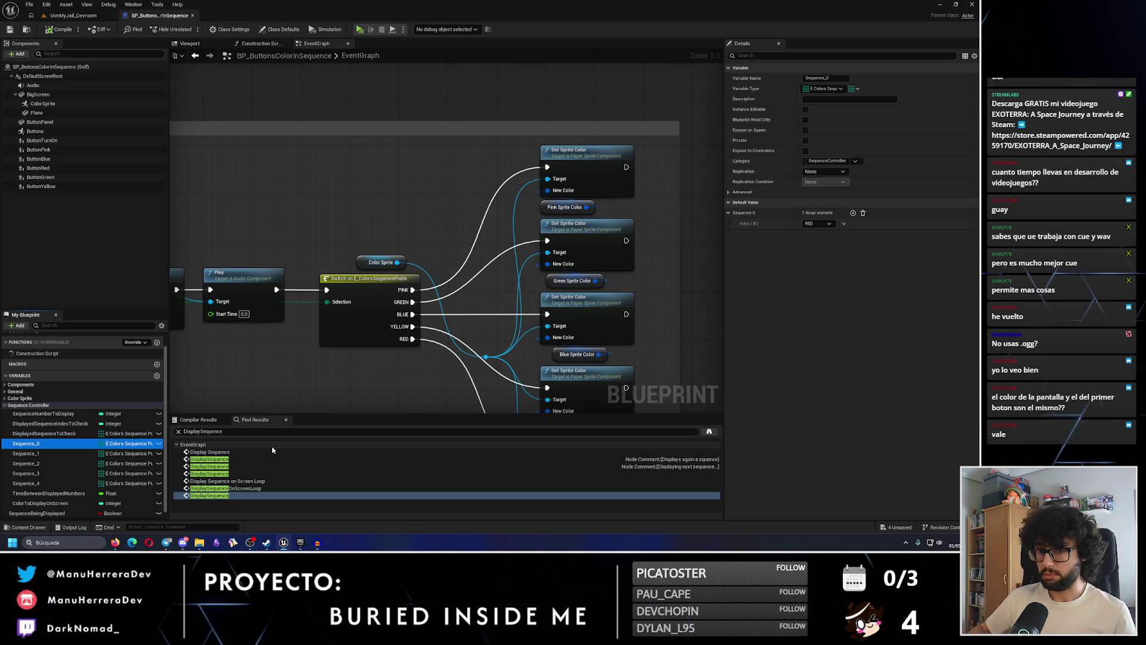
{"action": "key", "text": "Down"}
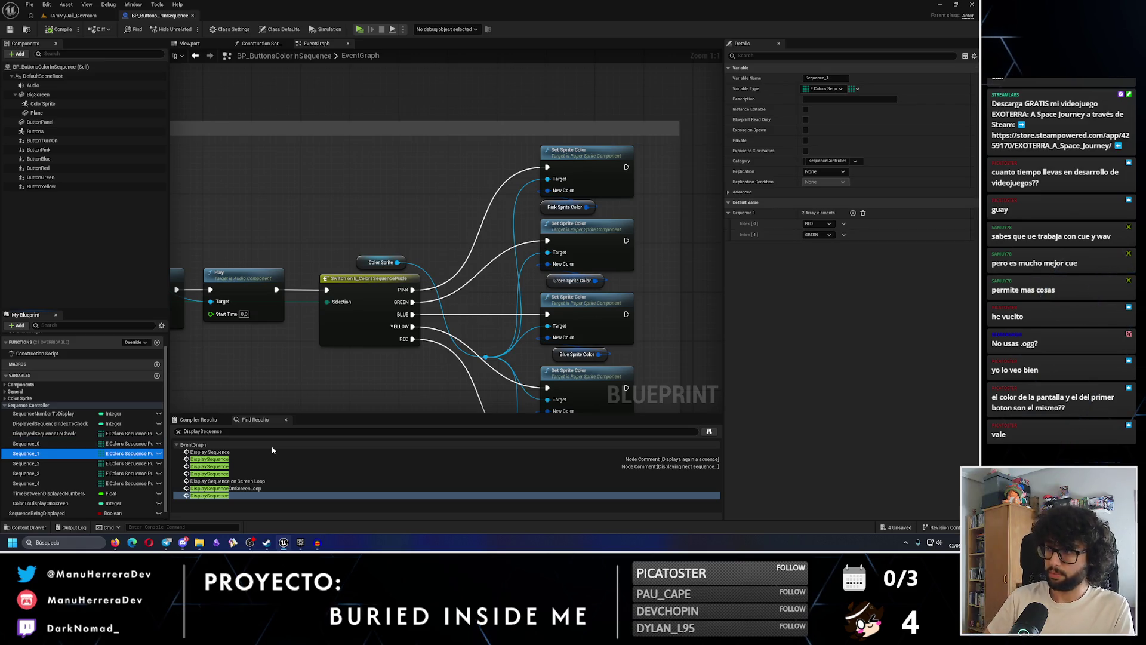
{"action": "key", "text": "Down"}
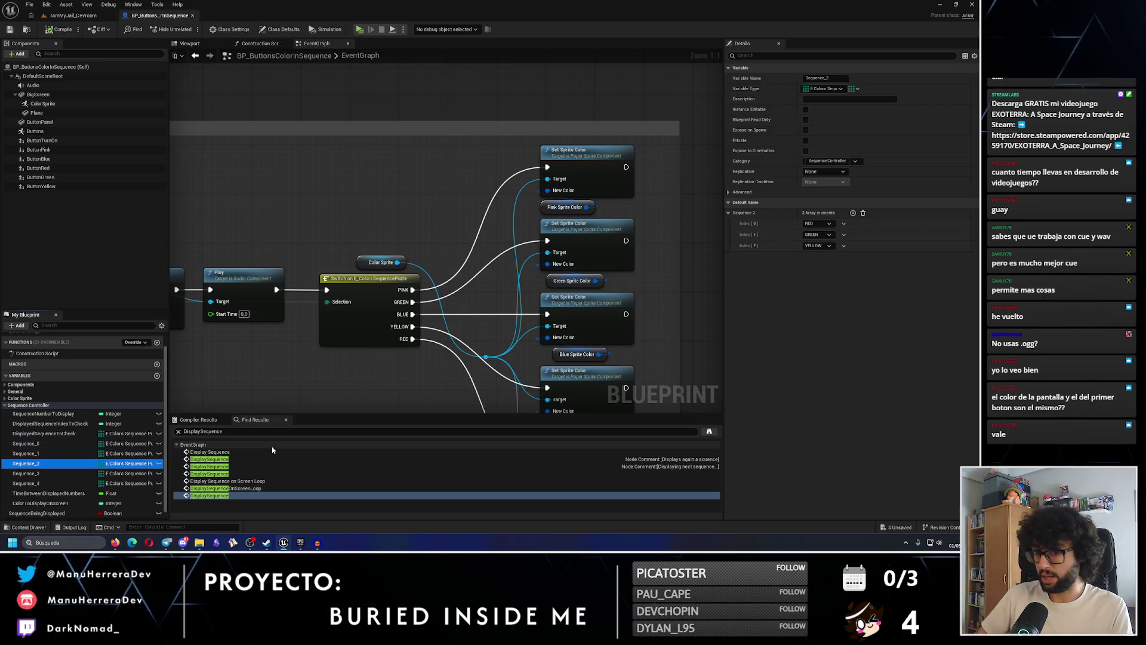
{"action": "key", "text": "Down"}
{"action": "key", "text": "Down"}
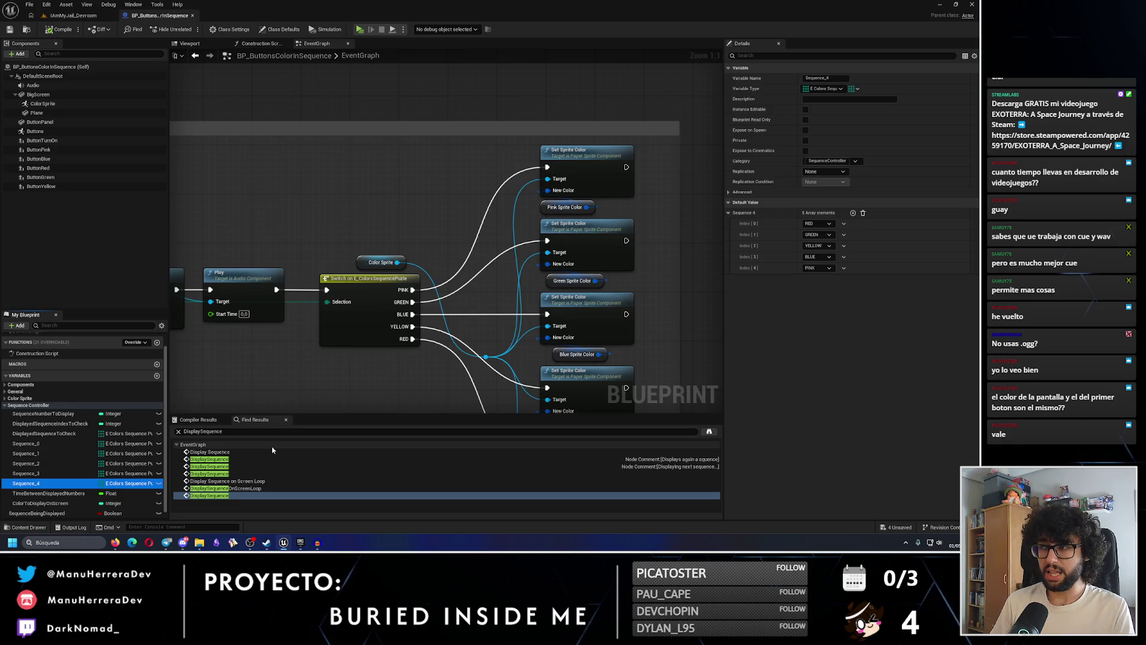
Recheck the Sequence_0, Sequence_2 and Sequence_3 colours, then start a new play session
{"action": "key", "text": "Up"}
{"action": "key", "text": "Up"}
{"action": "key", "text": "Up"}
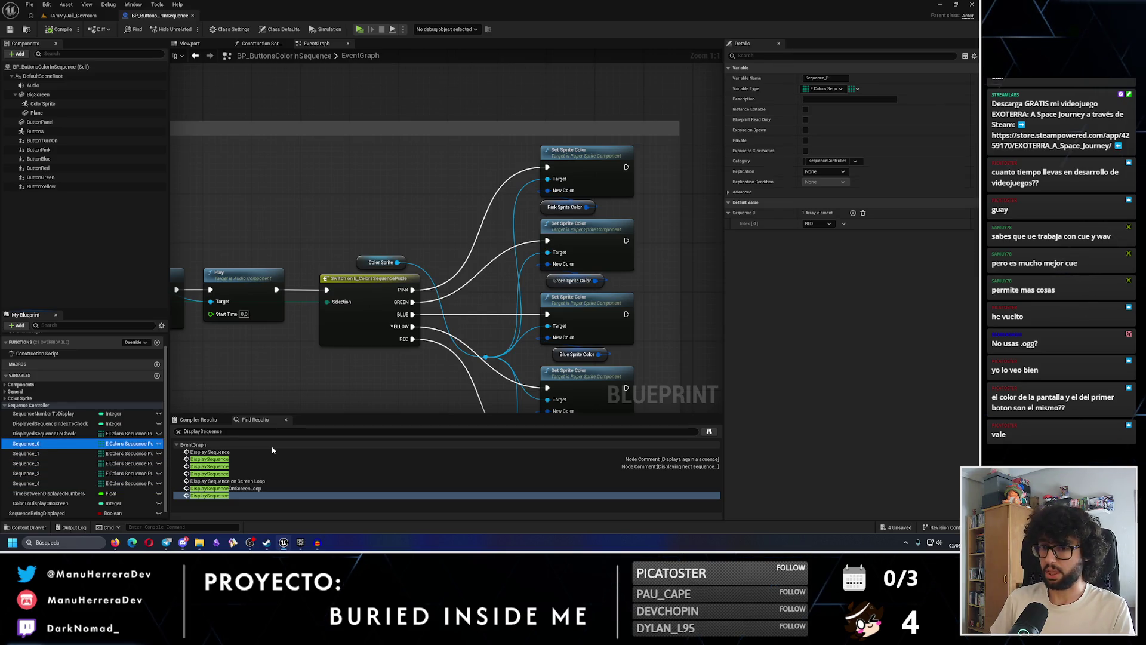
{"action": "key", "text": "Down"}
{"action": "key", "text": "Down"}
{"action": "key", "text": "Up"}
{"action": "key", "text": "Down"}
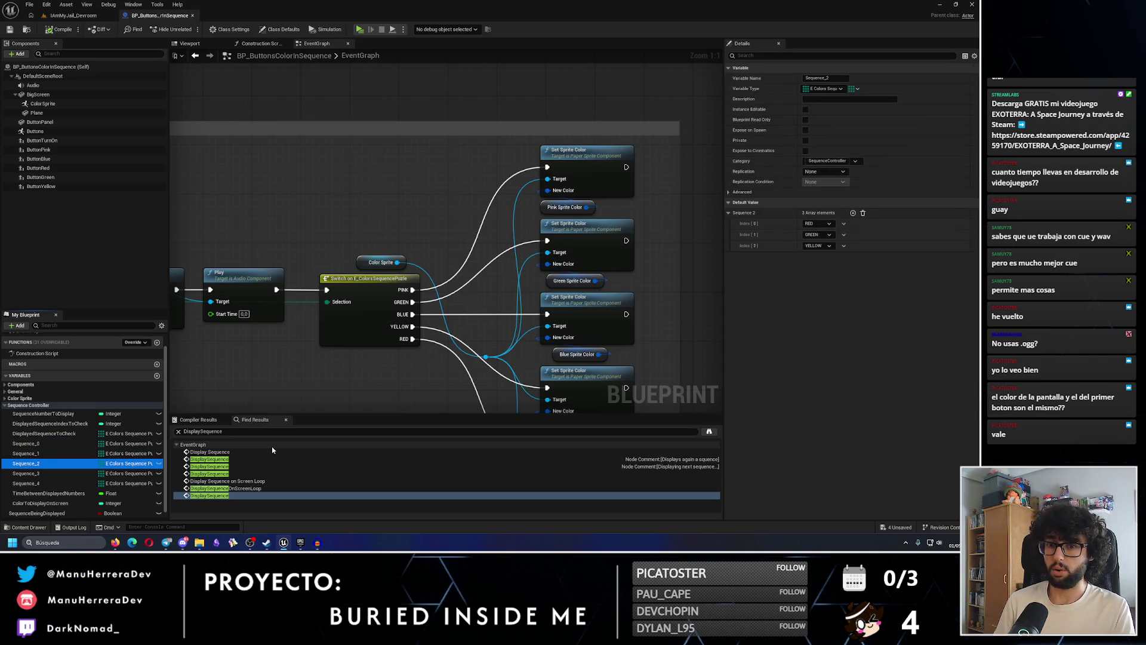
{"action": "key", "text": "Down"}
{"action": "key", "text": "Up"}
{"action": "key", "text": "Up"}
{"action": "key", "text": "Up"}
{"action": "key", "text": "Down"}
{"action": "key", "text": "Down"}
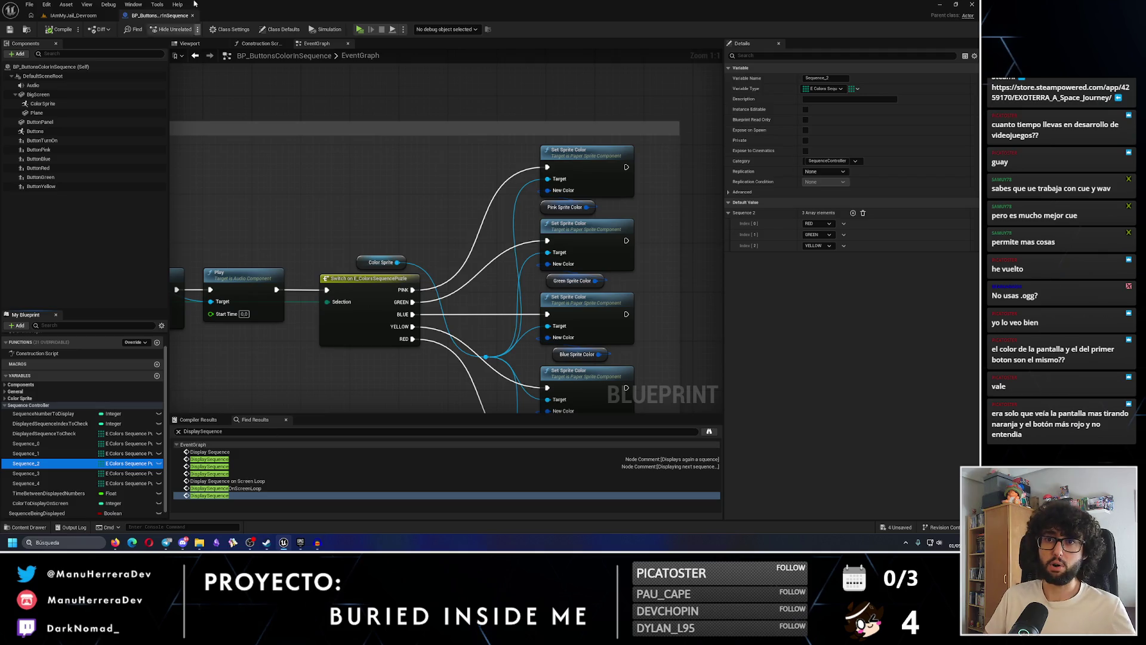
{"action": "left_click", "coordinate": [78, 15]}
{"action": "left_click", "coordinate": [190, 28]}
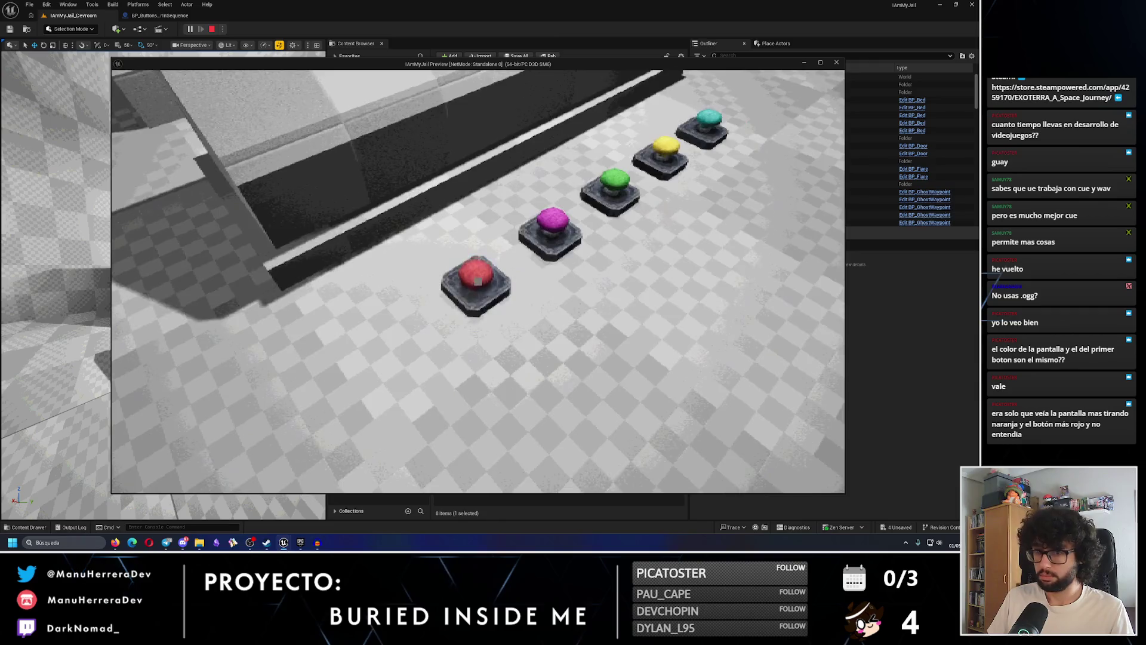
Watch the console screen flash green and orange, then stop play and reopen BP_ButtonsColorInSequence
{"action": "key", "text": "s"}
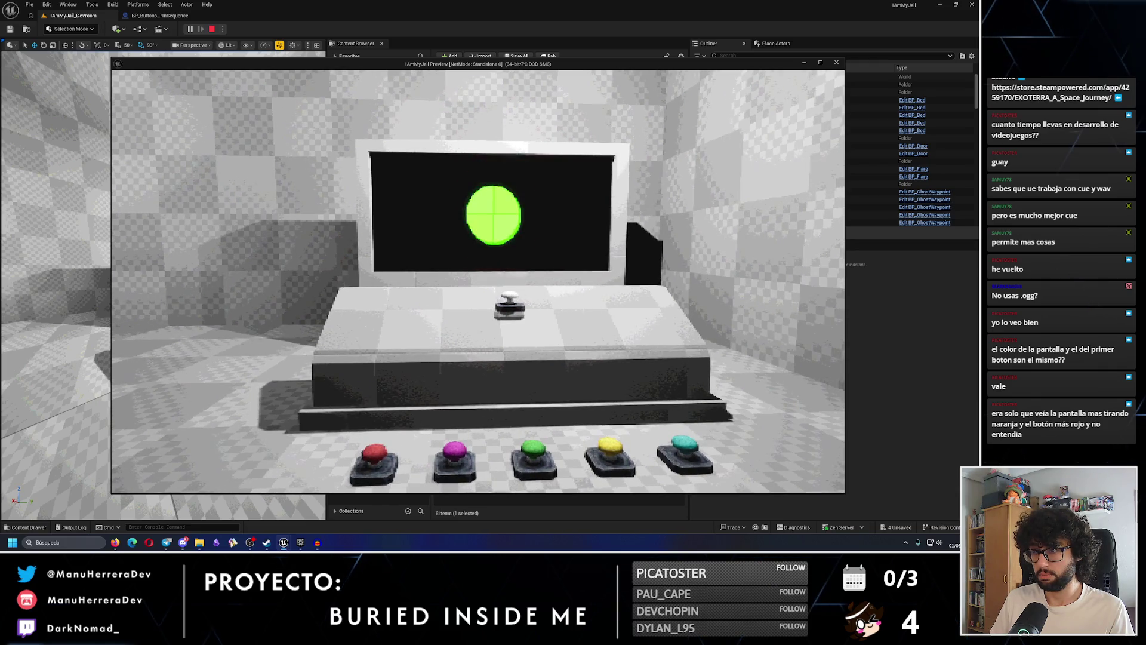
{"action": "key", "text": "w"}
{"action": "key", "text": "s"}
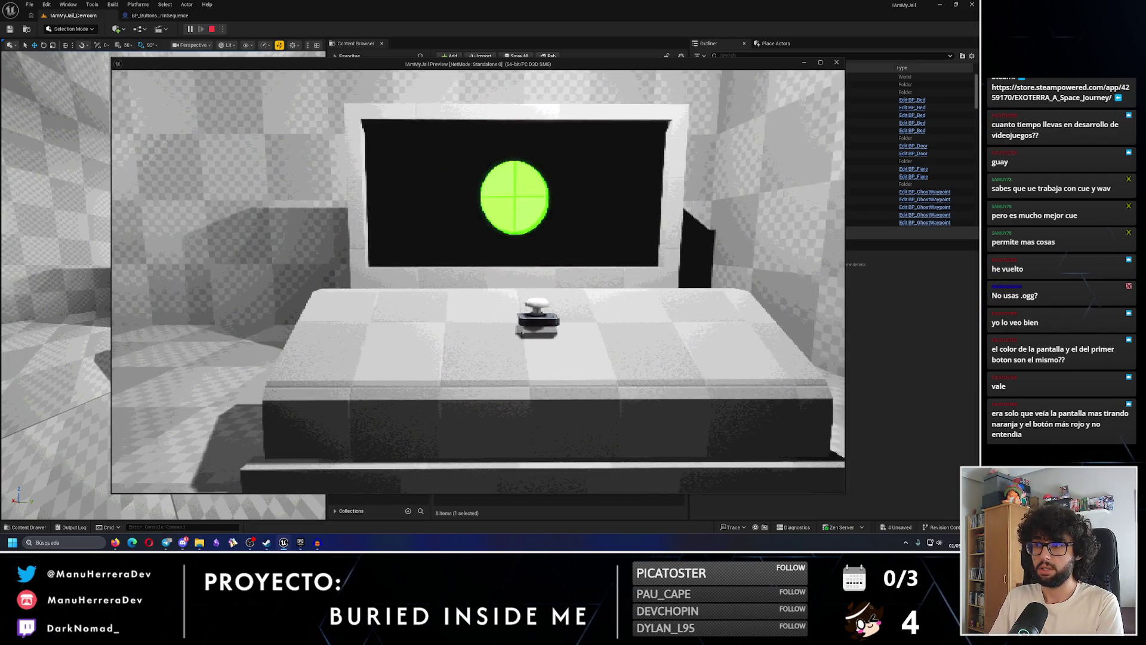
{"action": "key", "text": "Escape"}
{"action": "left_click", "coordinate": [162, 16]}
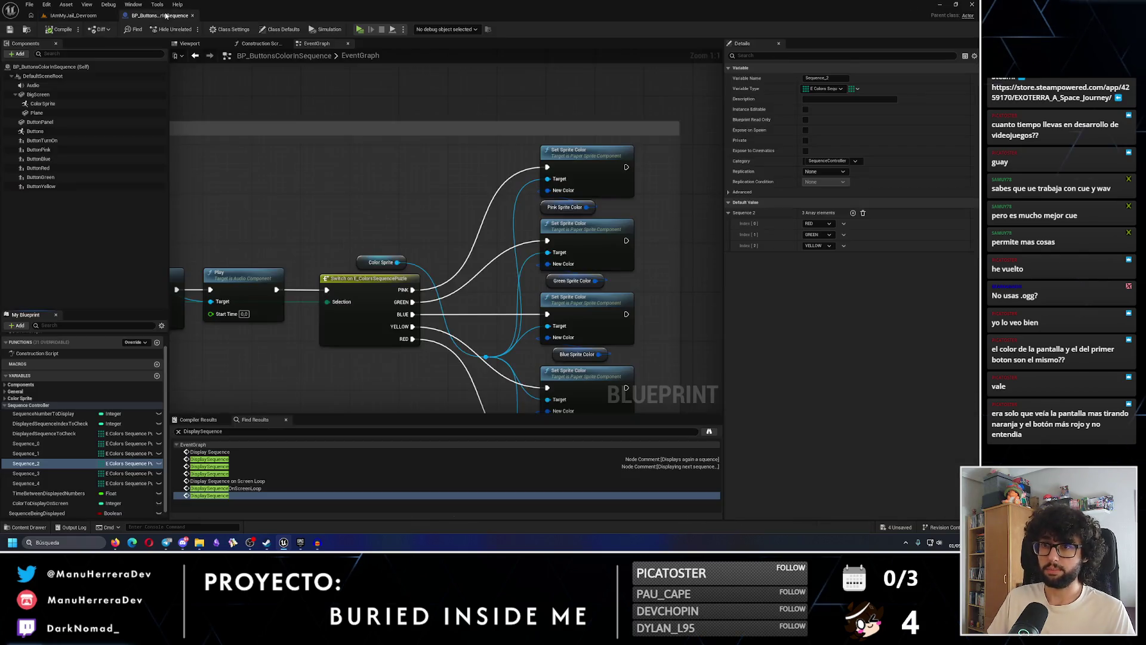
Set ButtonPressedFail's Set Sound node to ColorSequencePanel_Fail_Cue and save the blueprint
{"action": "scroll", "coordinate": [299, 324], "scroll_direction": "down", "scroll_amount": 4}
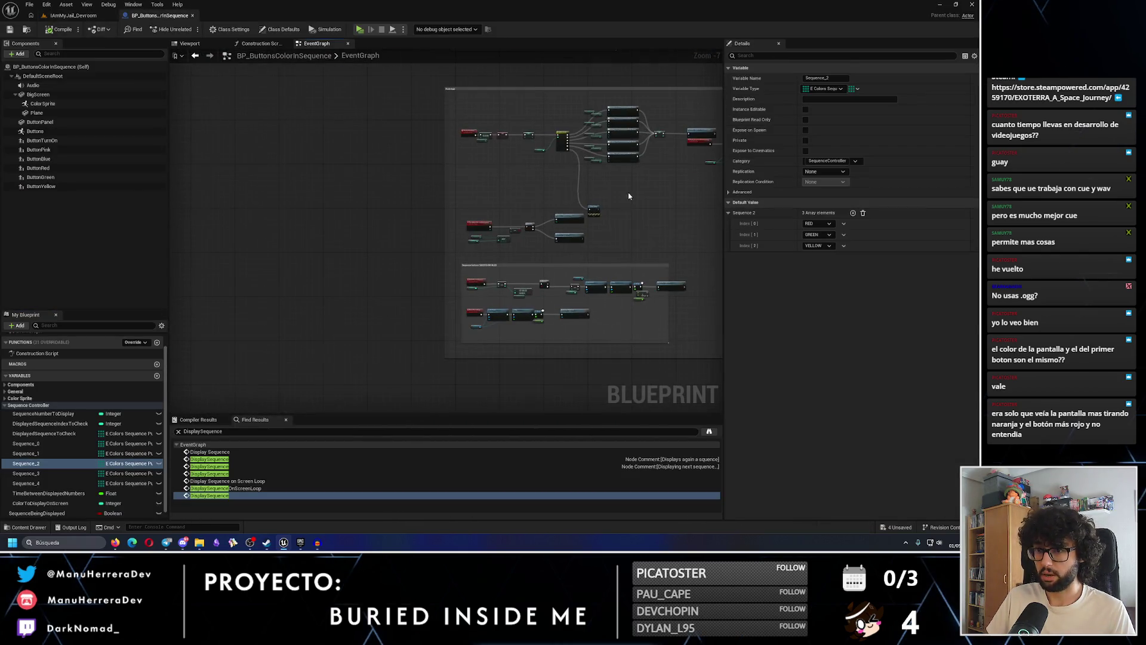
{"action": "scroll", "coordinate": [513, 293], "scroll_direction": "up", "scroll_amount": 8}
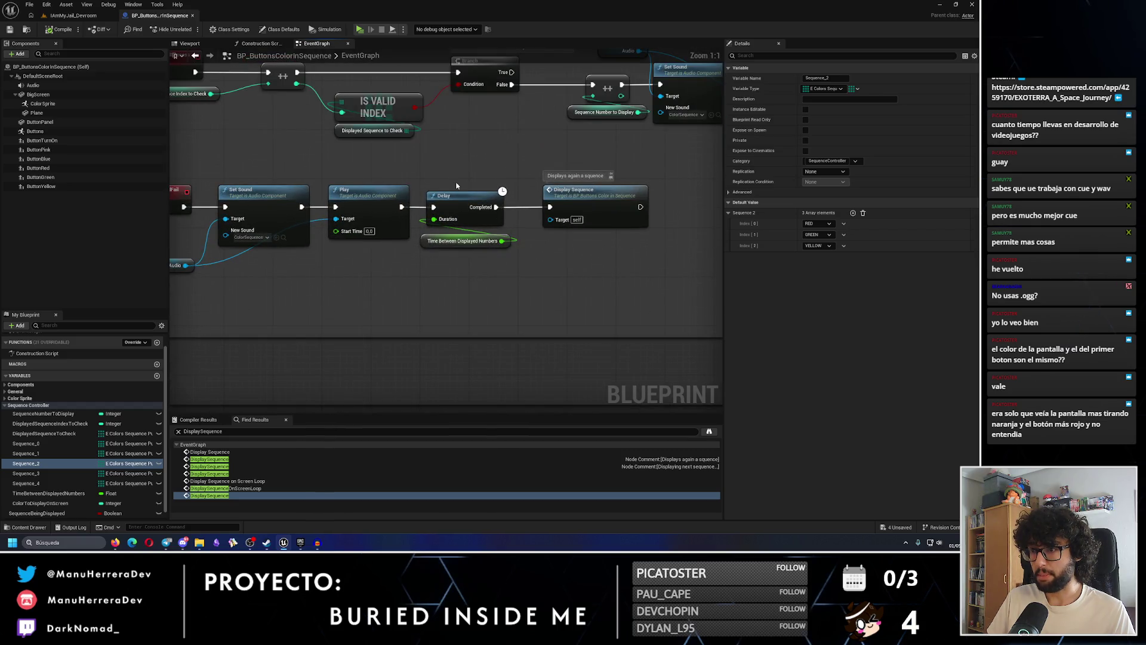
{"action": "left_click_drag", "start_coordinate": [470, 186], "coordinate": [430, 242]}
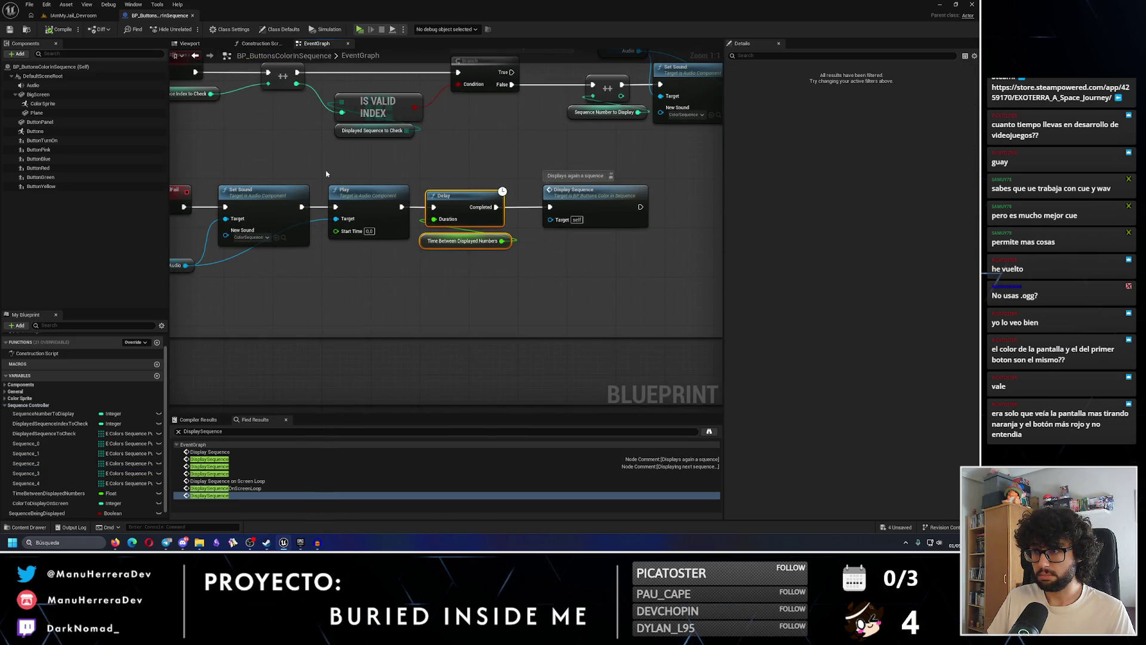
{"action": "left_click_drag", "start_coordinate": [266, 174], "coordinate": [357, 197]}
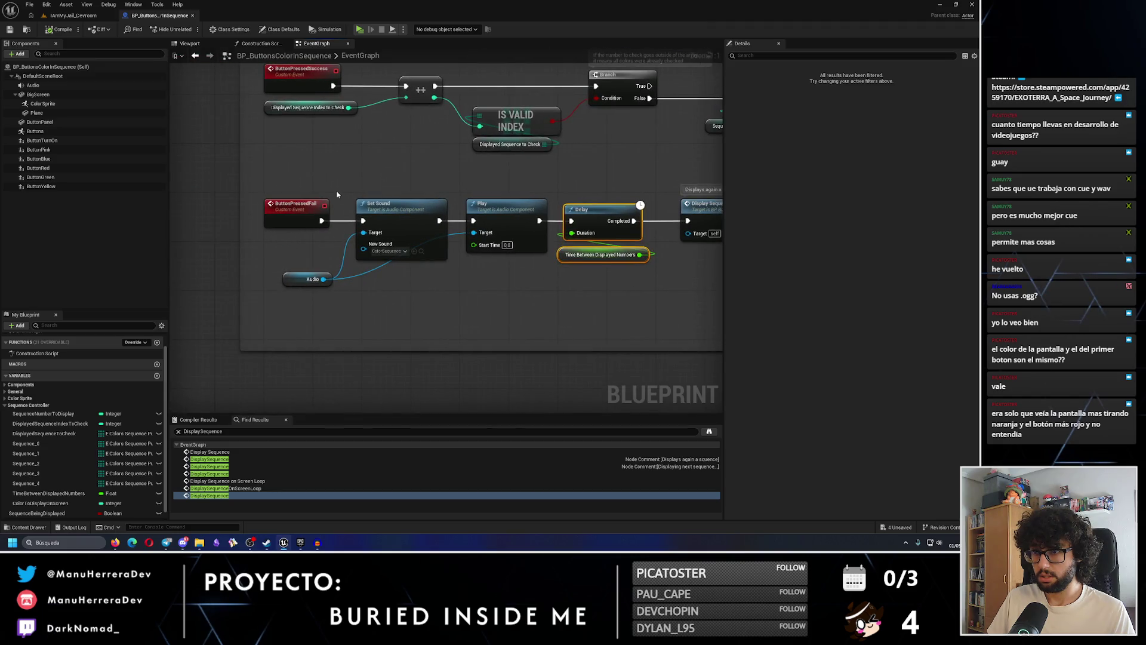
{"action": "left_click", "coordinate": [380, 253]}
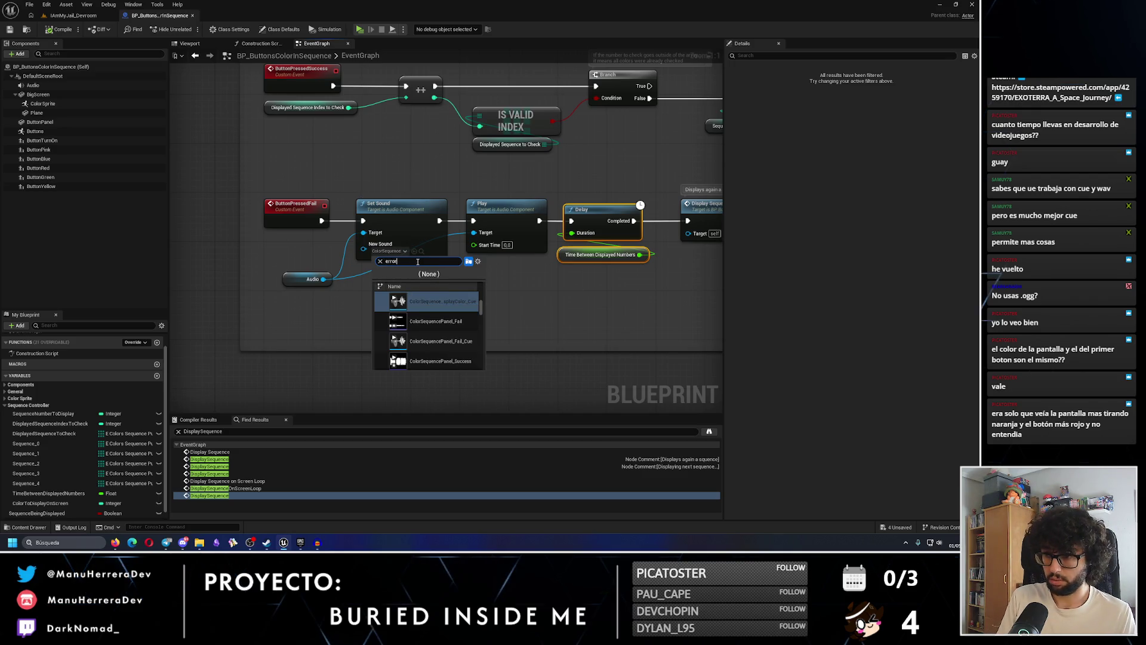
{"action": "type", "text": "r"}
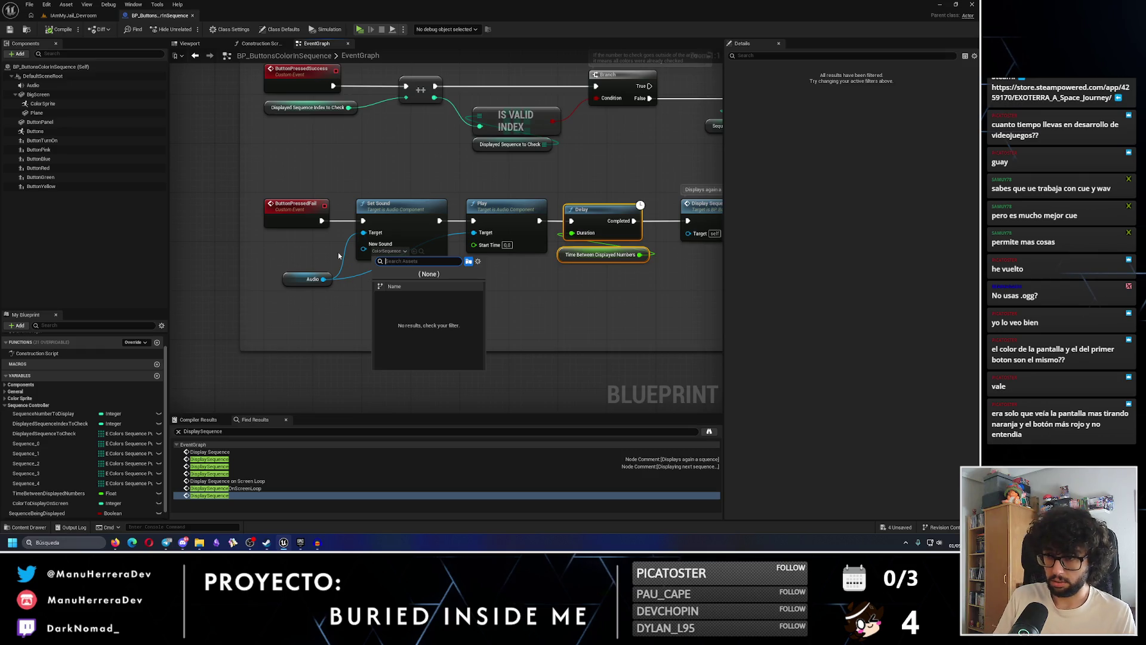
{"action": "type", "text": "t"}
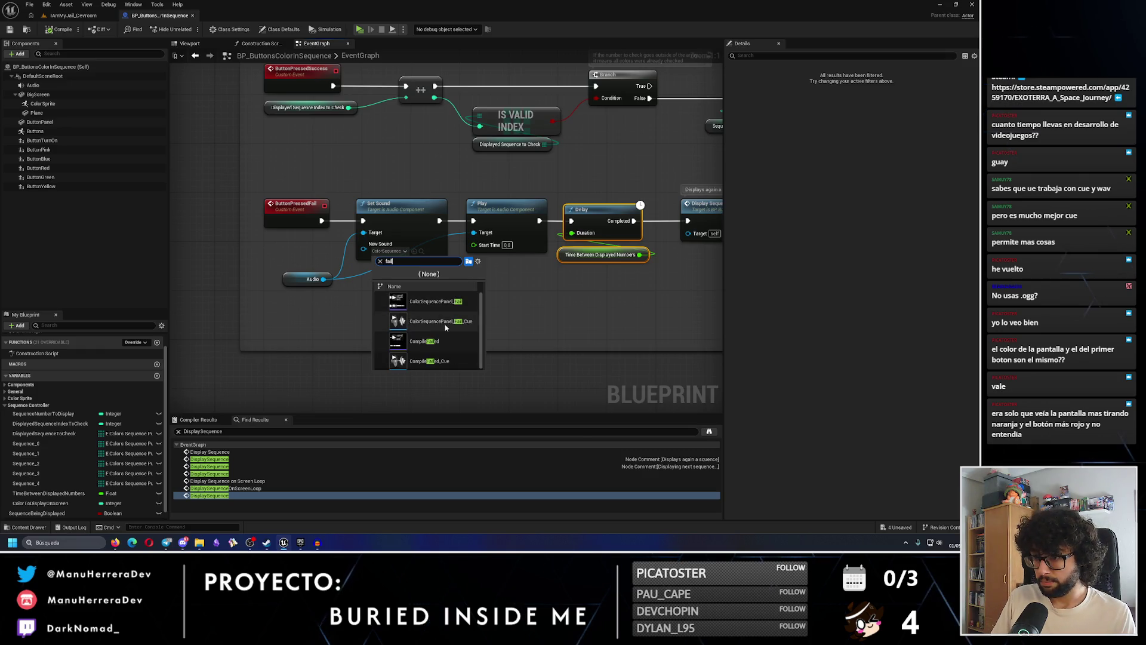
{"action": "left_click", "coordinate": [442, 321]}
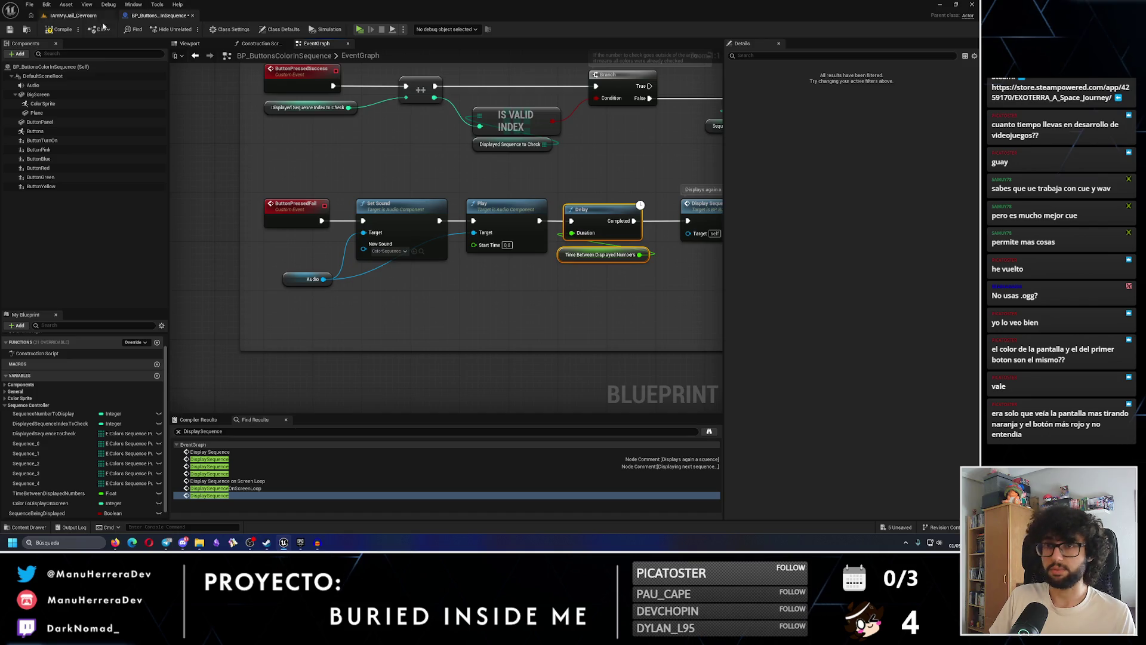
{"action": "left_click", "coordinate": [9, 30]}
{"action": "left_click", "coordinate": [73, 14]}
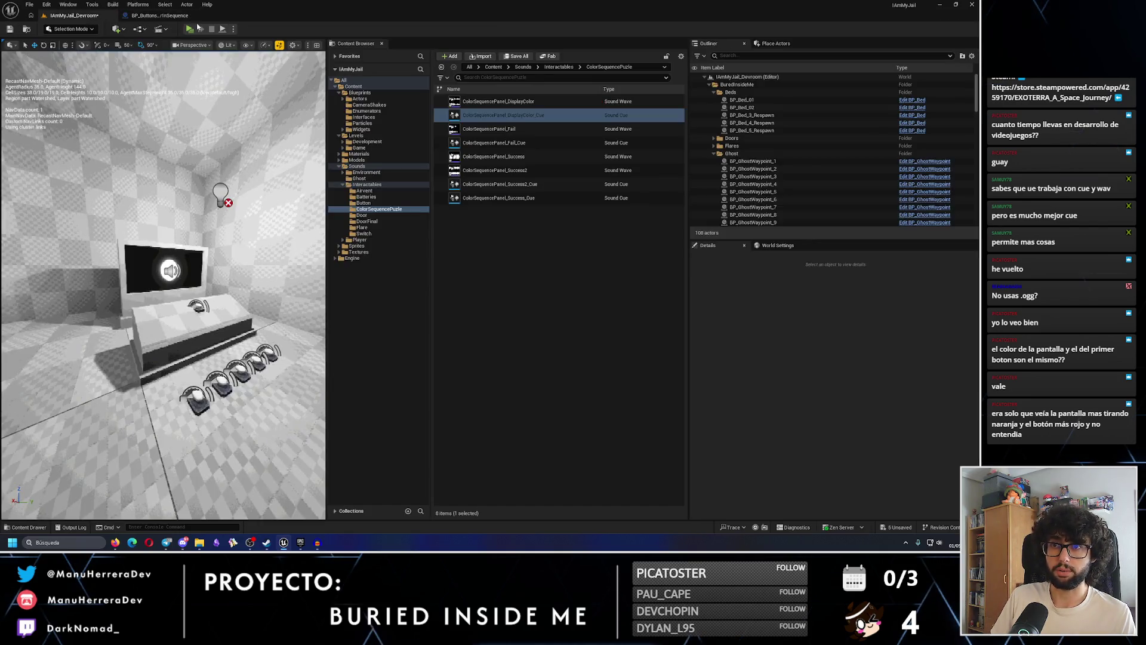
Play-test by stepping on the floor colour buttons, then return to BP_ButtonsColorInSequence
{"action": "left_click", "coordinate": [190, 28]}
{"action": "key", "text": "a"}
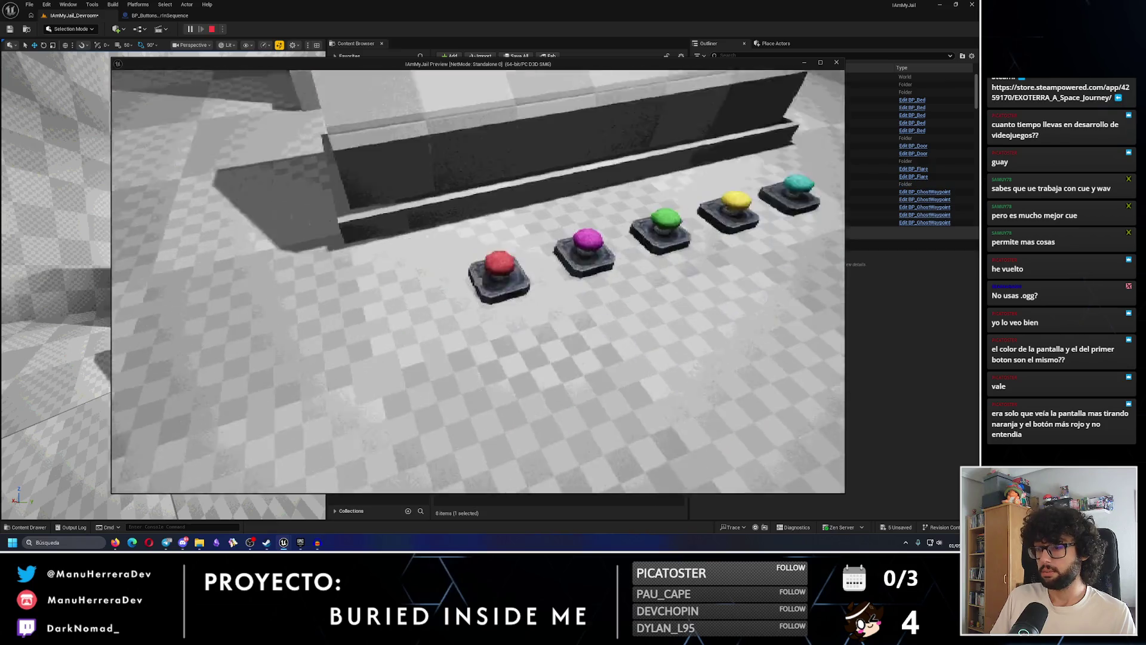
{"action": "key", "text": "s"}
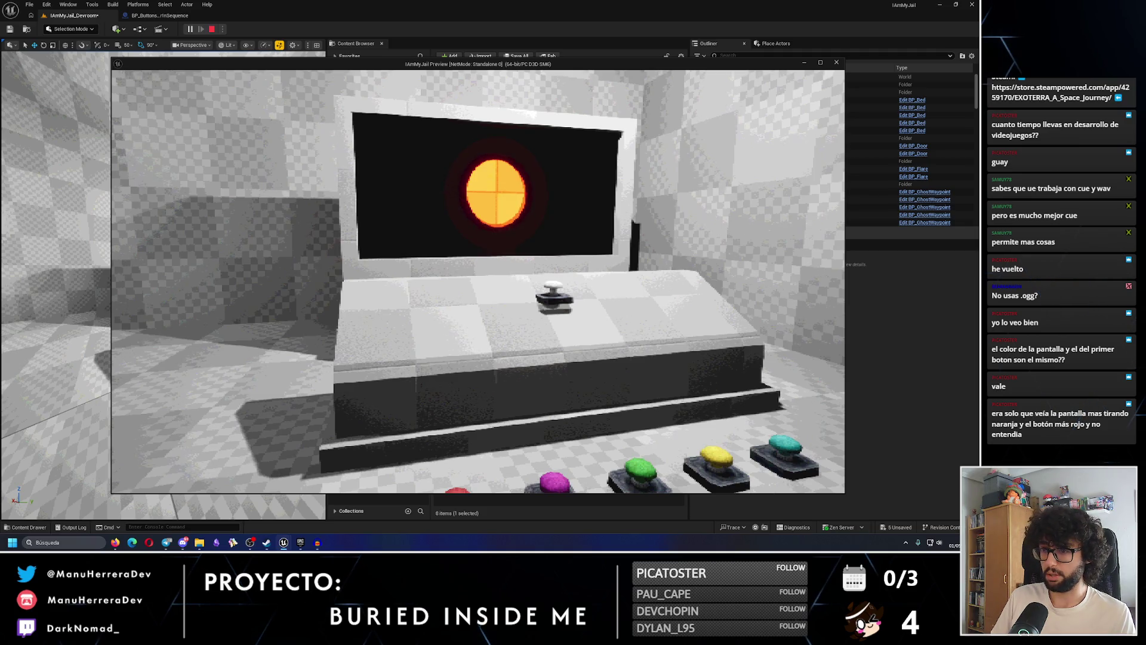
{"action": "key", "text": "w"}
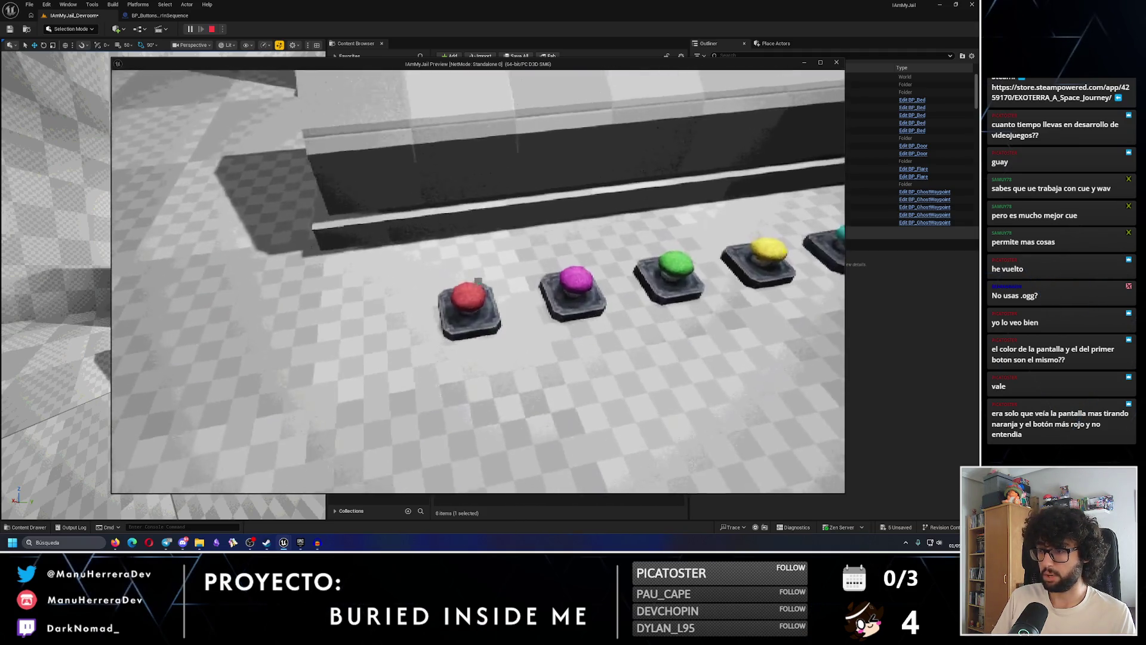
{"action": "key", "text": "s"}
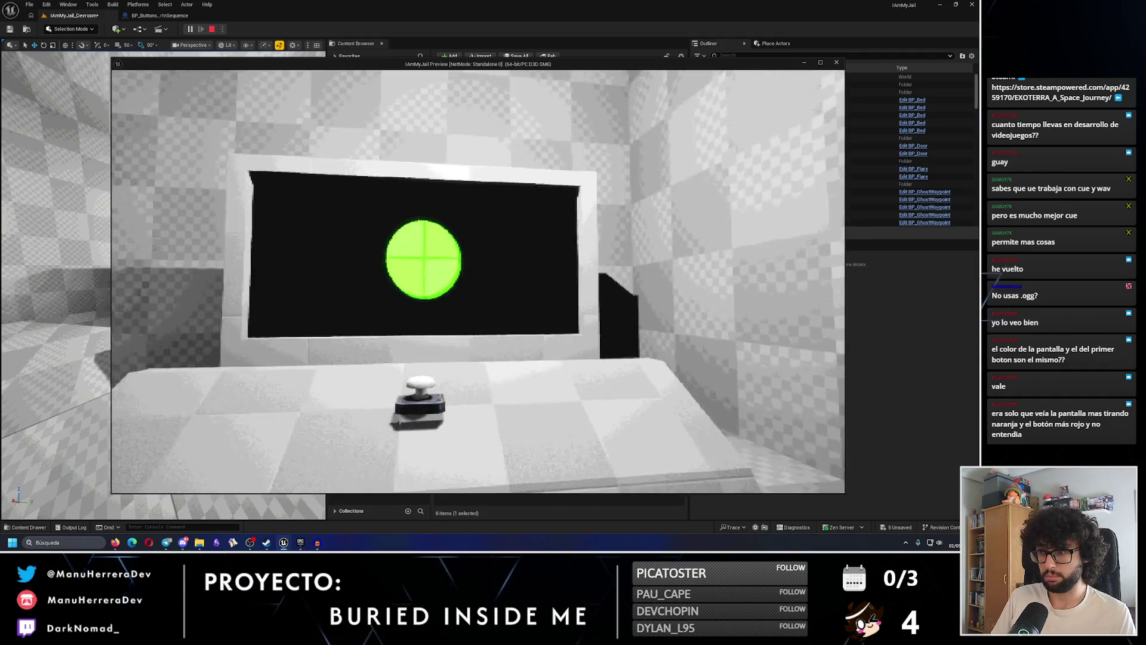
{"action": "key", "text": "s"}
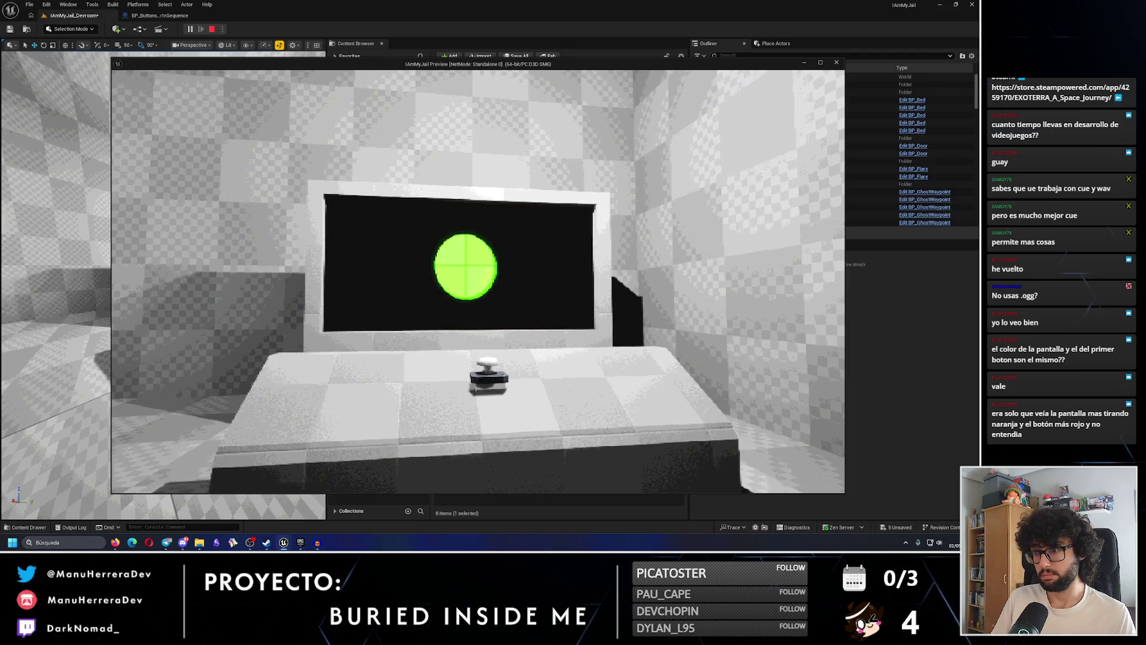
{"action": "key", "text": "Escape"}
{"action": "left_click", "coordinate": [161, 16]}
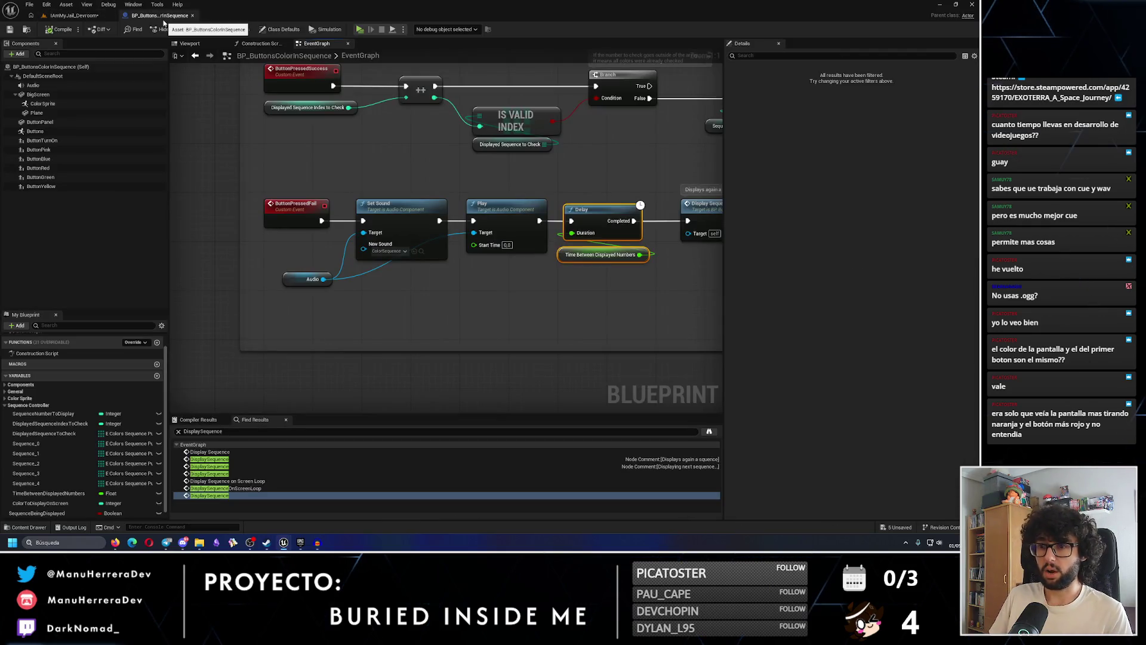
Save all and select the BigScreen component in the blueprint's viewport
{"action": "left_click", "coordinate": [9, 29]}
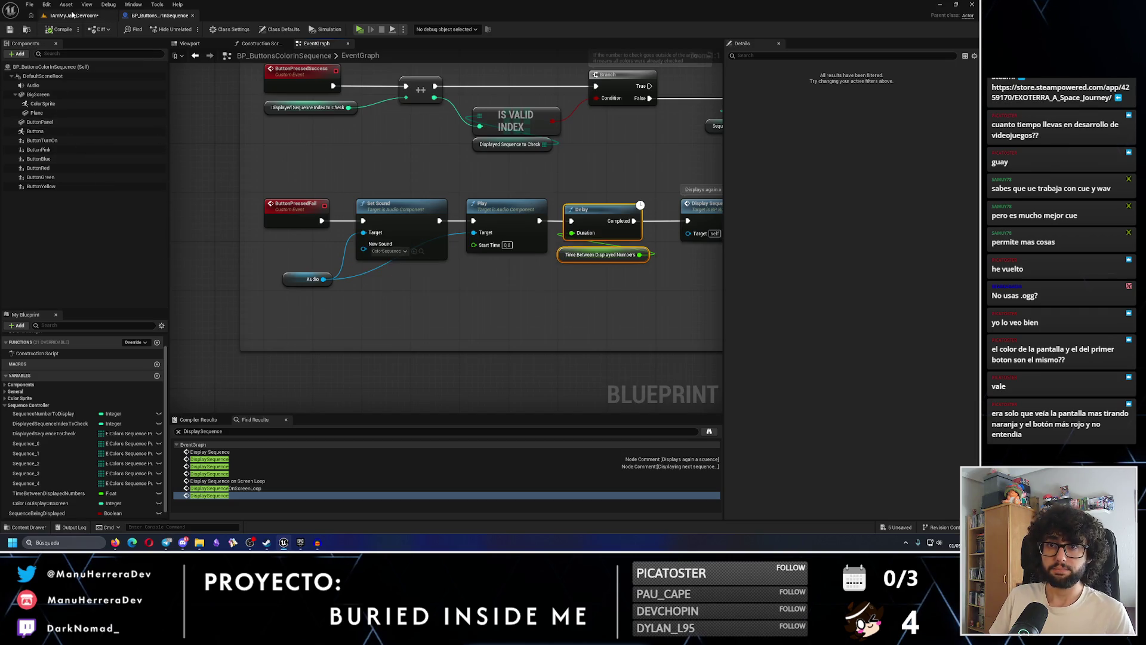
{"action": "left_click", "coordinate": [9, 29]}
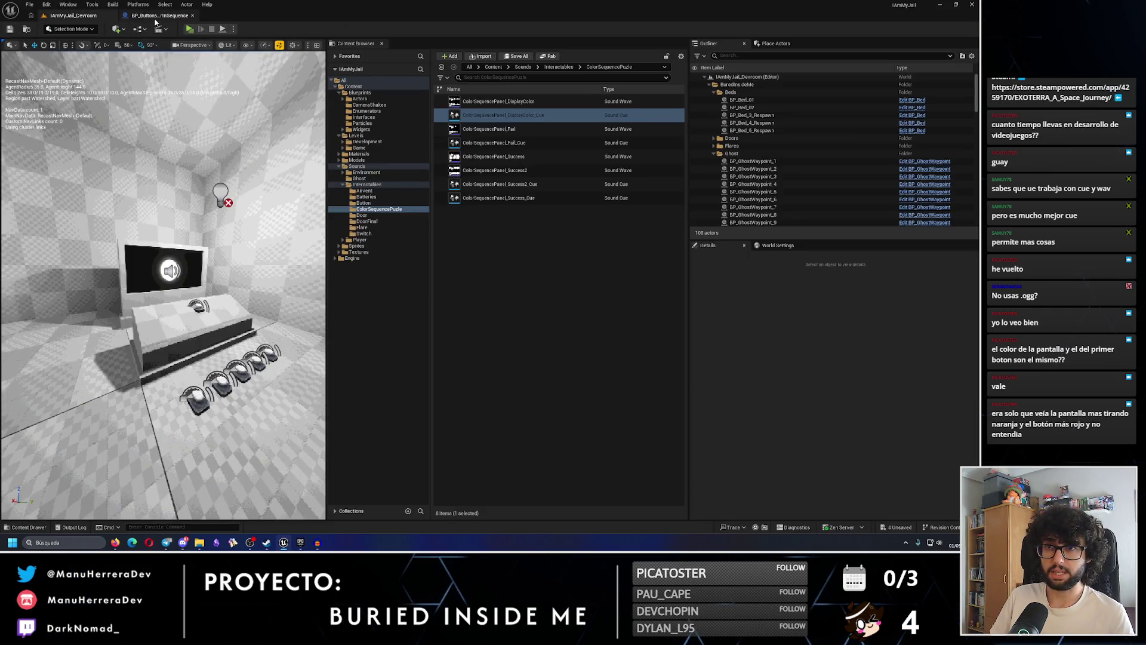
{"action": "left_click", "coordinate": [158, 16]}
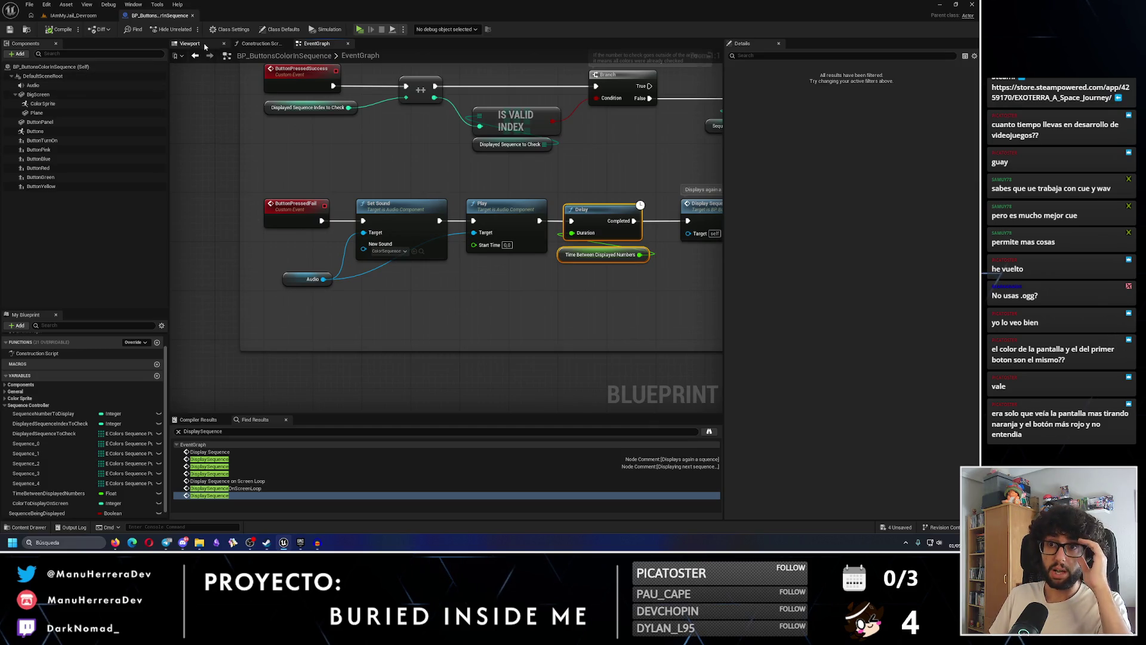
{"action": "left_click", "coordinate": [190, 43]}
{"action": "left_click_drag", "start_coordinate": [448, 269], "coordinate": [400, 239]}
{"action": "left_click", "coordinate": [29, 95]}
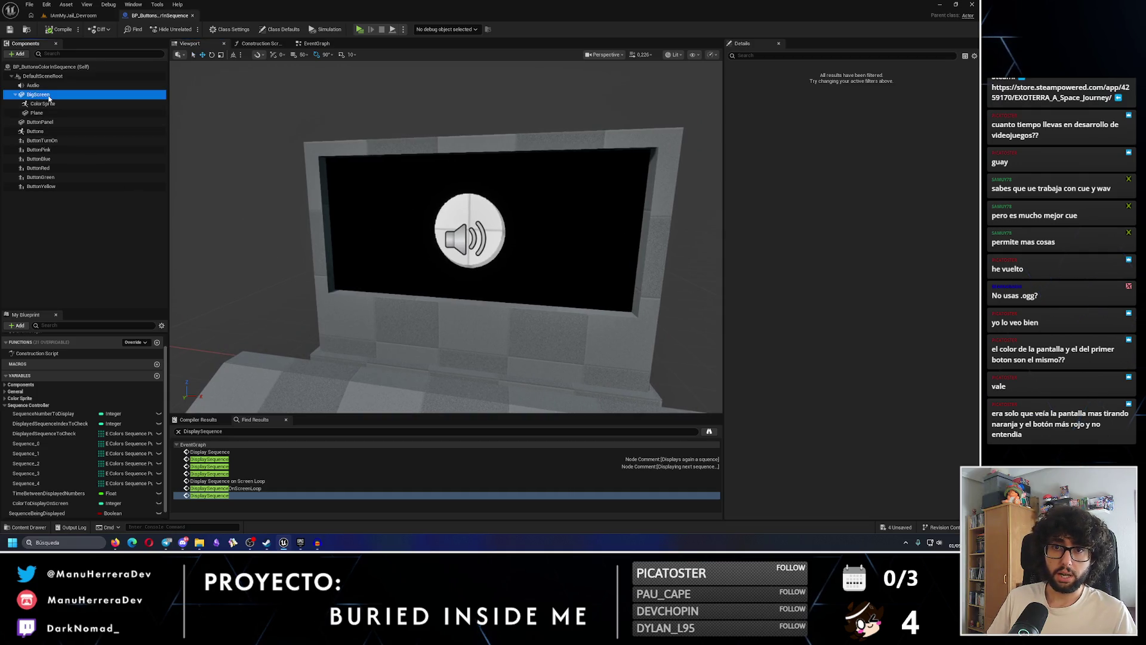
Add a Text Render component named ERROR under BigScreen
{"action": "left_click", "coordinate": [21, 54]}
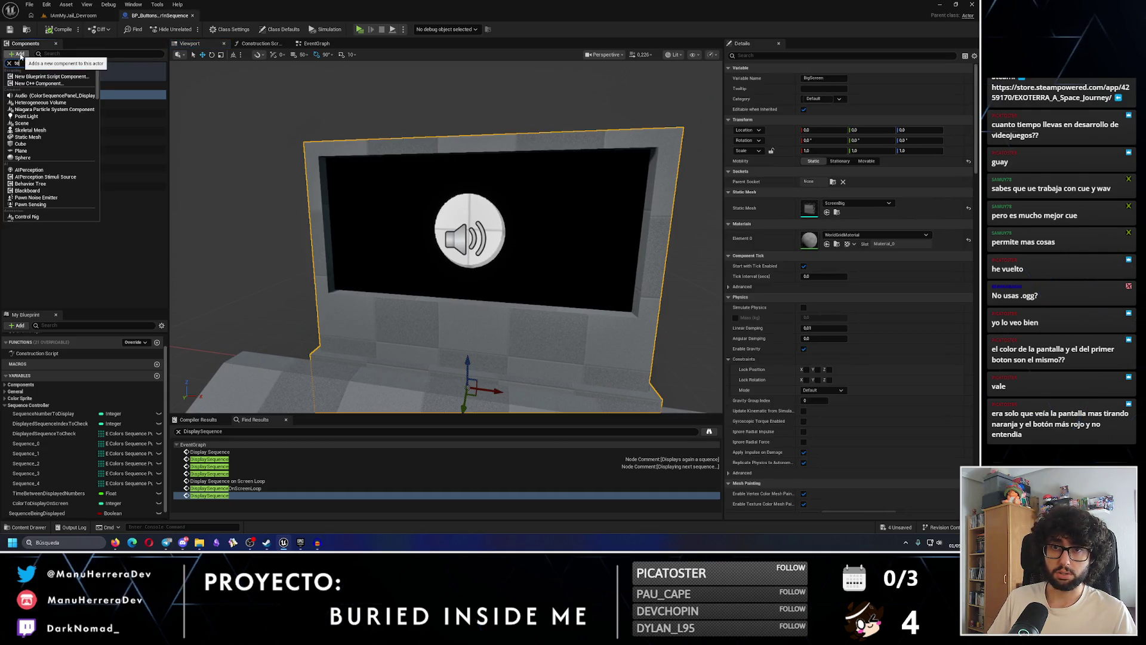
{"action": "type", "text": "text"}
{"action": "left_click", "coordinate": [43, 86]}
{"action": "type", "text": "ERROR"}
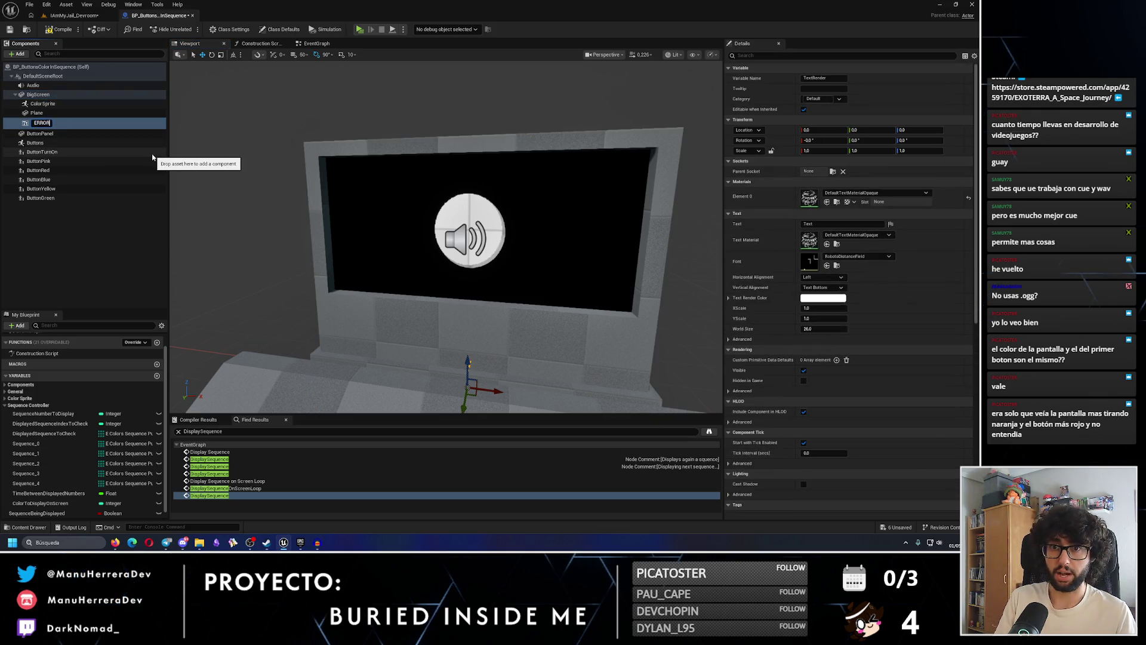
{"action": "key", "text": "Return"}
Position the ERROR text at Location Z 185 and Y 4.9
{"action": "left_click_drag", "start_coordinate": [919, 130], "coordinate": [955, 129]}
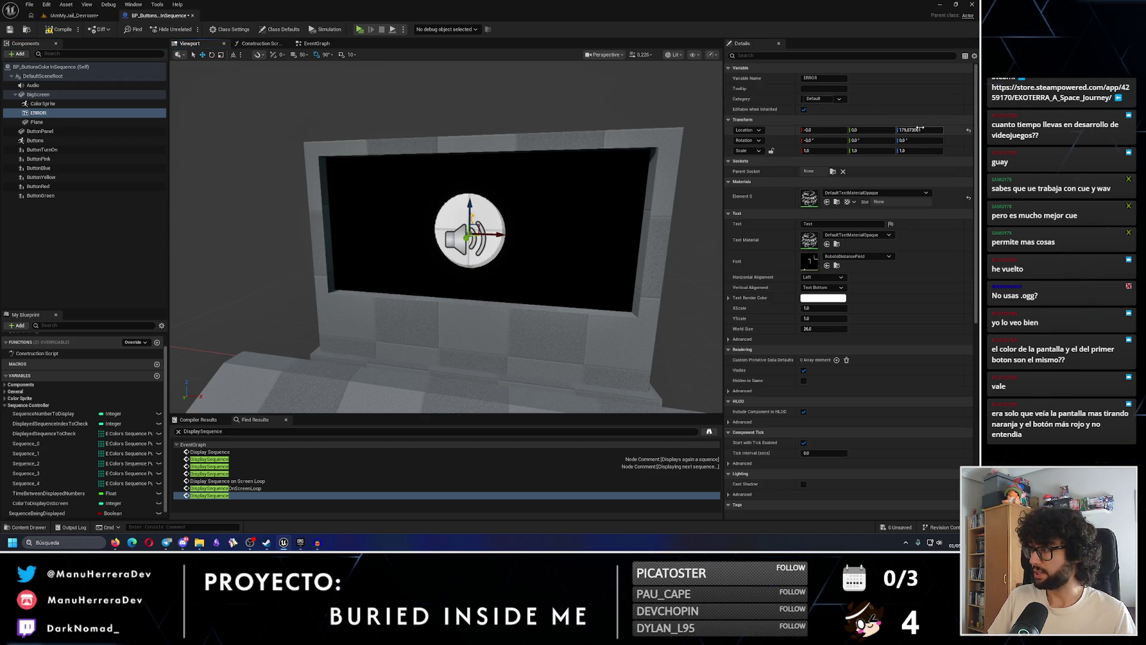
{"action": "left_click", "coordinate": [920, 129]}
{"action": "type", "text": "180"}
{"action": "key", "text": "Return"}
{"action": "left_click", "coordinate": [45, 104]}
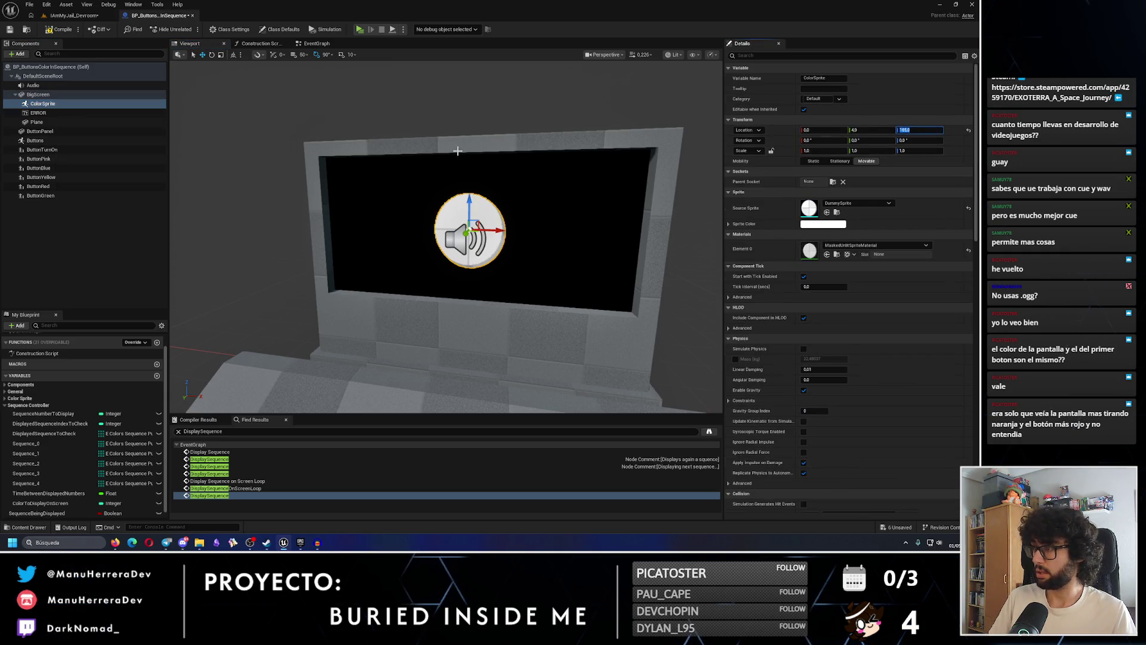
{"action": "left_click", "coordinate": [38, 113]}
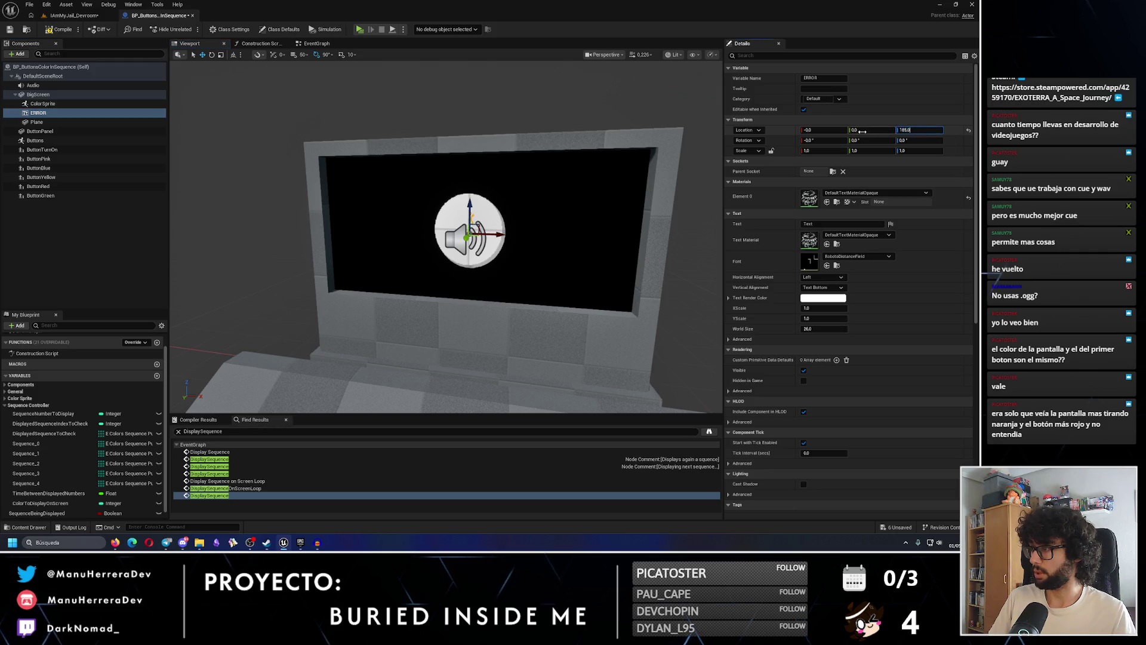
{"action": "left_click", "coordinate": [863, 131]}
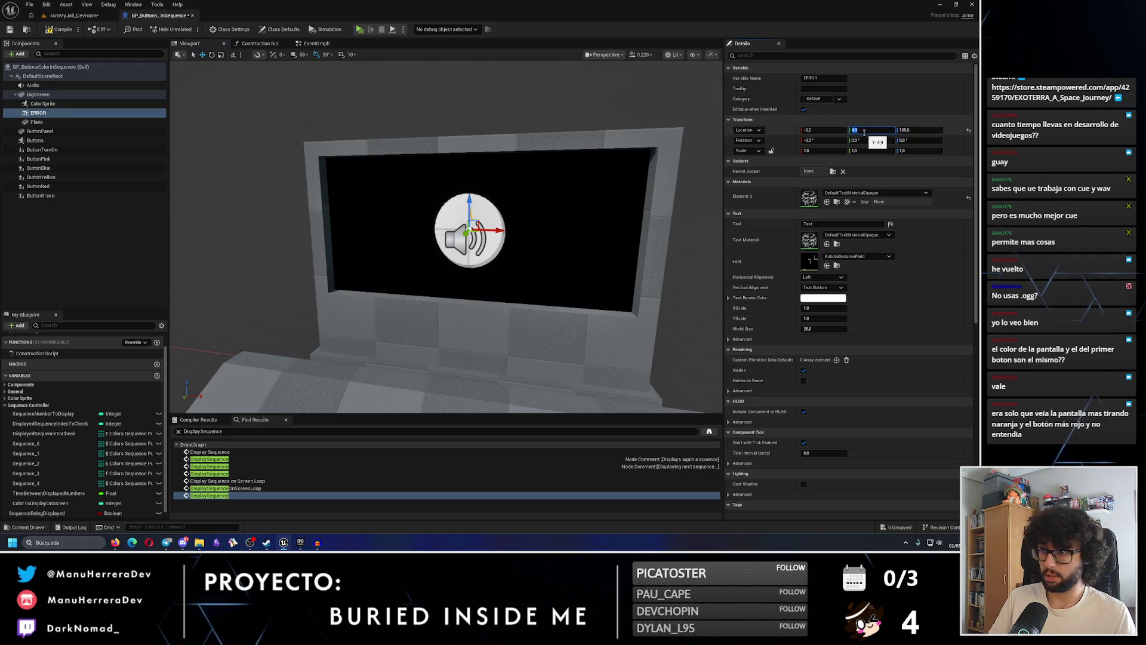
{"action": "left_click", "coordinate": [739, 222]}
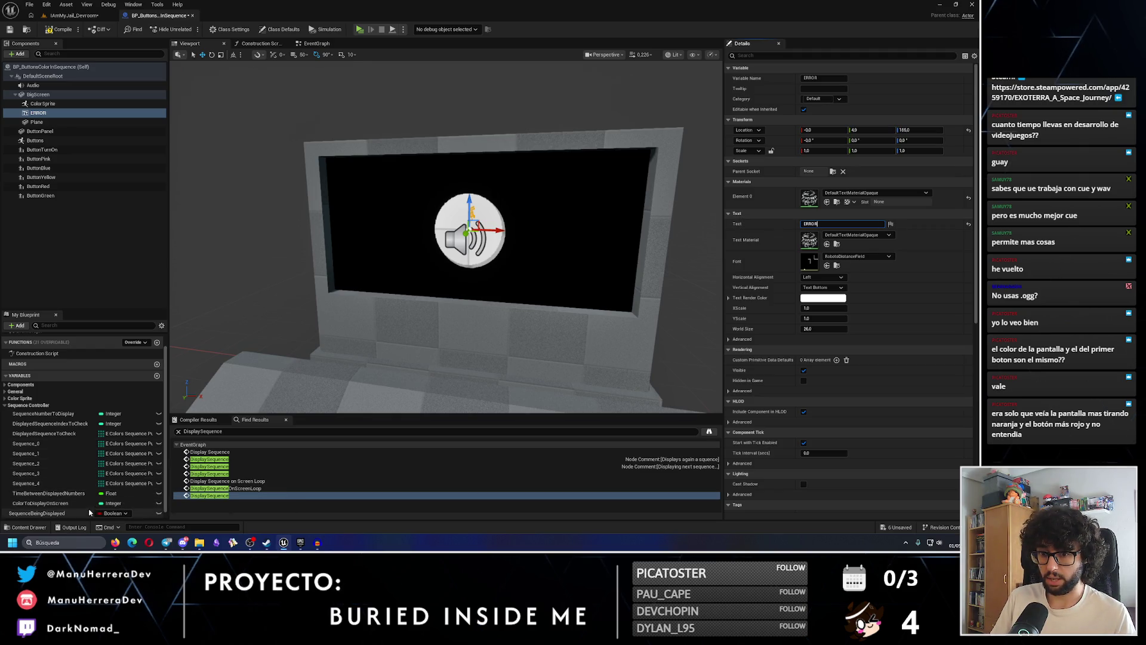
Copy the RedSpriteColor value and paste it as the ERROR text colour
{"action": "left_click", "coordinate": [829, 298]}
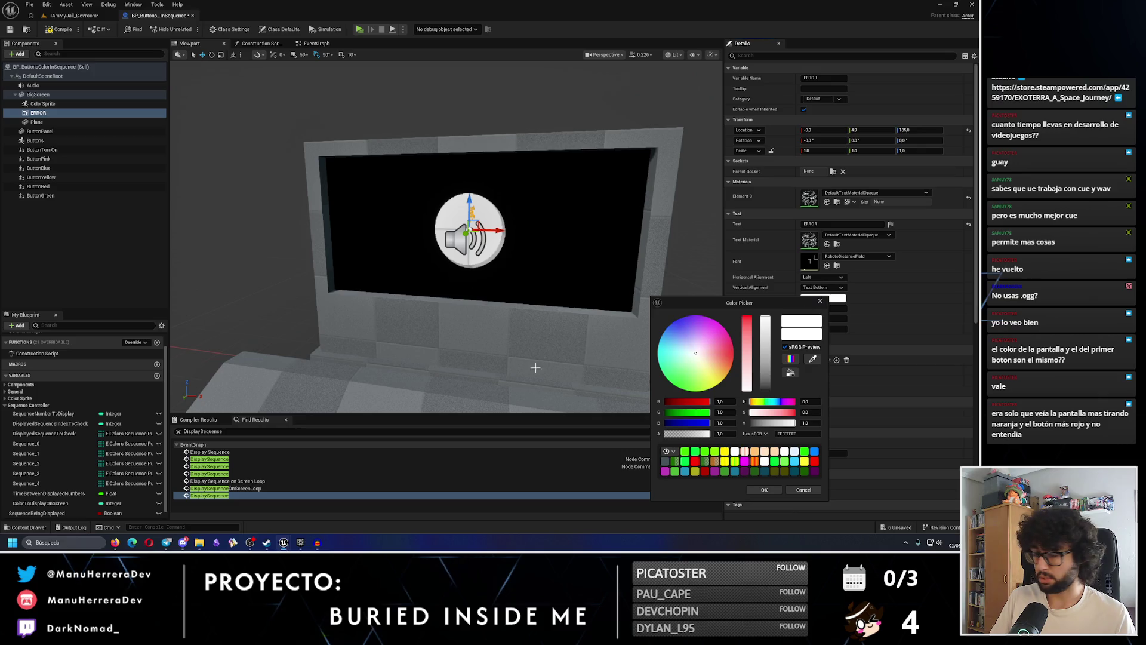
{"action": "scroll", "coordinate": [67, 463], "scroll_direction": "down", "scroll_amount": 1}
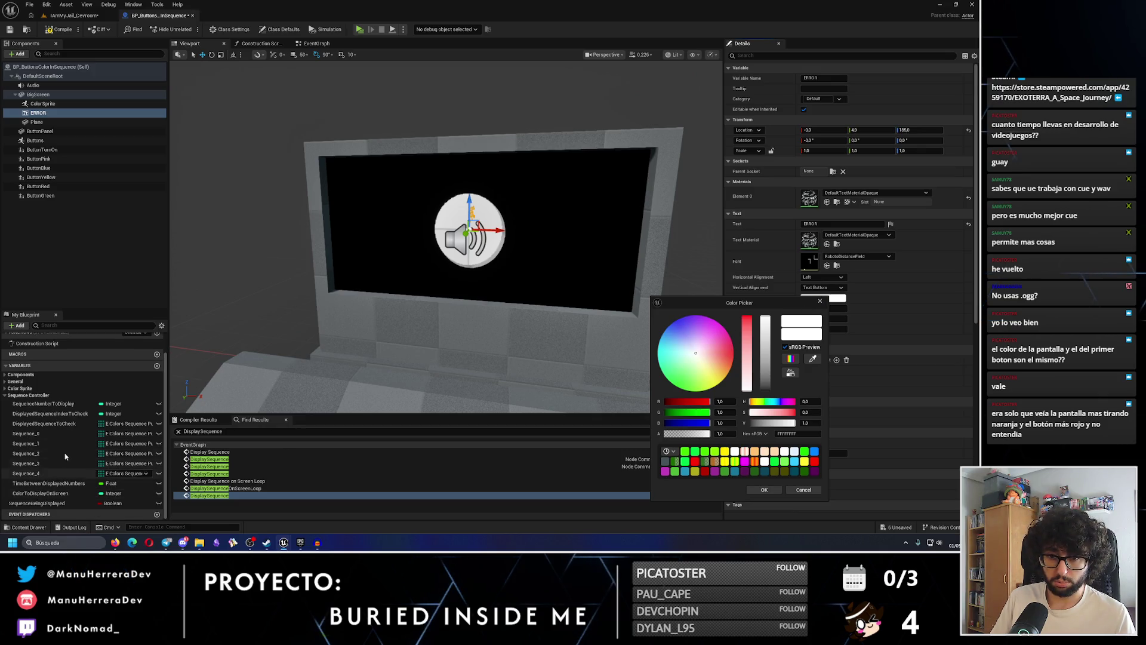
{"action": "left_click", "coordinate": [78, 388]}
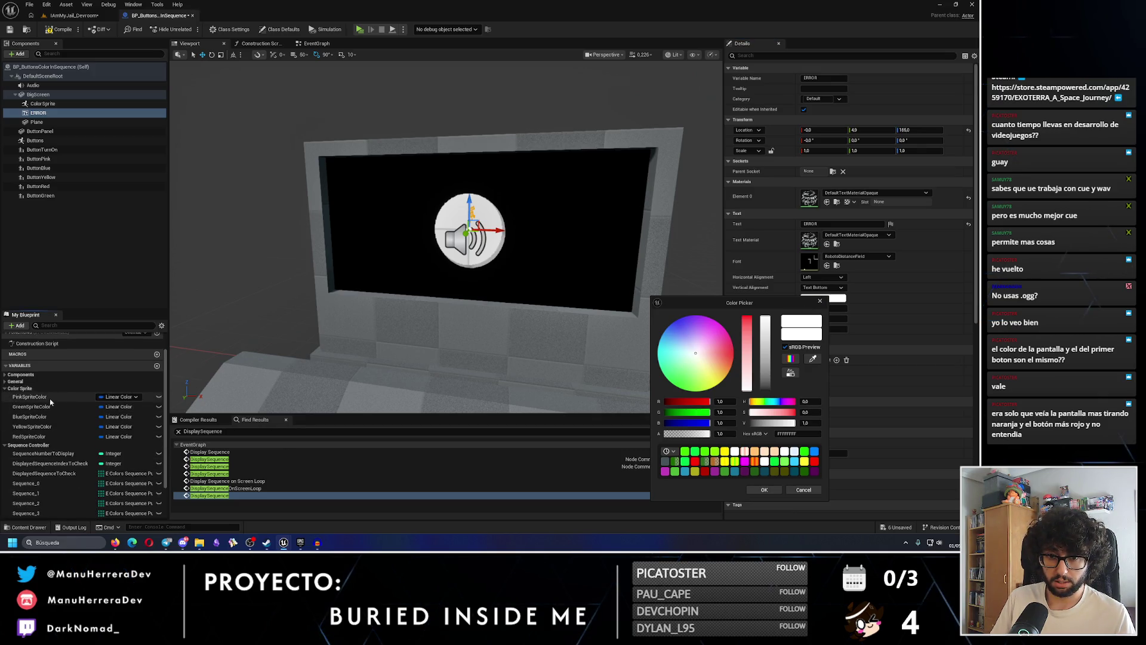
{"action": "left_click", "coordinate": [36, 436]}
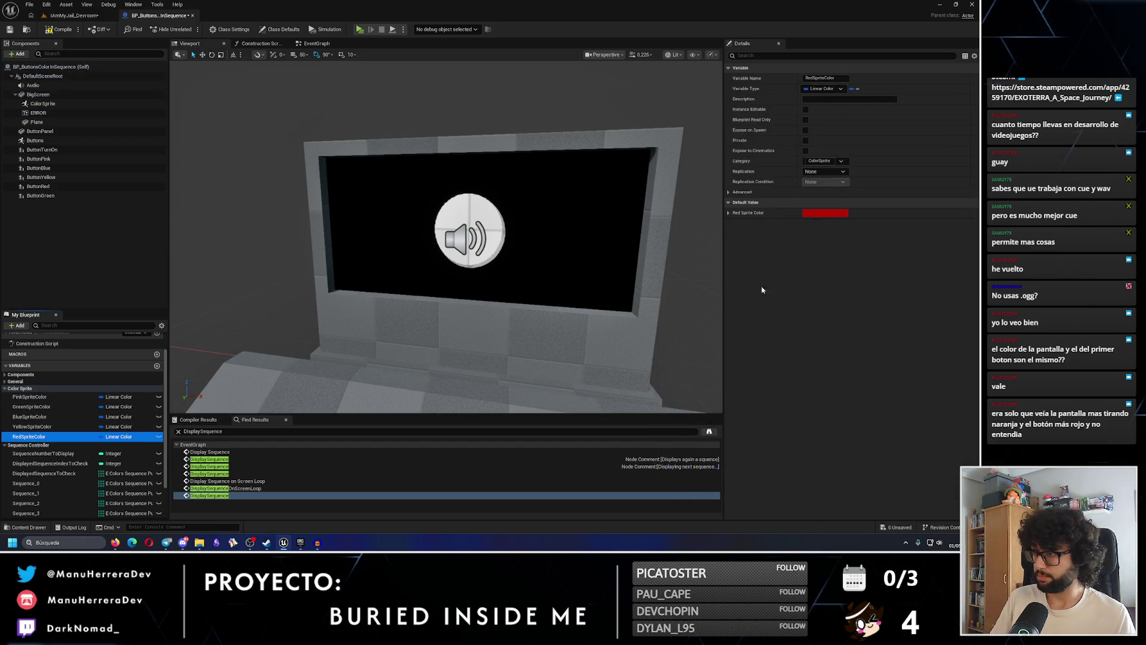
{"action": "right_click", "coordinate": [830, 214]}
{"action": "left_click", "coordinate": [844, 255]}
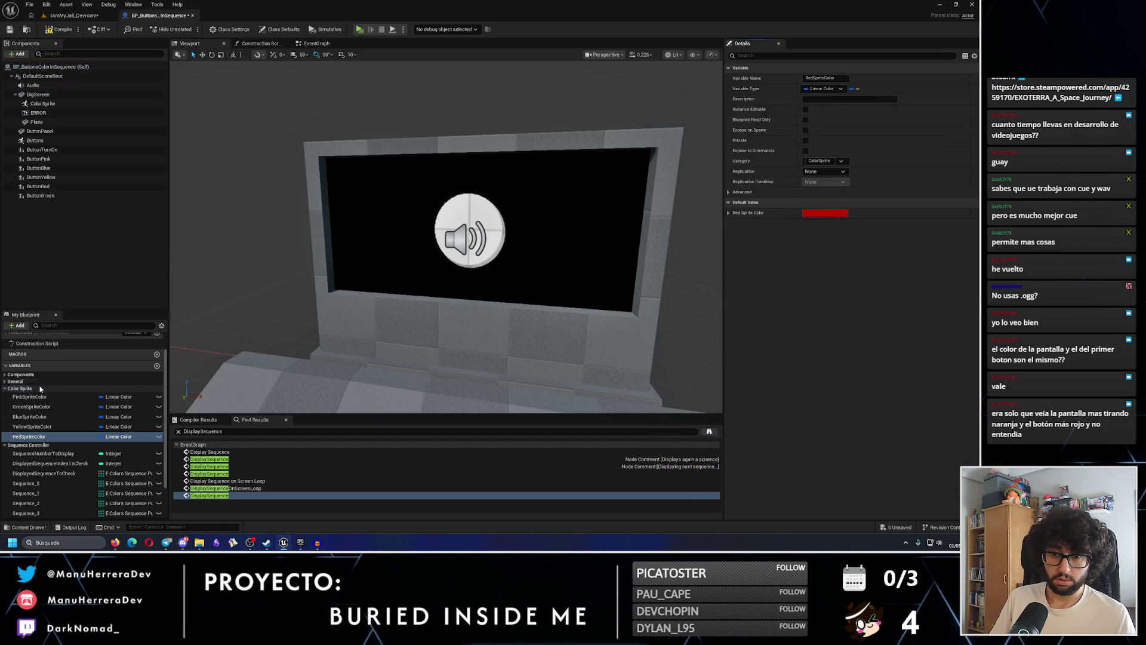
{"action": "left_click", "coordinate": [36, 397]}
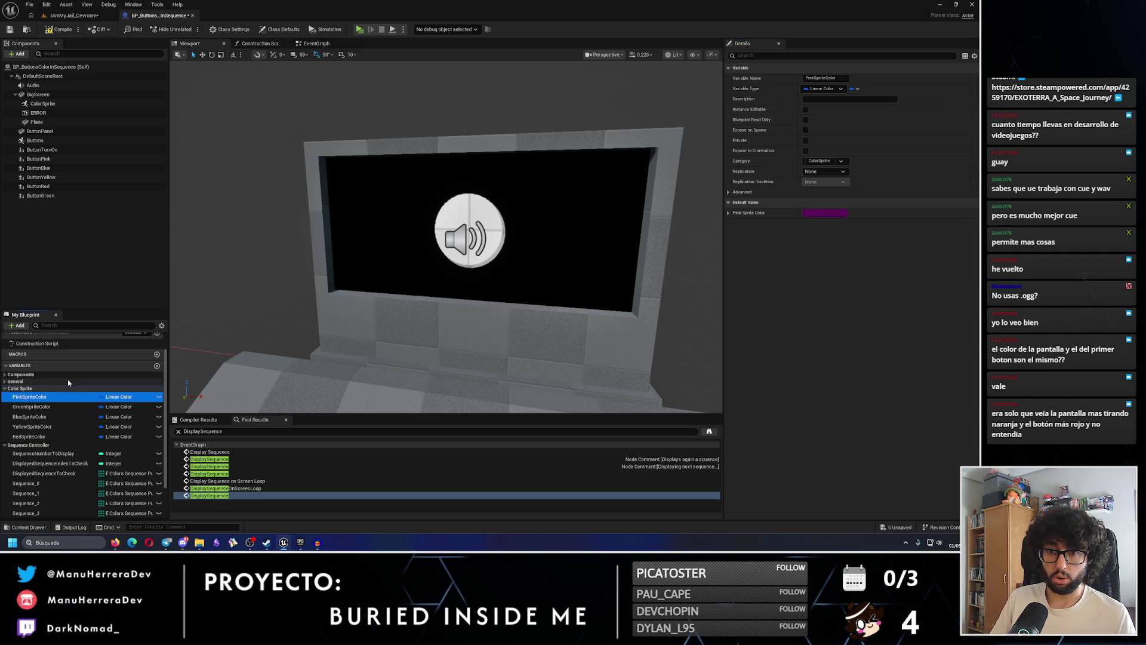
{"action": "left_click", "coordinate": [38, 113]}
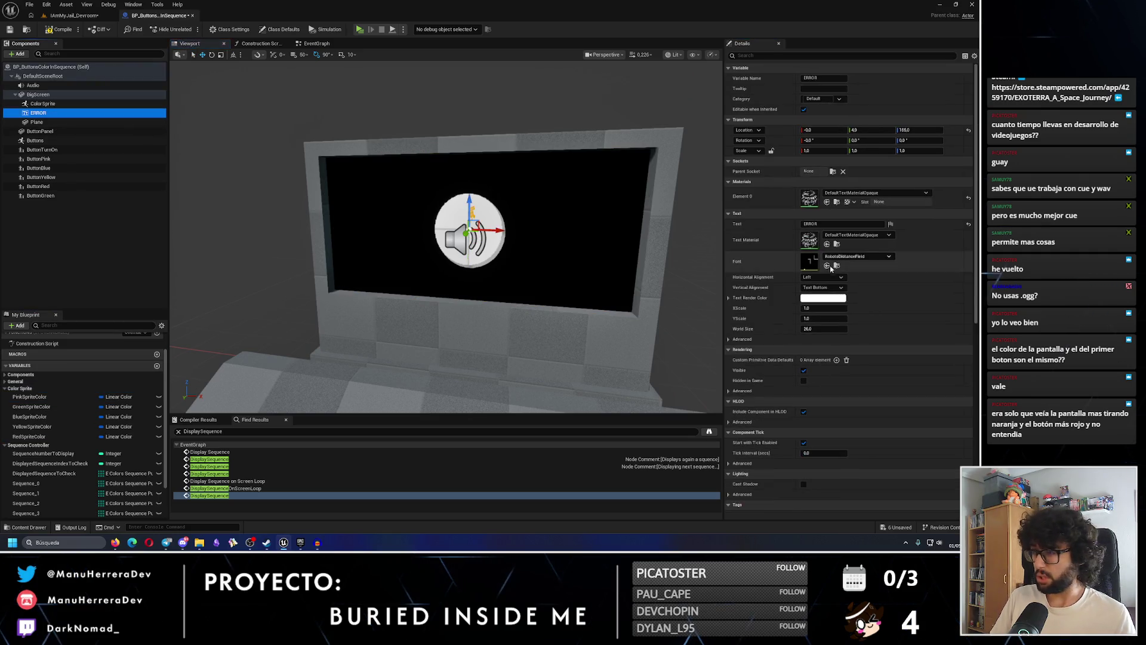
{"action": "right_click", "coordinate": [823, 298]}
{"action": "left_click", "coordinate": [852, 344]}
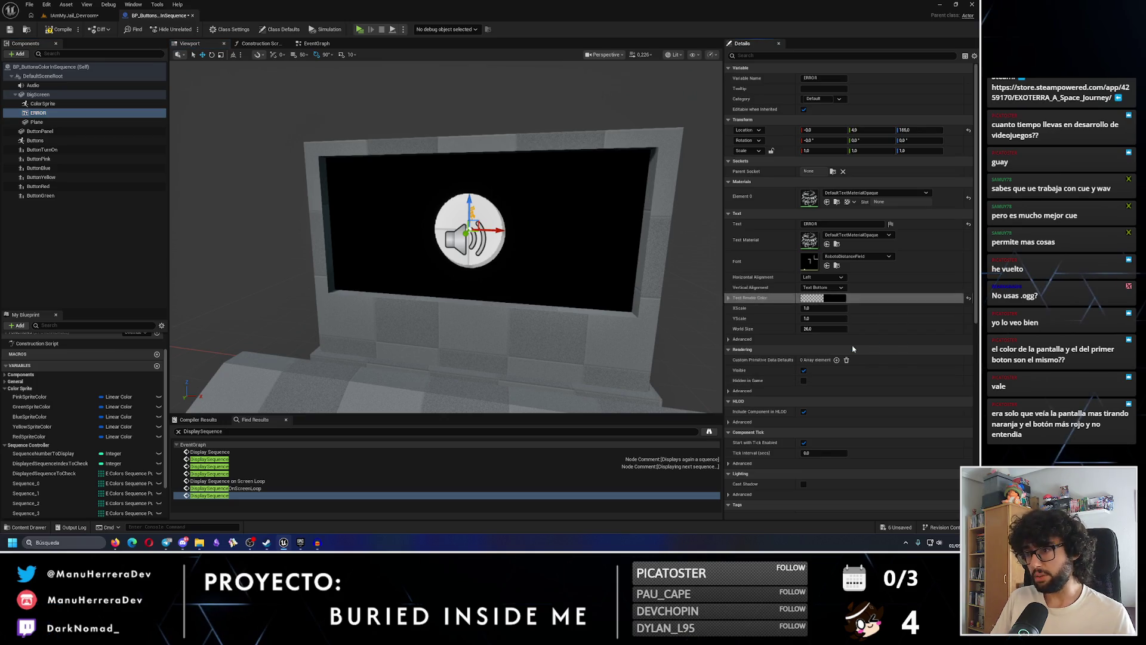
Rotate the ERROR text to face outward and centre it horizontally and vertically
{"action": "left_click", "coordinate": [212, 55]}
{"action": "left_click_drag", "start_coordinate": [505, 218], "coordinate": [483, 236]}
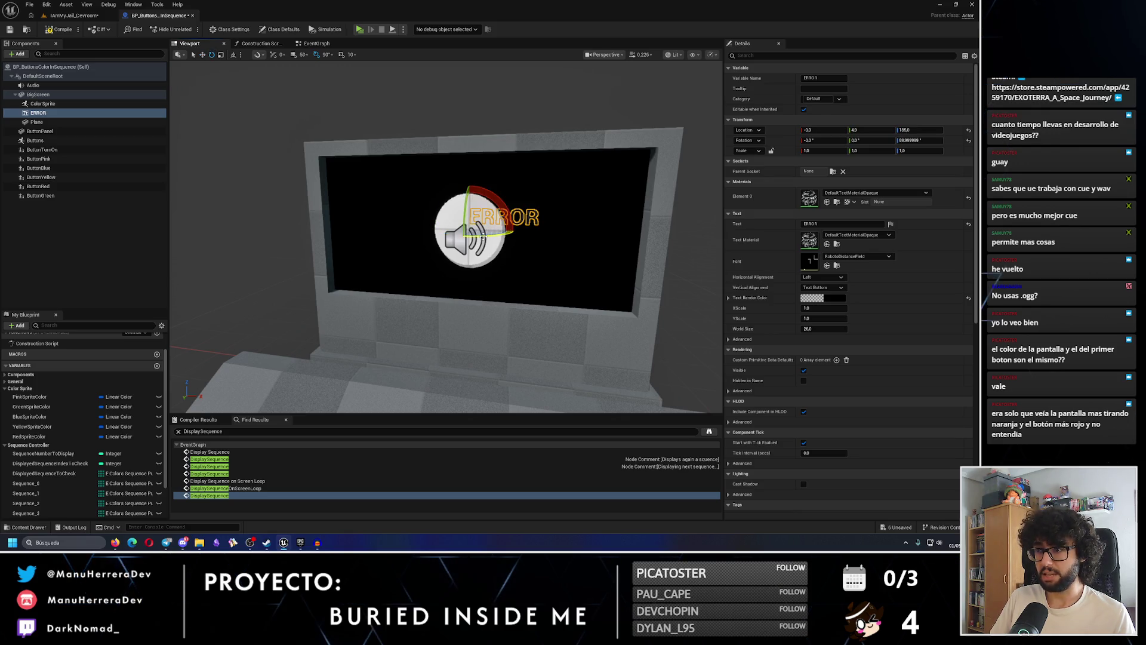
{"action": "left_click", "coordinate": [824, 287]}
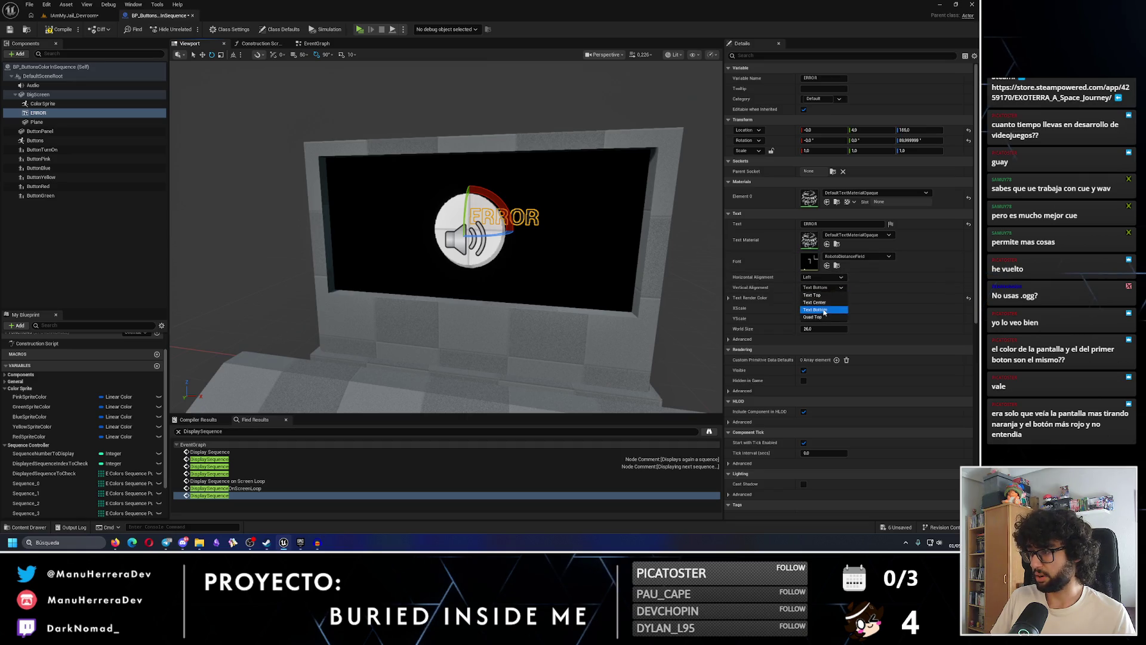
{"action": "left_click", "coordinate": [822, 302]}
{"action": "left_click", "coordinate": [822, 277]}
{"action": "left_click", "coordinate": [812, 294]}
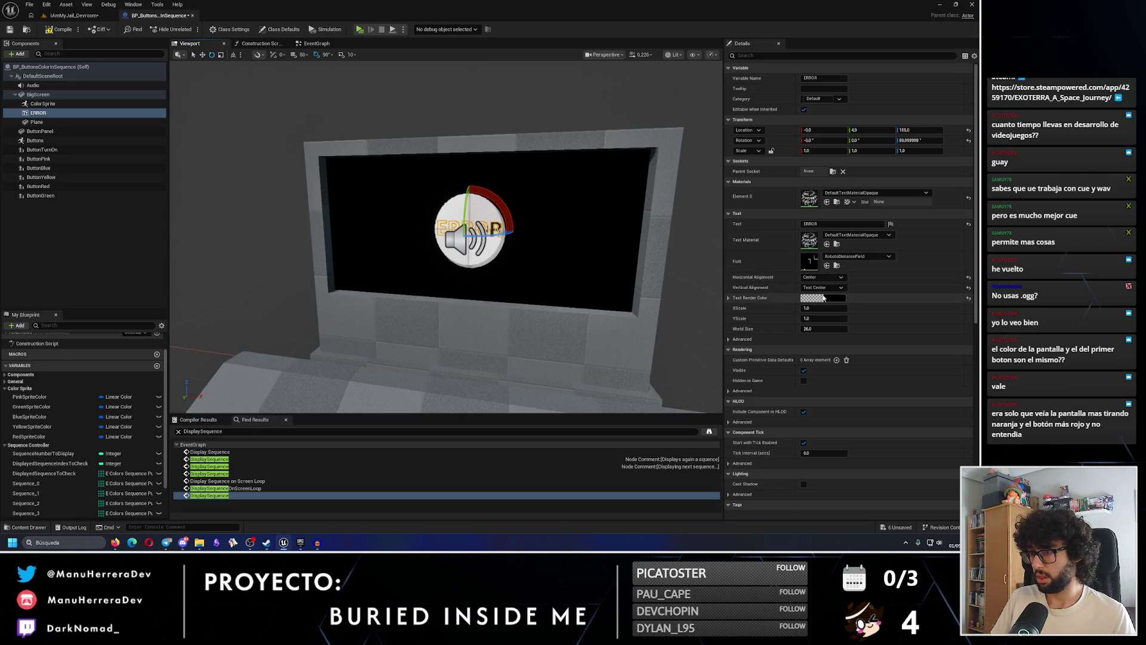
Set the ERROR text's World Size to 70 and frame it on the screen
{"action": "left_click_drag", "start_coordinate": [815, 328], "coordinate": [851, 328]}
{"action": "left_click", "coordinate": [824, 329]}
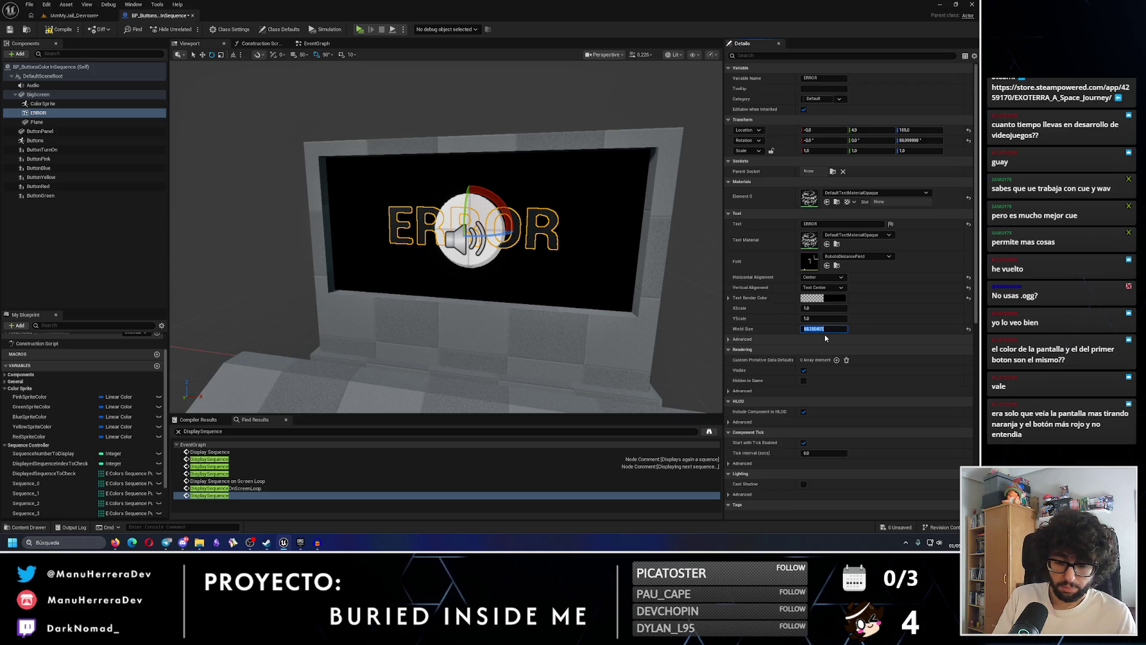
{"action": "key", "text": "Return"}
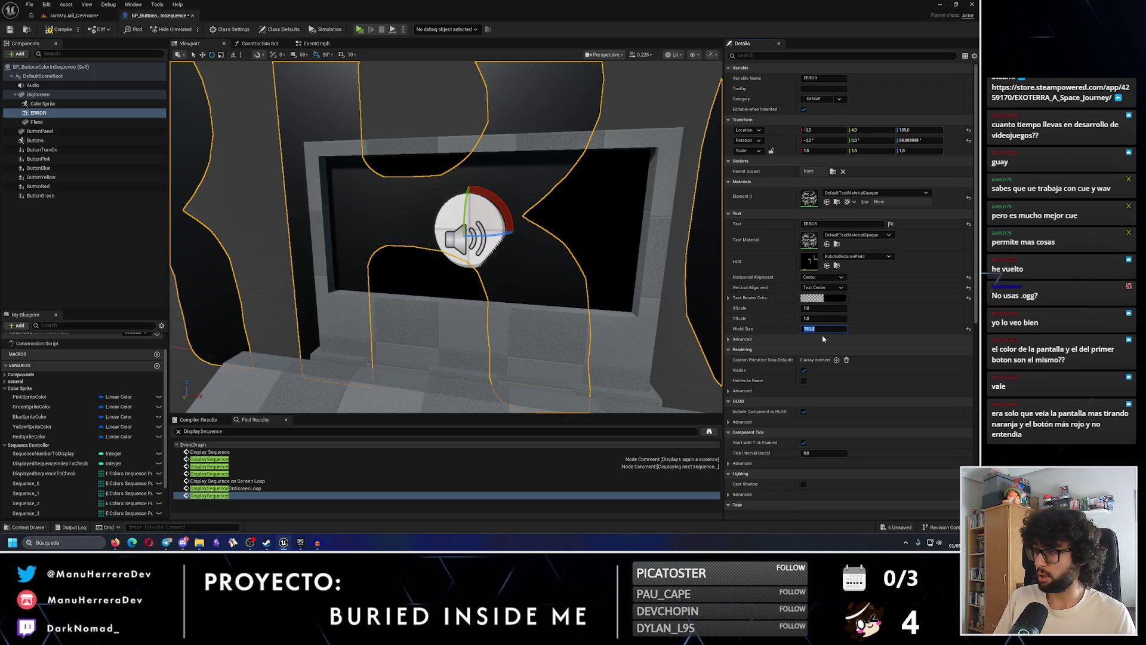
{"action": "type", "text": "0"}
{"action": "key", "text": "Return"}
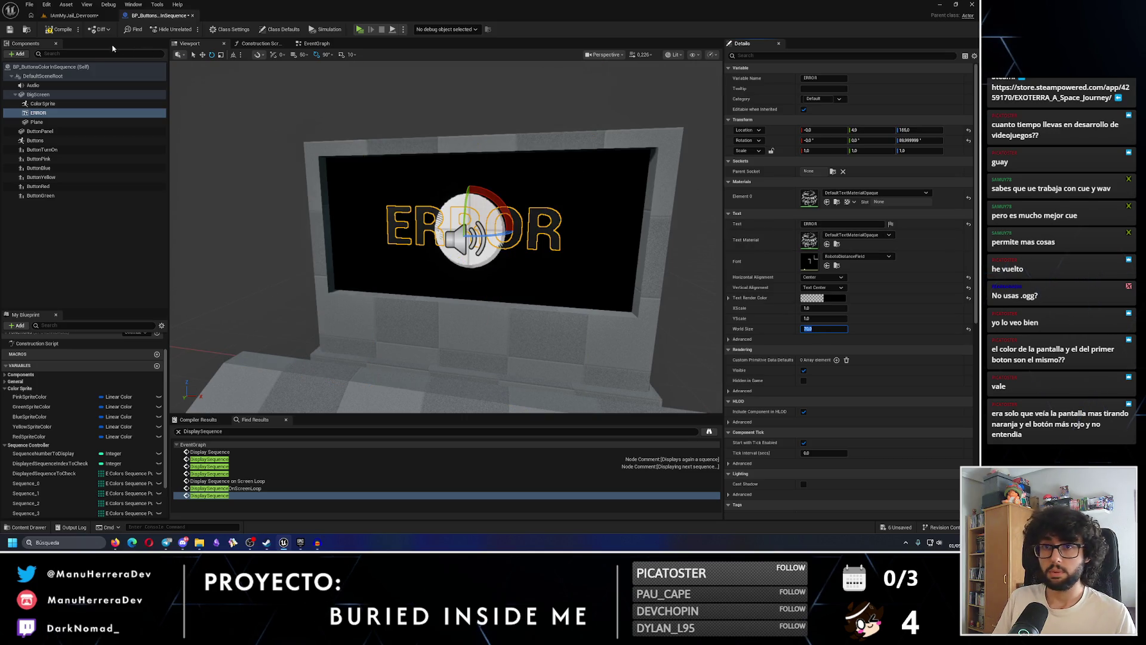
{"action": "key", "text": "f"}
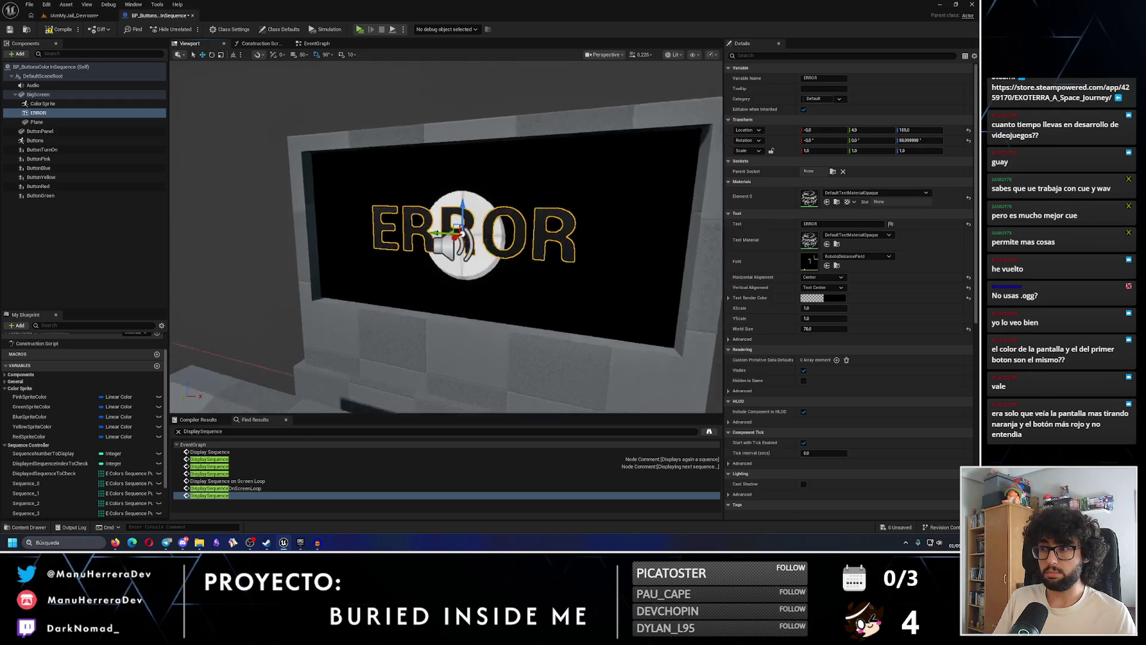
{"action": "left_click_drag", "start_coordinate": [456, 200], "coordinate": [456, 200]}
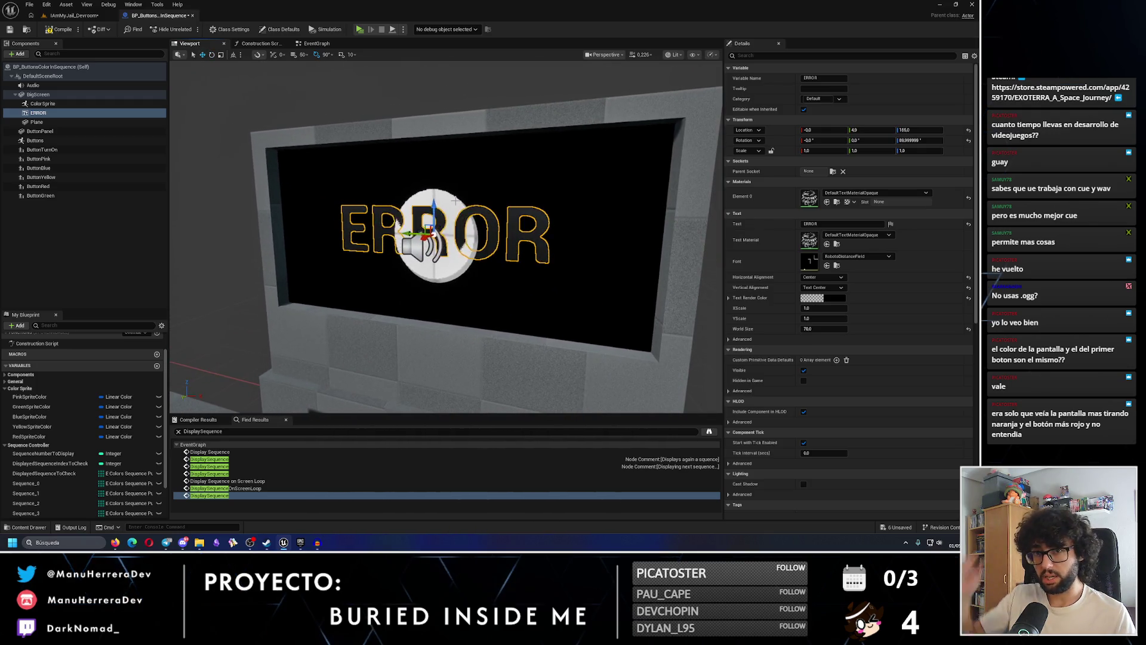
{"action": "left_click_drag", "start_coordinate": [179, 191], "coordinate": [179, 191]}
{"action": "left_click", "coordinate": [78, 113]}
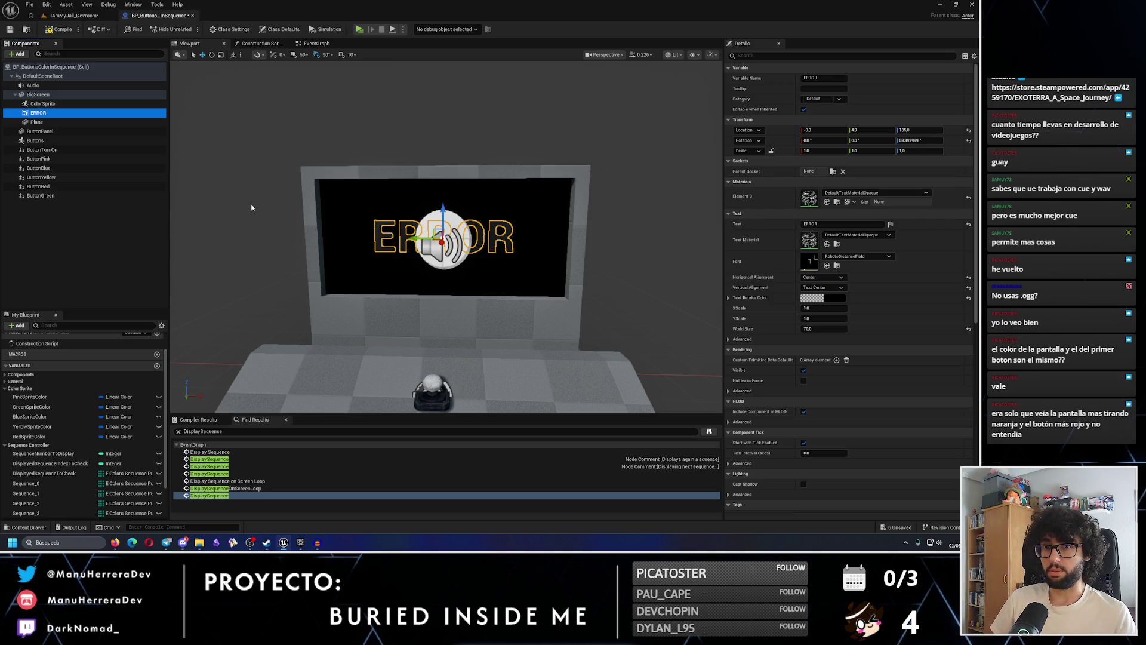
Duplicate ERROR as CORRECT and copy the green sprite colour value
{"action": "key", "text": "ctrl+d"}
{"action": "type", "text": "CORRECT"}
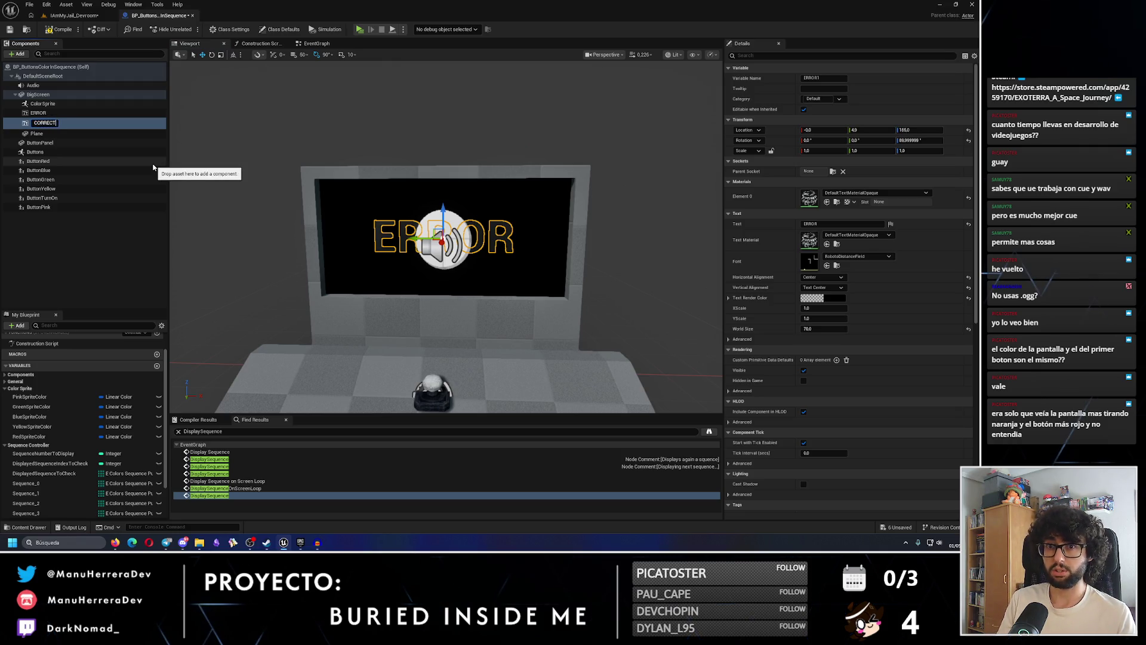
{"action": "key", "text": "Return"}
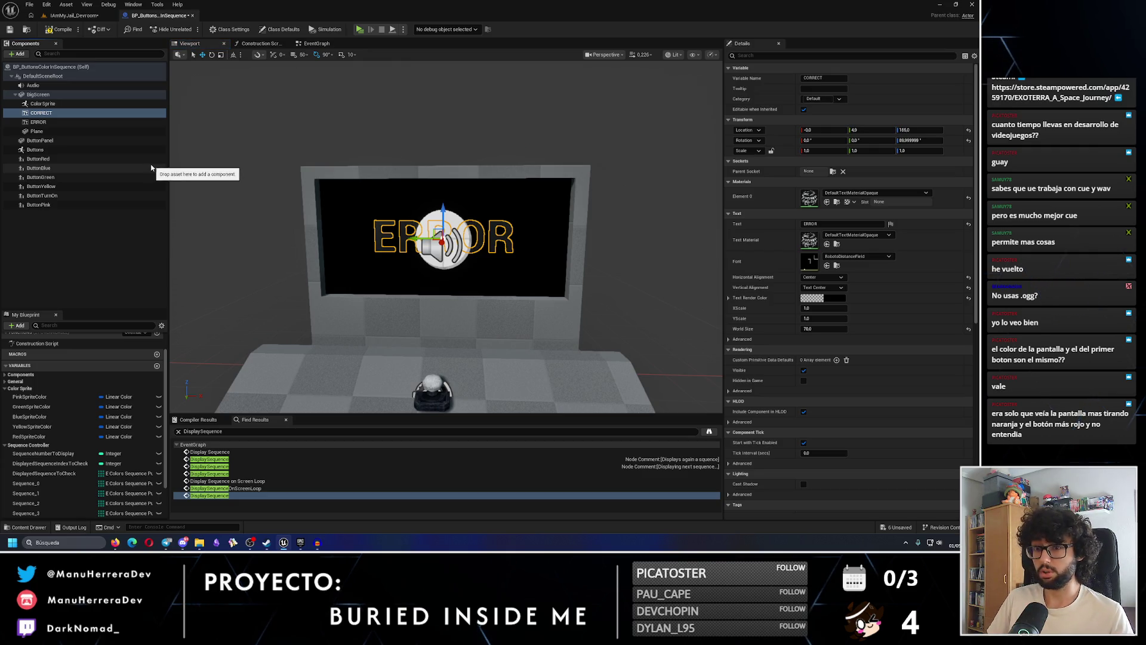
{"action": "left_click", "coordinate": [31, 406]}
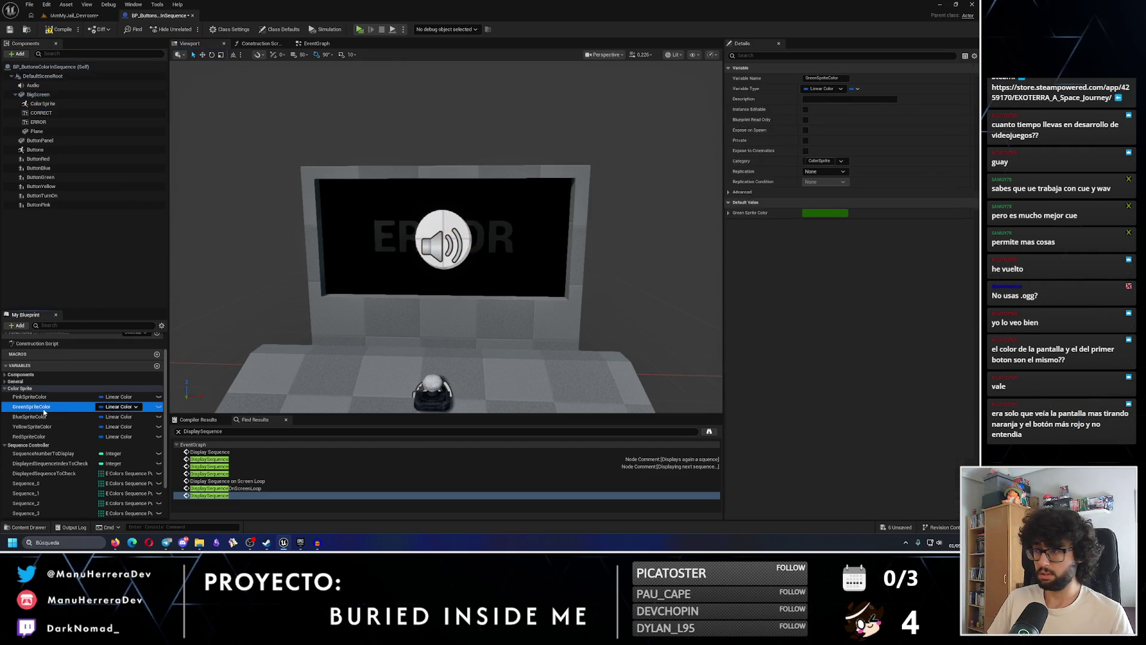
{"action": "right_click", "coordinate": [838, 214]}
{"action": "left_click", "coordinate": [859, 253]}
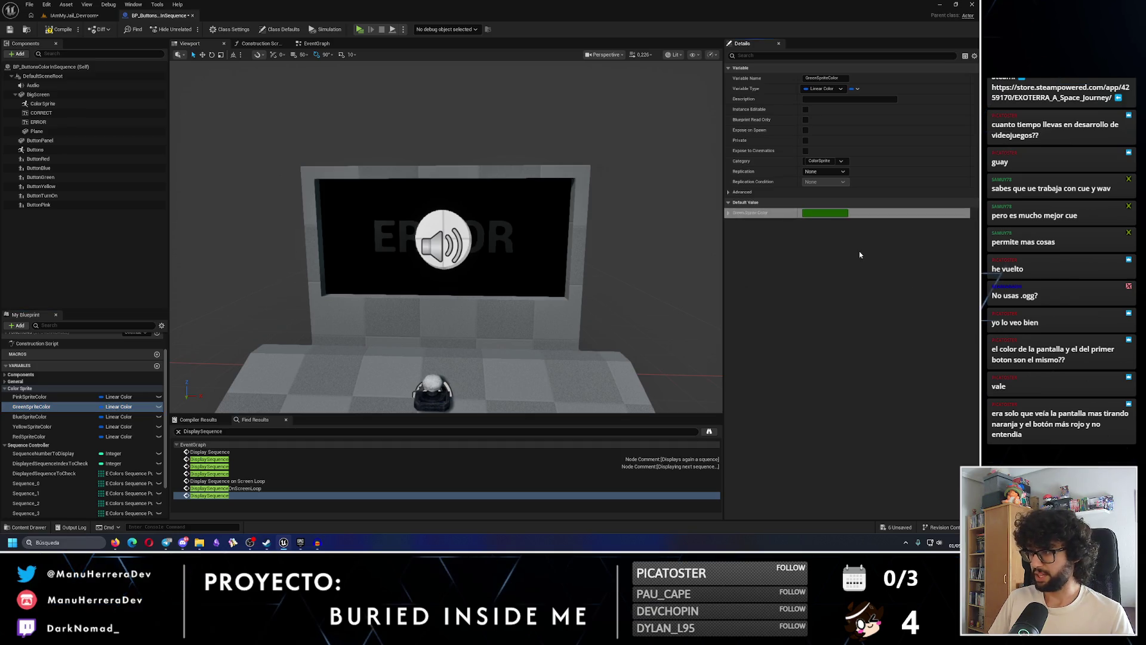
Try pasting the green into CORRECT's text colour, then bring up its colour picker
{"action": "left_click", "coordinate": [62, 136]}
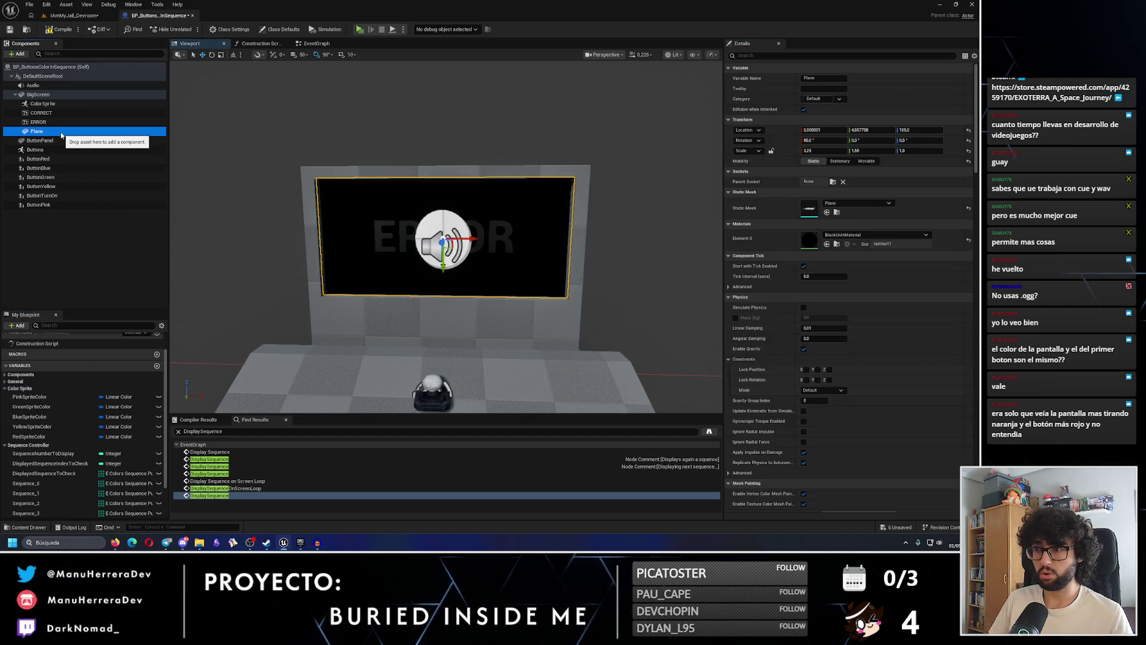
{"action": "left_click", "coordinate": [48, 112]}
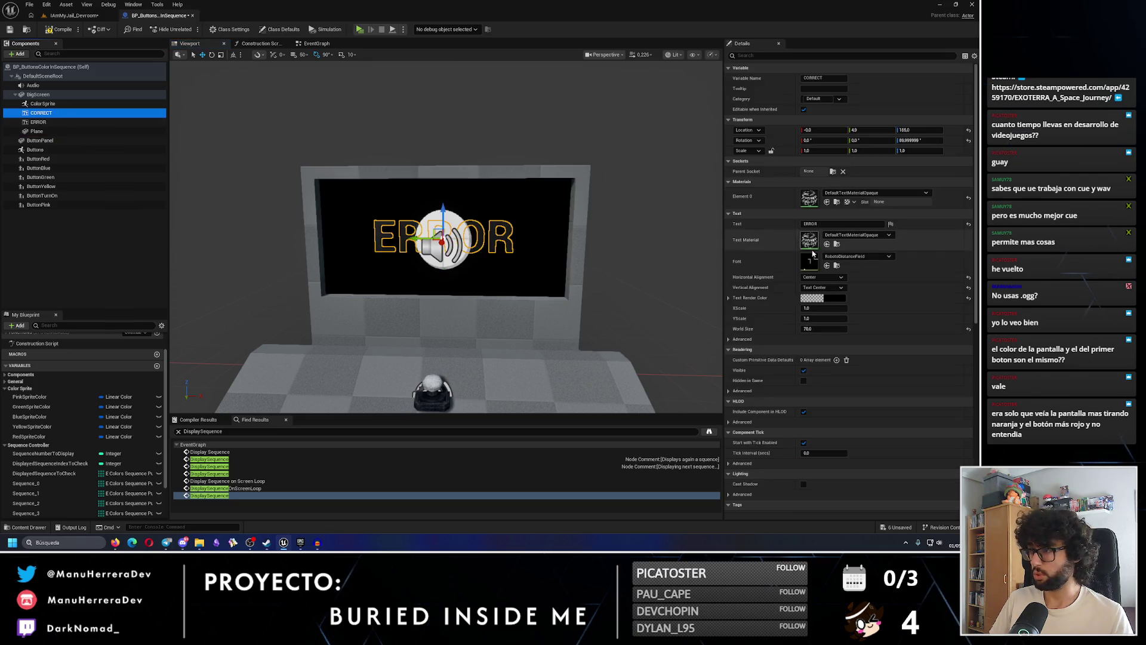
{"action": "right_click", "coordinate": [831, 299]}
{"action": "left_click", "coordinate": [853, 348]}
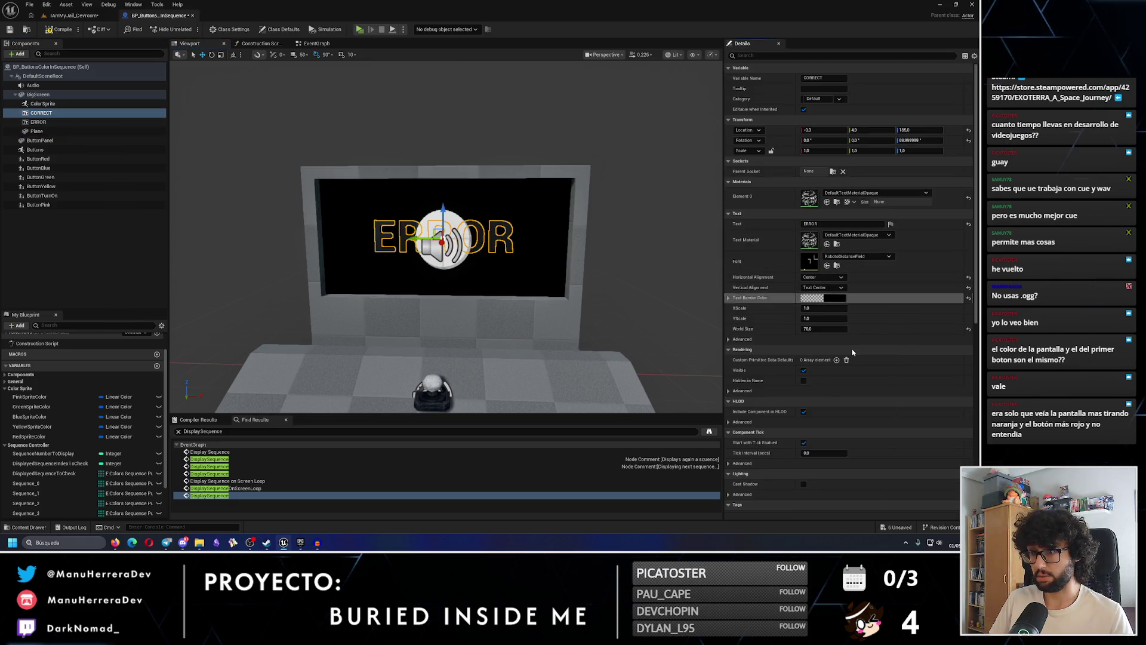
{"action": "right_click", "coordinate": [828, 298]}
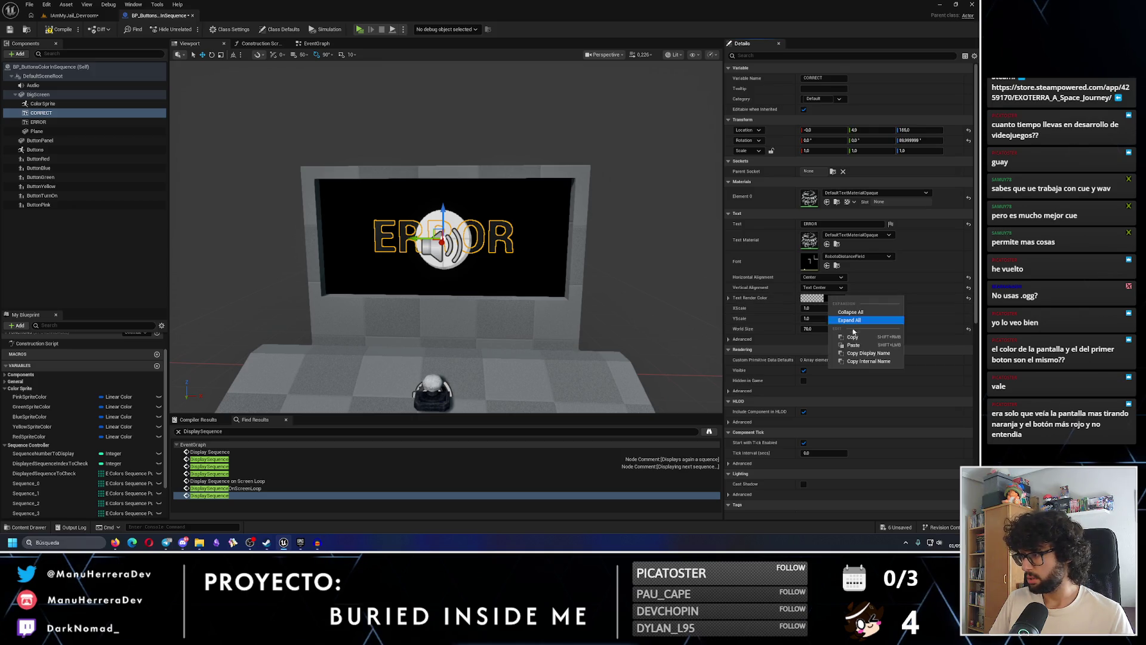
{"action": "left_click", "coordinate": [854, 343]}
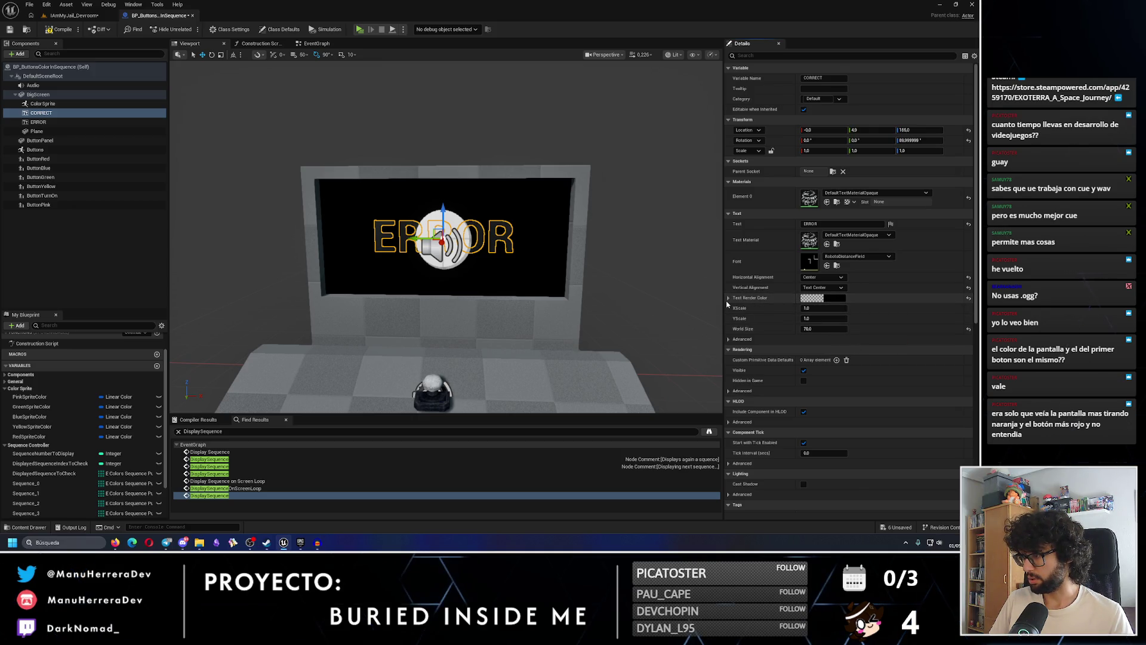
{"action": "left_click", "coordinate": [819, 298]}
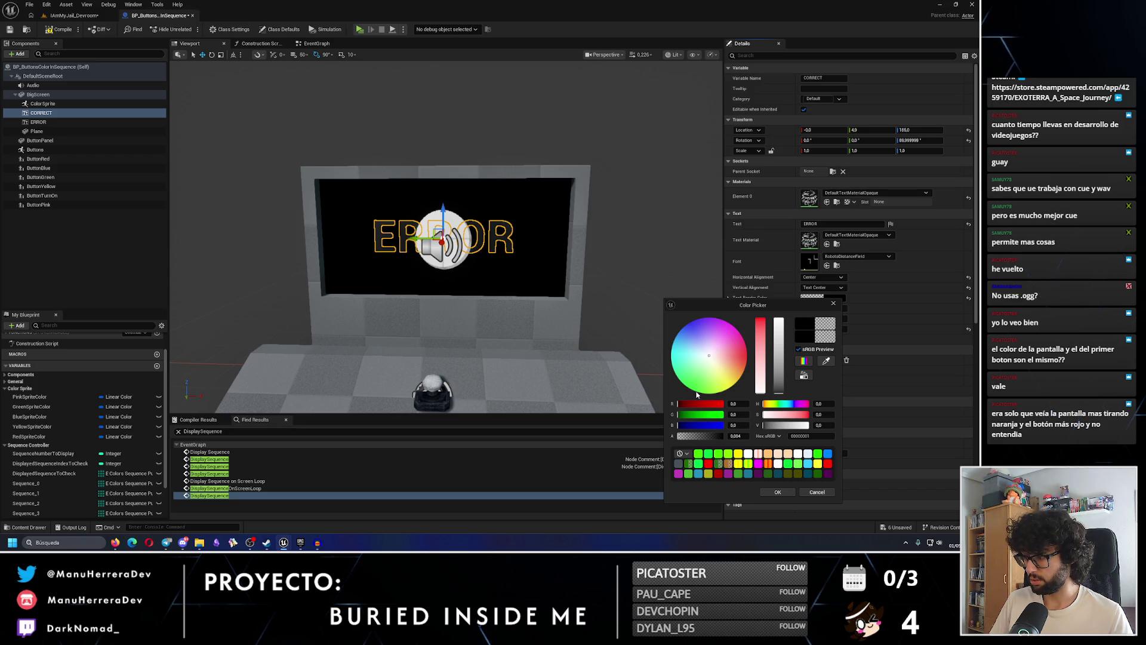
Pick a pure red text colour in the Color Picker and accept it
{"action": "left_click", "coordinate": [694, 394]}
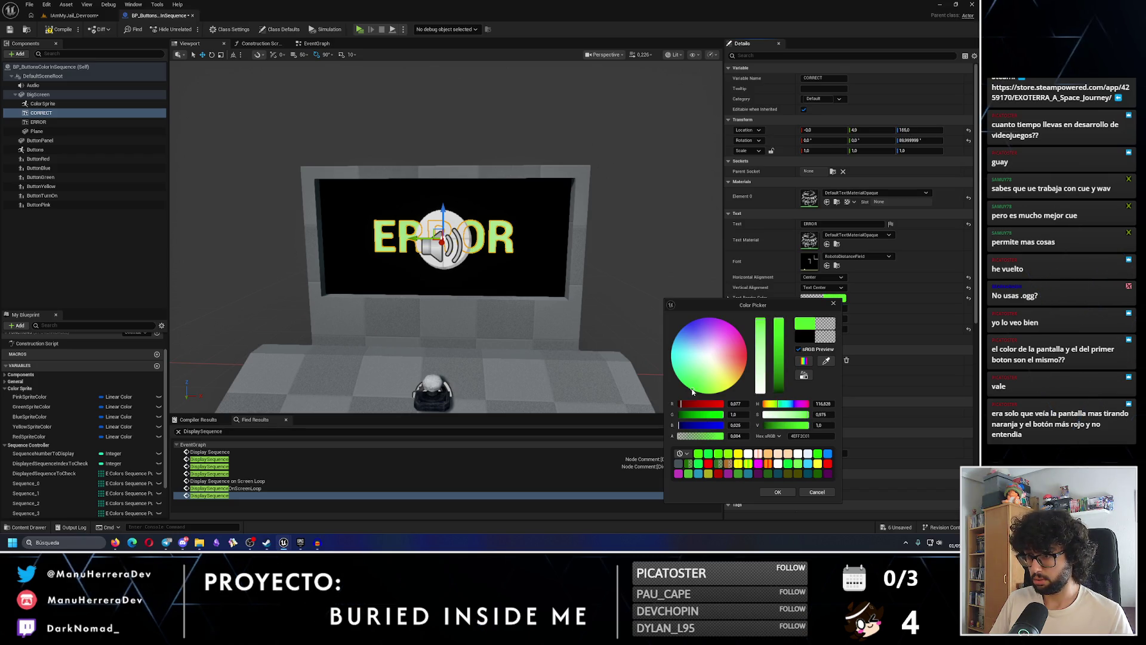
{"action": "left_click", "coordinate": [746, 355]}
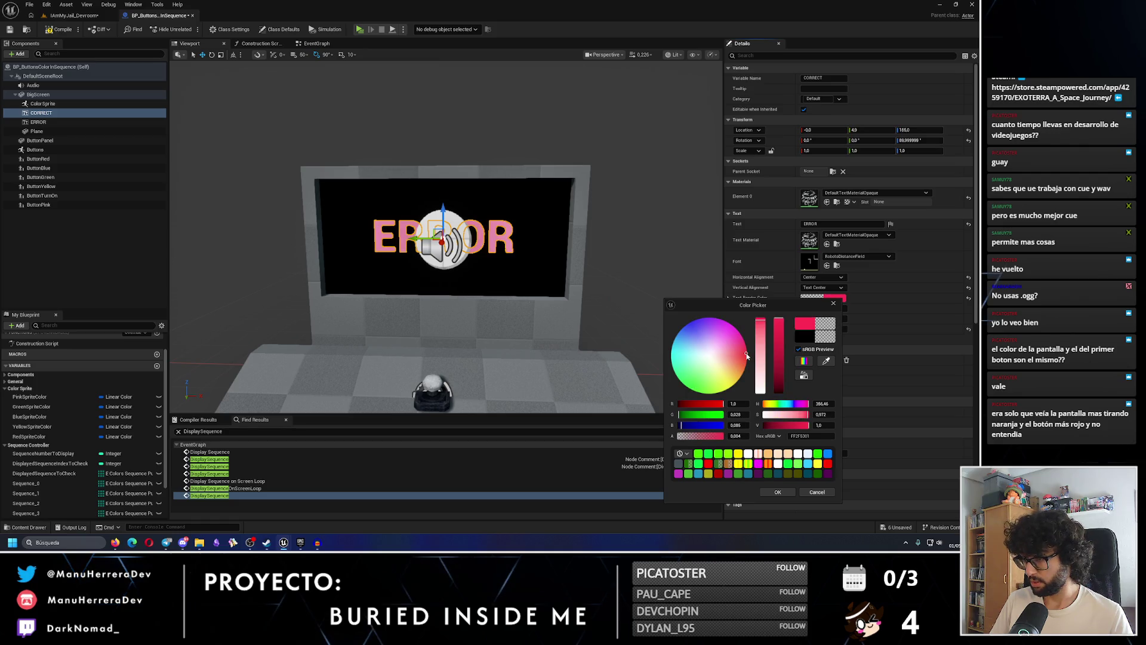
{"action": "left_click", "coordinate": [748, 354]}
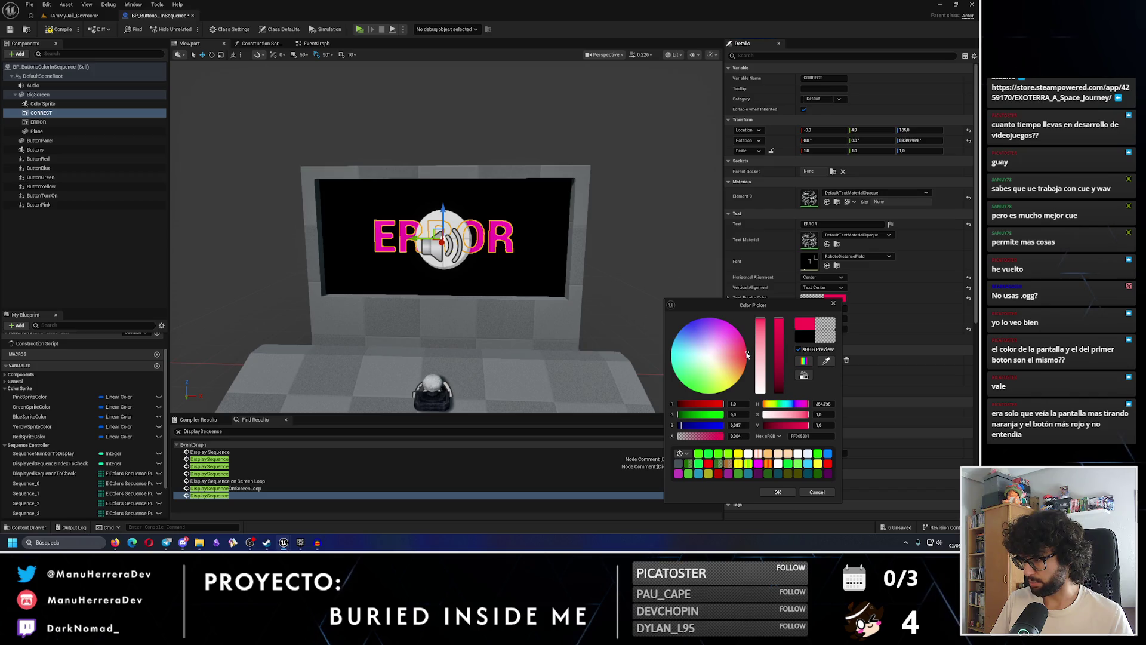
{"action": "left_click", "coordinate": [745, 360]}
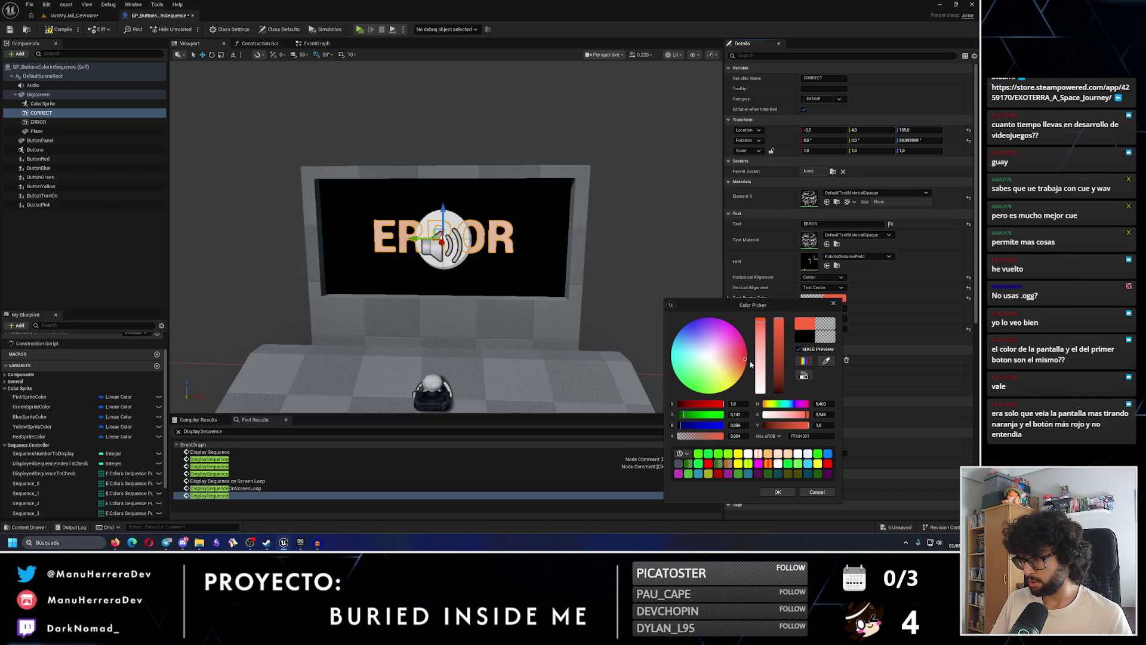
{"action": "left_click", "coordinate": [748, 357]}
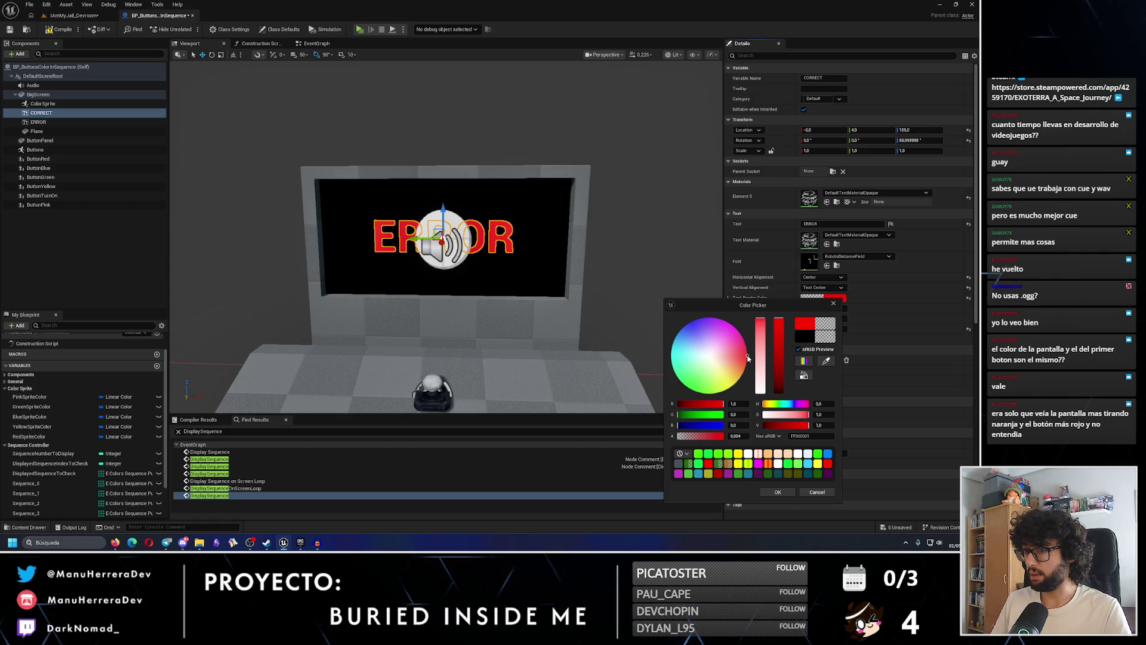
{"action": "left_click", "coordinate": [773, 492]}
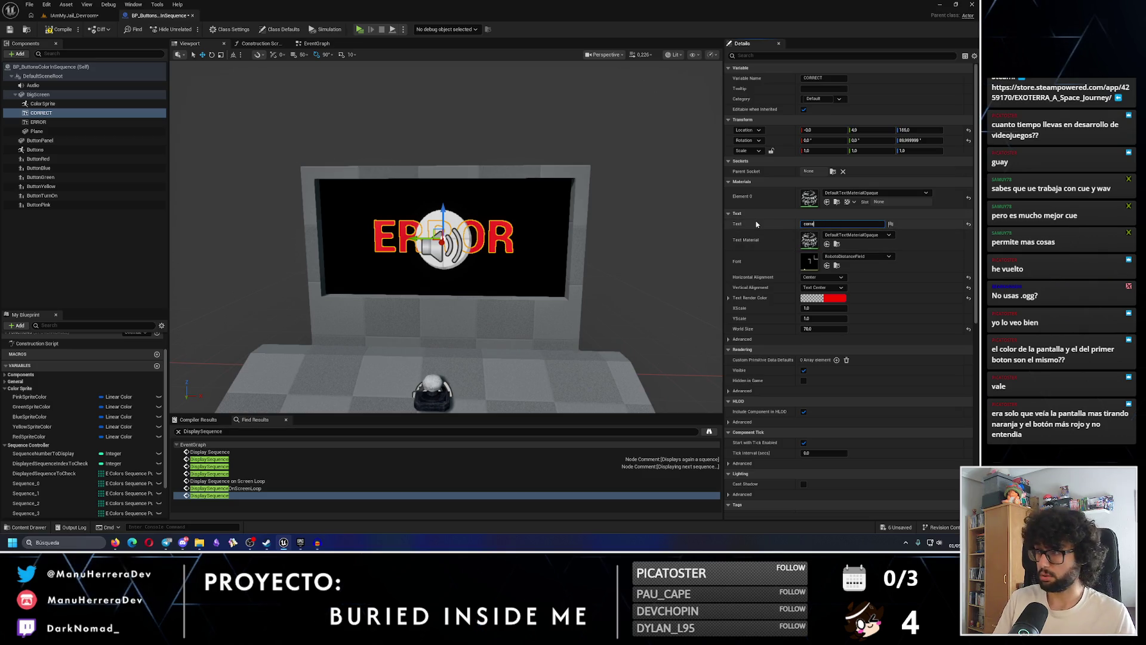
Change the CORRECT text to SUCCESS and colour it green
{"action": "key", "text": "BackSpace"}
{"action": "key", "text": "BackSpace"}
{"action": "key", "text": "BackSpace"}
{"action": "type", "text": "SUCCESS"}
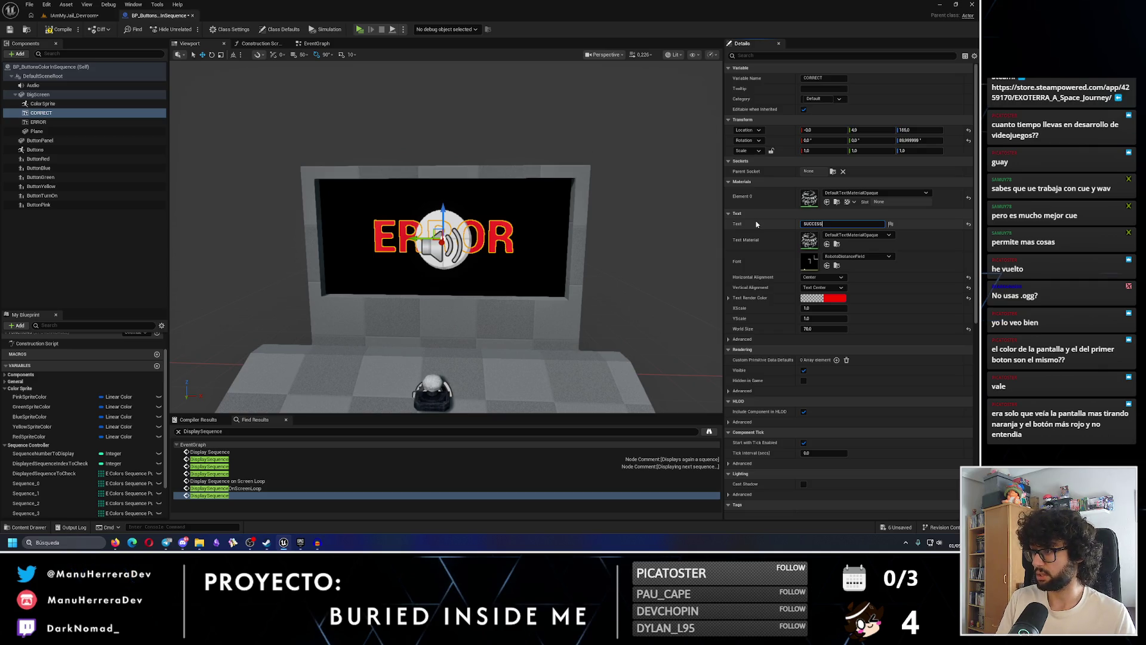
{"action": "key", "text": "Return"}
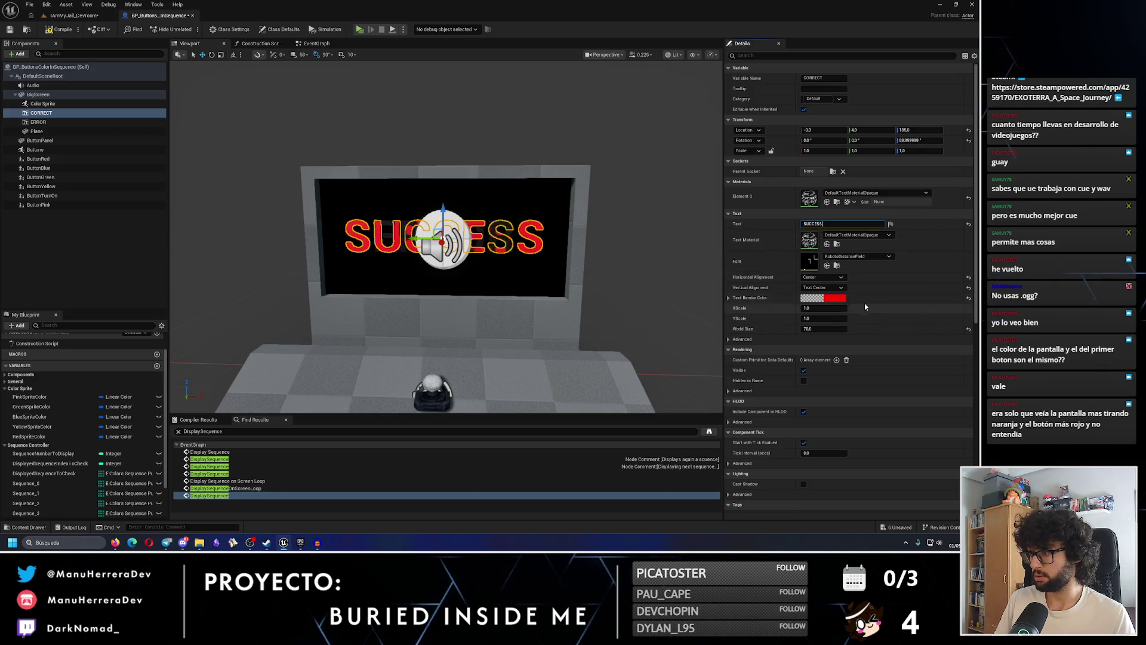
{"action": "left_click", "coordinate": [823, 297]}
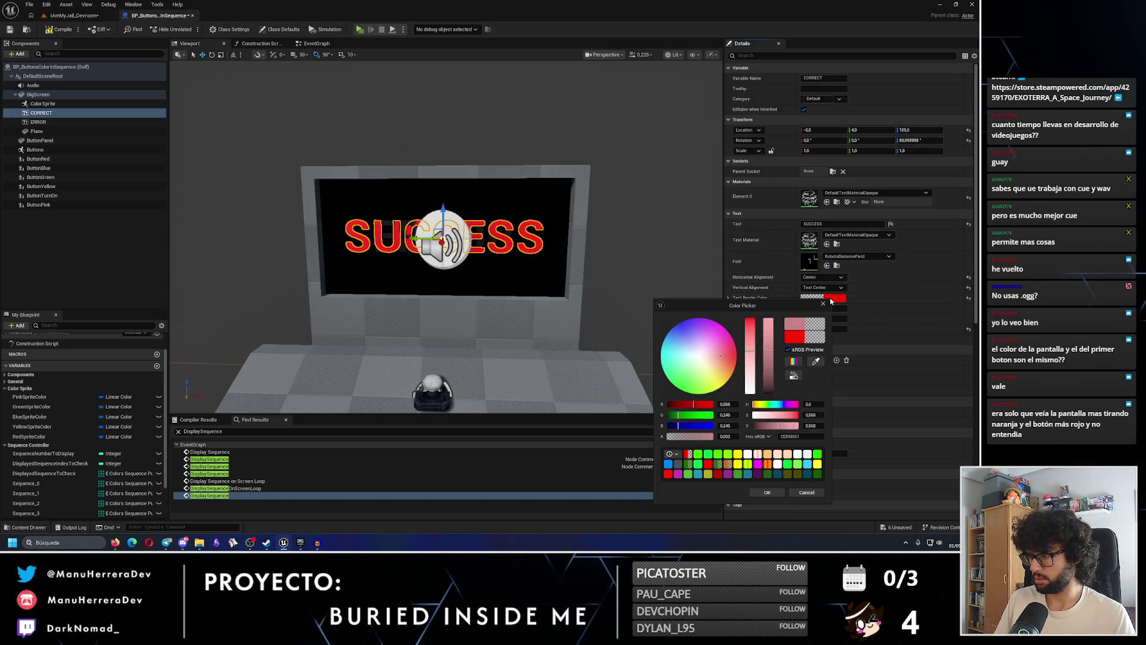
{"action": "left_click", "coordinate": [681, 390]}
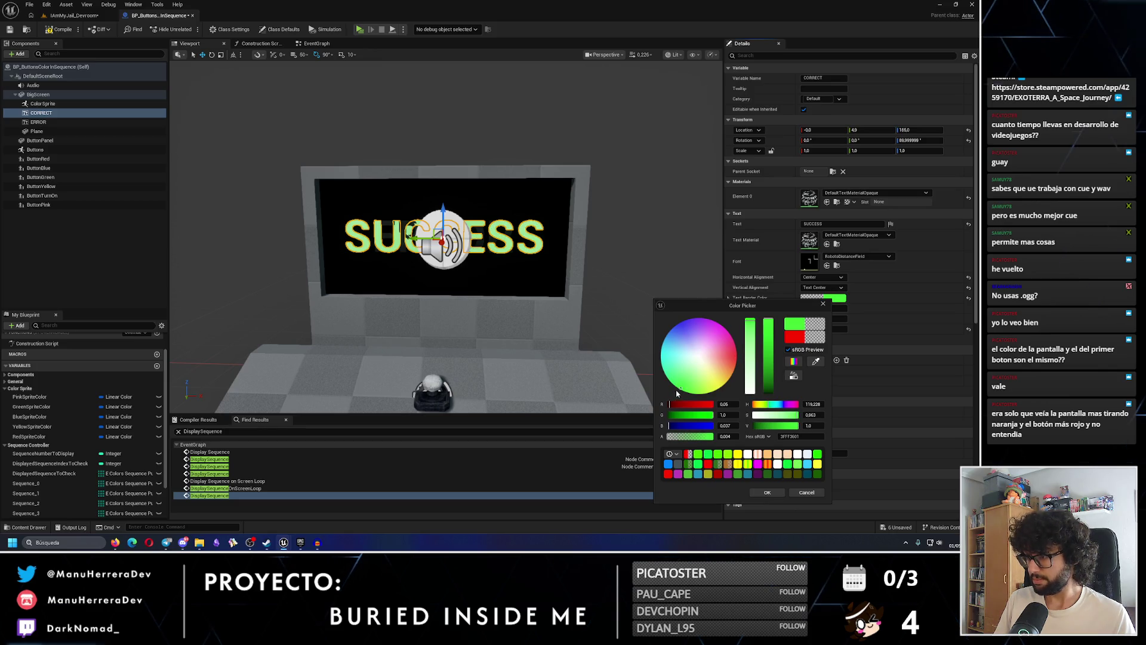
{"action": "left_click_drag", "start_coordinate": [677, 391], "coordinate": [679, 390]}
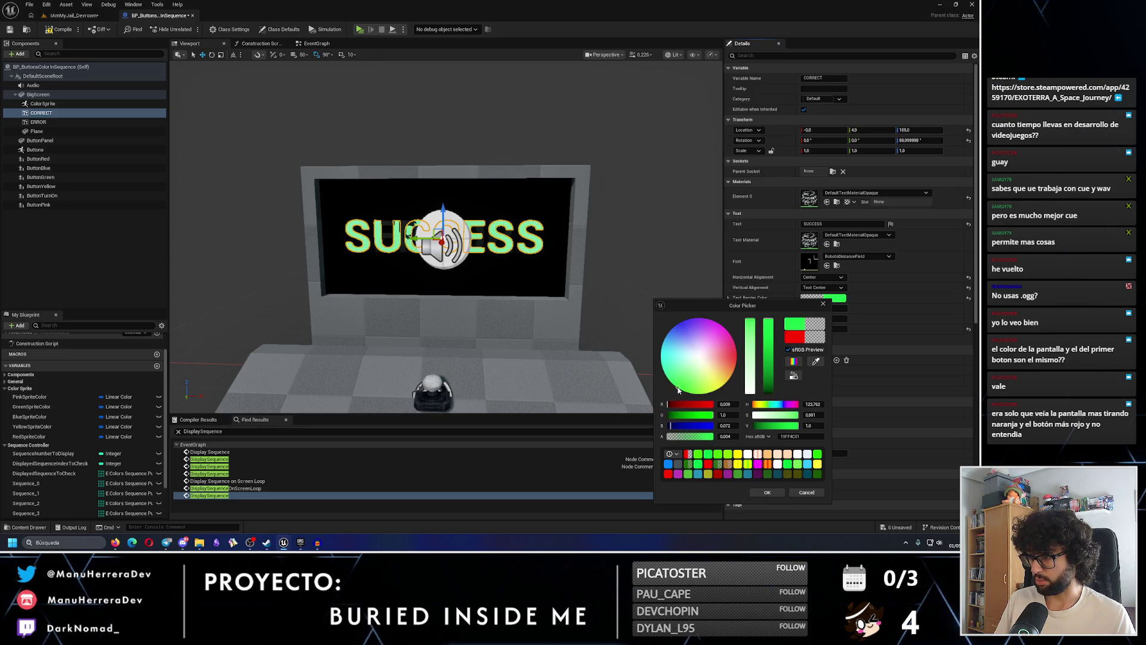
{"action": "left_click", "coordinate": [766, 493]}
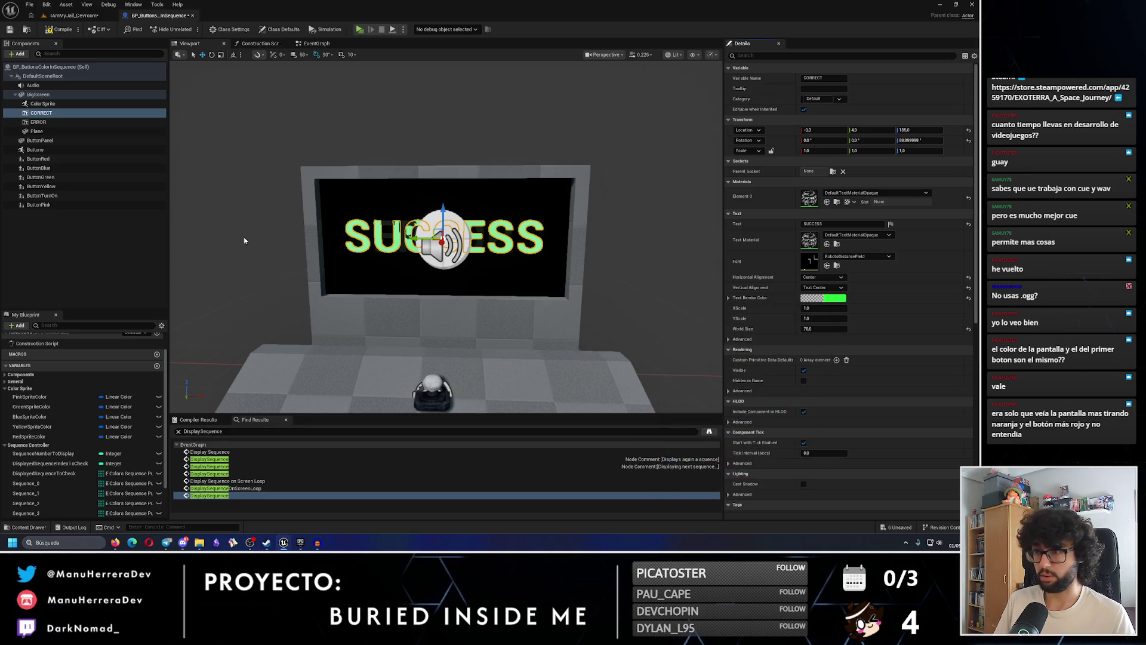
Give the ERROR text component a deep red text colour
{"action": "left_click", "coordinate": [38, 121]}
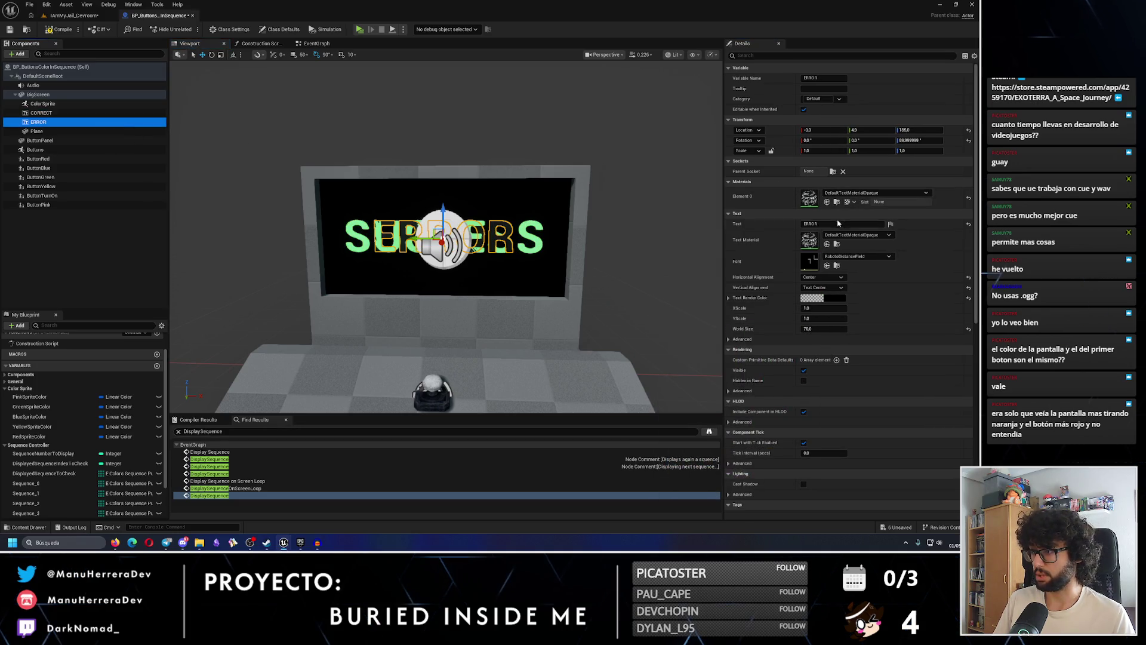
{"action": "left_click", "coordinate": [825, 299]}
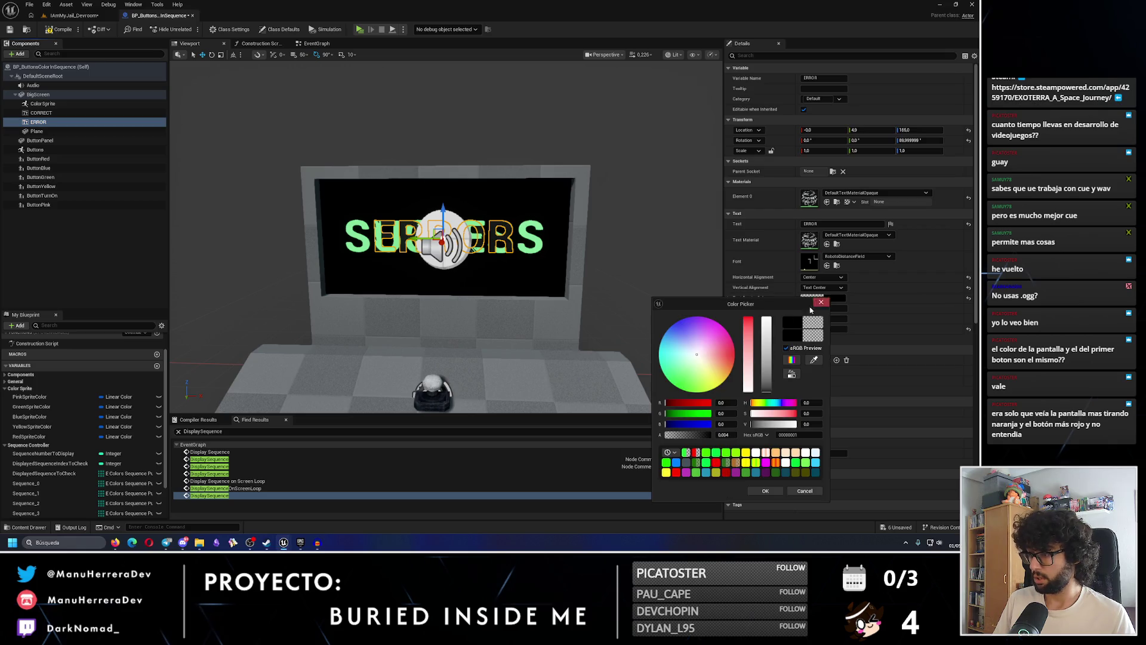
{"action": "left_click", "coordinate": [734, 351]}
{"action": "left_click", "coordinate": [735, 357]}
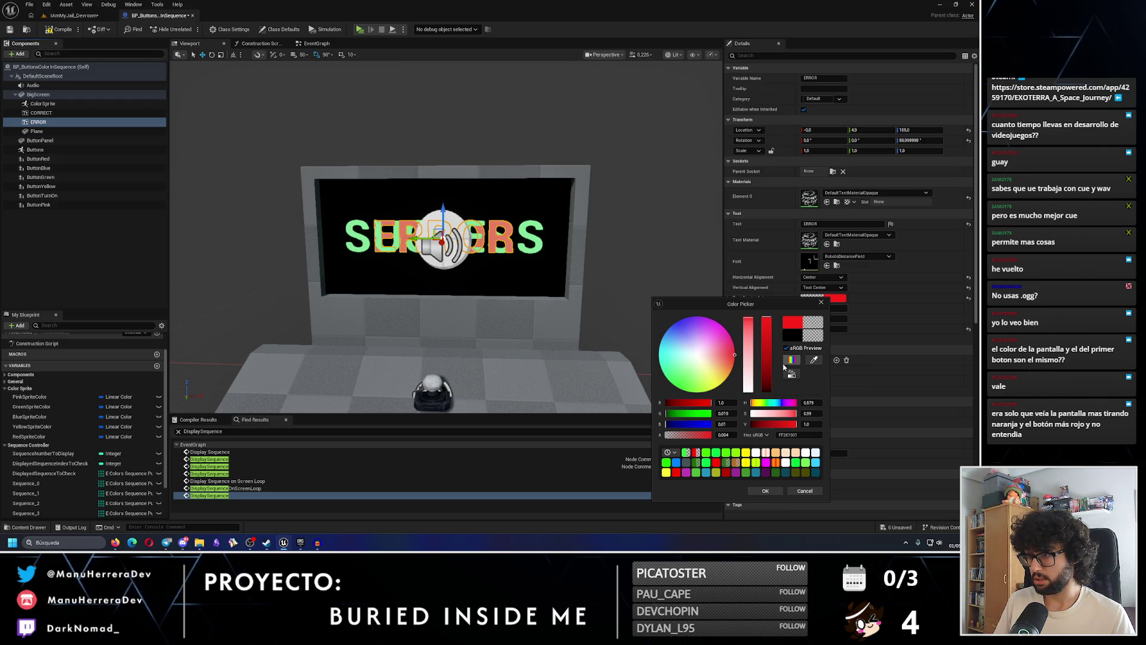
{"action": "left_click", "coordinate": [766, 491]}
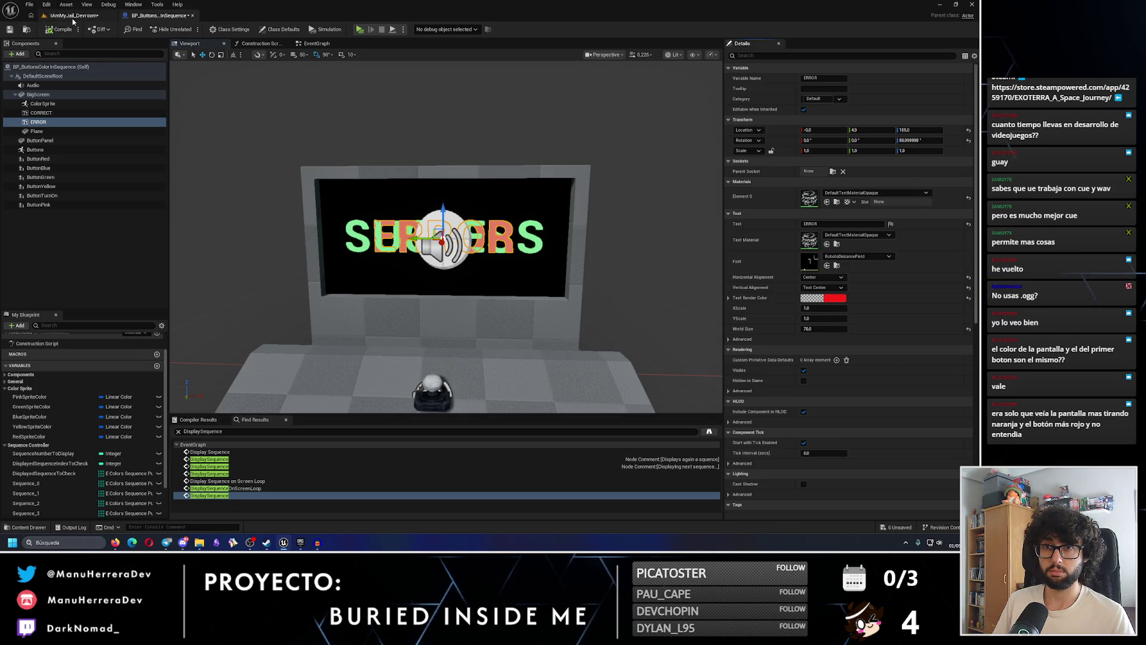
Uncheck Visible on ERROR and CORRECT, then compile and save the blueprint
{"action": "left_click", "coordinate": [70, 15]}
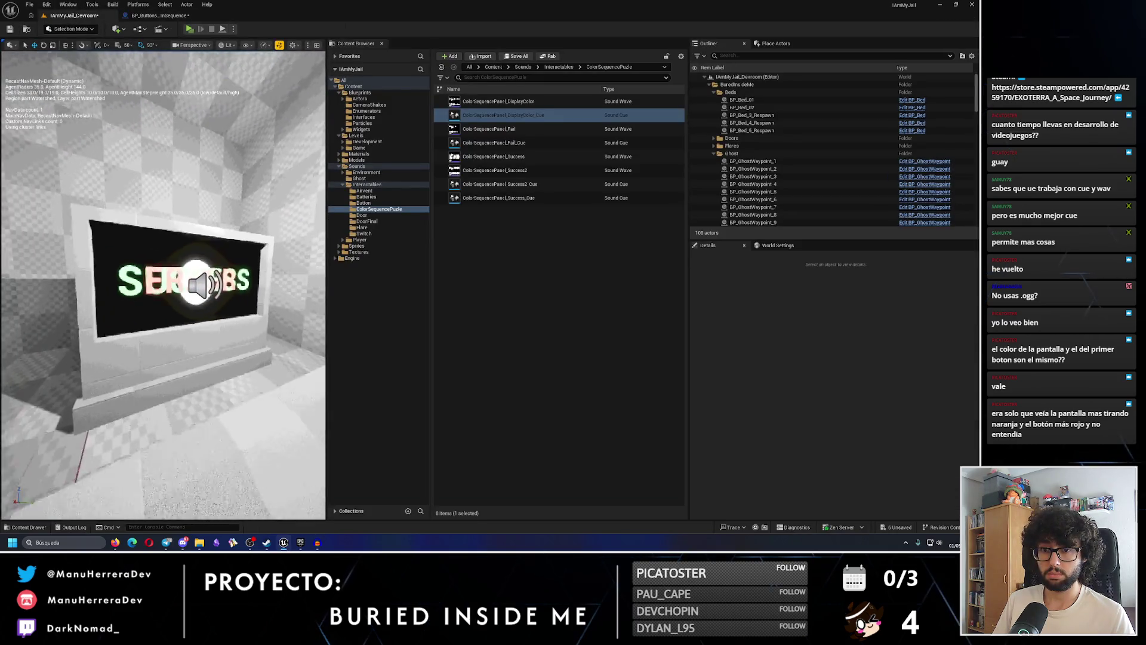
{"action": "left_click", "coordinate": [161, 15]}
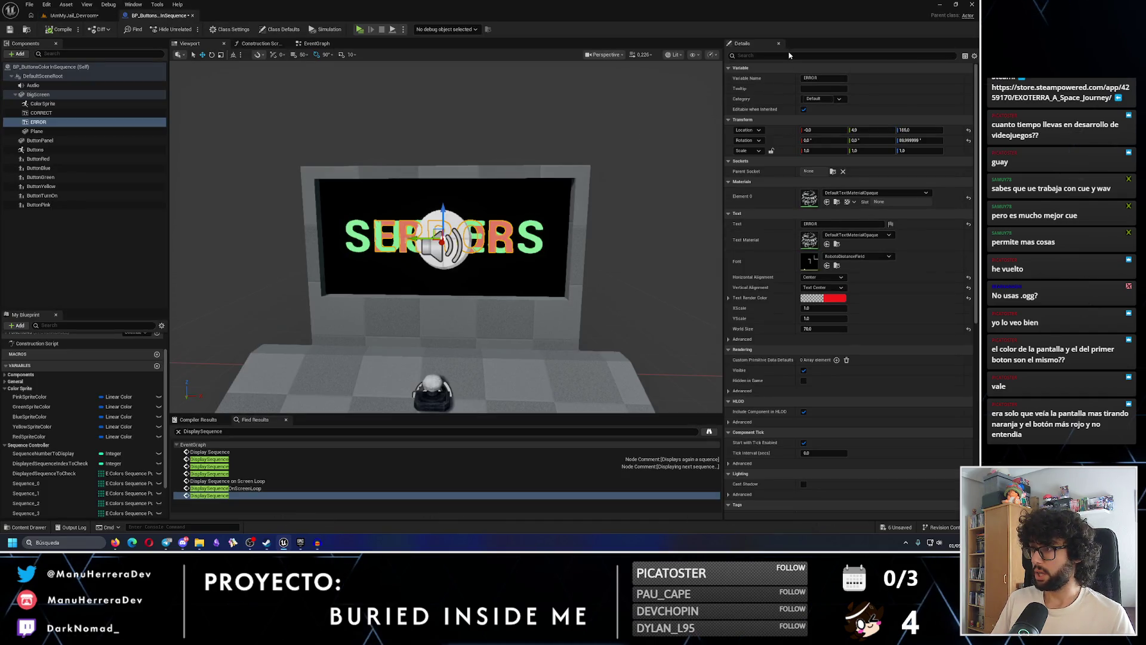
{"action": "type", "text": "vISI"}
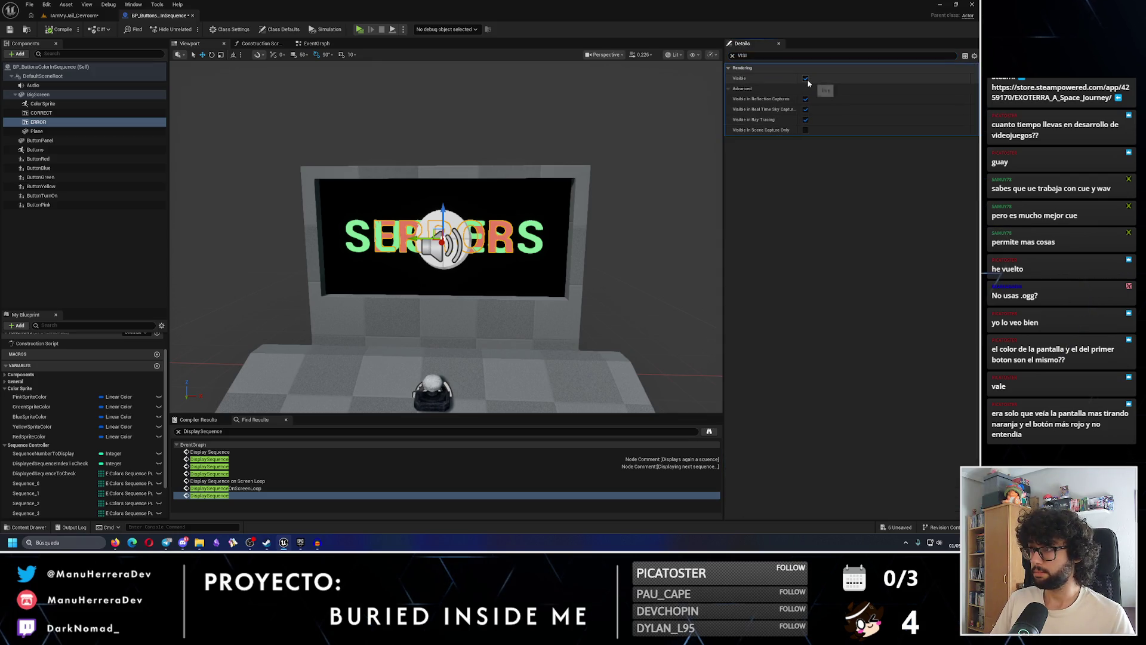
{"action": "left_click", "coordinate": [805, 78]}
{"action": "left_click", "coordinate": [41, 113]}
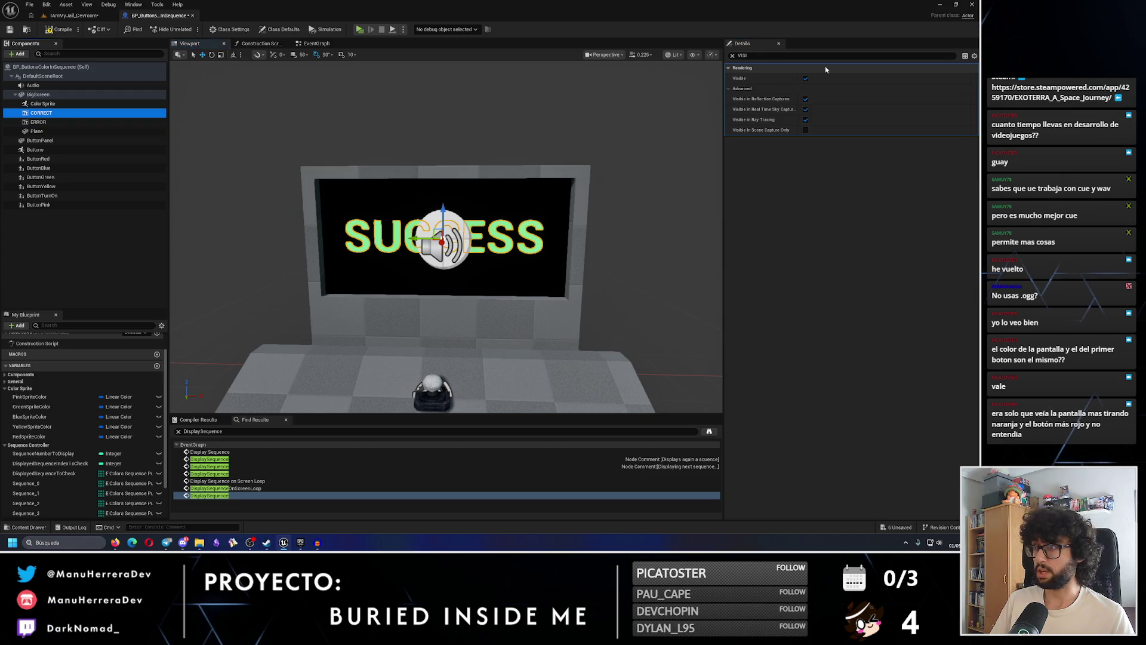
{"action": "left_click", "coordinate": [805, 79]}
{"action": "left_click", "coordinate": [8, 30]}
{"action": "left_click", "coordinate": [316, 44]}
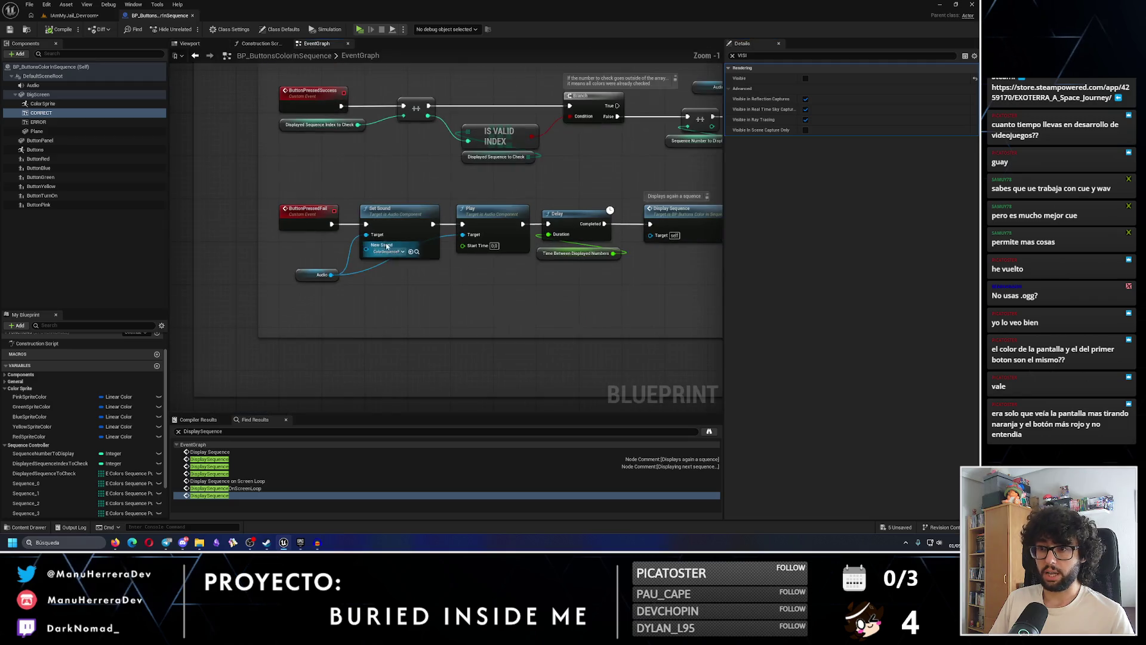
Drop ERROR and Color Sprite references into the graph beside ButtonPressedFail
{"action": "left_click_drag", "start_coordinate": [388, 286], "coordinate": [229, 312]}
{"action": "mouse_move", "coordinate": [38, 122]}
{"action": "left_mouse_down"}
{"action": "mouse_move", "coordinate": [358, 319]}
{"action": "mouse_move", "coordinate": [458, 326]}
{"action": "left_mouse_up"}
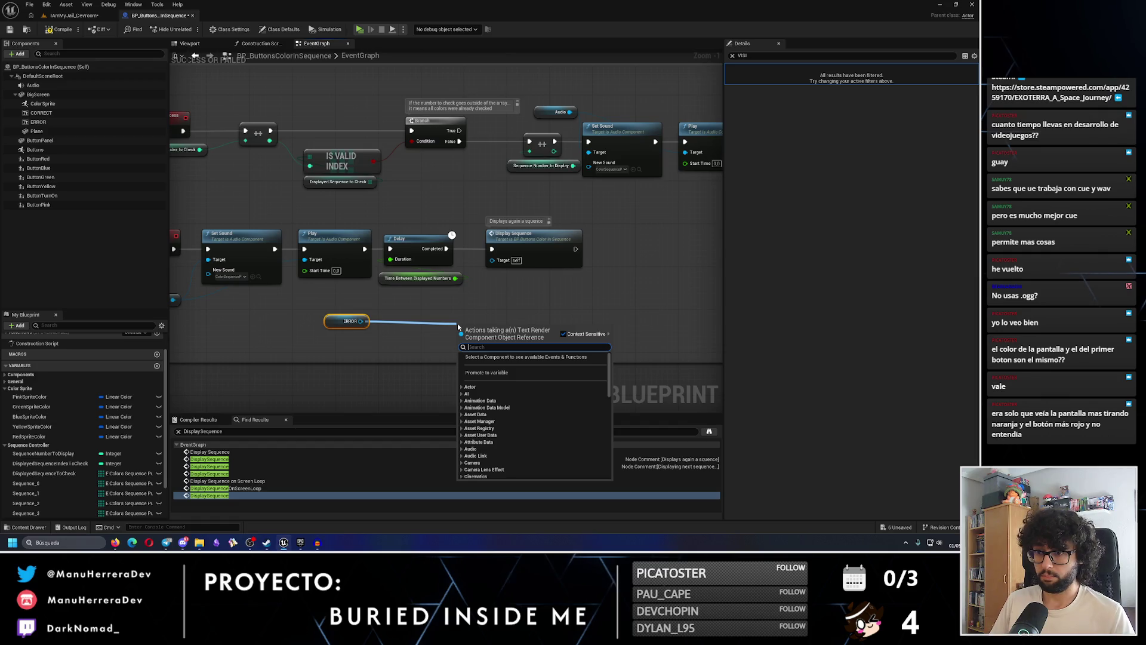
{"action": "mouse_move", "coordinate": [402, 217]}
{"action": "left_mouse_down"}
{"action": "mouse_move", "coordinate": [573, 289]}
{"action": "mouse_move", "coordinate": [629, 257]}
{"action": "mouse_move", "coordinate": [689, 257]}
{"action": "left_mouse_up"}
{"action": "mouse_move", "coordinate": [359, 321]}
{"action": "left_mouse_down"}
{"action": "mouse_move", "coordinate": [458, 328]}
{"action": "mouse_move", "coordinate": [445, 315]}
{"action": "left_mouse_up"}
{"action": "left_click", "coordinate": [401, 293]}
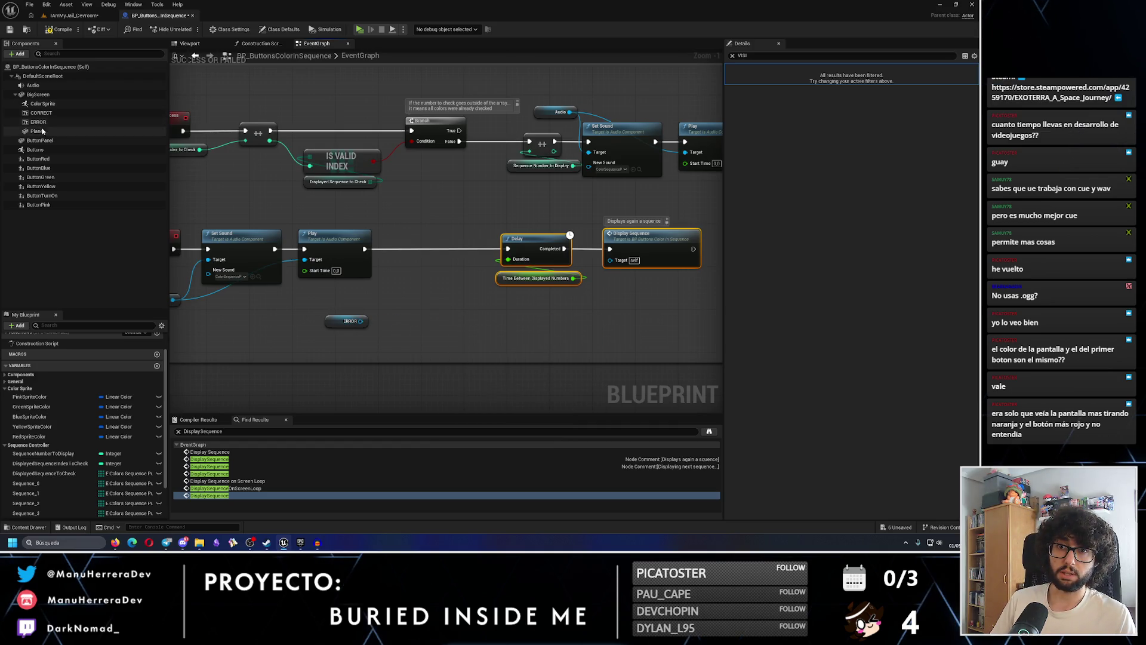
{"action": "mouse_move", "coordinate": [42, 104]}
{"action": "left_mouse_down"}
{"action": "mouse_move", "coordinate": [337, 325]}
{"action": "mouse_move", "coordinate": [338, 337]}
{"action": "mouse_move", "coordinate": [407, 319]}
{"action": "left_mouse_up"}
Add a Color Sprite Set Visibility node running right after Play
{"action": "type", "text": "VISIBLE"}
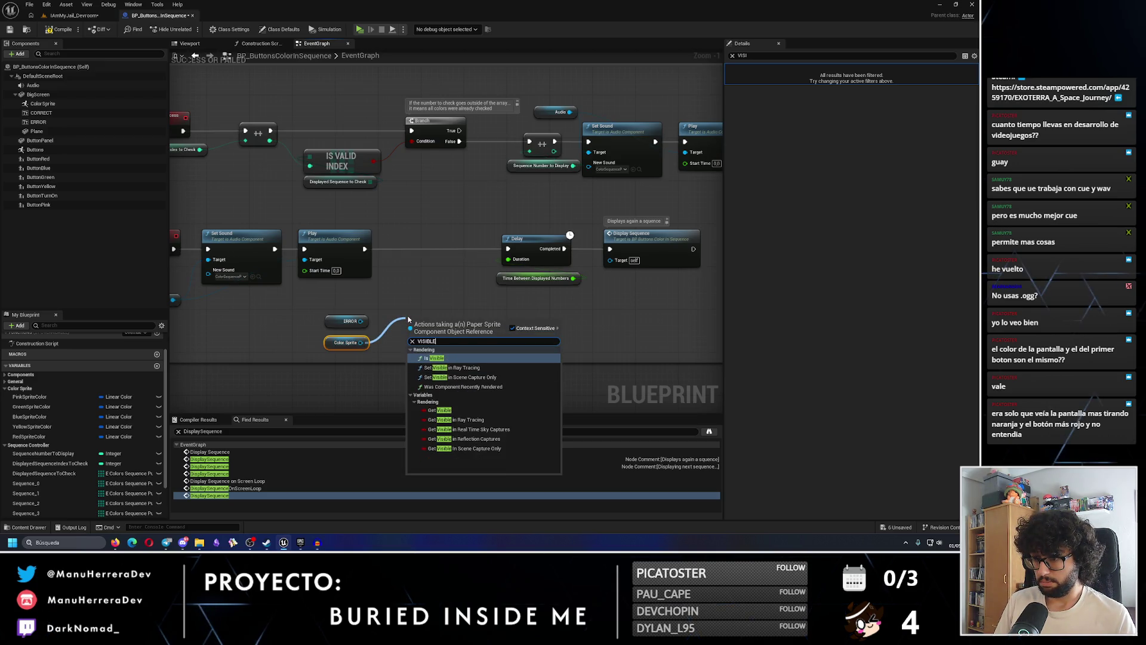
{"action": "key", "text": "Return"}
{"action": "key", "text": "Delete"}
{"action": "left_click_drag", "start_coordinate": [360, 343], "coordinate": [419, 336]}
{"action": "type", "text": "SET VISI"}
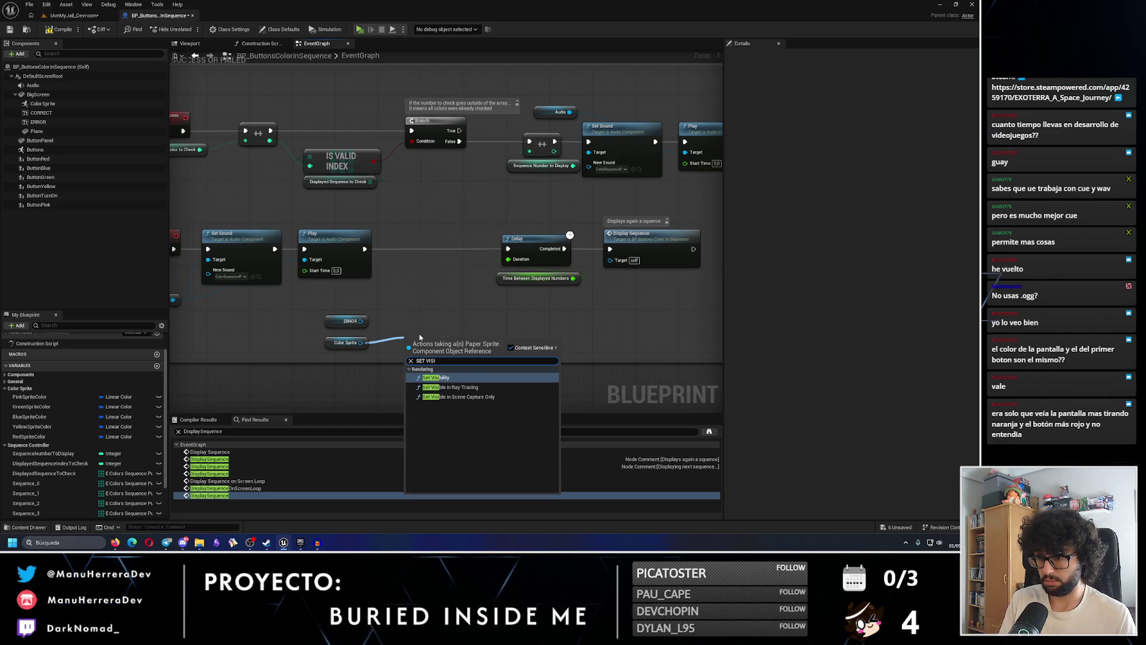
{"action": "key", "text": "Return"}
{"action": "mouse_move", "coordinate": [424, 343]}
{"action": "left_mouse_down"}
{"action": "mouse_move", "coordinate": [429, 237]}
{"action": "mouse_move", "coordinate": [423, 246]}
{"action": "left_mouse_up"}
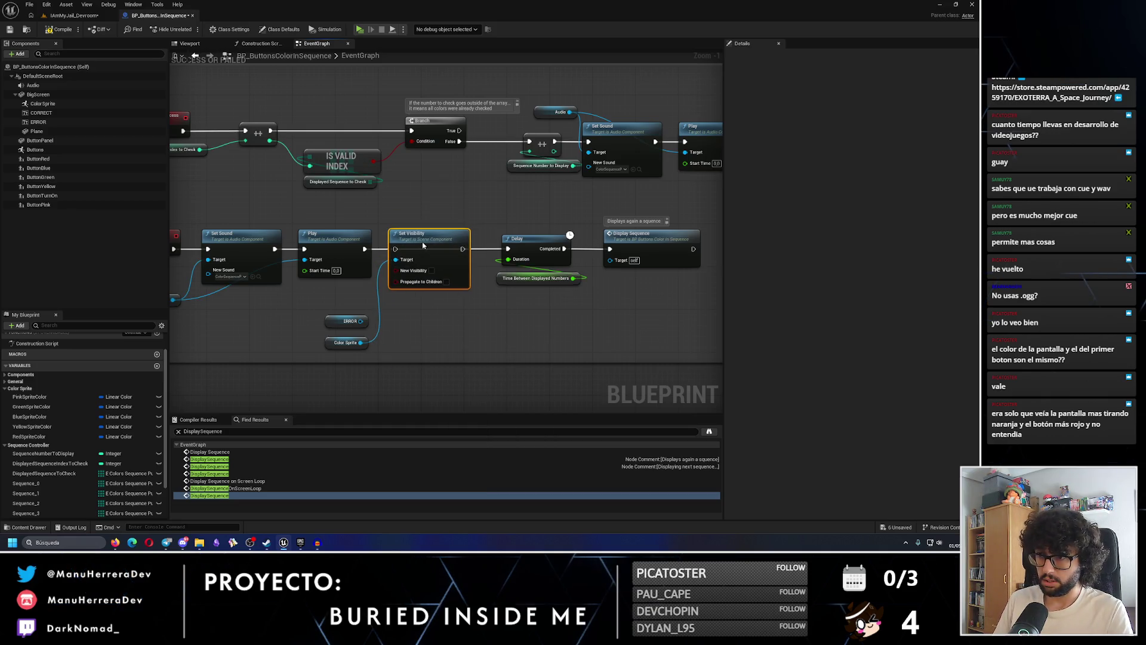
{"action": "mouse_move", "coordinate": [516, 224]}
{"action": "left_mouse_down"}
{"action": "mouse_move", "coordinate": [608, 285]}
{"action": "mouse_move", "coordinate": [546, 239]}
{"action": "mouse_move", "coordinate": [573, 239]}
{"action": "left_mouse_up"}
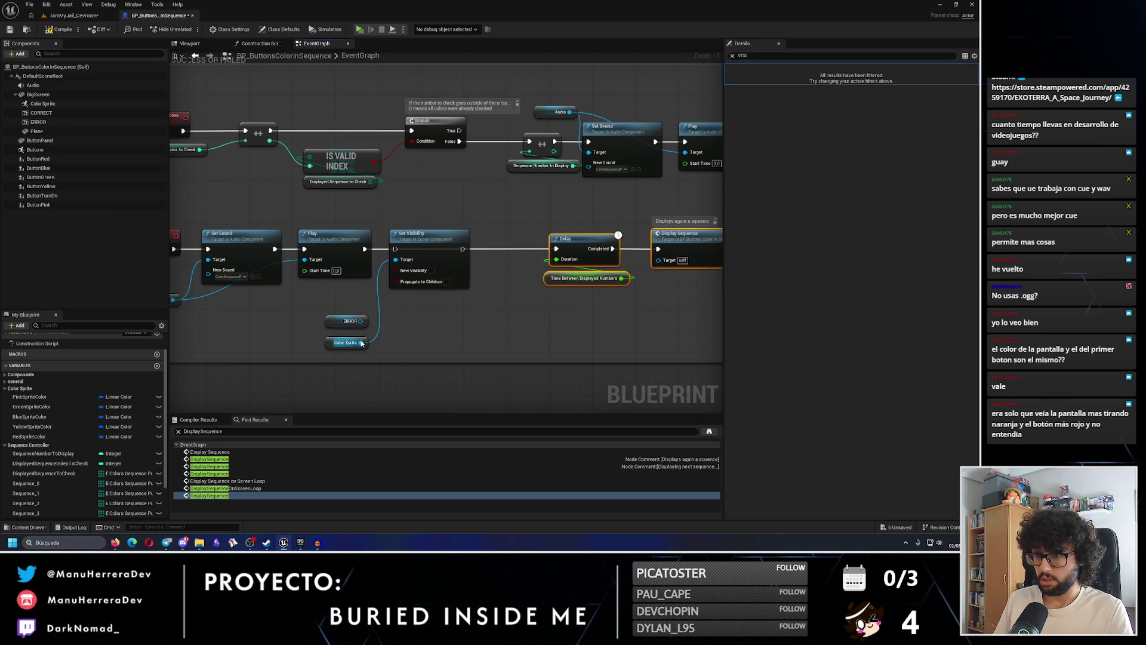
{"action": "left_click_drag", "start_coordinate": [369, 250], "coordinate": [394, 251]}
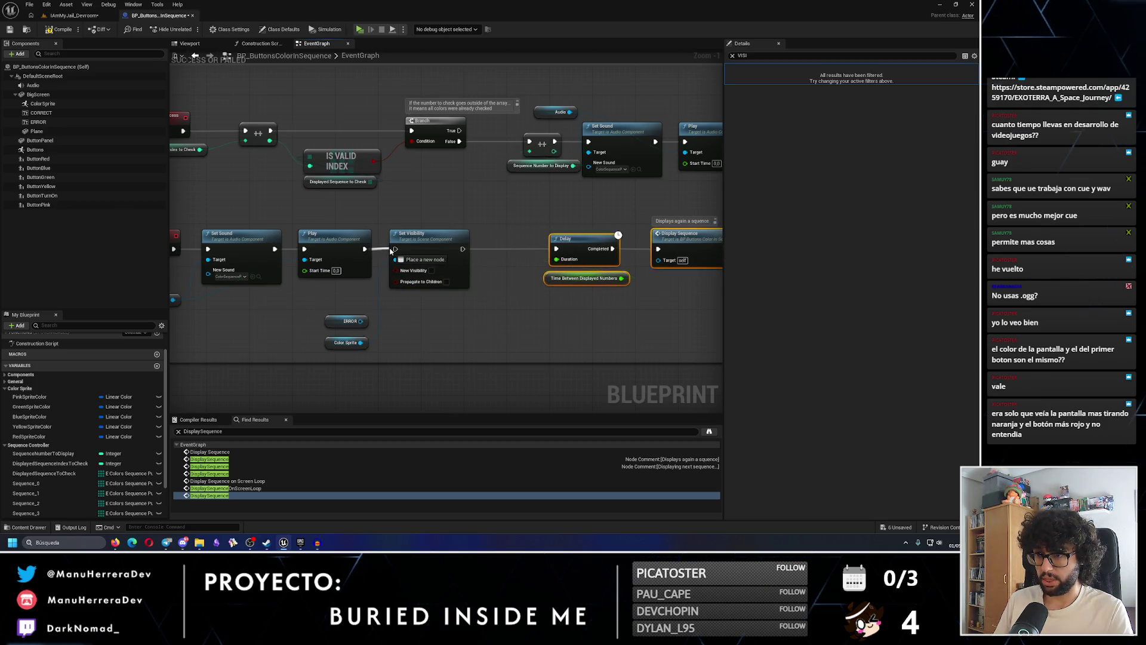
Add an ERROR Set Visibility node chained between the sprite's node and the Delay
{"action": "mouse_move", "coordinate": [356, 317]}
{"action": "left_mouse_down"}
{"action": "mouse_move", "coordinate": [425, 329]}
{"action": "mouse_move", "coordinate": [494, 320]}
{"action": "left_mouse_up"}
{"action": "type", "text": "Set visibility"}
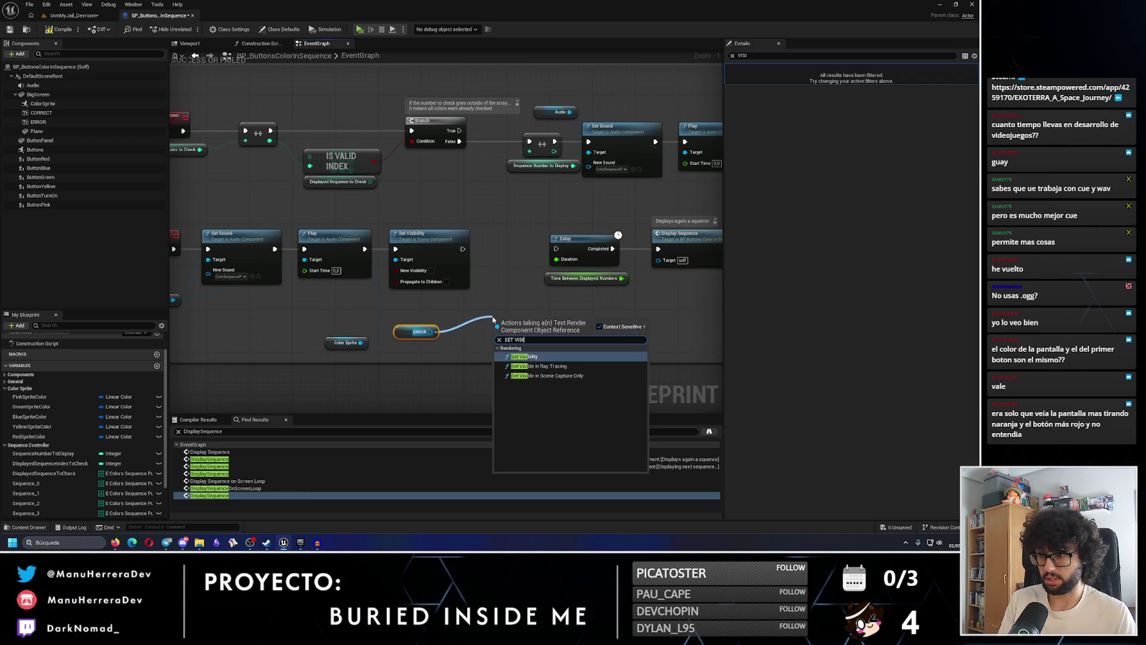
{"action": "key", "text": "Return"}
{"action": "mouse_move", "coordinate": [674, 284]}
{"action": "left_mouse_down"}
{"action": "mouse_move", "coordinate": [529, 246]}
{"action": "mouse_move", "coordinate": [577, 246]}
{"action": "left_mouse_up"}
{"action": "mouse_move", "coordinate": [455, 329]}
{"action": "left_mouse_down"}
{"action": "mouse_move", "coordinate": [443, 243]}
{"action": "mouse_move", "coordinate": [410, 254]}
{"action": "mouse_move", "coordinate": [527, 256]}
{"action": "left_mouse_up"}
{"action": "left_click_drag", "start_coordinate": [370, 358], "coordinate": [284, 328]}
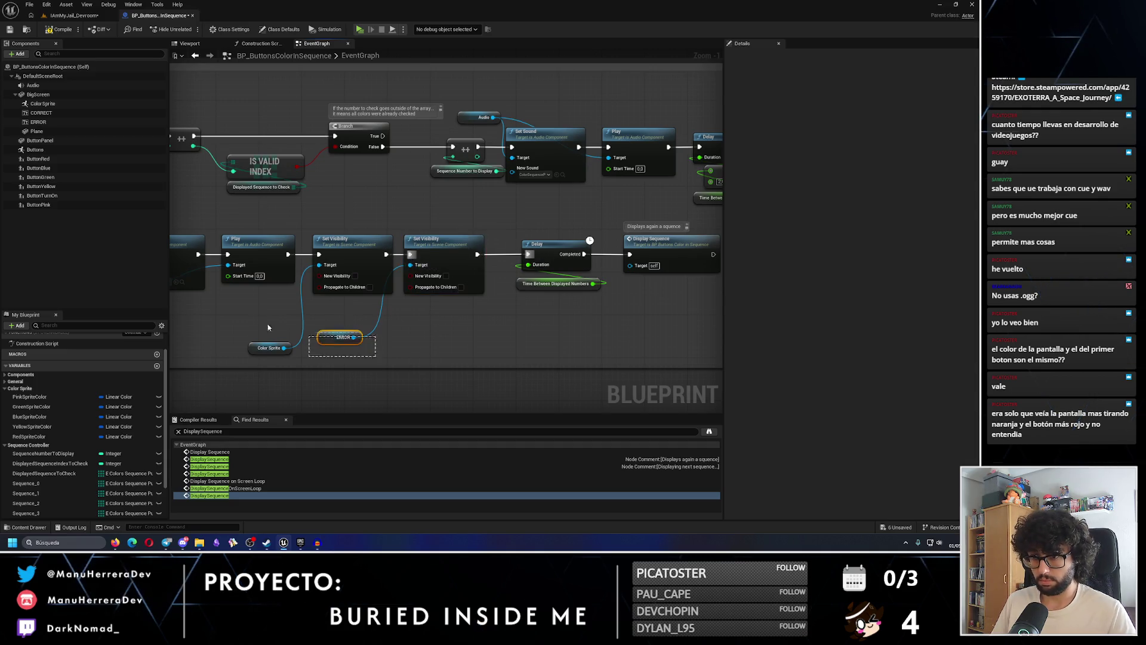
{"action": "left_click", "coordinate": [372, 353]}
{"action": "mouse_move", "coordinate": [287, 342]}
{"action": "left_mouse_down"}
{"action": "mouse_move", "coordinate": [350, 299]}
{"action": "mouse_move", "coordinate": [454, 329]}
{"action": "mouse_move", "coordinate": [357, 336]}
{"action": "mouse_move", "coordinate": [443, 303]}
{"action": "left_mouse_up"}
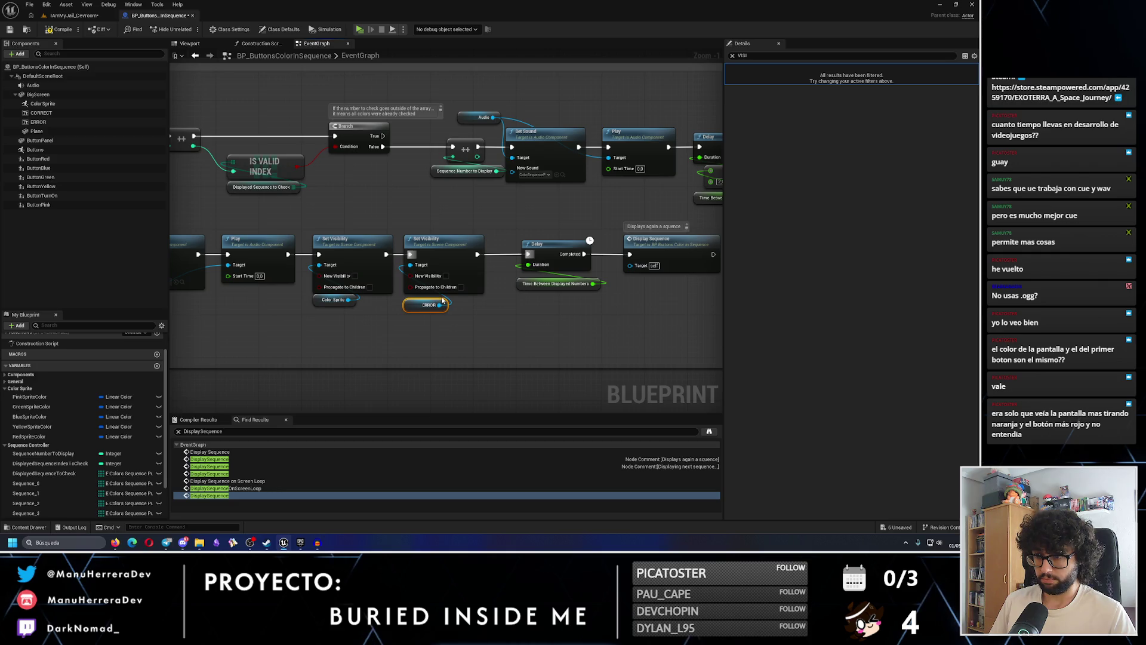
Compile and save, then paste a copy of ERROR's Set Visibility after the Delay
{"action": "left_click_drag", "start_coordinate": [210, 294], "coordinate": [316, 291]}
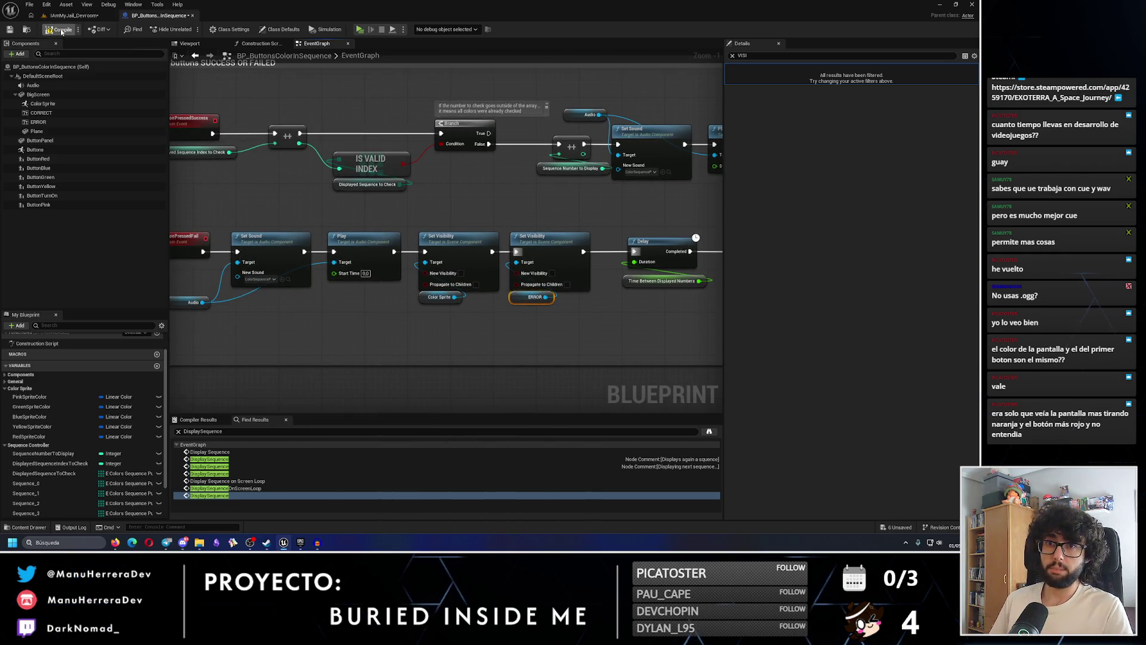
{"action": "left_click", "coordinate": [10, 30]}
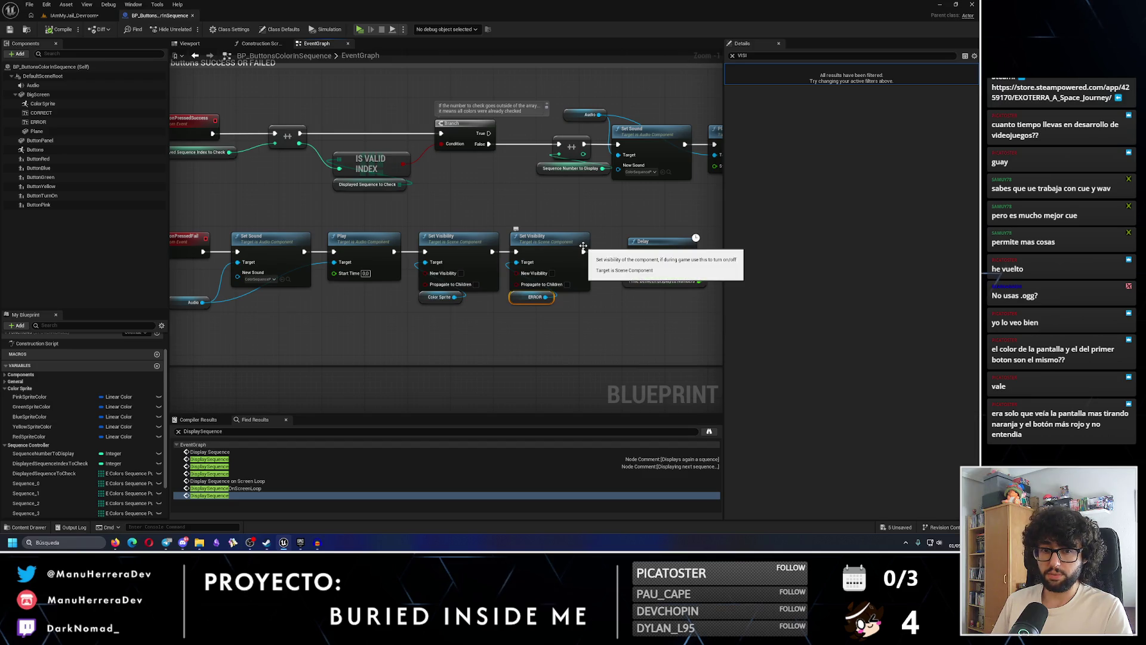
{"action": "left_click_drag", "start_coordinate": [577, 253], "coordinate": [366, 270]}
{"action": "mouse_move", "coordinate": [504, 246]}
{"action": "left_mouse_down"}
{"action": "mouse_move", "coordinate": [450, 326]}
{"action": "mouse_move", "coordinate": [432, 292]}
{"action": "left_mouse_up"}
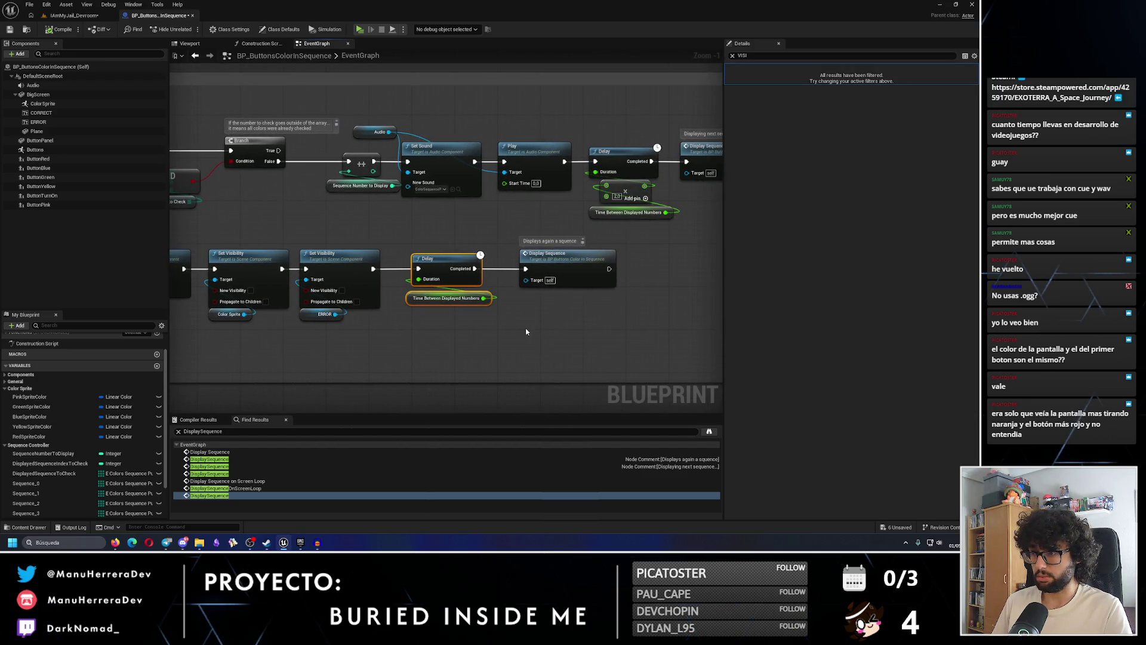
{"action": "left_click_drag", "start_coordinate": [334, 234], "coordinate": [358, 326]}
{"action": "left_click", "coordinate": [520, 344]}
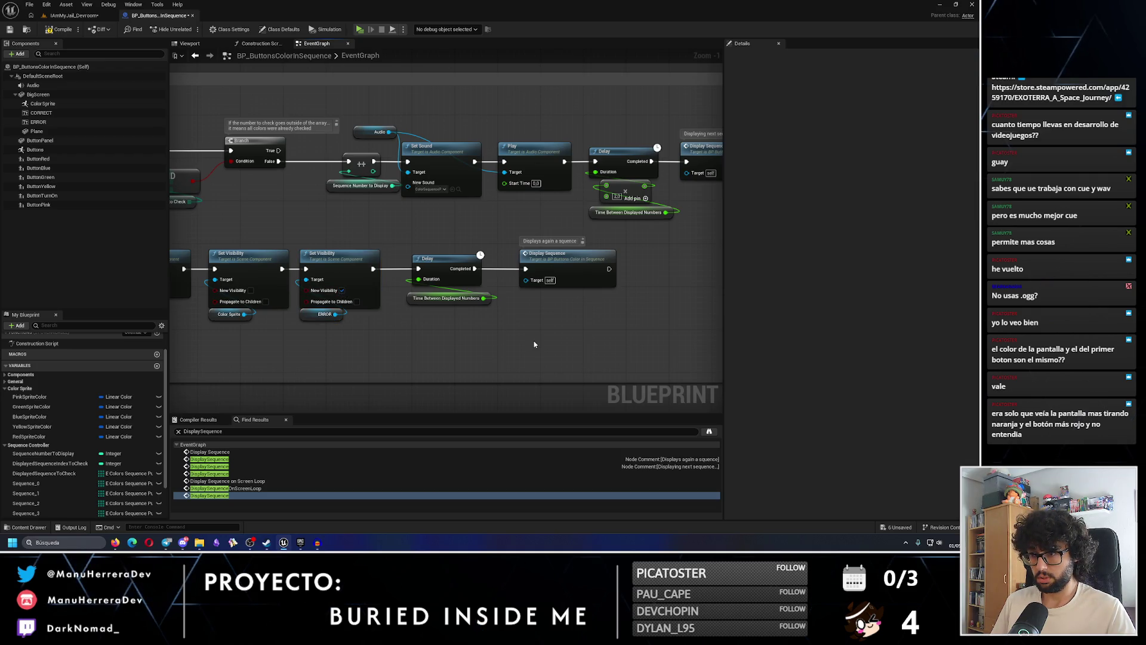
{"action": "key", "text": "ctrl+v"}
{"action": "left_click_drag", "start_coordinate": [424, 246], "coordinate": [514, 246]}
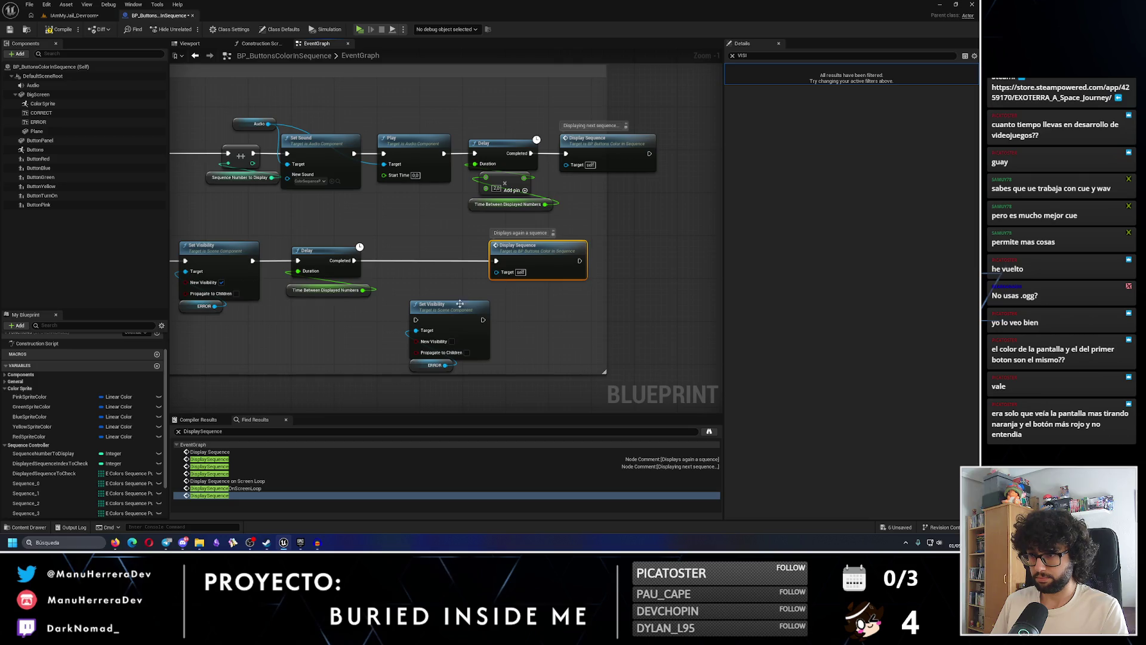
{"action": "mouse_move", "coordinate": [429, 301]}
{"action": "left_mouse_down"}
{"action": "mouse_move", "coordinate": [408, 241]}
{"action": "mouse_move", "coordinate": [394, 260]}
{"action": "mouse_move", "coordinate": [496, 261]}
{"action": "left_mouse_up"}
{"action": "left_click", "coordinate": [609, 238]}
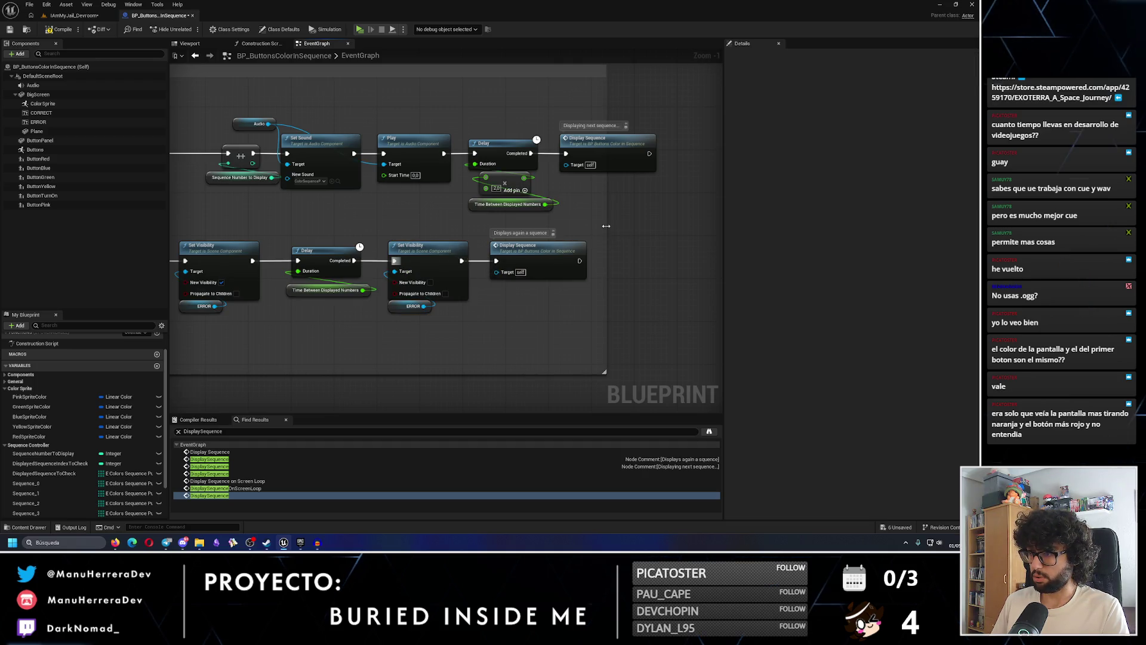
Save the blueprint, nudge the fail-branch nodes down, and select the two Set Visibility nodes
{"action": "left_click", "coordinate": [10, 30]}
{"action": "scroll", "coordinate": [465, 173], "scroll_direction": "down", "scroll_amount": 2}
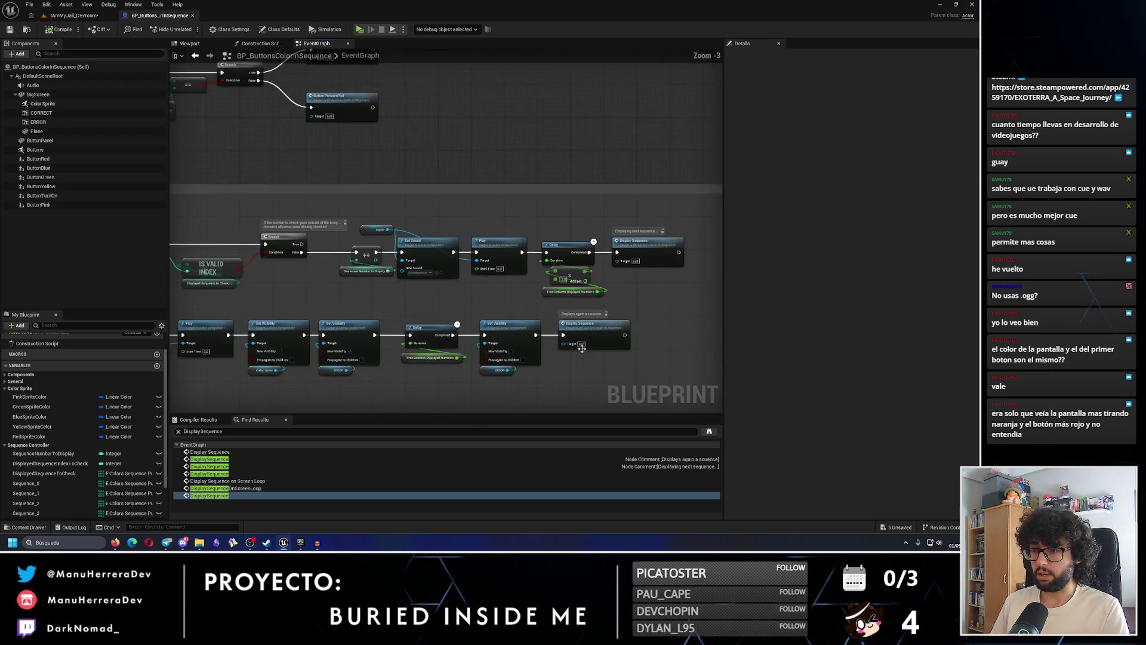
{"action": "left_click_drag", "start_coordinate": [695, 299], "coordinate": [338, 210]}
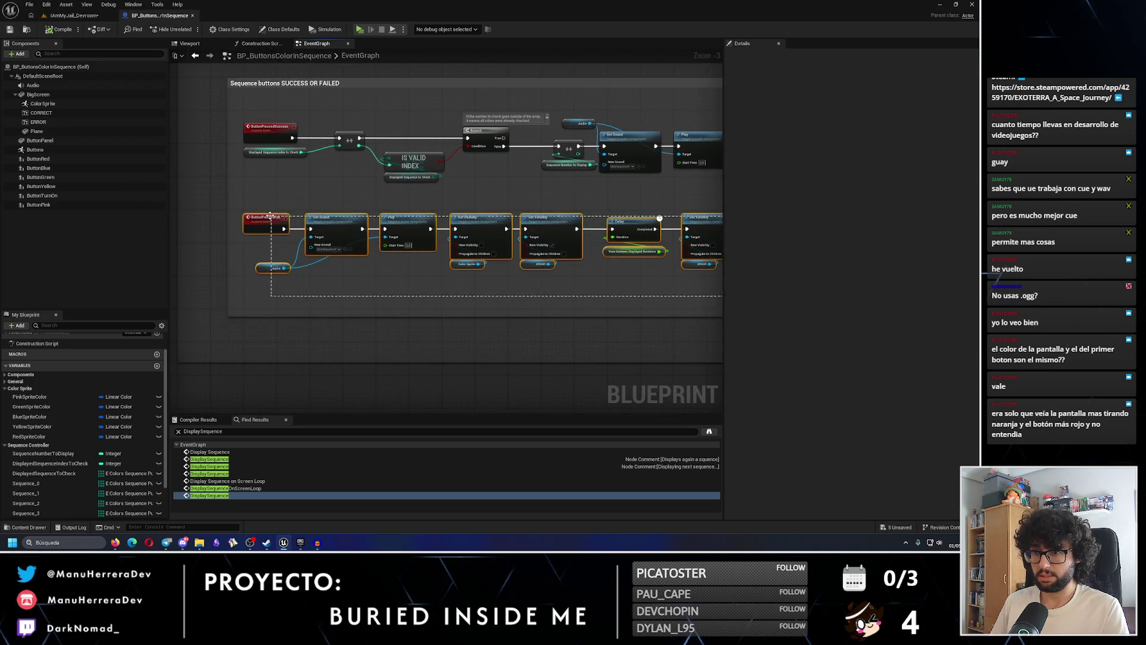
{"action": "left_click_drag", "start_coordinate": [505, 230], "coordinate": [504, 242]}
{"action": "scroll", "coordinate": [336, 314], "scroll_direction": "up", "scroll_amount": 2}
{"action": "mouse_move", "coordinate": [409, 265]}
{"action": "left_mouse_down"}
{"action": "mouse_move", "coordinate": [487, 394]}
{"action": "mouse_move", "coordinate": [336, 462]}
{"action": "left_mouse_up"}
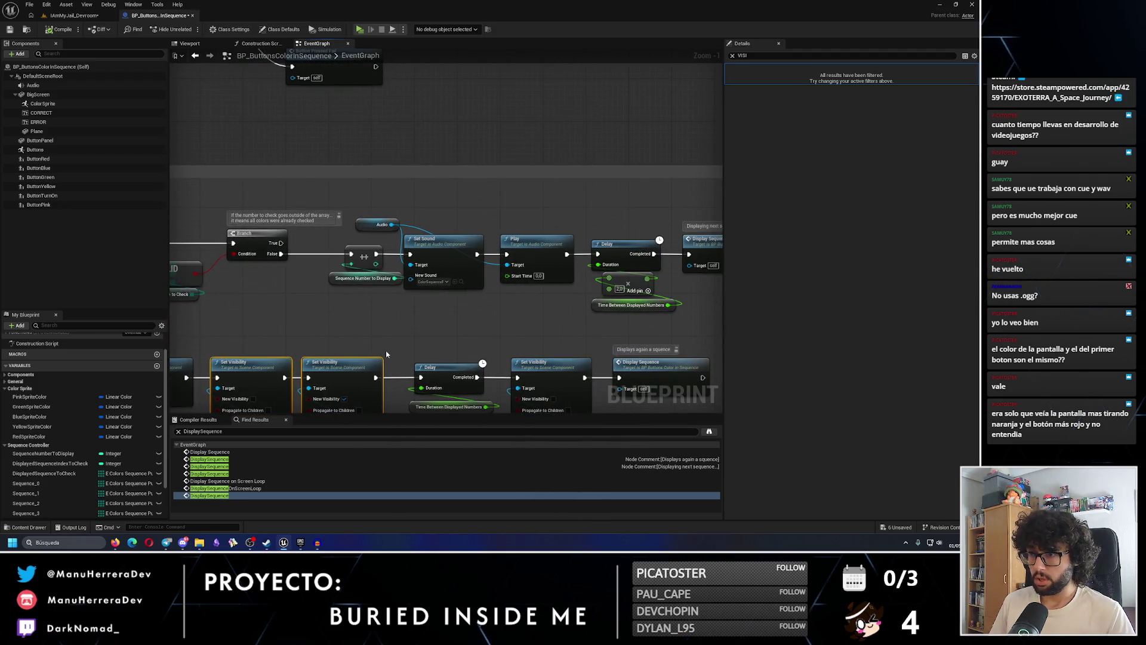
Shift the success branch's Delay and sequence nodes right to make room
{"action": "left_click_drag", "start_coordinate": [652, 243], "coordinate": [461, 231]}
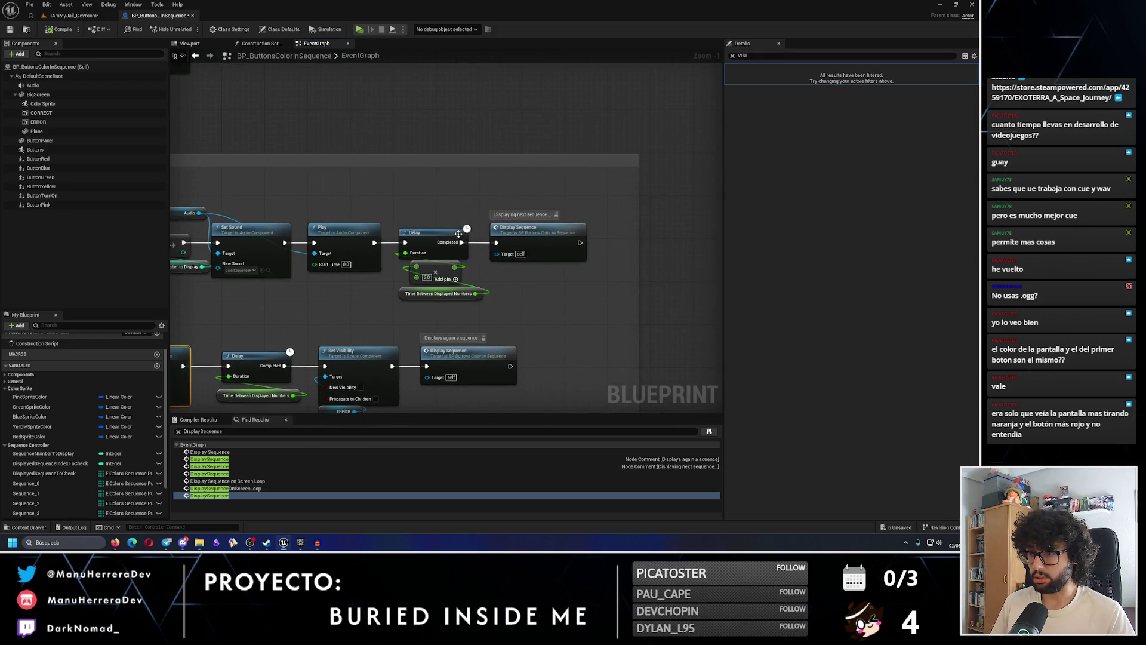
{"action": "left_click_drag", "start_coordinate": [424, 205], "coordinate": [543, 297]}
{"action": "mouse_move", "coordinate": [557, 214]}
{"action": "left_mouse_down"}
{"action": "mouse_move", "coordinate": [627, 215]}
{"action": "mouse_move", "coordinate": [597, 215]}
{"action": "left_mouse_up"}
{"action": "scroll", "coordinate": [561, 202], "scroll_direction": "down", "scroll_amount": 5}
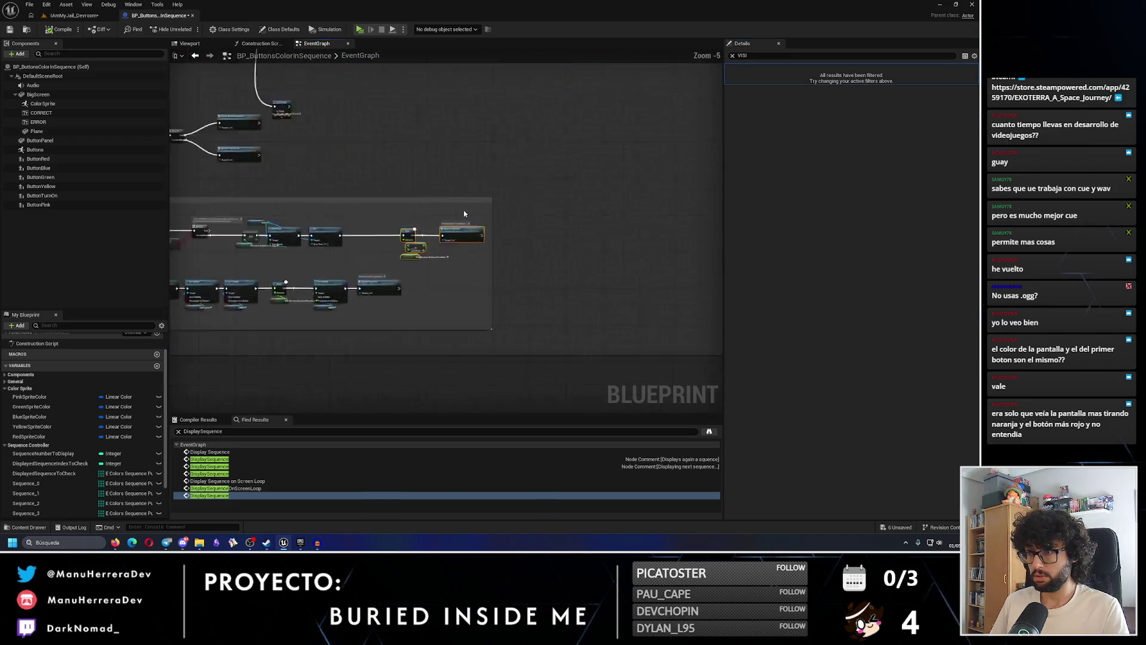
{"action": "scroll", "coordinate": [457, 213], "scroll_direction": "up", "scroll_amount": 3}
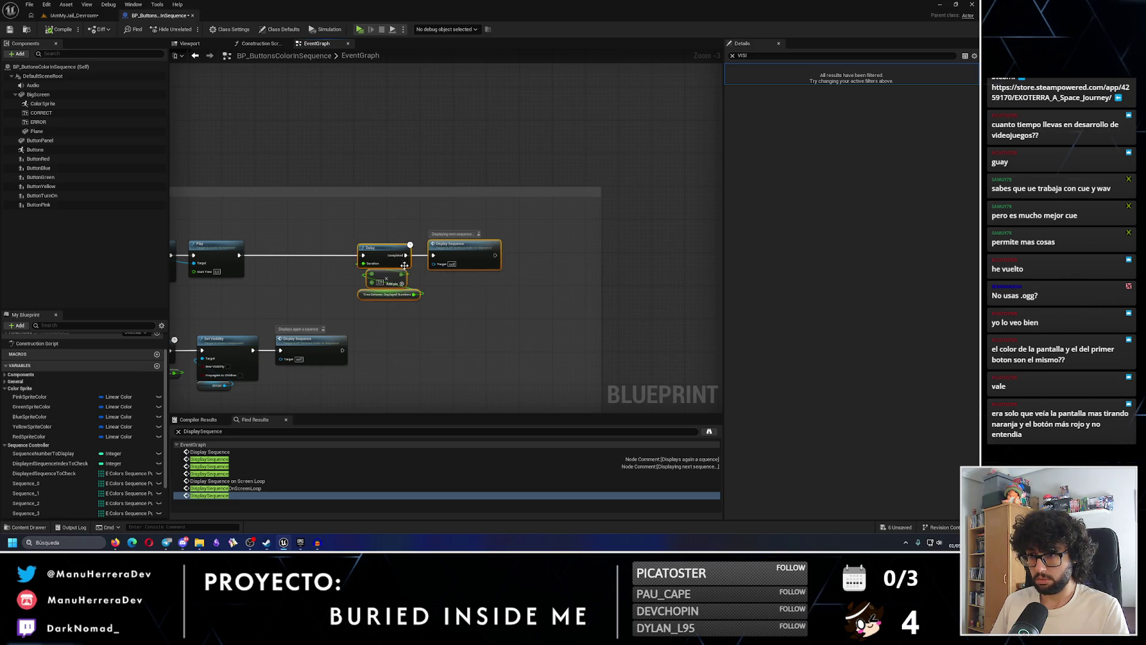
{"action": "scroll", "coordinate": [448, 233], "scroll_direction": "up", "scroll_amount": 2}
{"action": "left_click", "coordinate": [448, 232]}
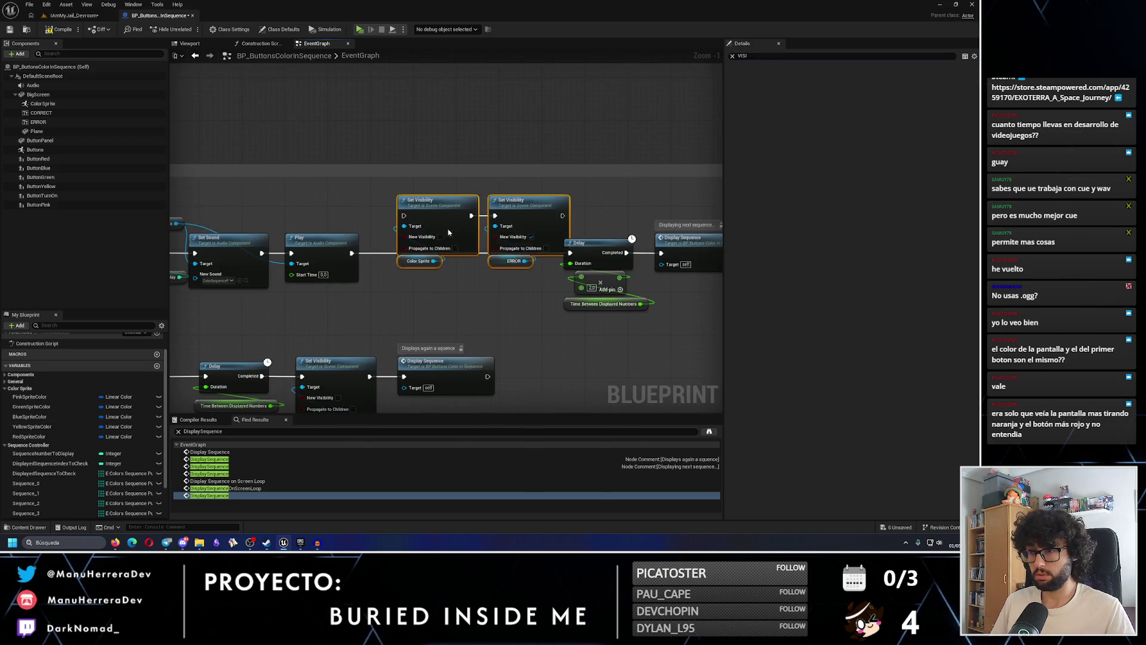
Paste the Color Sprite and ERROR Set Visibility nodes after the fail branch's Delay
{"action": "key", "text": "ctrl+z"}
{"action": "key", "text": "ctrl+z"}
{"action": "key", "text": "ctrl+z"}
{"action": "key", "text": "ctrl+z"}
{"action": "key", "text": "ctrl+z"}
{"action": "key", "text": "ctrl+z"}
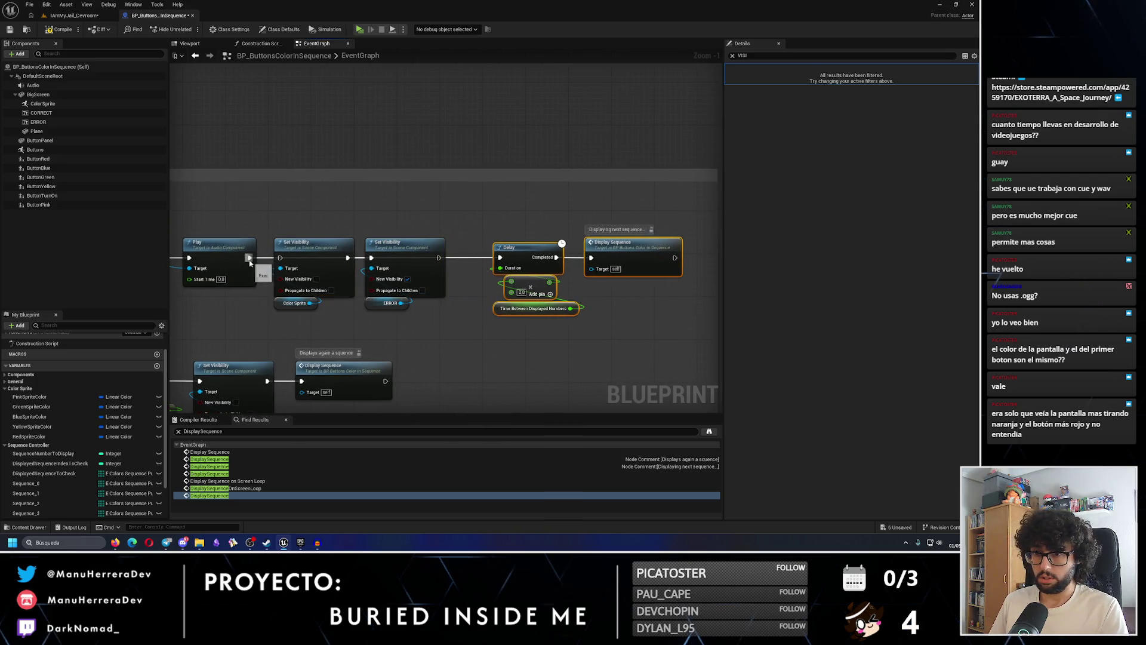
{"action": "left_click_drag", "start_coordinate": [500, 257], "coordinate": [499, 260]}
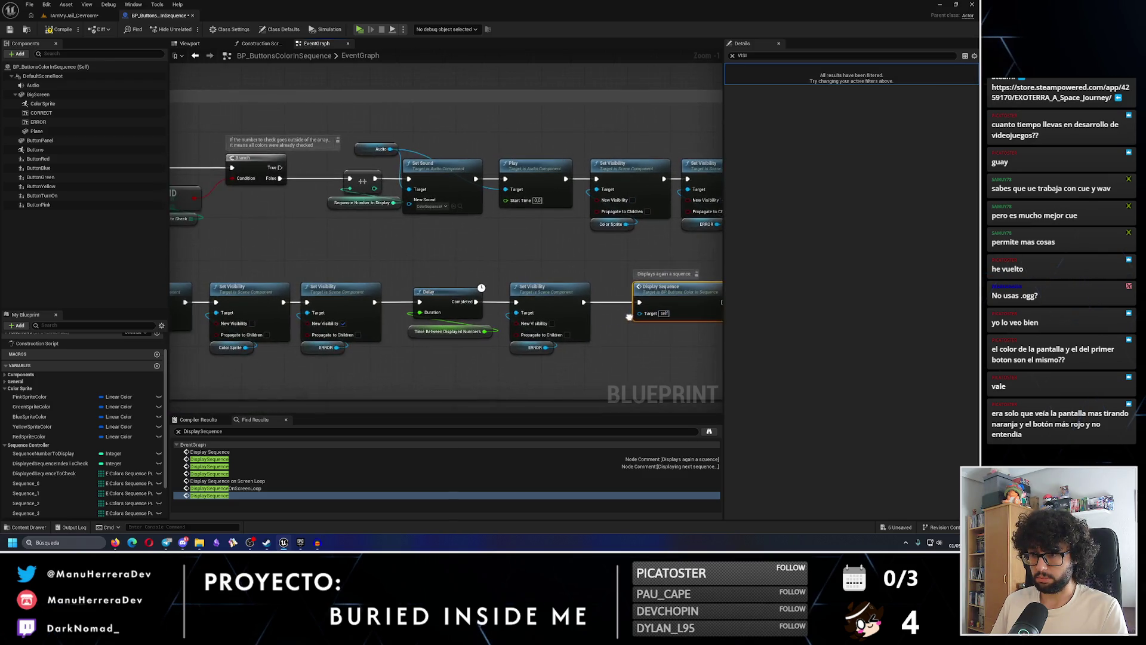
{"action": "key", "text": "ctrl+z"}
{"action": "key", "text": "ctrl+z"}
{"action": "key", "text": "ctrl+z"}
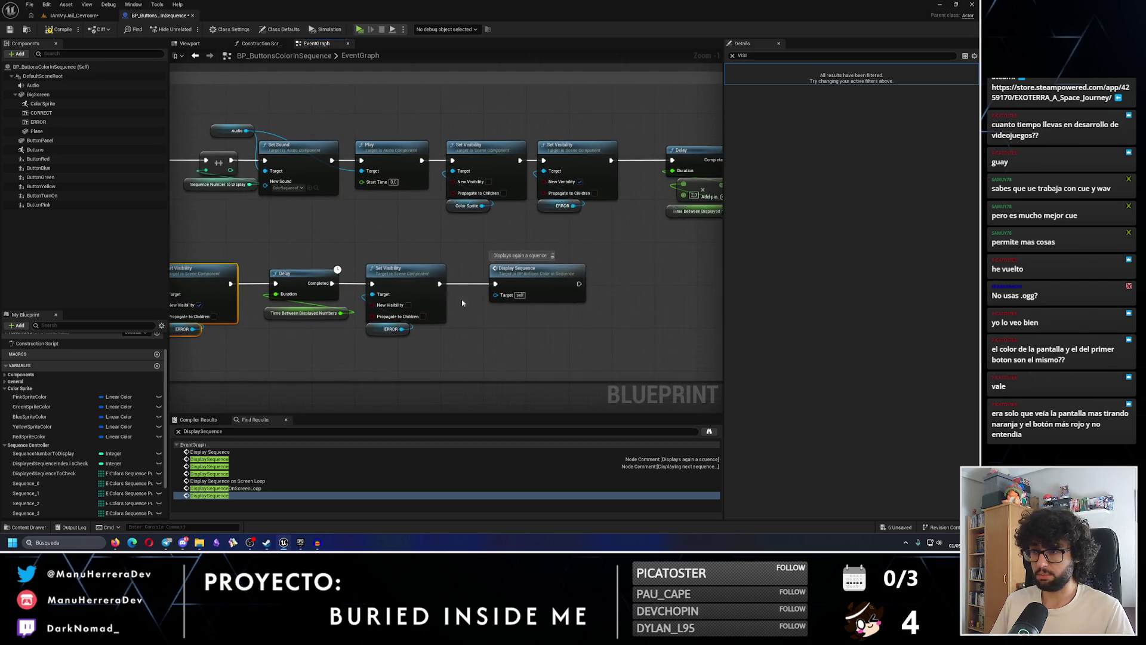
{"action": "key", "text": "ctrl+z"}
{"action": "key", "text": "ctrl+z"}
{"action": "key", "text": "ctrl+z"}
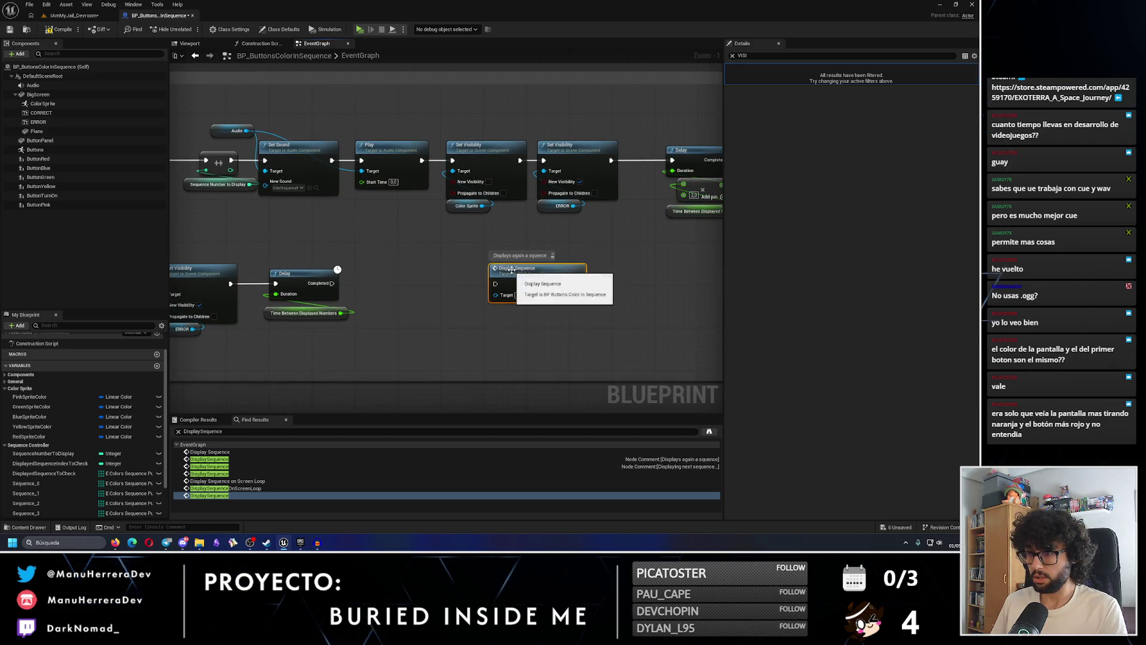
{"action": "key", "text": "ctrl+z"}
{"action": "key", "text": "ctrl+z"}
{"action": "key", "text": "ctrl+z"}
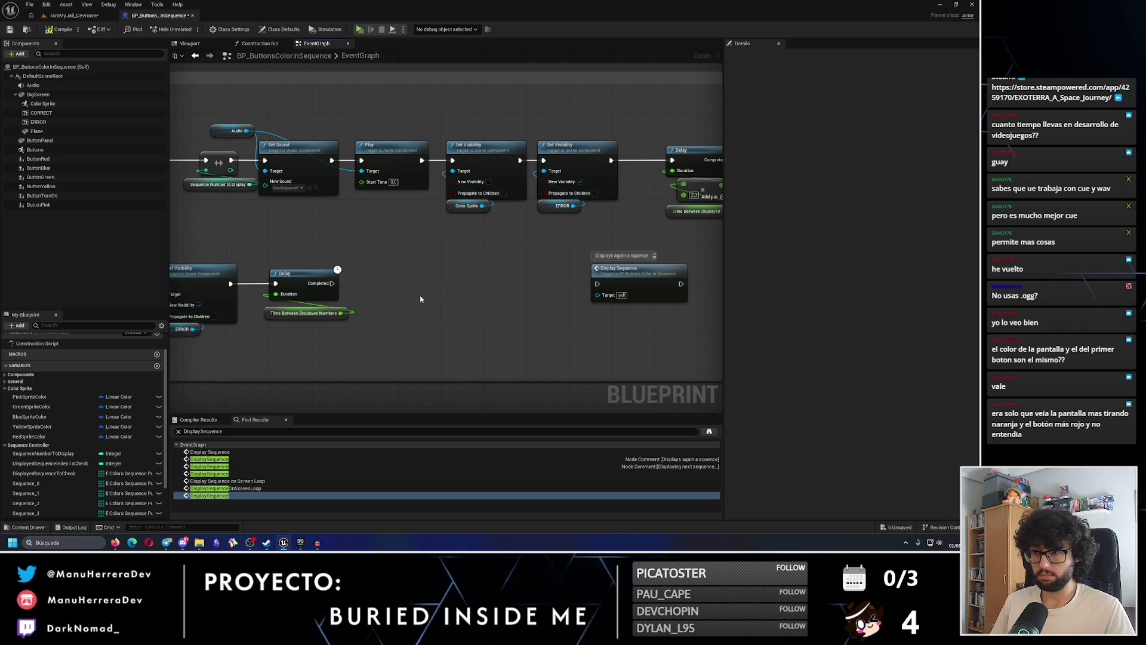
{"action": "key", "text": "ctrl+z"}
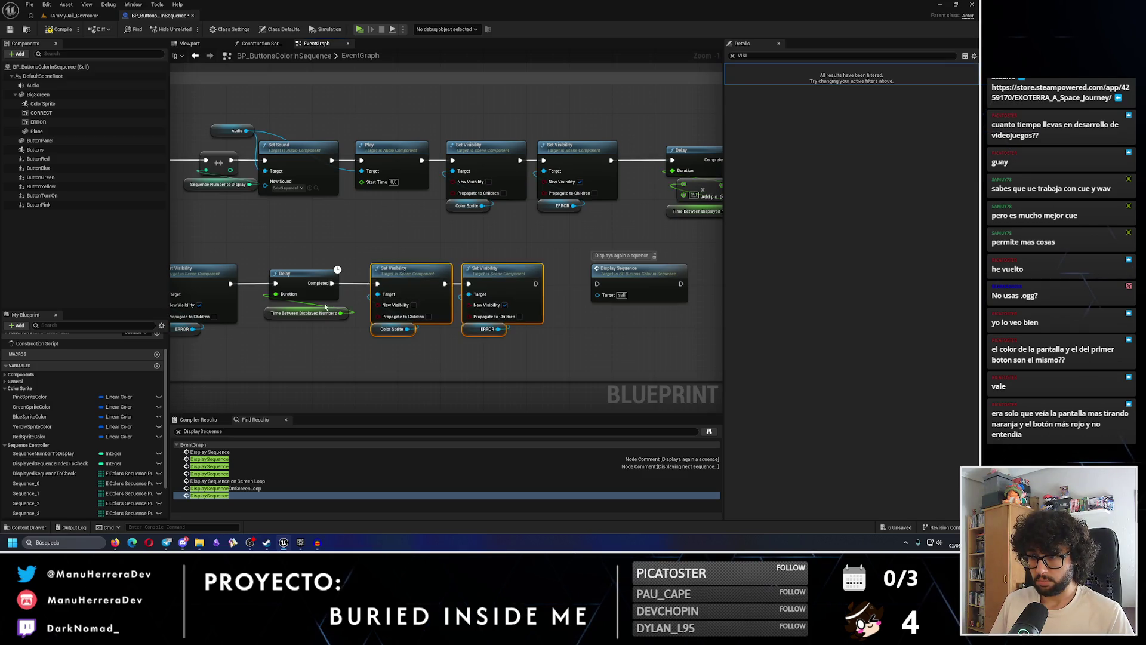
Wire the last hide node into Display Sequence and save the blueprint
{"action": "left_click_drag", "start_coordinate": [254, 302], "coordinate": [460, 295]}
{"action": "left_click_drag", "start_coordinate": [619, 302], "coordinate": [414, 303]}
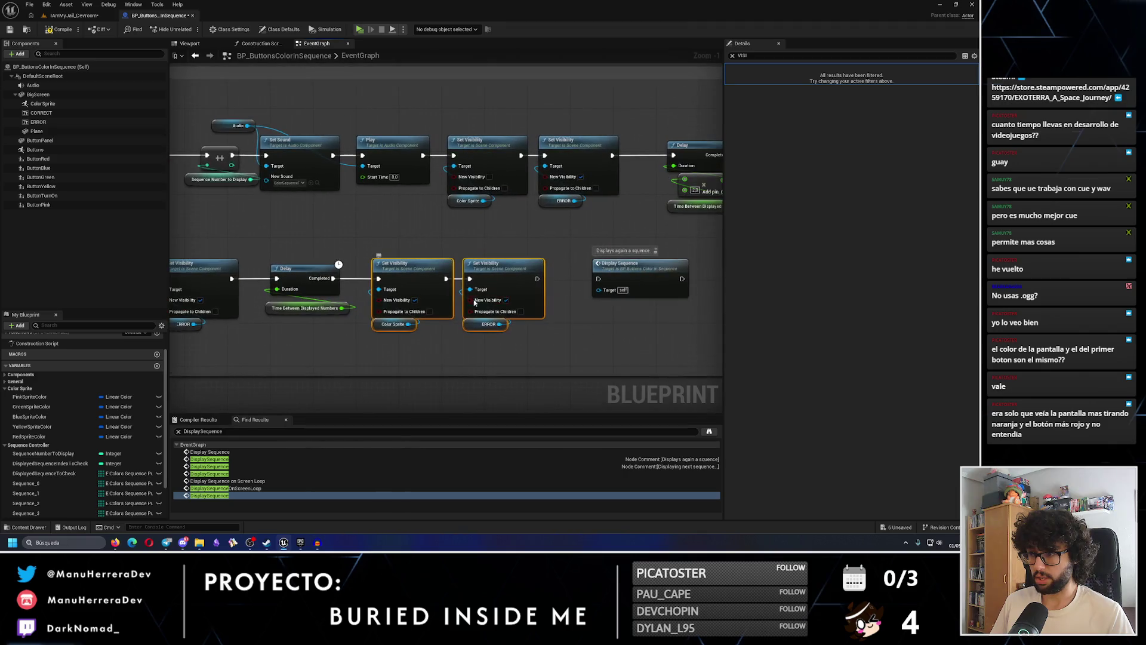
{"action": "left_click_drag", "start_coordinate": [536, 278], "coordinate": [594, 274]}
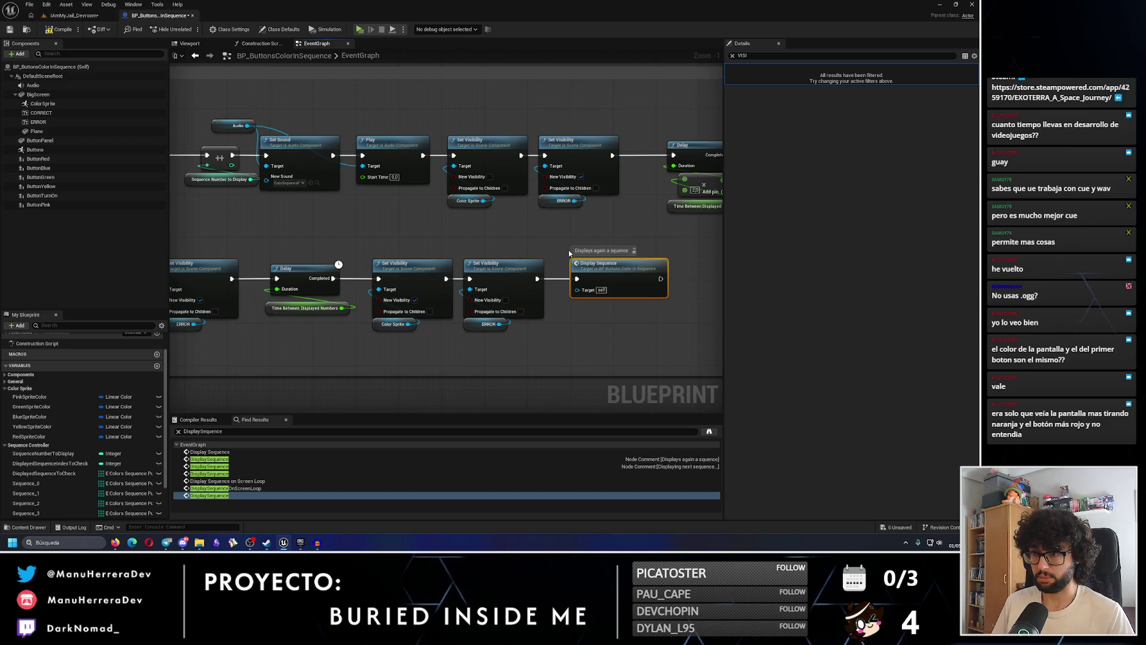
{"action": "left_click", "coordinate": [10, 31]}
Retarget the success branch's visibility node from ERROR to the CORRECT component
{"action": "mouse_move", "coordinate": [454, 169]}
{"action": "left_mouse_down"}
{"action": "mouse_move", "coordinate": [705, 291]}
{"action": "mouse_move", "coordinate": [449, 283]}
{"action": "left_mouse_up"}
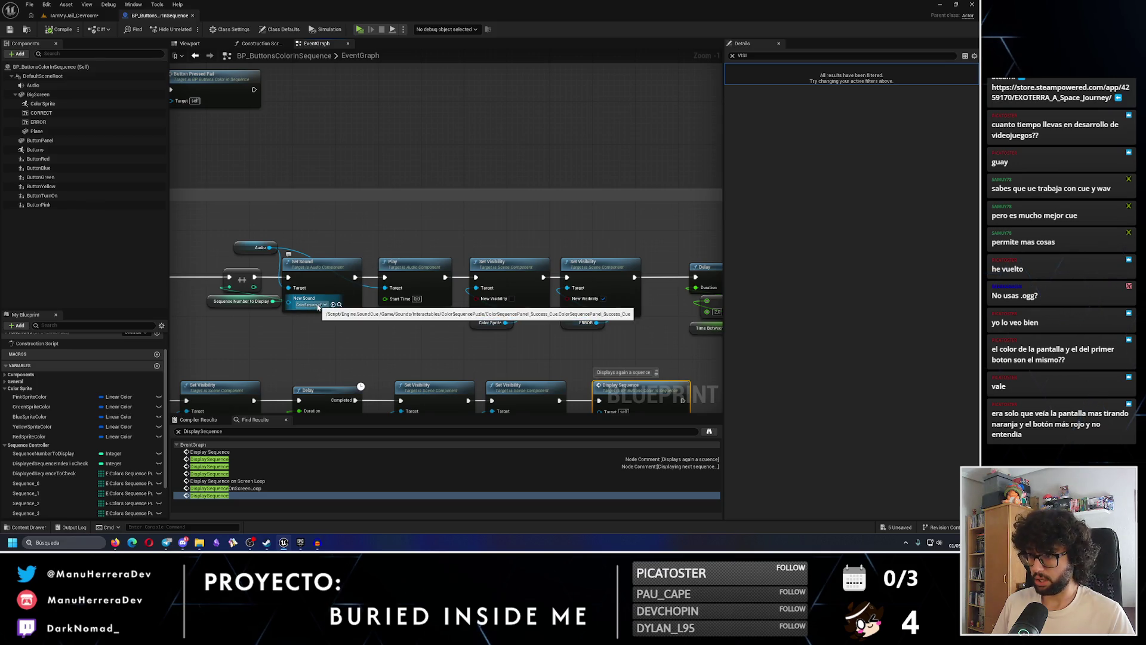
{"action": "left_click_drag", "start_coordinate": [523, 265], "coordinate": [469, 246]}
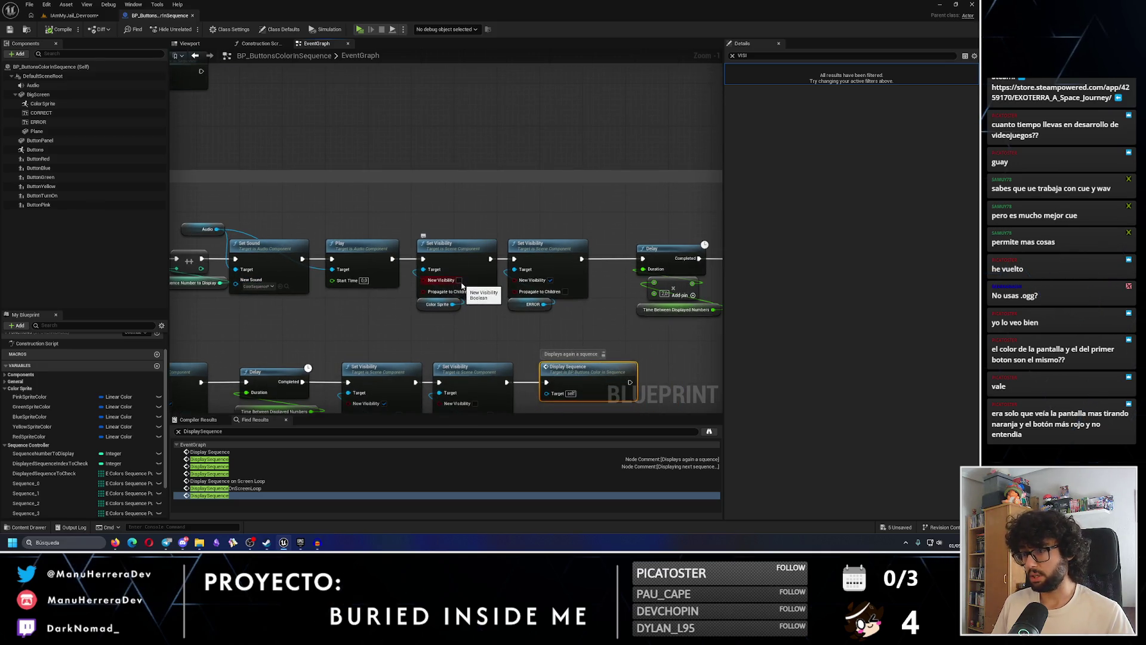
{"action": "left_click_drag", "start_coordinate": [482, 298], "coordinate": [422, 291]}
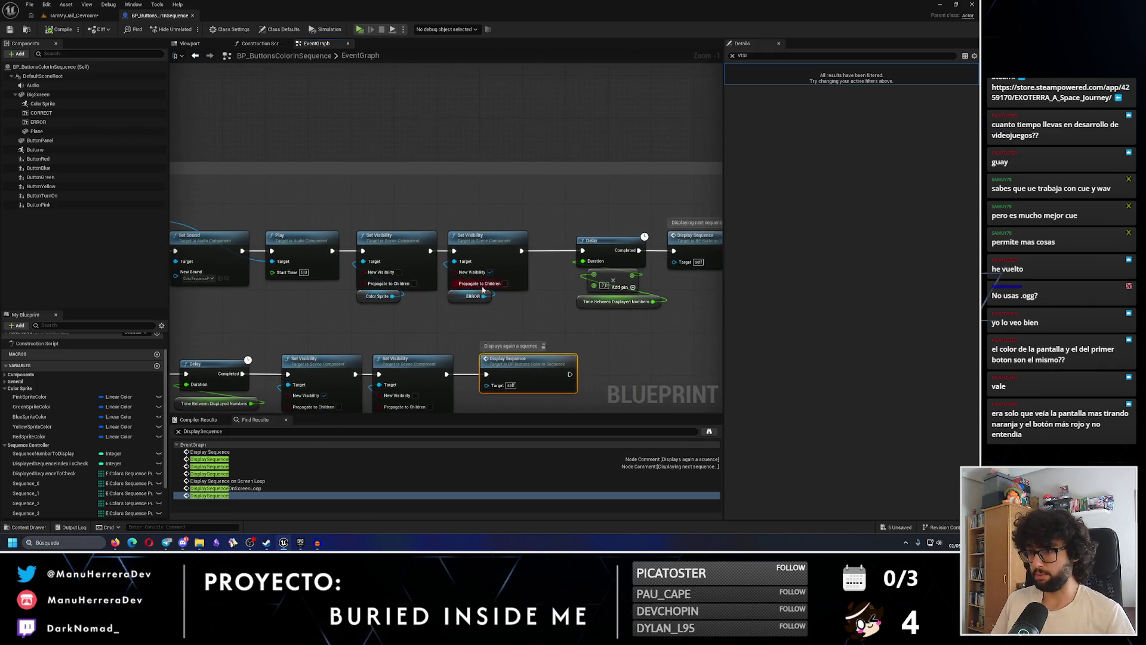
{"action": "left_click", "coordinate": [483, 298]}
{"action": "key", "text": "Delete"}
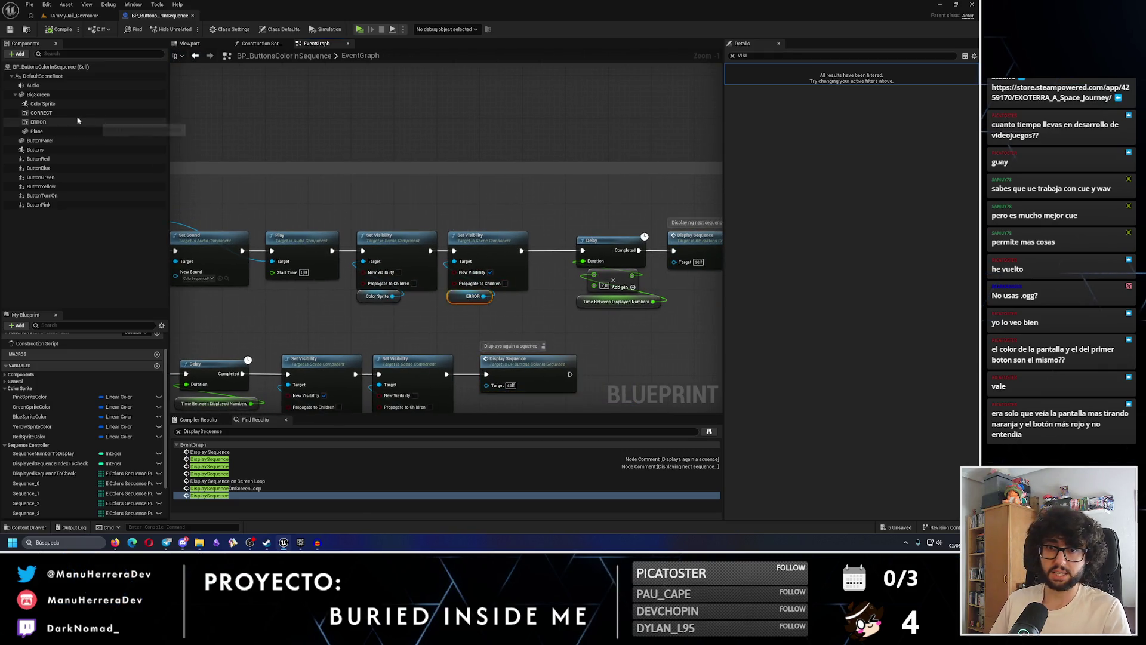
{"action": "mouse_move", "coordinate": [51, 112]}
{"action": "left_mouse_down"}
{"action": "mouse_move", "coordinate": [489, 302]}
{"action": "mouse_move", "coordinate": [446, 295]}
{"action": "mouse_move", "coordinate": [468, 290]}
{"action": "mouse_move", "coordinate": [470, 302]}
{"action": "left_mouse_up"}
{"action": "left_click_drag", "start_coordinate": [454, 261], "coordinate": [485, 306]}
Paste the two hide nodes after the success Delay and connect its completion to them
{"action": "mouse_move", "coordinate": [669, 308]}
{"action": "left_mouse_down"}
{"action": "mouse_move", "coordinate": [394, 298]}
{"action": "mouse_move", "coordinate": [512, 297]}
{"action": "left_mouse_up"}
{"action": "mouse_move", "coordinate": [524, 202]}
{"action": "left_mouse_down"}
{"action": "mouse_move", "coordinate": [565, 214]}
{"action": "mouse_move", "coordinate": [532, 230]}
{"action": "mouse_move", "coordinate": [632, 230]}
{"action": "left_mouse_up"}
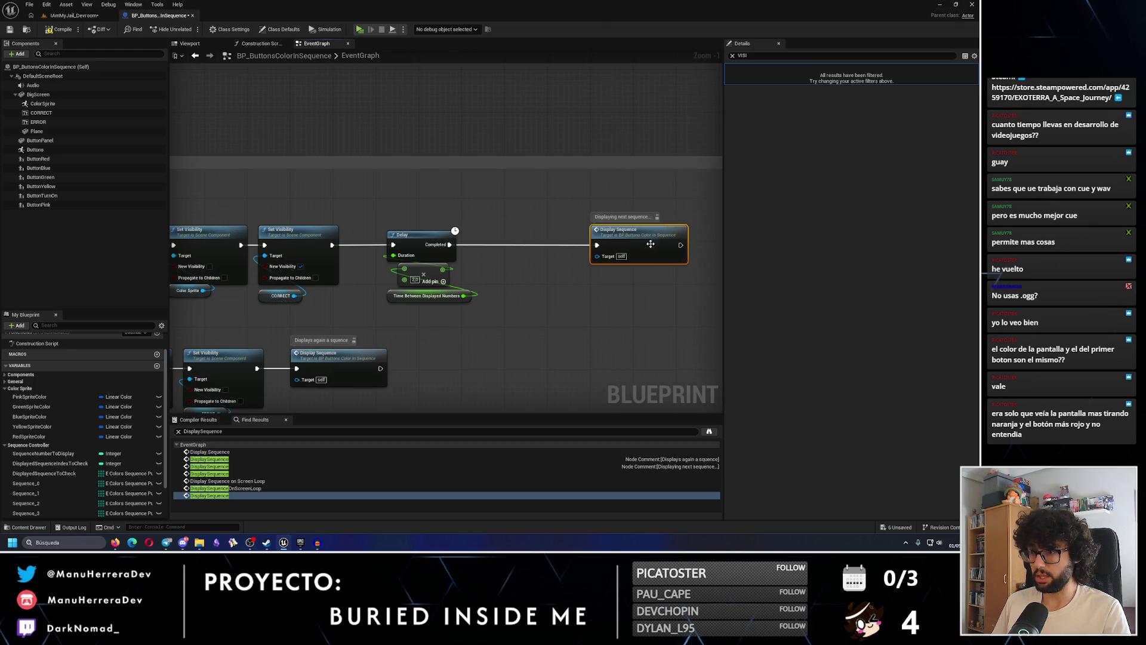
{"action": "left_click", "coordinate": [550, 320]}
{"action": "left_click_drag", "start_coordinate": [610, 310], "coordinate": [504, 304]}
{"action": "key", "text": "ctrl+v"}
{"action": "left_click", "coordinate": [524, 241]}
{"action": "left_click_drag", "start_coordinate": [524, 241], "coordinate": [600, 241]}
{"action": "left_click_drag", "start_coordinate": [454, 245], "coordinate": [532, 352]}
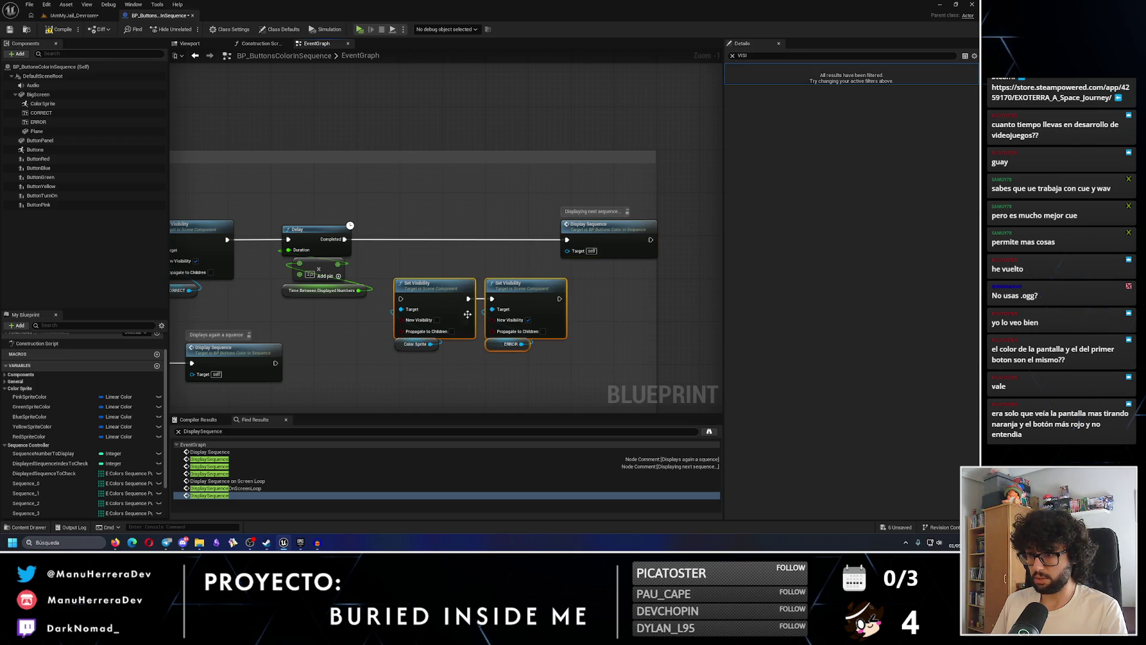
{"action": "left_click_drag", "start_coordinate": [450, 291], "coordinate": [434, 231]}
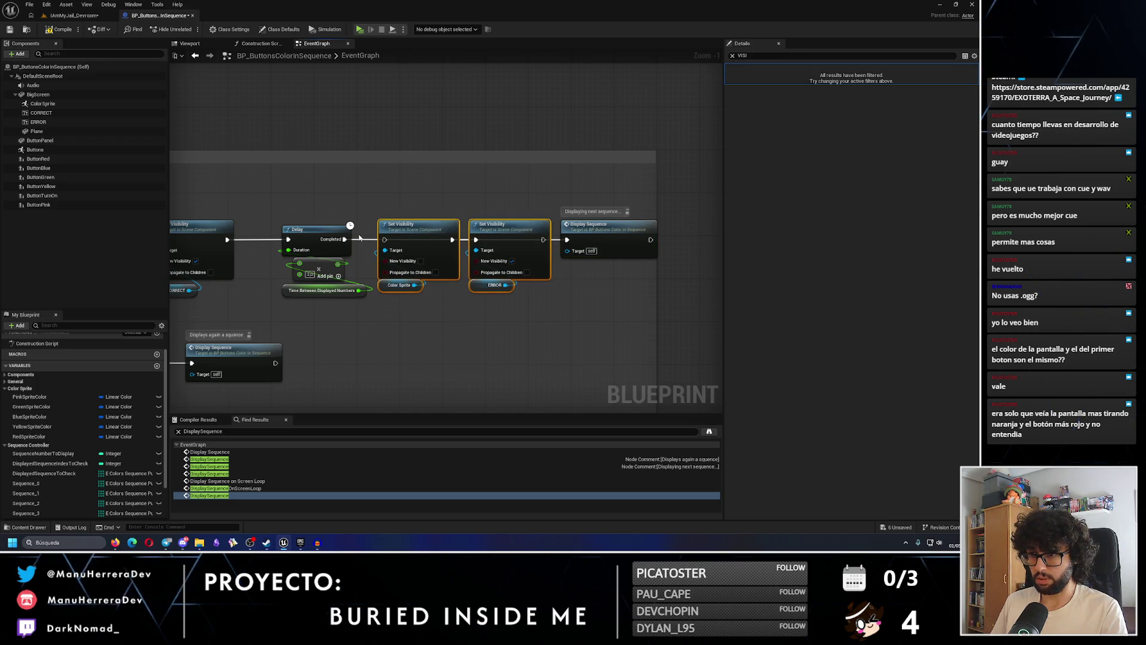
{"action": "left_click_drag", "start_coordinate": [347, 240], "coordinate": [542, 257]}
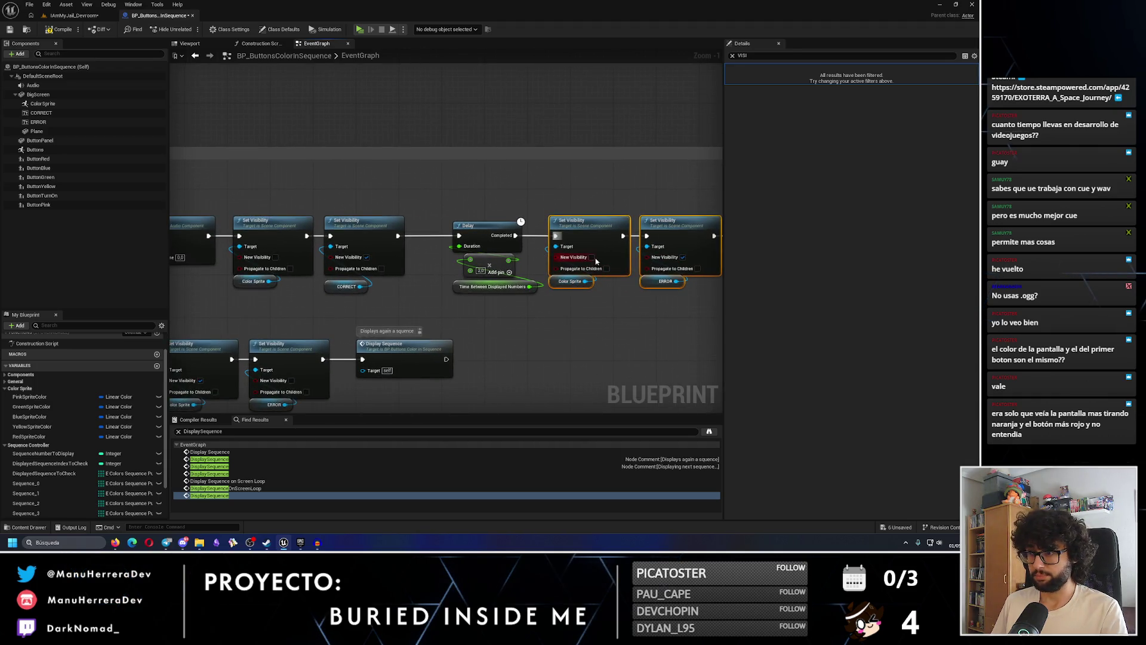
Swap the second hide node's ERROR target for CORRECT
{"action": "left_click", "coordinate": [666, 282]}
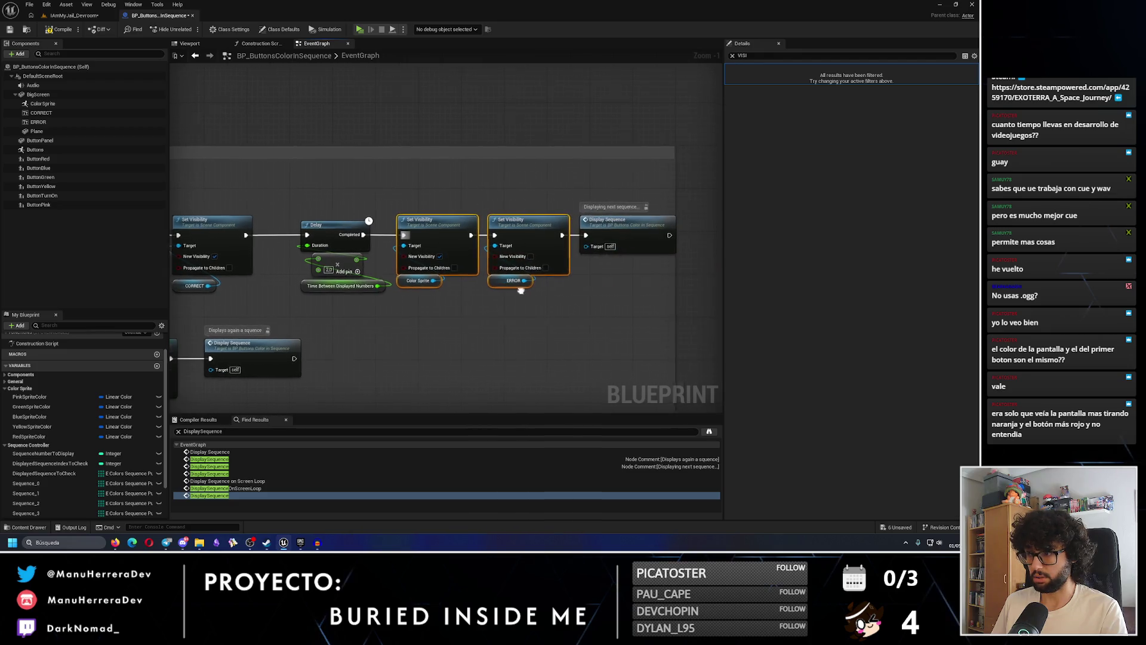
{"action": "key", "text": "Delete"}
{"action": "mouse_move", "coordinate": [41, 113]}
{"action": "left_mouse_down"}
{"action": "mouse_move", "coordinate": [457, 278]}
{"action": "mouse_move", "coordinate": [533, 290]}
{"action": "mouse_move", "coordinate": [493, 246]}
{"action": "left_mouse_up"}
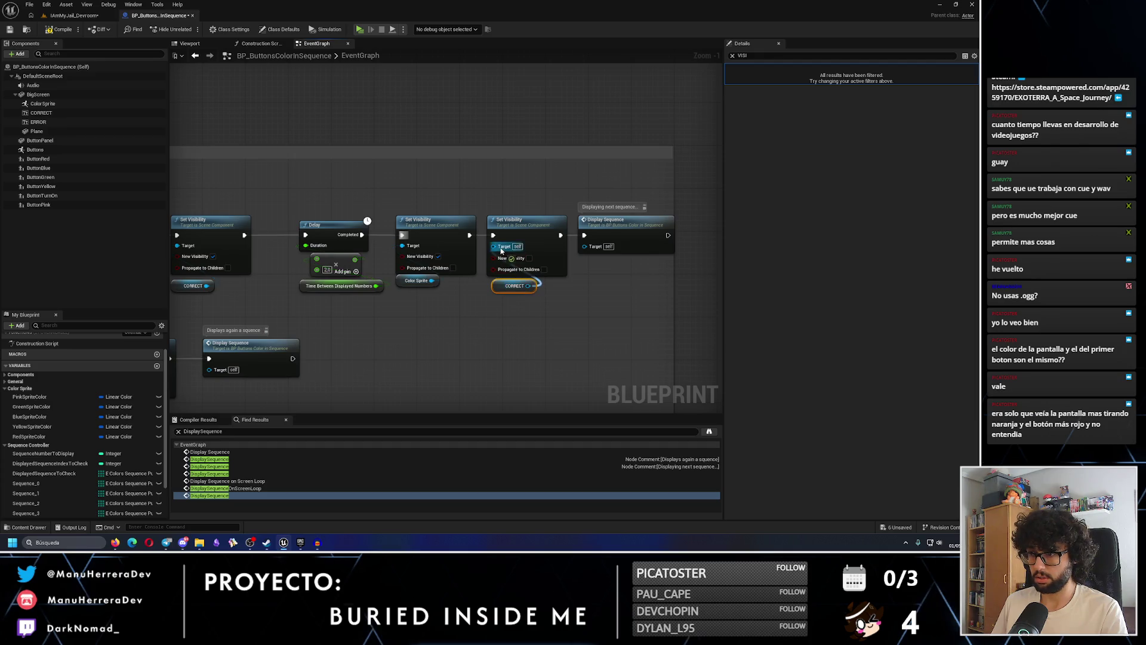
{"action": "left_click", "coordinate": [555, 317]}
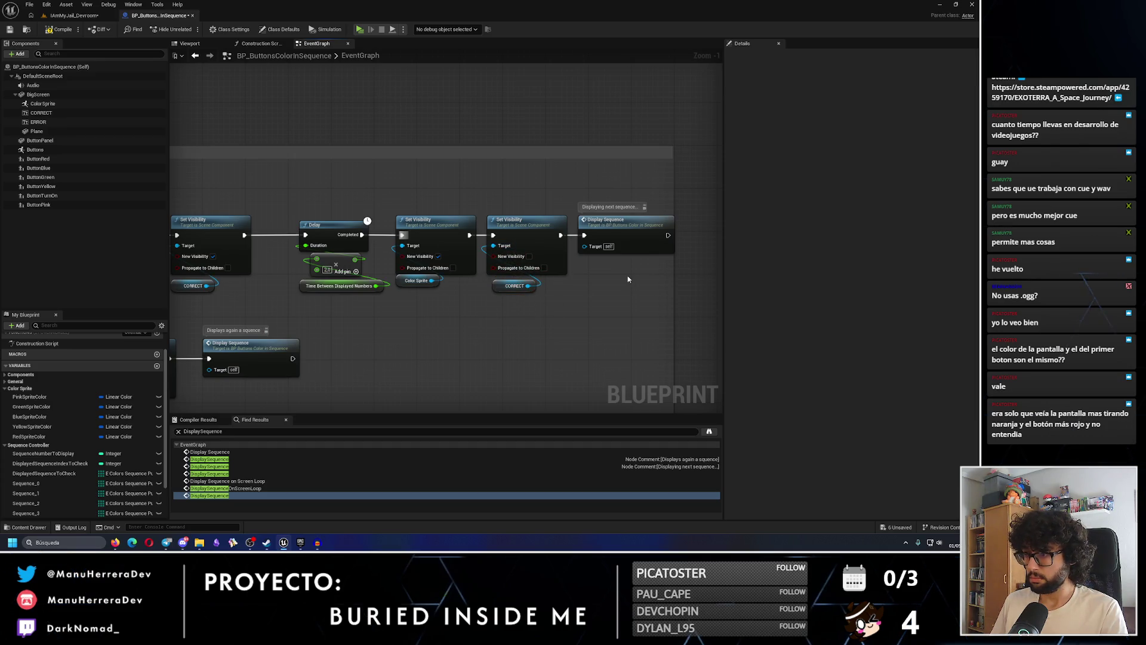
{"action": "scroll", "coordinate": [552, 288], "scroll_direction": "down", "scroll_amount": 4}
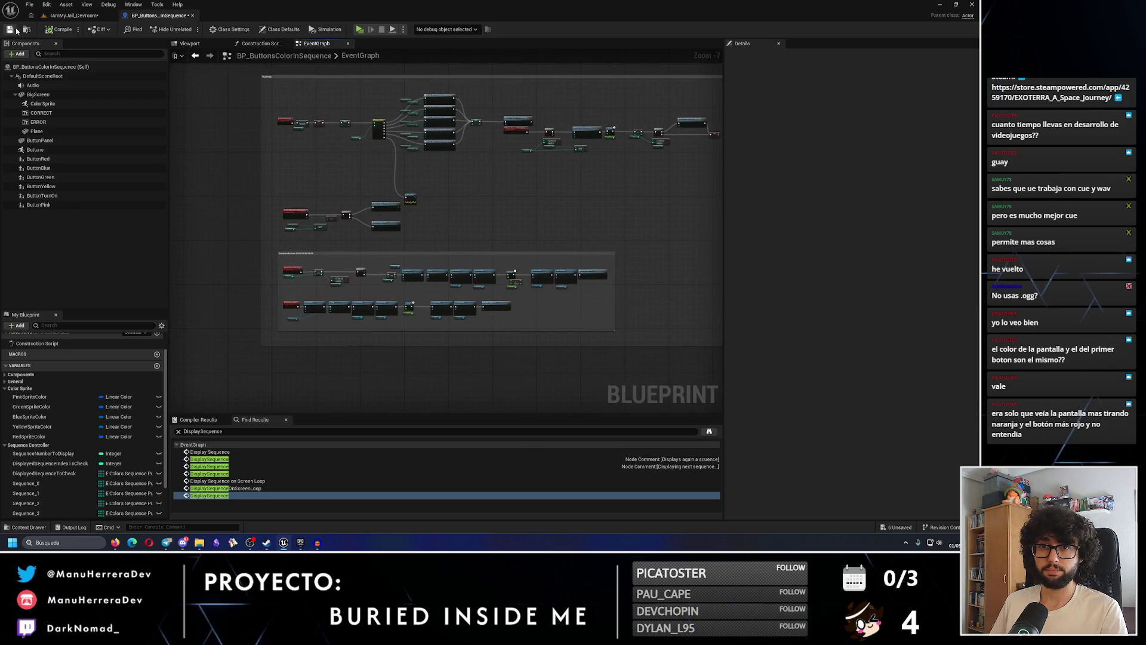
{"action": "left_click", "coordinate": [74, 15]}
Play the level, enter a wrong guess on the floor buttons, and confirm ERROR appears
{"action": "left_click", "coordinate": [189, 28]}
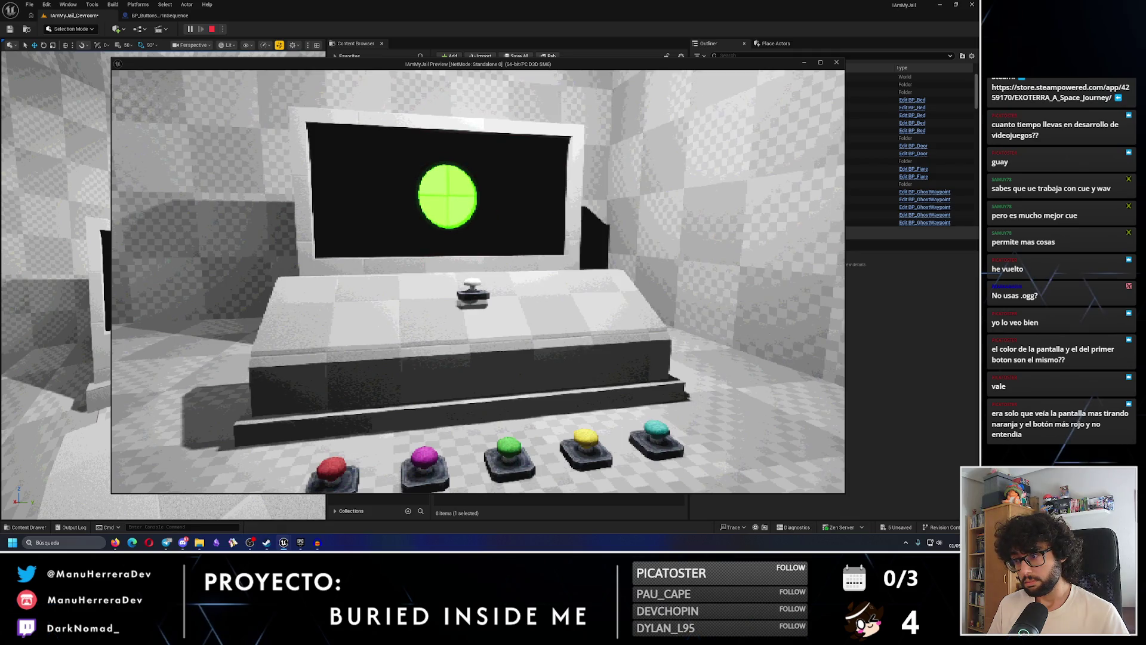
{"action": "key", "text": "w"}
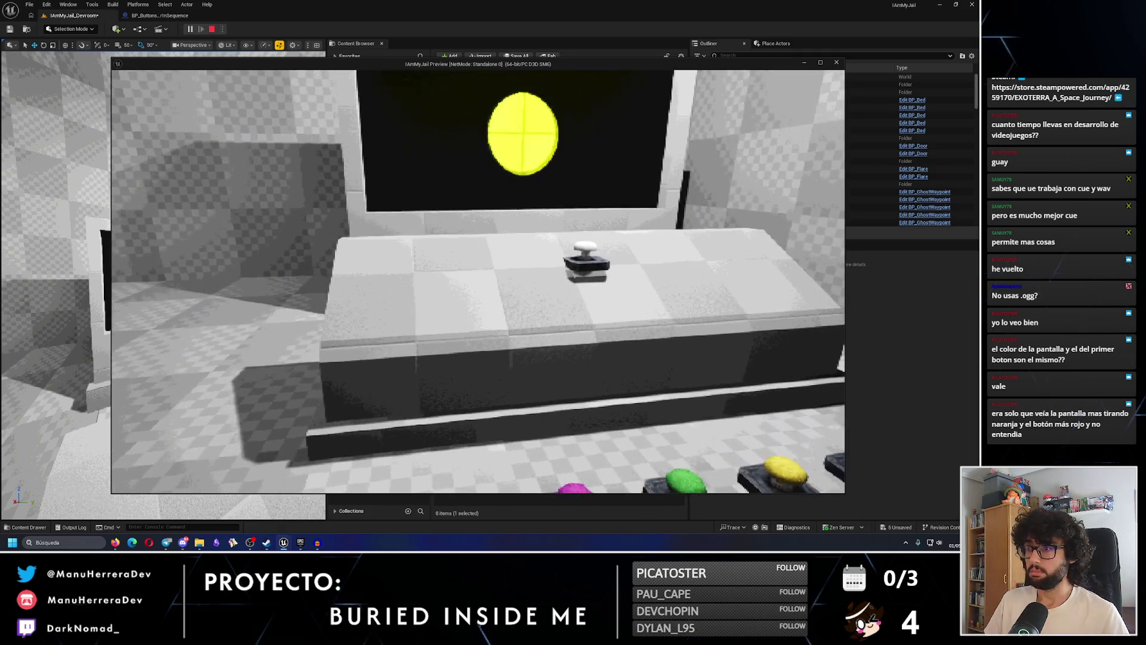
{"action": "key", "text": "e"}
{"action": "key", "text": "s"}
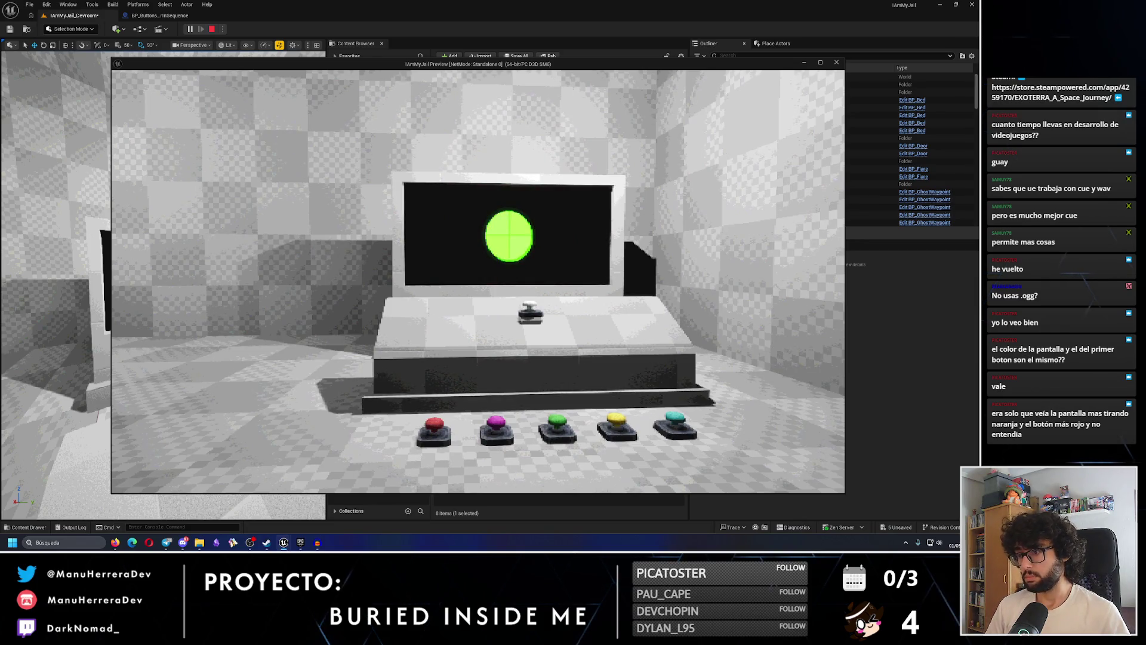
{"action": "key", "text": "w"}
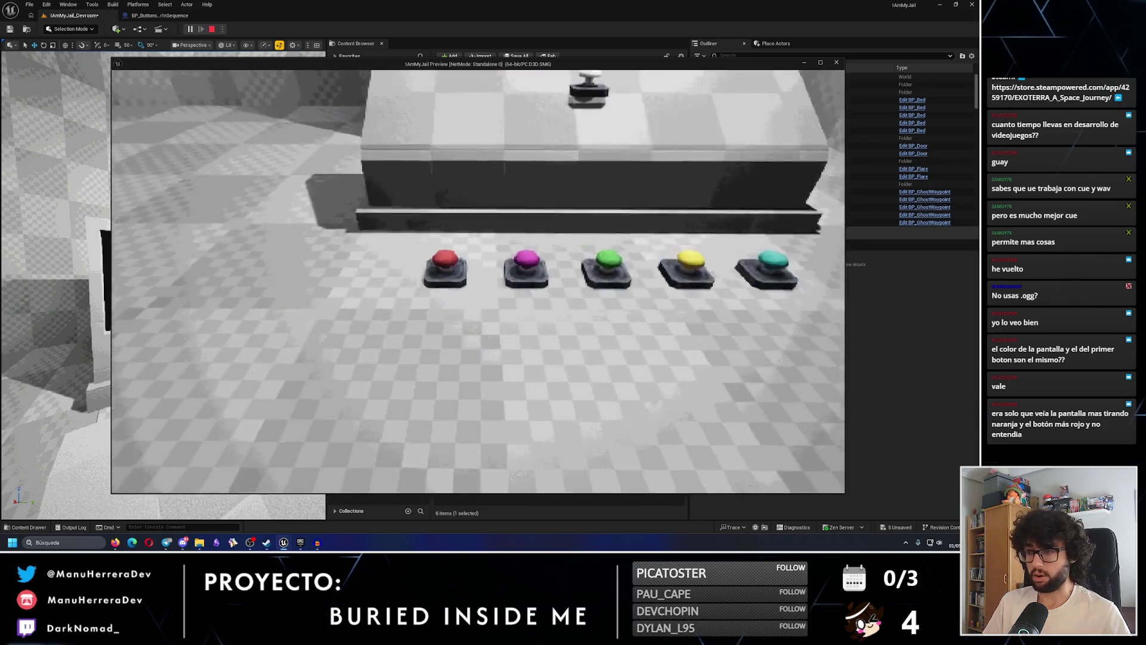
{"action": "key", "text": "s"}
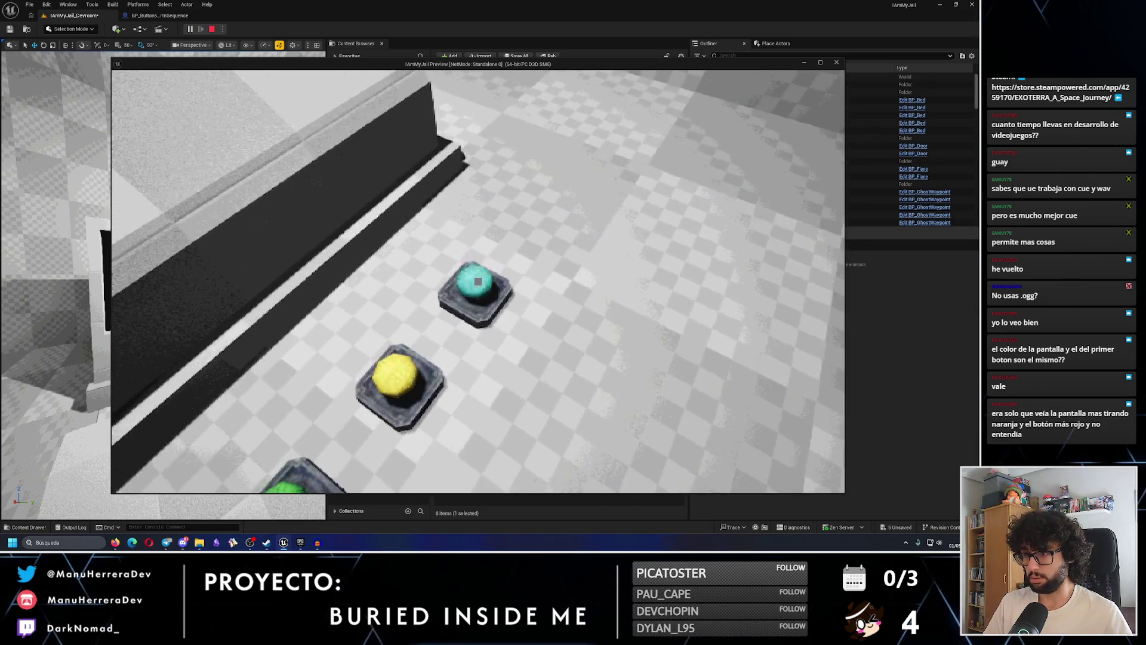
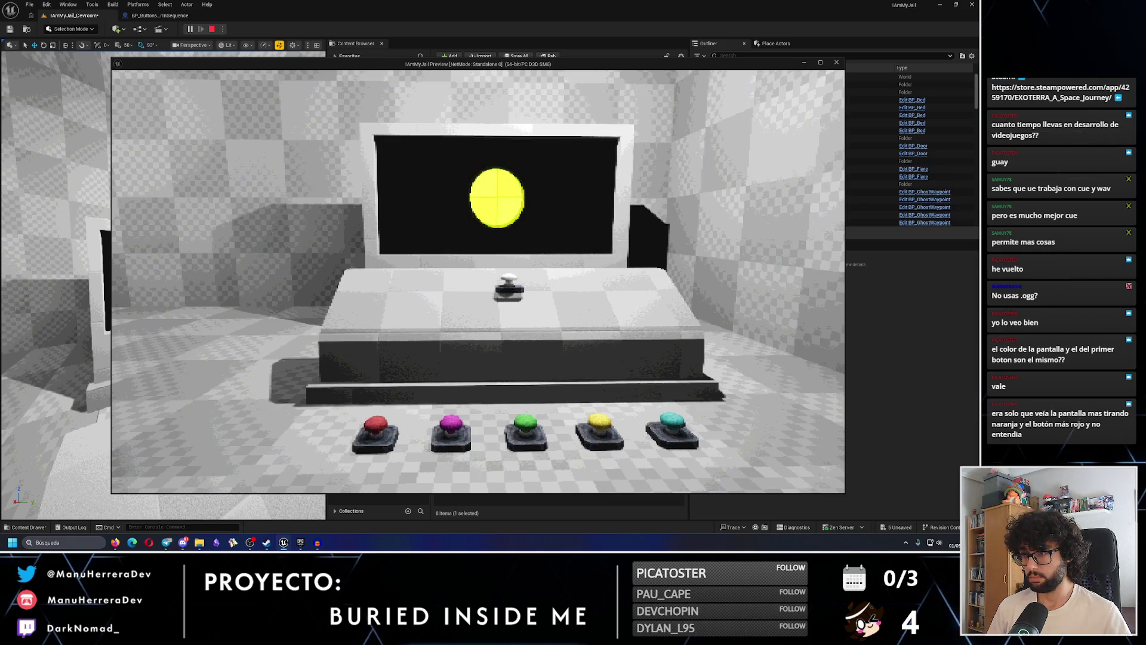
Walk to the coloured buttons and press them in order until SUCCESS appears, then end the playtest
{"action": "key", "text": "w"}
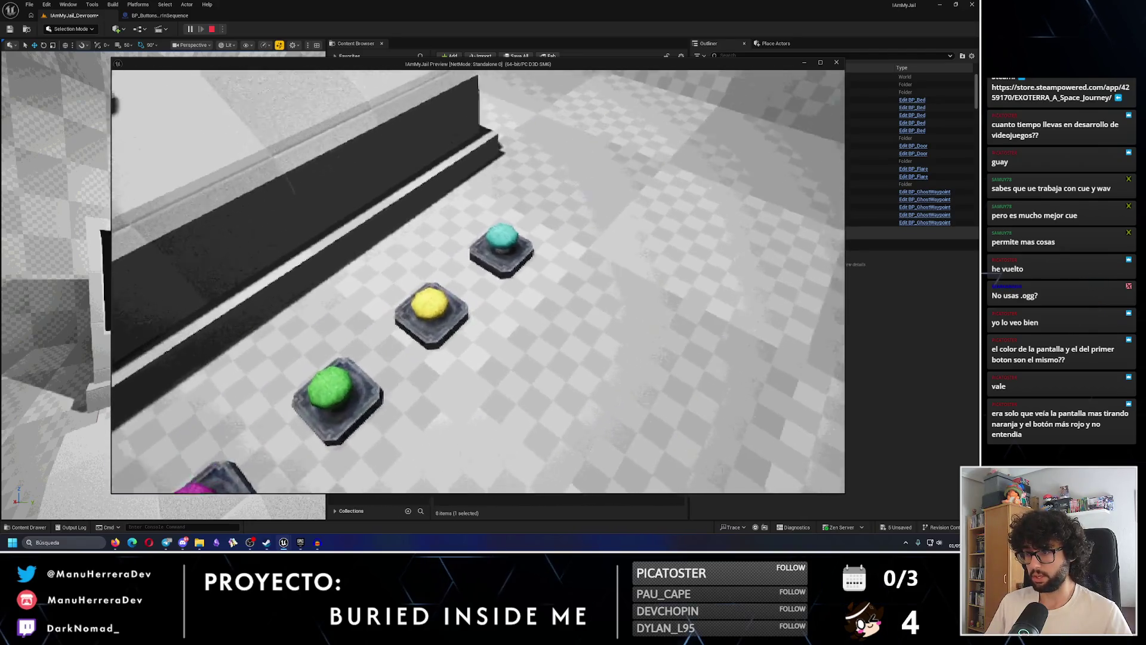
{"action": "key", "text": "e"}
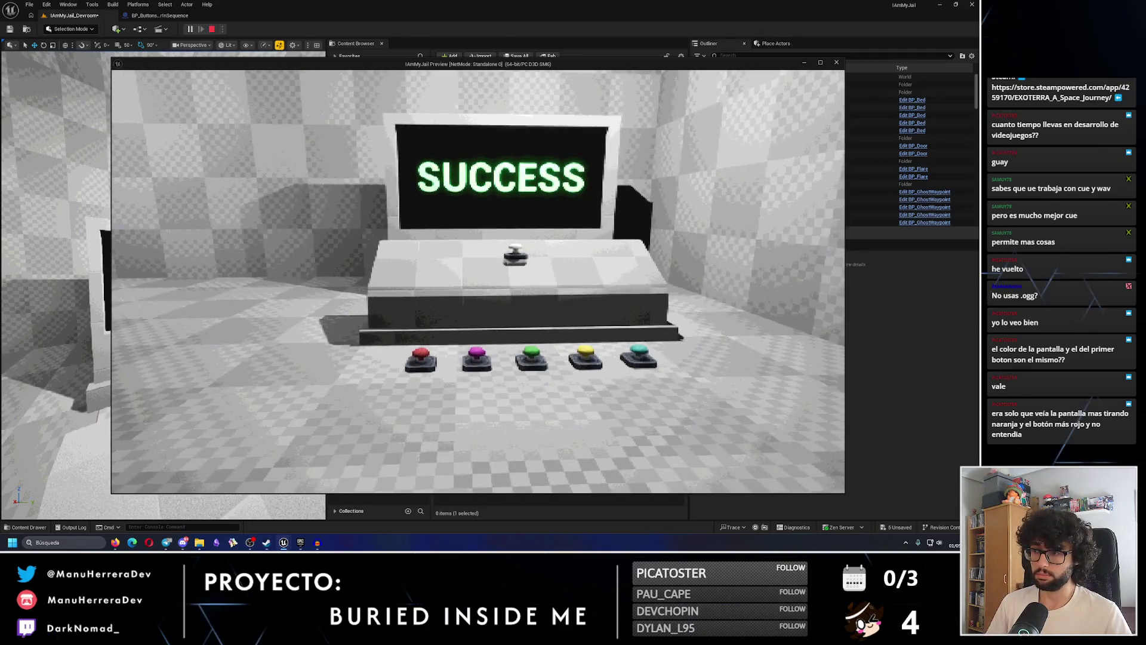
{"action": "key", "text": "w"}
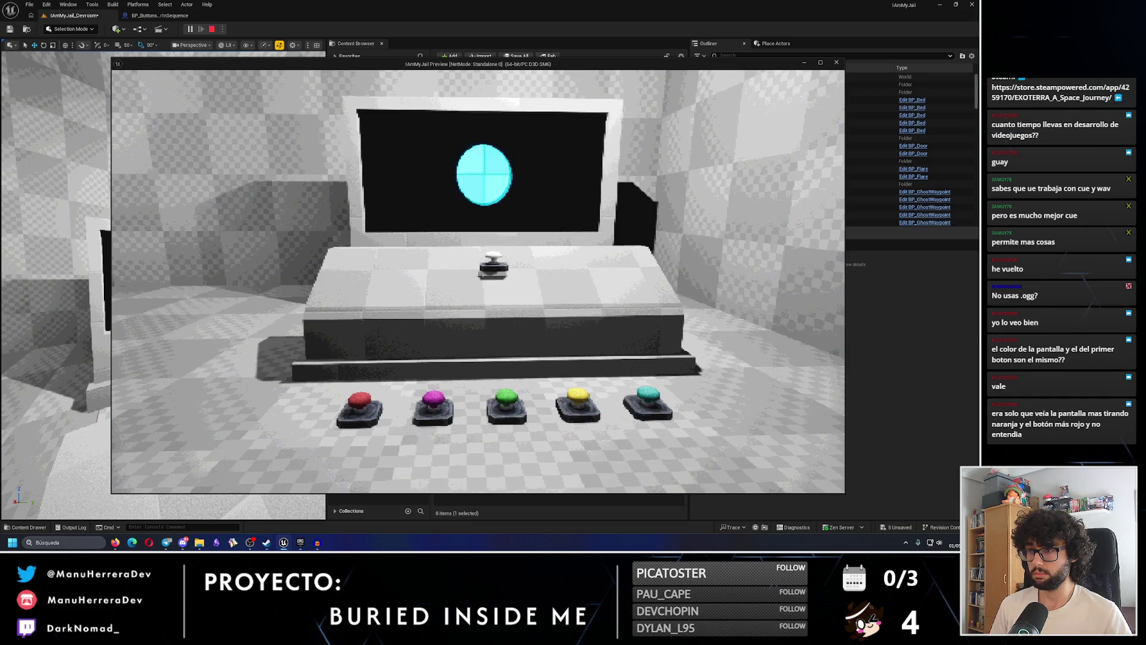
{"action": "key", "text": "w"}
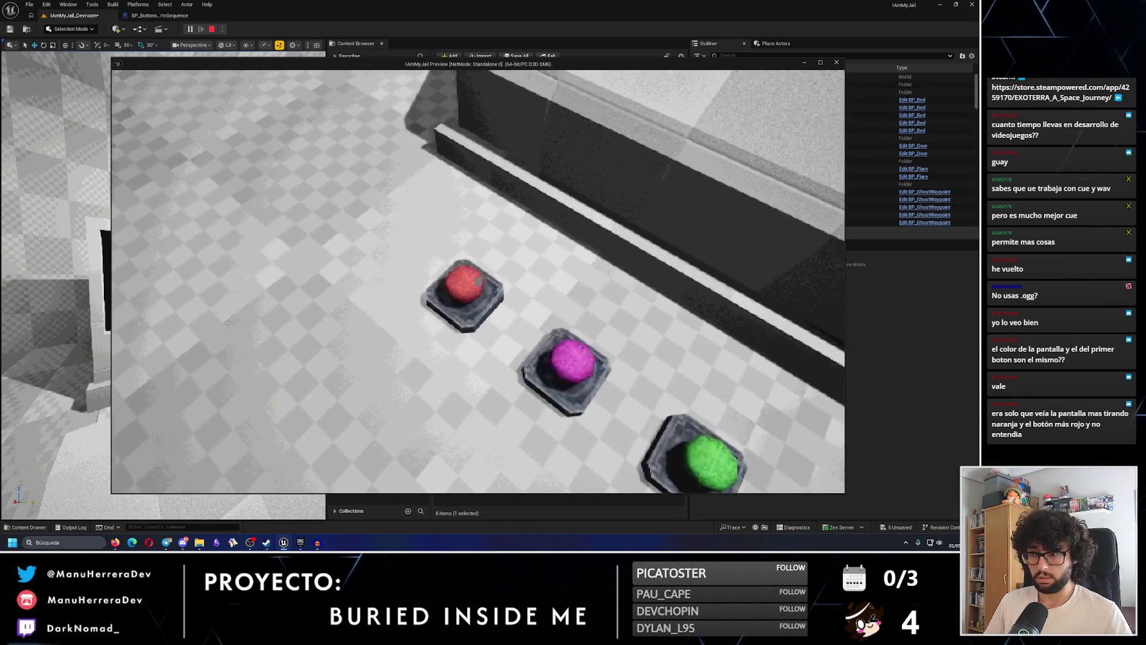
{"action": "key", "text": "w"}
{"action": "key", "text": "s"}
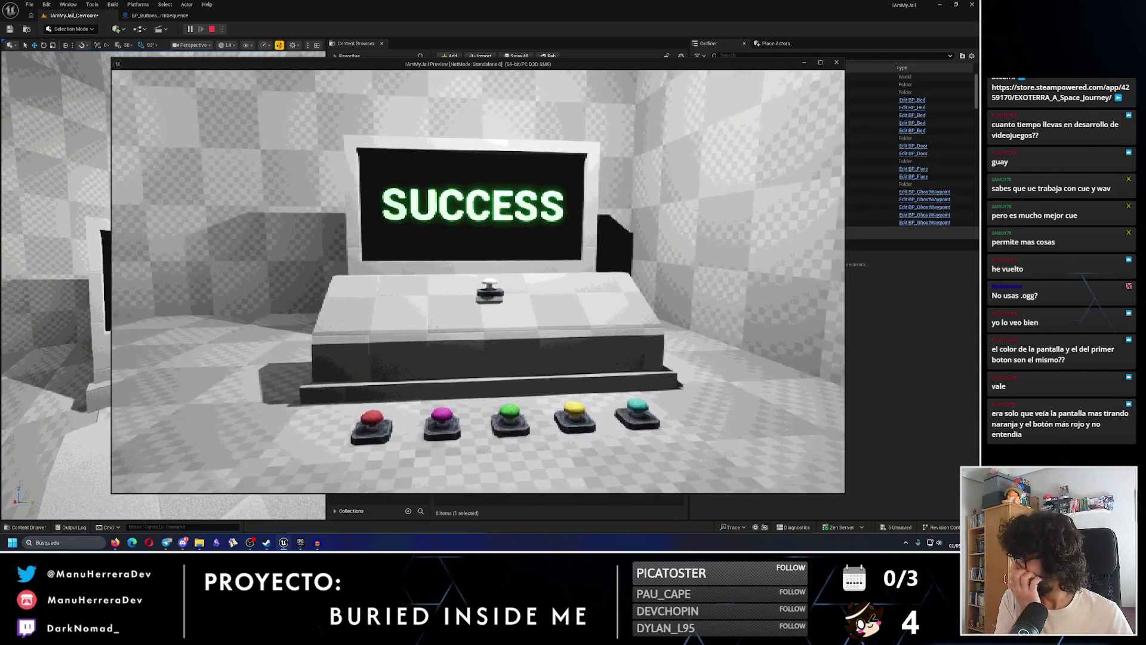
{"action": "key", "text": "Escape"}
{"action": "scroll", "coordinate": [507, 291], "scroll_direction": "up", "scroll_amount": 1}
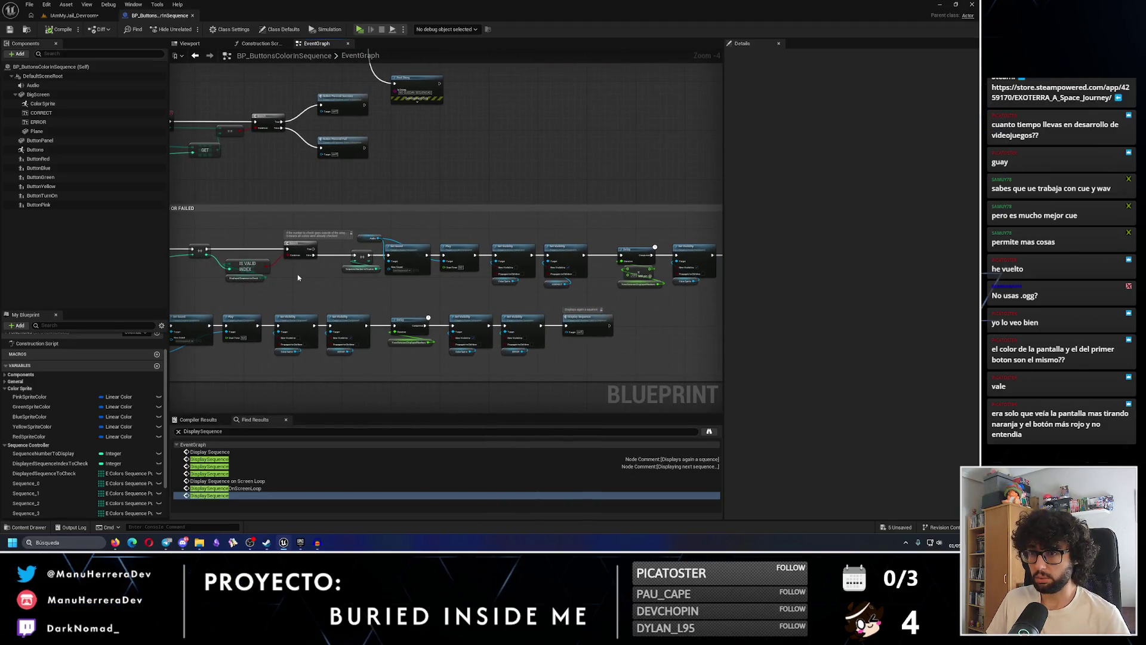
Move the Print String node beside the Set Array nodes
{"action": "scroll", "coordinate": [303, 276], "scroll_direction": "up", "scroll_amount": 2}
{"action": "scroll", "coordinate": [316, 287], "scroll_direction": "up", "scroll_amount": 1}
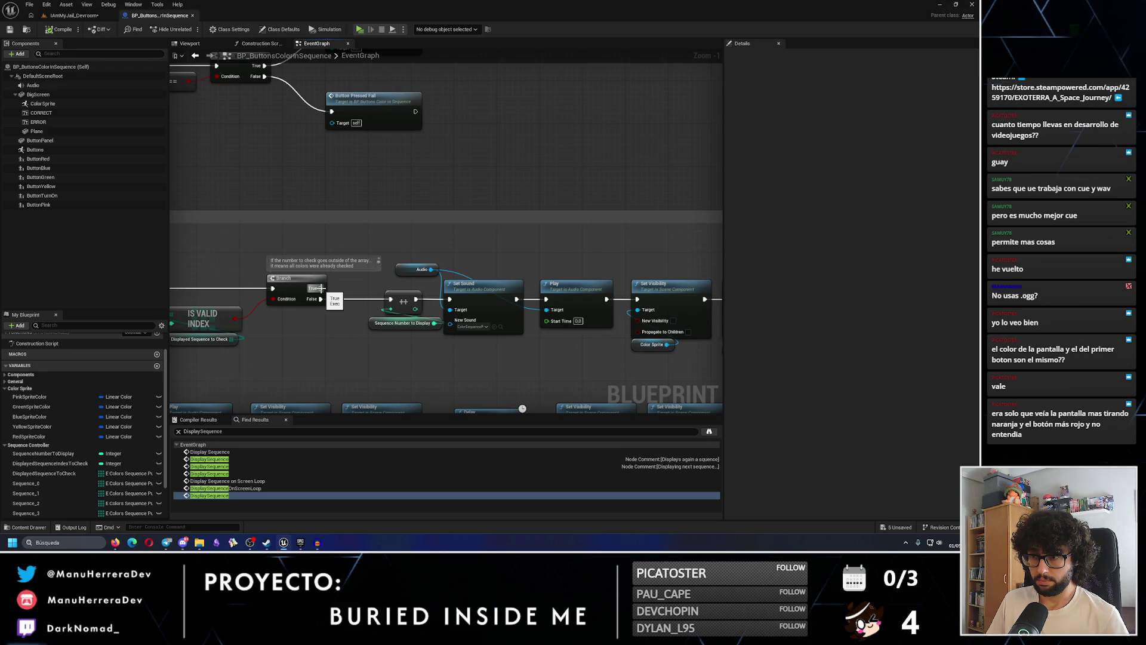
{"action": "scroll", "coordinate": [318, 288], "scroll_direction": "down", "scroll_amount": 3}
{"action": "mouse_move", "coordinate": [618, 313]}
{"action": "left_mouse_down"}
{"action": "mouse_move", "coordinate": [597, 286]}
{"action": "mouse_move", "coordinate": [412, 312]}
{"action": "left_mouse_up"}
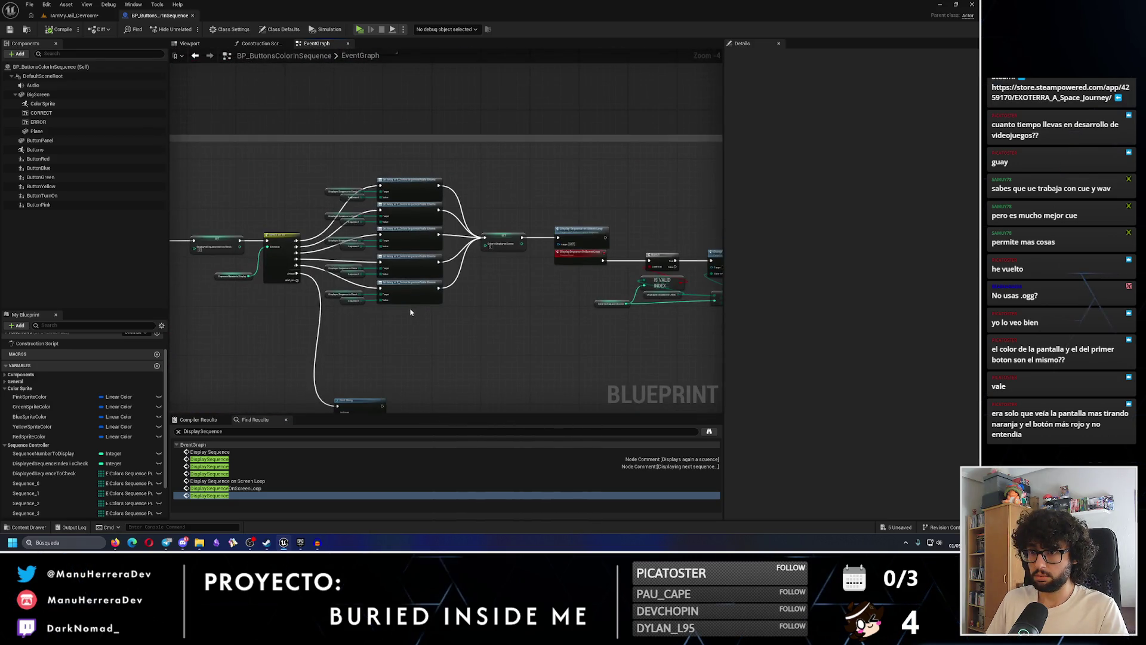
{"action": "scroll", "coordinate": [411, 312], "scroll_direction": "up", "scroll_amount": 2}
{"action": "left_click_drag", "start_coordinate": [292, 335], "coordinate": [385, 224]}
{"action": "mouse_move", "coordinate": [405, 339]}
{"action": "left_mouse_down"}
{"action": "mouse_move", "coordinate": [481, 223]}
{"action": "mouse_move", "coordinate": [472, 220]}
{"action": "left_mouse_up"}
Change the Print String message to "NO QUEDAN SECUENCIAS - PUZLE ACABADO"
{"action": "left_click", "coordinate": [491, 234]}
{"action": "type", "text": "- a"}
{"action": "key", "text": "Return"}
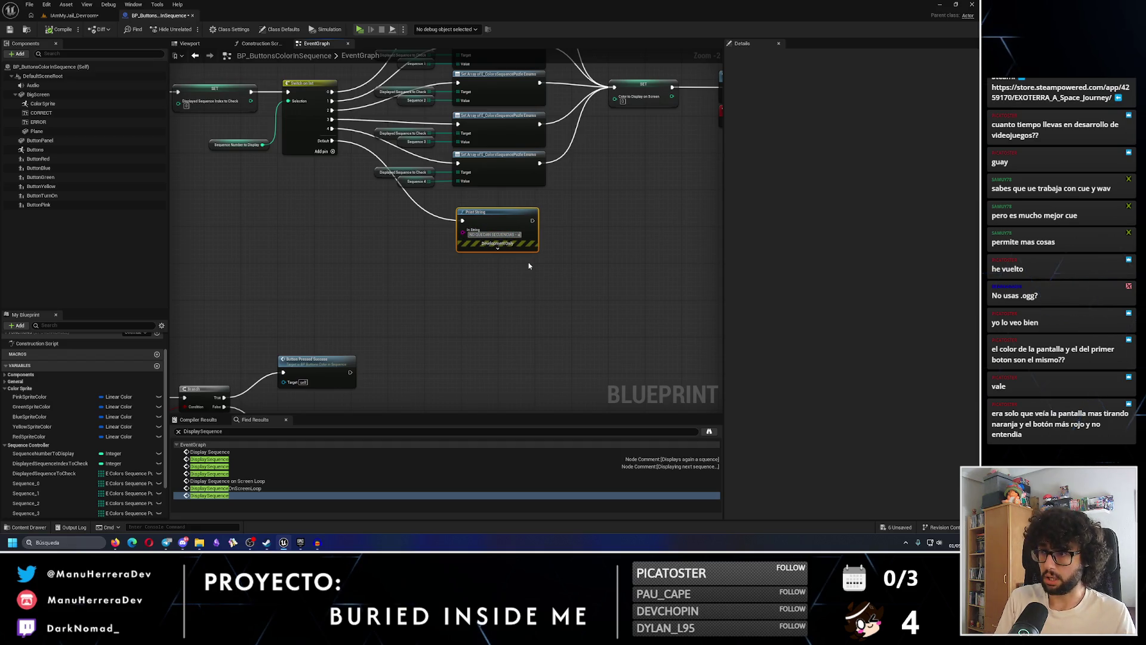
{"action": "key", "text": "BackSpace"}
{"action": "type", "text": "pul"}
{"action": "key", "text": "BackSpace"}
{"action": "key", "text": "BackSpace"}
{"action": "key", "text": "BackSpace"}
{"action": "type", "text": "PUZLE ACABADO"}
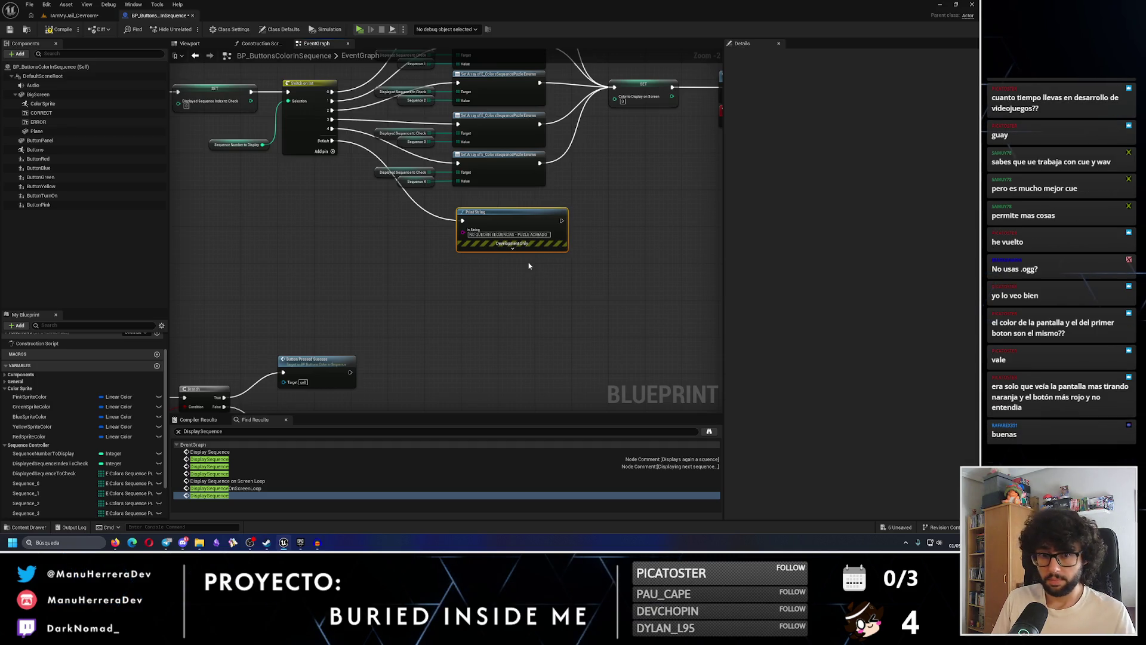
{"action": "left_click_drag", "start_coordinate": [567, 277], "coordinate": [499, 361]}
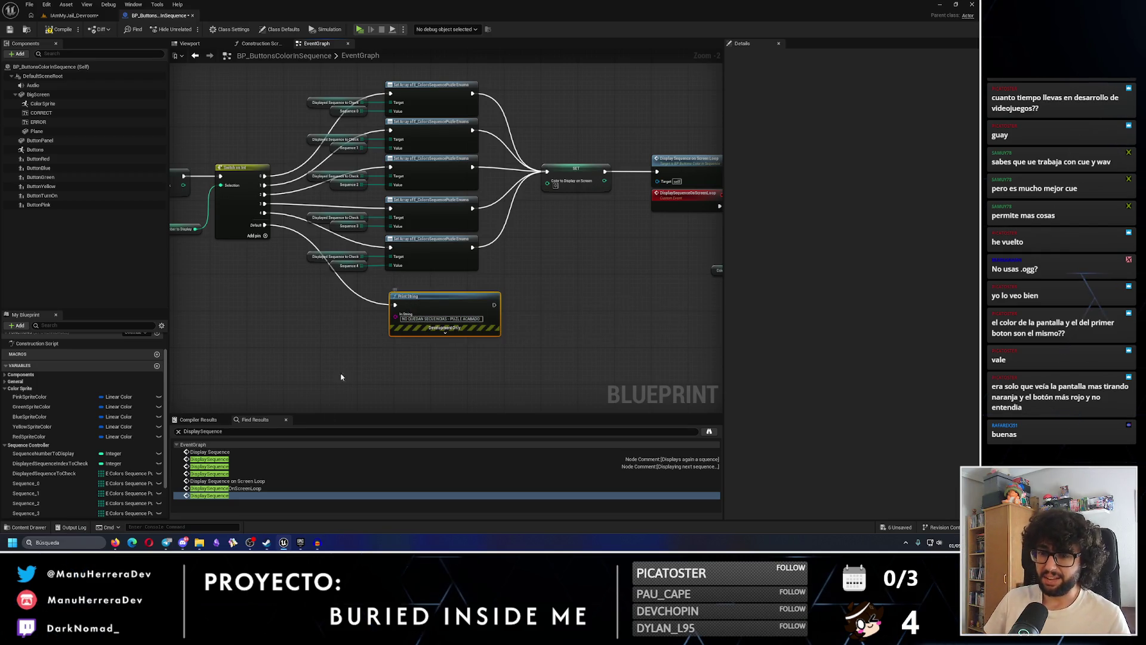
{"action": "left_click", "coordinate": [272, 548]}
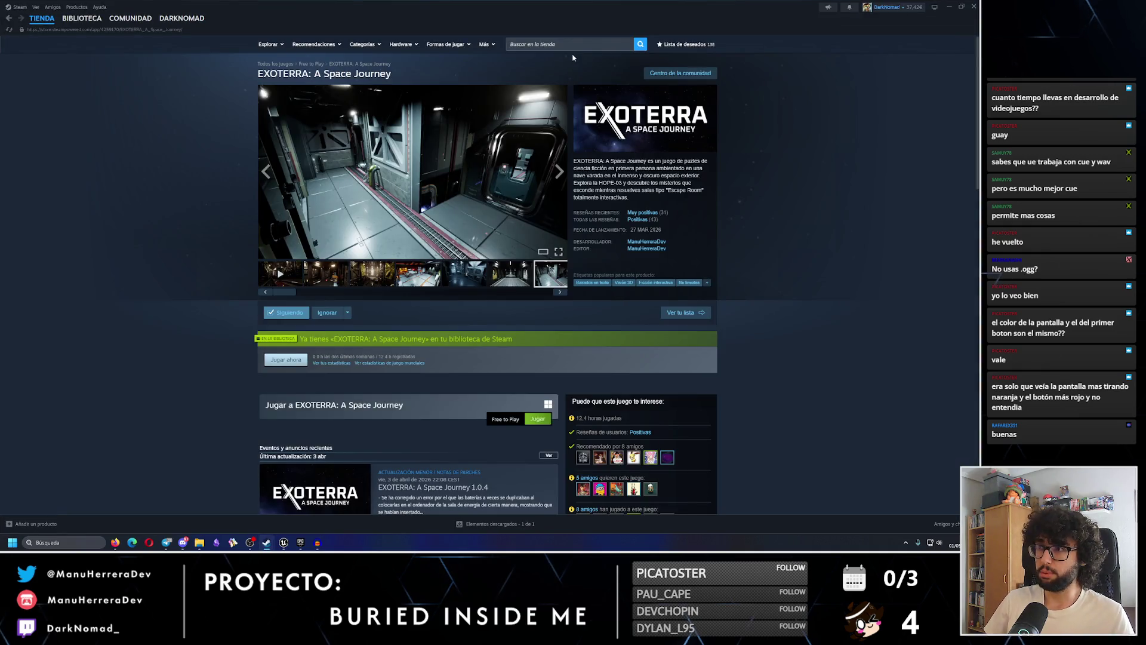
{"action": "left_click", "coordinate": [564, 45]}
{"action": "type", "text": "buried inside me"}
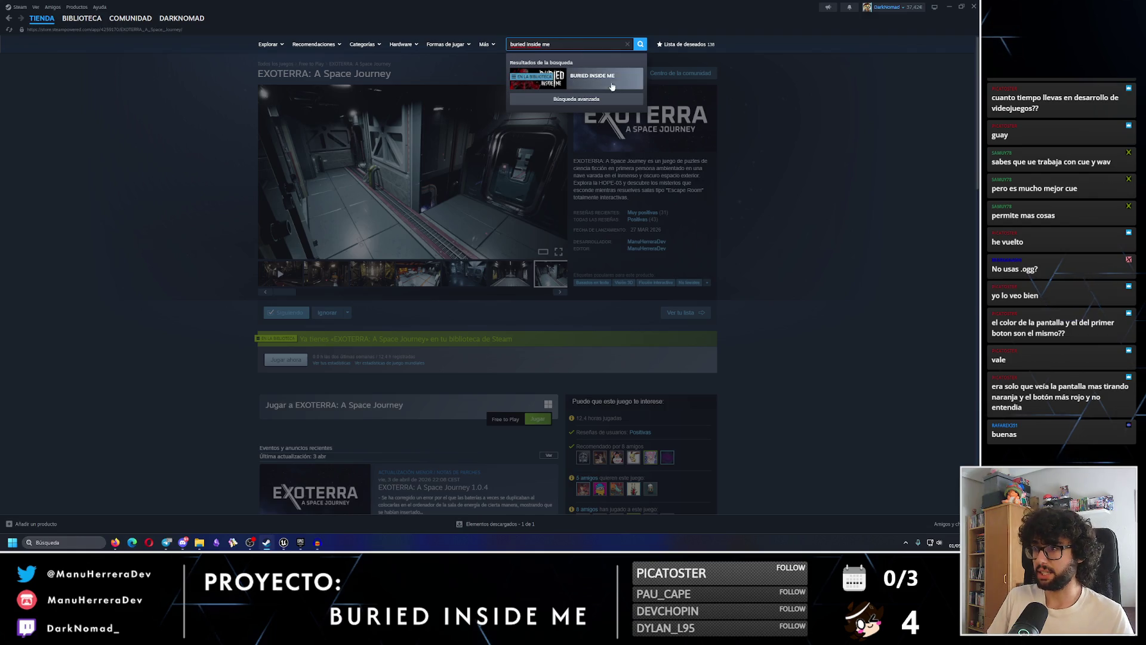
{"action": "left_click", "coordinate": [609, 83]}
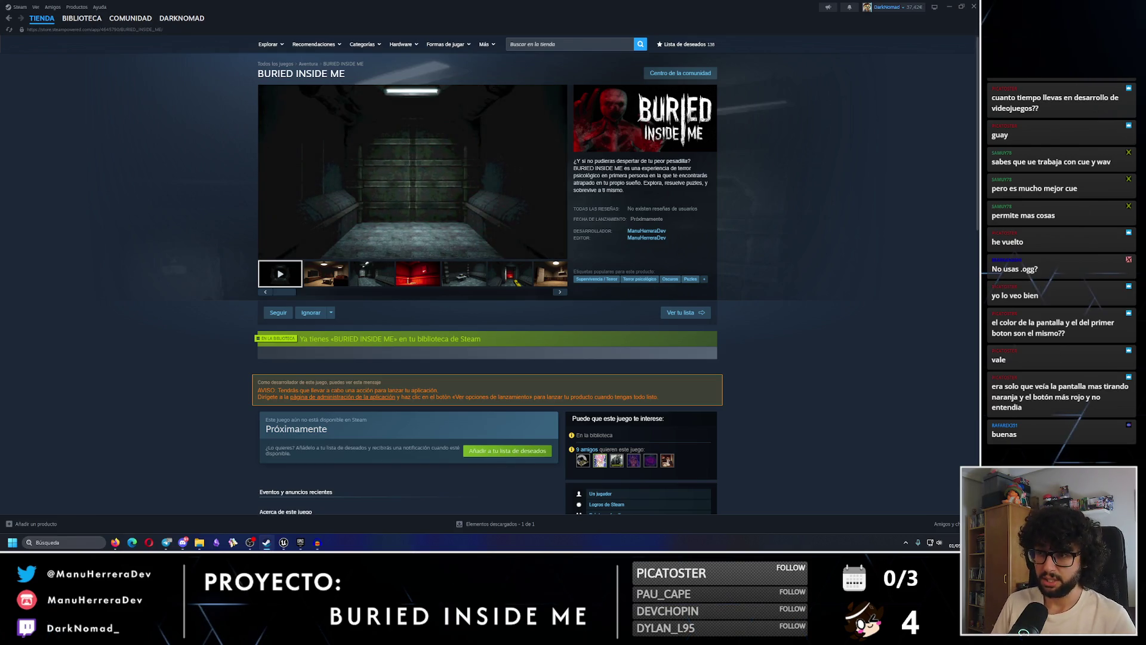
{"action": "mouse_move", "coordinate": [362, 193]}
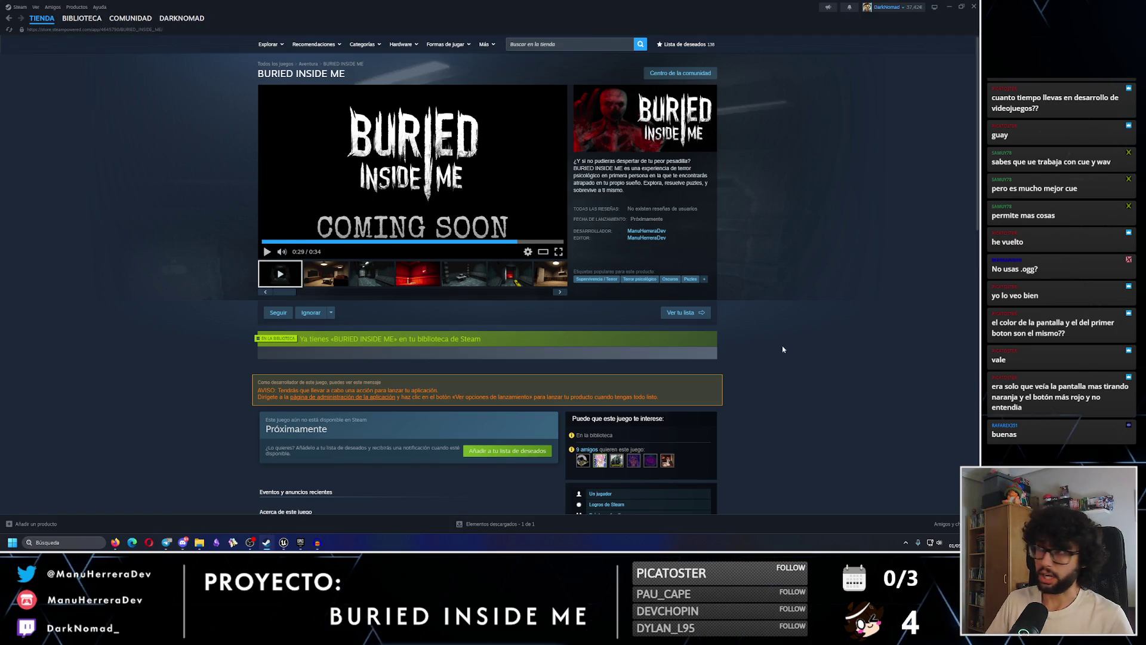
{"action": "left_click", "coordinate": [949, 7]}
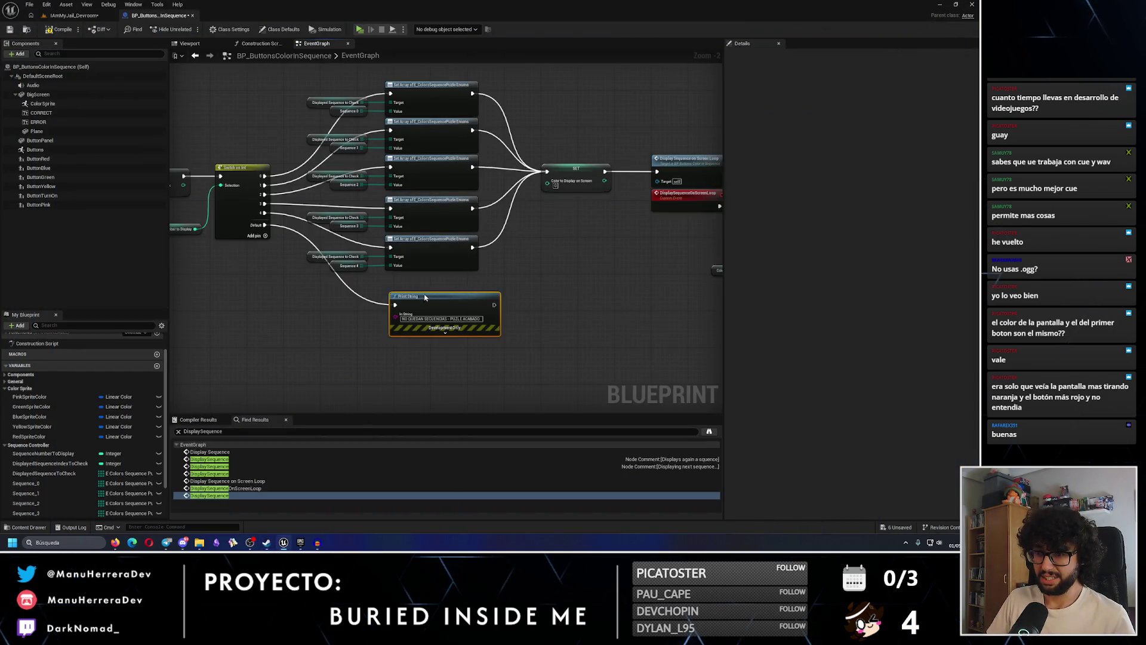
Nudge the Print String node, compile the Blueprint and shift the large comment group
{"action": "left_click_drag", "start_coordinate": [425, 300], "coordinate": [422, 290]}
{"action": "left_click", "coordinate": [61, 30]}
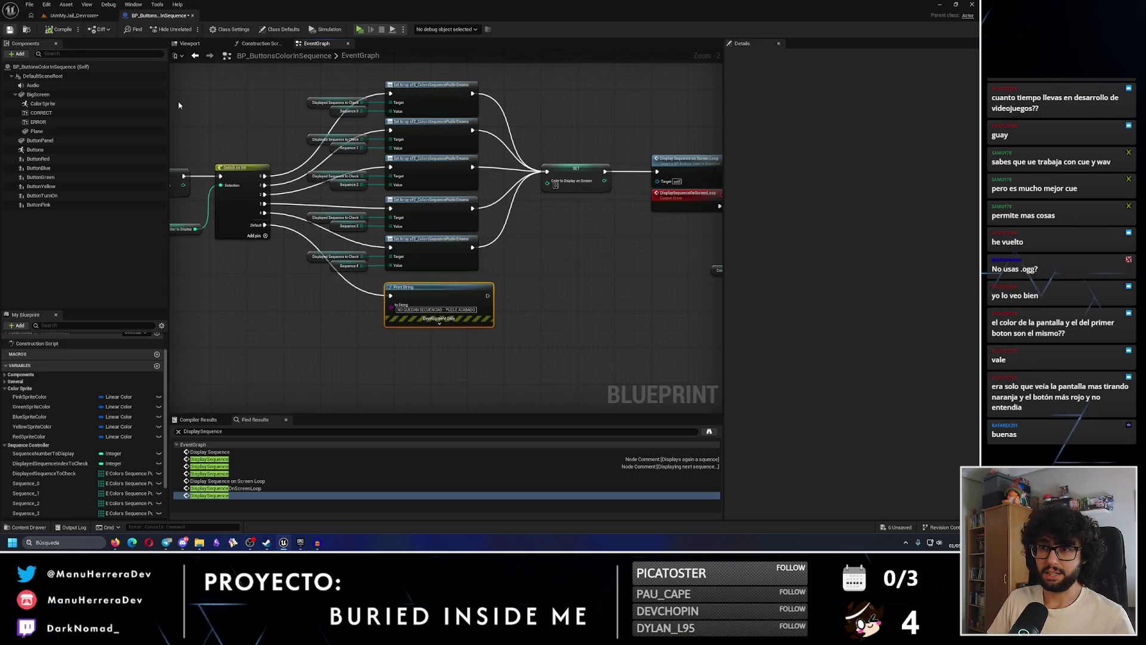
{"action": "scroll", "coordinate": [320, 209], "scroll_direction": "down", "scroll_amount": 6}
{"action": "scroll", "coordinate": [354, 220], "scroll_direction": "down", "scroll_amount": 3}
{"action": "mouse_move", "coordinate": [261, 189]}
{"action": "left_mouse_down"}
{"action": "mouse_move", "coordinate": [343, 221]}
{"action": "mouse_move", "coordinate": [252, 189]}
{"action": "left_mouse_up"}
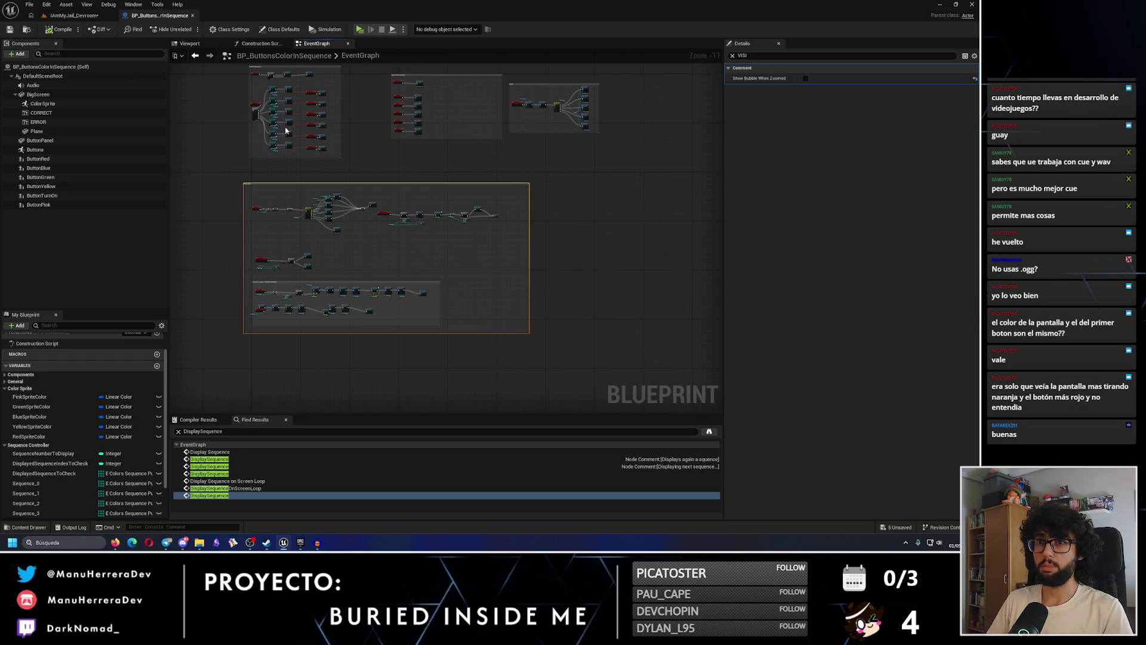
Delete the stray node from the event graph and save the Blueprint
{"action": "left_click", "coordinate": [75, 15]}
{"action": "left_click", "coordinate": [160, 14]}
{"action": "scroll", "coordinate": [361, 215], "scroll_direction": "up", "scroll_amount": 3}
{"action": "scroll", "coordinate": [361, 215], "scroll_direction": "up", "scroll_amount": 5}
{"action": "left_click", "coordinate": [325, 246]}
{"action": "key", "text": "Delete"}
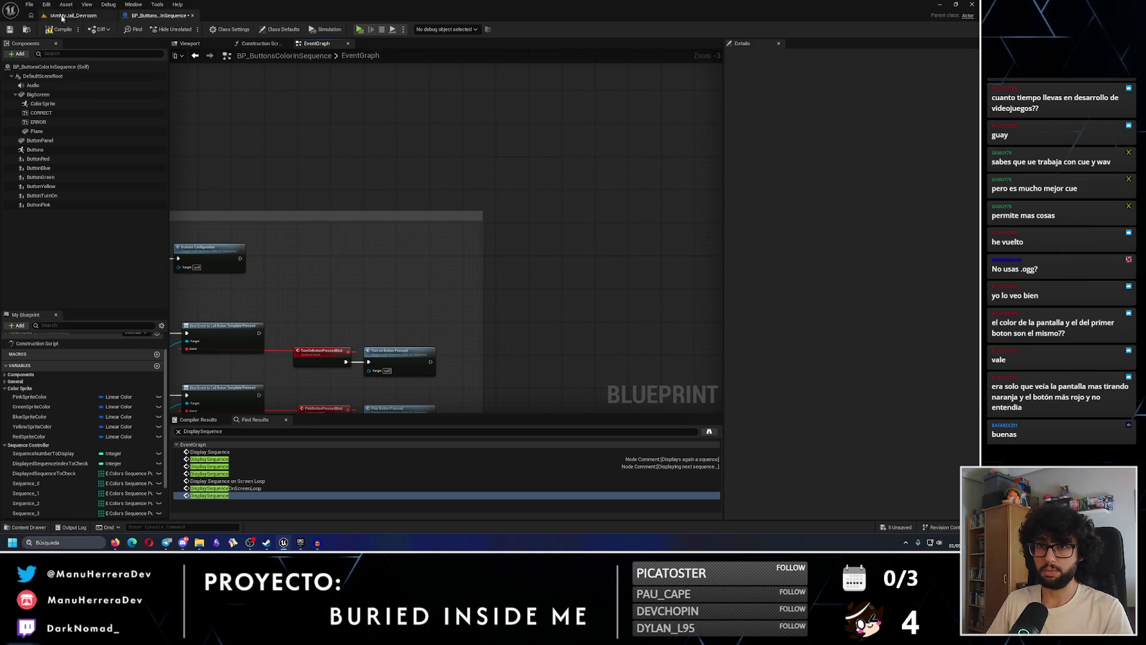
{"action": "left_click", "coordinate": [10, 30]}
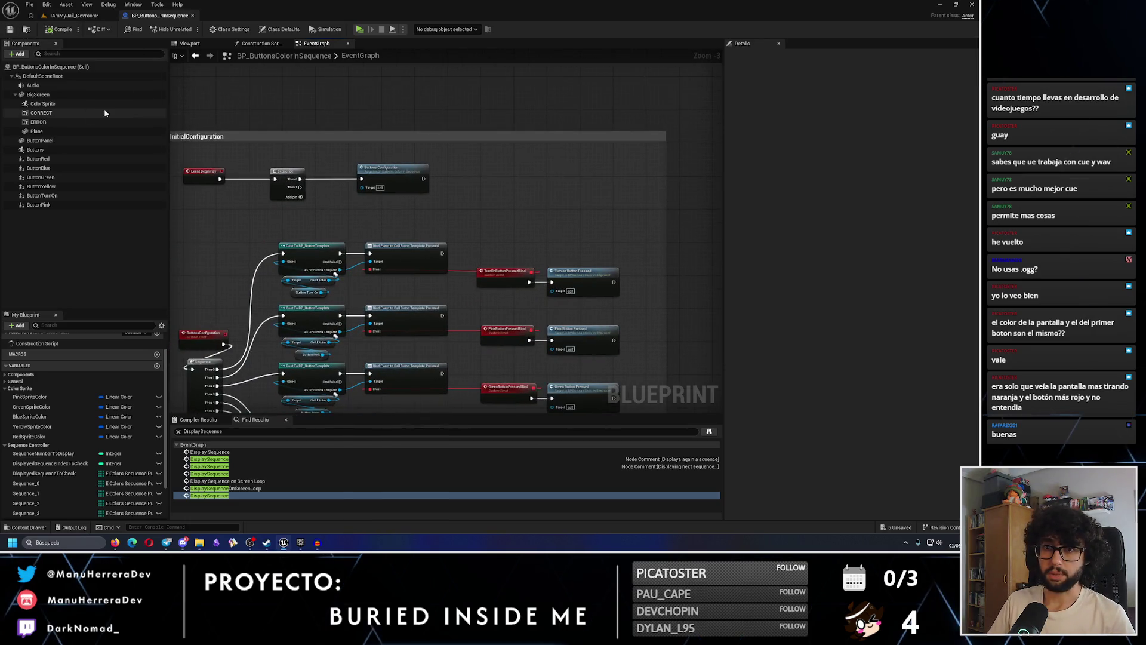
Untick Visible on the ColorSprite component so it starts hidden
{"action": "left_click", "coordinate": [42, 103]}
{"action": "left_click", "coordinate": [836, 56]}
{"action": "type", "text": "visi"}
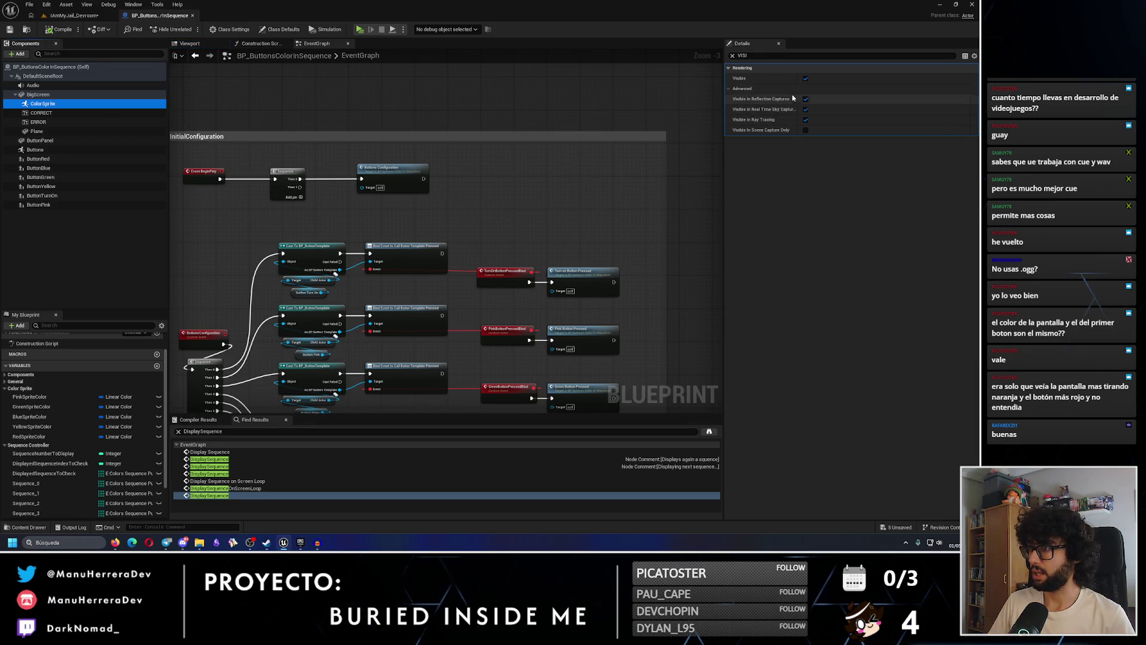
{"action": "left_click", "coordinate": [806, 78]}
{"action": "left_click", "coordinate": [268, 160]}
{"action": "key", "text": "ctrl+z"}
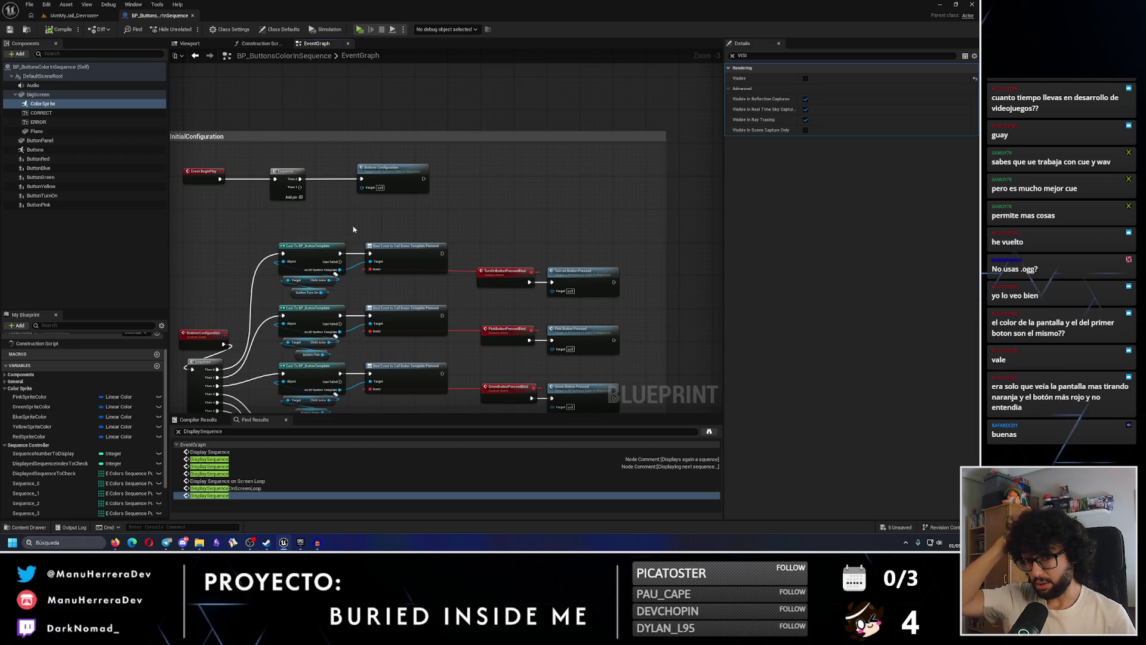
Resize the left comment box and move the Puzzle logic group lower in the graph
{"action": "scroll", "coordinate": [353, 233], "scroll_direction": "down", "scroll_amount": 3}
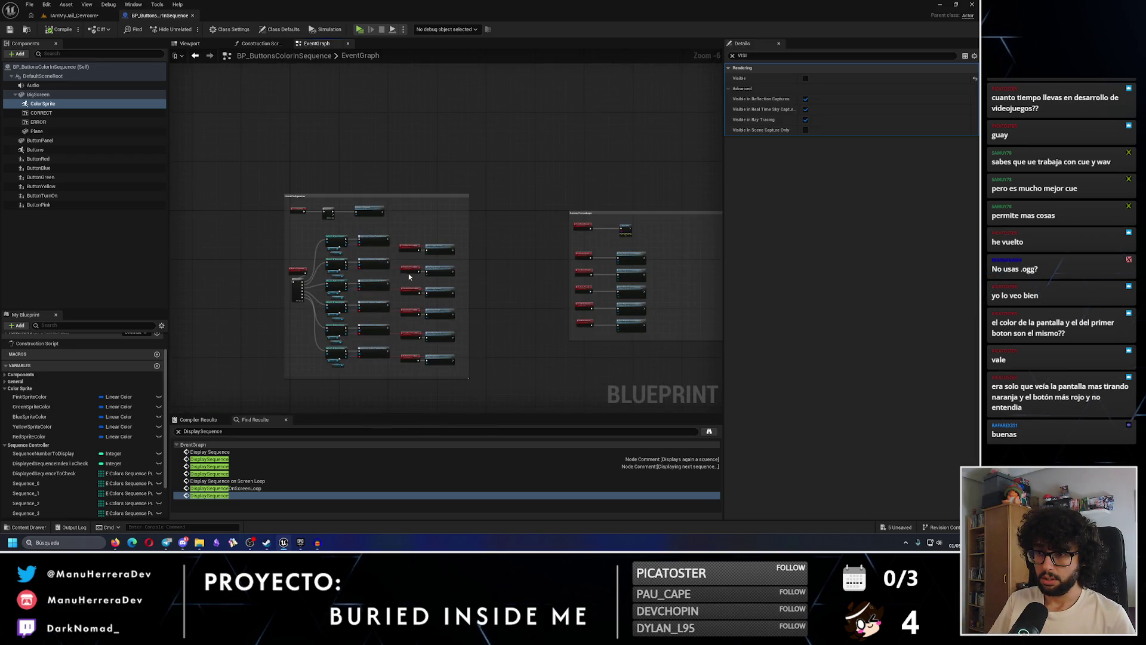
{"action": "left_click_drag", "start_coordinate": [406, 378], "coordinate": [405, 398]}
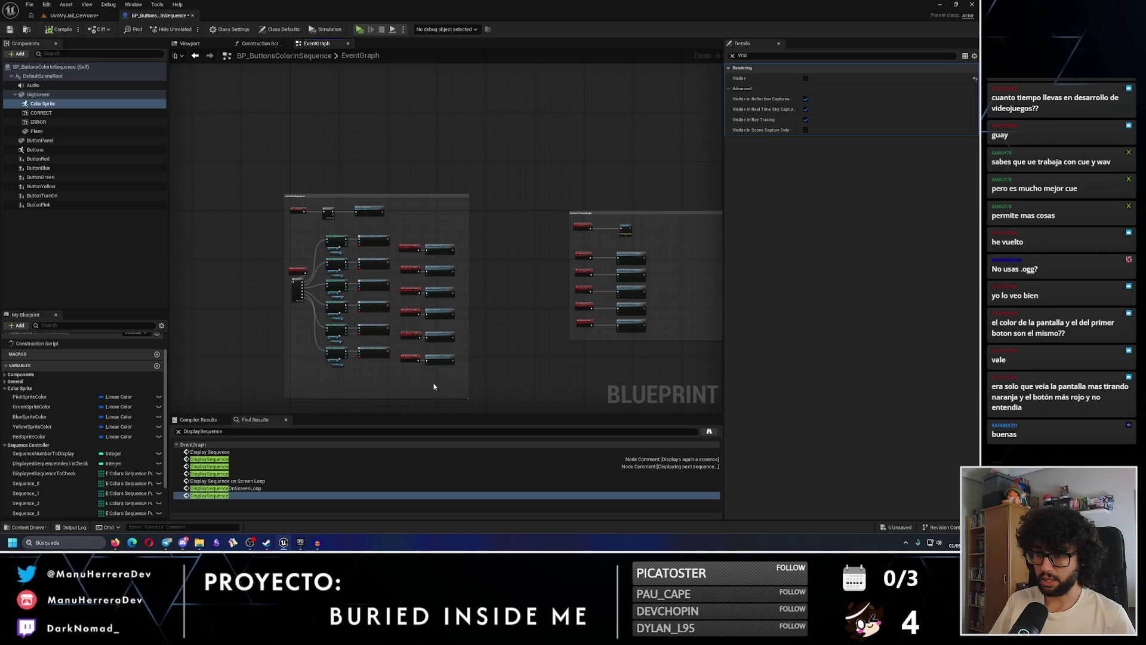
{"action": "left_click", "coordinate": [419, 357]}
{"action": "left_click_drag", "start_coordinate": [385, 353], "coordinate": [379, 254]}
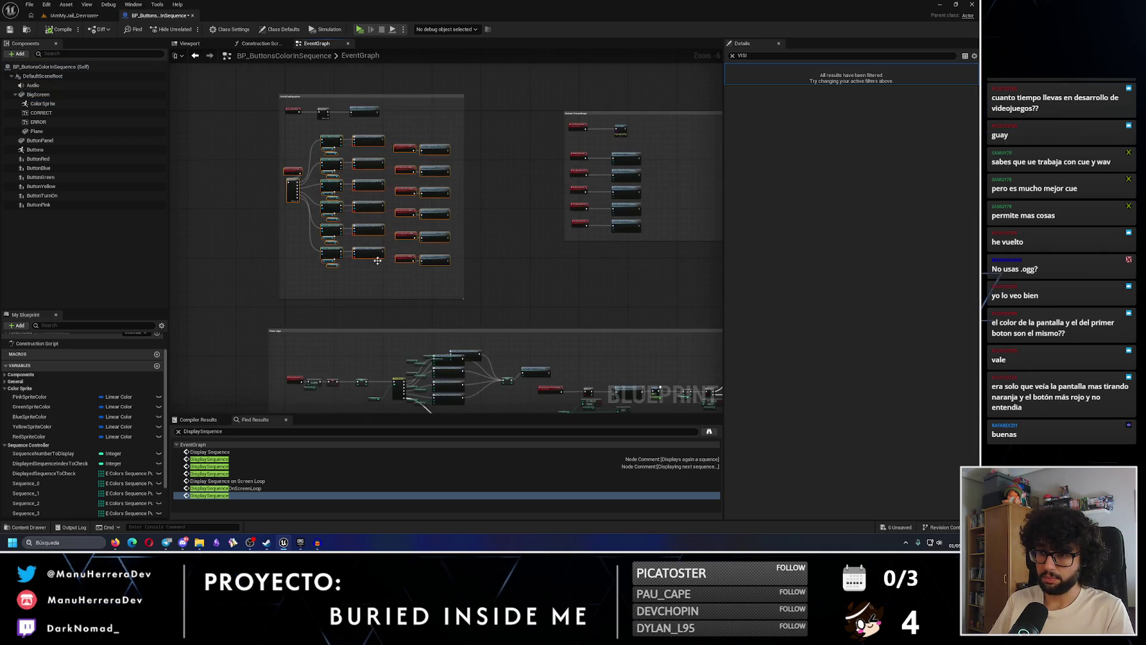
{"action": "left_click_drag", "start_coordinate": [362, 298], "coordinate": [360, 276]}
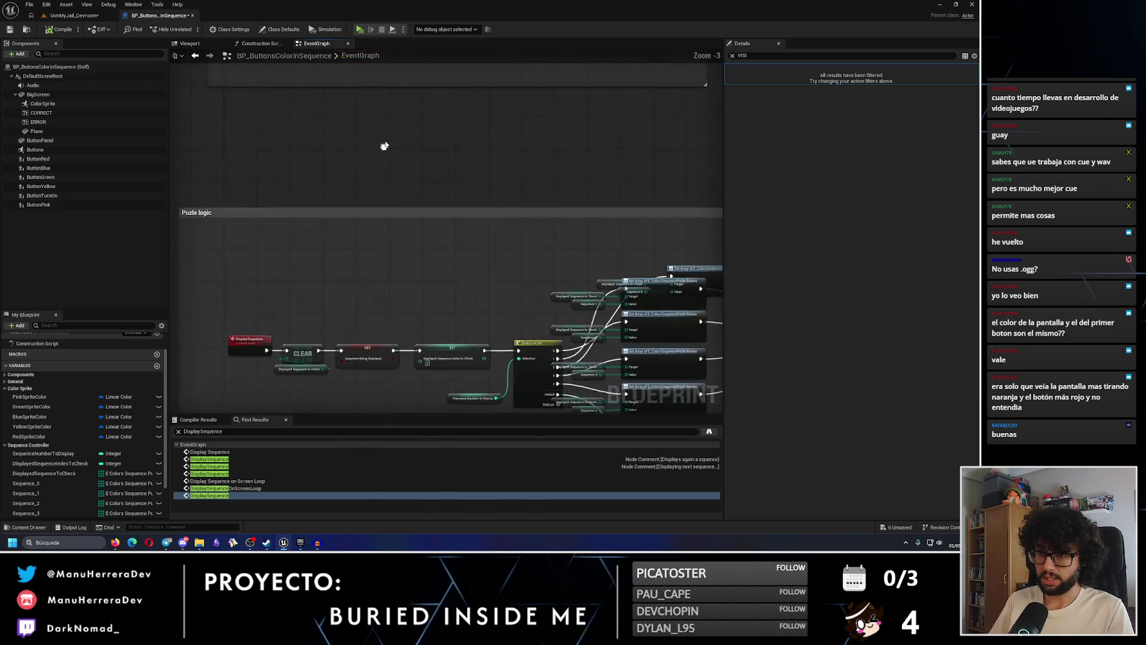
{"action": "left_click_drag", "start_coordinate": [371, 164], "coordinate": [384, 256]}
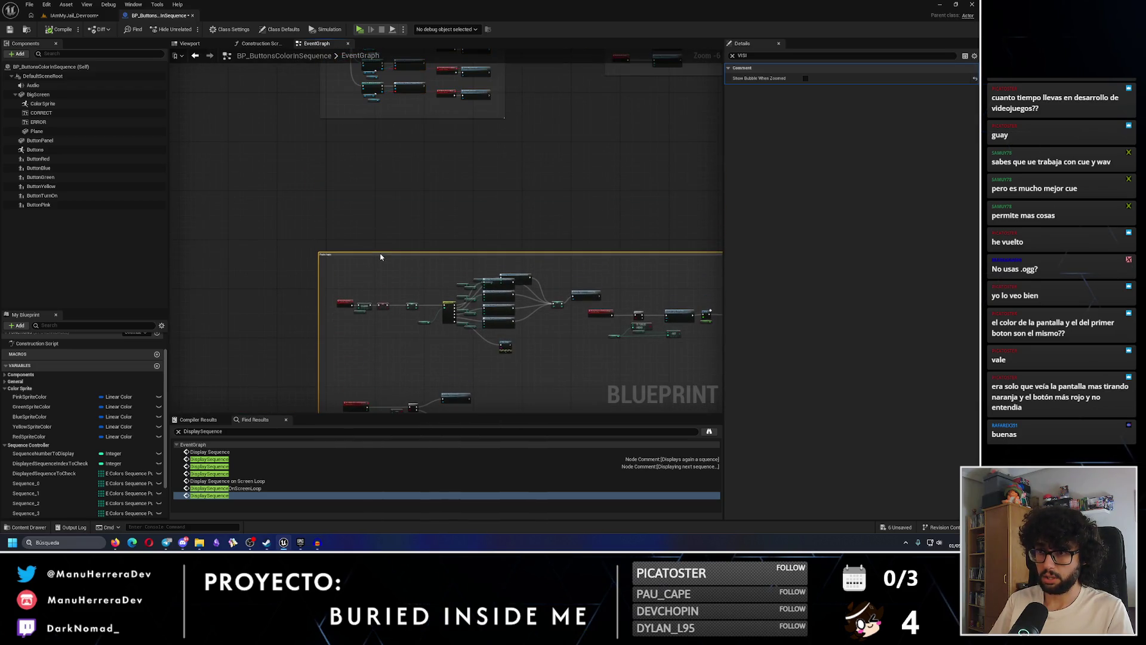
{"action": "scroll", "coordinate": [346, 174], "scroll_direction": "up", "scroll_amount": 2}
{"action": "key", "text": "ctrl+v"}
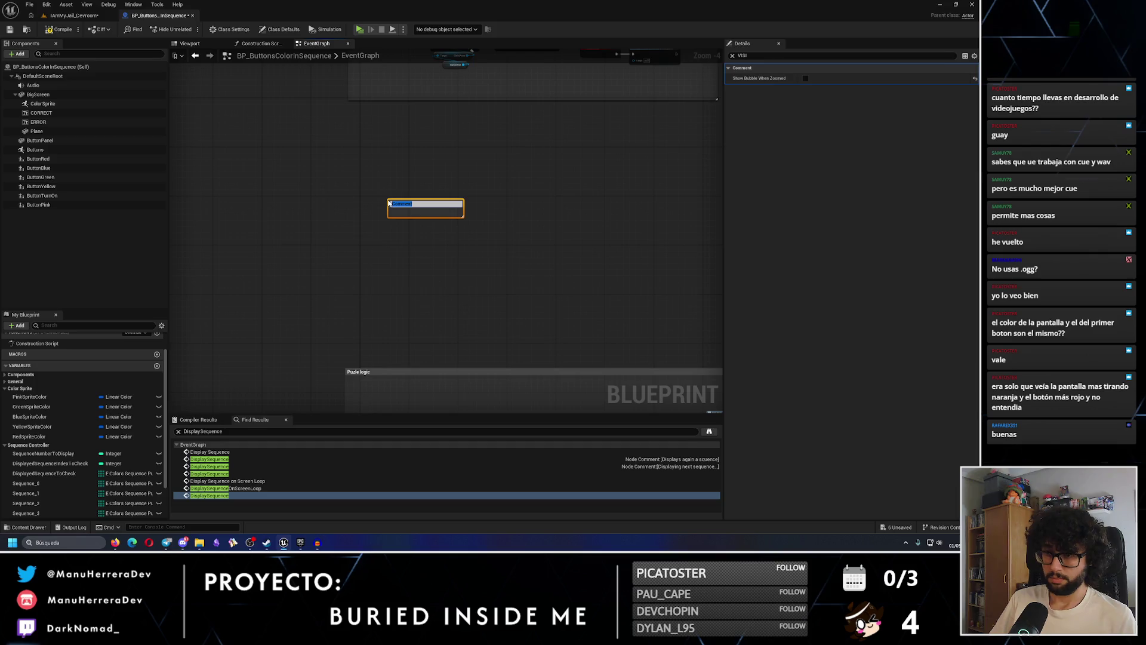
Add a custom event named TurnOnPuzzle in open graph space
{"action": "key", "text": "Delete"}
{"action": "right_click", "coordinate": [407, 208]}
{"action": "type", "text": "custom"}
{"action": "key", "text": "Return"}
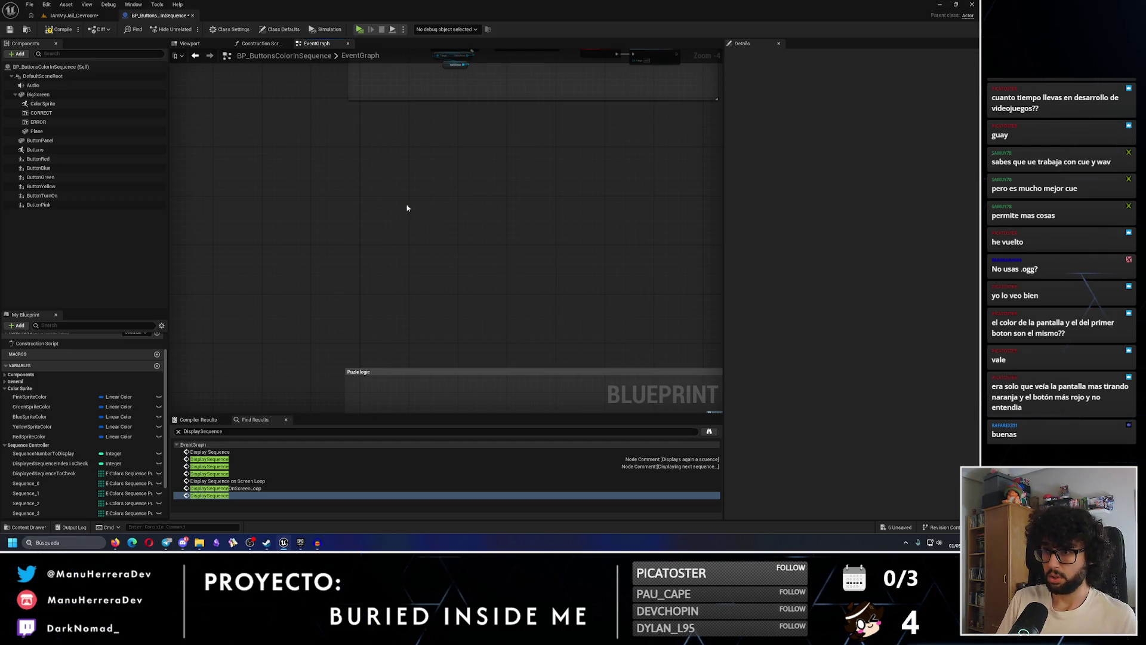
{"action": "scroll", "coordinate": [445, 212], "scroll_direction": "up", "scroll_amount": 2}
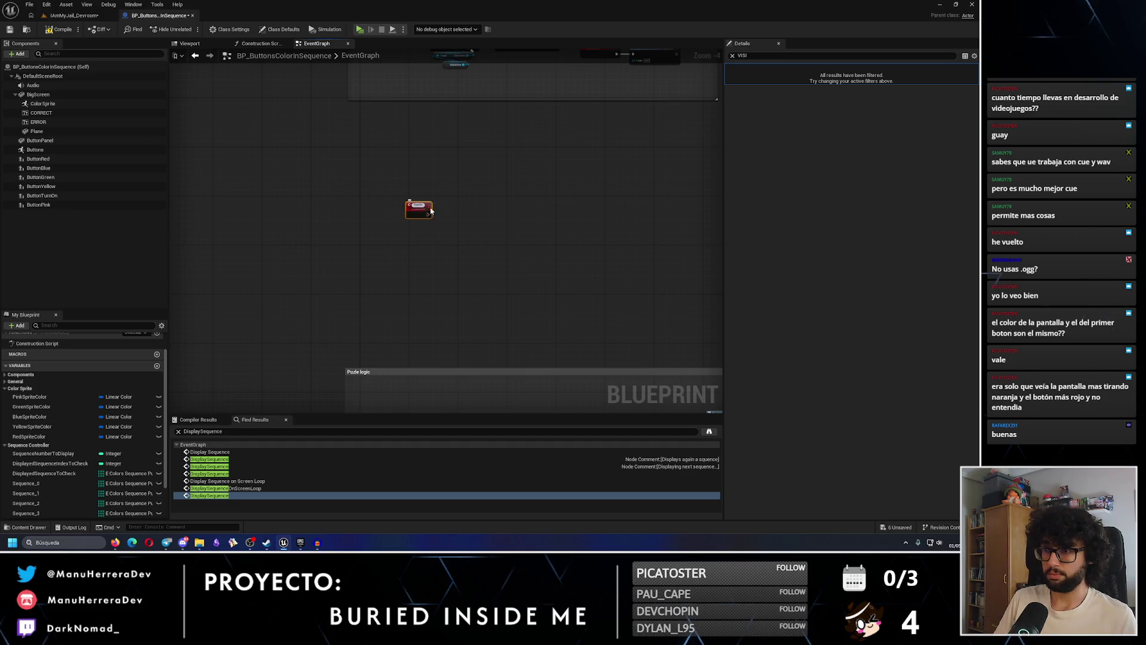
{"action": "type", "text": "Puzzle"}
{"action": "key", "text": "Return"}
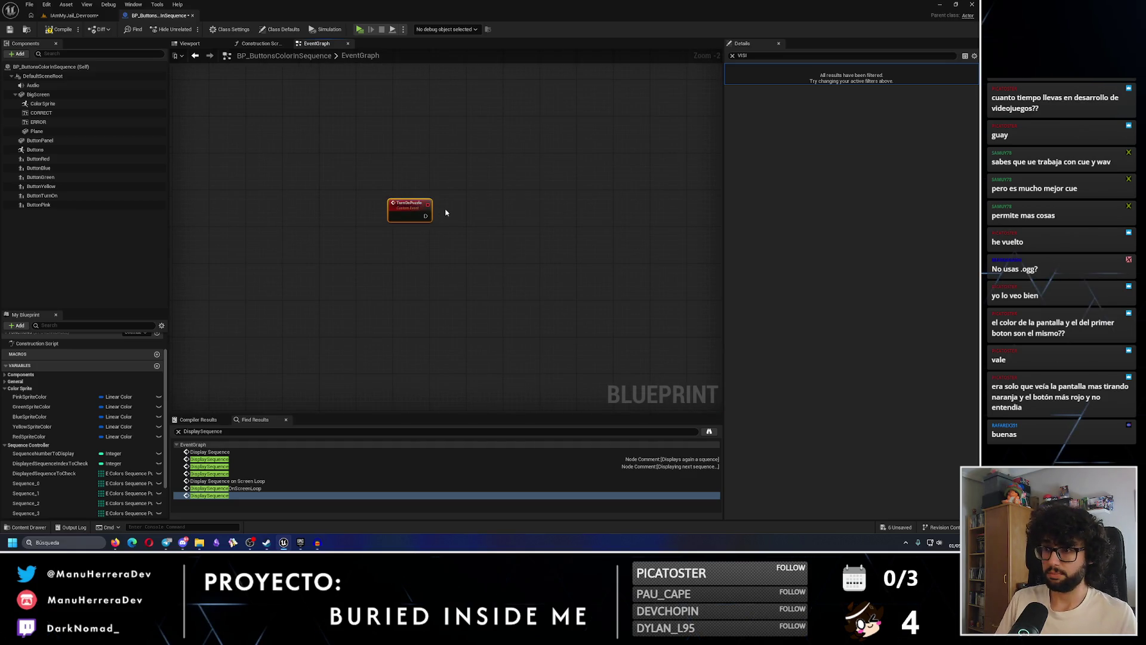
{"action": "left_click_drag", "start_coordinate": [437, 325], "coordinate": [370, 315]}
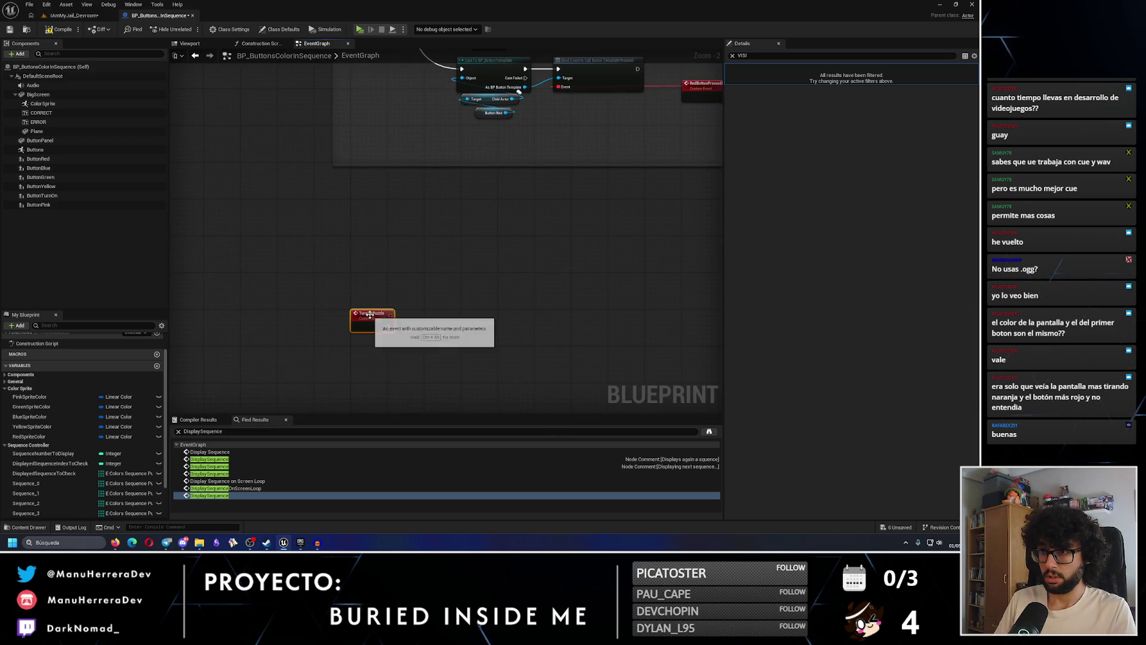
{"action": "mouse_move", "coordinate": [370, 314]}
{"action": "left_mouse_down"}
{"action": "mouse_move", "coordinate": [576, 227]}
{"action": "mouse_move", "coordinate": [537, 244]}
{"action": "mouse_move", "coordinate": [567, 259]}
{"action": "mouse_move", "coordinate": [522, 236]}
{"action": "left_mouse_up"}
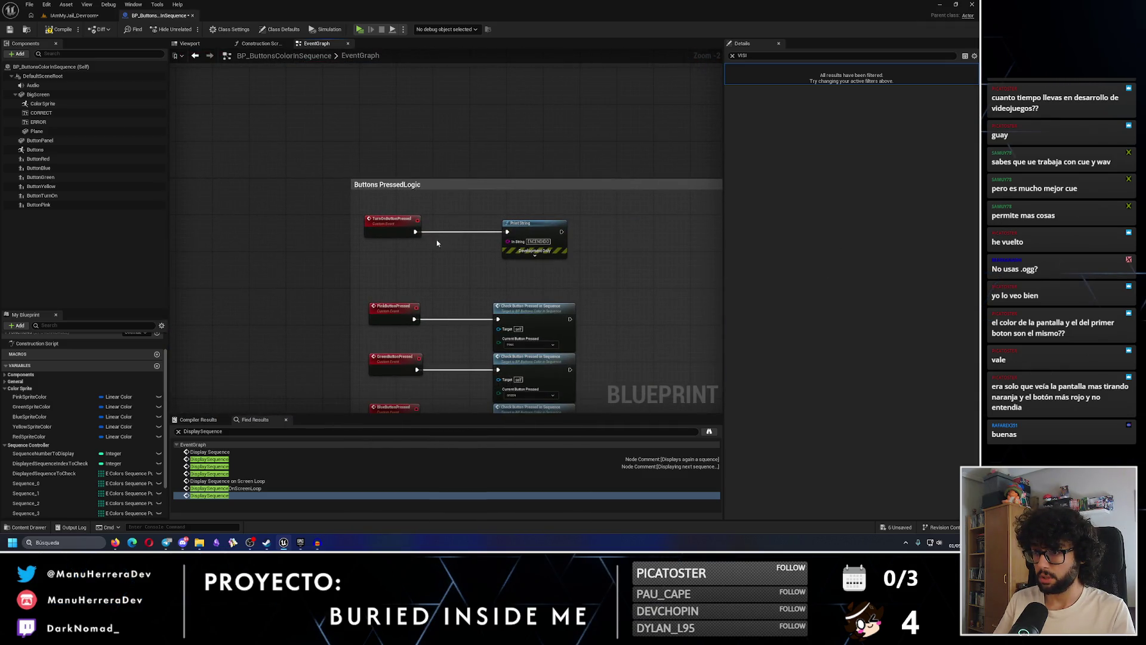
Make TurnOnButtonPressed call Turn on Puzzle, aligned beside the event
{"action": "left_click_drag", "start_coordinate": [416, 233], "coordinate": [478, 205]}
{"action": "type", "text": "turnon"}
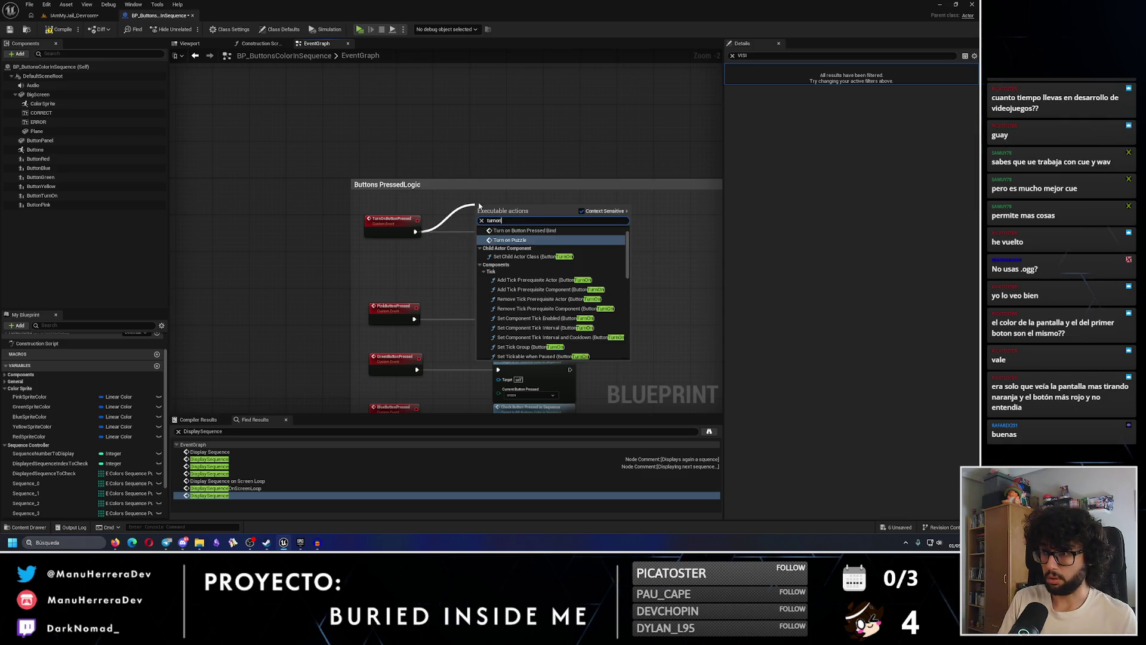
{"action": "key", "text": "Return"}
{"action": "left_click_drag", "start_coordinate": [550, 227], "coordinate": [525, 224]}
{"action": "scroll", "coordinate": [17, 394], "scroll_direction": "up", "scroll_amount": 2}
{"action": "scroll", "coordinate": [18, 394], "scroll_direction": "up", "scroll_amount": 1}
{"action": "left_click", "coordinate": [6, 416]}
{"action": "left_click", "coordinate": [6, 426]}
{"action": "left_click", "coordinate": [12, 410]}
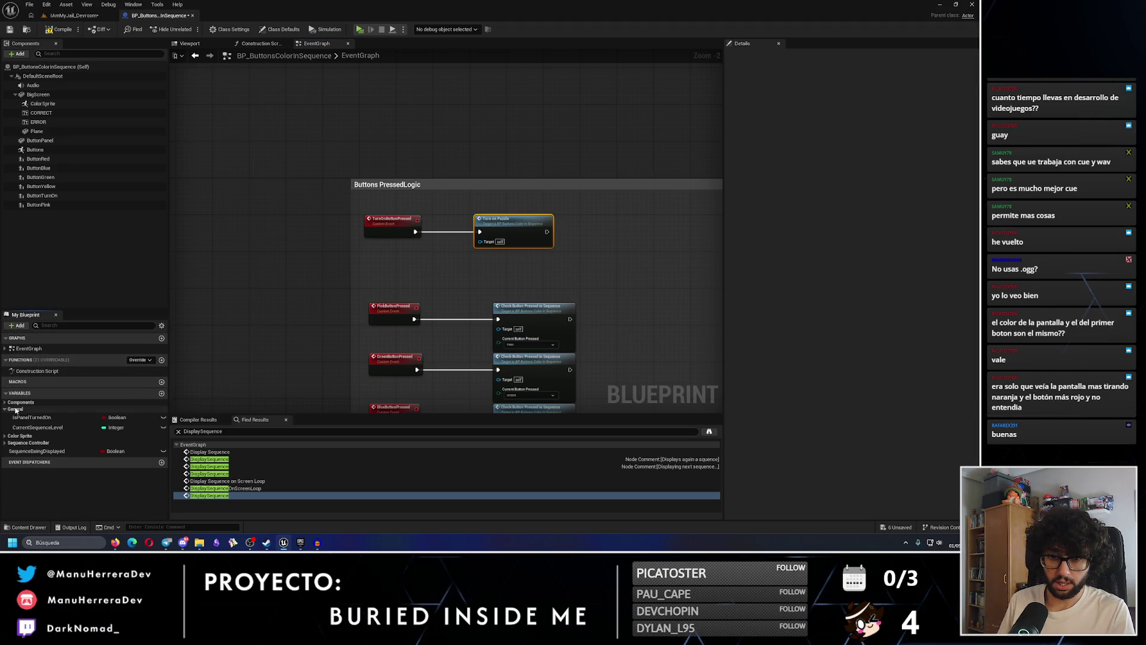
Check where IsPanelTurnedOn is used, then drop a Set IsPanelTurnedOn node into the graph
{"action": "left_click", "coordinate": [48, 420]}
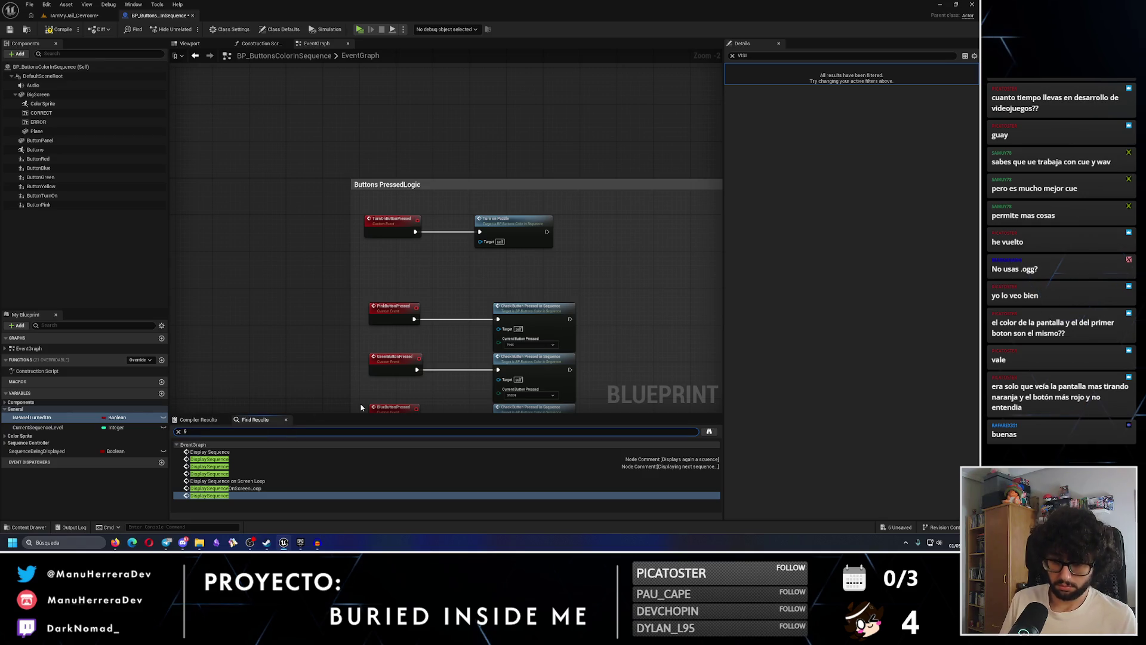
{"action": "type", "text": "IsPanelTurned"}
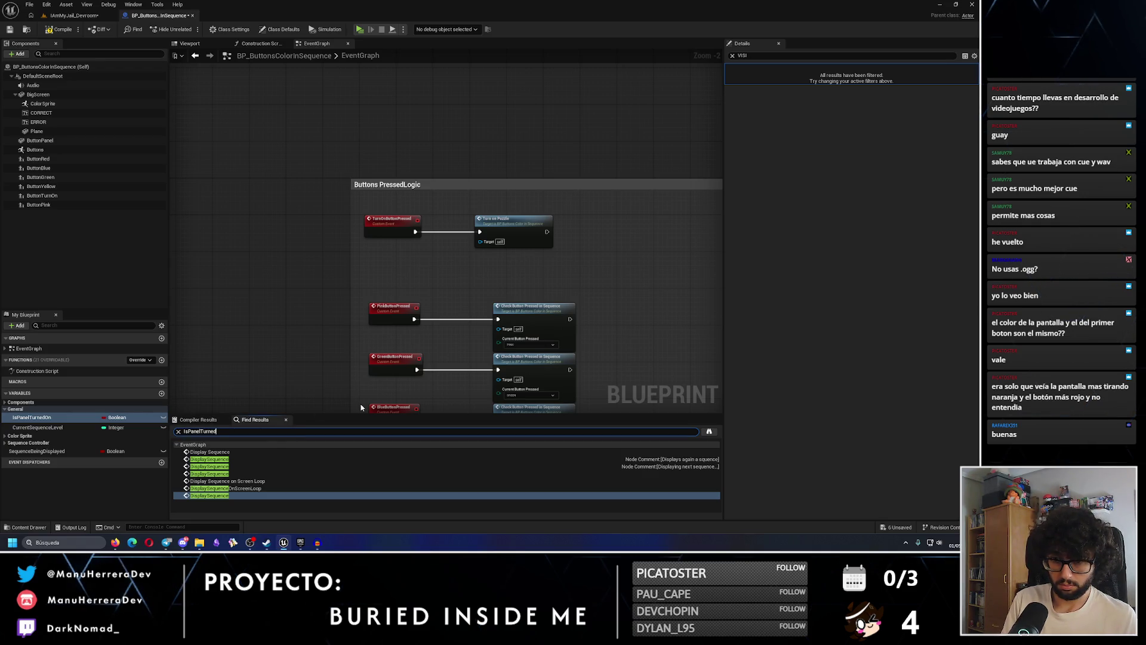
{"action": "type", "text": "On"}
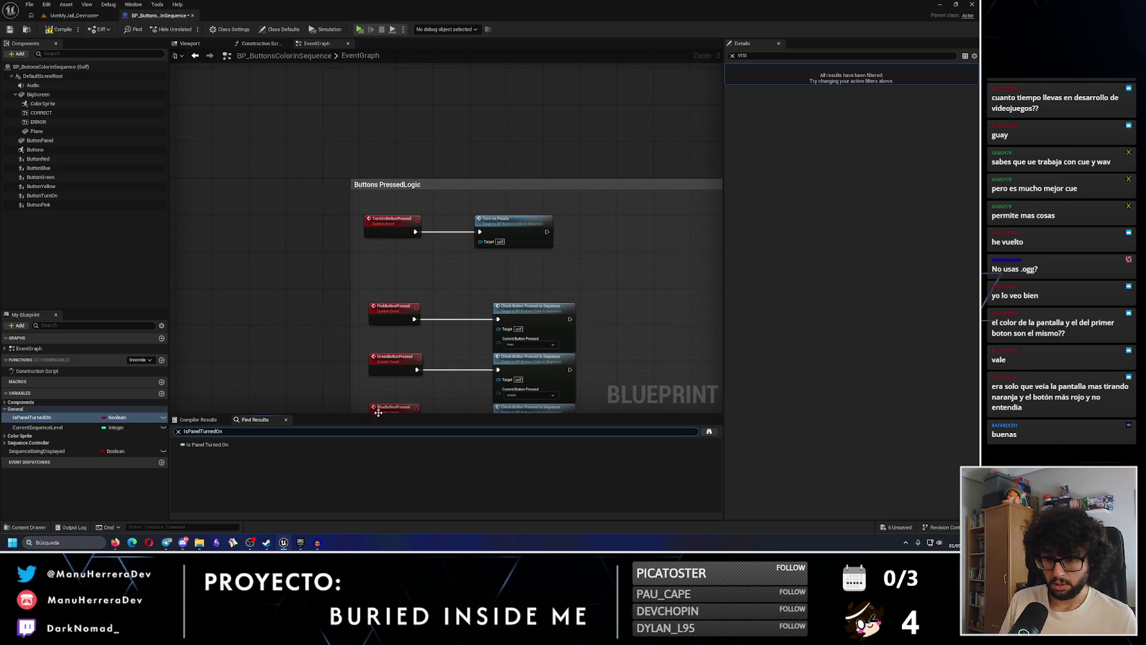
{"action": "scroll", "coordinate": [312, 314], "scroll_direction": "down", "scroll_amount": 3}
{"action": "double_click", "coordinate": [225, 445]}
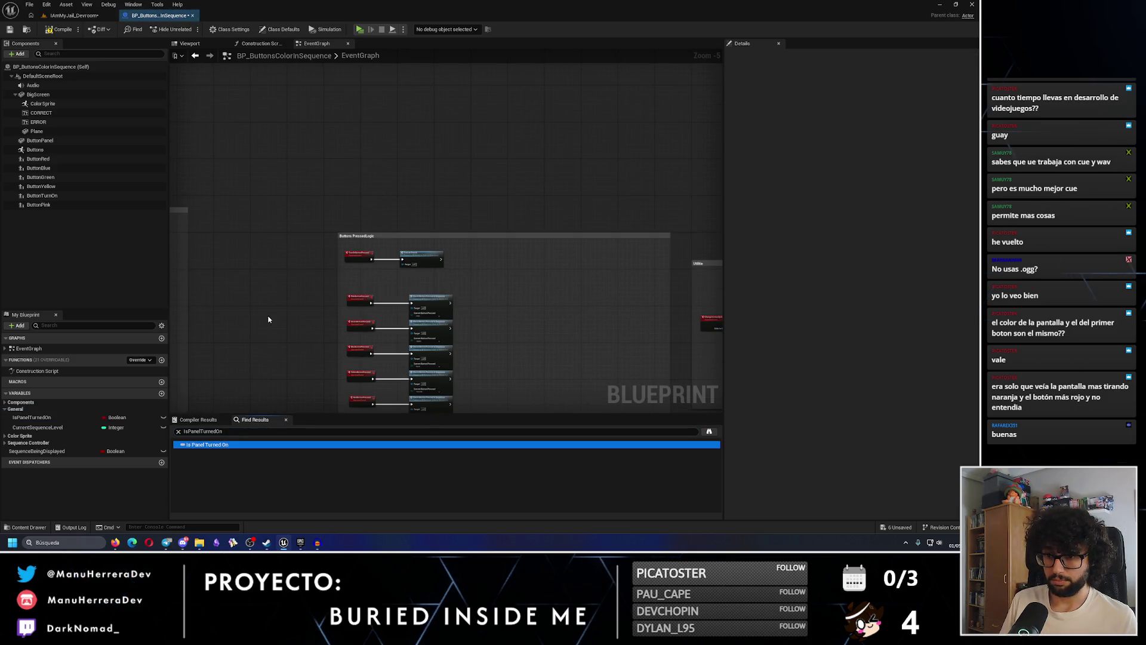
{"action": "mouse_move", "coordinate": [32, 417]}
{"action": "left_mouse_down"}
{"action": "mouse_move", "coordinate": [264, 278]}
{"action": "mouse_move", "coordinate": [339, 260]}
{"action": "mouse_move", "coordinate": [372, 223]}
{"action": "mouse_move", "coordinate": [588, 220]}
{"action": "mouse_move", "coordinate": [464, 322]}
{"action": "mouse_move", "coordinate": [453, 237]}
{"action": "left_mouse_up"}
{"action": "left_click", "coordinate": [346, 265]}
{"action": "scroll", "coordinate": [595, 209], "scroll_direction": "down", "scroll_amount": 3}
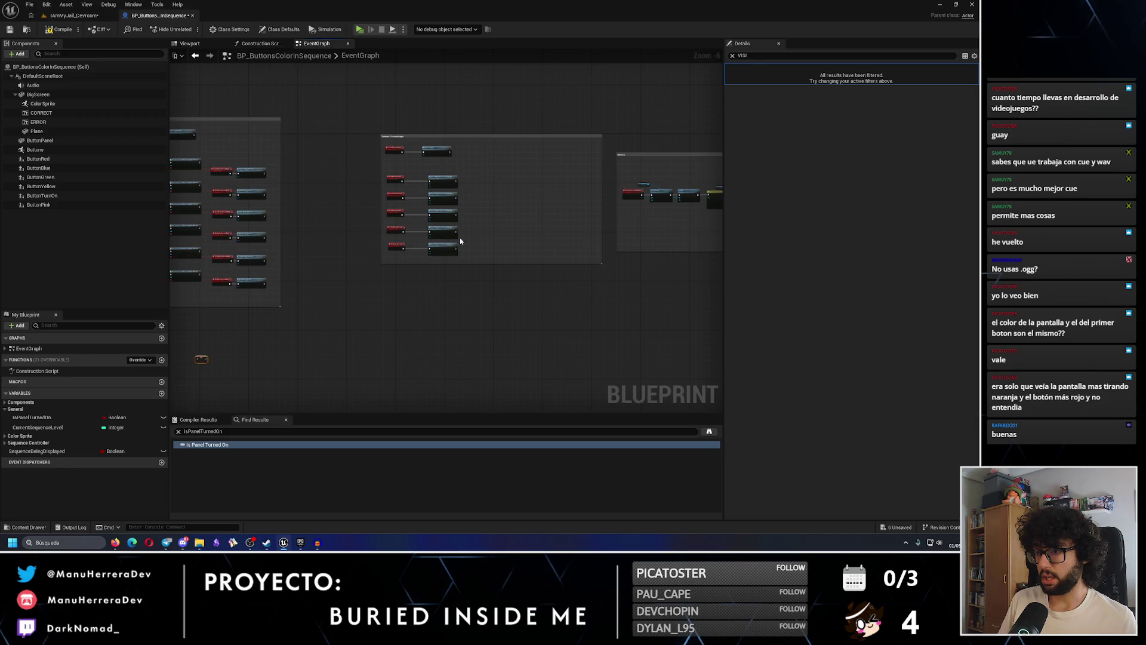
{"action": "scroll", "coordinate": [594, 243], "scroll_direction": "up", "scroll_amount": 3}
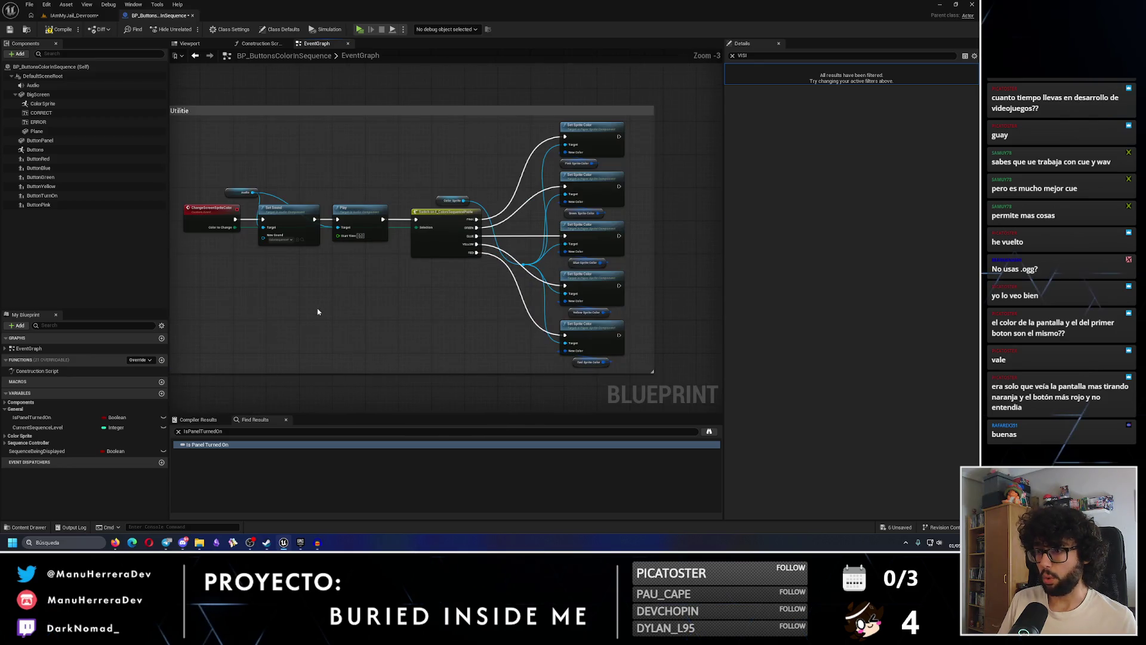
Shift the five Check Button nodes right and gate the pink row with an Is Panel Turned On Branch
{"action": "mouse_move", "coordinate": [428, 89]}
{"action": "left_mouse_down"}
{"action": "mouse_move", "coordinate": [440, 351]}
{"action": "mouse_move", "coordinate": [542, 338]}
{"action": "left_mouse_up"}
{"action": "left_click_drag", "start_coordinate": [427, 248], "coordinate": [448, 284]}
{"action": "mouse_move", "coordinate": [36, 419]}
{"action": "left_mouse_down"}
{"action": "mouse_move", "coordinate": [433, 193]}
{"action": "mouse_move", "coordinate": [413, 208]}
{"action": "mouse_move", "coordinate": [472, 198]}
{"action": "mouse_move", "coordinate": [473, 185]}
{"action": "mouse_move", "coordinate": [454, 209]}
{"action": "mouse_move", "coordinate": [528, 225]}
{"action": "mouse_move", "coordinate": [441, 234]}
{"action": "left_mouse_up"}
{"action": "left_click", "coordinate": [438, 223]}
{"action": "scroll", "coordinate": [438, 224], "scroll_direction": "up", "scroll_amount": 1}
{"action": "key", "text": "Escape"}
{"action": "left_click", "coordinate": [481, 185]}
{"action": "left_click", "coordinate": [505, 193], "text": "ctrl"}
{"action": "mouse_move", "coordinate": [370, 238]}
{"action": "left_mouse_down"}
{"action": "mouse_move", "coordinate": [556, 251]}
{"action": "mouse_move", "coordinate": [563, 238]}
{"action": "left_mouse_up"}
{"action": "left_click", "coordinate": [454, 322]}
Paste copies of the Branch and getter into the green and blue rows and wire them
{"action": "key", "text": "ctrl+v"}
{"action": "mouse_move", "coordinate": [454, 317]}
{"action": "left_mouse_down"}
{"action": "mouse_move", "coordinate": [389, 300]}
{"action": "mouse_move", "coordinate": [563, 297]}
{"action": "left_mouse_up"}
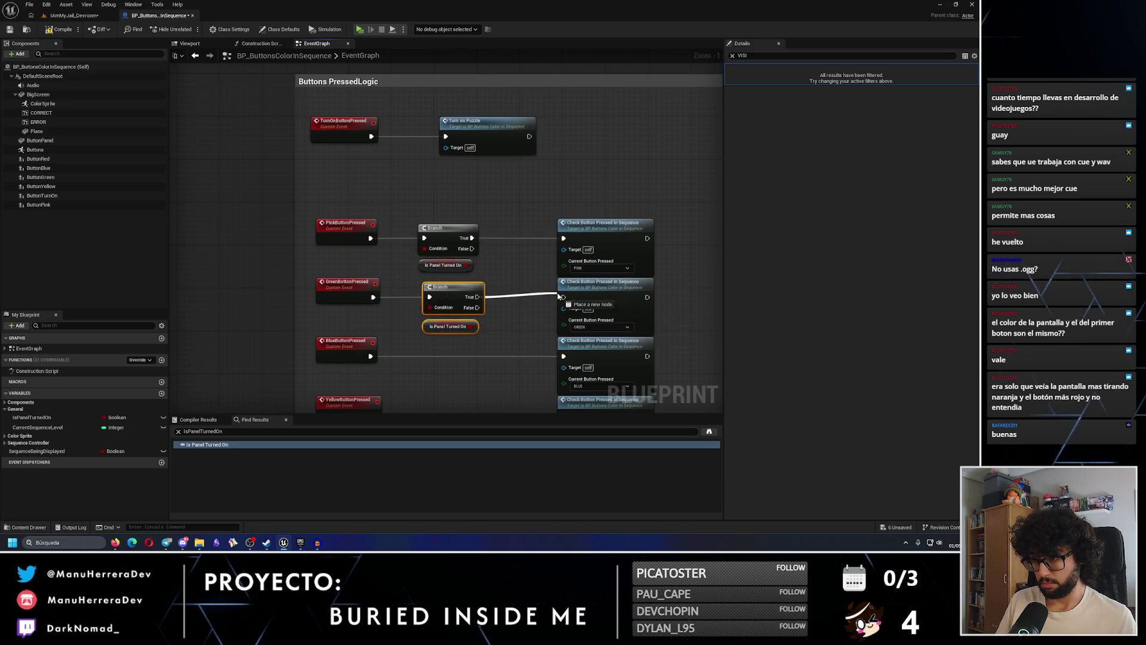
{"action": "left_click_drag", "start_coordinate": [451, 290], "coordinate": [444, 221]}
{"action": "left_click", "coordinate": [458, 303]}
{"action": "key", "text": "ctrl+v"}
{"action": "left_click_drag", "start_coordinate": [458, 302], "coordinate": [435, 283]}
{"action": "left_click_drag", "start_coordinate": [362, 286], "coordinate": [555, 286]}
{"action": "mouse_move", "coordinate": [467, 366]}
{"action": "left_mouse_down"}
{"action": "mouse_move", "coordinate": [478, 276]}
{"action": "mouse_move", "coordinate": [452, 266]}
{"action": "left_mouse_up"}
Add Is Panel Turned On Branches to the yellow and red button rows
{"action": "key", "text": "ctrl+v"}
{"action": "mouse_move", "coordinate": [378, 255]}
{"action": "left_mouse_down"}
{"action": "mouse_move", "coordinate": [571, 266]}
{"action": "mouse_move", "coordinate": [567, 255]}
{"action": "left_mouse_up"}
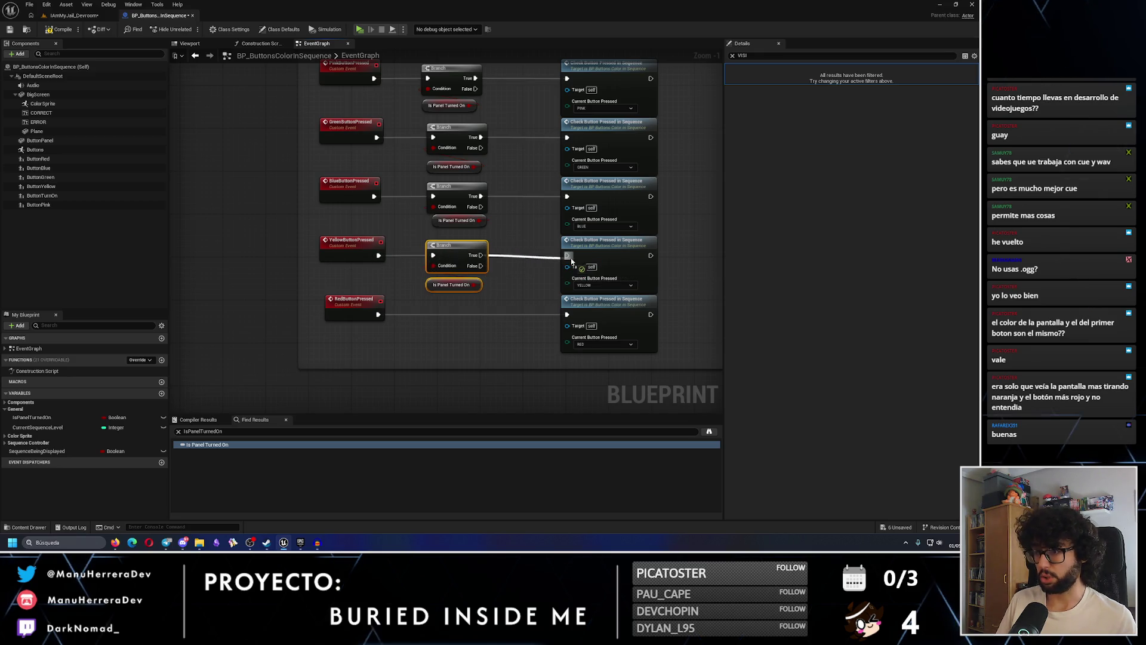
{"action": "key", "text": "ctrl+v"}
{"action": "left_click_drag", "start_coordinate": [474, 328], "coordinate": [456, 314]}
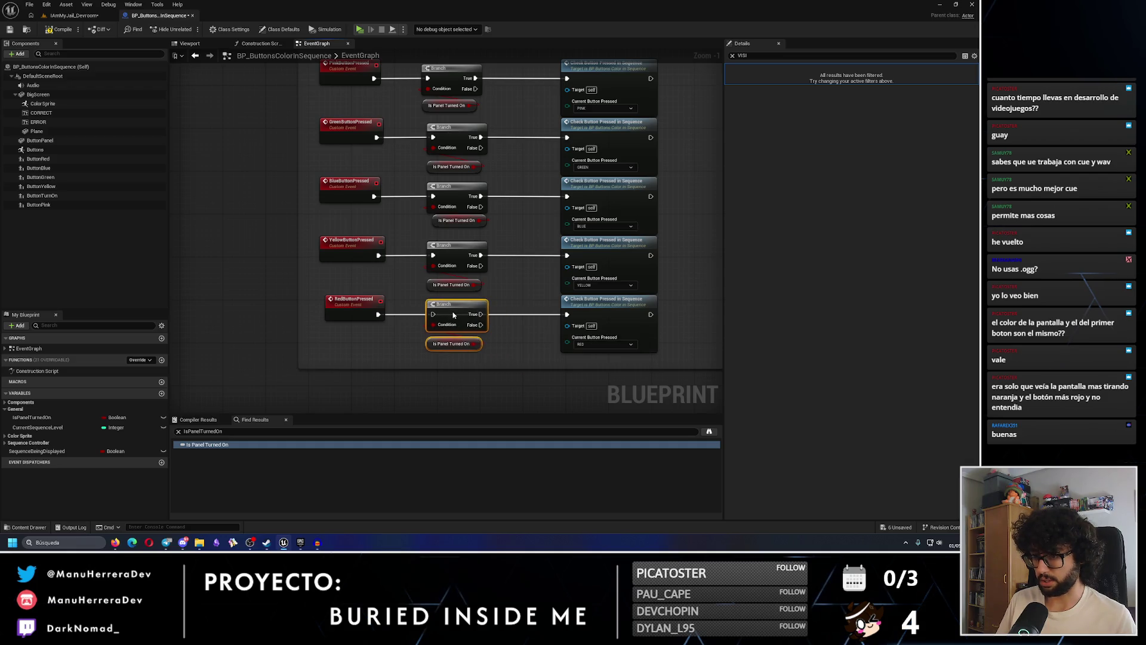
{"action": "left_click_drag", "start_coordinate": [376, 318], "coordinate": [567, 315]}
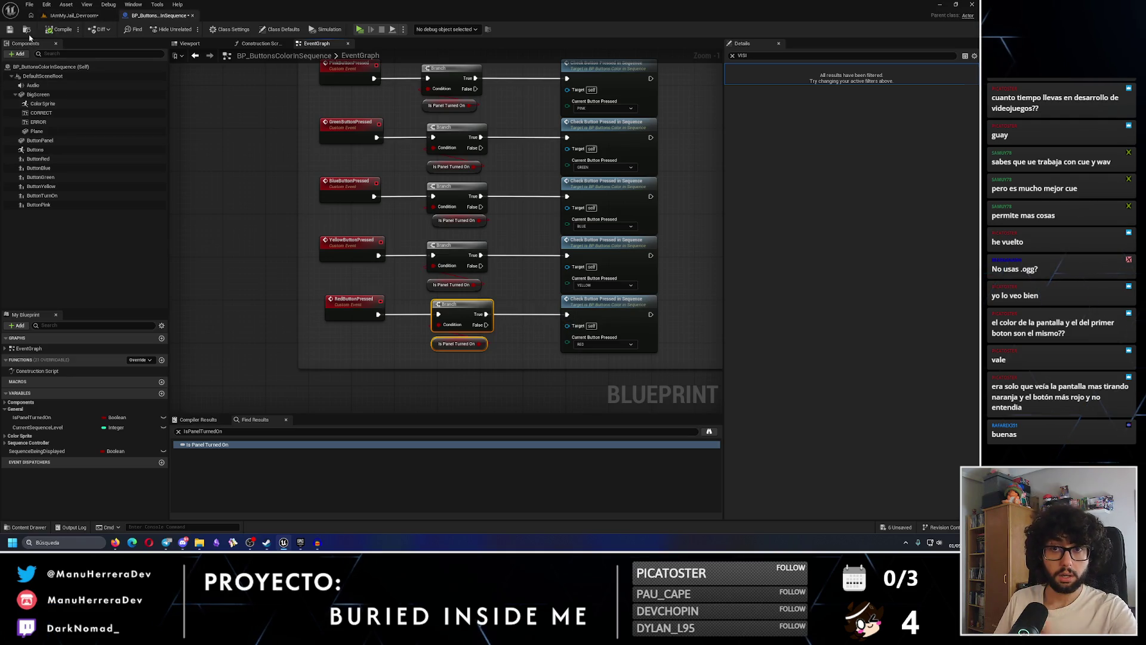
Save the Blueprint with all five button rows gated
{"action": "left_click", "coordinate": [9, 29]}
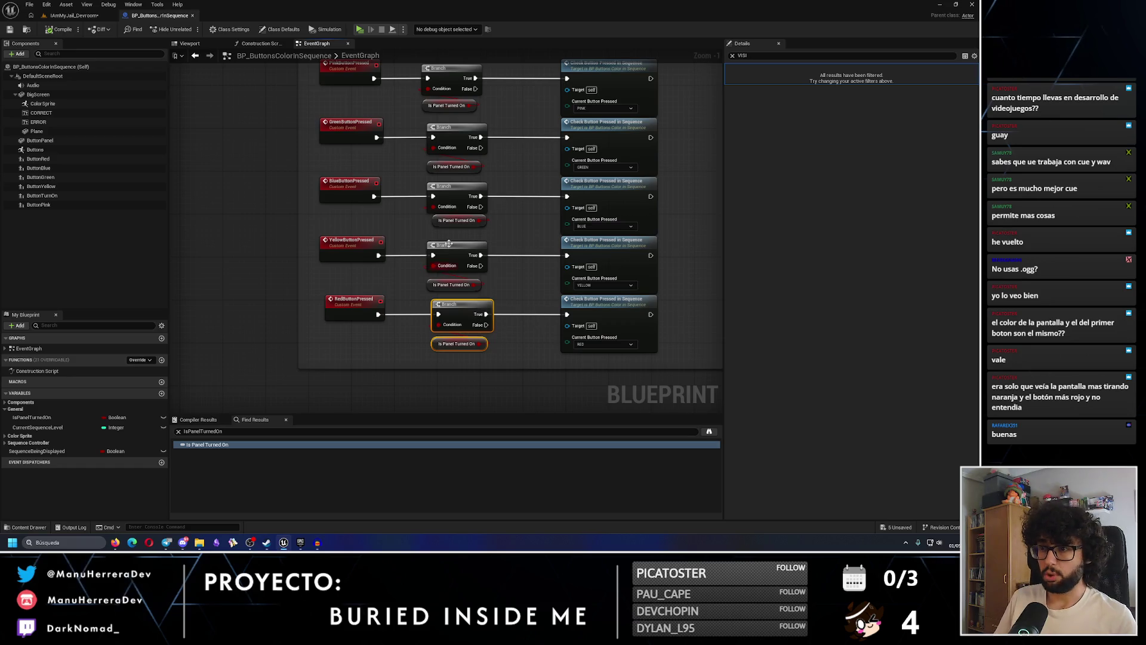
{"action": "scroll", "coordinate": [479, 247], "scroll_direction": "down", "scroll_amount": 3}
{"action": "left_click_drag", "start_coordinate": [479, 248], "coordinate": [535, 287]}
{"action": "mouse_move", "coordinate": [435, 228]}
{"action": "left_mouse_down"}
{"action": "mouse_move", "coordinate": [586, 346]}
{"action": "mouse_move", "coordinate": [397, 137]}
{"action": "mouse_move", "coordinate": [561, 325]}
{"action": "mouse_move", "coordinate": [564, 235]}
{"action": "left_mouse_up"}
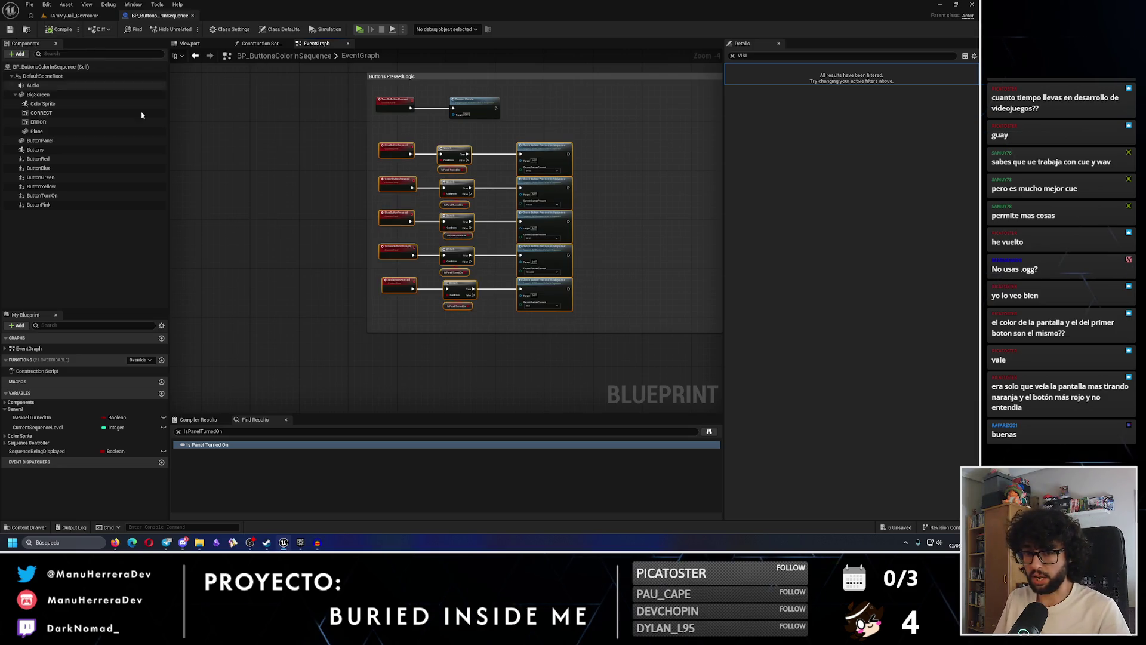
{"action": "key", "text": "ctrl+s"}
{"action": "scroll", "coordinate": [507, 236], "scroll_direction": "down", "scroll_amount": 2}
{"action": "scroll", "coordinate": [555, 193], "scroll_direction": "up", "scroll_amount": 1}
{"action": "left_click_drag", "start_coordinate": [555, 192], "coordinate": [488, 319]}
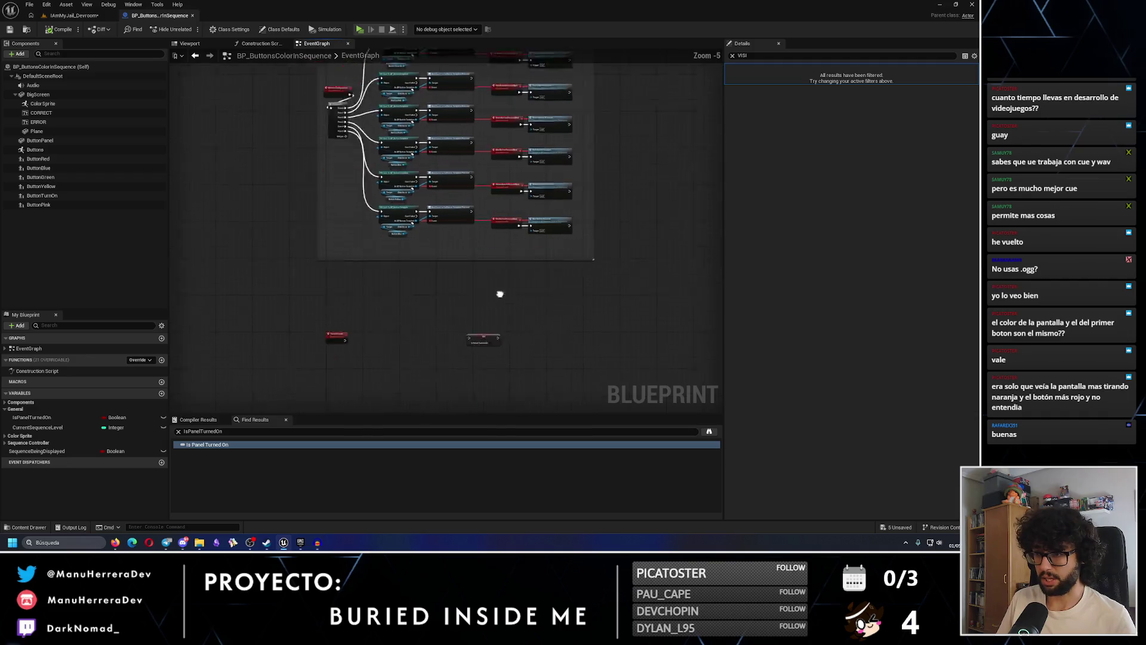
Shift the SET node beside TurnOnPuzzle and drop a Color Sprite reference next to it
{"action": "scroll", "coordinate": [496, 266], "scroll_direction": "up", "scroll_amount": 4}
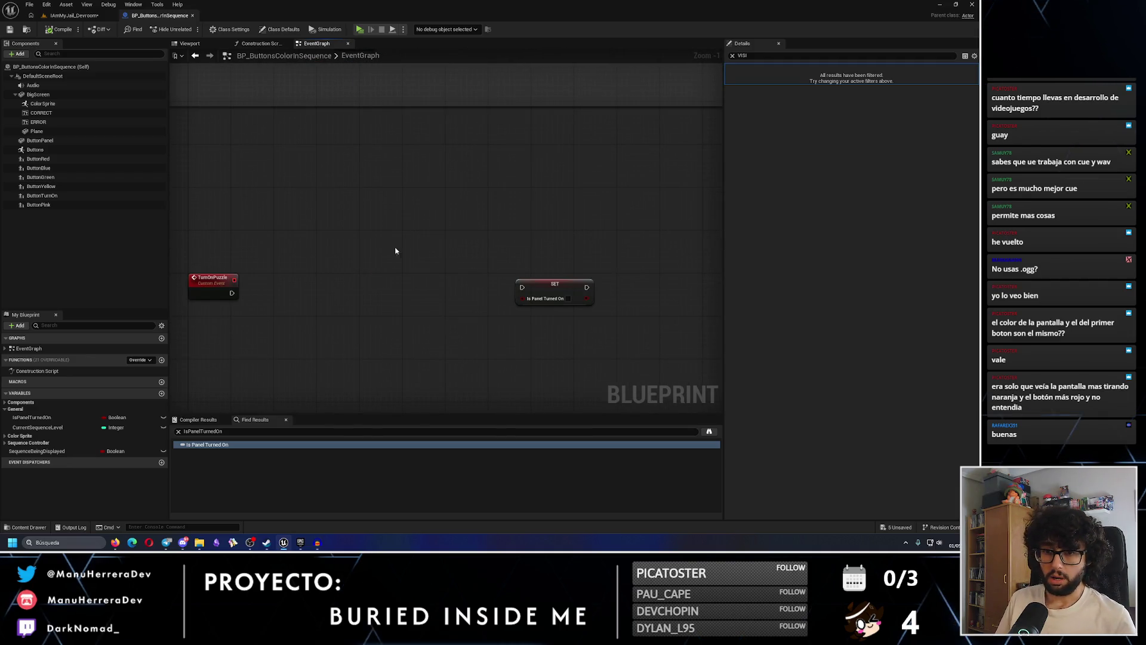
{"action": "left_click_drag", "start_coordinate": [540, 288], "coordinate": [561, 288]}
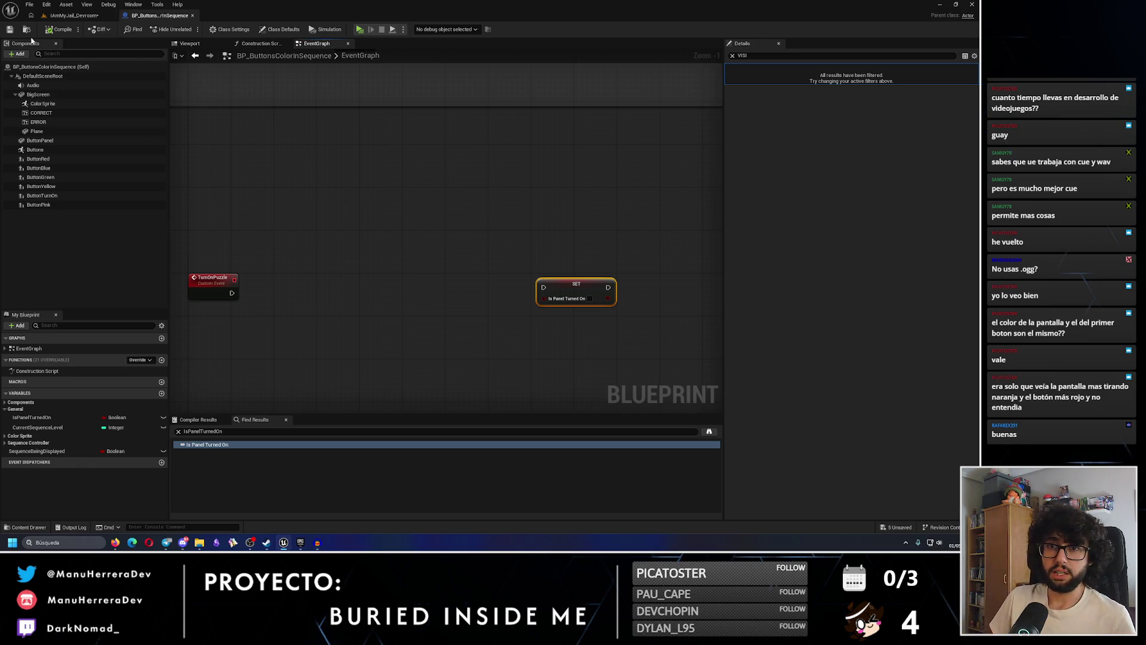
{"action": "left_click", "coordinate": [45, 16]}
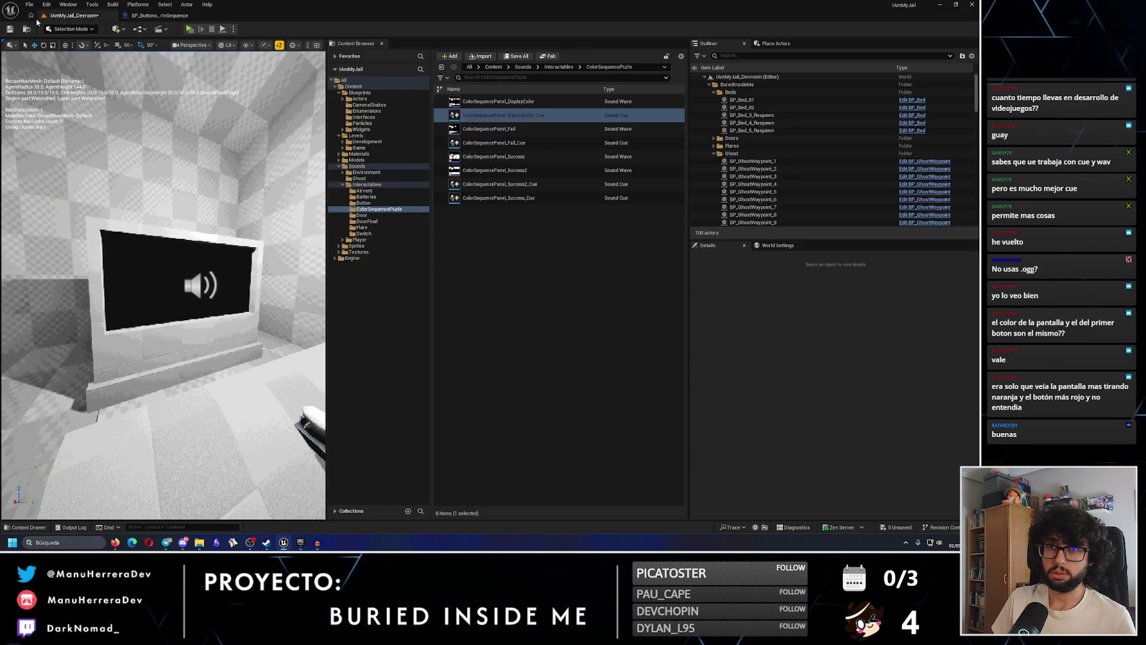
{"action": "left_click", "coordinate": [158, 15]}
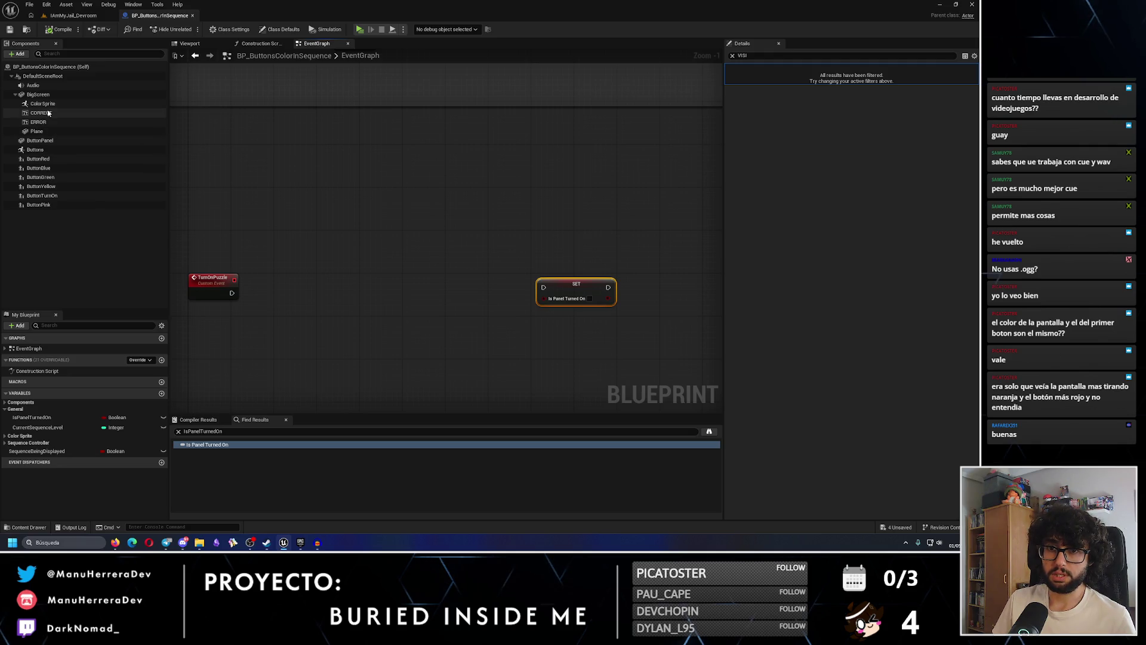
{"action": "mouse_move", "coordinate": [43, 103]}
{"action": "left_mouse_down"}
{"action": "mouse_move", "coordinate": [325, 335]}
{"action": "mouse_move", "coordinate": [384, 307]}
{"action": "left_mouse_up"}
Add Set Visibility on Color Sprite with New Visibility true, followed by the SET node
{"action": "type", "text": "visibl"}
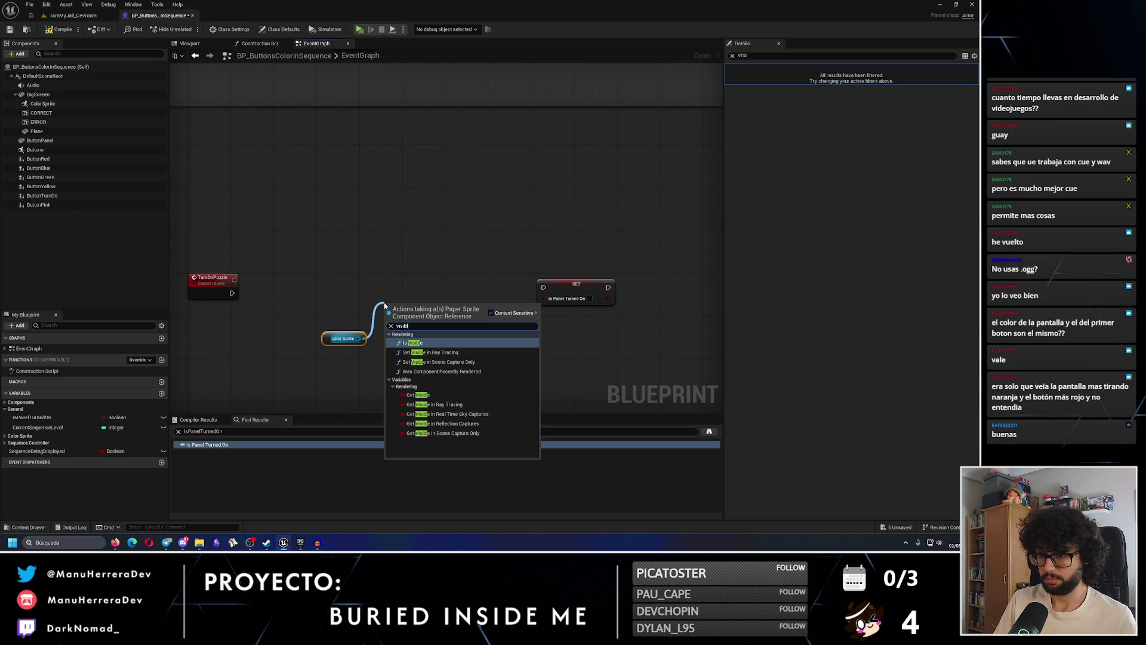
{"action": "key", "text": "BackSpace"}
{"action": "key", "text": "BackSpace"}
{"action": "key", "text": "BackSpace"}
{"action": "type", "text": "set visib"}
{"action": "key", "text": "Return"}
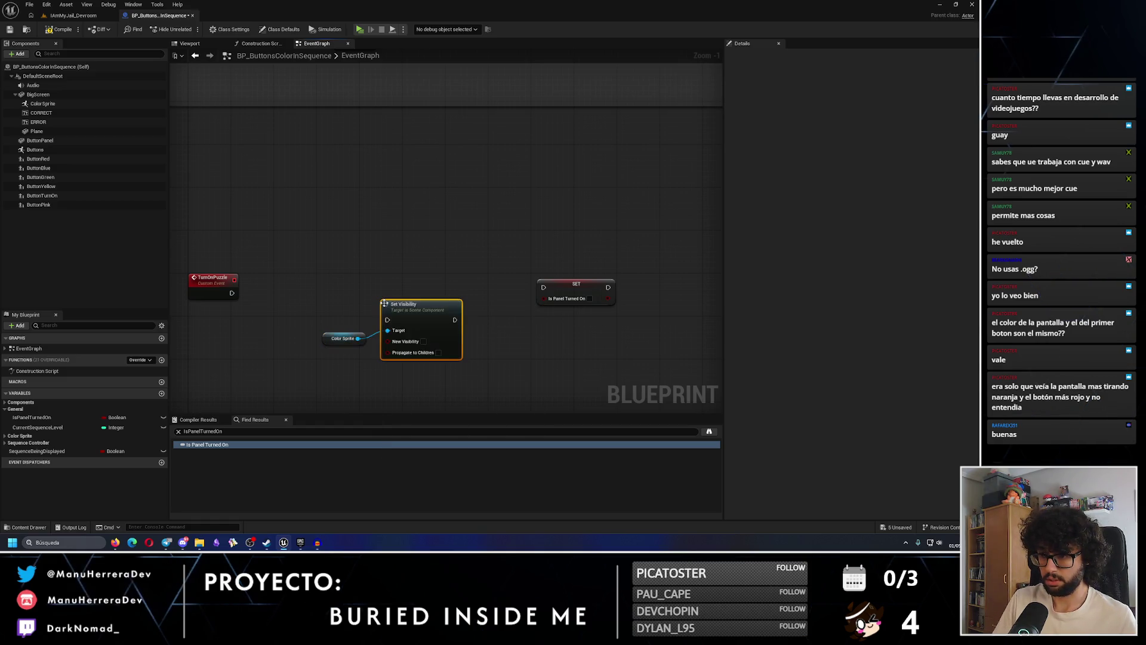
{"action": "left_click", "coordinate": [424, 342]}
{"action": "left_click_drag", "start_coordinate": [361, 339], "coordinate": [425, 366]}
{"action": "left_click", "coordinate": [414, 312], "text": "shift"}
{"action": "left_click_drag", "start_coordinate": [414, 312], "coordinate": [418, 279]}
{"action": "mouse_move", "coordinate": [561, 289]}
{"action": "left_mouse_down"}
{"action": "mouse_move", "coordinate": [491, 288]}
{"action": "mouse_move", "coordinate": [620, 288]}
{"action": "mouse_move", "coordinate": [616, 278]}
{"action": "left_mouse_up"}
Chain a 1.0 second Delay after SET and wire TurnOnPuzzle into Set Visibility
{"action": "type", "text": "delay"}
{"action": "key", "text": "Return"}
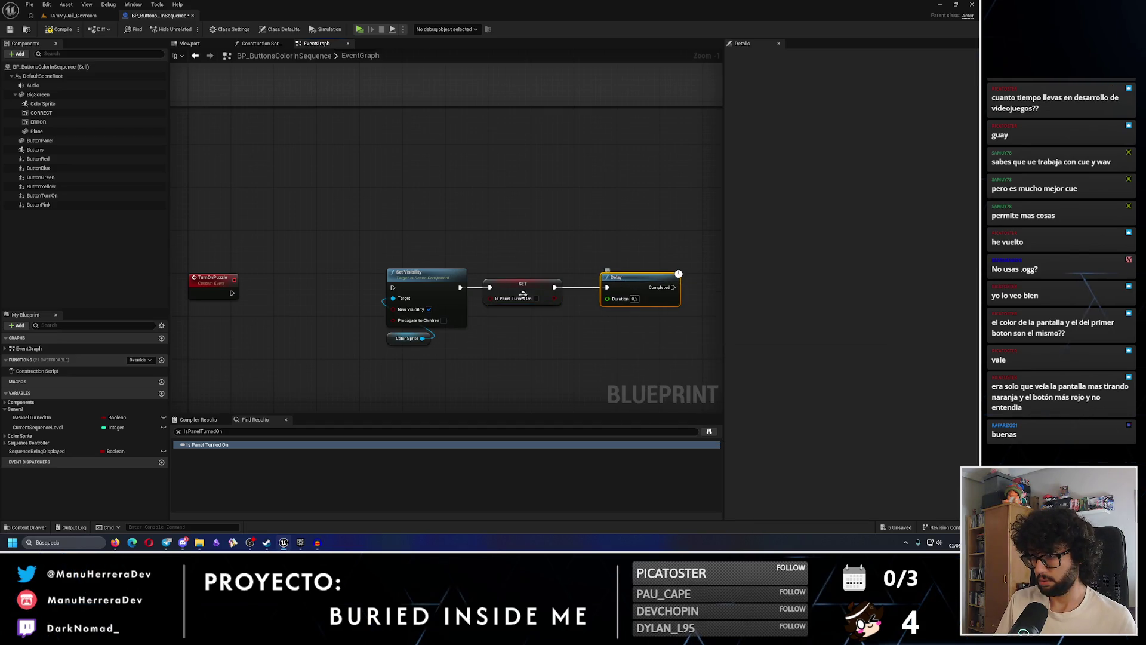
{"action": "key", "text": "BackSpace"}
{"action": "key", "text": "Return"}
{"action": "left_click_drag", "start_coordinate": [232, 290], "coordinate": [373, 290]}
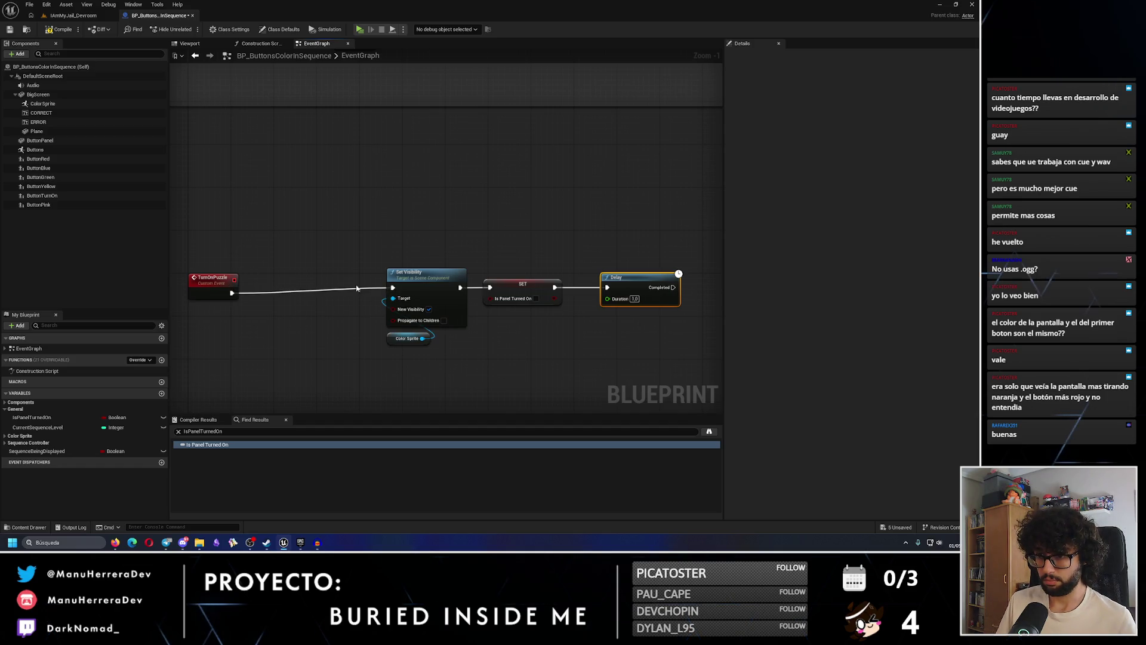
{"action": "left_click_drag", "start_coordinate": [217, 281], "coordinate": [220, 276]}
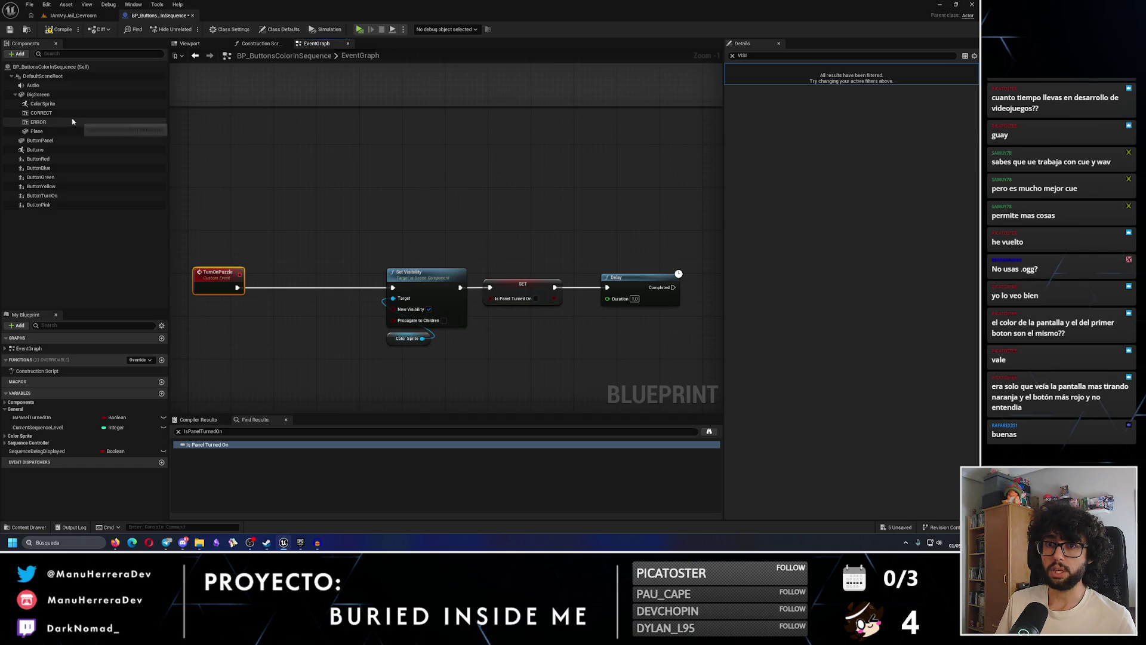
Duplicate the ERROR text component as ERROR1 and clear the 'visi' Details filter
{"action": "double_click", "coordinate": [38, 122]}
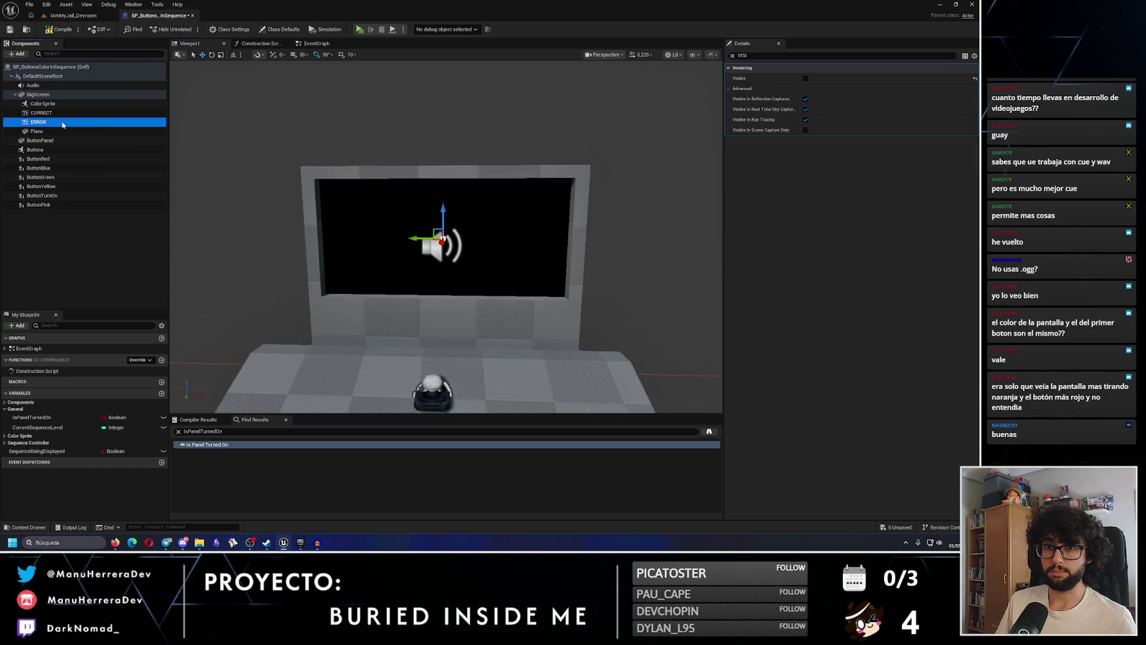
{"action": "key", "text": "ctrl+d"}
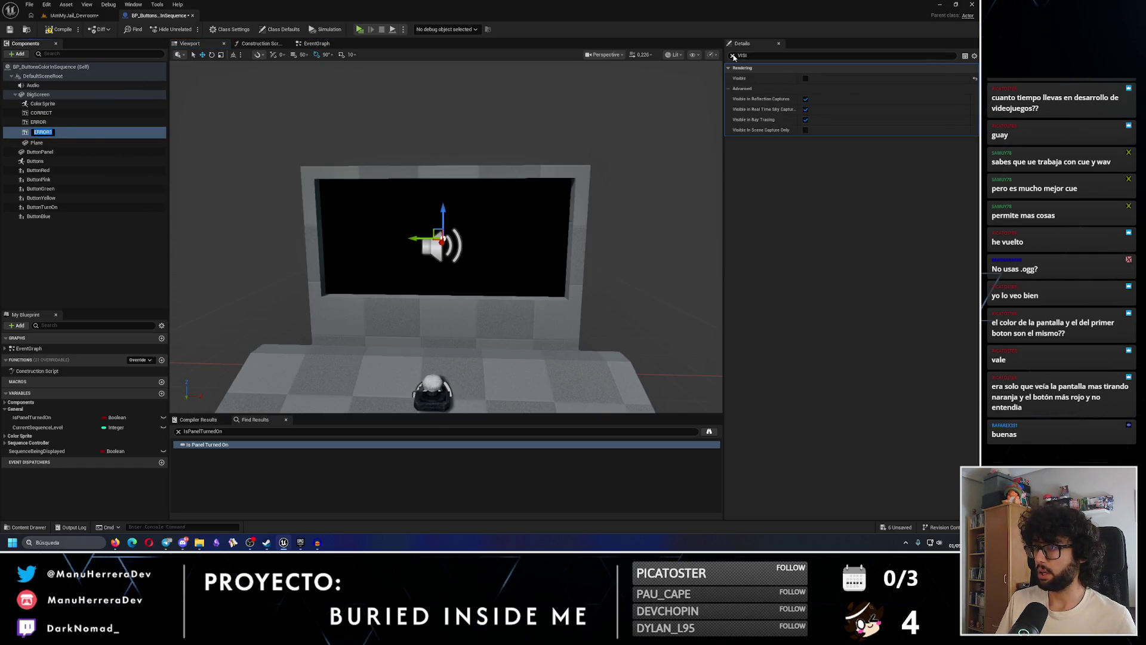
{"action": "left_click", "coordinate": [733, 55]}
{"action": "left_click", "coordinate": [836, 224]}
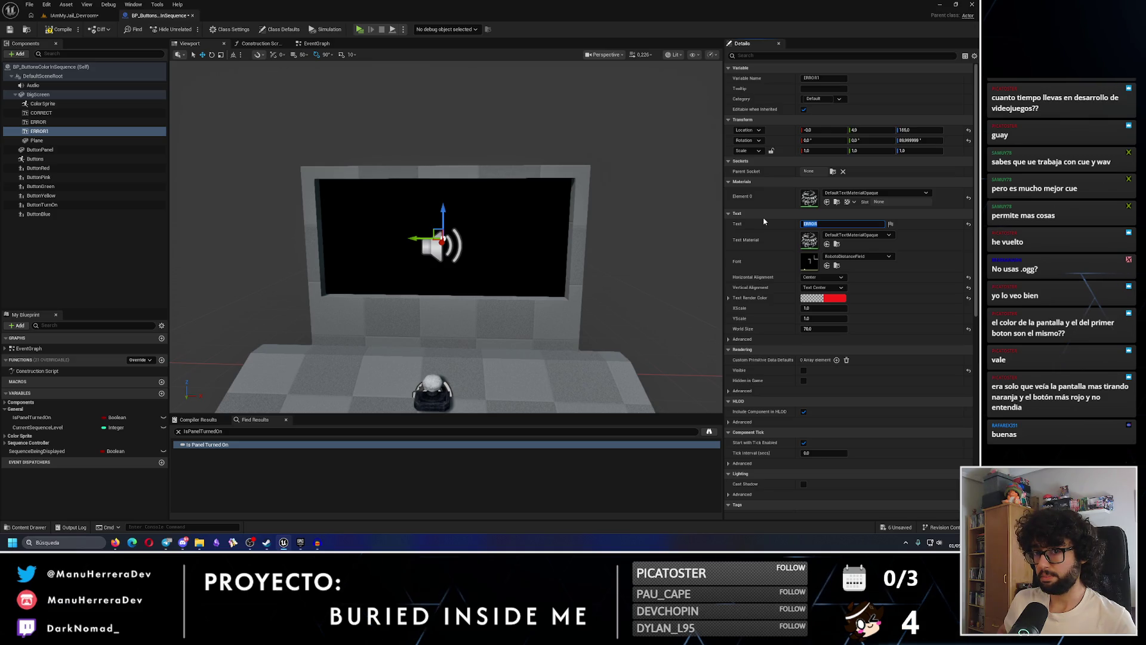
Rename ERROR1 to INSTRUCTIONS and change its text colour from red to white
{"action": "left_click", "coordinate": [76, 133]}
{"action": "type", "text": "INSTRUCTIONS"}
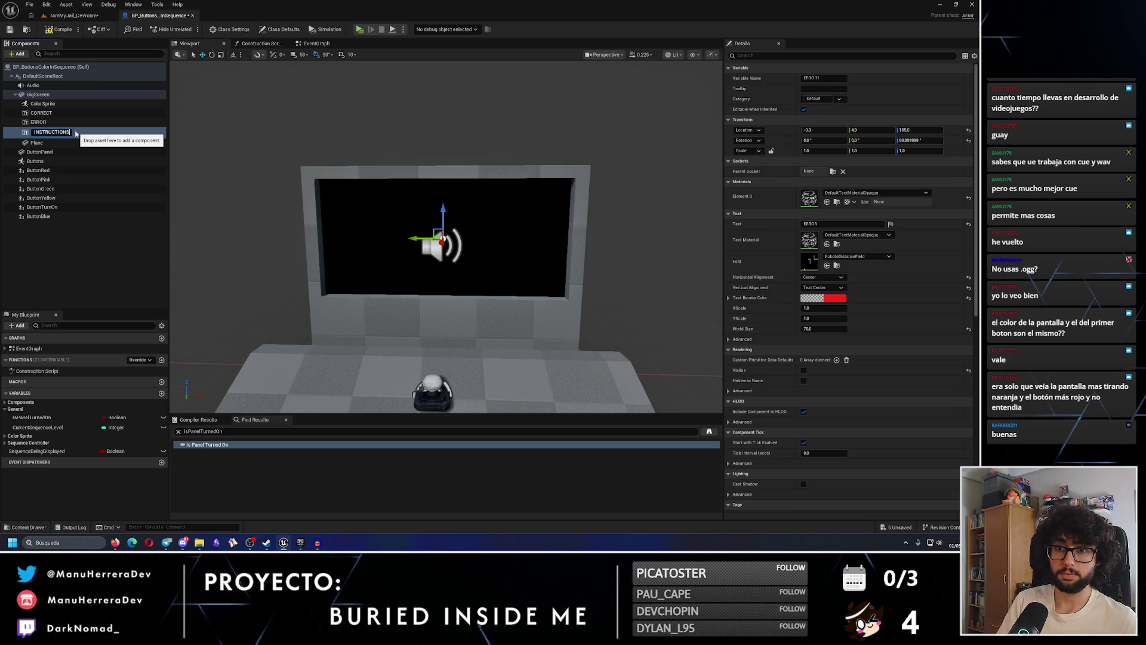
{"action": "key", "text": "Return"}
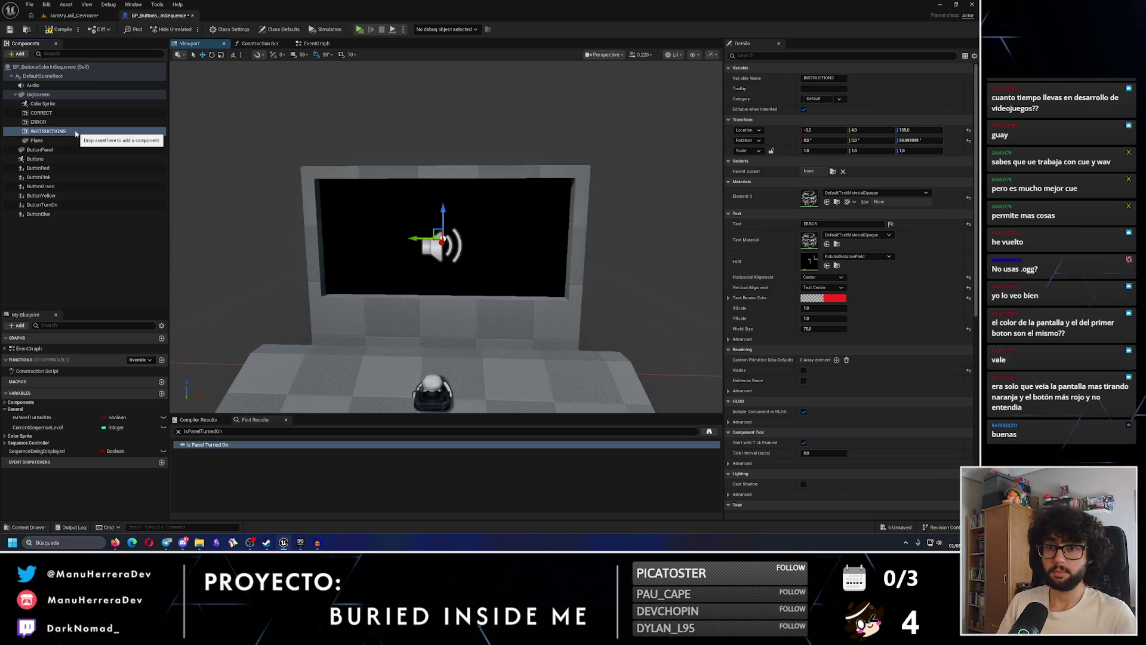
{"action": "left_click", "coordinate": [822, 298]}
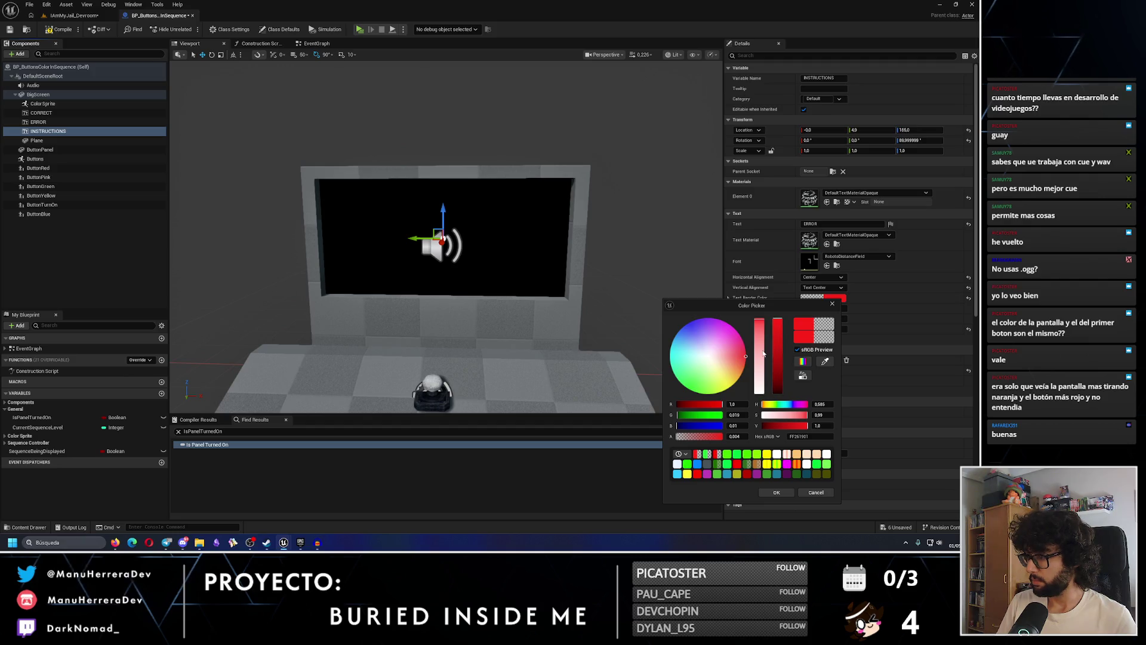
{"action": "left_click_drag", "start_coordinate": [776, 415], "coordinate": [766, 447]}
{"action": "left_click", "coordinate": [777, 493]}
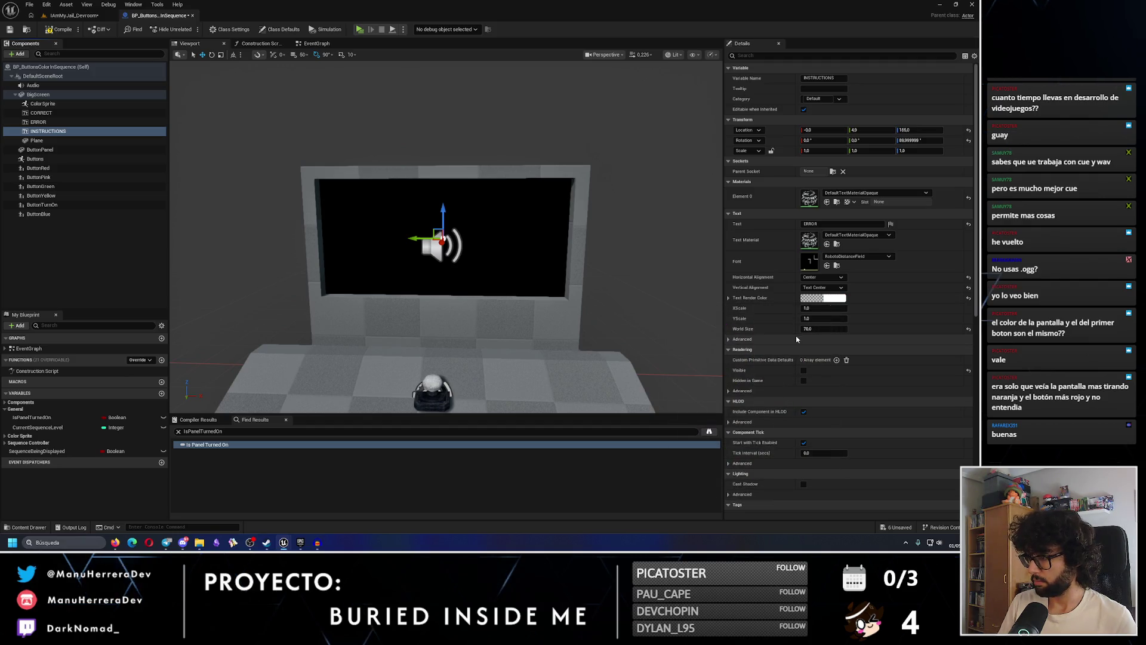
Set the INSTRUCTIONS component's rotation yaw to 90
{"action": "left_click", "coordinate": [836, 224]}
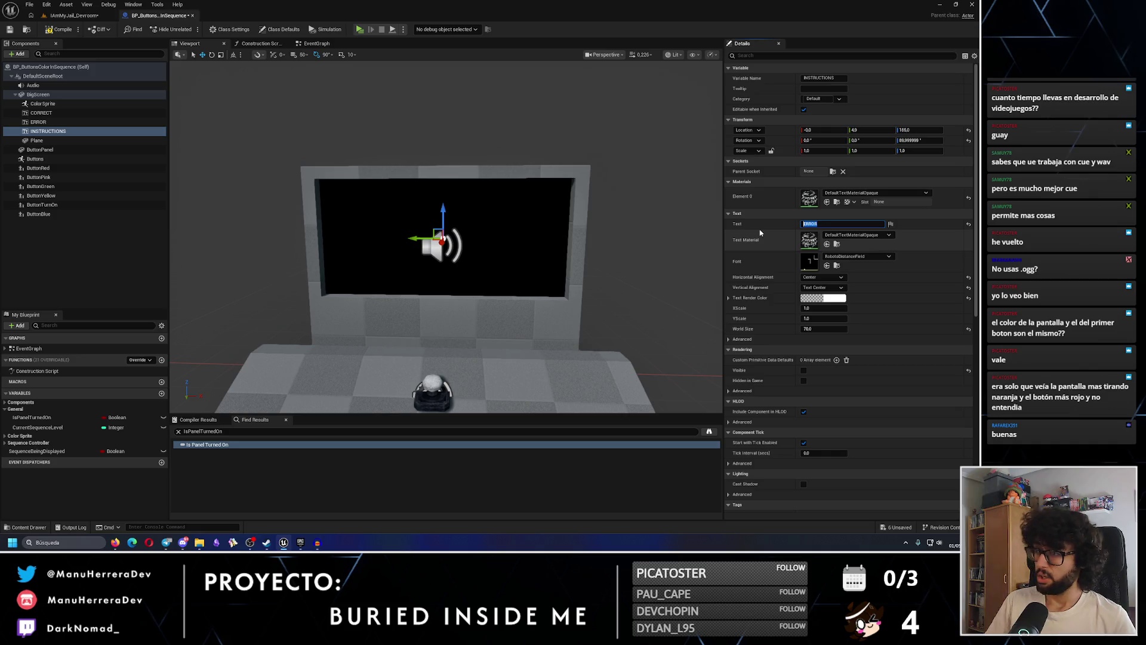
{"action": "left_click", "coordinate": [919, 141]}
{"action": "type", "text": "90"}
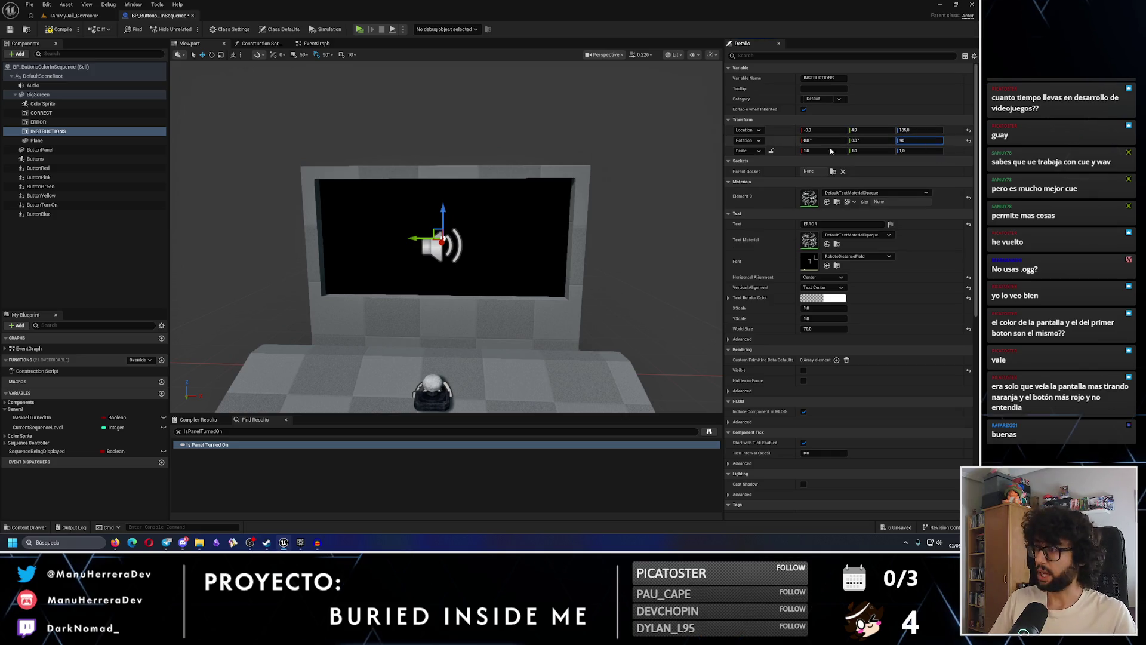
Compare the ERROR and CORRECT text components' settings, then return to INSTRUCTIONS
{"action": "left_click", "coordinate": [38, 122]}
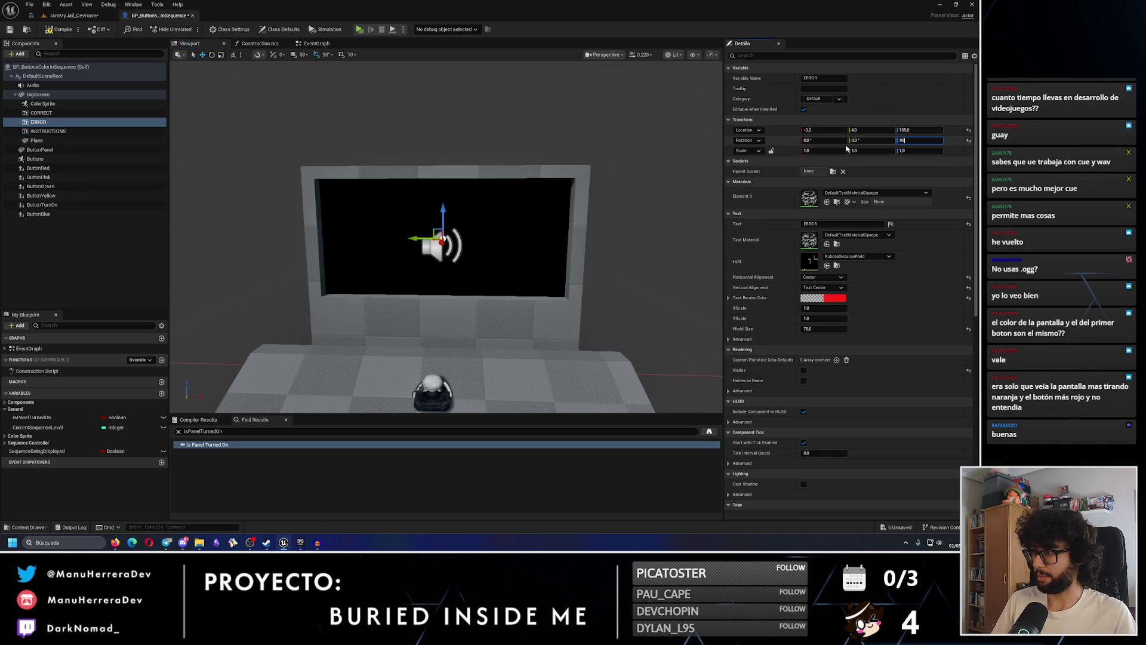
{"action": "left_click", "coordinate": [41, 112]}
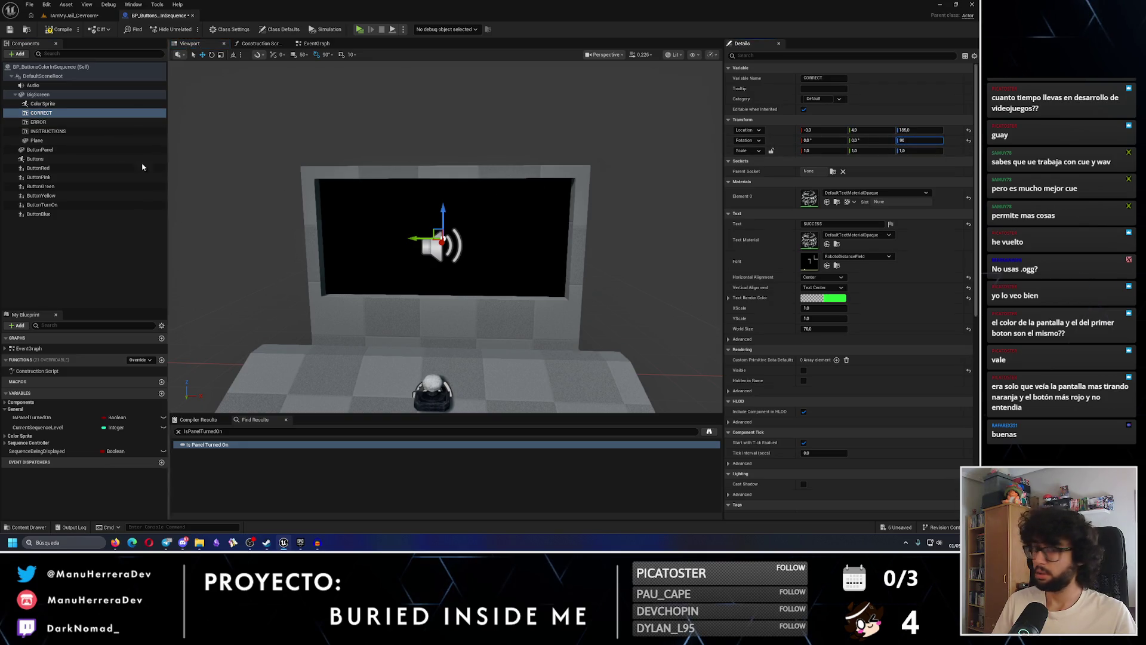
{"action": "left_click", "coordinate": [47, 131]}
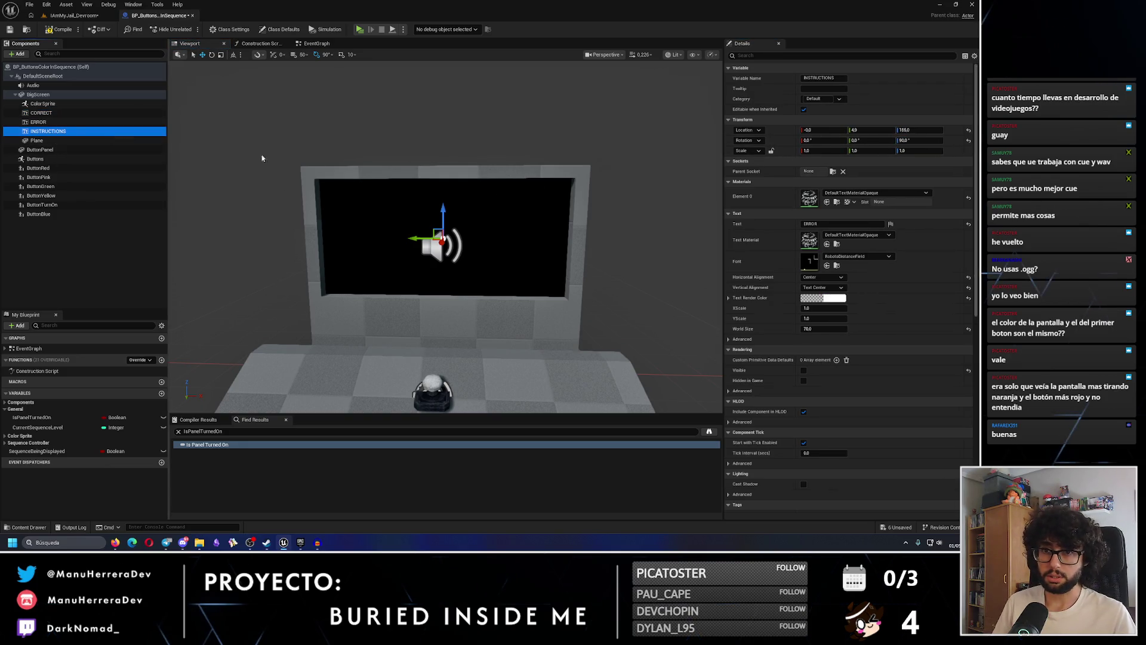
{"action": "left_click", "coordinate": [847, 224]}
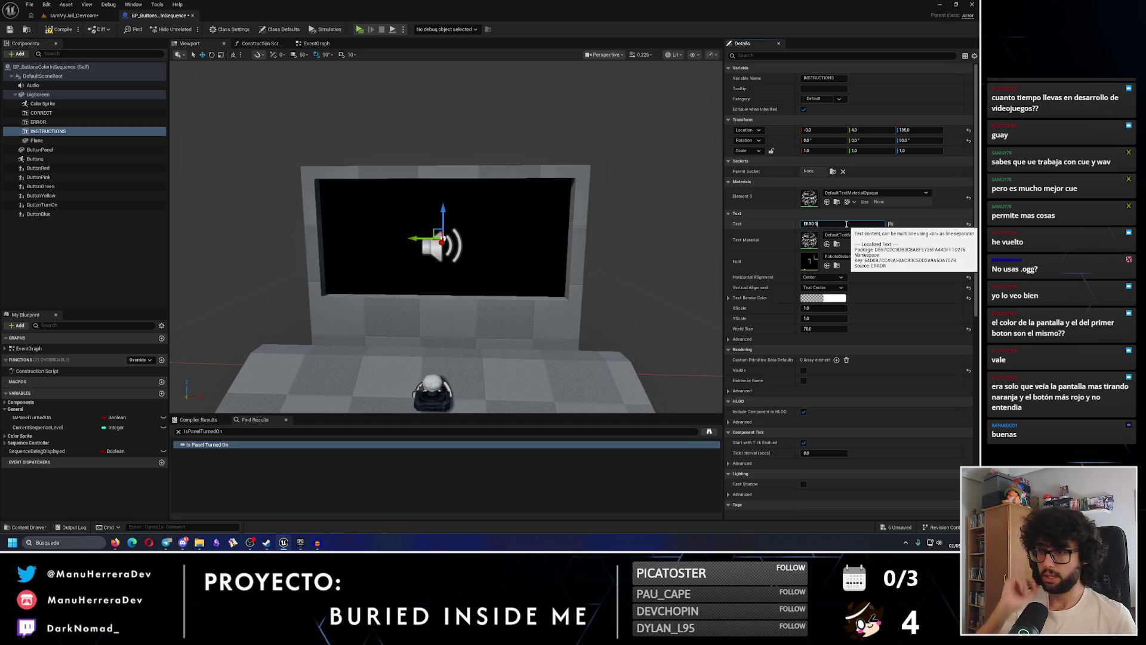
{"action": "left_click", "coordinate": [801, 56]}
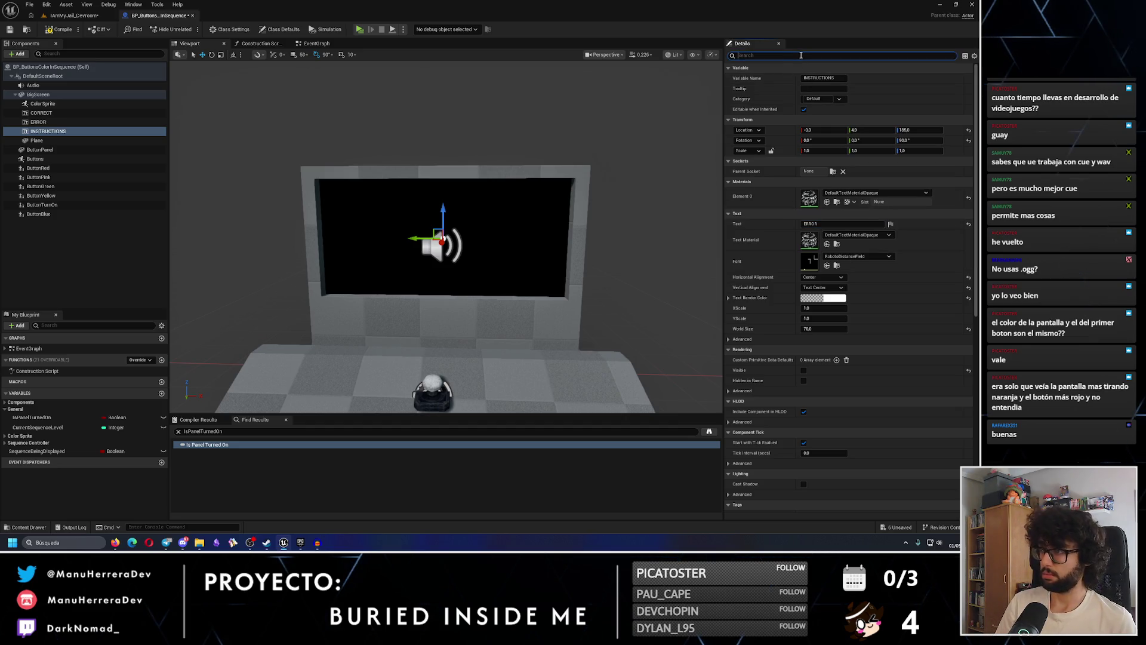
Tick Visible under Rendering so the INSTRUCTIONS text shows on screen
{"action": "type", "text": "visi"}
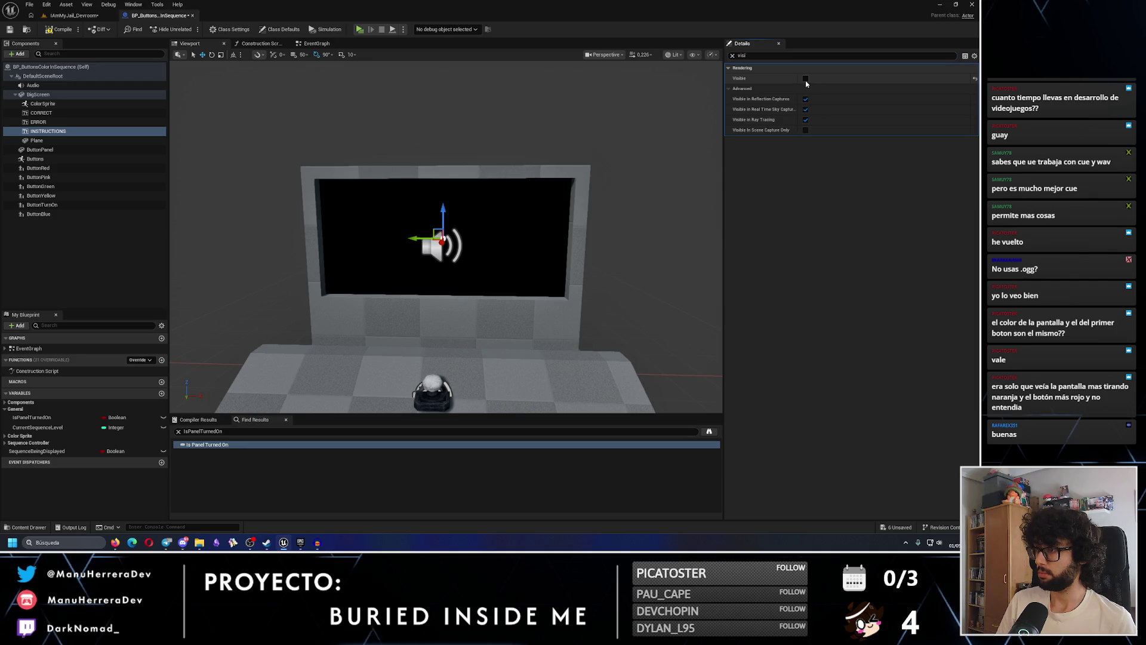
{"action": "left_click", "coordinate": [806, 78]}
{"action": "left_click", "coordinate": [733, 56]}
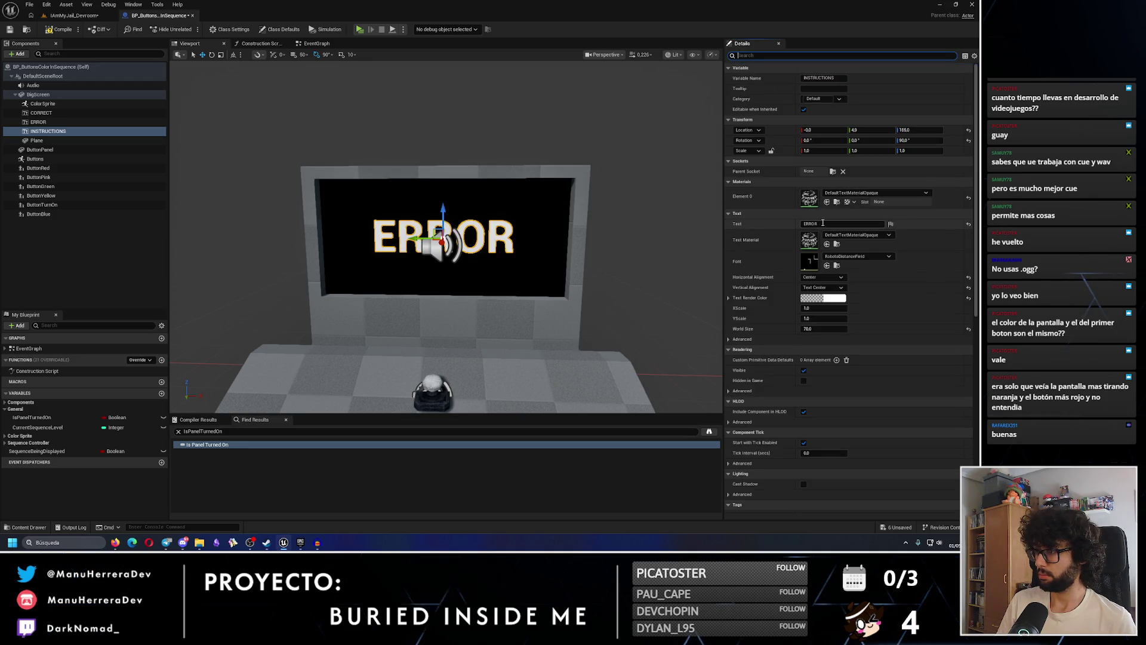
Change the text to a two-line FOLLOW / THE SECUENCE message and shrink its world size
{"action": "type", "text": "ECUENCE"}
{"action": "key", "text": "Return"}
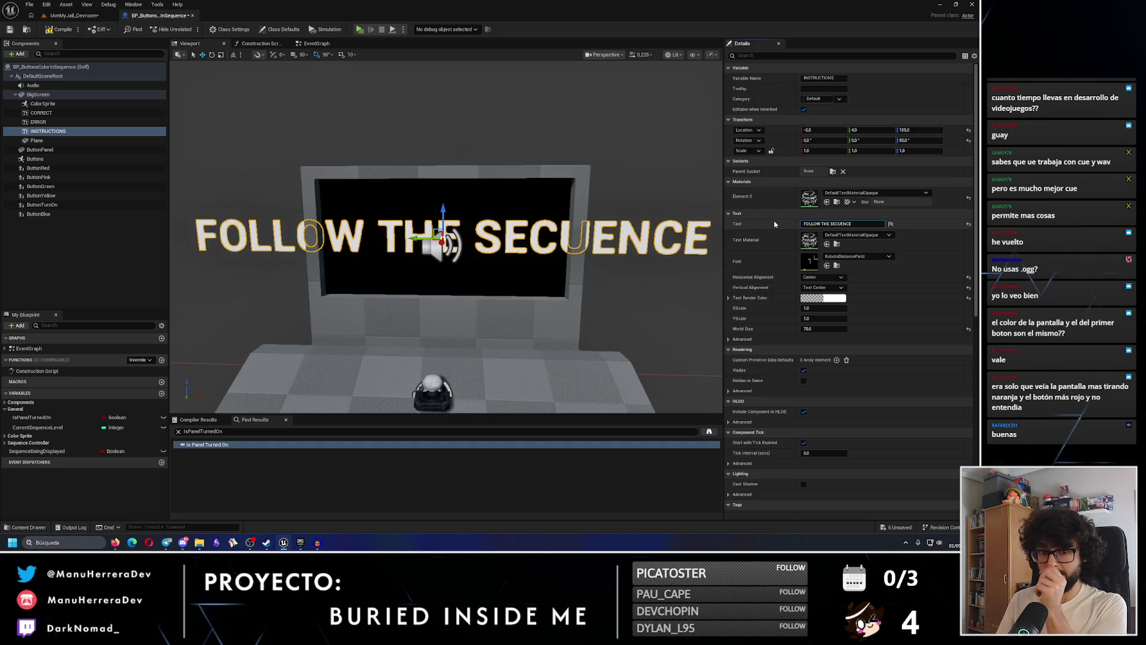
{"action": "left_click", "coordinate": [820, 224]}
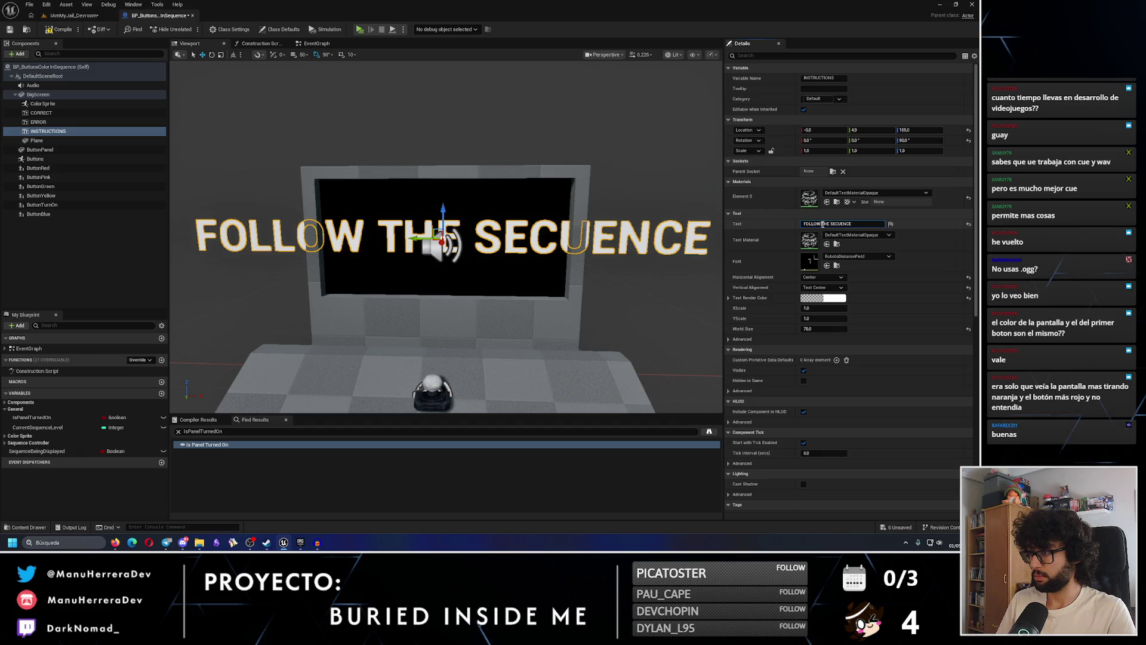
{"action": "key", "text": "shift+Return"}
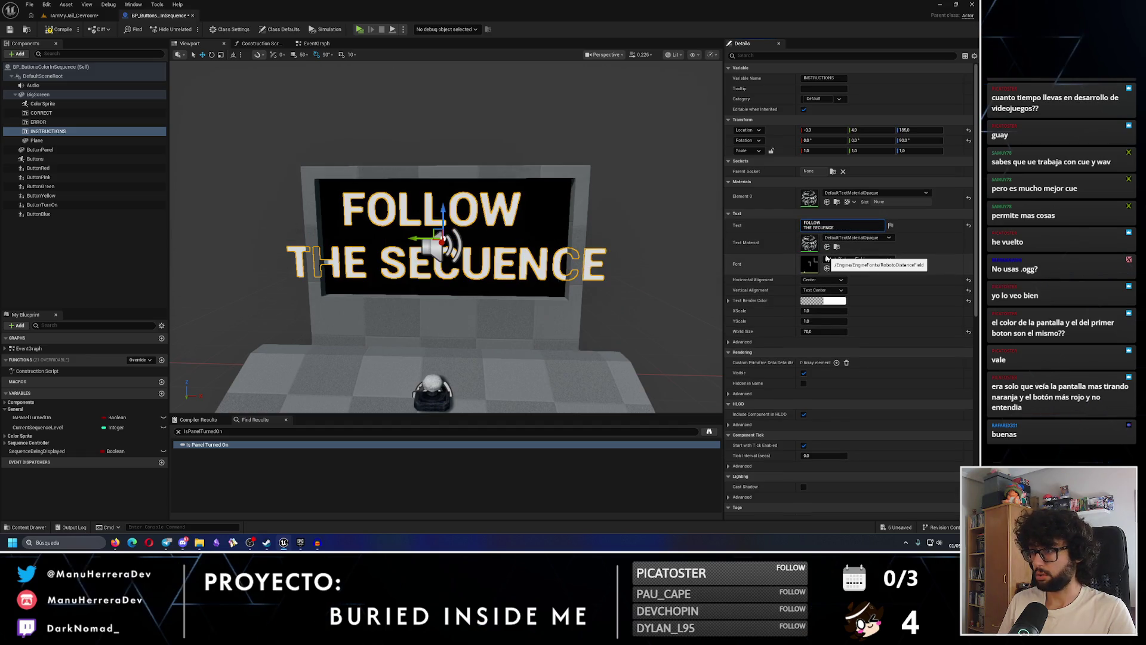
{"action": "left_click_drag", "start_coordinate": [824, 331], "coordinate": [786, 331]}
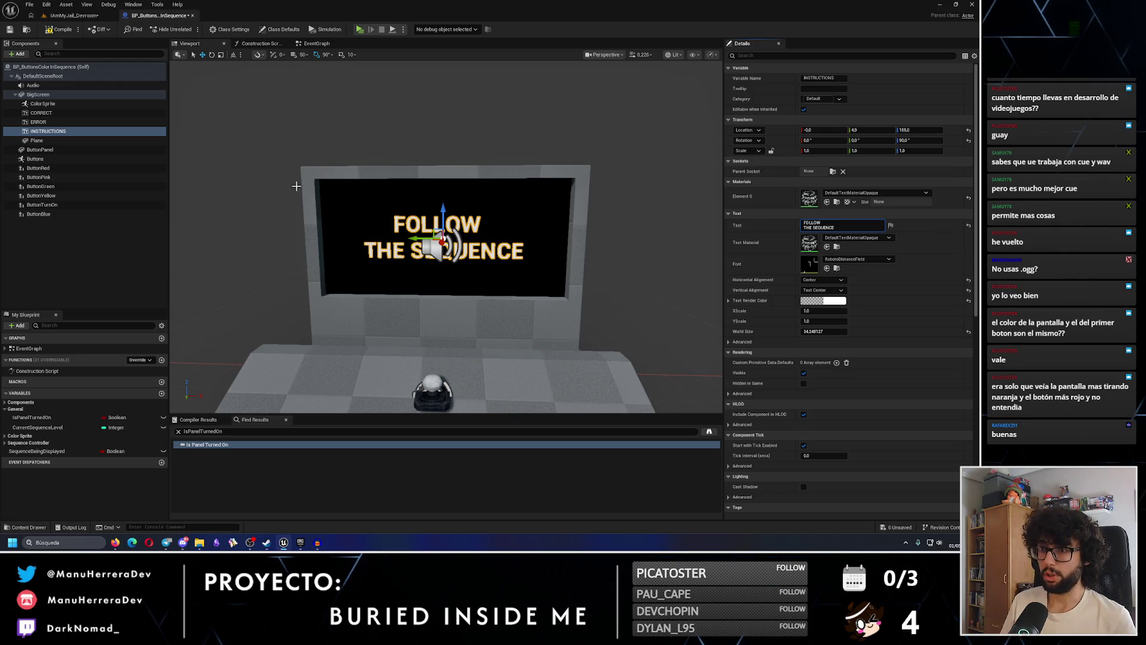
Set the text's world size to 30
{"action": "left_click", "coordinate": [827, 332]}
{"action": "type", "text": "50"}
{"action": "key", "text": "Return"}
Rewrite the text in Spanish as CONTINUA / LA SECUENCIA on two lines
{"action": "left_click", "coordinate": [841, 225]}
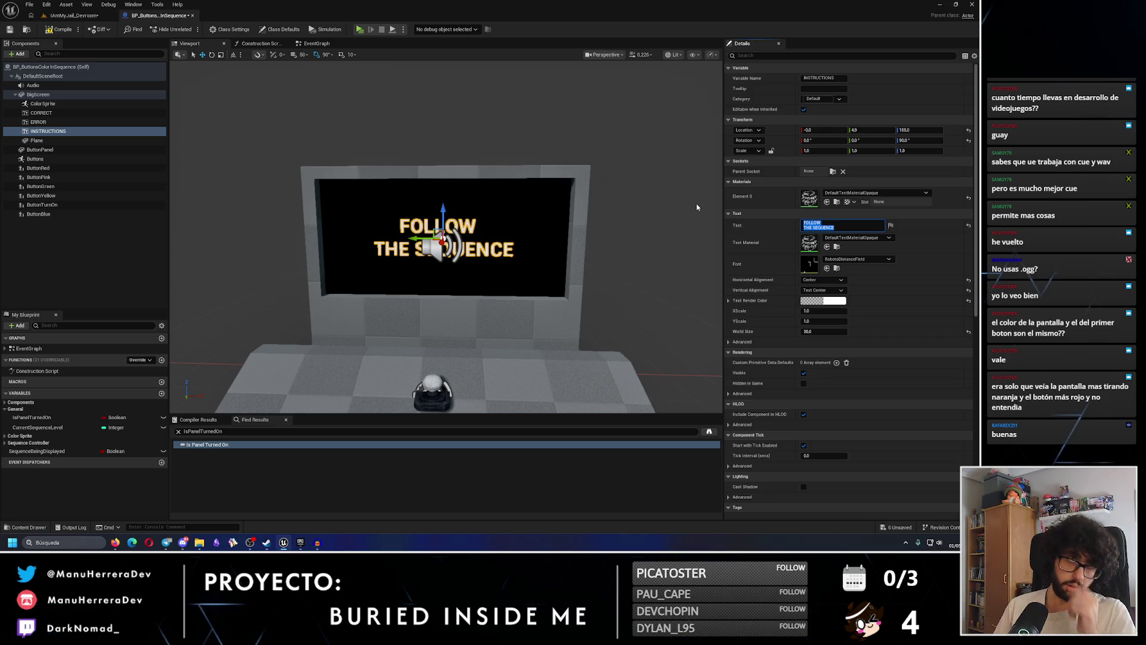
{"action": "type", "text": "0"}
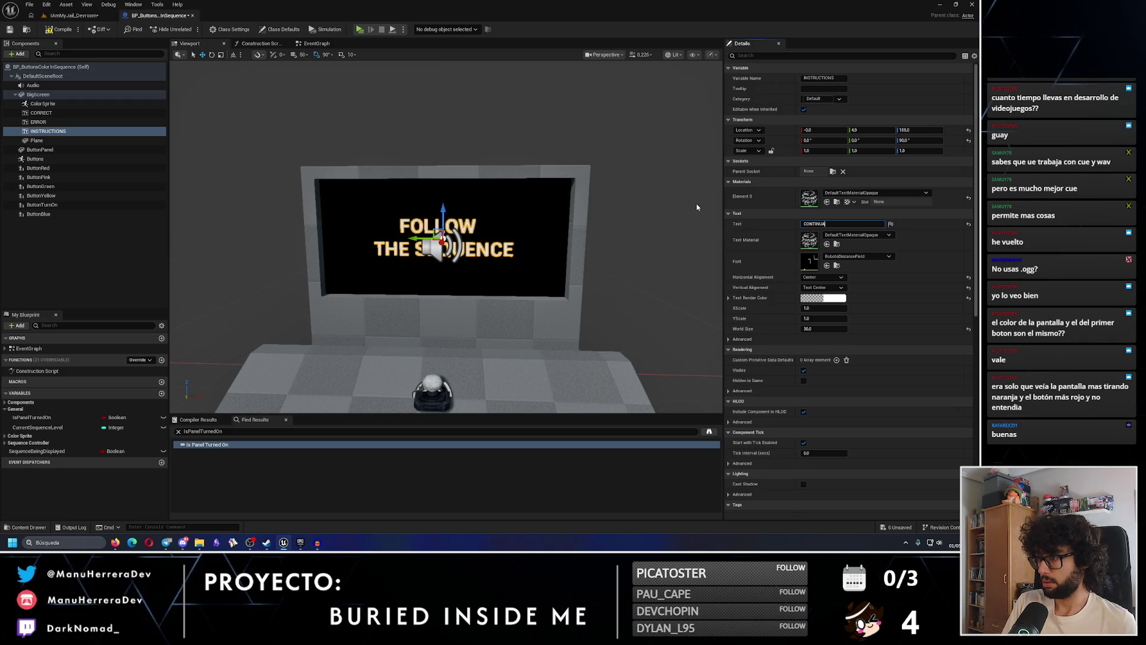
{"action": "key", "text": "shift+Return"}
{"action": "type", "text": "A L"}
{"action": "type", "text": "A SEQ"}
{"action": "type", "text": "UENCIA"}
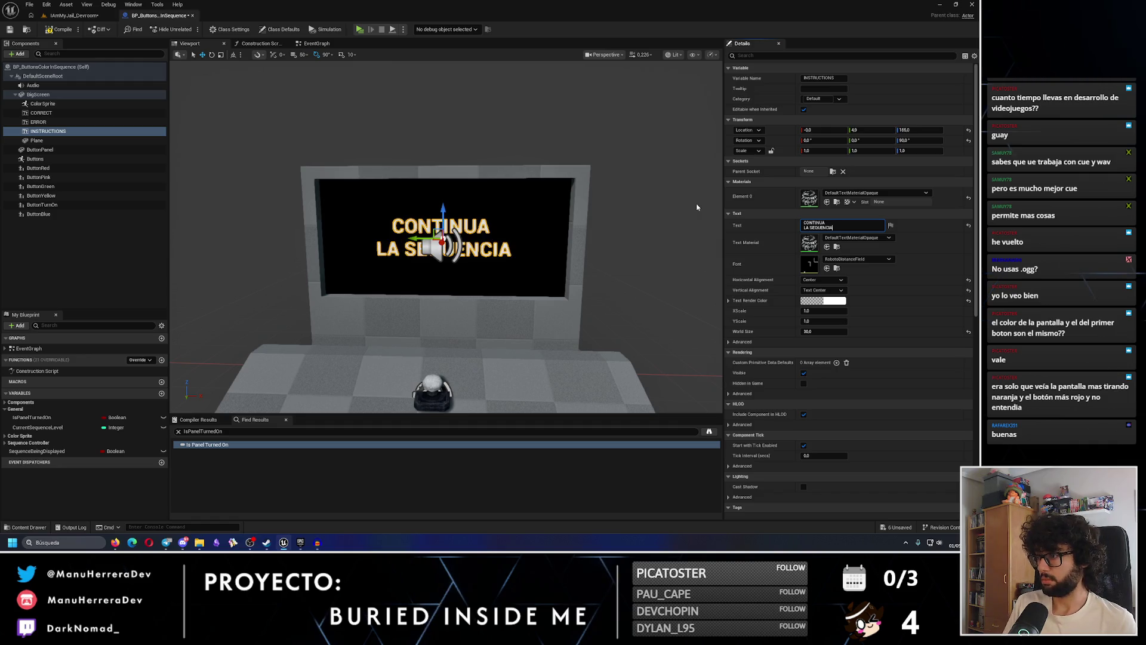
{"action": "key", "text": "BackSpace"}
{"action": "type", "text": "C"}
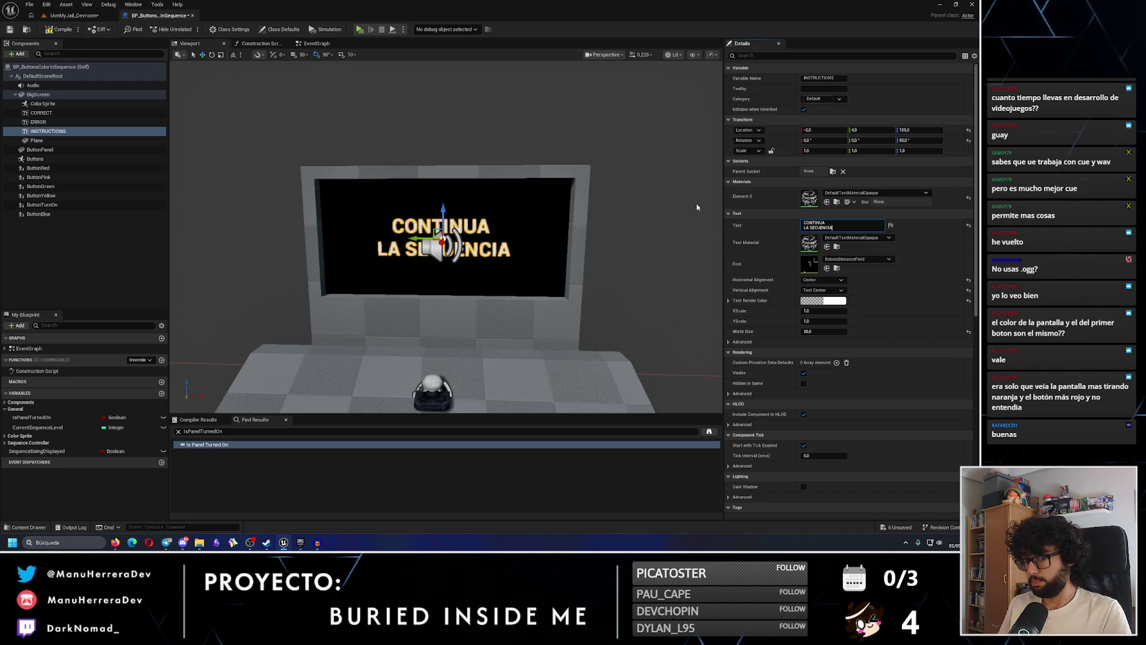
Replace the Spanish wording with FOLLOW / THE SEQUENCE on two lines
{"action": "key", "text": "ctrl+a"}
{"action": "type", "text": "FOLLOW"}
{"action": "key", "text": "shift+Return"}
{"action": "type", "text": "THE SEQUE"}
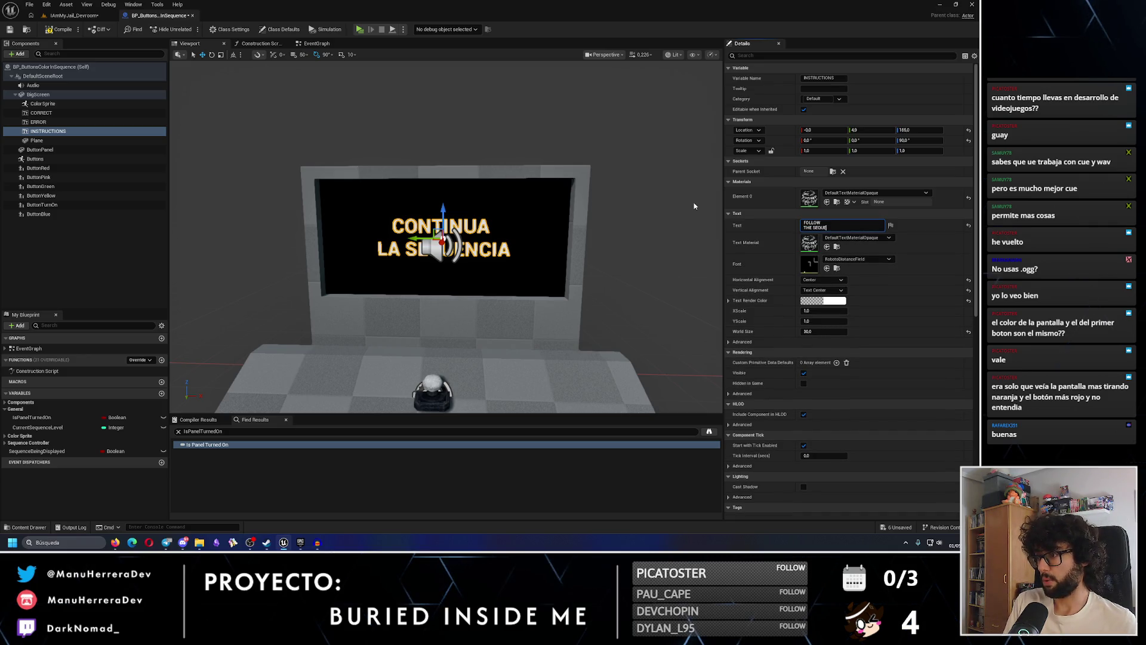
{"action": "type", "text": "NCE"}
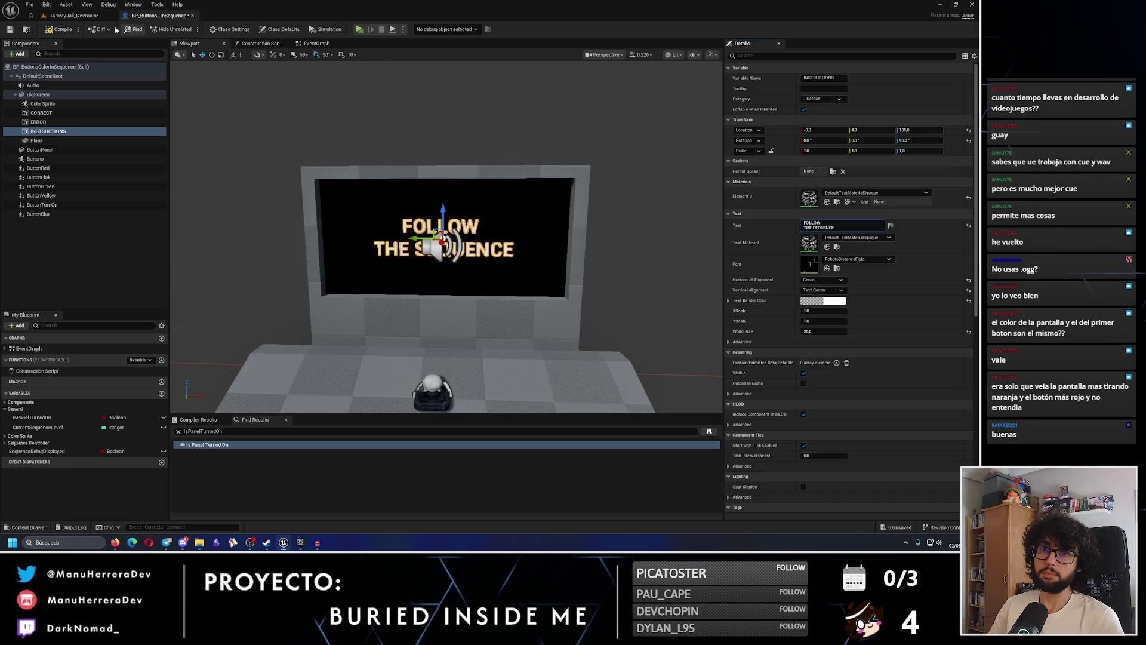
Save, try the DroidSansMono font, revert to RobotoDistanceField, and compile the blueprint
{"action": "left_click", "coordinate": [11, 30]}
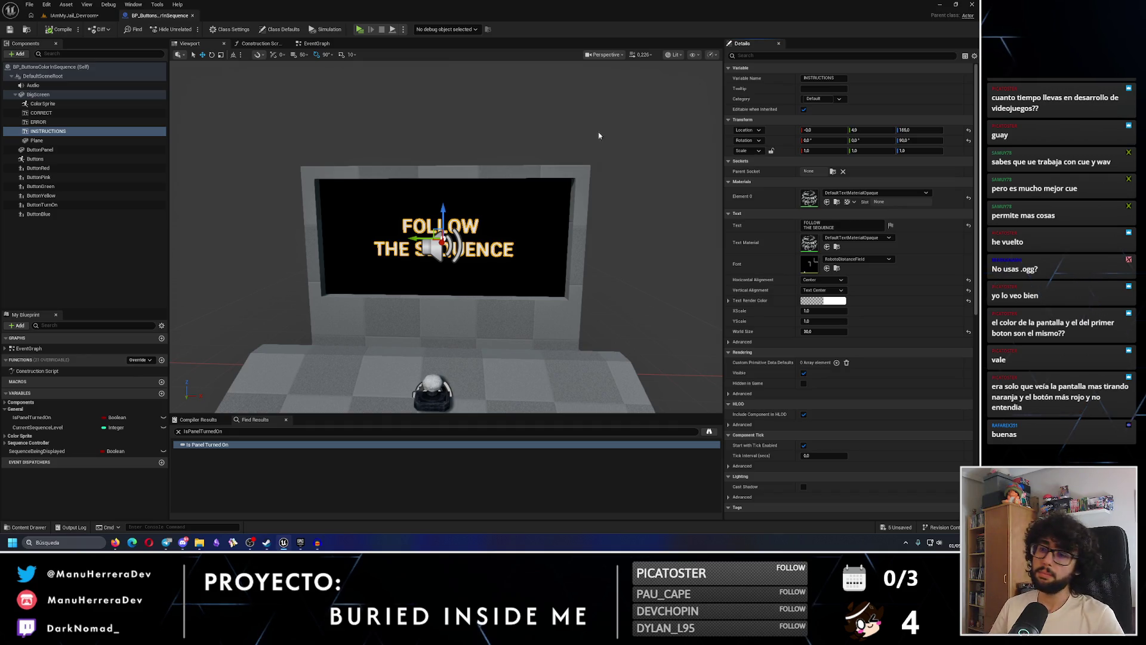
{"action": "left_click", "coordinate": [872, 261]}
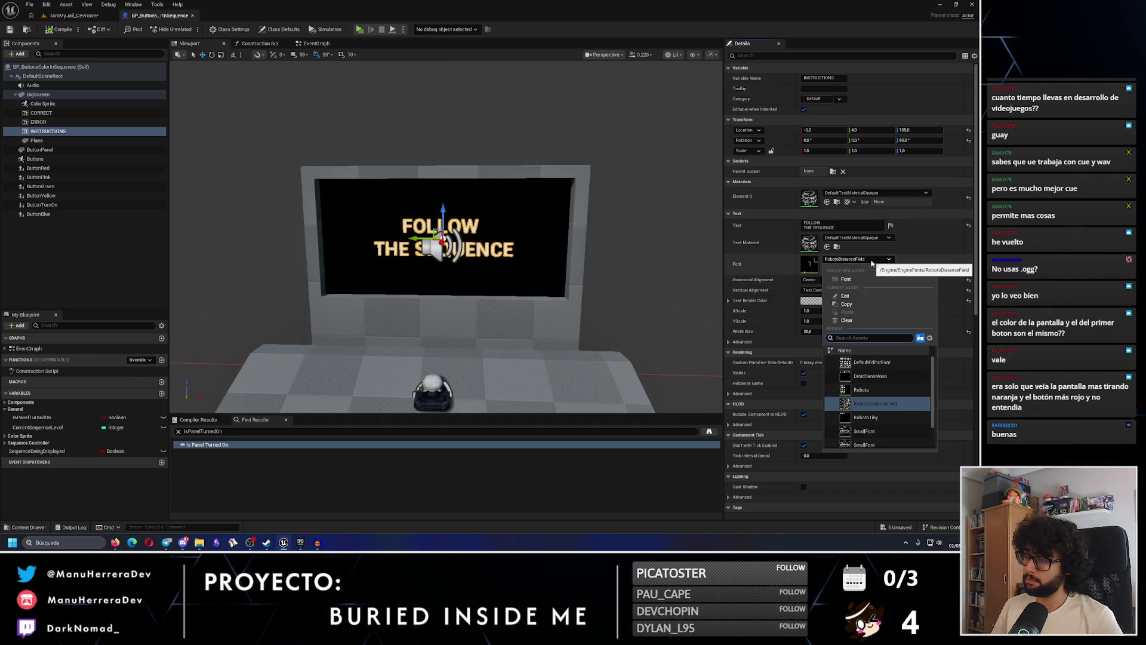
{"action": "left_click", "coordinate": [870, 376]}
{"action": "left_click", "coordinate": [848, 261]}
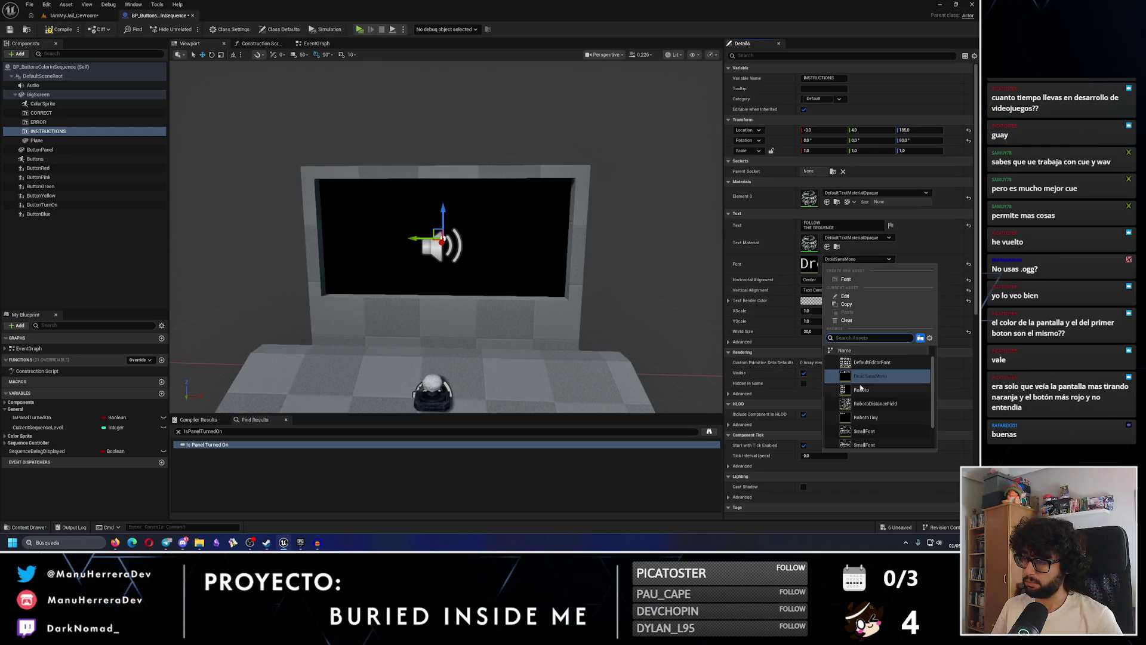
{"action": "left_click", "coordinate": [875, 403]}
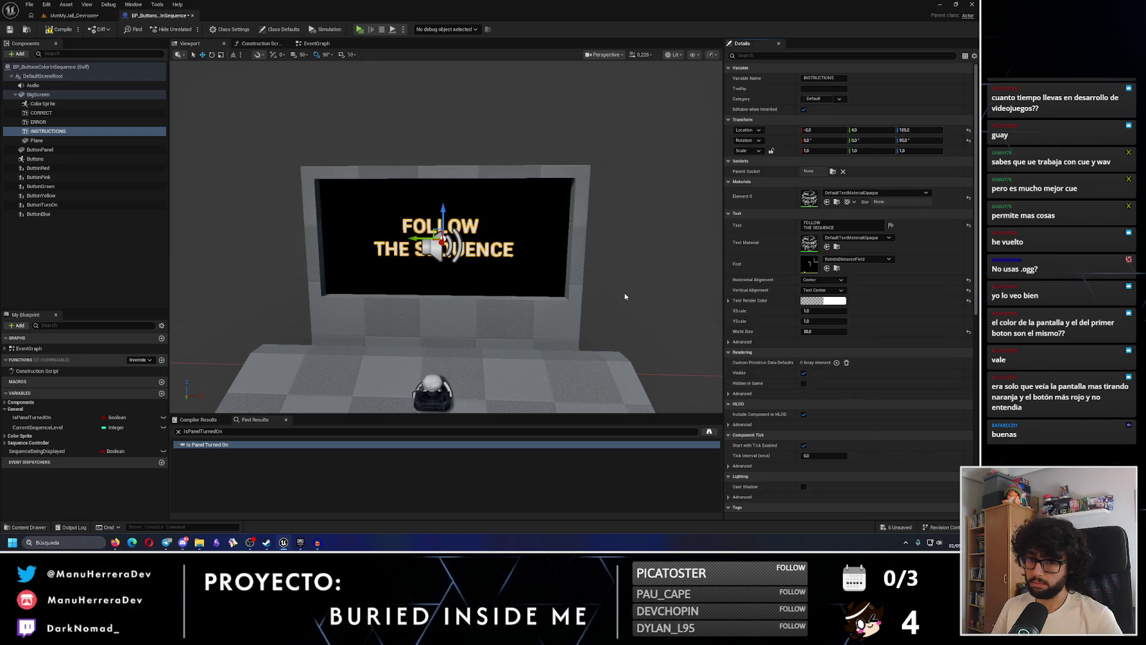
{"action": "left_click", "coordinate": [60, 29]}
Save the compiled blueprint and start editing the INSTRUCTIONS text
{"action": "left_click", "coordinate": [10, 30]}
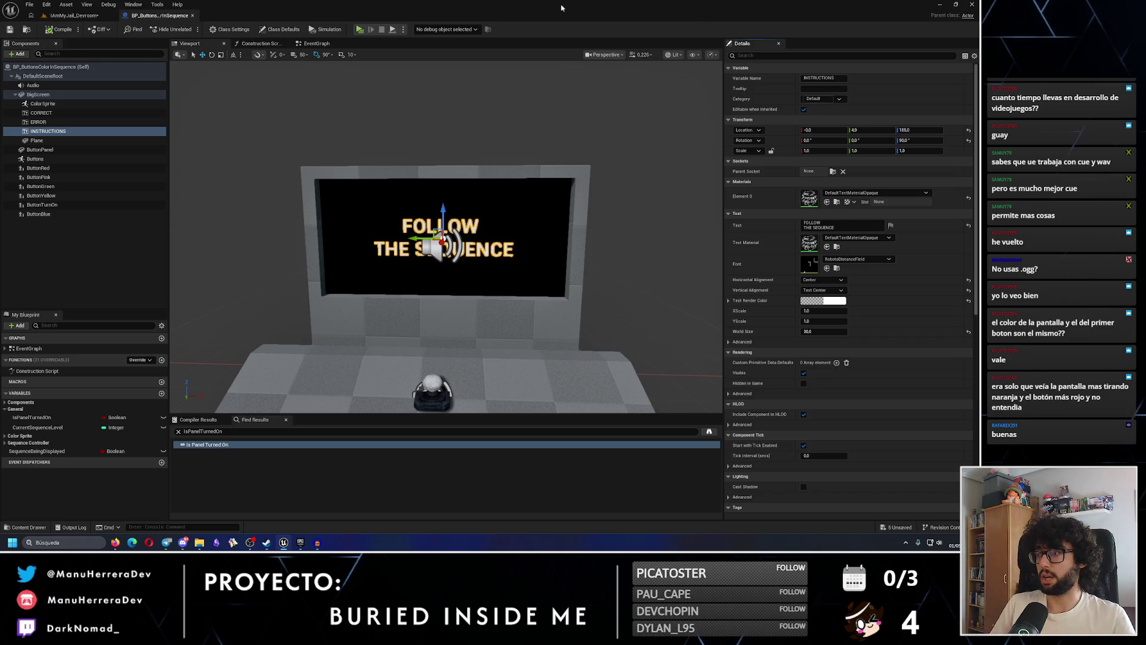
{"action": "left_click", "coordinate": [840, 222]}
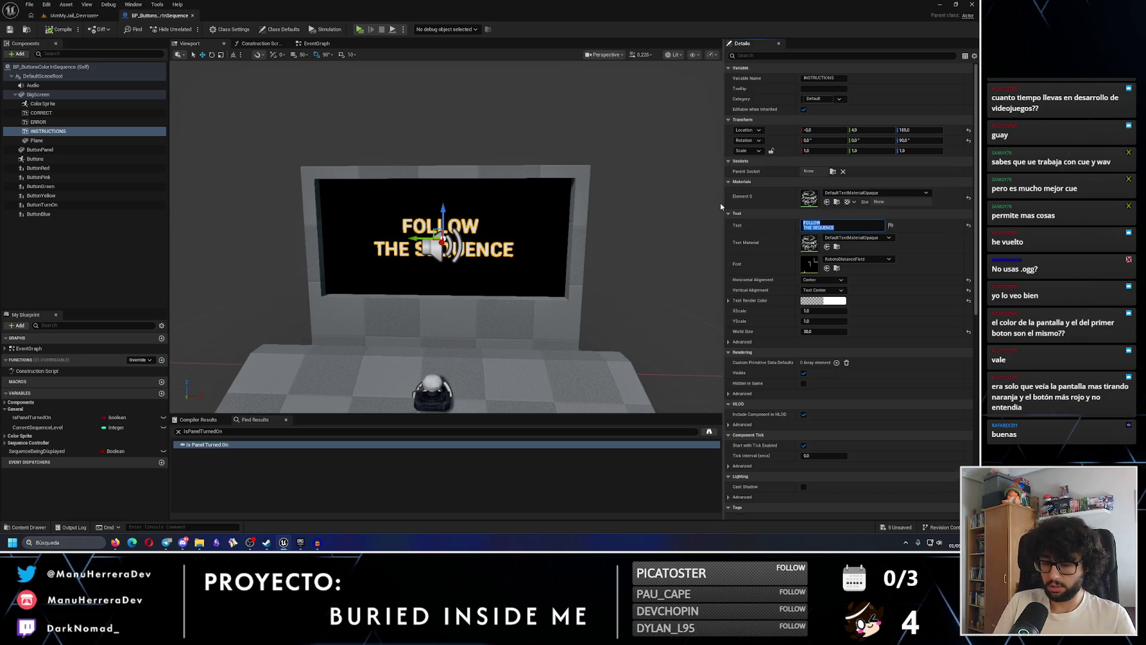
{"action": "type", "text": "presS THE"}
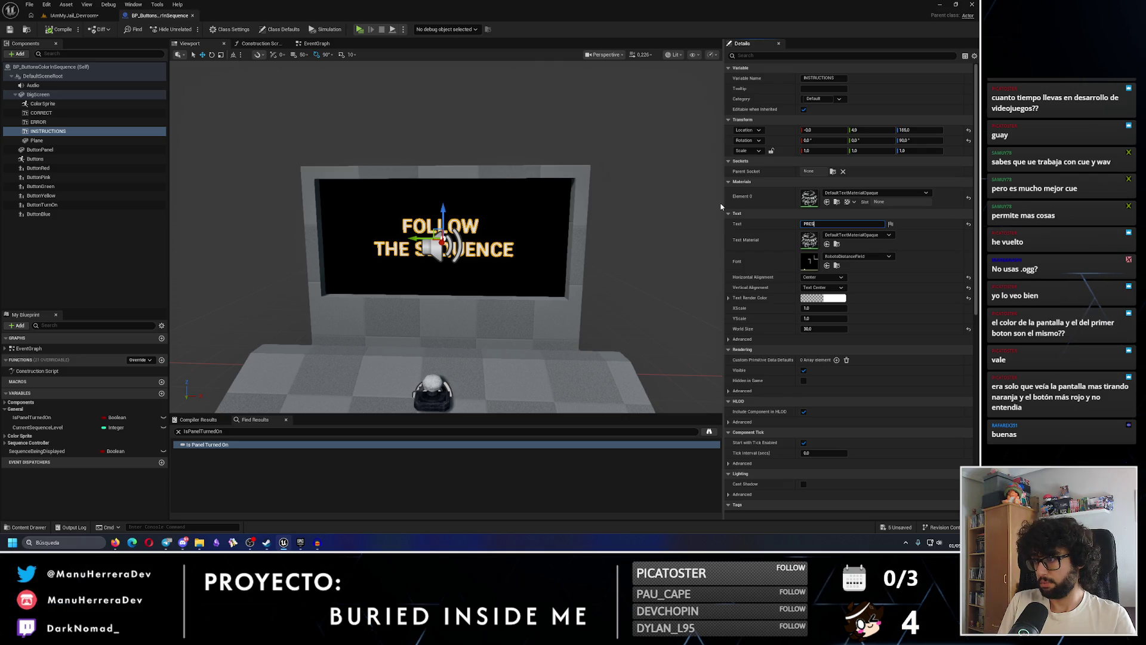
{"action": "key", "text": "shift+Return"}
{"action": "type", "text": "QUE"}
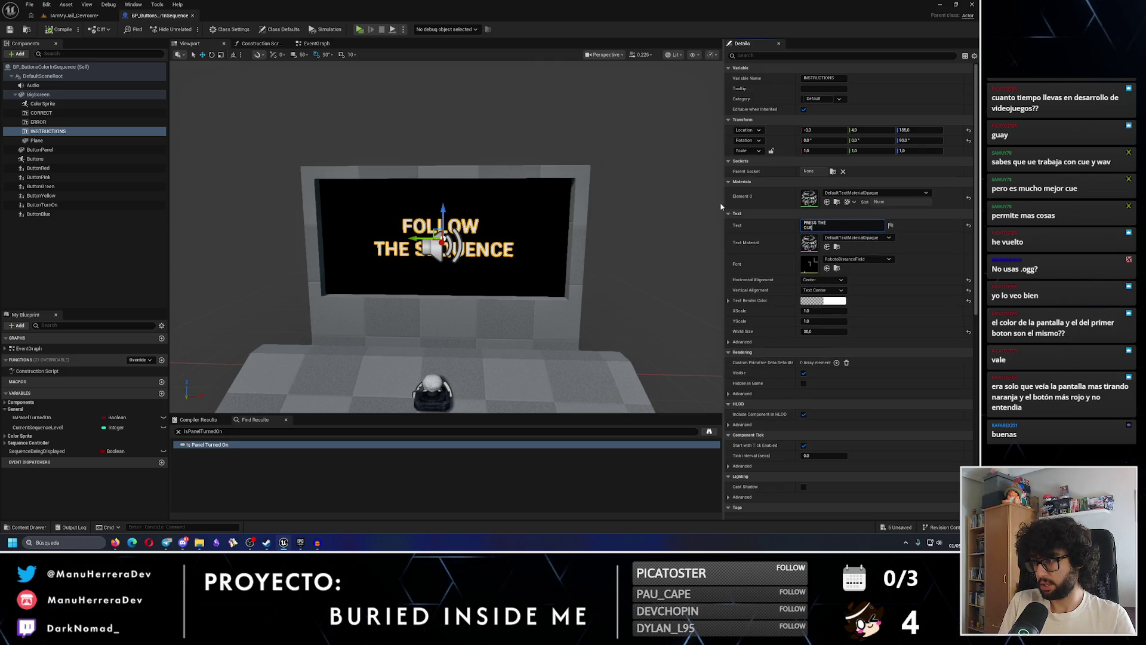
{"action": "type", "text": "CENCE IN ORDER"}
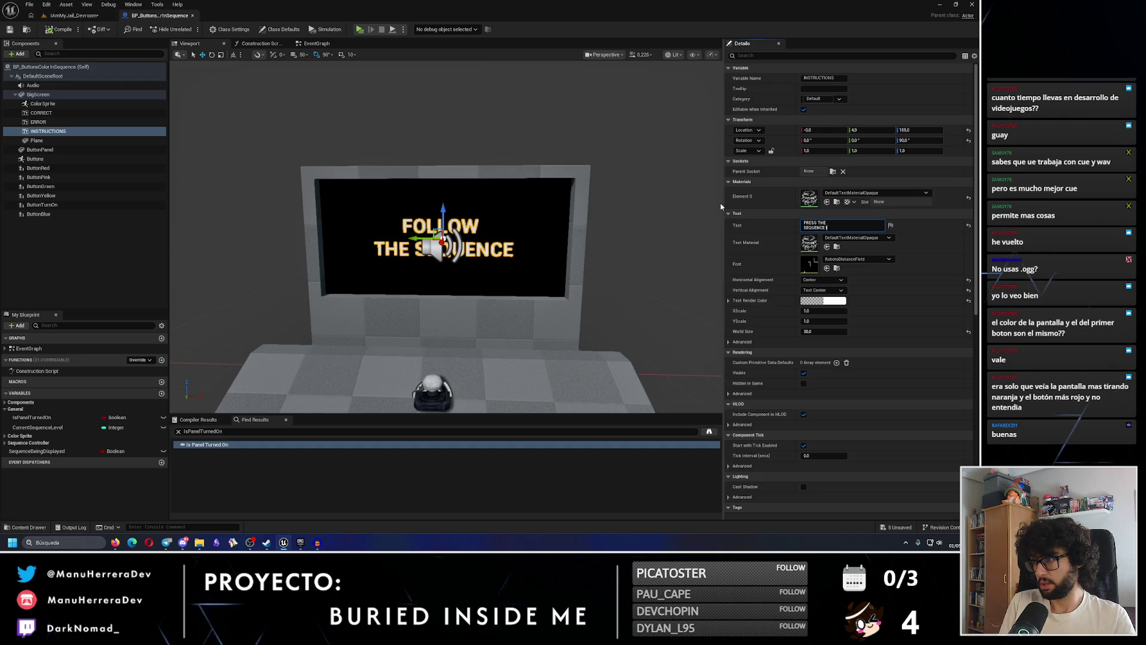
{"action": "key", "text": "Return"}
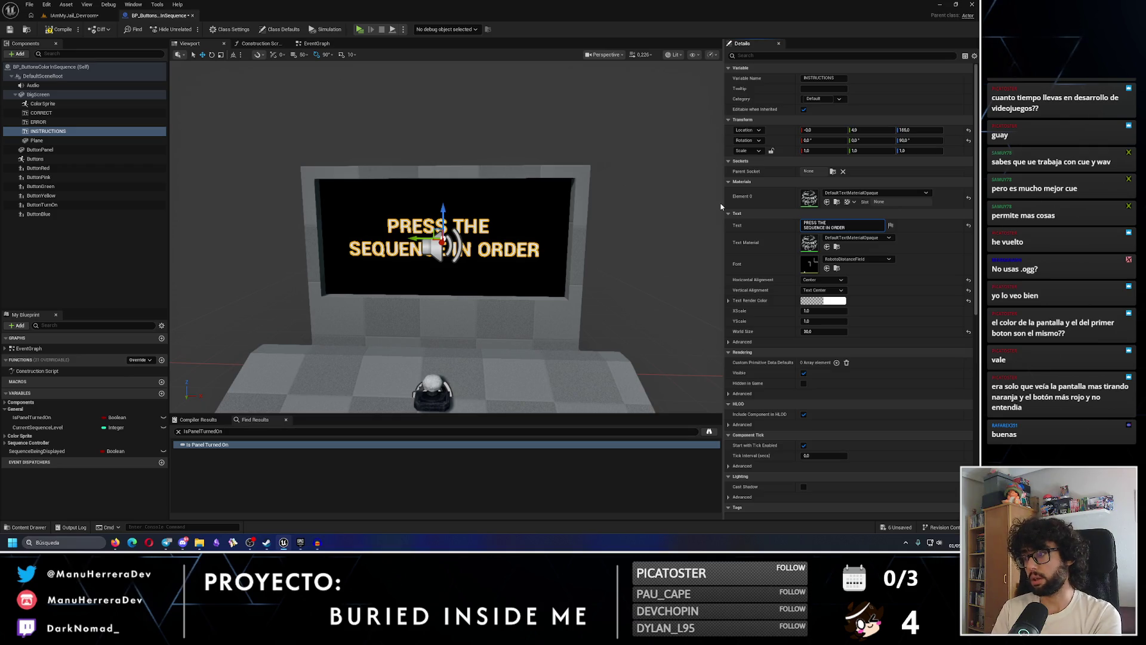
{"action": "left_click", "coordinate": [852, 227]}
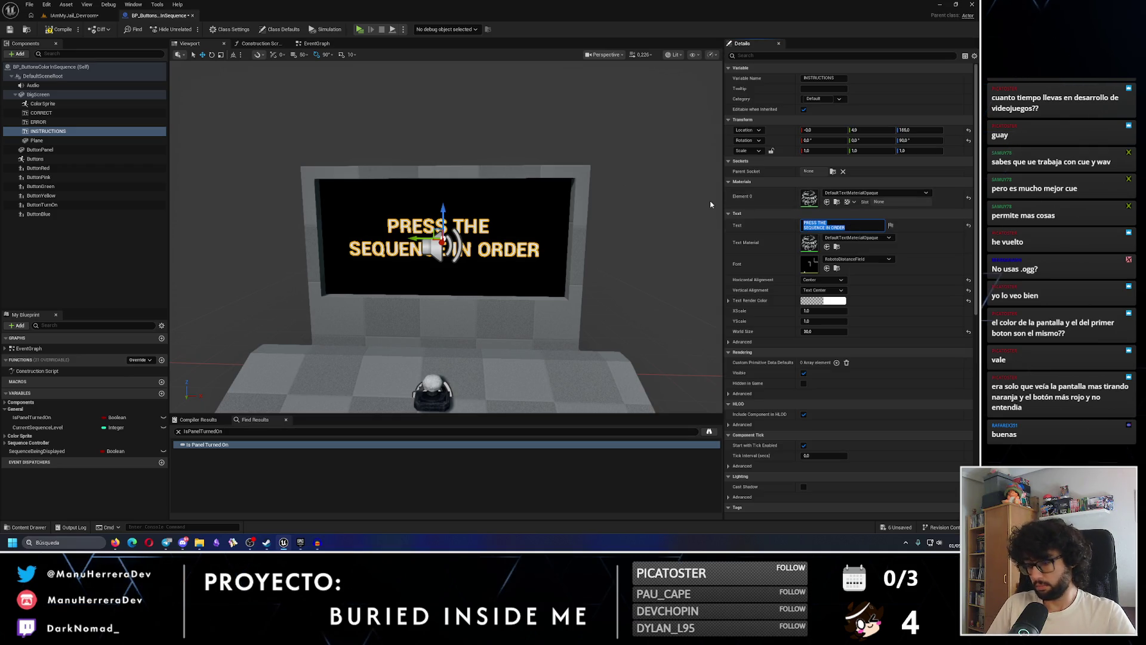
{"action": "type", "text": "PRES"}
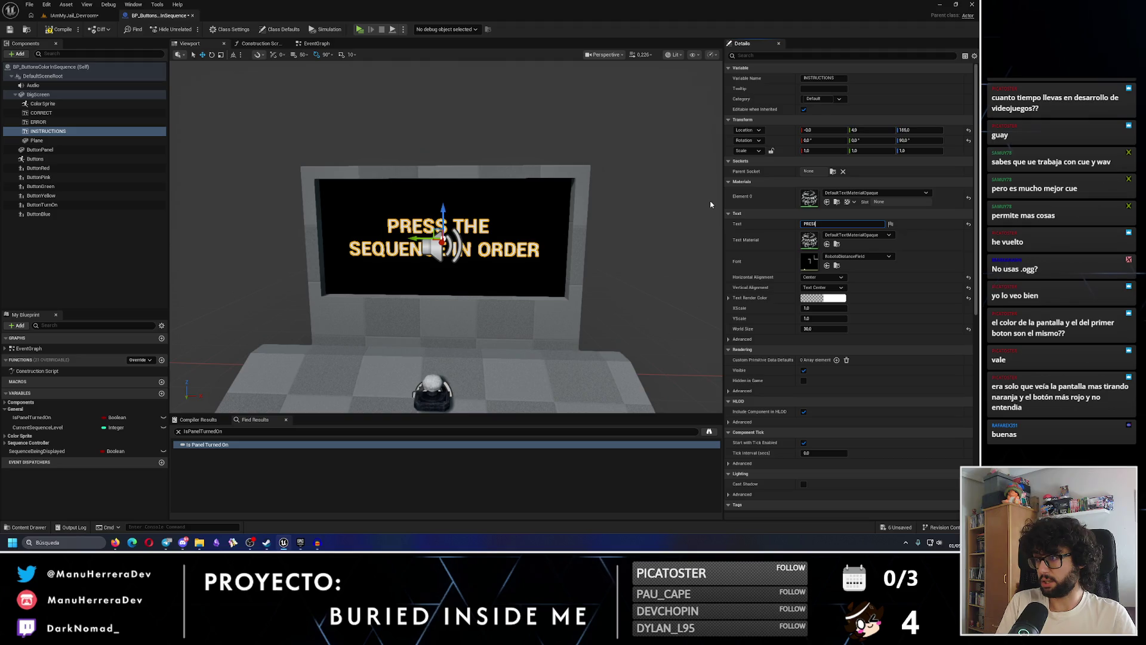
{"action": "type", "text": " LA"}
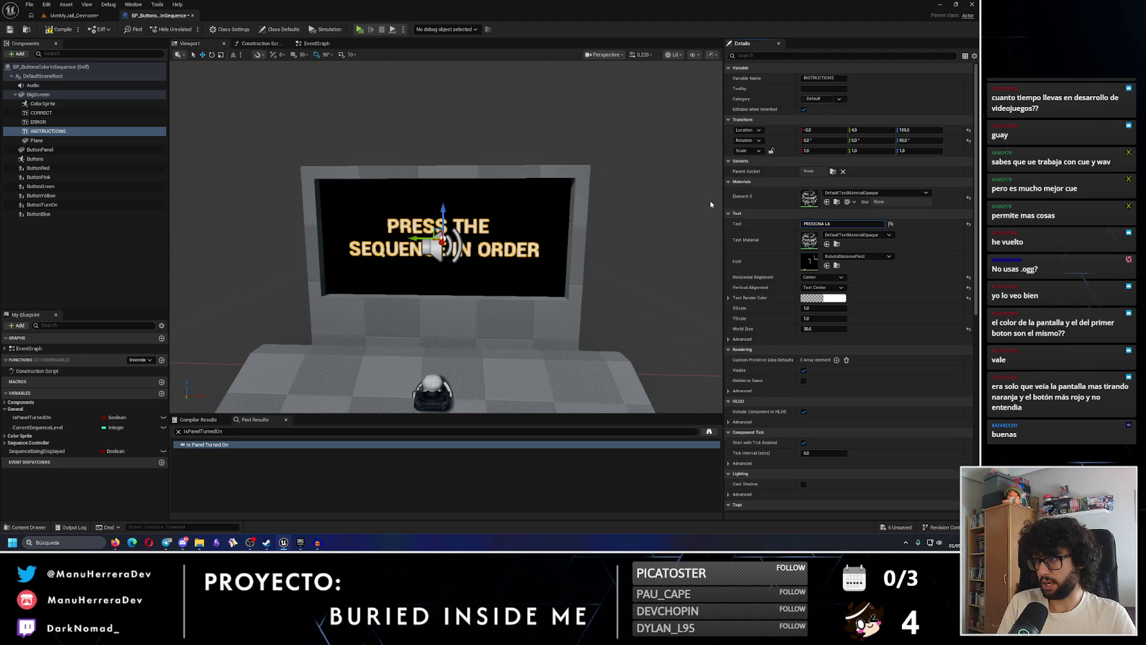
{"action": "key", "text": "shift+Return"}
{"action": "type", "text": "SECUENCIA EN ORDEN"}
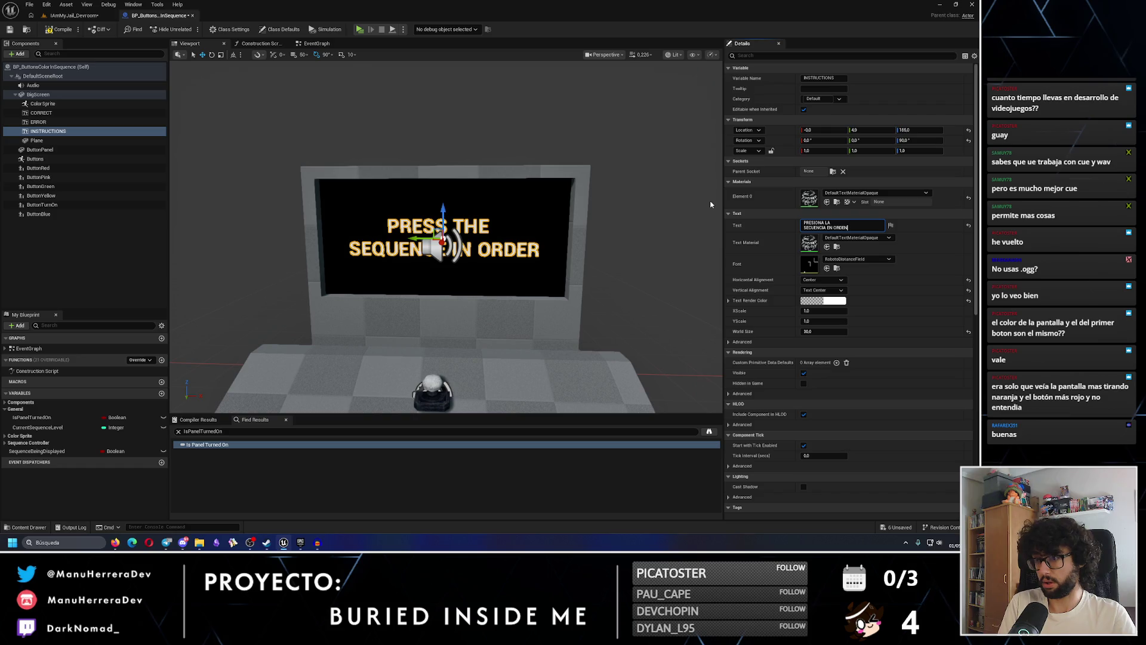
{"action": "key", "text": "Return"}
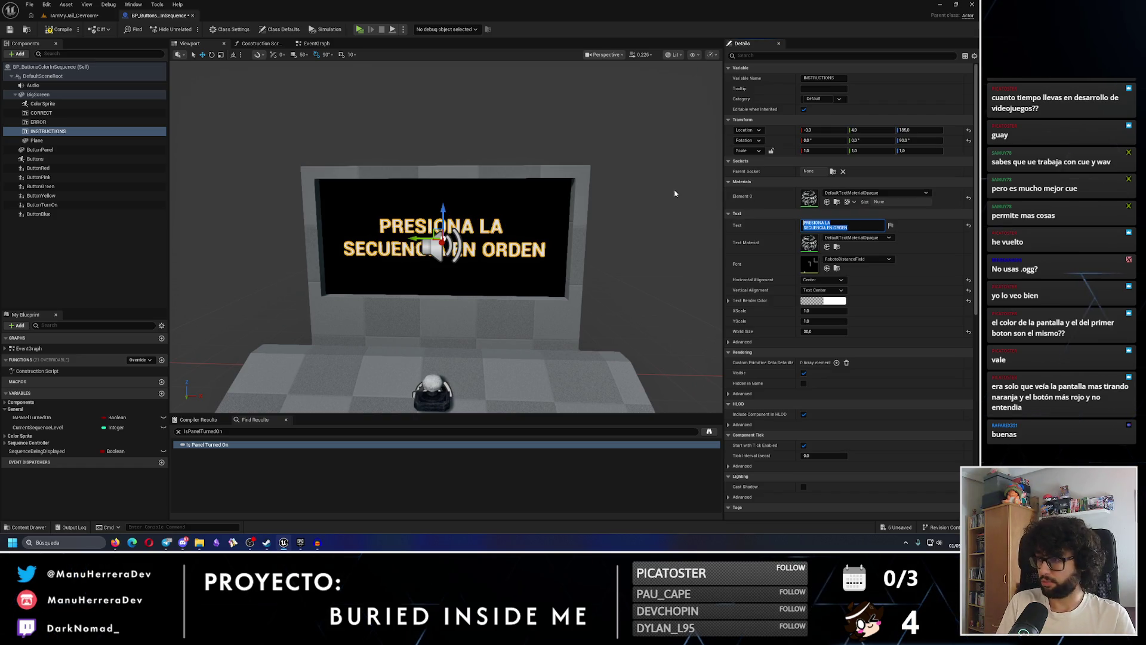
{"action": "type", "text": "FOLLOW THE"}
{"action": "key", "text": "shift+Return"}
{"action": "type", "text": "SEQUEN"}
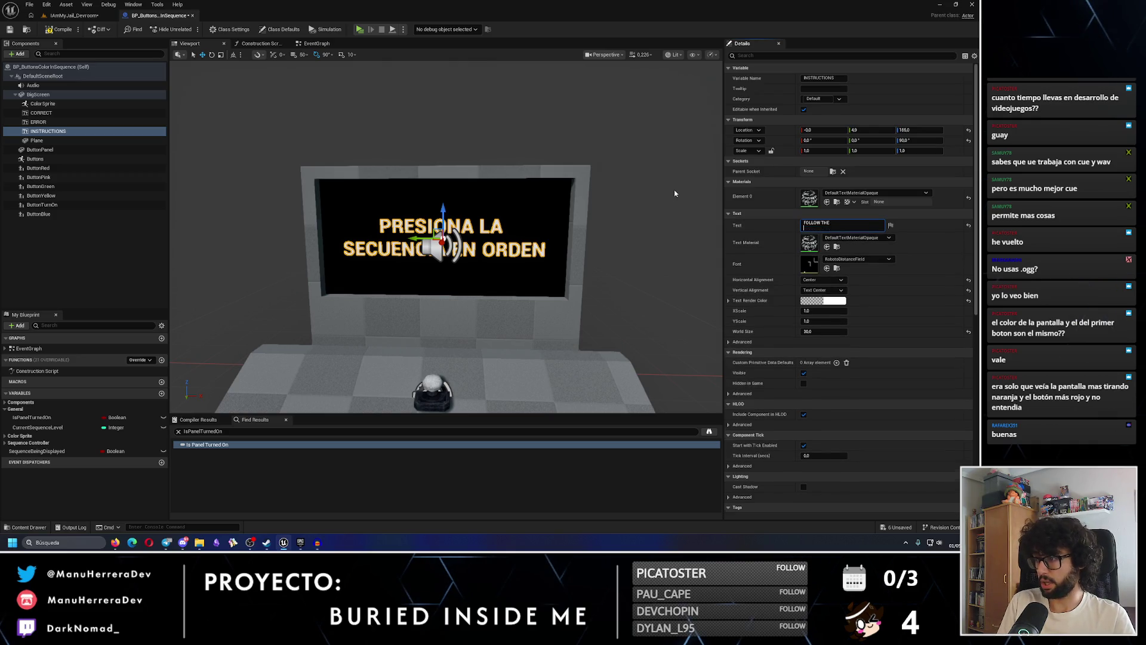
{"action": "type", "text": "CE"}
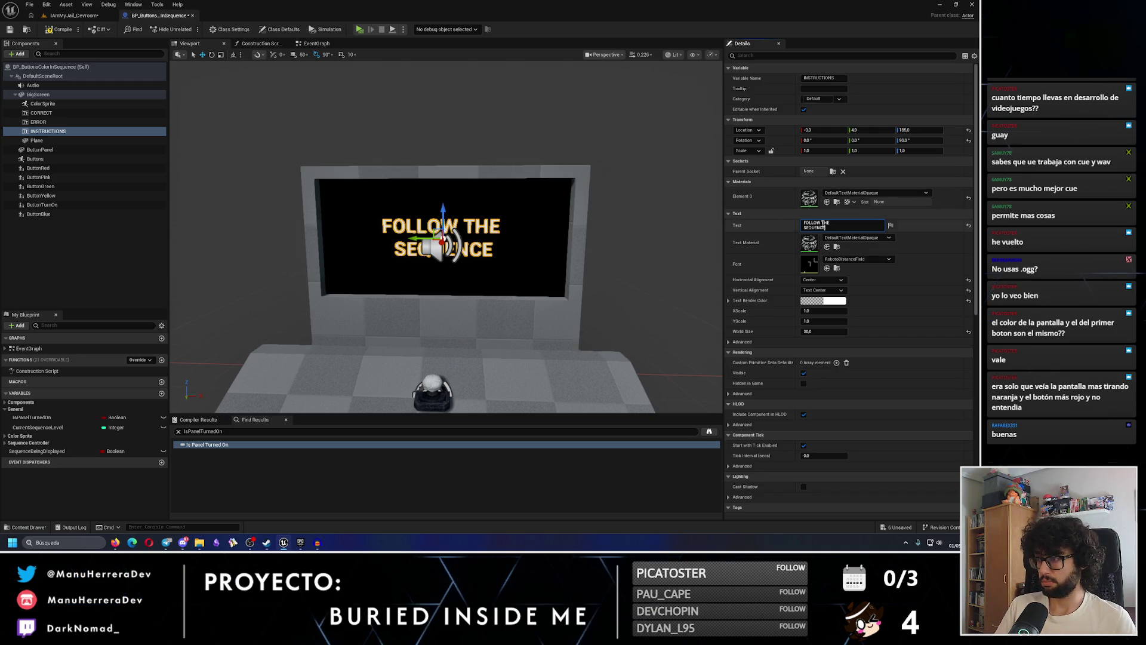
{"action": "left_click", "coordinate": [648, 245]}
{"action": "key", "text": "ctrl+z"}
{"action": "key", "text": "ctrl+z"}
{"action": "key", "text": "ctrl+z"}
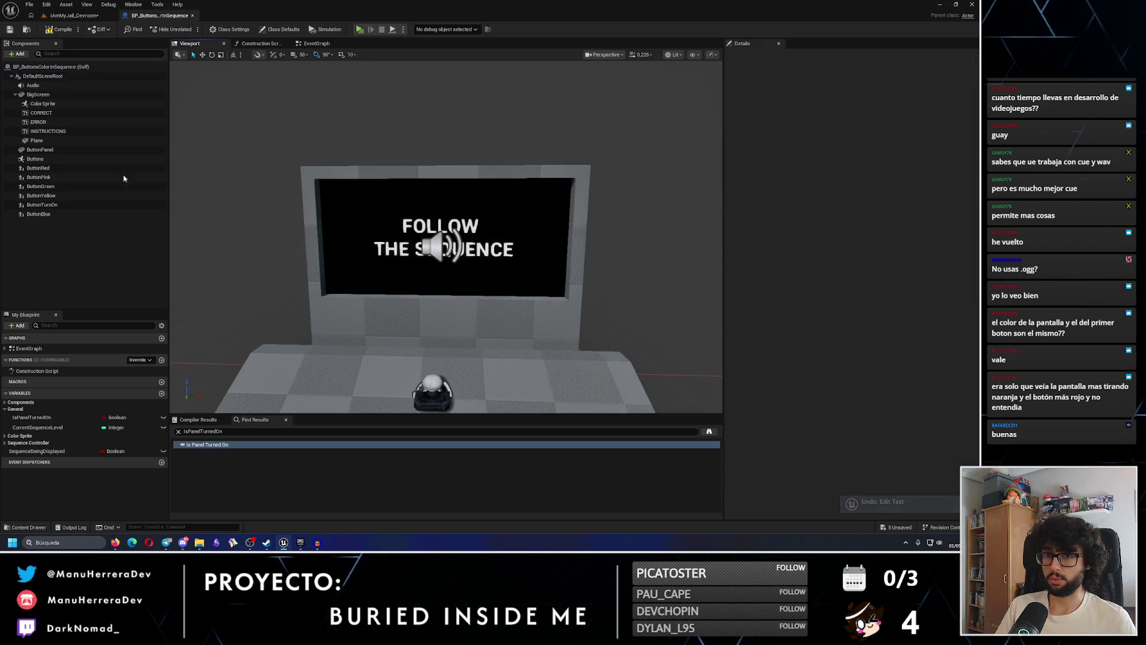
{"action": "left_click", "coordinate": [57, 131]}
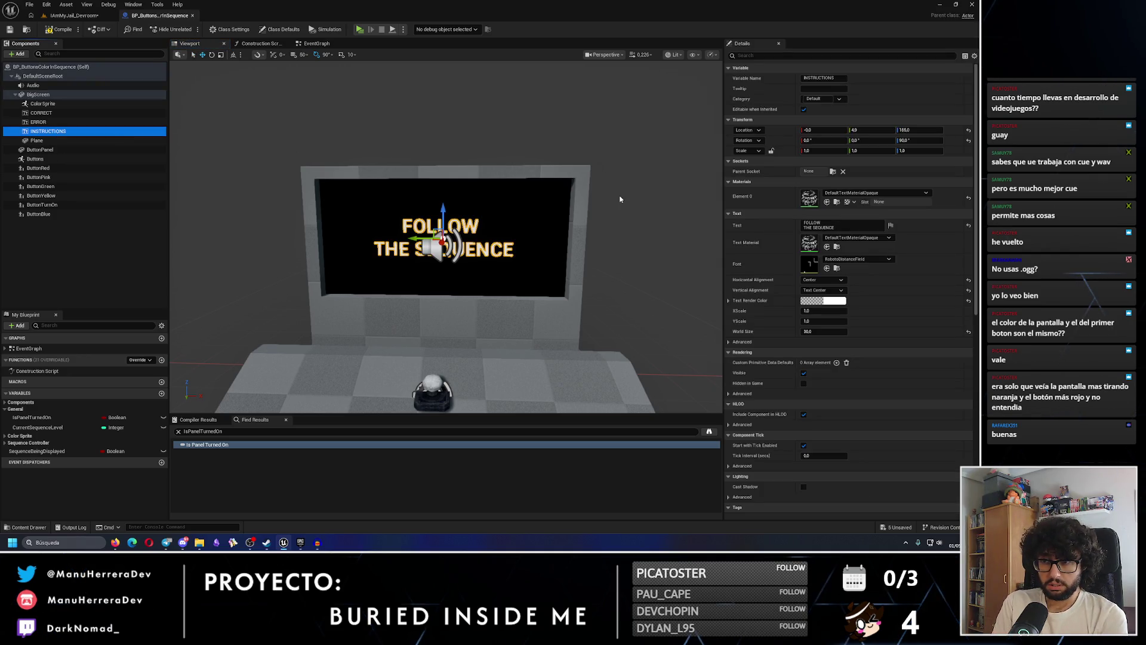
{"action": "left_click", "coordinate": [813, 226]}
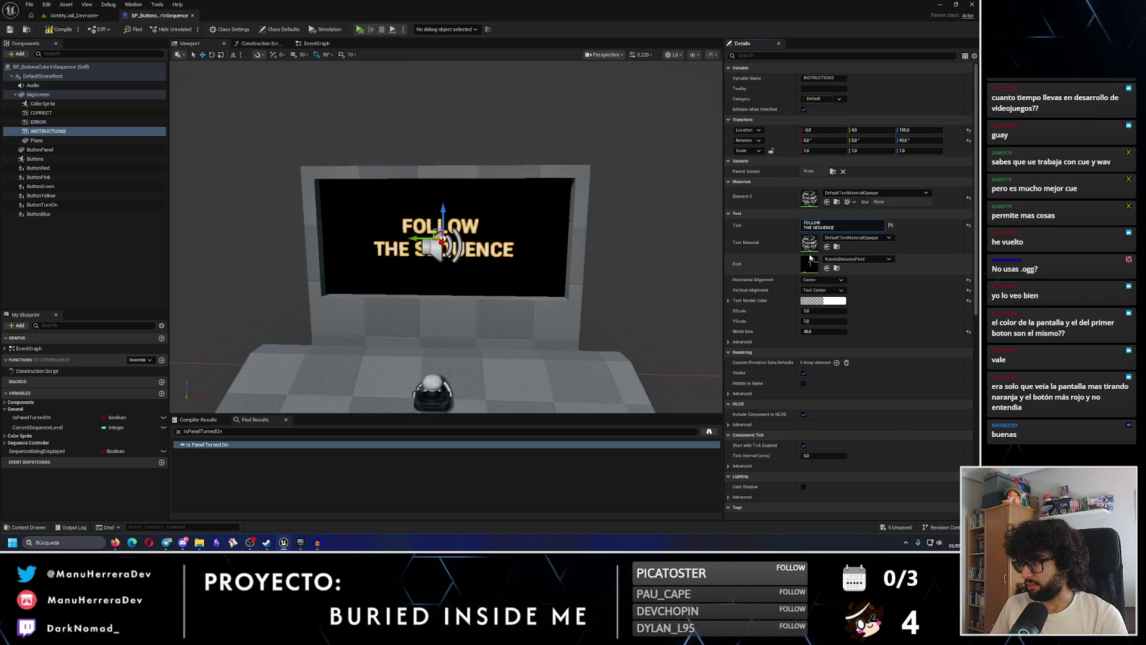
{"action": "key", "text": "BackSpace"}
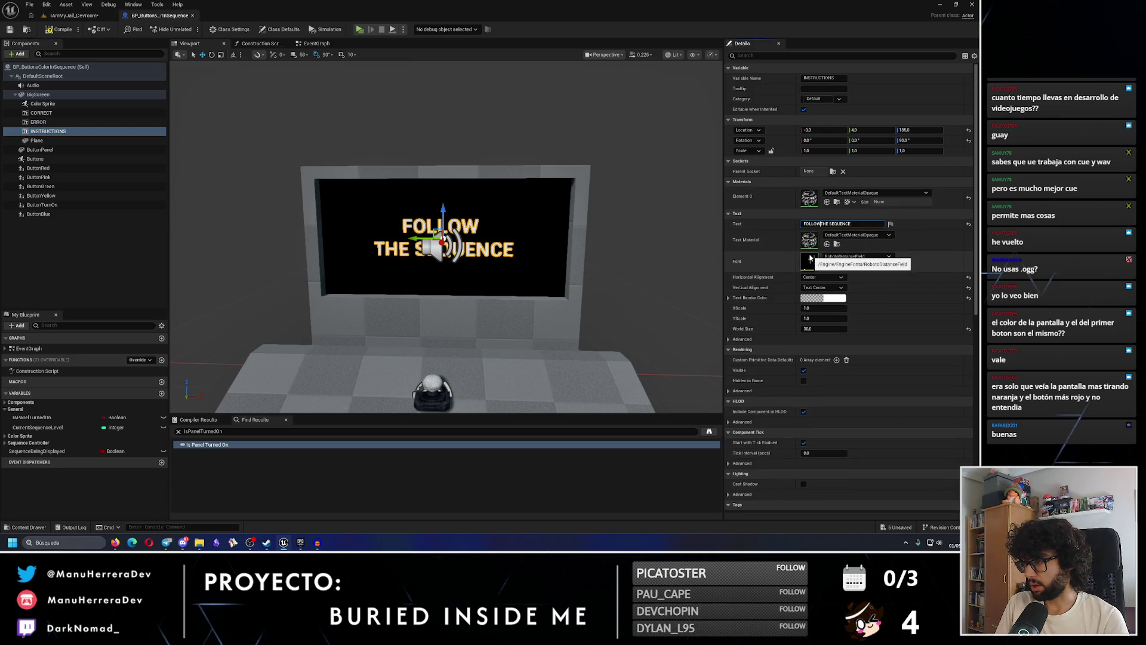
{"action": "key", "text": "Escape"}
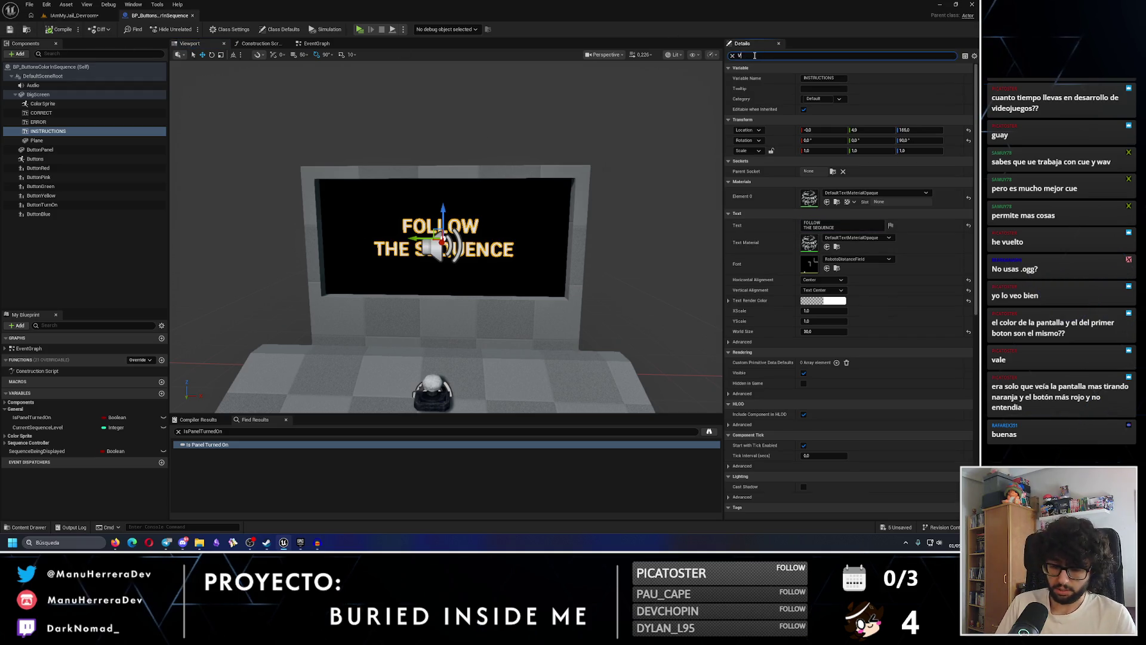
{"action": "type", "text": "ISI"}
Uncheck Visible on INSTRUCTIONS, save, shift the Set Visibility and SET nodes left, then return to the level
{"action": "left_click", "coordinate": [805, 78]}
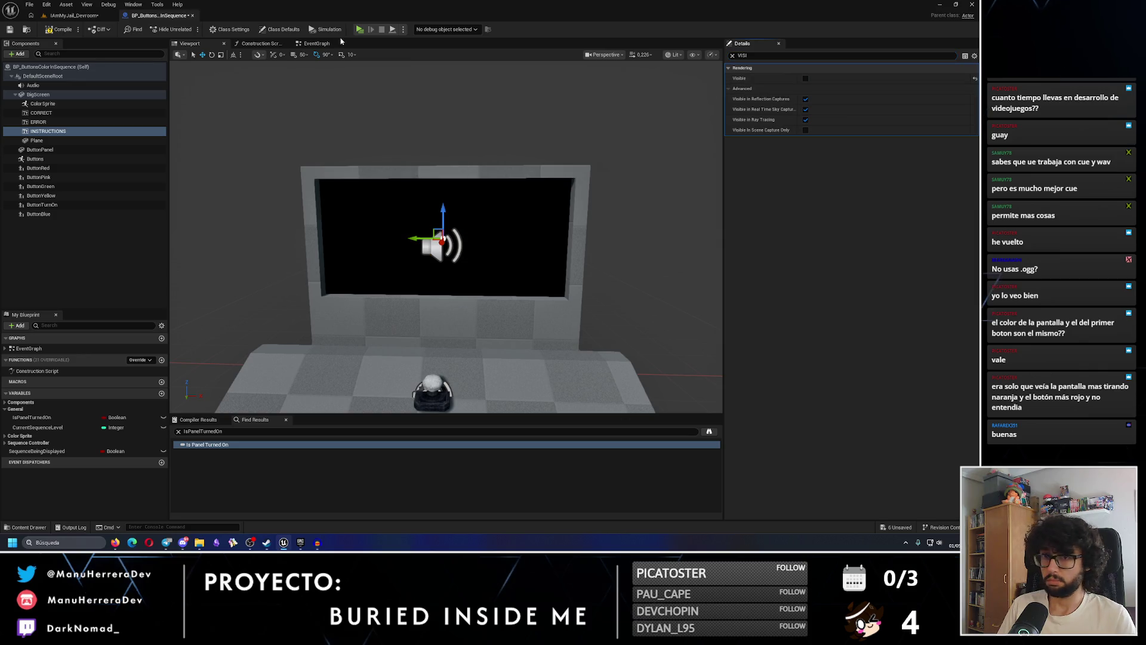
{"action": "key", "text": "ctrl+s"}
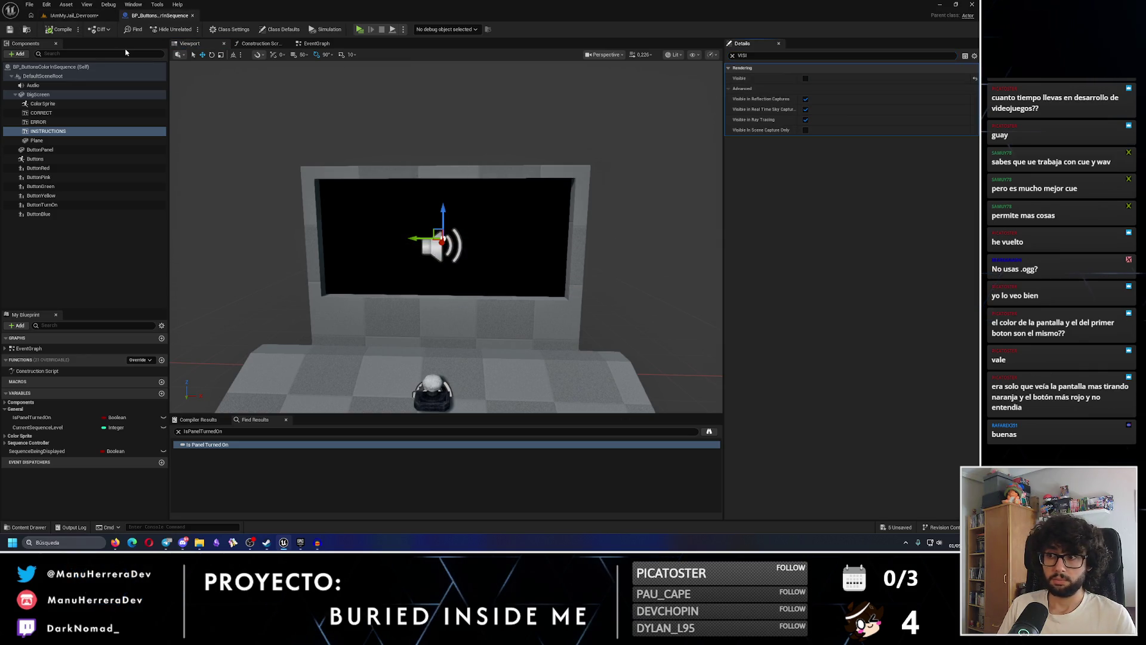
{"action": "left_click", "coordinate": [317, 43]}
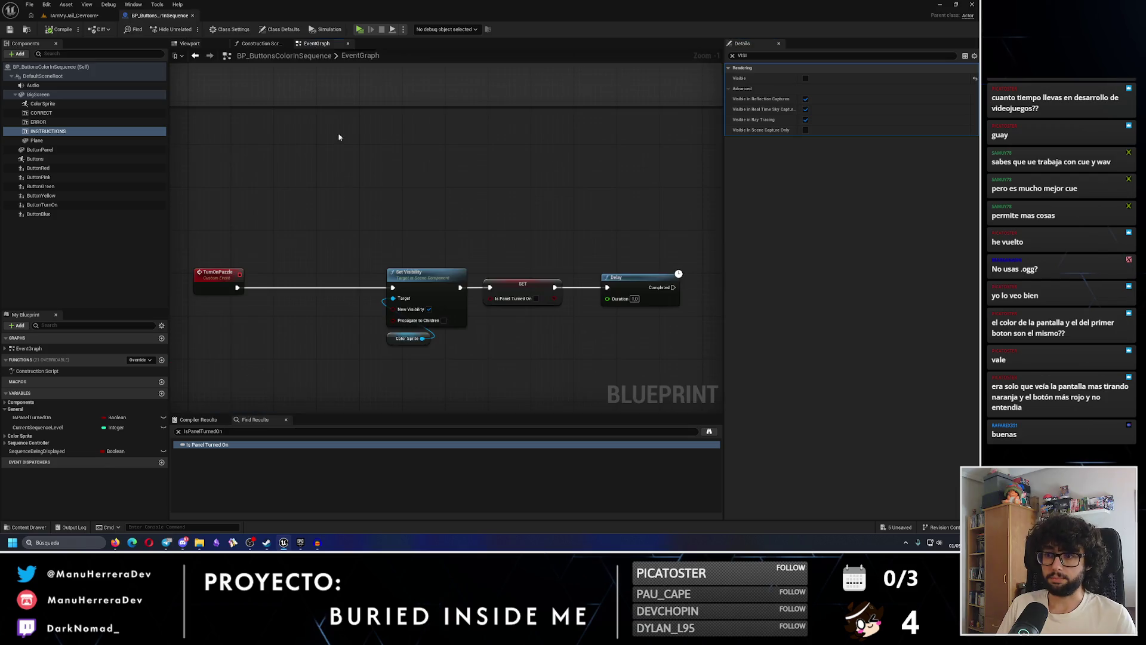
{"action": "left_click", "coordinate": [489, 235]}
{"action": "left_click_drag", "start_coordinate": [490, 235], "coordinate": [426, 234]}
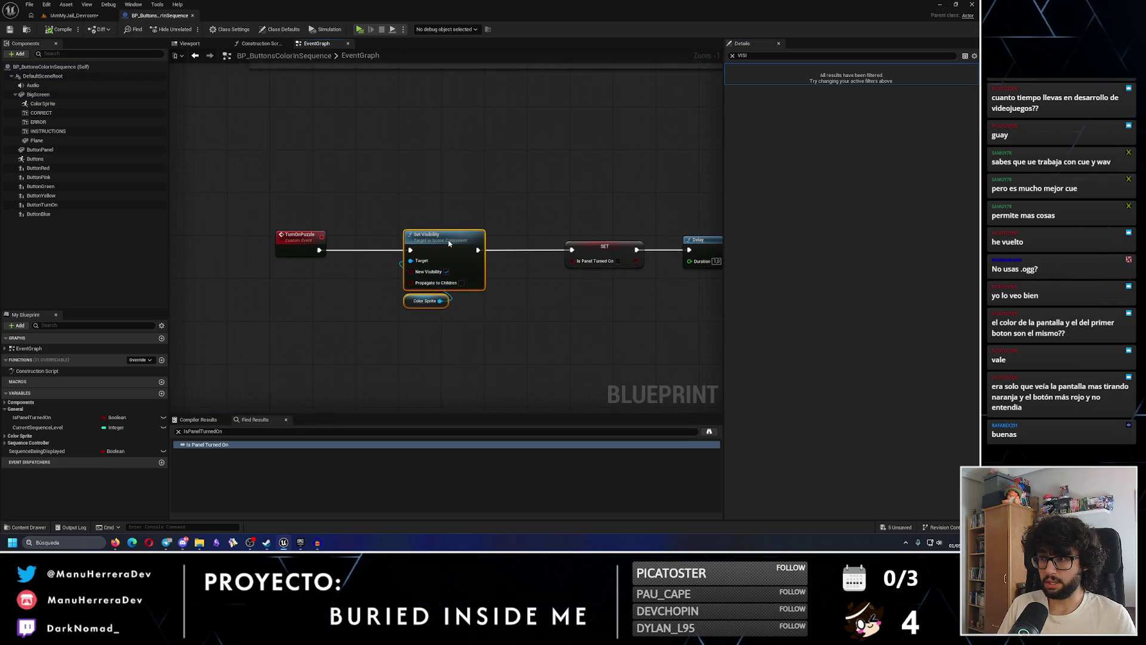
{"action": "left_click_drag", "start_coordinate": [610, 240], "coordinate": [401, 207]}
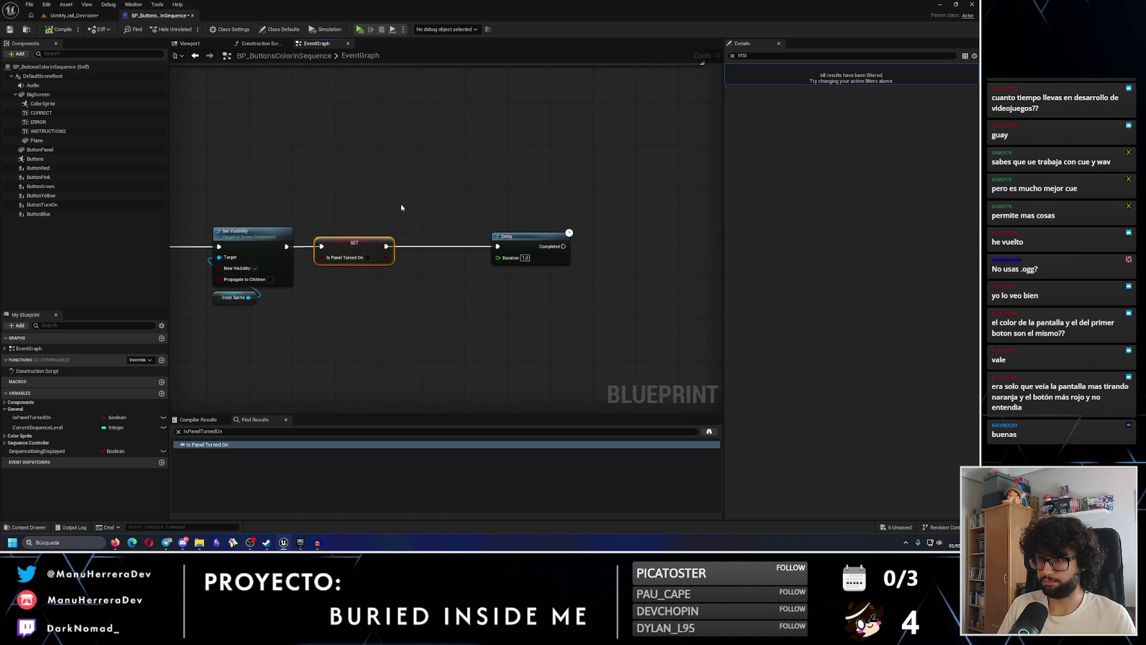
{"action": "left_click", "coordinate": [74, 15]}
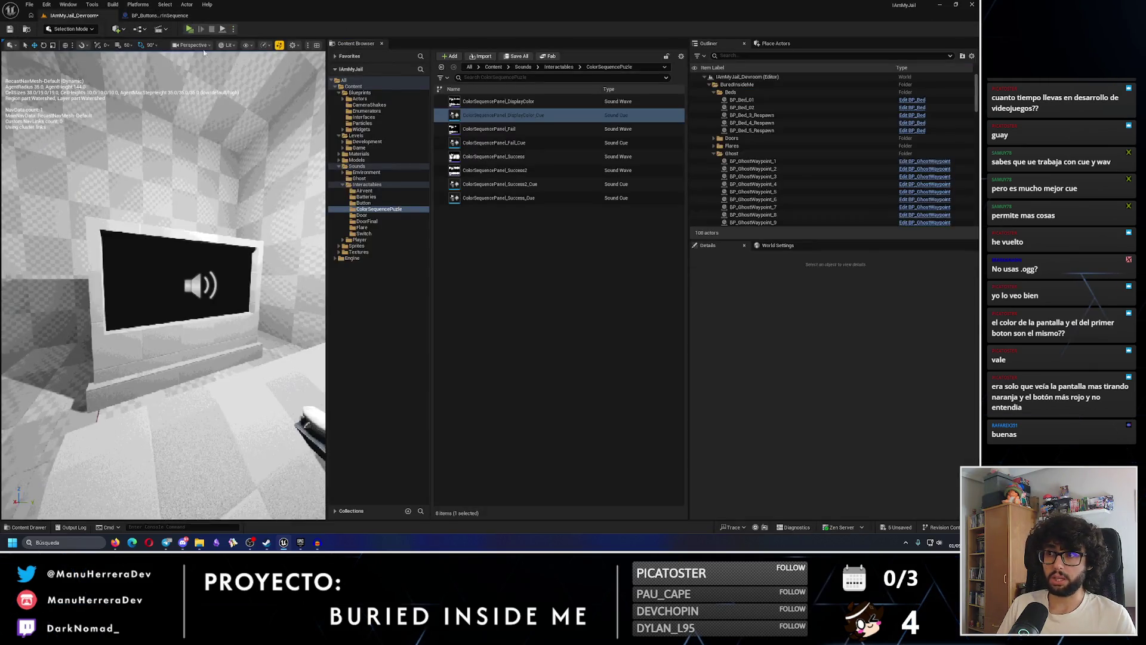
Duplicate the DisplayColor sound cue as ColorSequencePanel_DisplayInstructions_Cue
{"action": "left_click", "coordinate": [501, 115]}
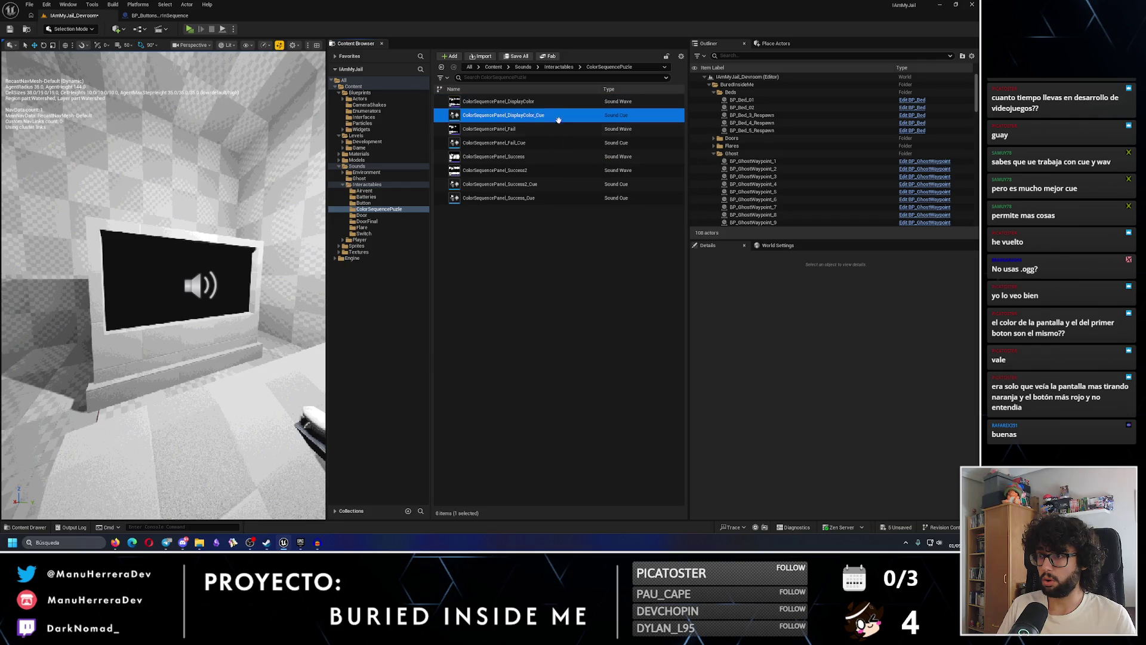
{"action": "key", "text": "ctrl+d"}
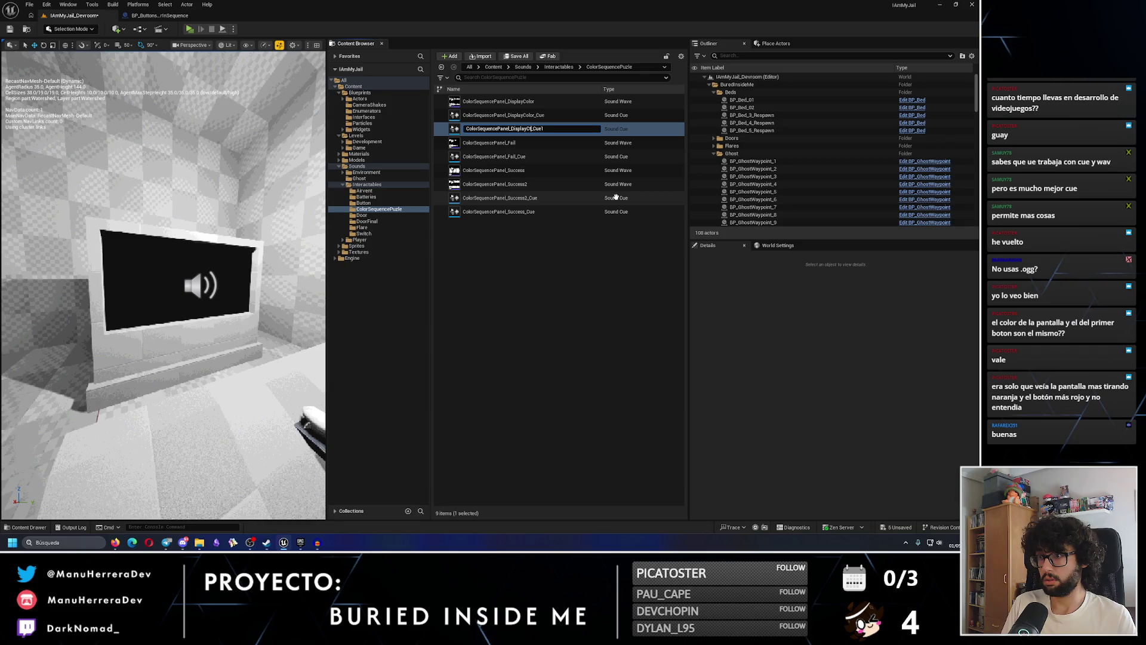
{"action": "type", "text": "ctions"}
{"action": "key", "text": "Return"}
{"action": "left_click", "coordinate": [575, 128]}
{"action": "key", "text": "Return"}
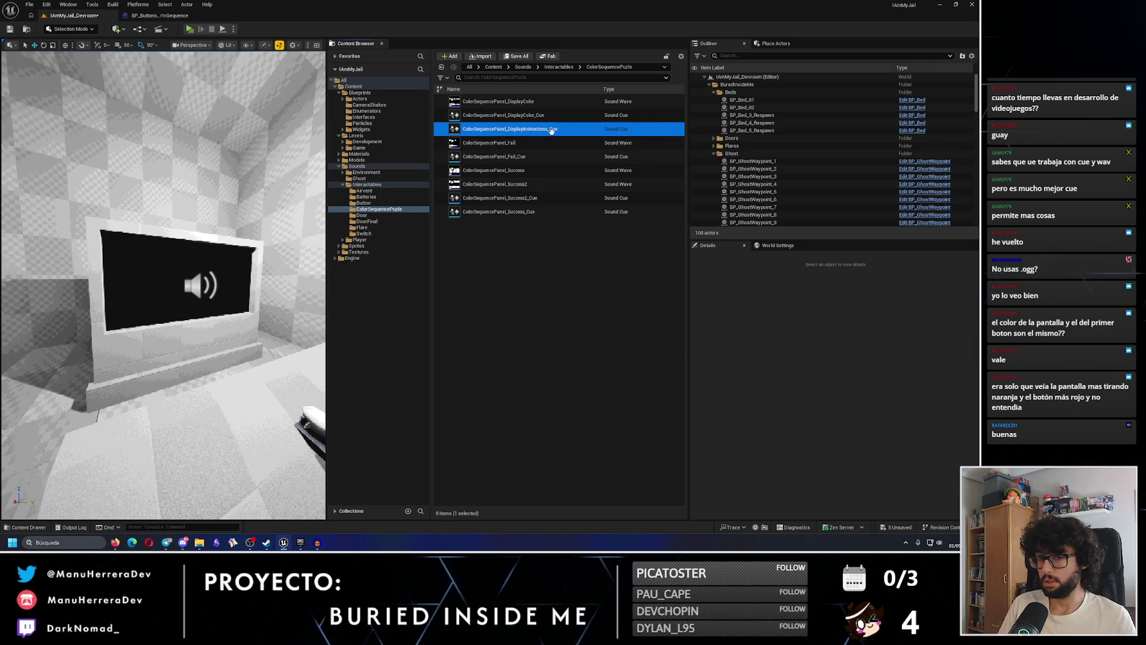
Set the DisplayInstructions cue's pitch multiplier to 0.75, then return to the event graph
{"action": "double_click", "coordinate": [551, 129]}
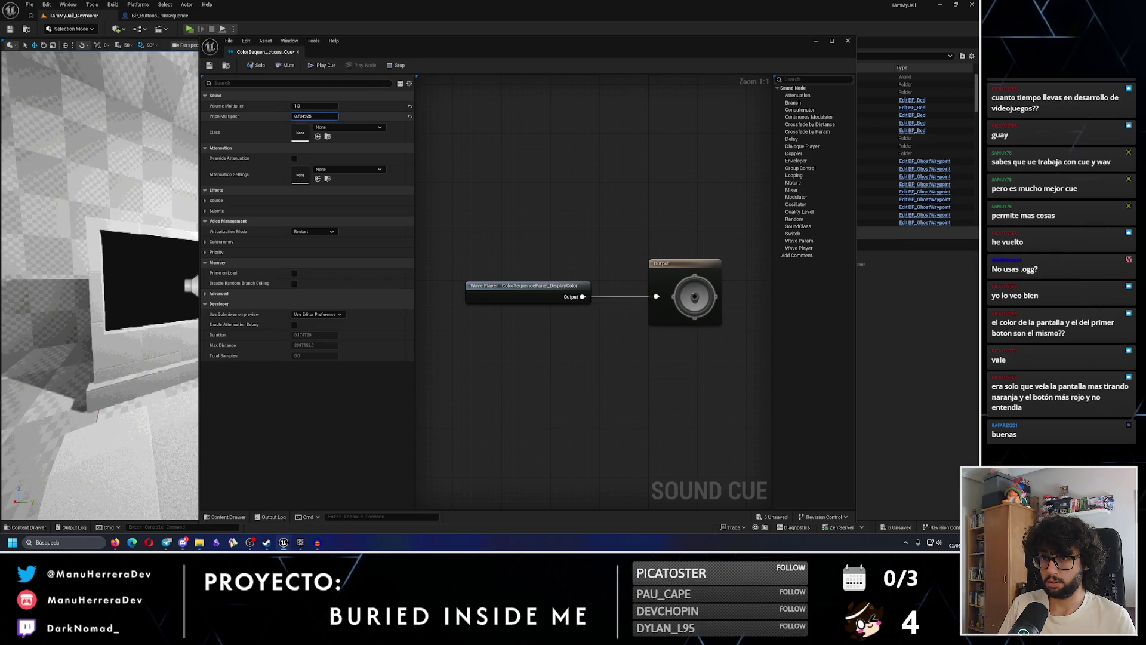
{"action": "key", "text": "Return"}
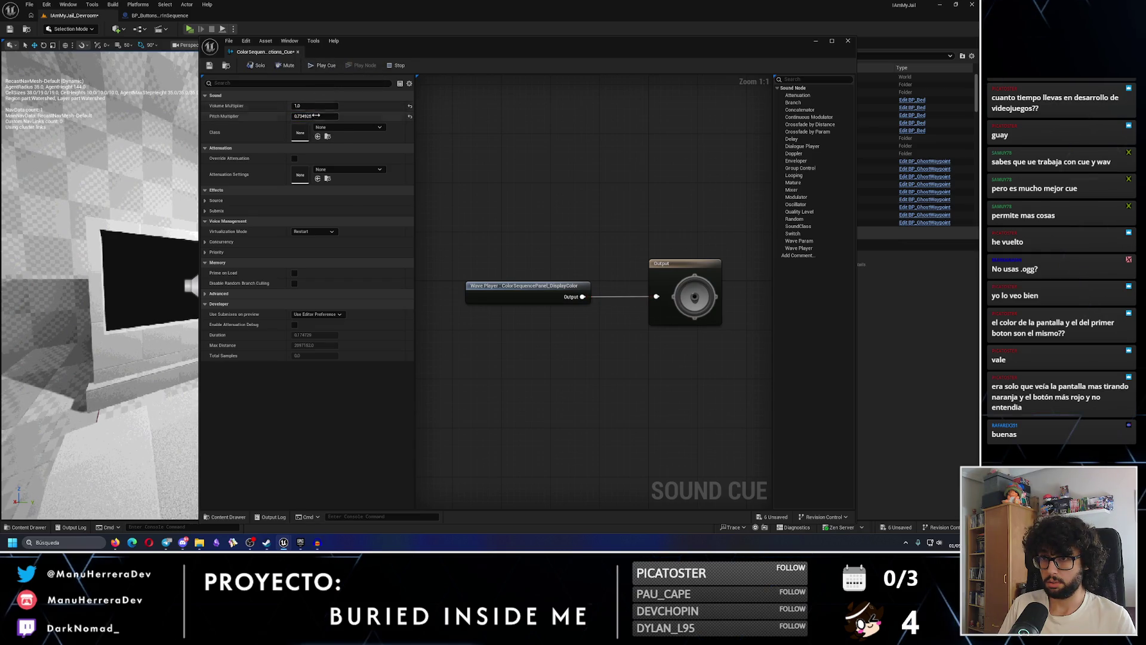
{"action": "left_click", "coordinate": [316, 116]}
{"action": "type", "text": "0.7"}
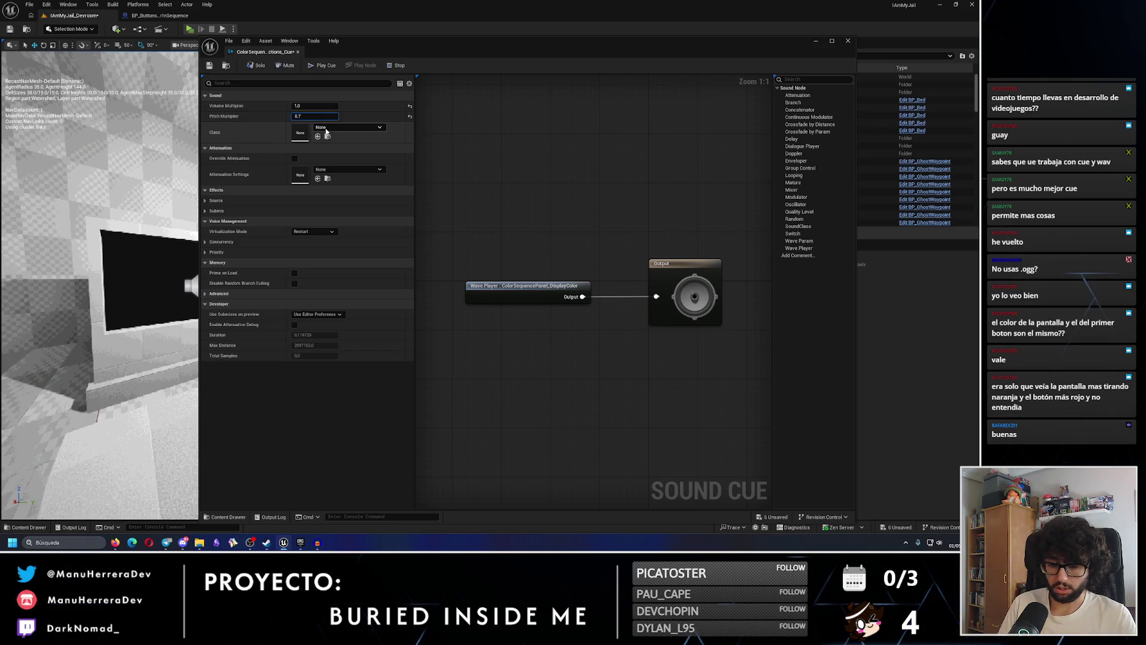
{"action": "left_click", "coordinate": [319, 62]}
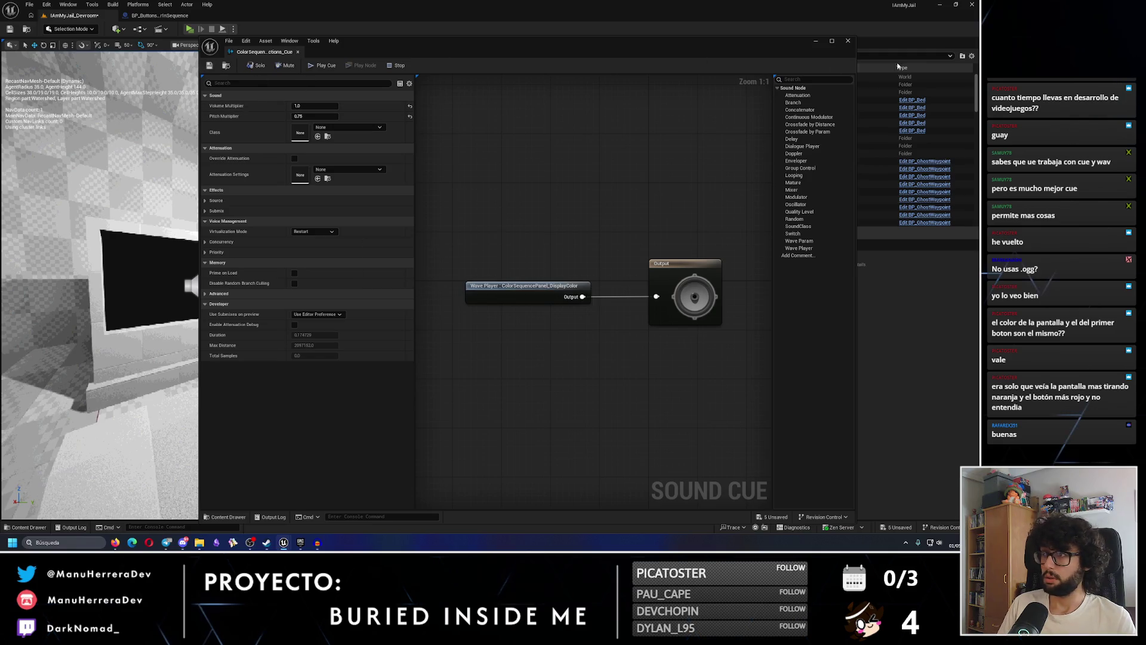
{"action": "left_click", "coordinate": [846, 42]}
{"action": "left_click", "coordinate": [160, 15]}
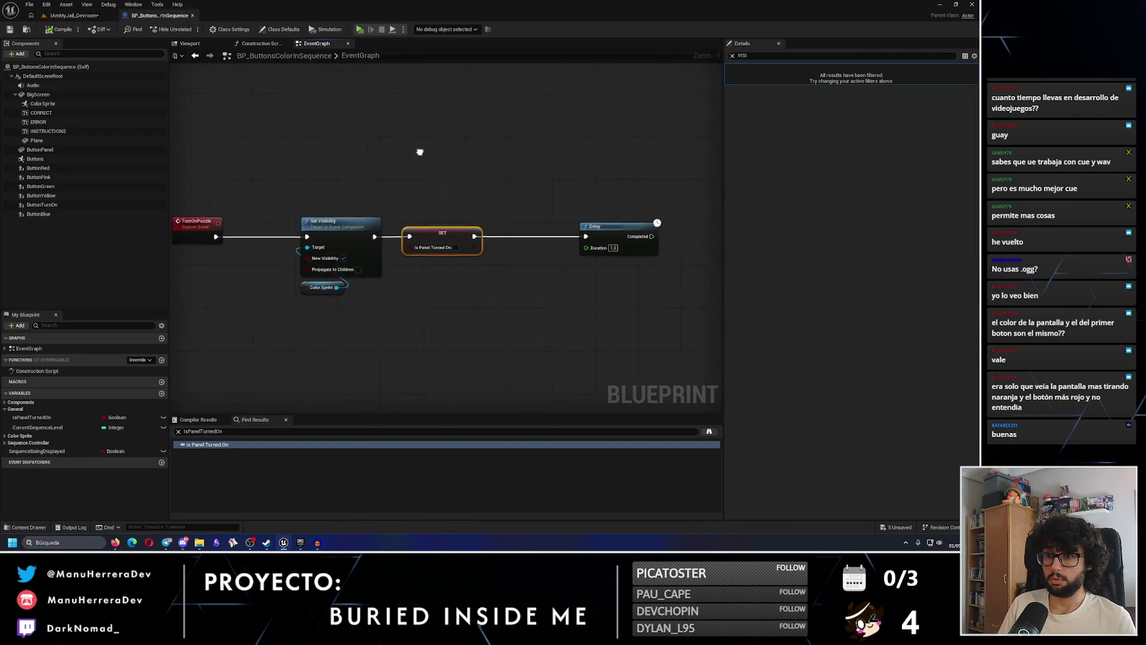
Add linked Set Sound and Play nodes on the Audio component, using the ColorSequencePanel cue
{"action": "mouse_move", "coordinate": [32, 85]}
{"action": "left_mouse_down"}
{"action": "mouse_move", "coordinate": [322, 154]}
{"action": "mouse_move", "coordinate": [417, 137]}
{"action": "left_mouse_up"}
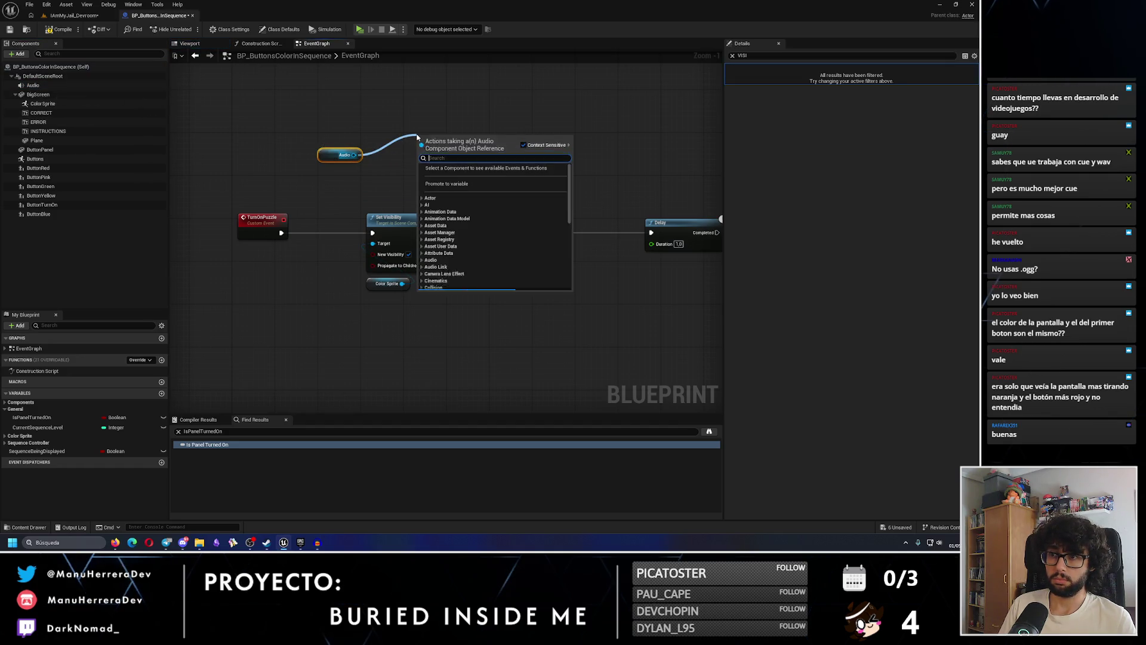
{"action": "type", "text": "set auud"}
{"action": "key", "text": "Return"}
{"action": "mouse_move", "coordinate": [354, 155]}
{"action": "left_mouse_down"}
{"action": "mouse_move", "coordinate": [433, 90]}
{"action": "mouse_move", "coordinate": [586, 95]}
{"action": "left_mouse_up"}
{"action": "type", "text": "play"}
{"action": "key", "text": "Return"}
{"action": "mouse_move", "coordinate": [453, 137]}
{"action": "left_mouse_down"}
{"action": "mouse_move", "coordinate": [406, 89]}
{"action": "mouse_move", "coordinate": [532, 102]}
{"action": "left_mouse_up"}
{"action": "left_click_drag", "start_coordinate": [394, 90], "coordinate": [517, 110]}
{"action": "left_click", "coordinate": [440, 137]}
{"action": "type", "text": "ins"}
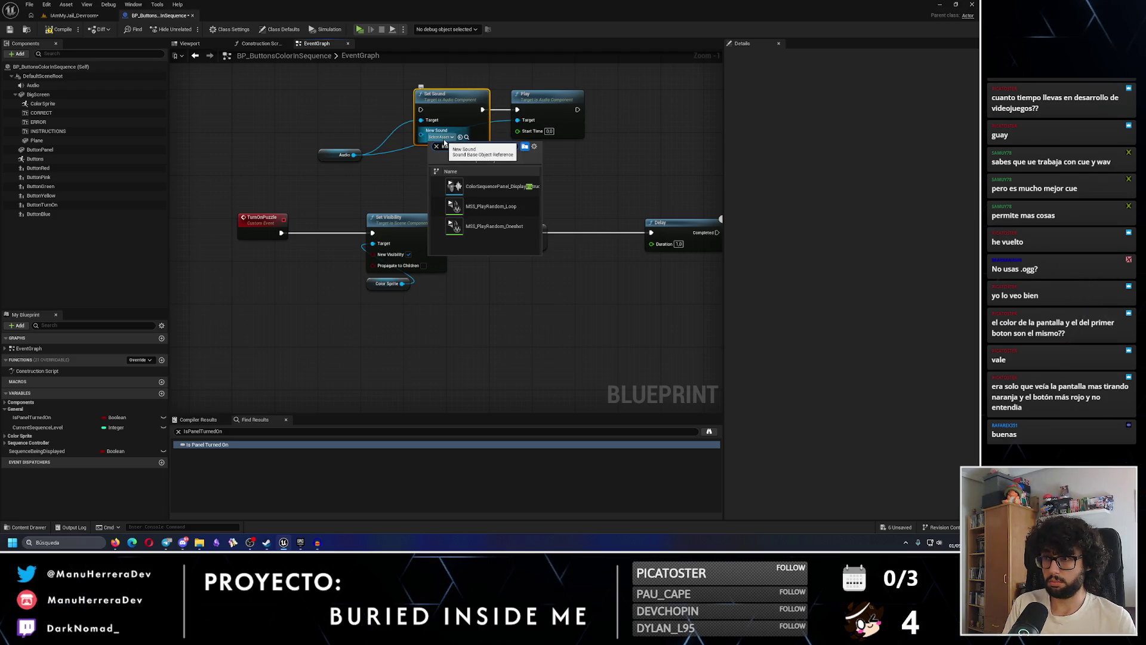
{"action": "left_click", "coordinate": [489, 186]}
Move the SET and Delay nodes right and place Set Sound and Play after Set Visibility
{"action": "mouse_move", "coordinate": [486, 224]}
{"action": "left_mouse_down"}
{"action": "mouse_move", "coordinate": [286, 202]}
{"action": "mouse_move", "coordinate": [624, 294]}
{"action": "left_mouse_up"}
{"action": "left_click_drag", "start_coordinate": [335, 232], "coordinate": [689, 203]}
{"action": "left_click", "coordinate": [459, 214]}
{"action": "left_click_drag", "start_coordinate": [173, 91], "coordinate": [282, 93]}
{"action": "left_click_drag", "start_coordinate": [358, 119], "coordinate": [282, 149]}
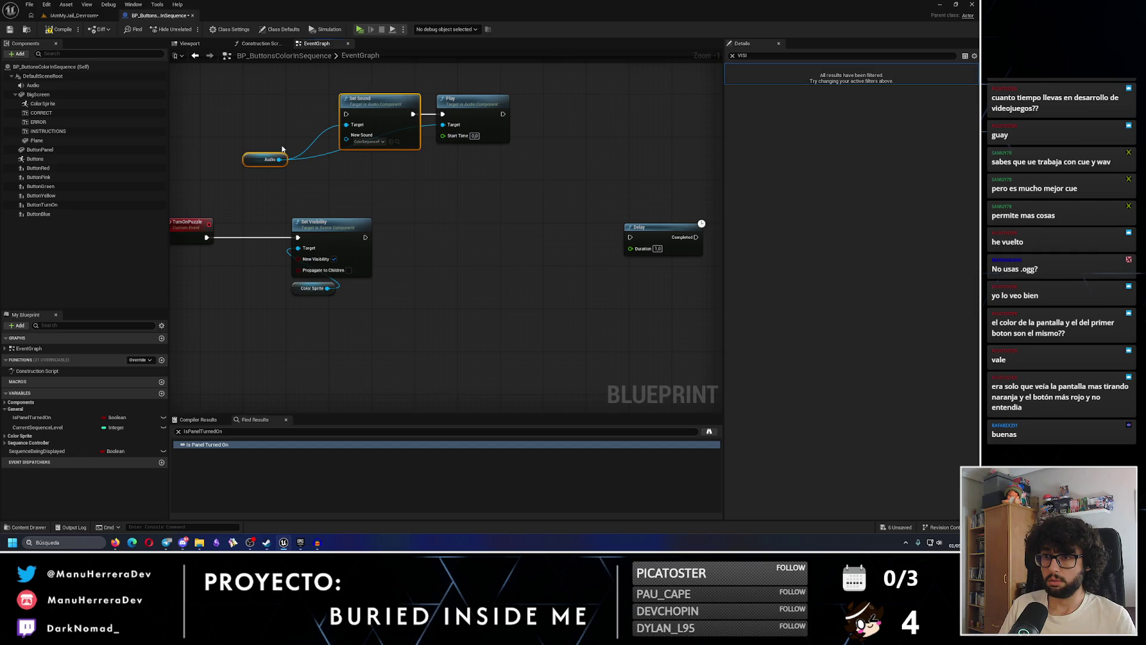
{"action": "mouse_move", "coordinate": [379, 105]}
{"action": "left_mouse_down"}
{"action": "mouse_move", "coordinate": [482, 252]}
{"action": "mouse_move", "coordinate": [396, 111]}
{"action": "mouse_move", "coordinate": [370, 105]}
{"action": "mouse_move", "coordinate": [411, 262]}
{"action": "mouse_move", "coordinate": [395, 262]}
{"action": "mouse_move", "coordinate": [405, 319]}
{"action": "mouse_move", "coordinate": [419, 225]}
{"action": "left_mouse_up"}
{"action": "left_click", "coordinate": [471, 99], "text": "shift"}
{"action": "left_click", "coordinate": [418, 291]}
{"action": "left_click", "coordinate": [526, 287], "text": "shift"}
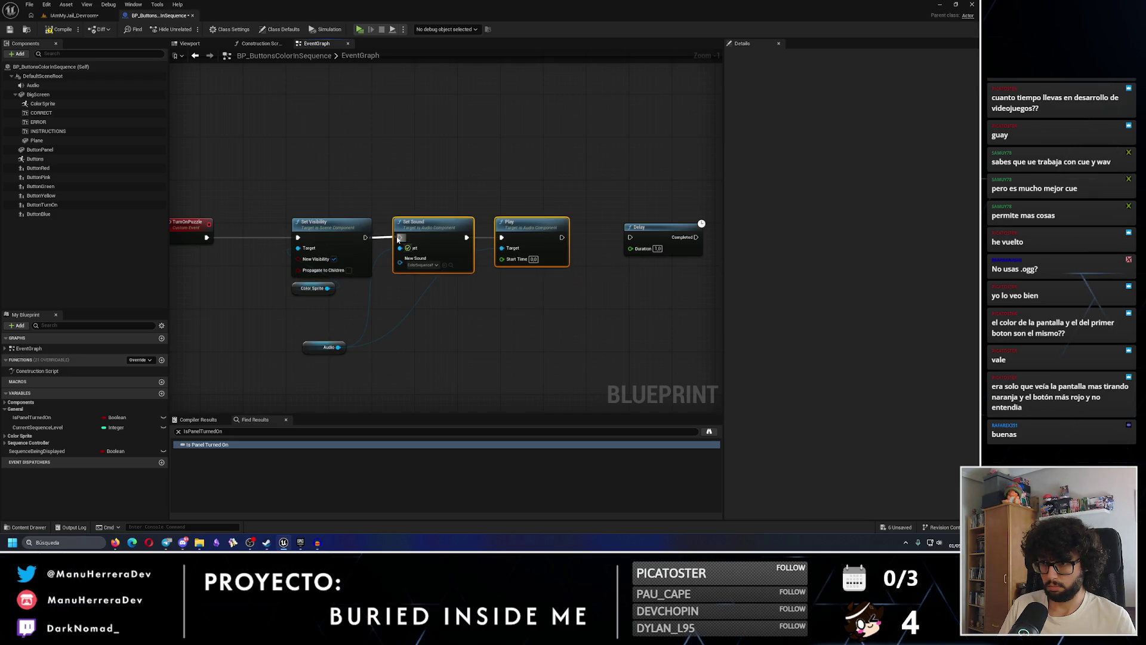
{"action": "left_click_drag", "start_coordinate": [336, 344], "coordinate": [426, 279]}
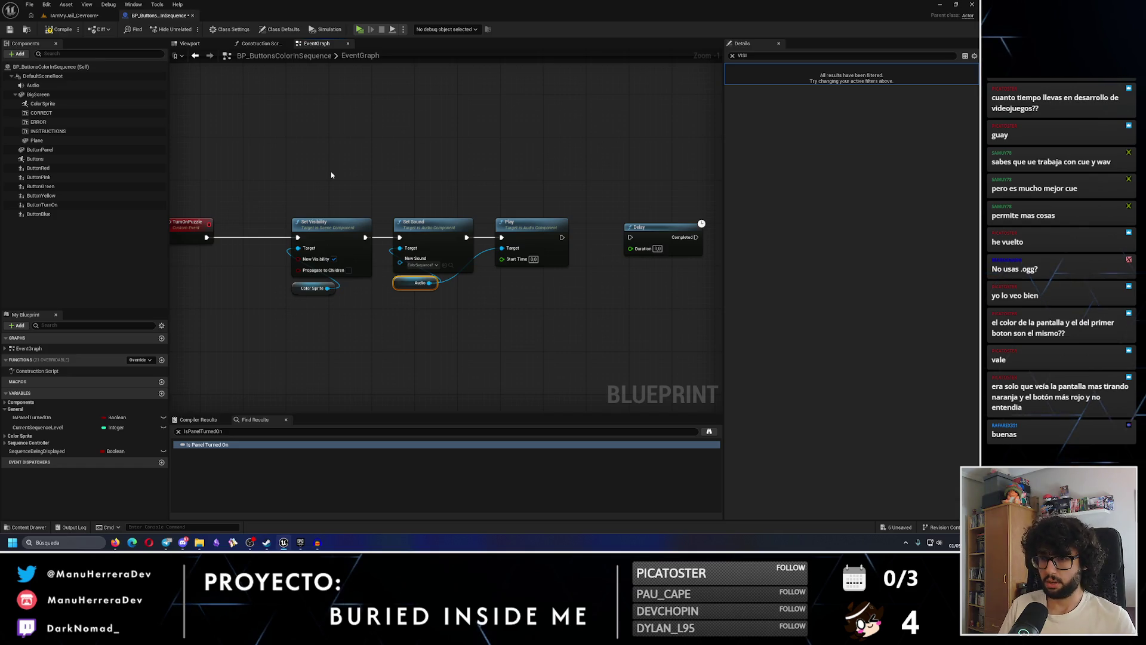
{"action": "left_click", "coordinate": [659, 230]}
Insert a 0.2 second Delay at the start of the chain, before Set Visibility
{"action": "mouse_move", "coordinate": [659, 230]}
{"action": "left_mouse_down"}
{"action": "mouse_move", "coordinate": [290, 131]}
{"action": "mouse_move", "coordinate": [291, 161]}
{"action": "left_mouse_up"}
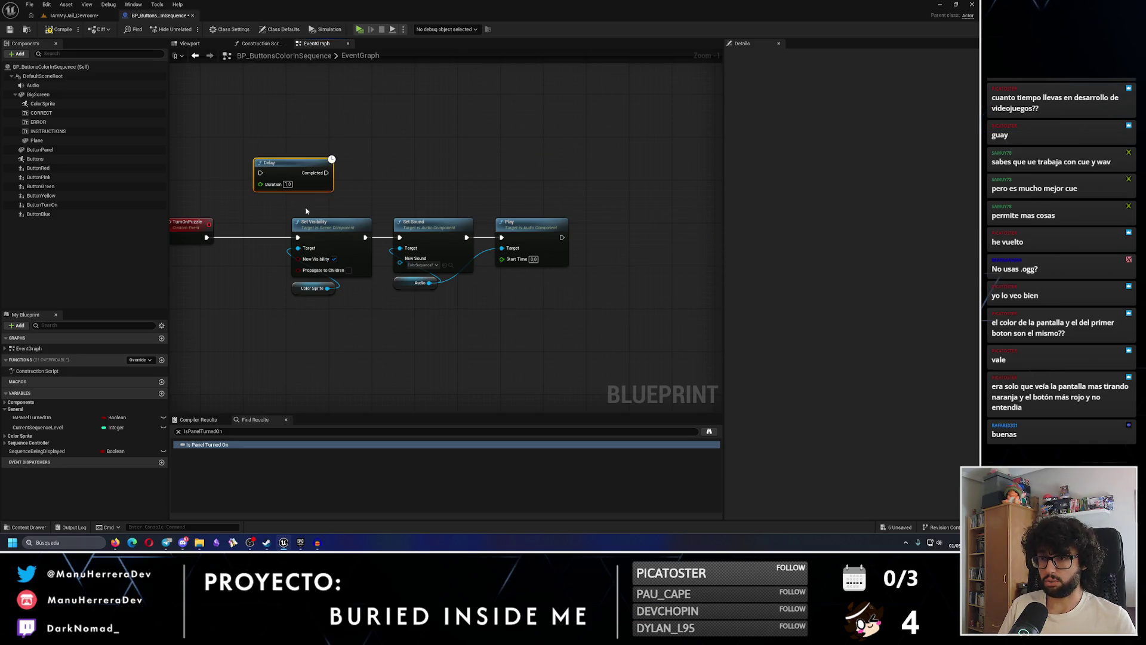
{"action": "left_click_drag", "start_coordinate": [280, 212], "coordinate": [573, 296]}
{"action": "left_click_drag", "start_coordinate": [335, 232], "coordinate": [431, 232]}
{"action": "left_click_drag", "start_coordinate": [303, 181], "coordinate": [292, 240]}
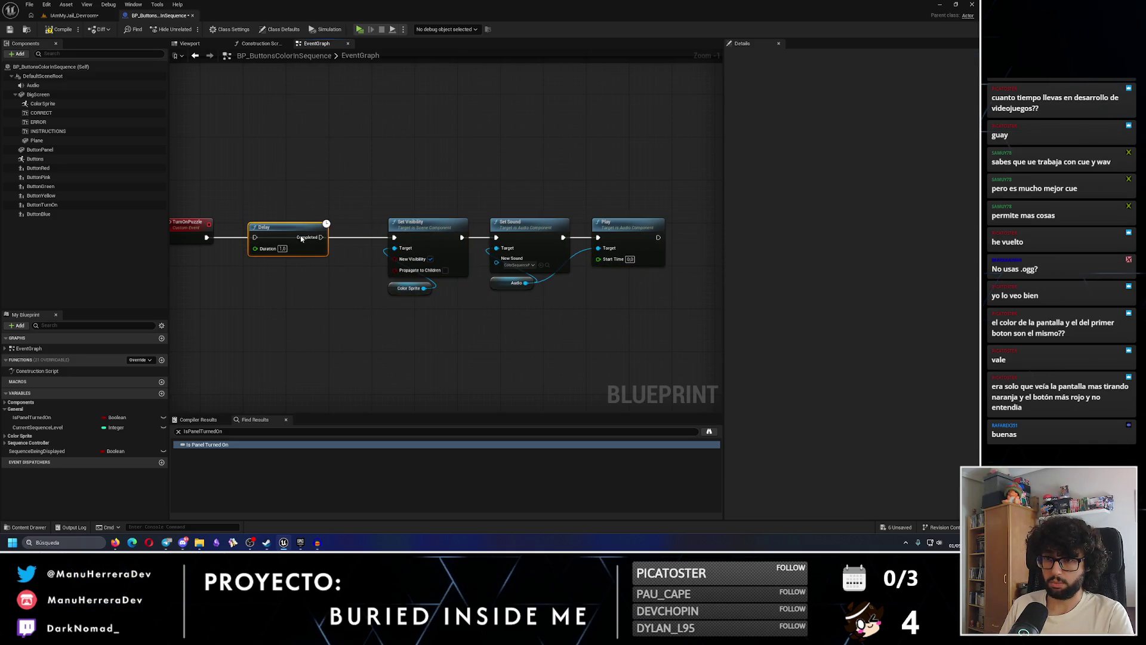
{"action": "type", "text": "0.2"}
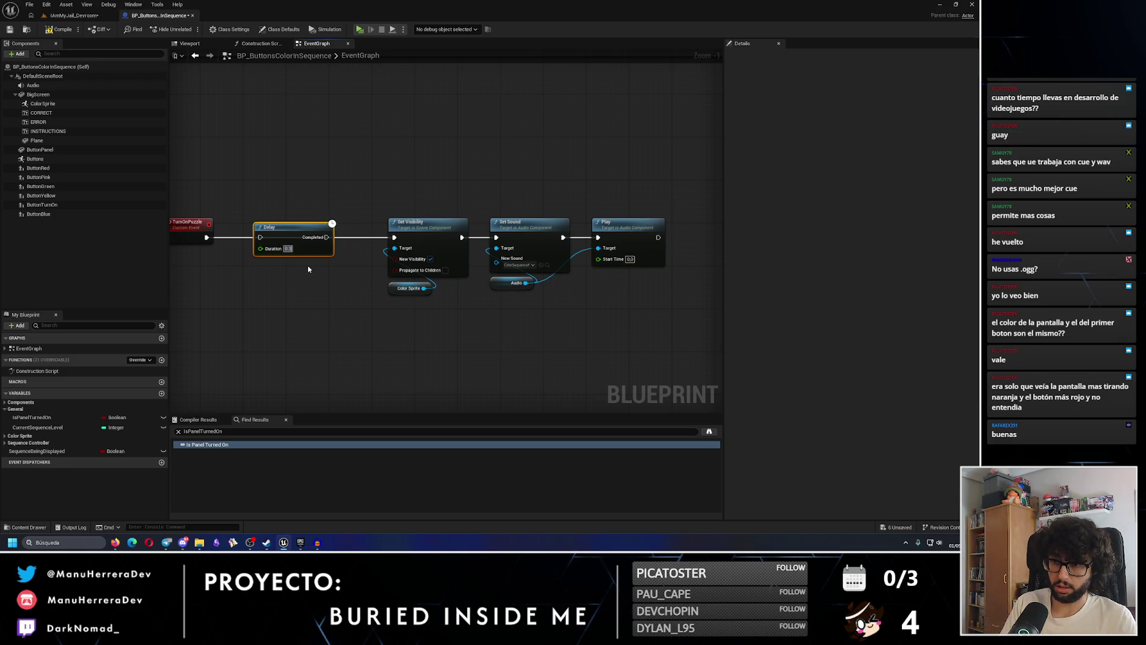
{"action": "left_click", "coordinate": [211, 238]}
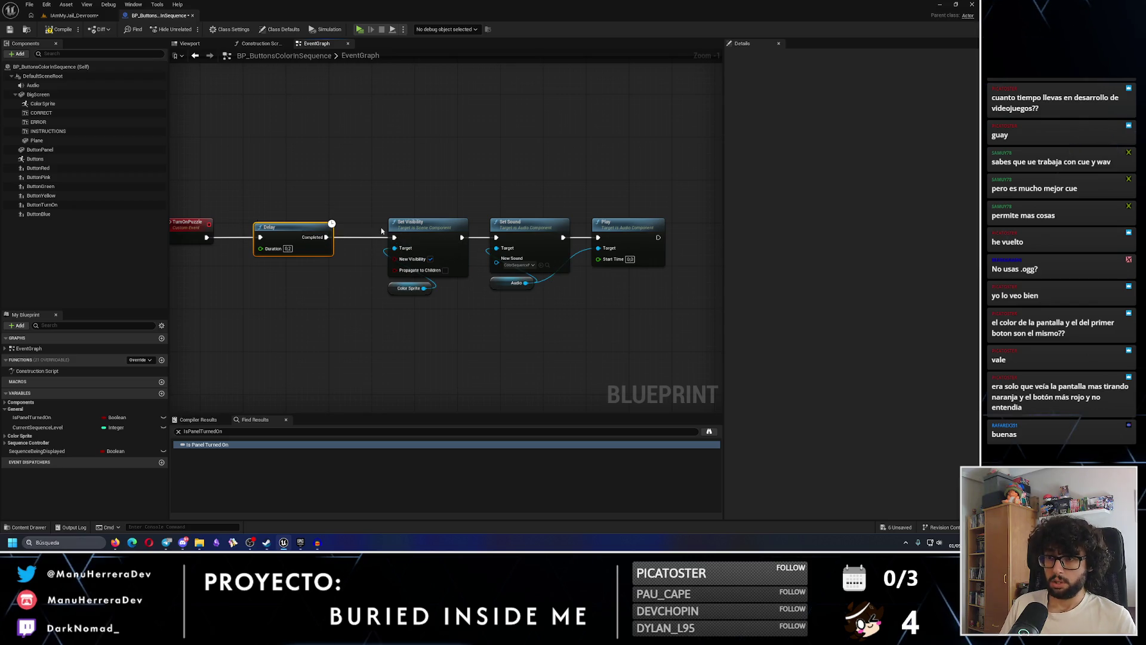
Shift the Set Visibility, Set Sound and Play nodes to make room in the chain
{"action": "left_click_drag", "start_coordinate": [421, 193], "coordinate": [614, 322]}
{"action": "left_click_drag", "start_coordinate": [451, 223], "coordinate": [425, 223]}
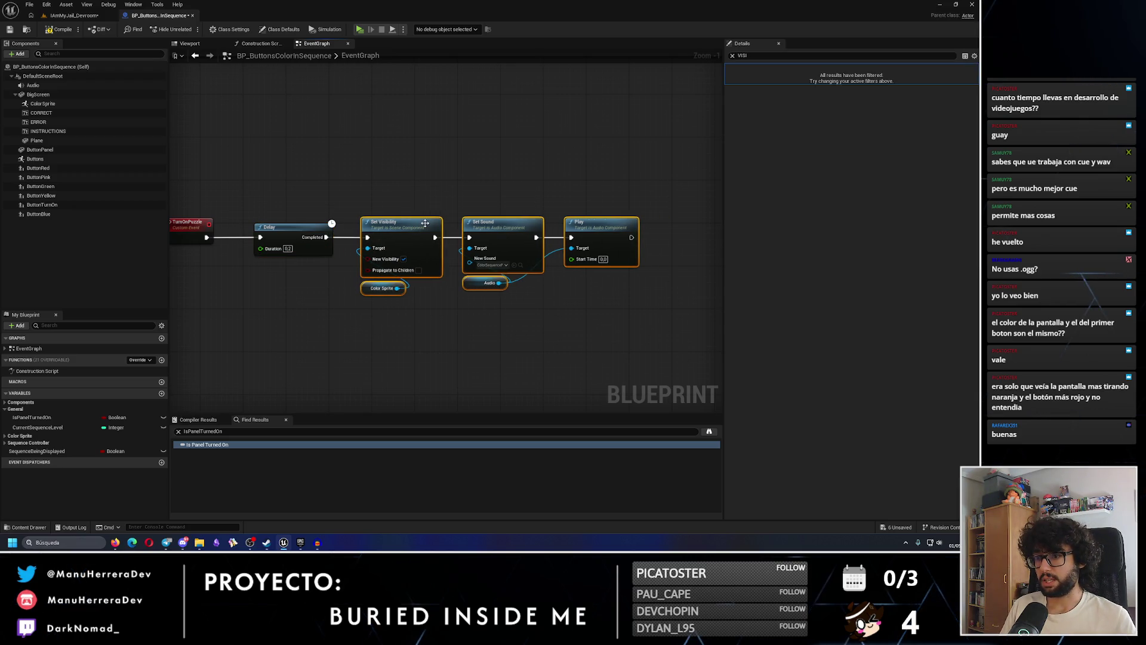
{"action": "left_click_drag", "start_coordinate": [580, 199], "coordinate": [434, 196]}
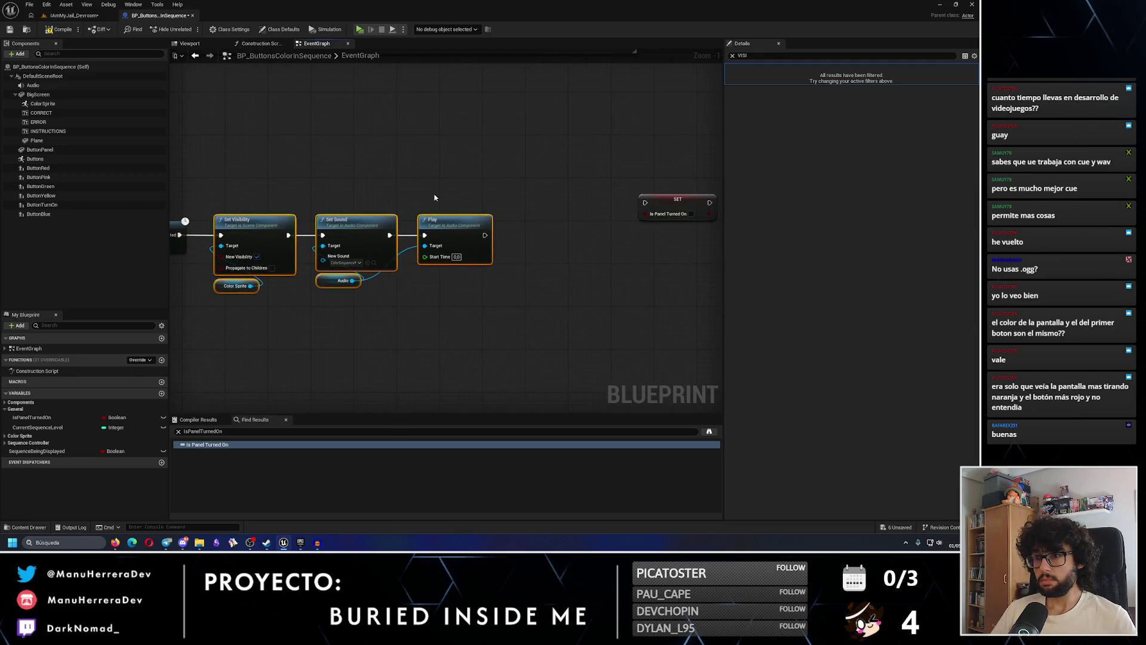
{"action": "scroll", "coordinate": [453, 212], "scroll_direction": "down", "scroll_amount": 1}
Add a second Delay node after Play and move the SET node slightly down
{"action": "left_click", "coordinate": [573, 221]}
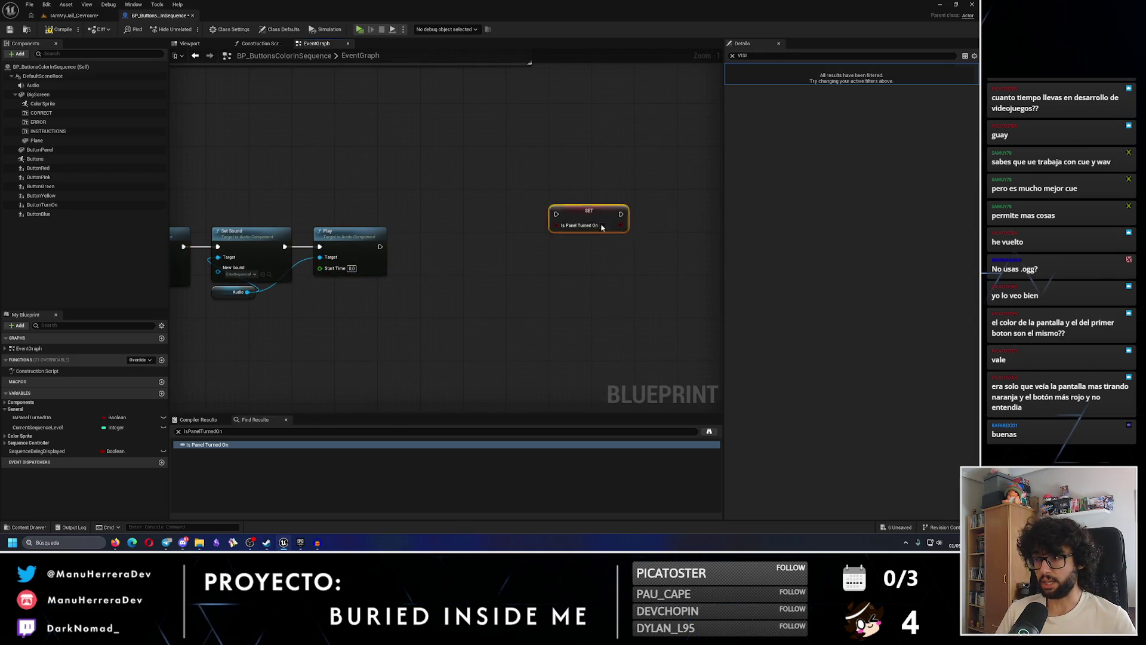
{"action": "right_click", "coordinate": [421, 246]}
{"action": "type", "text": "delay"}
{"action": "key", "text": "Return"}
{"action": "left_click", "coordinate": [450, 266]}
{"action": "left_click_drag", "start_coordinate": [441, 245], "coordinate": [444, 244]}
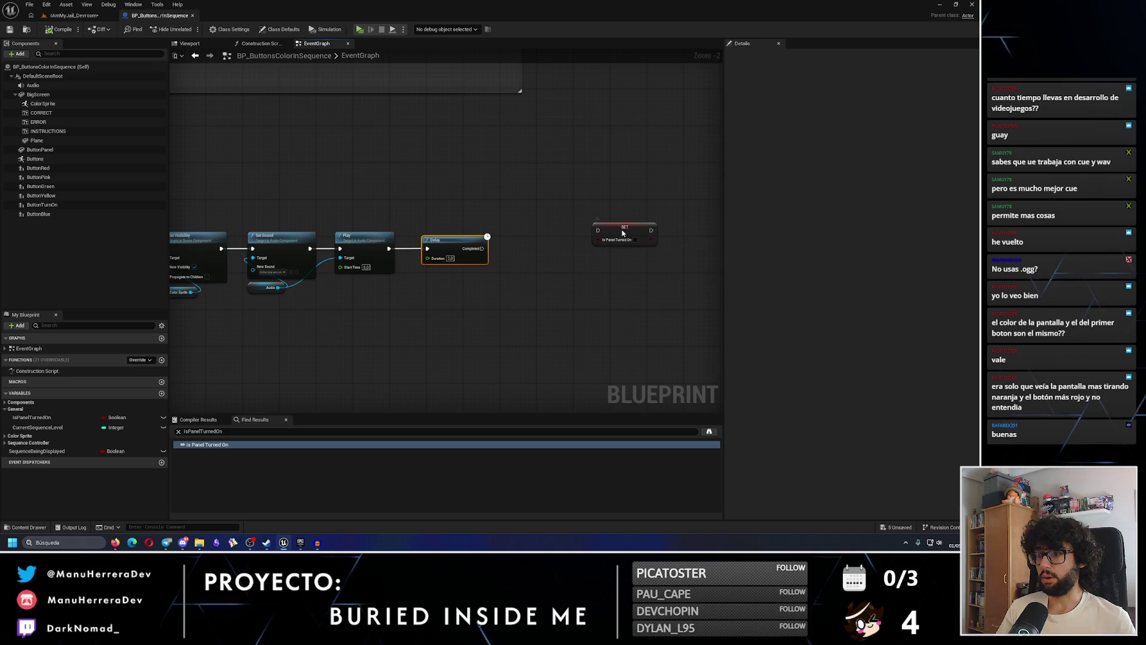
{"action": "left_click_drag", "start_coordinate": [611, 233], "coordinate": [612, 247]}
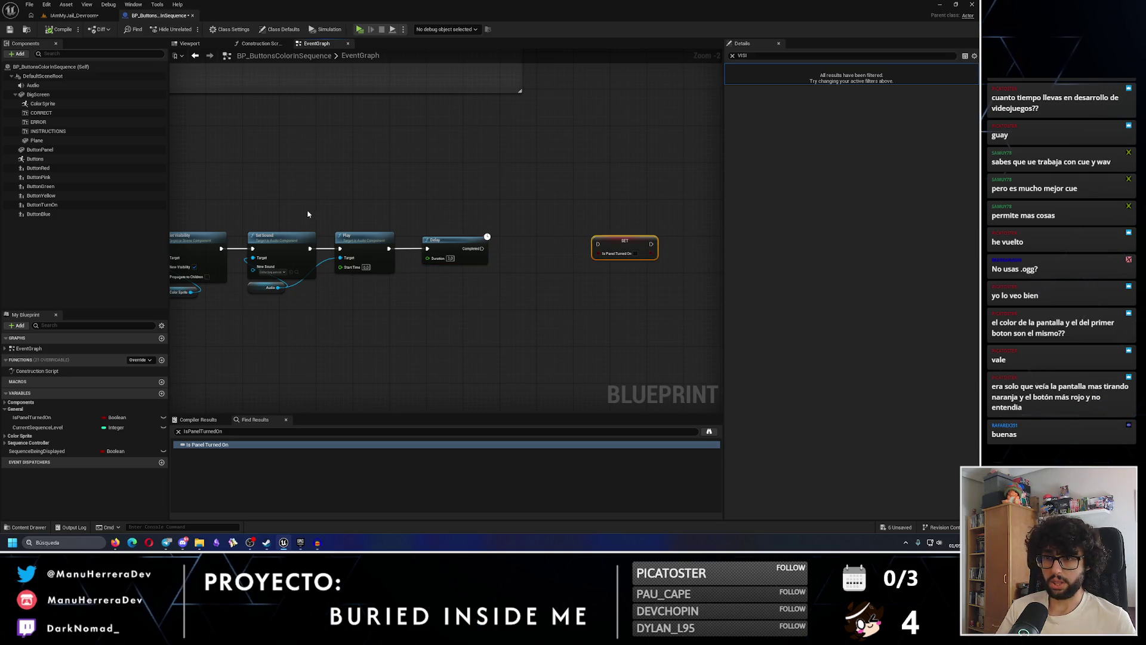
Move the Set Visibility and Color Sprite nodes after the new Delay
{"action": "left_click_drag", "start_coordinate": [280, 260], "coordinate": [391, 281]}
{"action": "left_click_drag", "start_coordinate": [272, 228], "coordinate": [286, 306]}
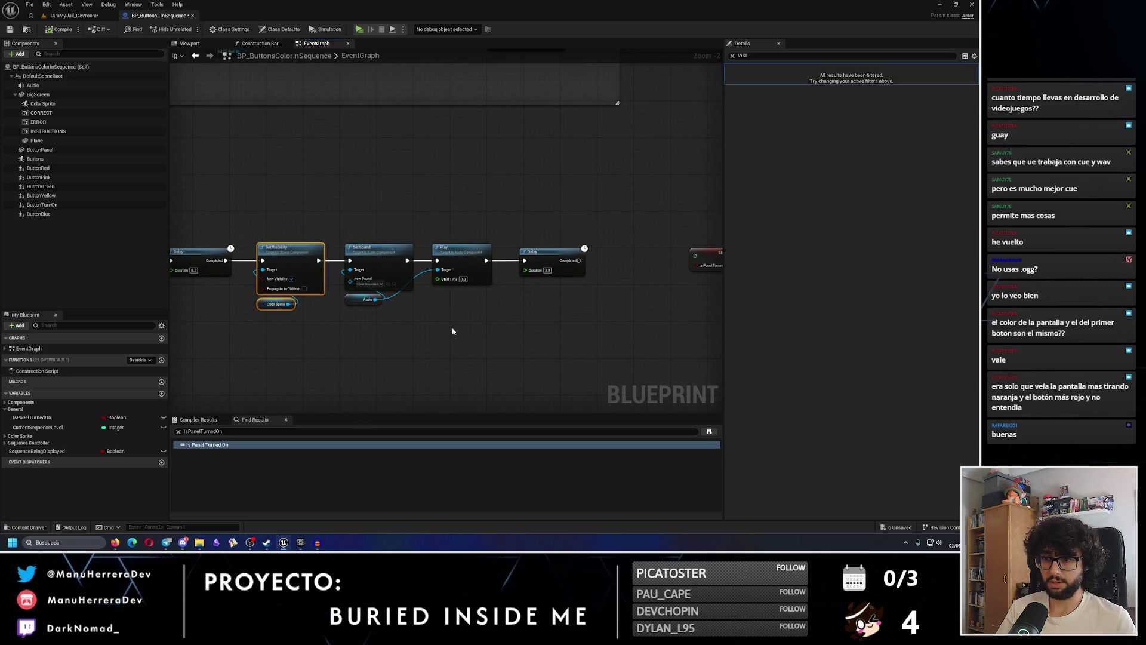
{"action": "key", "text": "ctrl+x"}
{"action": "left_click_drag", "start_coordinate": [555, 335], "coordinate": [348, 322]}
{"action": "key", "text": "ctrl+v"}
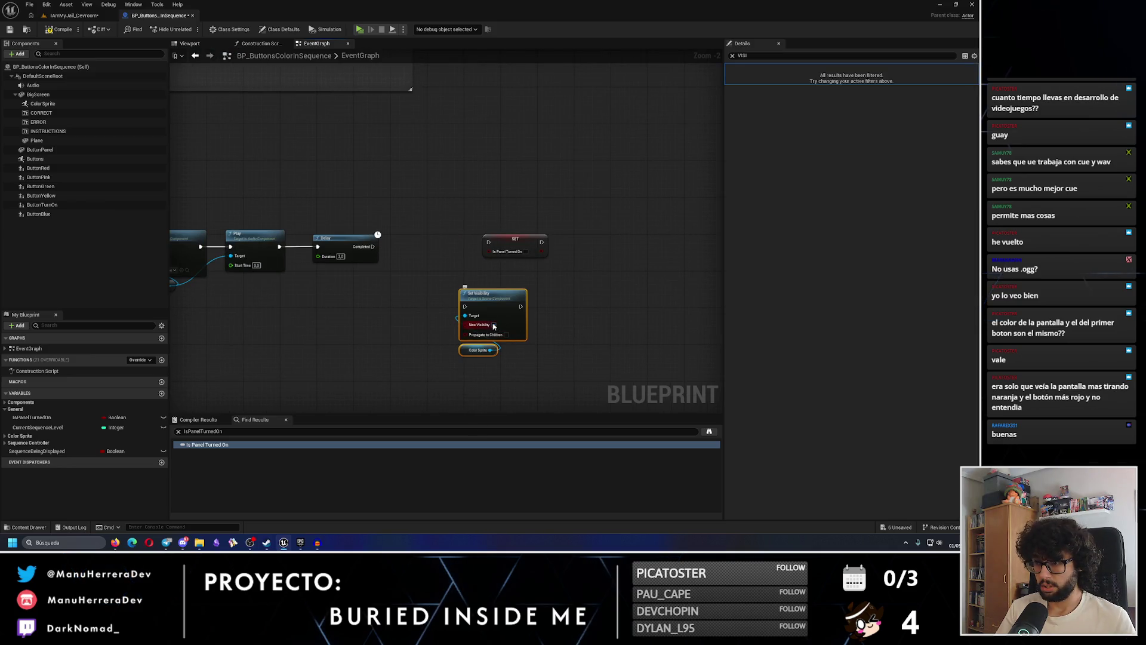
{"action": "left_click_drag", "start_coordinate": [481, 341], "coordinate": [550, 267]}
{"action": "scroll", "coordinate": [549, 267], "scroll_direction": "up", "scroll_amount": 1}
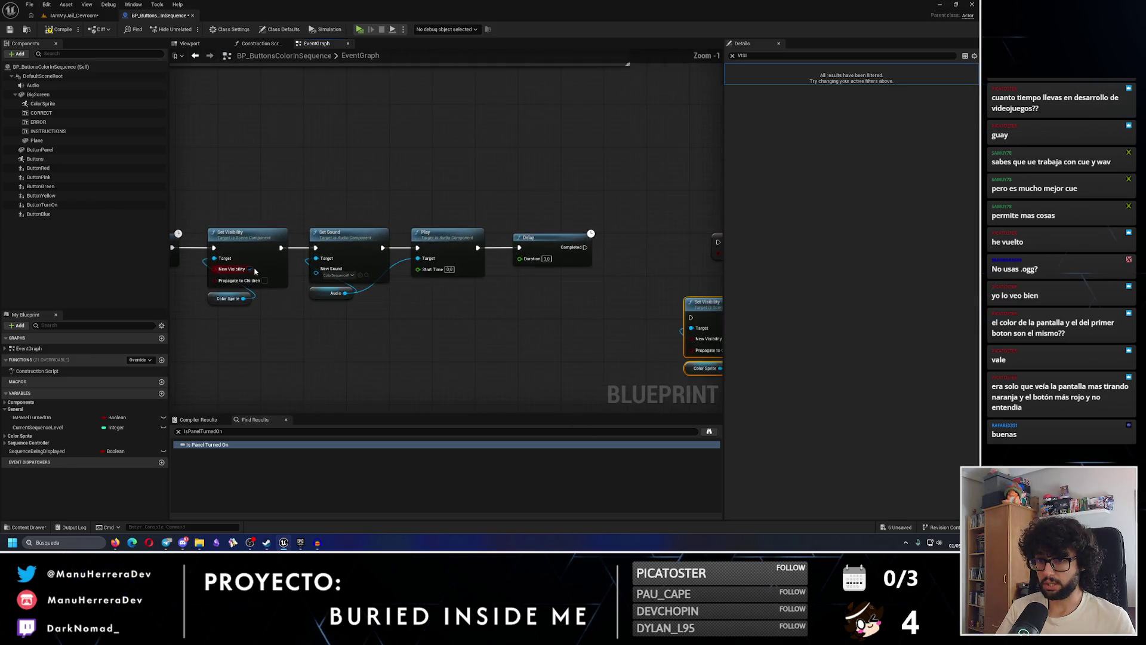
Turn New Visibility on and swap the Color Sprite reference for INSTRUCTIONS
{"action": "left_click", "coordinate": [386, 268]}
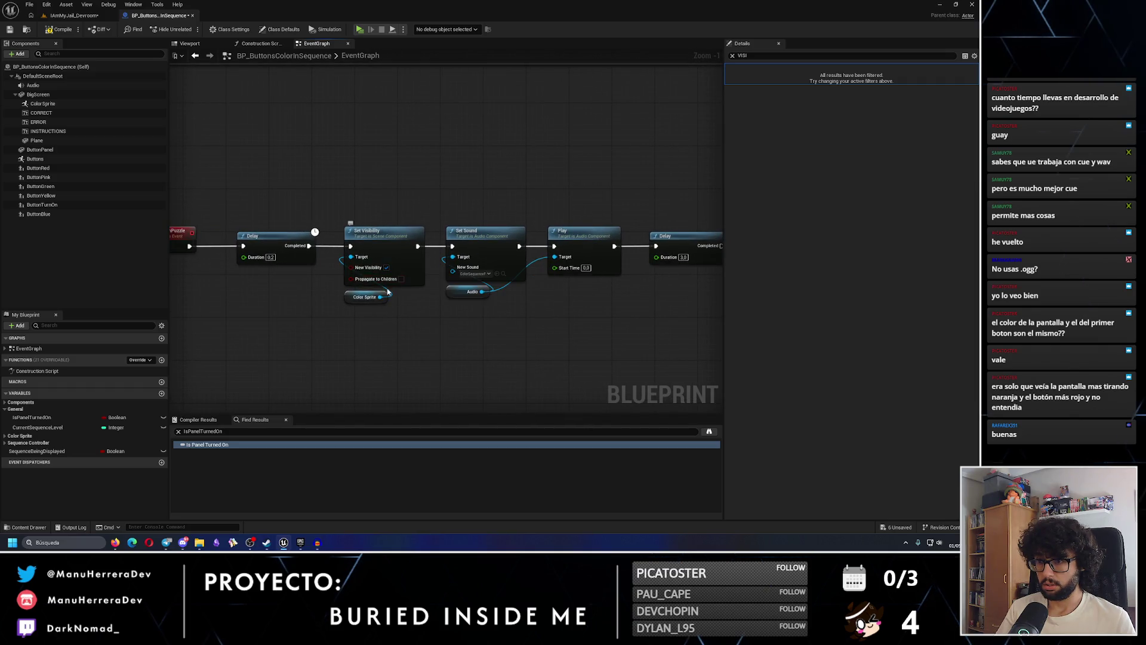
{"action": "left_click", "coordinate": [386, 267]}
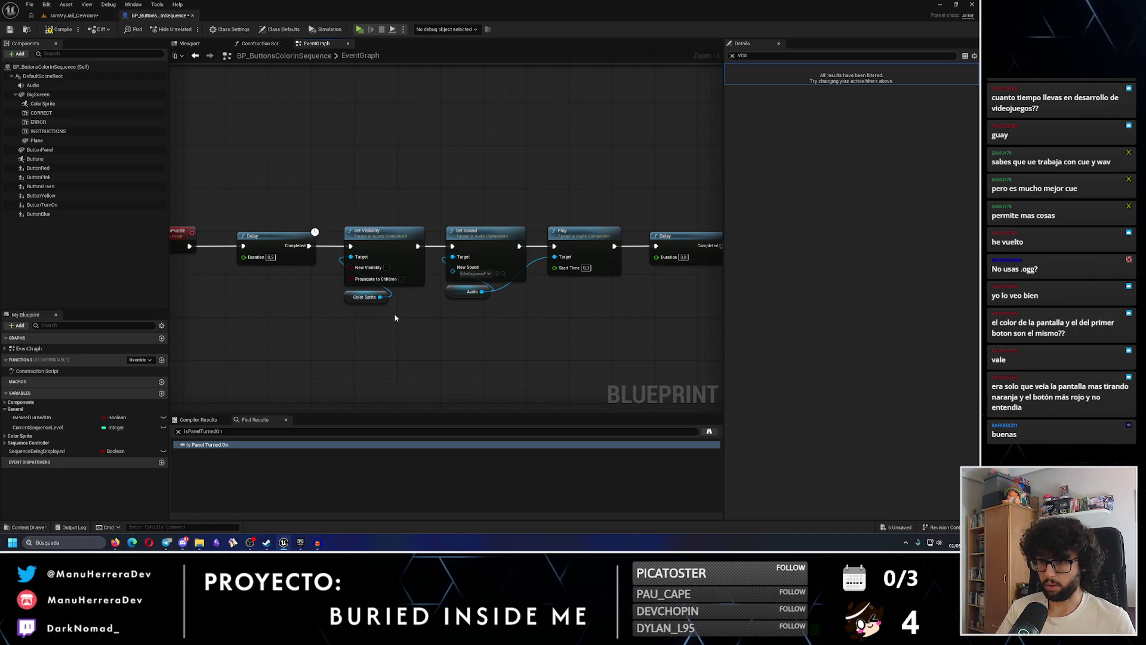
{"action": "left_click", "coordinate": [387, 268]}
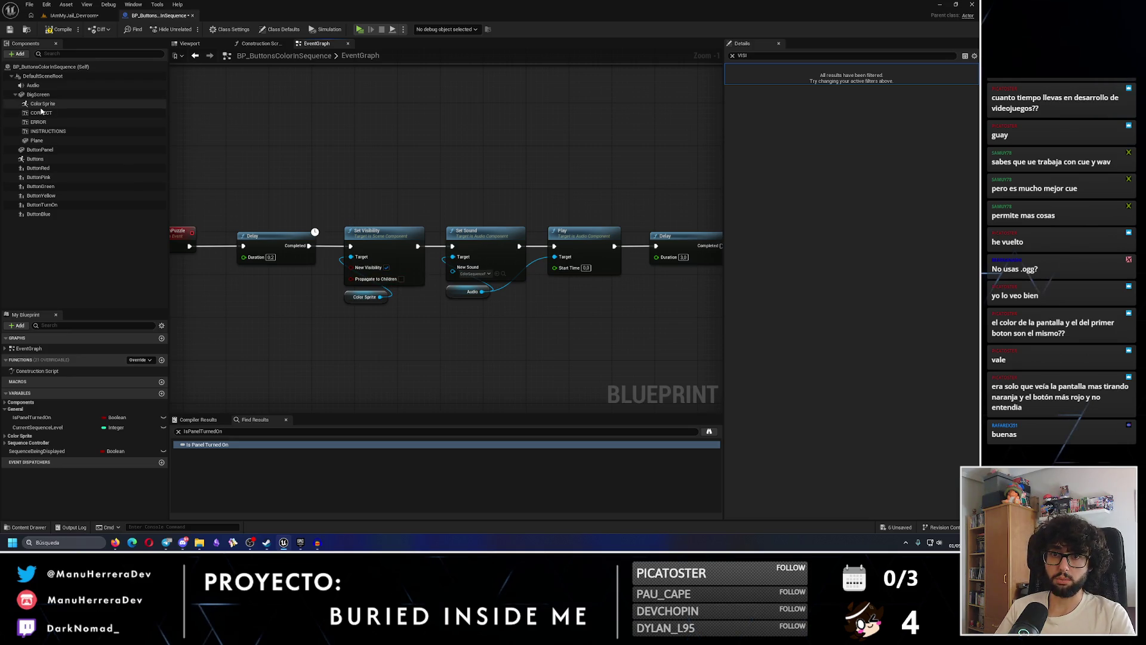
{"action": "mouse_move", "coordinate": [48, 130]}
{"action": "left_mouse_down"}
{"action": "mouse_move", "coordinate": [35, 192]}
{"action": "mouse_move", "coordinate": [368, 321]}
{"action": "mouse_move", "coordinate": [374, 300]}
{"action": "mouse_move", "coordinate": [357, 326]}
{"action": "mouse_move", "coordinate": [351, 257]}
{"action": "left_mouse_up"}
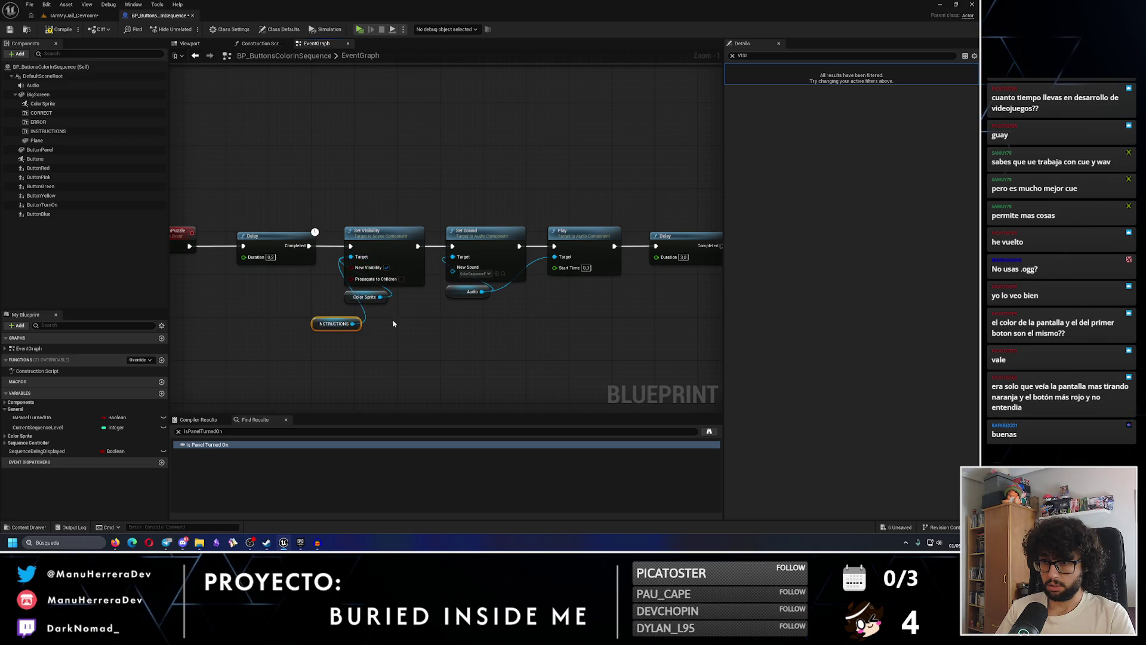
{"action": "left_click", "coordinate": [364, 297]}
{"action": "key", "text": "Delete"}
{"action": "left_click_drag", "start_coordinate": [341, 324], "coordinate": [375, 302]}
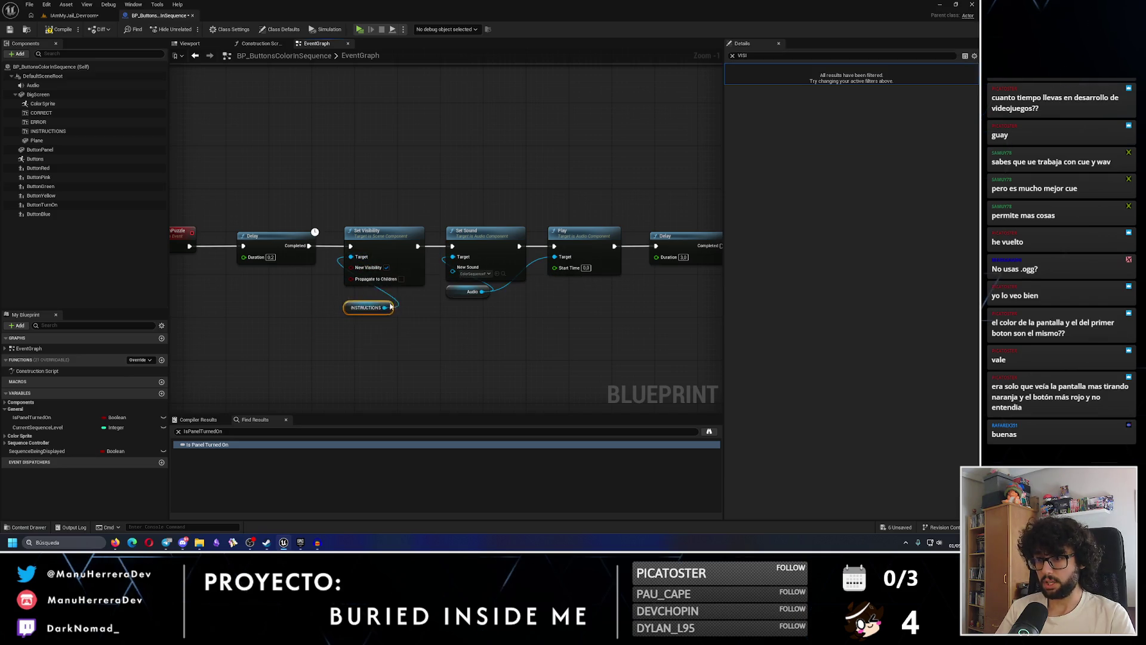
Move the SET node right and create a Set Visibility node for INSTRUCTIONS
{"action": "left_click_drag", "start_coordinate": [717, 321], "coordinate": [359, 296]}
{"action": "left_click", "coordinate": [489, 276]}
{"action": "left_click_drag", "start_coordinate": [528, 210], "coordinate": [634, 211]}
{"action": "mouse_move", "coordinate": [35, 128]}
{"action": "left_mouse_down"}
{"action": "mouse_move", "coordinate": [358, 332]}
{"action": "mouse_move", "coordinate": [320, 339]}
{"action": "mouse_move", "coordinate": [389, 302]}
{"action": "mouse_move", "coordinate": [394, 318]}
{"action": "left_mouse_up"}
{"action": "type", "text": "set visi"}
{"action": "key", "text": "Return"}
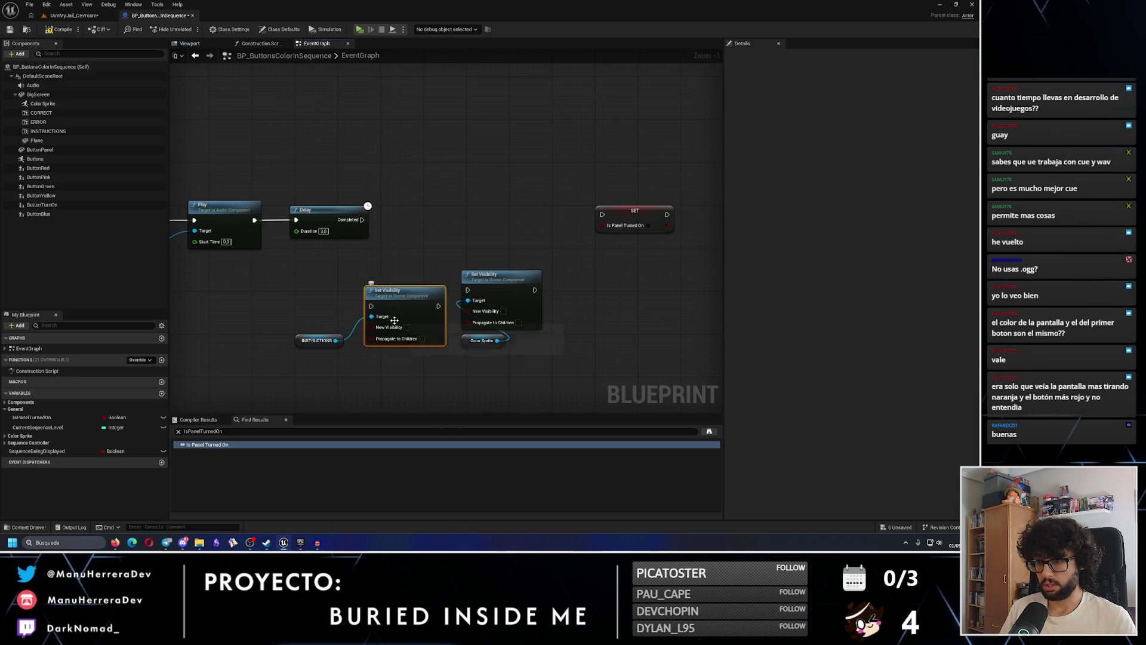
Show Color Sprite, hide INSTRUCTIONS after the Delay, and set Is Panel Turned On true
{"action": "left_click", "coordinate": [503, 311]}
{"action": "left_click", "coordinate": [406, 327]}
{"action": "left_click_drag", "start_coordinate": [322, 340], "coordinate": [389, 356]}
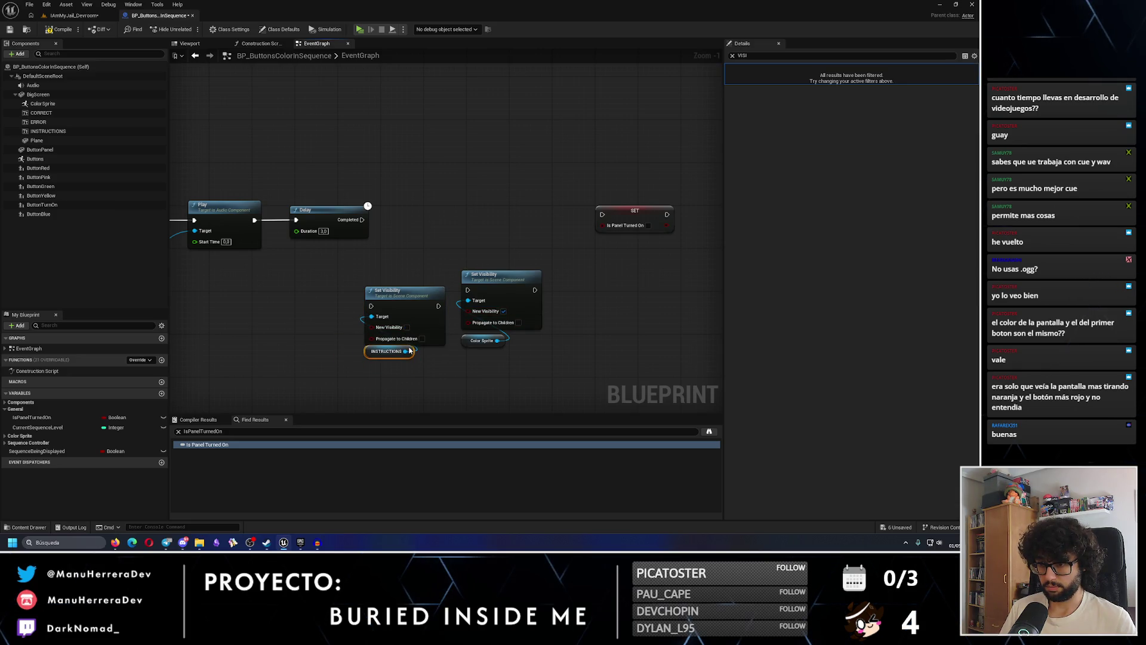
{"action": "left_click", "coordinate": [396, 301], "text": "shift"}
{"action": "mouse_move", "coordinate": [397, 300]}
{"action": "left_mouse_down"}
{"action": "mouse_move", "coordinate": [422, 214]}
{"action": "mouse_move", "coordinate": [398, 220]}
{"action": "left_mouse_up"}
{"action": "left_click_drag", "start_coordinate": [504, 259], "coordinate": [475, 346]}
{"action": "mouse_move", "coordinate": [484, 283]}
{"action": "left_mouse_down"}
{"action": "mouse_move", "coordinate": [510, 213]}
{"action": "mouse_move", "coordinate": [494, 221]}
{"action": "mouse_move", "coordinate": [620, 223]}
{"action": "left_mouse_up"}
{"action": "left_click", "coordinate": [648, 231]}
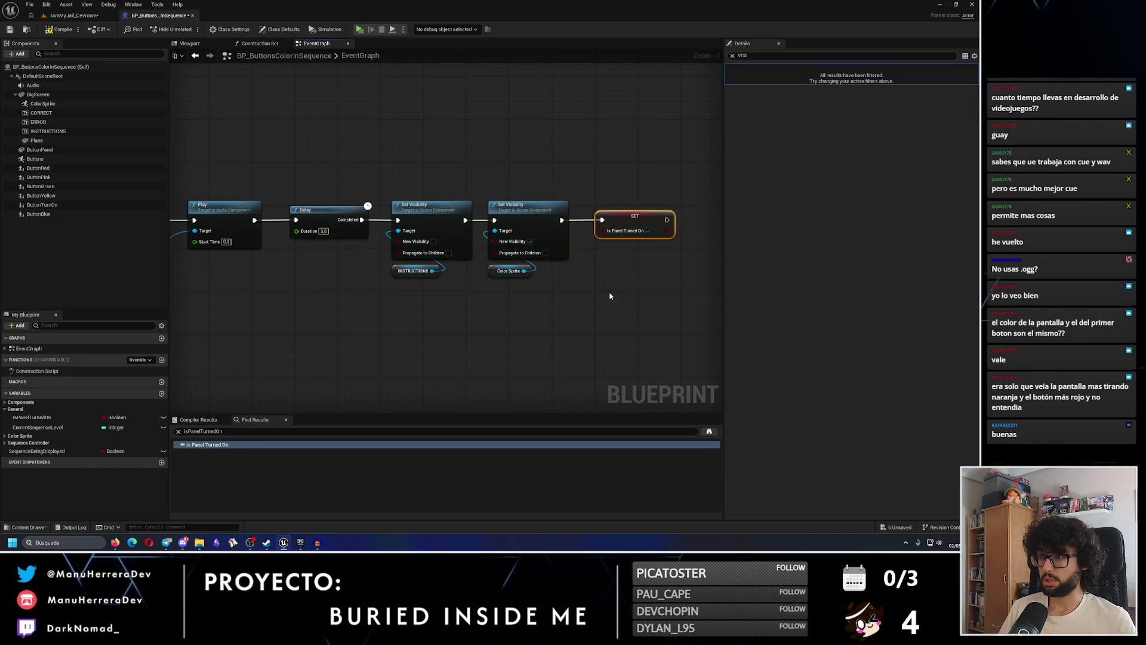
Call Display Sequence from the SET Is Panel Turned On node's exec output
{"action": "scroll", "coordinate": [609, 296], "scroll_direction": "down", "scroll_amount": 1}
{"action": "scroll", "coordinate": [371, 177], "scroll_direction": "down", "scroll_amount": 4}
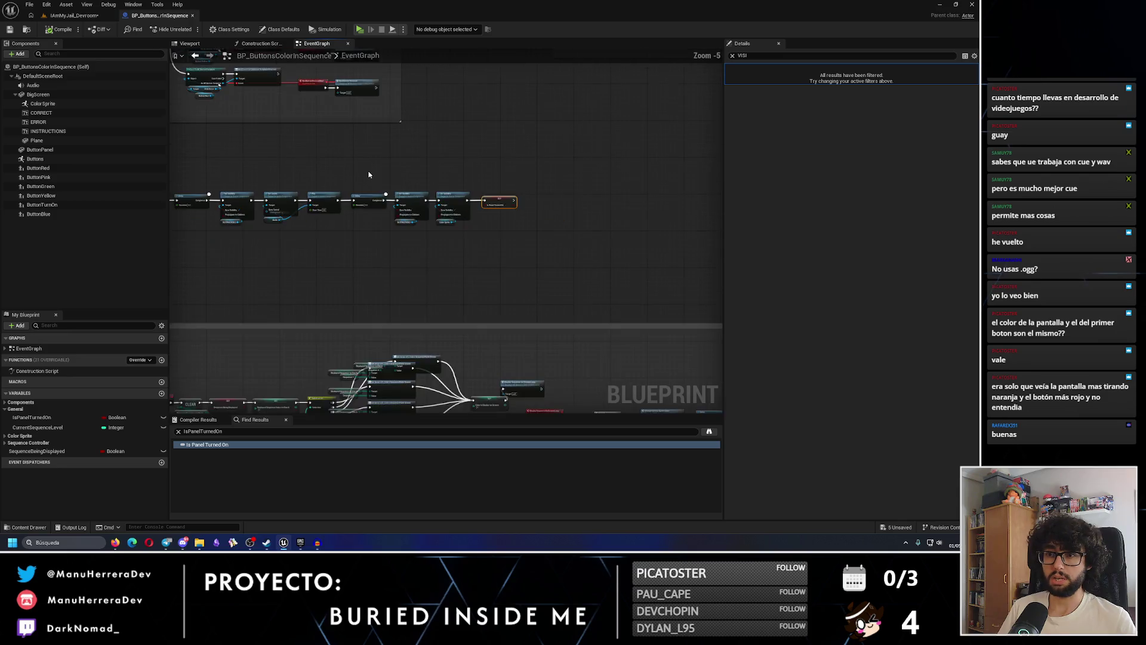
{"action": "scroll", "coordinate": [322, 195], "scroll_direction": "up", "scroll_amount": 4}
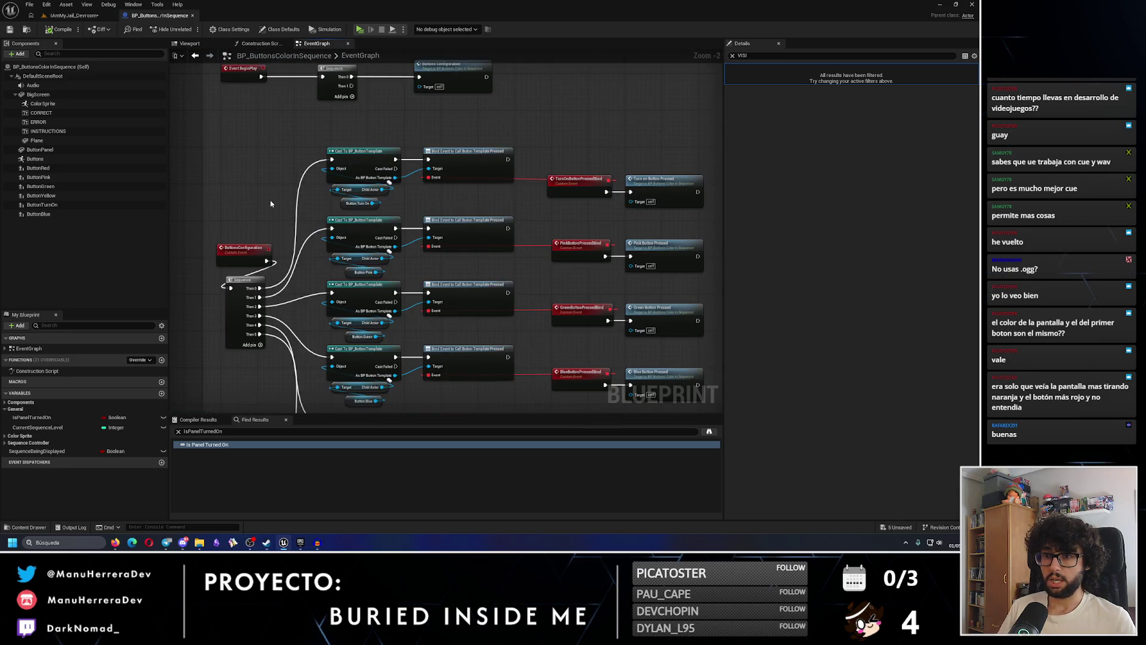
{"action": "scroll", "coordinate": [295, 152], "scroll_direction": "down", "scroll_amount": 2}
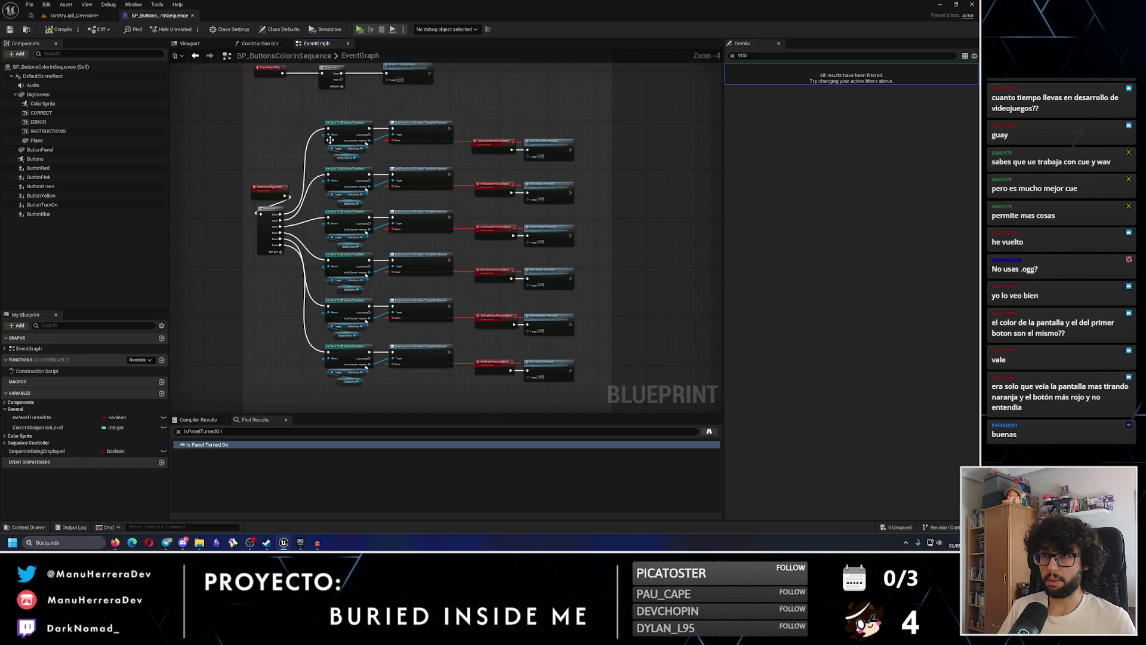
{"action": "scroll", "coordinate": [329, 156], "scroll_direction": "down", "scroll_amount": 1}
{"action": "mouse_move", "coordinate": [324, 317]}
{"action": "left_mouse_down"}
{"action": "mouse_move", "coordinate": [509, 289]}
{"action": "mouse_move", "coordinate": [528, 320]}
{"action": "mouse_move", "coordinate": [464, 271]}
{"action": "left_mouse_up"}
{"action": "key", "text": "f"}
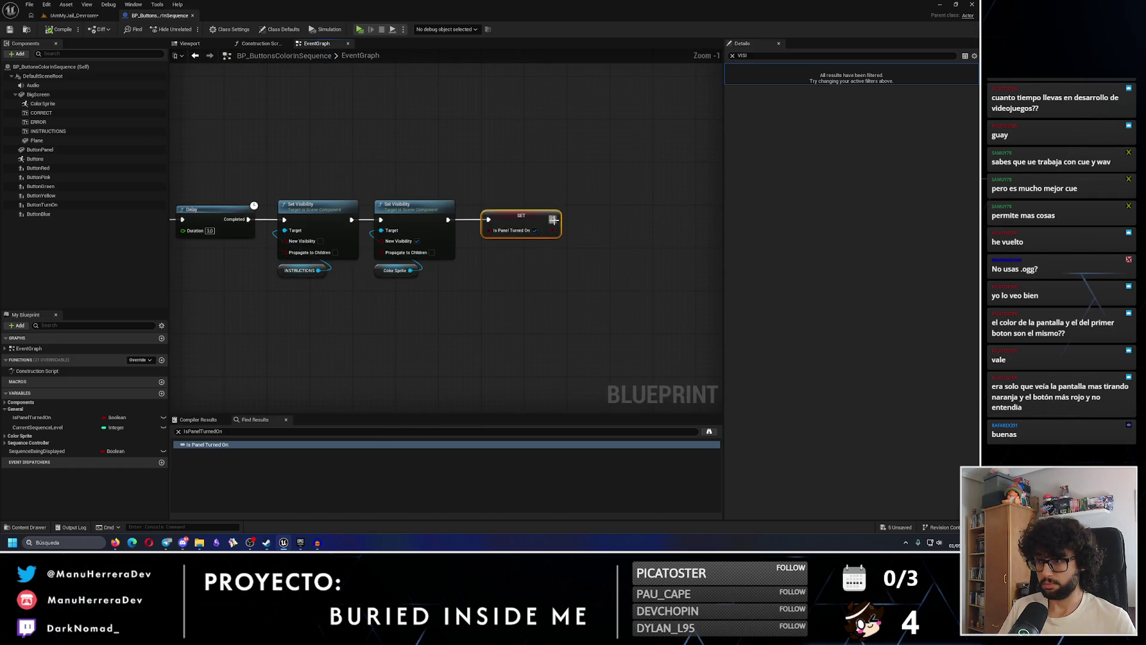
{"action": "left_click_drag", "start_coordinate": [554, 220], "coordinate": [609, 220]}
{"action": "type", "text": "disp"}
{"action": "key", "text": "Return"}
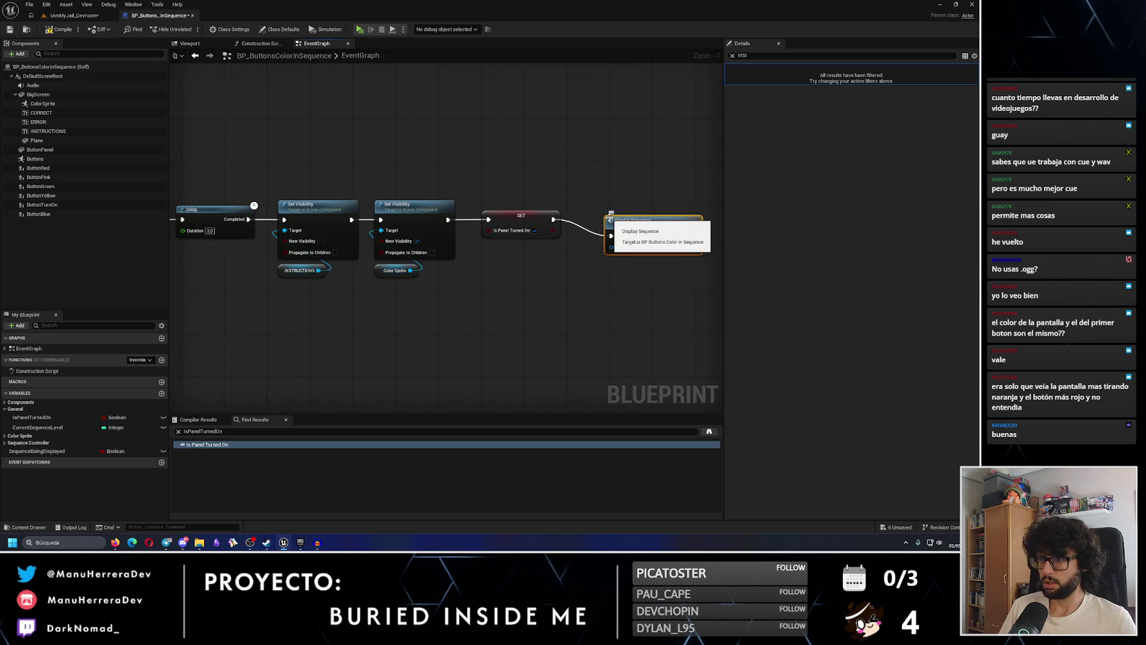
{"action": "scroll", "coordinate": [612, 266], "scroll_direction": "down", "scroll_amount": 3}
{"action": "scroll", "coordinate": [612, 266], "scroll_direction": "down", "scroll_amount": 3}
Wrap the TurnOnPuzzle node row in a comment titled 'Turn on panel logic' and enlarge it
{"action": "key", "text": "c"}
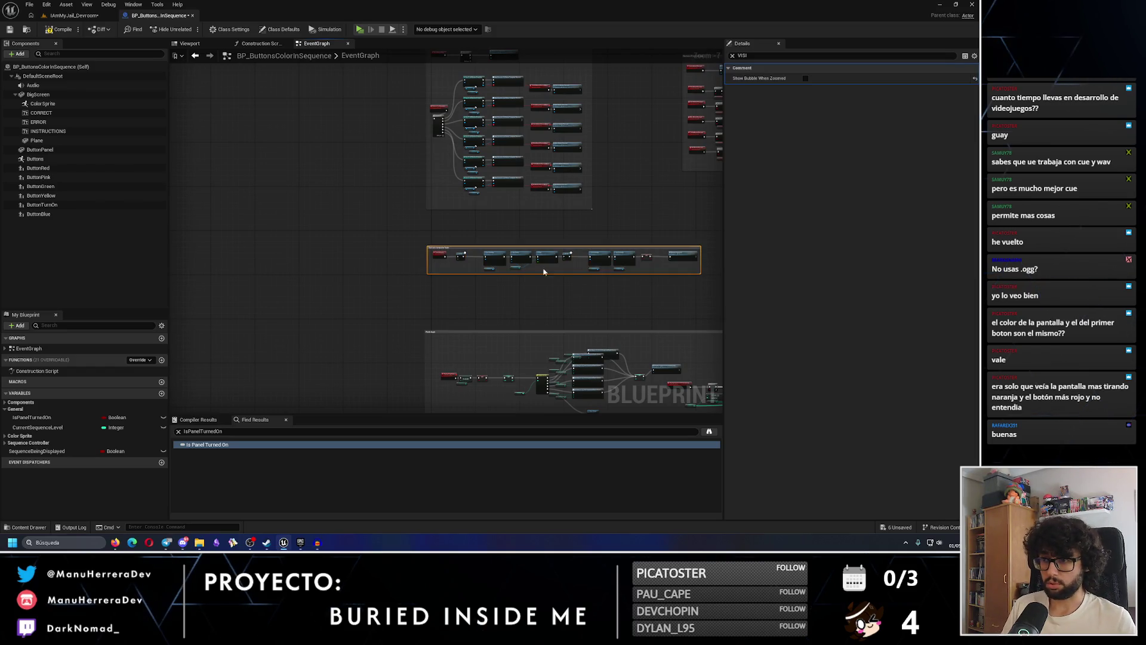
{"action": "scroll", "coordinate": [567, 271], "scroll_direction": "up", "scroll_amount": 3}
{"action": "double_click", "coordinate": [336, 241]}
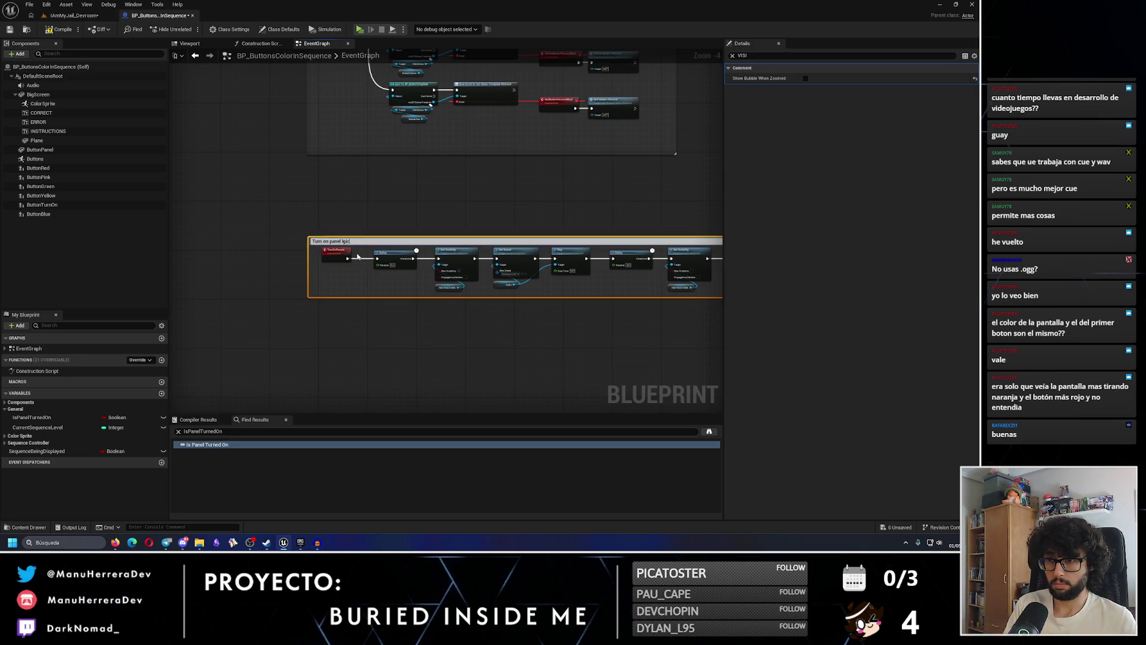
{"action": "type", "text": "c"}
{"action": "key", "text": "Return"}
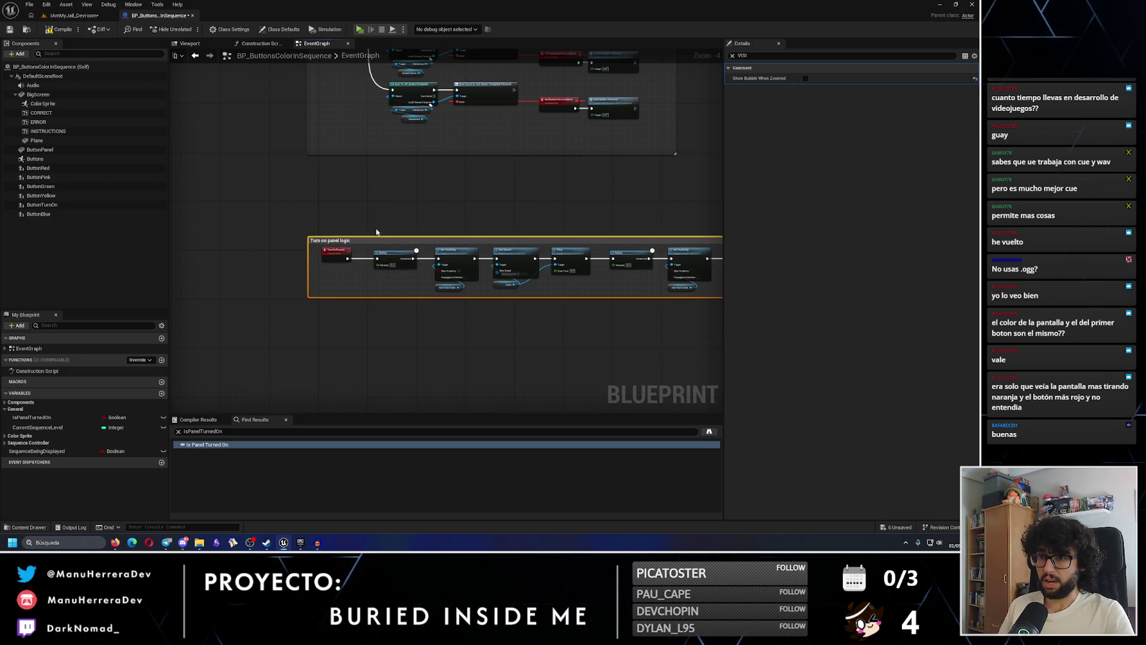
{"action": "left_click_drag", "start_coordinate": [352, 237], "coordinate": [353, 216]}
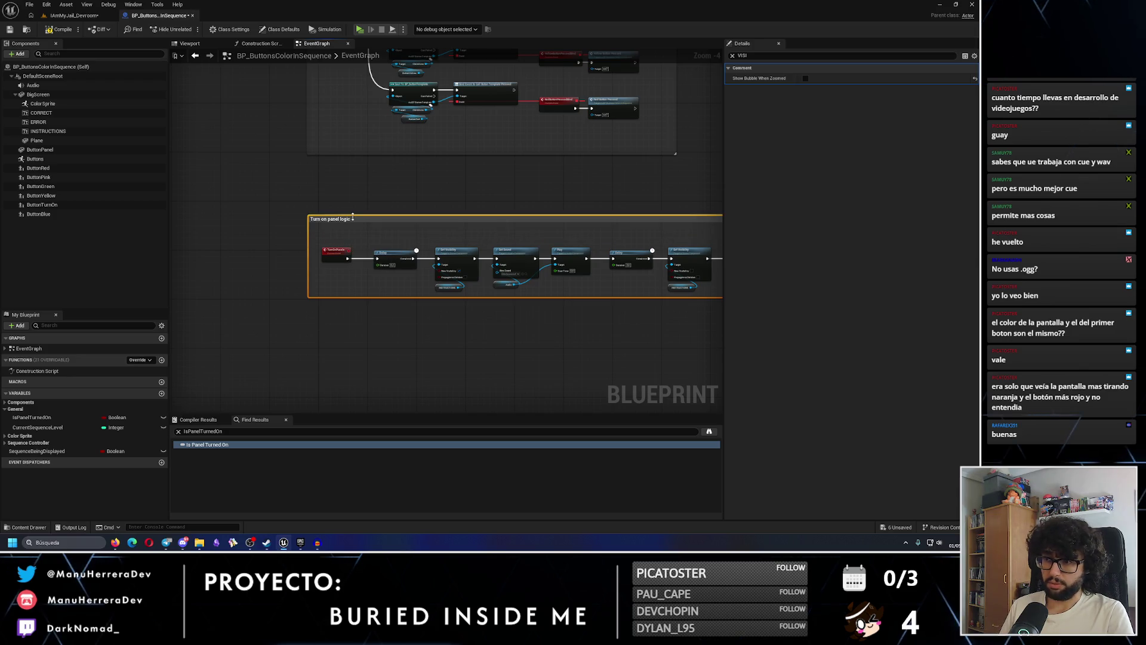
Check the Delay node in the chain and save the blueprint
{"action": "left_click", "coordinate": [394, 256]}
{"action": "mouse_move", "coordinate": [474, 302]}
{"action": "left_mouse_down"}
{"action": "mouse_move", "coordinate": [398, 284]}
{"action": "mouse_move", "coordinate": [425, 248]}
{"action": "mouse_move", "coordinate": [383, 202]}
{"action": "left_mouse_up"}
{"action": "left_click", "coordinate": [382, 201]}
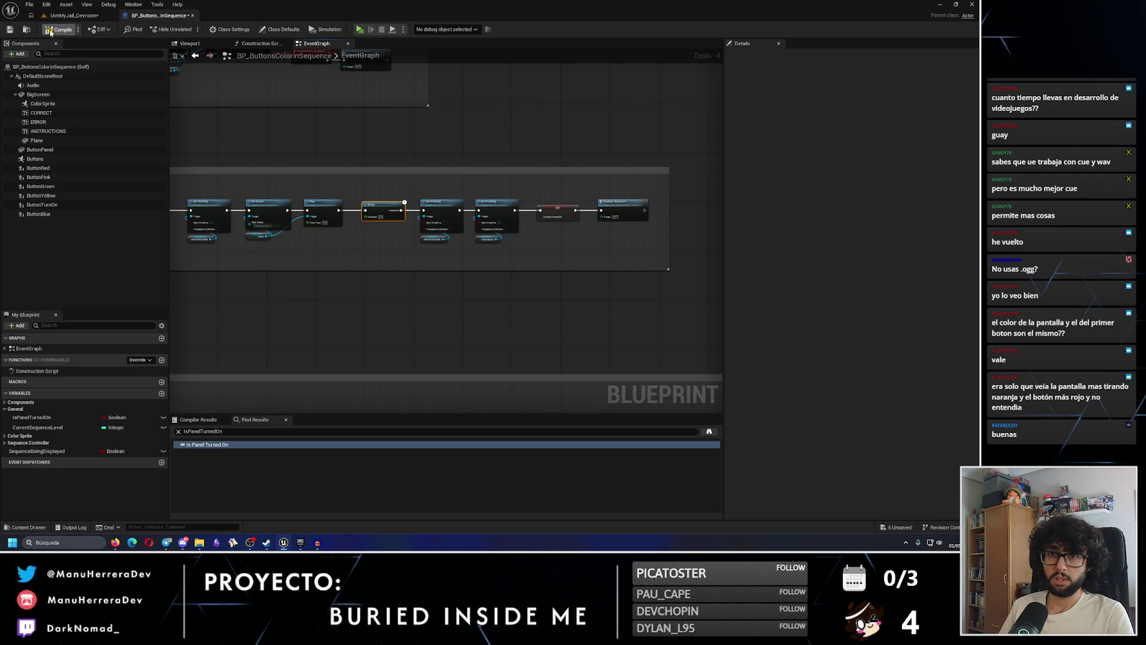
{"action": "left_click", "coordinate": [10, 29]}
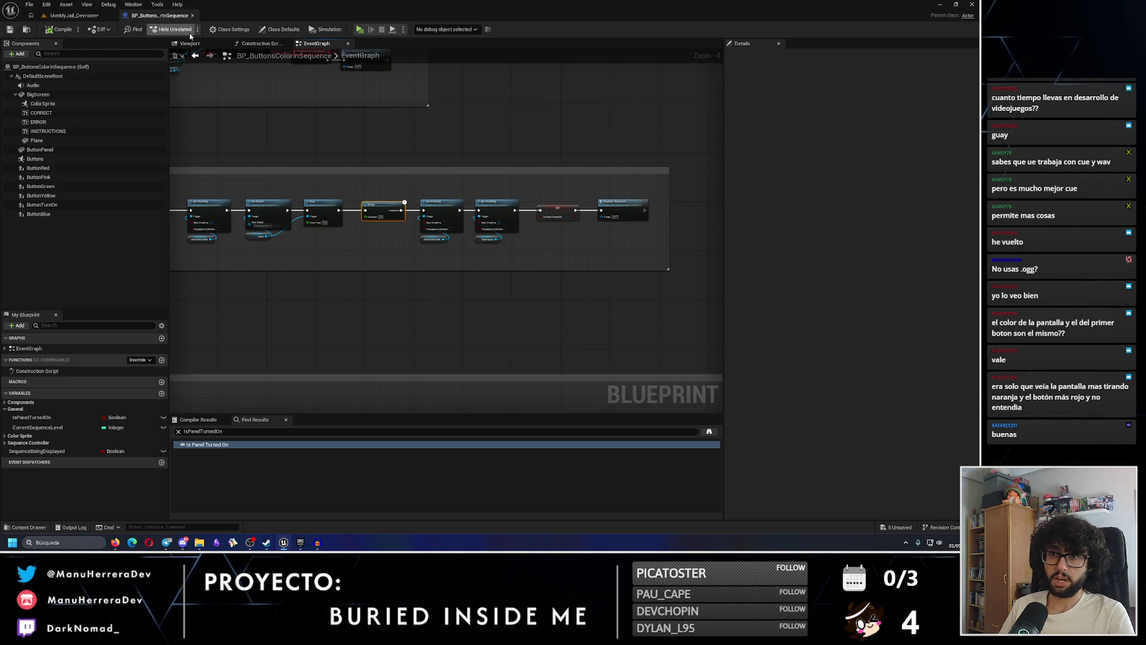
Play the IAmMyJail_Devroom level to test the colour panel and buttons
{"action": "left_click", "coordinate": [190, 43]}
{"action": "left_click", "coordinate": [74, 15]}
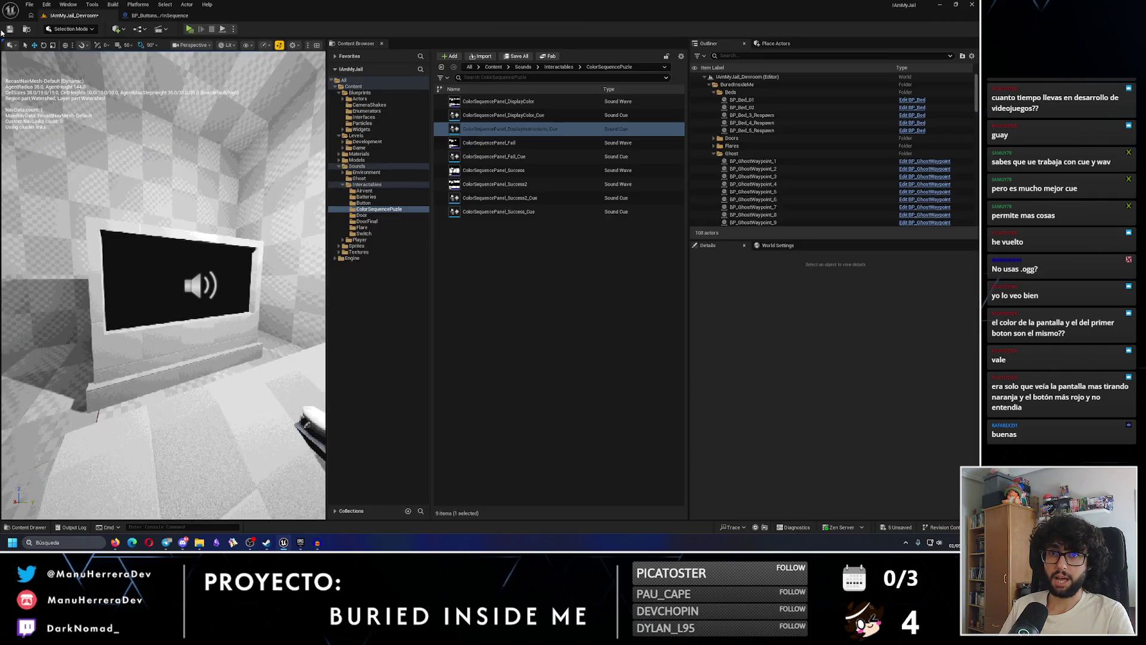
{"action": "left_click", "coordinate": [191, 30]}
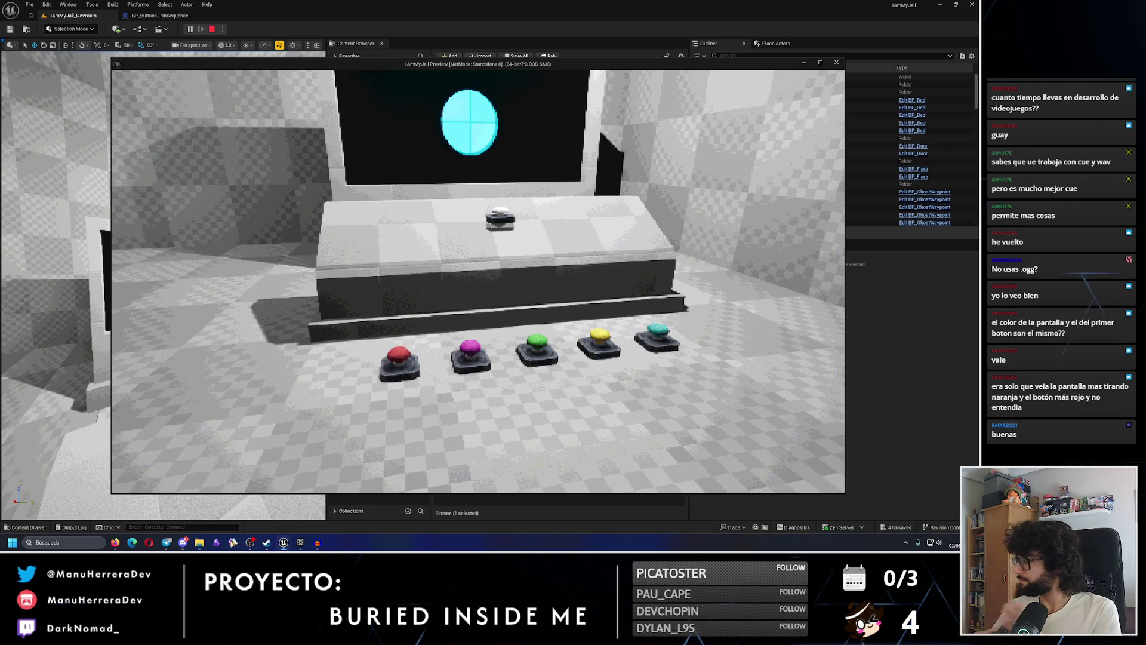
{"action": "key", "text": "Escape"}
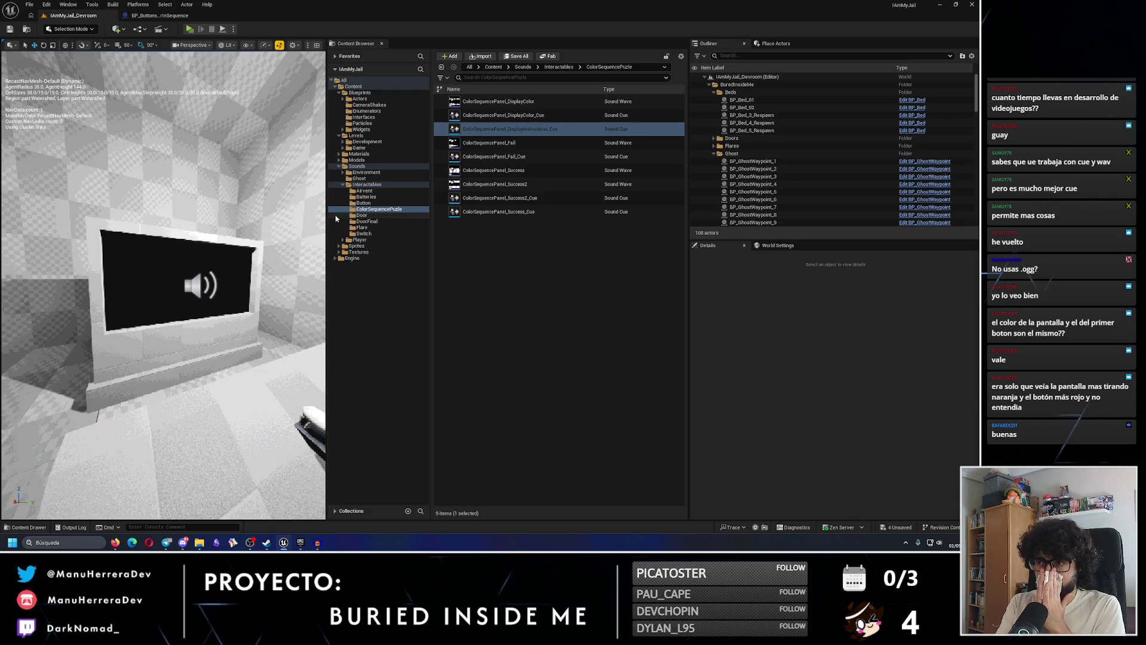
Return to the BP_ButtonsColorInSequence event graph
{"action": "left_click", "coordinate": [160, 14]}
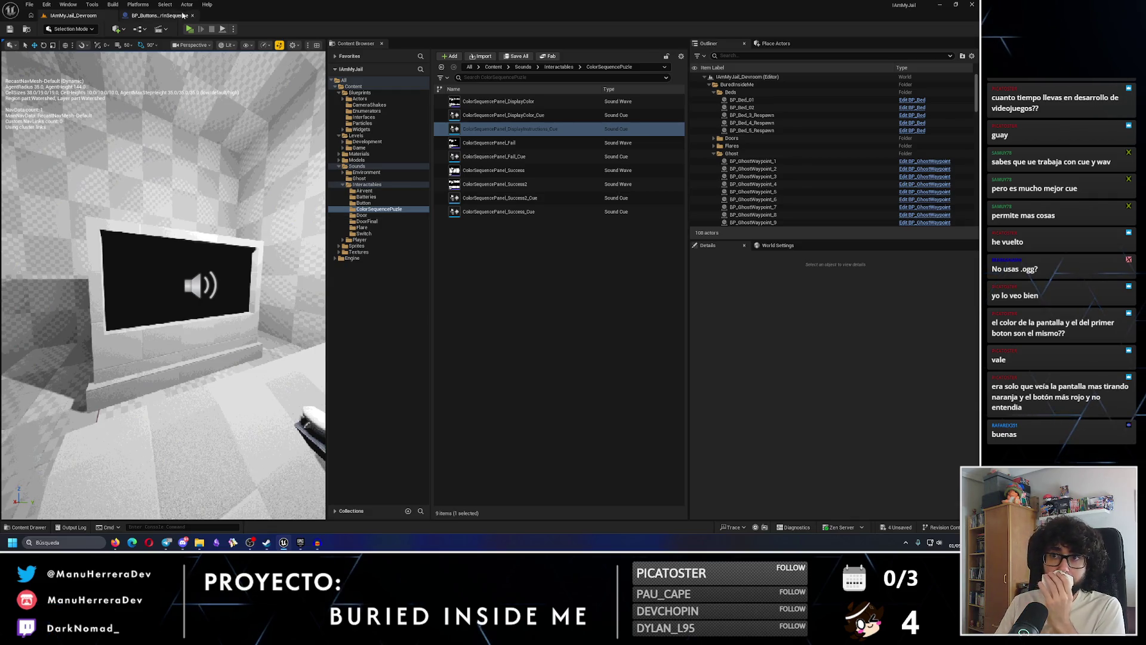
{"action": "left_click", "coordinate": [71, 15]}
{"action": "mouse_move", "coordinate": [438, 186]}
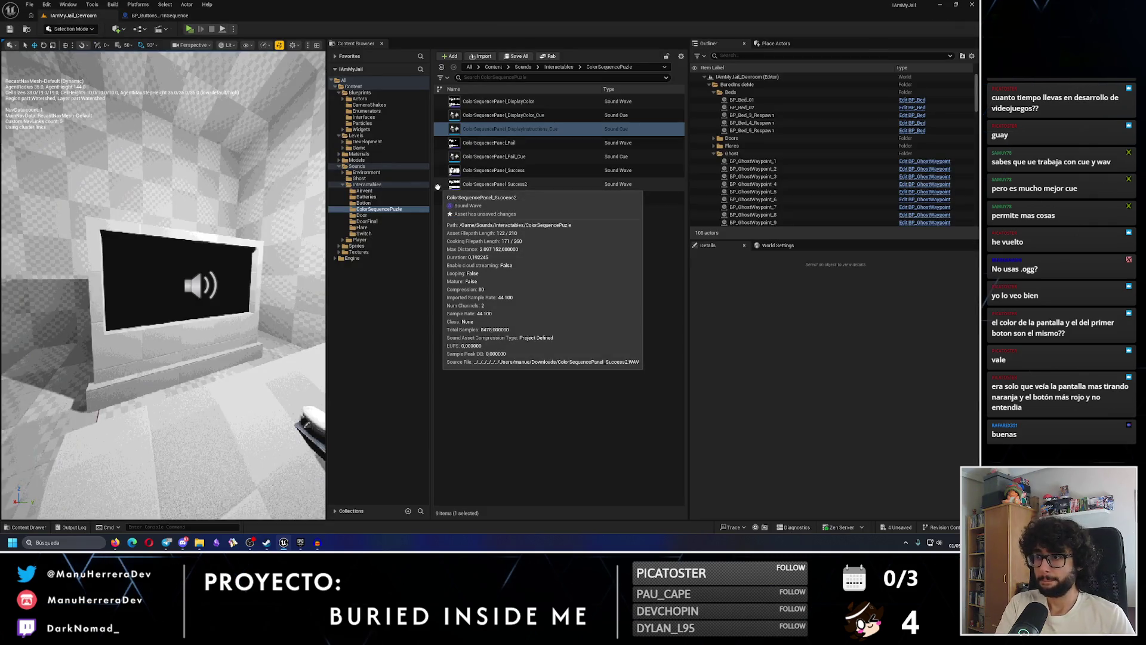
{"action": "left_click", "coordinate": [171, 16]}
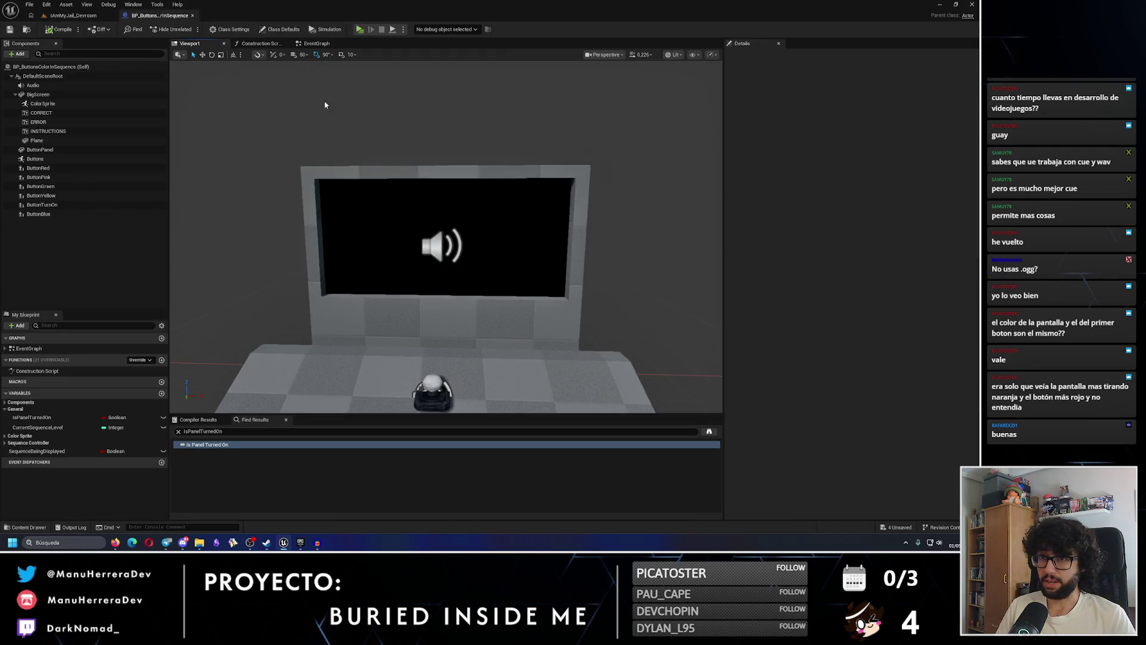
{"action": "left_click", "coordinate": [316, 44]}
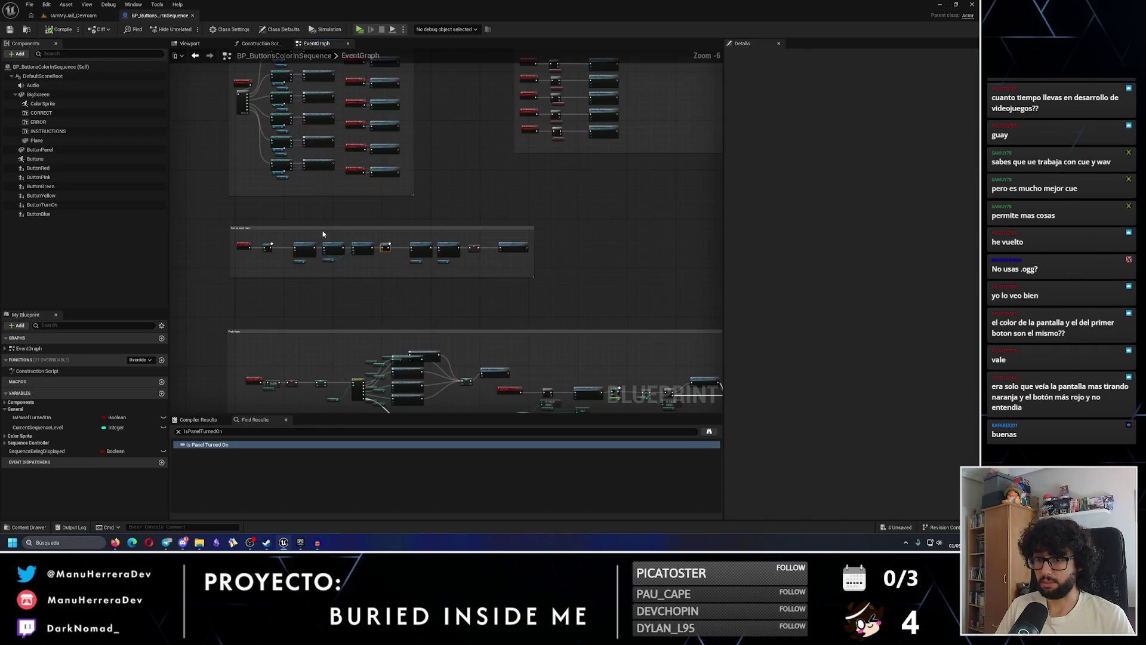
Move the Turn on panel logic comment group upward
{"action": "left_click", "coordinate": [351, 236]}
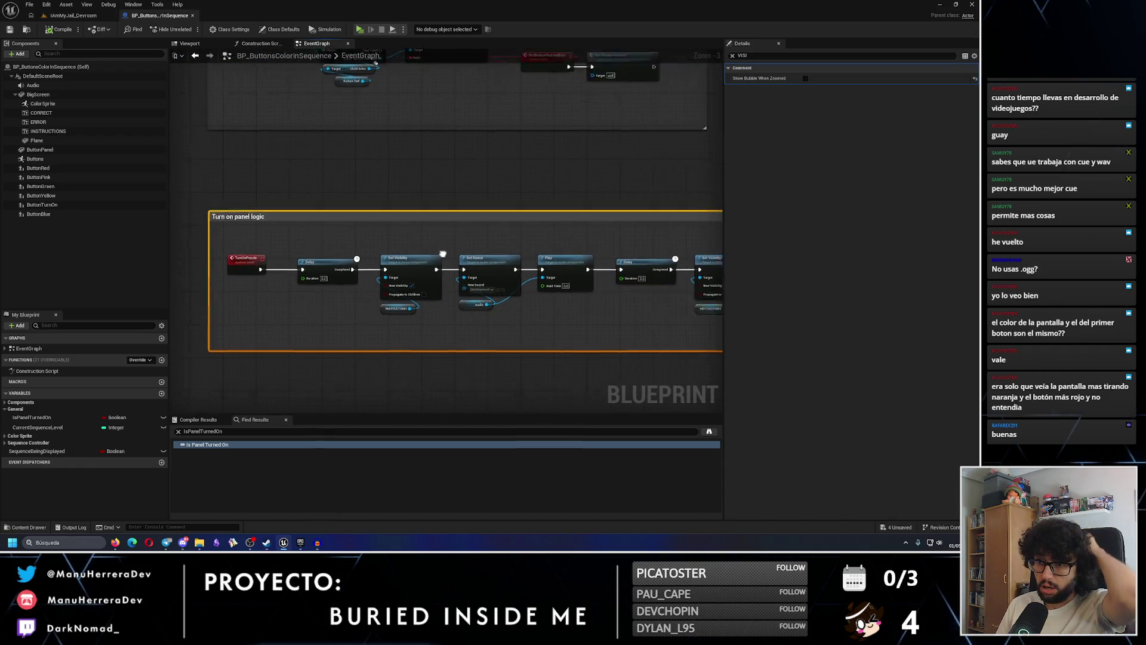
{"action": "scroll", "coordinate": [453, 250], "scroll_direction": "down", "scroll_amount": 3}
{"action": "scroll", "coordinate": [378, 245], "scroll_direction": "up", "scroll_amount": 3}
{"action": "scroll", "coordinate": [378, 245], "scroll_direction": "down", "scroll_amount": 1}
{"action": "left_click_drag", "start_coordinate": [393, 262], "coordinate": [394, 185]}
{"action": "scroll", "coordinate": [410, 147], "scroll_direction": "down", "scroll_amount": 3}
Add a custom event named PuzzleEnding and place it up and left
{"action": "right_click", "coordinate": [383, 357]}
{"action": "key", "text": "Escape"}
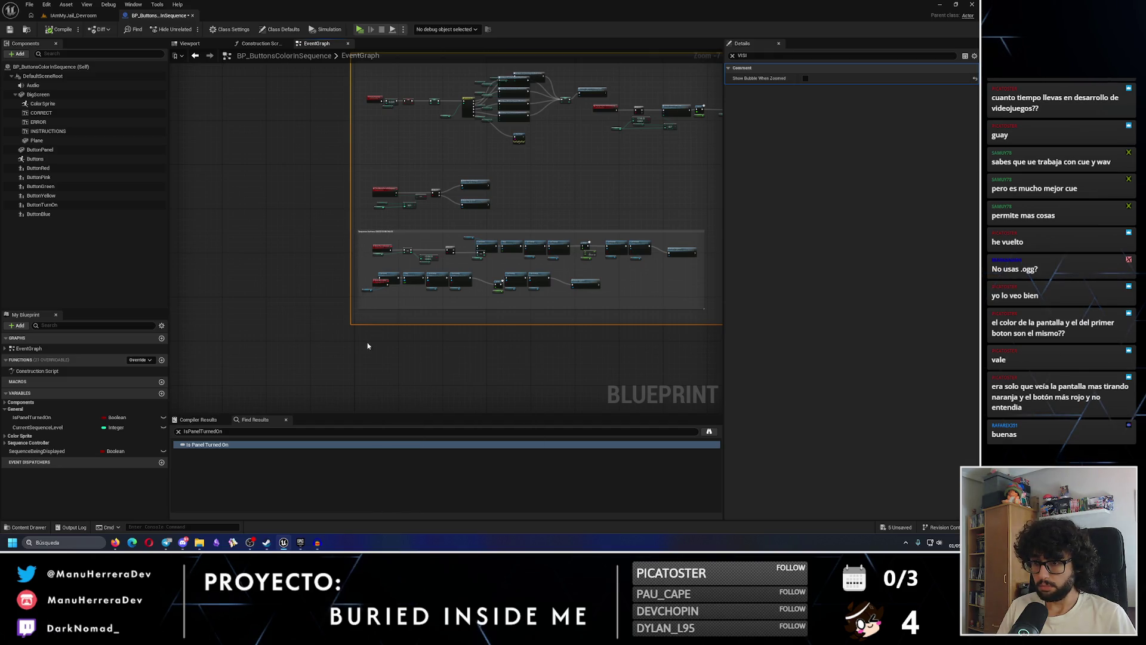
{"action": "right_click", "coordinate": [382, 328]}
{"action": "type", "text": "custom"}
{"action": "key", "text": "Return"}
{"action": "scroll", "coordinate": [407, 329], "scroll_direction": "up", "scroll_amount": 2}
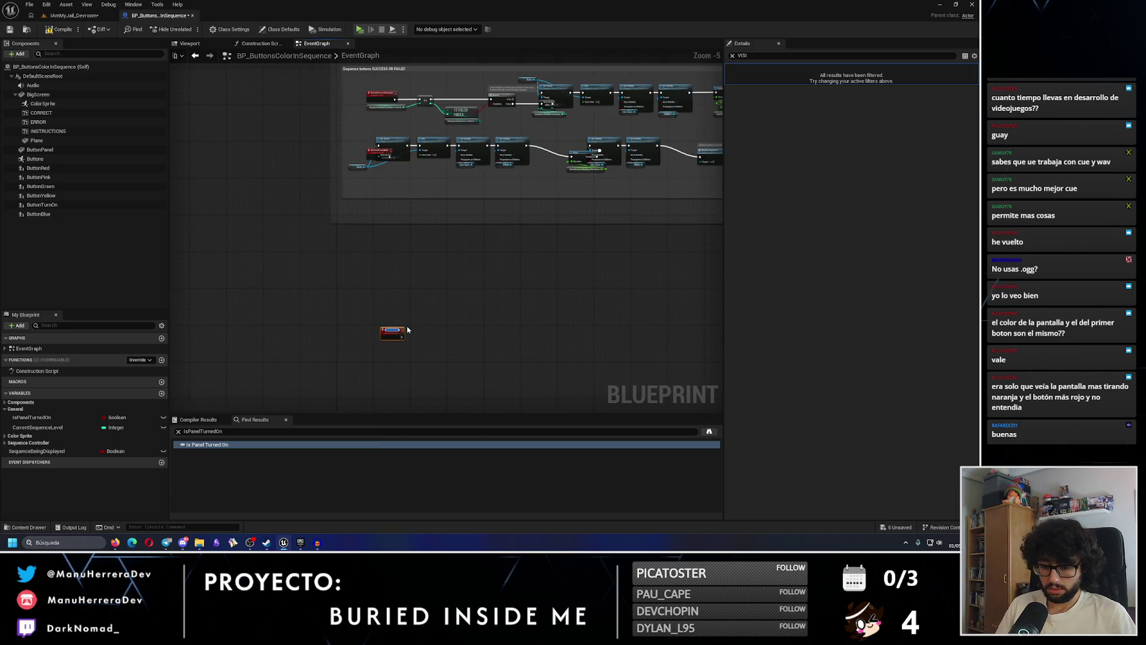
{"action": "scroll", "coordinate": [433, 334], "scroll_direction": "up", "scroll_amount": 2}
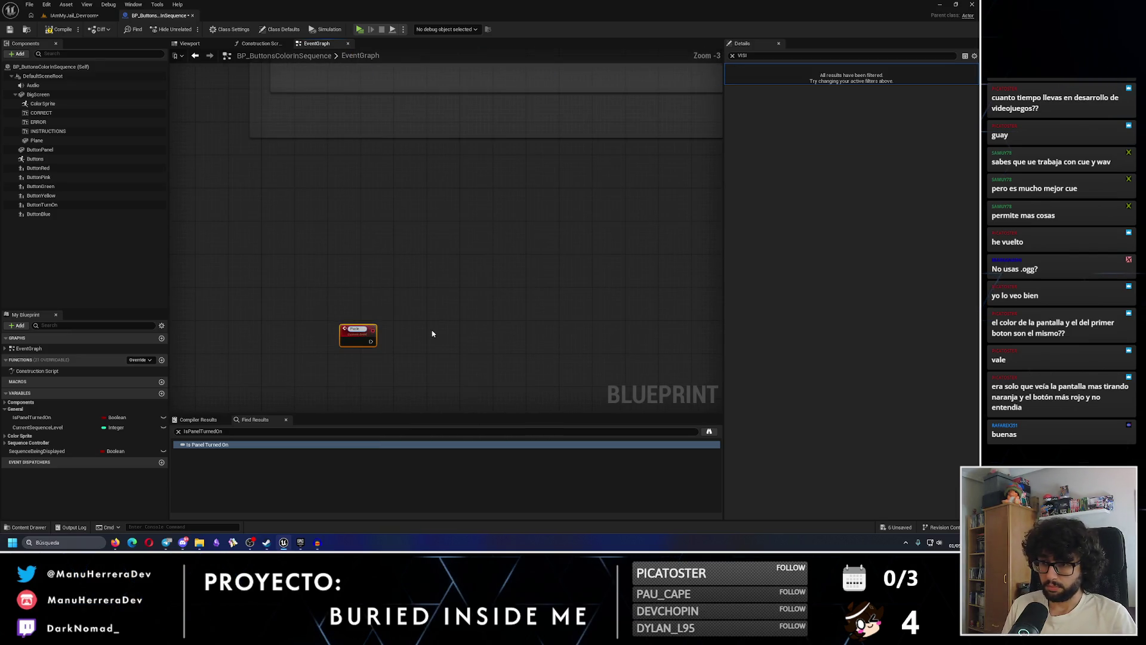
{"action": "key", "text": "Return"}
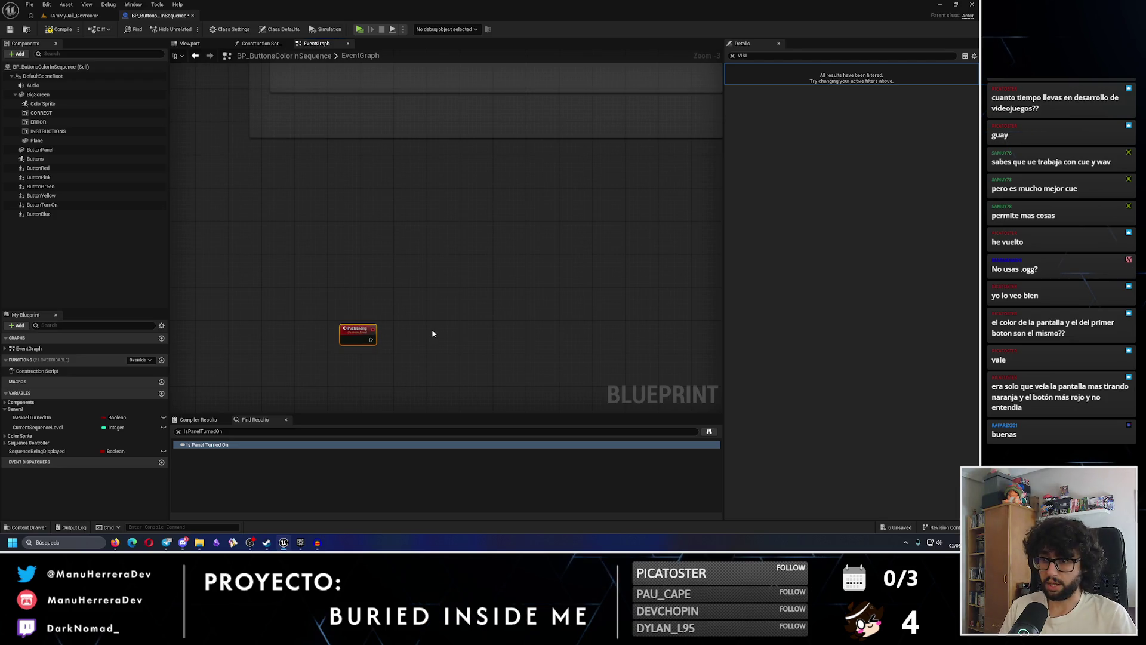
{"action": "mouse_move", "coordinate": [357, 323]}
{"action": "left_mouse_down"}
{"action": "mouse_move", "coordinate": [294, 197]}
{"action": "mouse_move", "coordinate": [289, 217]}
{"action": "left_mouse_up"}
{"action": "scroll", "coordinate": [344, 304], "scroll_direction": "down", "scroll_amount": 4}
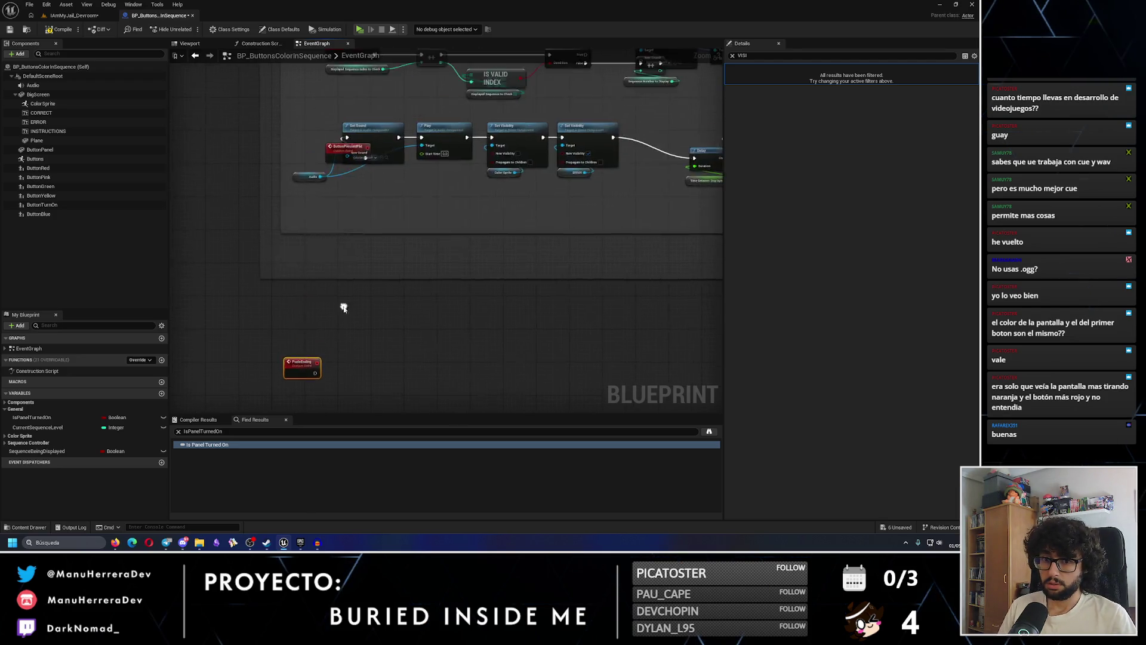
Replace the switch's Default Print String with a Puzzle Ending call and save
{"action": "mouse_move", "coordinate": [483, 136]}
{"action": "left_mouse_down"}
{"action": "mouse_move", "coordinate": [468, 358]}
{"action": "mouse_move", "coordinate": [501, 271]}
{"action": "mouse_move", "coordinate": [515, 274]}
{"action": "left_mouse_up"}
{"action": "scroll", "coordinate": [510, 266], "scroll_direction": "up", "scroll_amount": 6}
{"action": "left_click", "coordinate": [480, 376]}
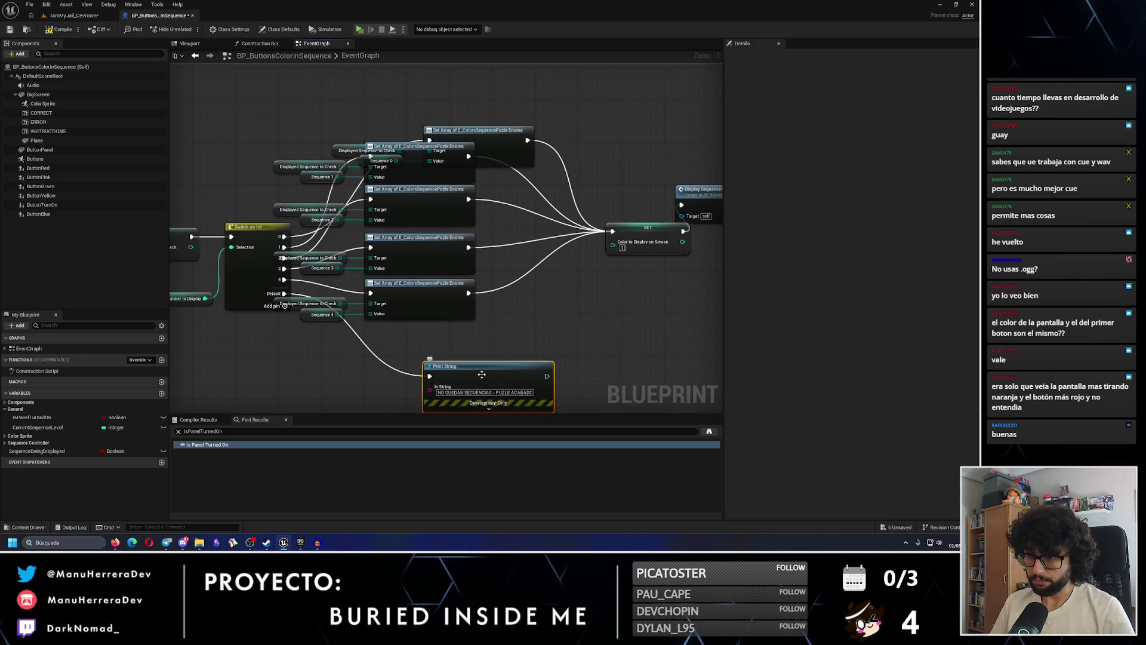
{"action": "key", "text": "Delete"}
{"action": "mouse_move", "coordinate": [284, 293]}
{"action": "left_mouse_down"}
{"action": "mouse_move", "coordinate": [368, 373]}
{"action": "mouse_move", "coordinate": [379, 353]}
{"action": "left_mouse_up"}
{"action": "type", "text": "puzle"}
{"action": "key", "text": "Return"}
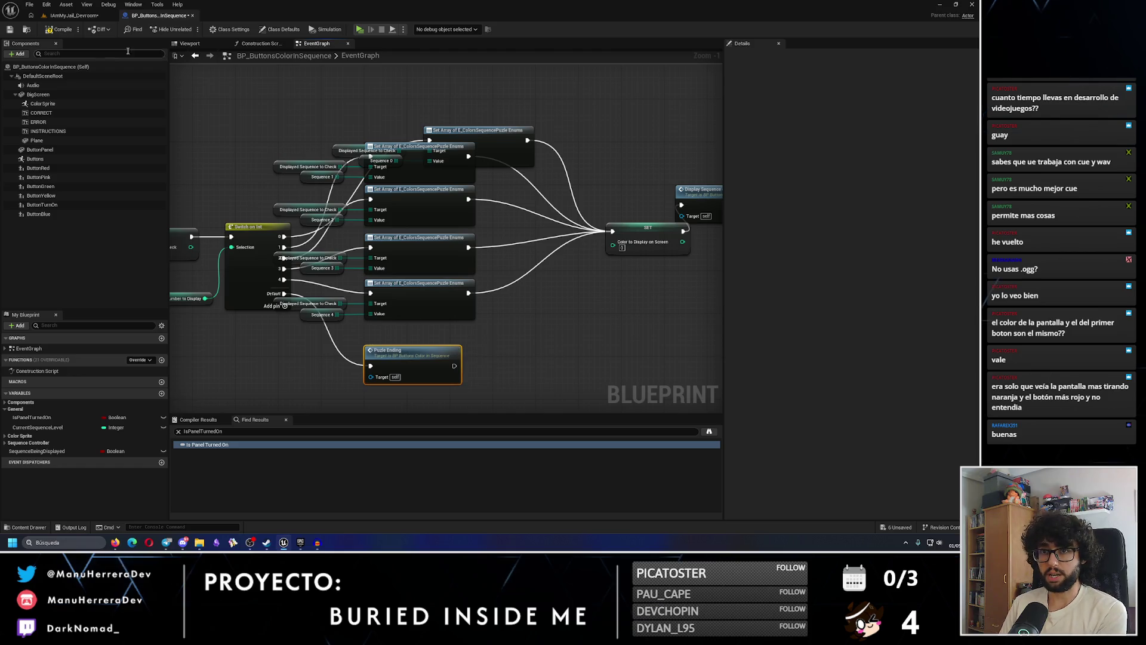
{"action": "left_click", "coordinate": [10, 30]}
Place Display Sequence above the DisplaySequenceOnScreenLoop event and save
{"action": "left_click_drag", "start_coordinate": [657, 227], "coordinate": [479, 210]}
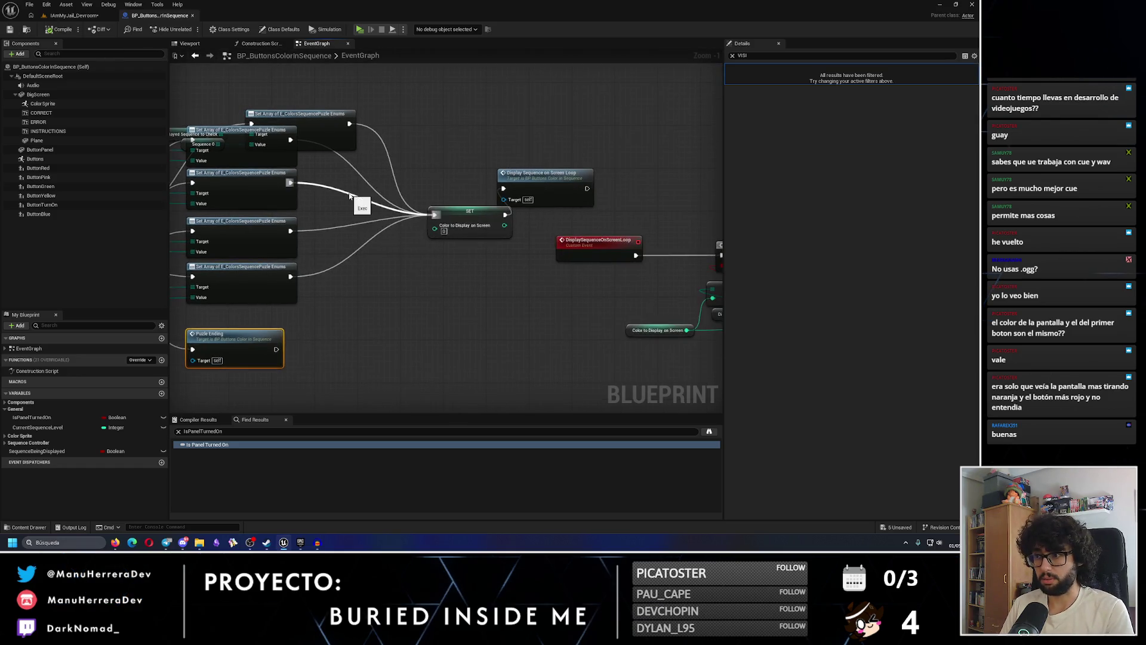
{"action": "mouse_move", "coordinate": [594, 183]}
{"action": "left_mouse_down"}
{"action": "mouse_move", "coordinate": [471, 192]}
{"action": "mouse_move", "coordinate": [502, 206]}
{"action": "left_mouse_up"}
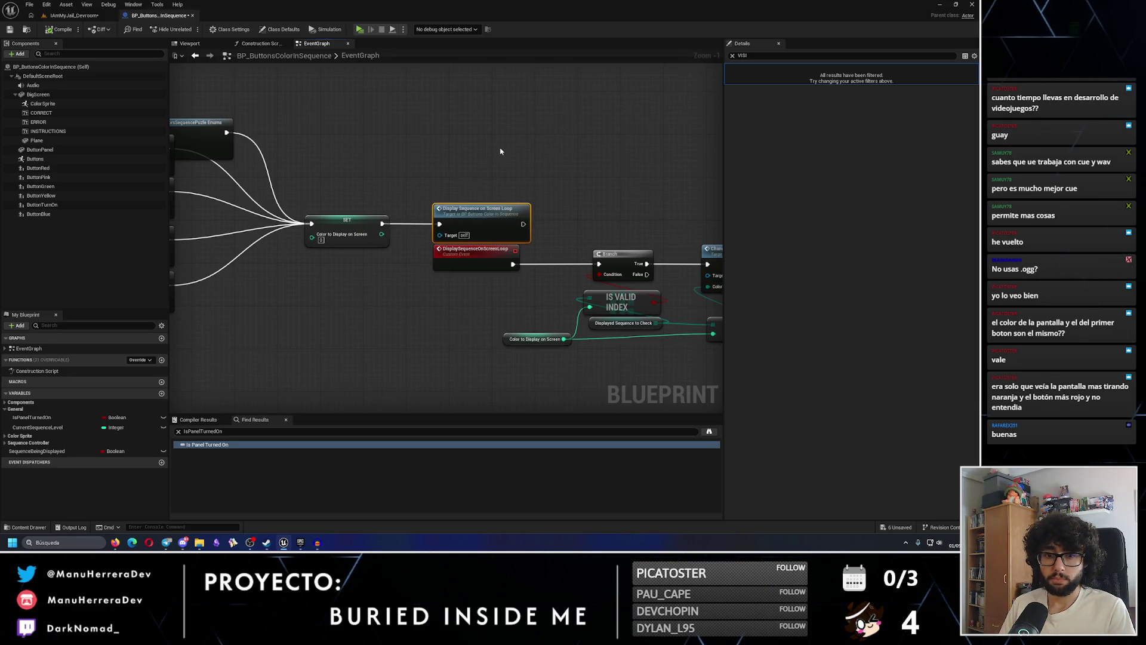
{"action": "left_click", "coordinate": [11, 29]}
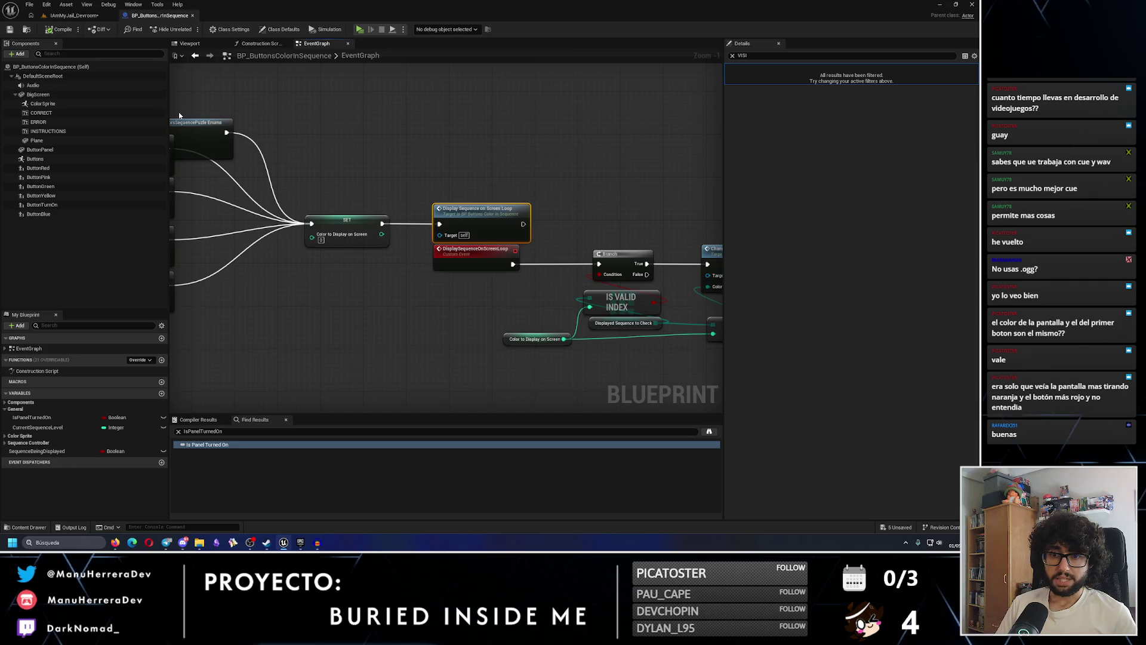
Clear the IsPanelTurnedOn search and property filter, then nudge Puzzle Ending below the Set Array nodes
{"action": "left_click", "coordinate": [177, 431]}
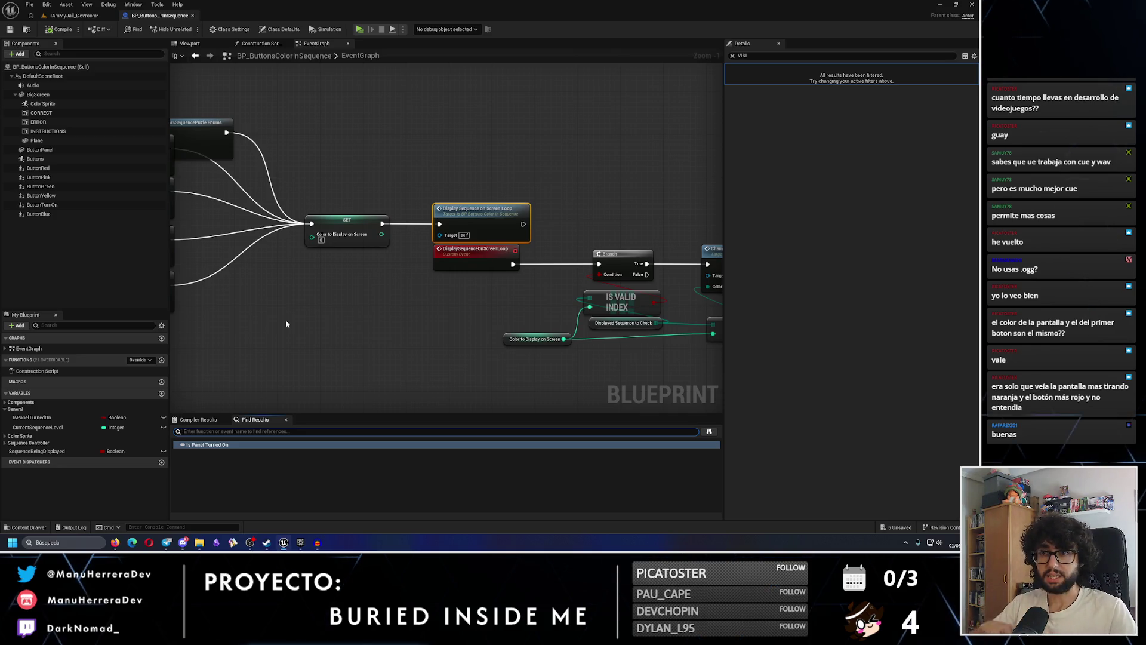
{"action": "left_click", "coordinate": [287, 324]}
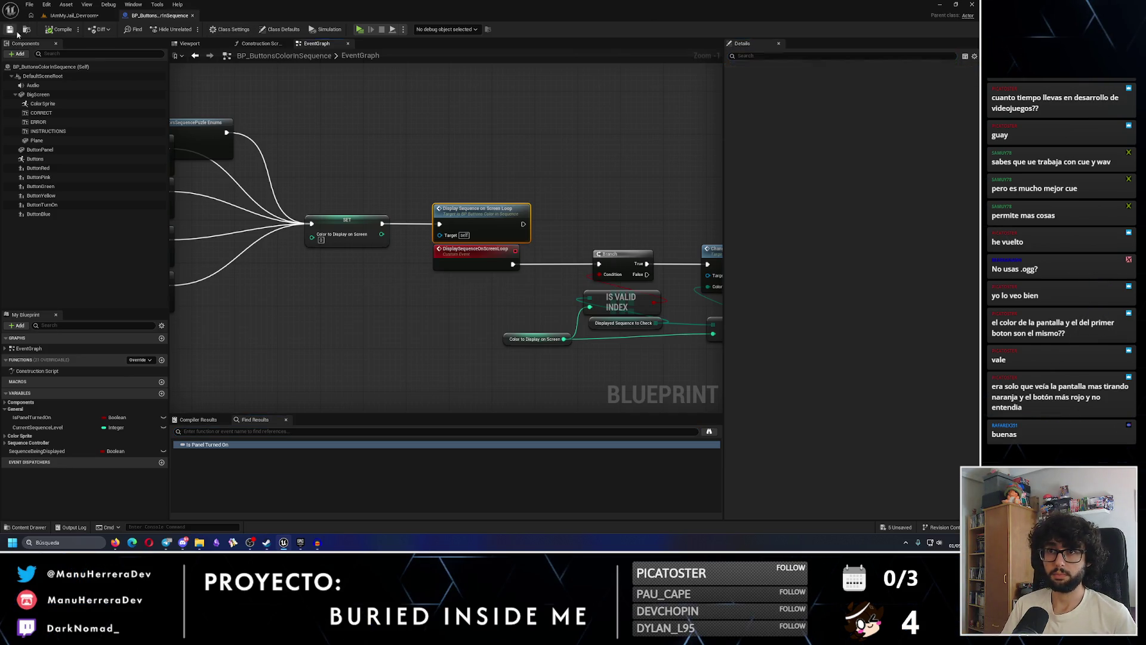
{"action": "scroll", "coordinate": [491, 238], "scroll_direction": "down", "scroll_amount": 4}
{"action": "left_click_drag", "start_coordinate": [493, 238], "coordinate": [533, 274]}
{"action": "scroll", "coordinate": [392, 273], "scroll_direction": "up", "scroll_amount": 5}
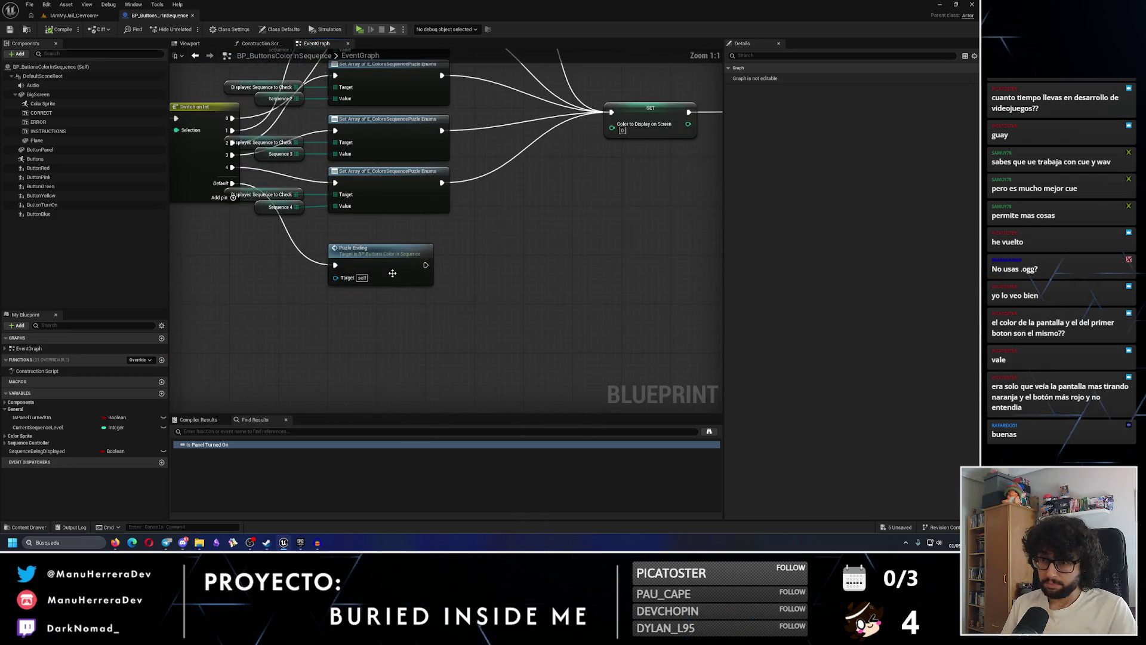
{"action": "left_click_drag", "start_coordinate": [360, 255], "coordinate": [360, 237]}
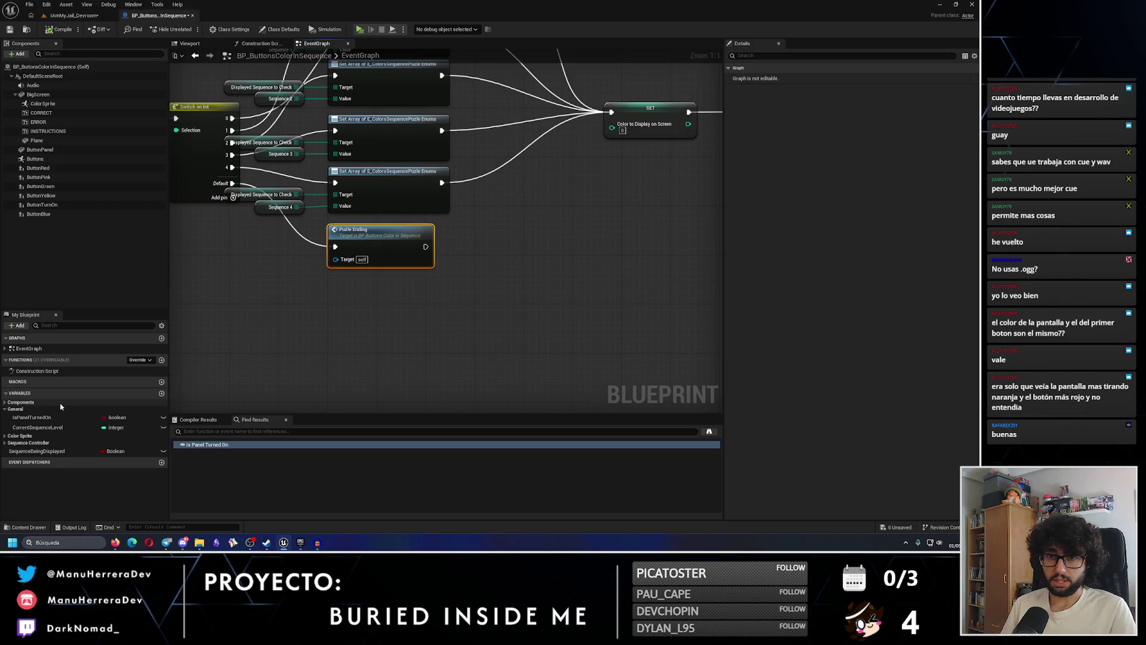
{"action": "left_click", "coordinate": [5, 442]}
Create a Sequence_Ending colour-sequence array variable, compile, and place it just below Sequence_4
{"action": "left_click", "coordinate": [4, 443]}
{"action": "left_click", "coordinate": [4, 451]}
{"action": "left_click", "coordinate": [5, 442]}
{"action": "scroll", "coordinate": [84, 454], "scroll_direction": "down", "scroll_amount": 2}
{"action": "left_click", "coordinate": [71, 484]}
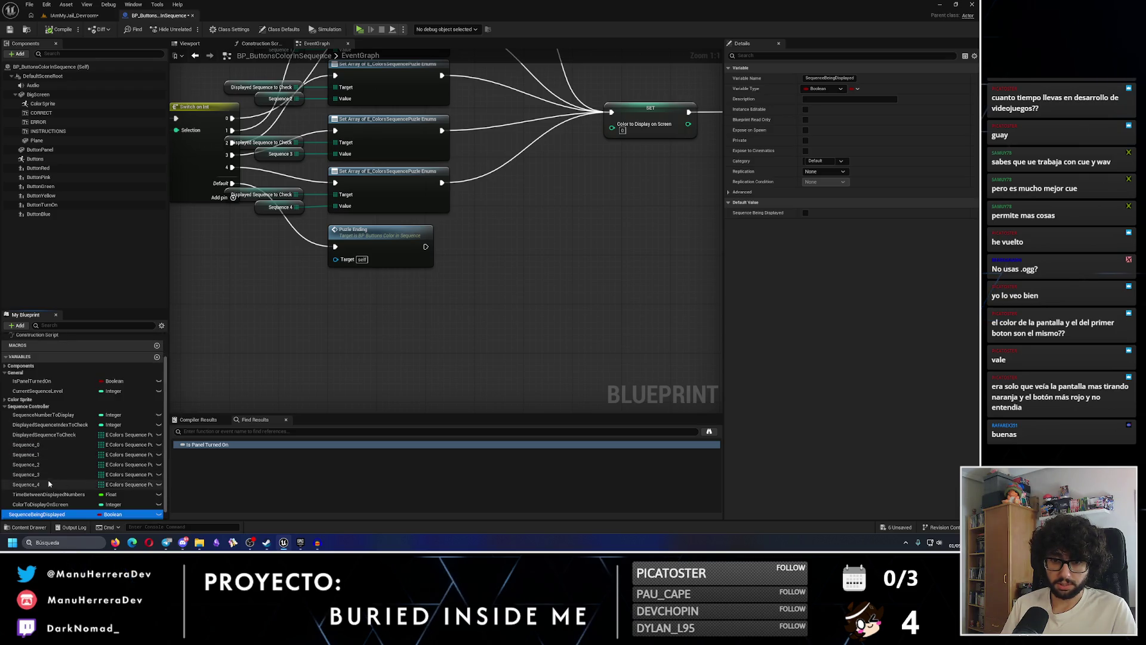
{"action": "key", "text": "ctrl+w"}
{"action": "type", "text": "Sequence_Ending"}
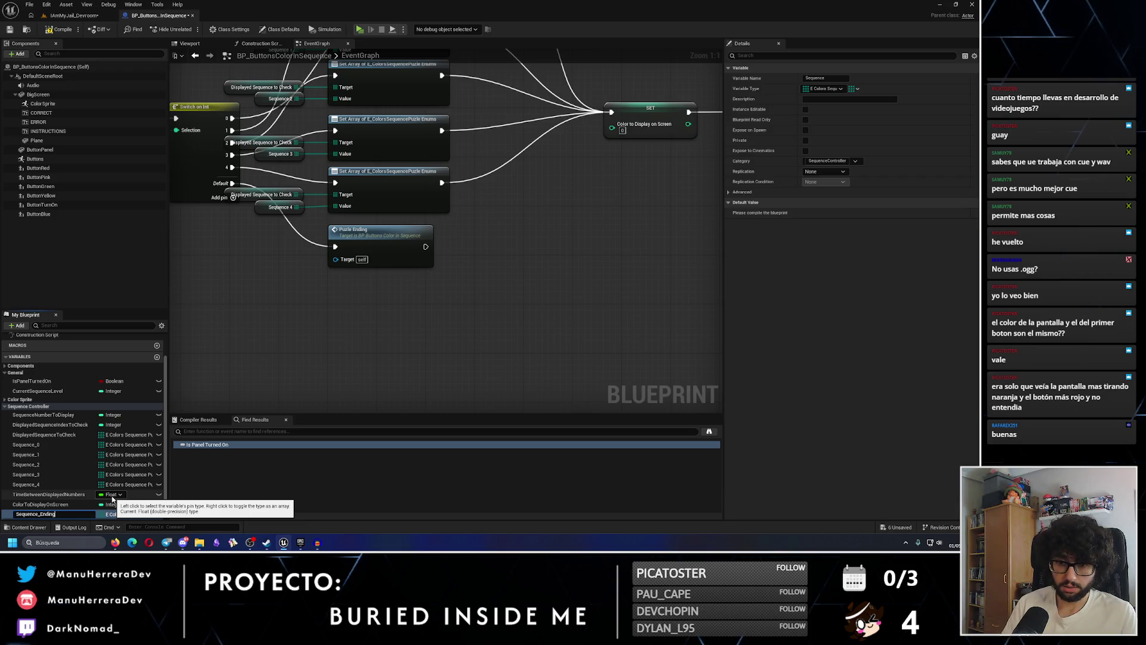
{"action": "key", "text": "Return"}
{"action": "scroll", "coordinate": [108, 501], "scroll_direction": "down", "scroll_amount": 2}
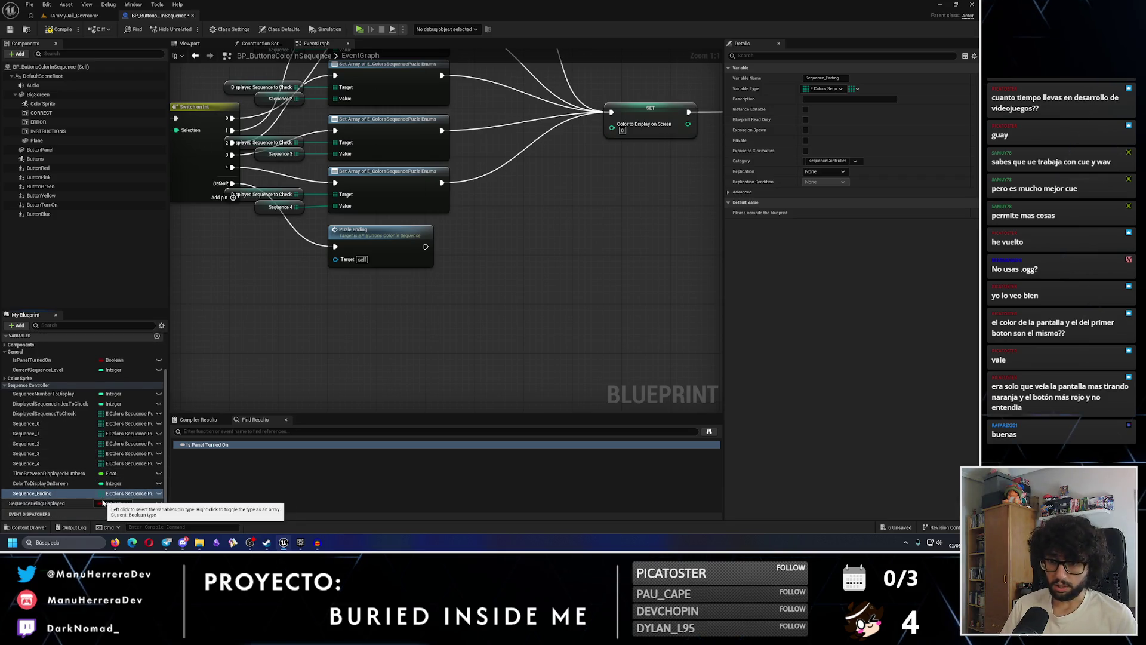
{"action": "left_click", "coordinate": [60, 29]}
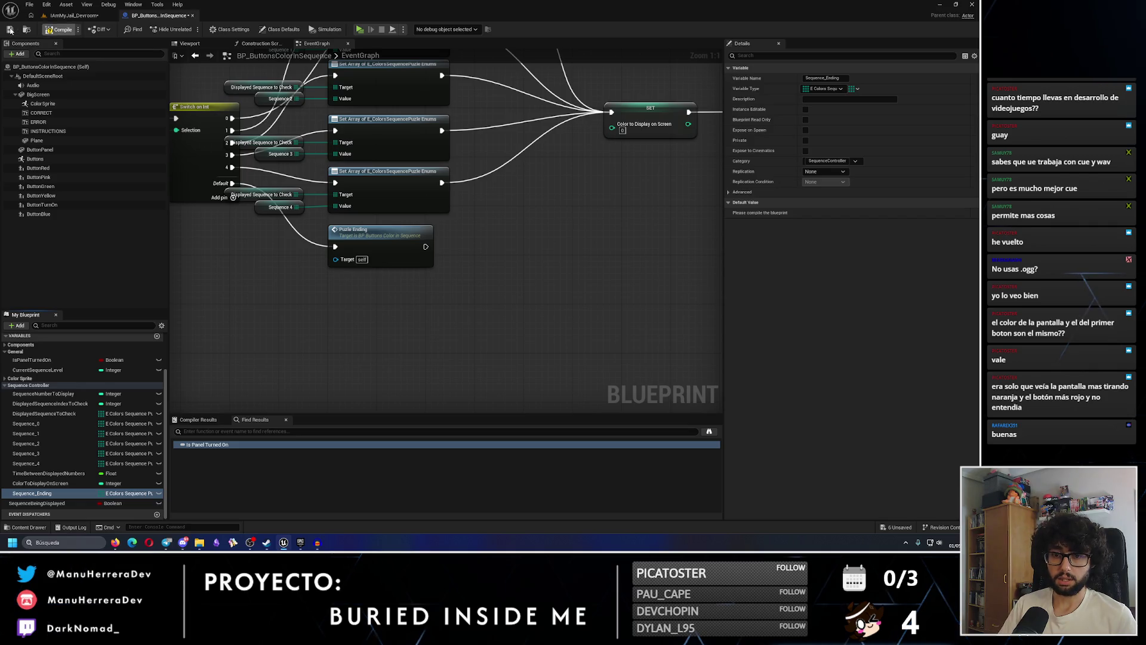
{"action": "left_click_drag", "start_coordinate": [60, 493], "coordinate": [63, 474]}
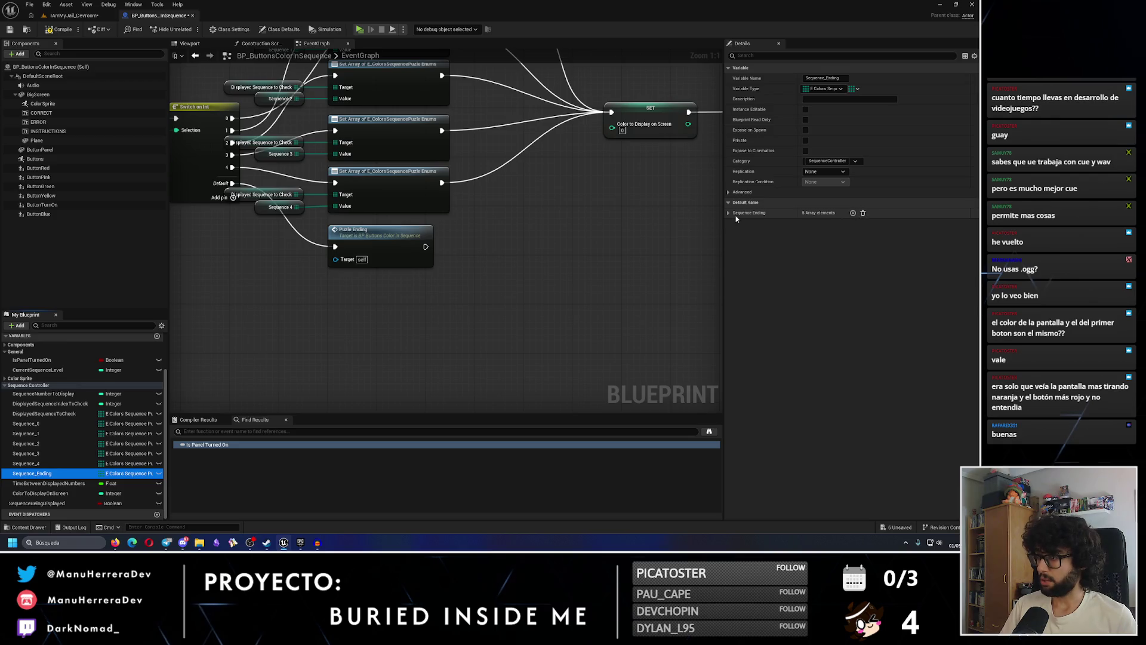
Expand Sequence_Ending's default array and add six more elements
{"action": "left_click", "coordinate": [729, 214]}
{"action": "left_click", "coordinate": [854, 214]}
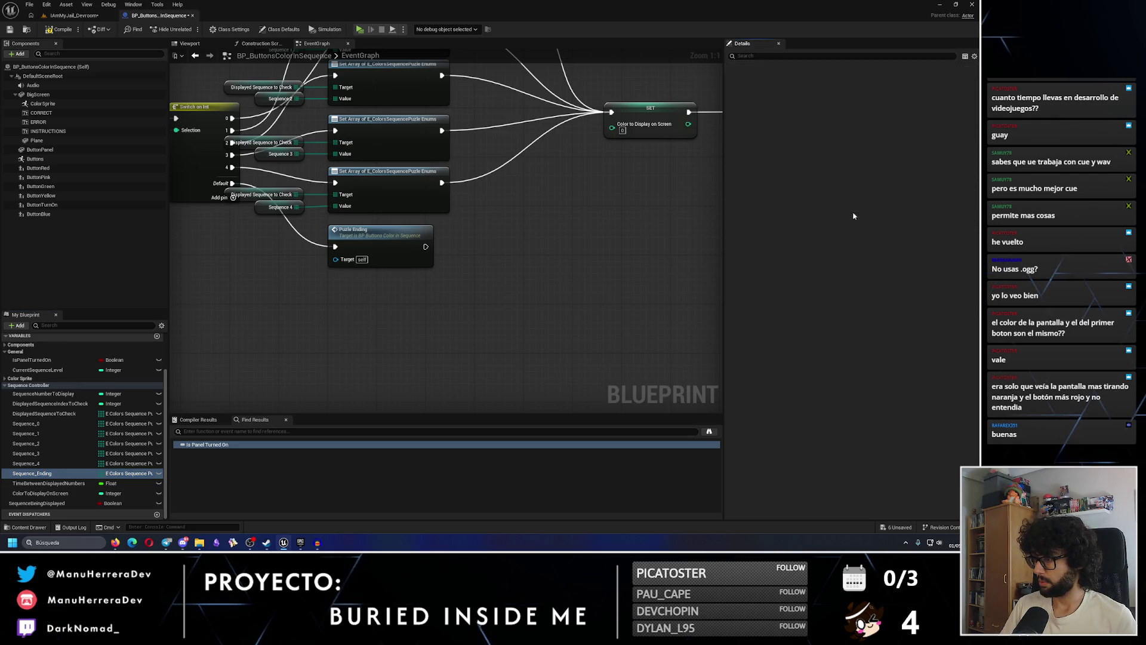
{"action": "left_click", "coordinate": [853, 214]}
{"action": "left_click", "coordinate": [854, 214]}
{"action": "left_click", "coordinate": [853, 214]}
{"action": "left_click", "coordinate": [854, 214]}
{"action": "left_click", "coordinate": [853, 214]}
Set indices 5 YELLOW, 8 GREEN, 7 RED, 11 BLUE, 12 RED, 13 GREEN and 14 PINK
{"action": "left_click", "coordinate": [817, 279]}
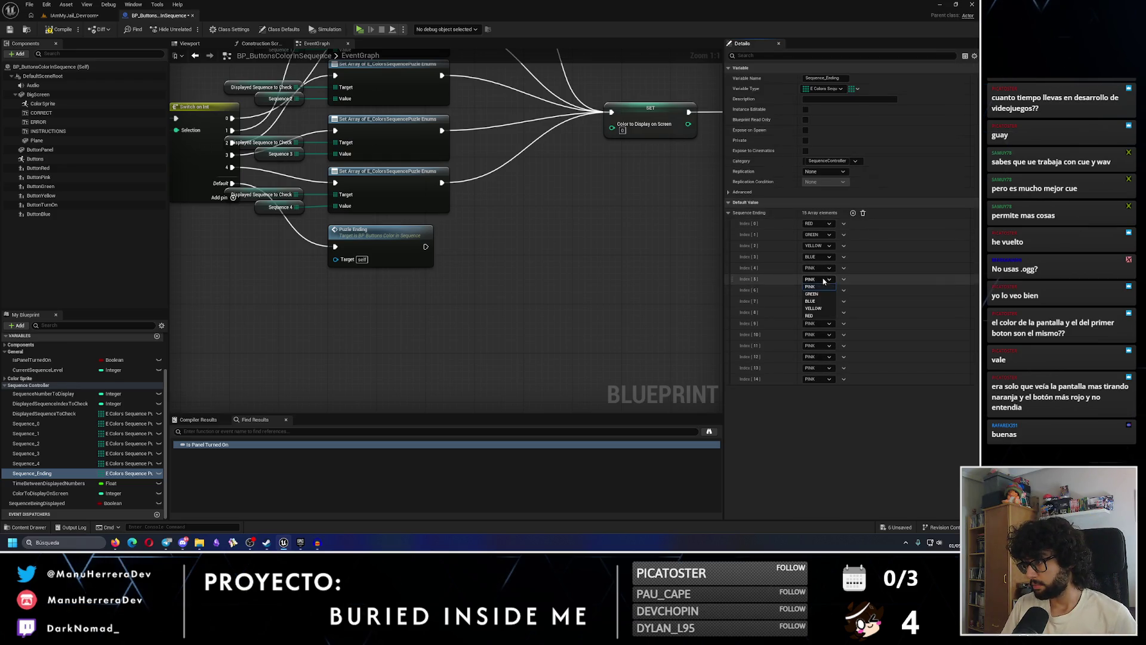
{"action": "left_click", "coordinate": [813, 308]}
{"action": "left_click", "coordinate": [816, 312]}
{"action": "left_click", "coordinate": [817, 327]}
{"action": "left_click", "coordinate": [817, 301]}
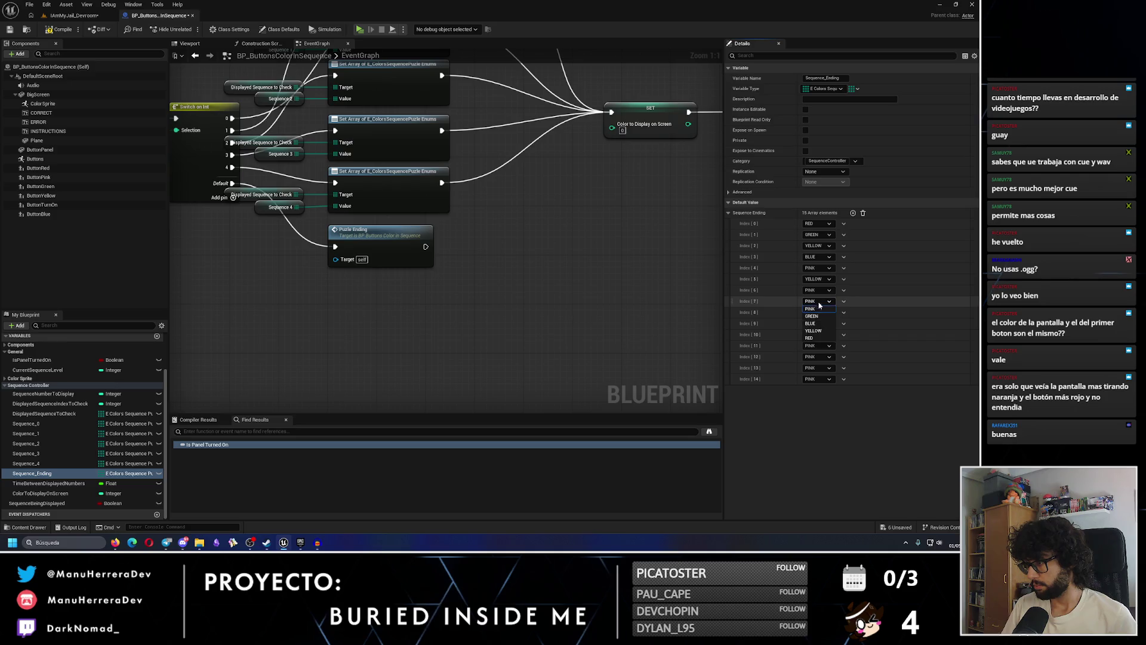
{"action": "left_click", "coordinate": [809, 337]}
{"action": "left_click", "coordinate": [816, 345]}
{"action": "left_click", "coordinate": [811, 369]}
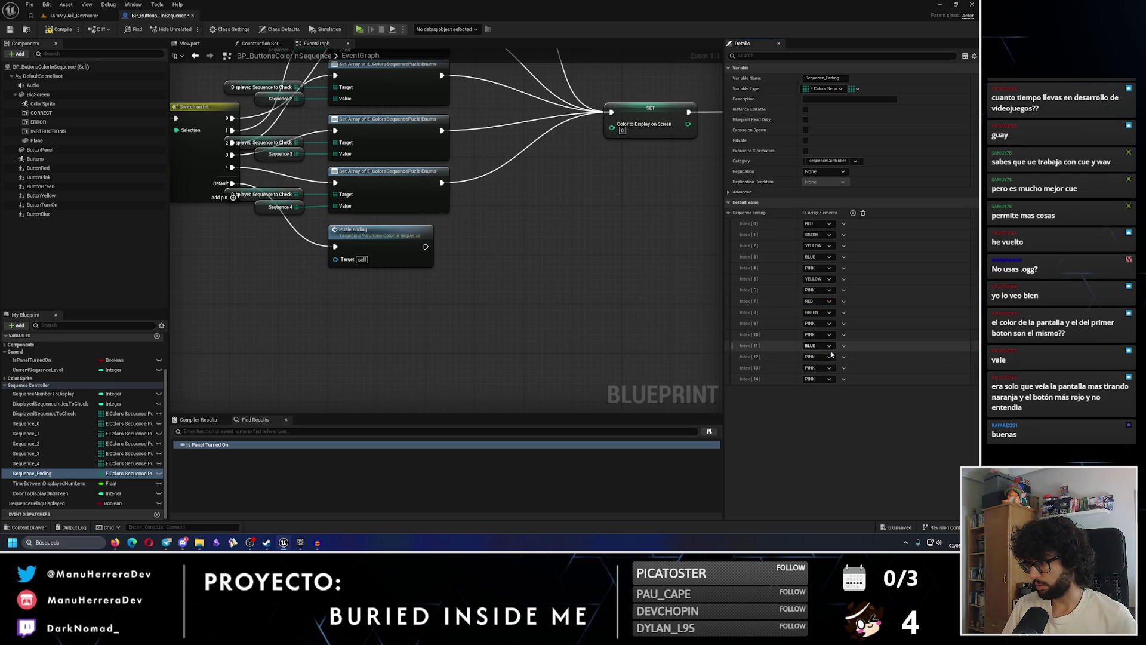
{"action": "left_click", "coordinate": [817, 357]}
{"action": "left_click", "coordinate": [812, 393]}
{"action": "left_click", "coordinate": [818, 367]}
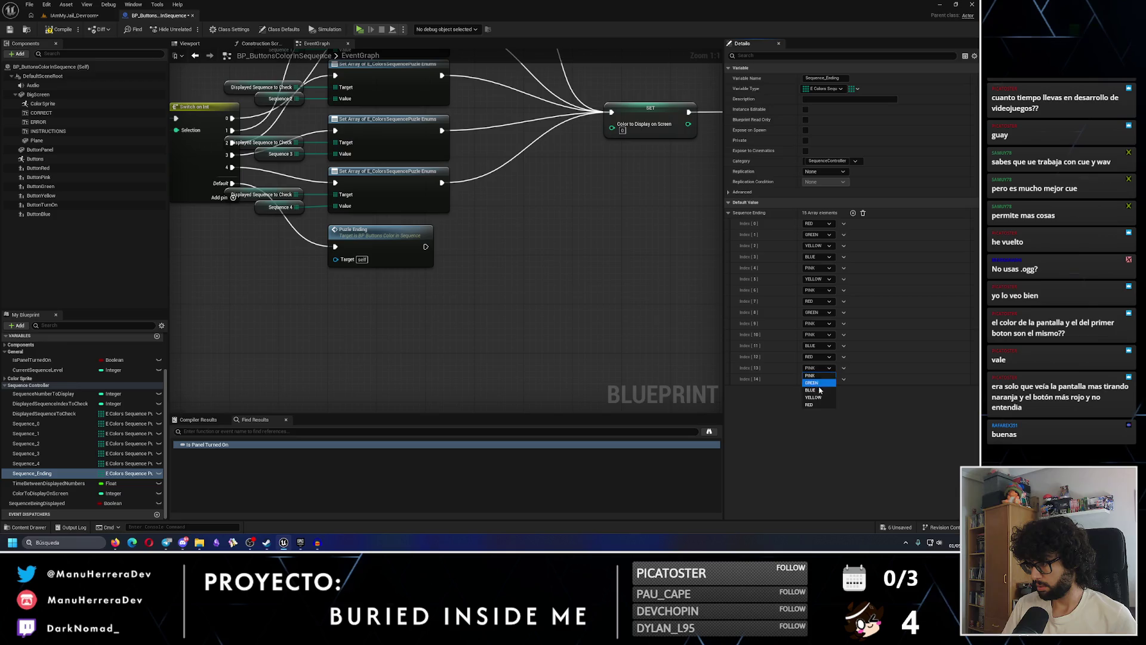
{"action": "left_click", "coordinate": [821, 382]}
{"action": "left_click", "coordinate": [817, 380]}
{"action": "left_click", "coordinate": [812, 387]}
Append seven elements and set indices 18 GREEN, 19 BLUE and 21 YELLOW
{"action": "left_click", "coordinate": [853, 213]}
{"action": "left_click", "coordinate": [853, 213]}
{"action": "left_click", "coordinate": [853, 213]}
{"action": "left_click", "coordinate": [853, 214]}
{"action": "left_click", "coordinate": [853, 213]}
{"action": "left_click", "coordinate": [853, 213]}
{"action": "left_click", "coordinate": [853, 213]}
Append five elements and set indices 25 YELLOW, 23 BLUE and 29 RED
{"action": "left_click", "coordinate": [853, 213]}
{"action": "left_click", "coordinate": [817, 424]}
{"action": "left_click", "coordinate": [812, 438]}
{"action": "left_click", "coordinate": [818, 435]}
{"action": "left_click", "coordinate": [810, 456]}
{"action": "left_click", "coordinate": [818, 457]}
{"action": "left_click", "coordinate": [819, 488]}
{"action": "left_click", "coordinate": [853, 213]}
{"action": "left_click", "coordinate": [853, 213]}
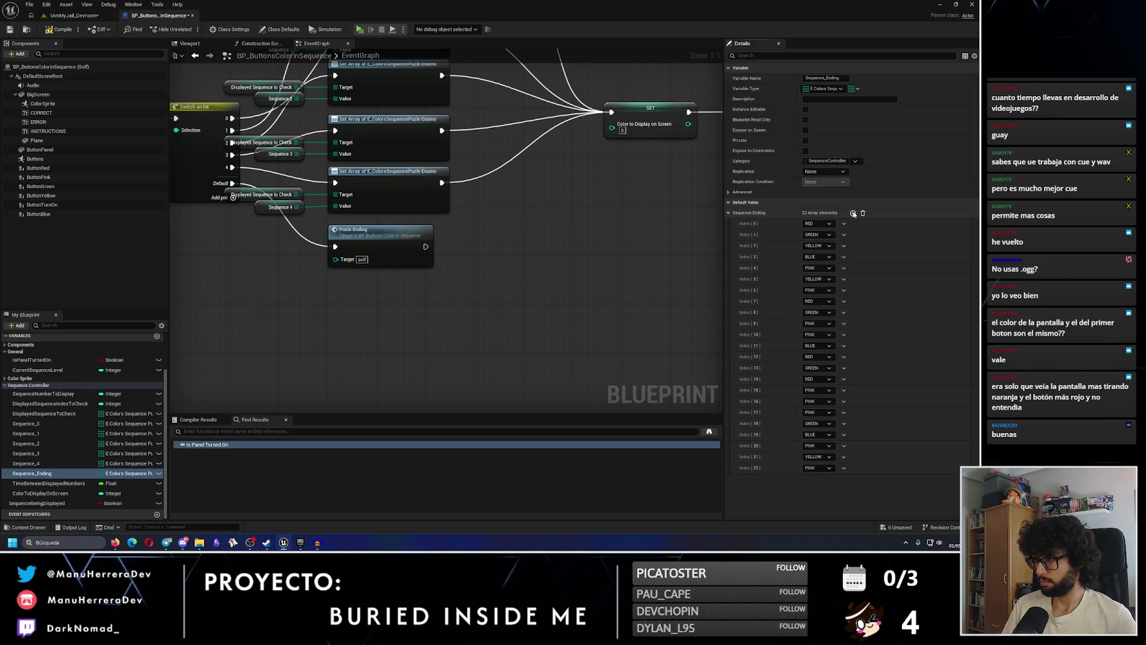
{"action": "left_click", "coordinate": [853, 213]}
{"action": "left_click", "coordinate": [852, 213]}
{"action": "left_click", "coordinate": [853, 213]}
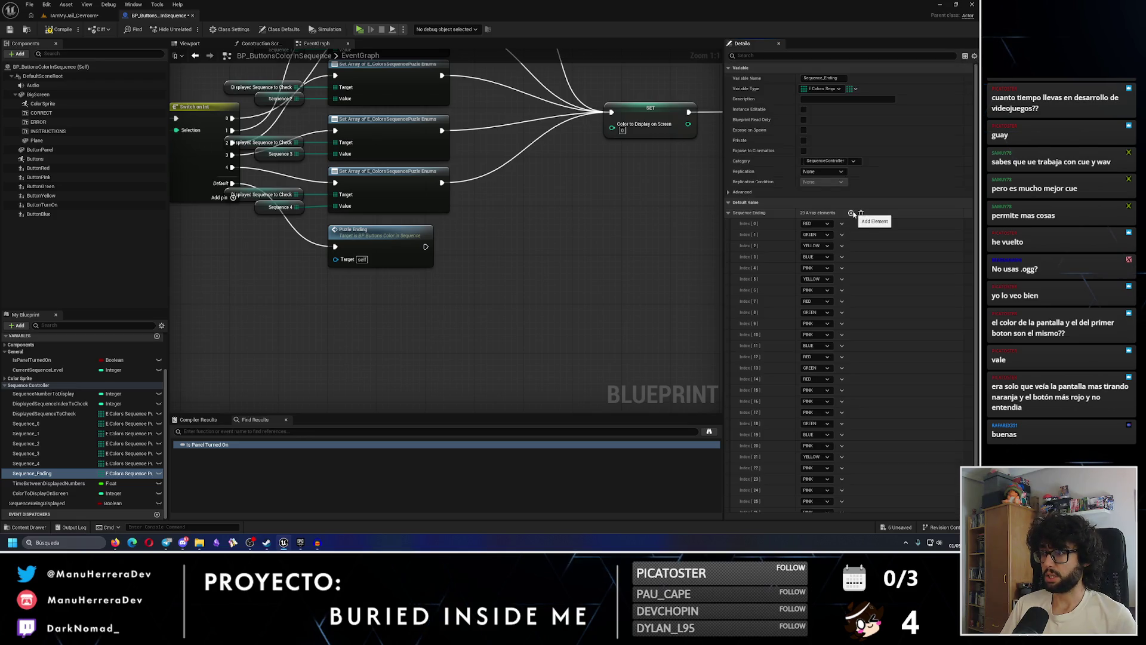
{"action": "left_click", "coordinate": [851, 213]}
{"action": "scroll", "coordinate": [842, 299], "scroll_direction": "down", "scroll_amount": 1}
{"action": "left_click", "coordinate": [816, 462]}
{"action": "left_click", "coordinate": [811, 491]}
{"action": "left_click", "coordinate": [815, 440]}
{"action": "left_click", "coordinate": [809, 462]}
{"action": "left_click", "coordinate": [816, 507]}
{"action": "left_click", "coordinate": [807, 498]}
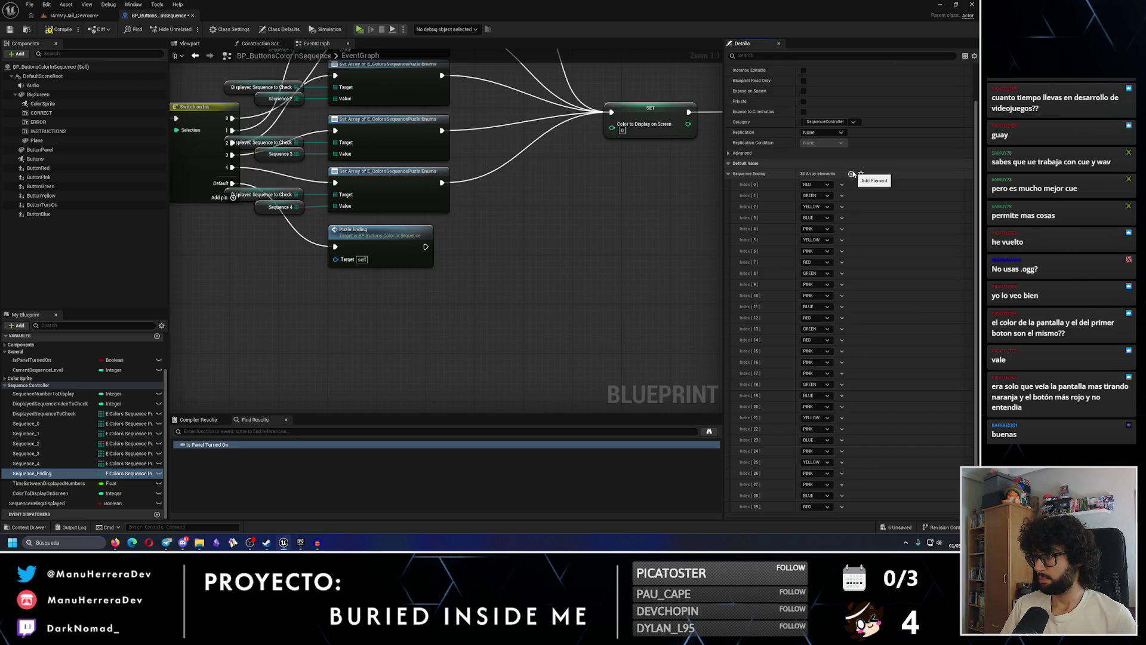
Append four elements, set index 33 RED and 32 BLUE, then save the Blueprint
{"action": "left_click", "coordinate": [851, 174]}
{"action": "left_click", "coordinate": [851, 174]}
{"action": "left_click", "coordinate": [851, 173]}
{"action": "left_click", "coordinate": [851, 174]}
{"action": "scroll", "coordinate": [835, 211], "scroll_direction": "down", "scroll_amount": 2}
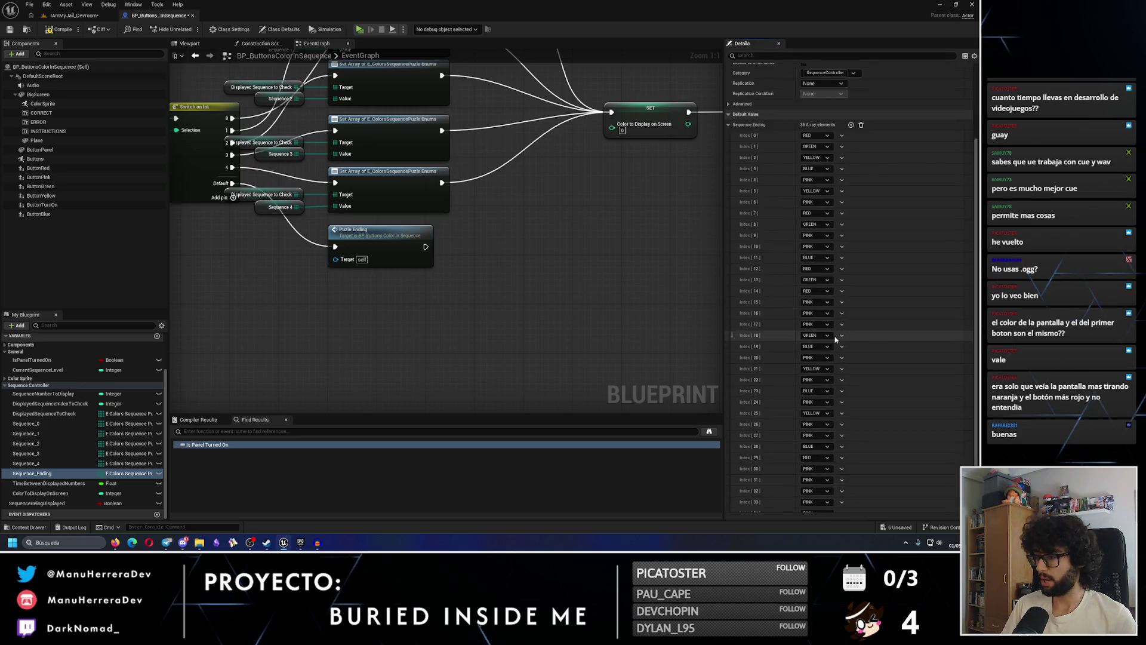
{"action": "left_click", "coordinate": [819, 495]}
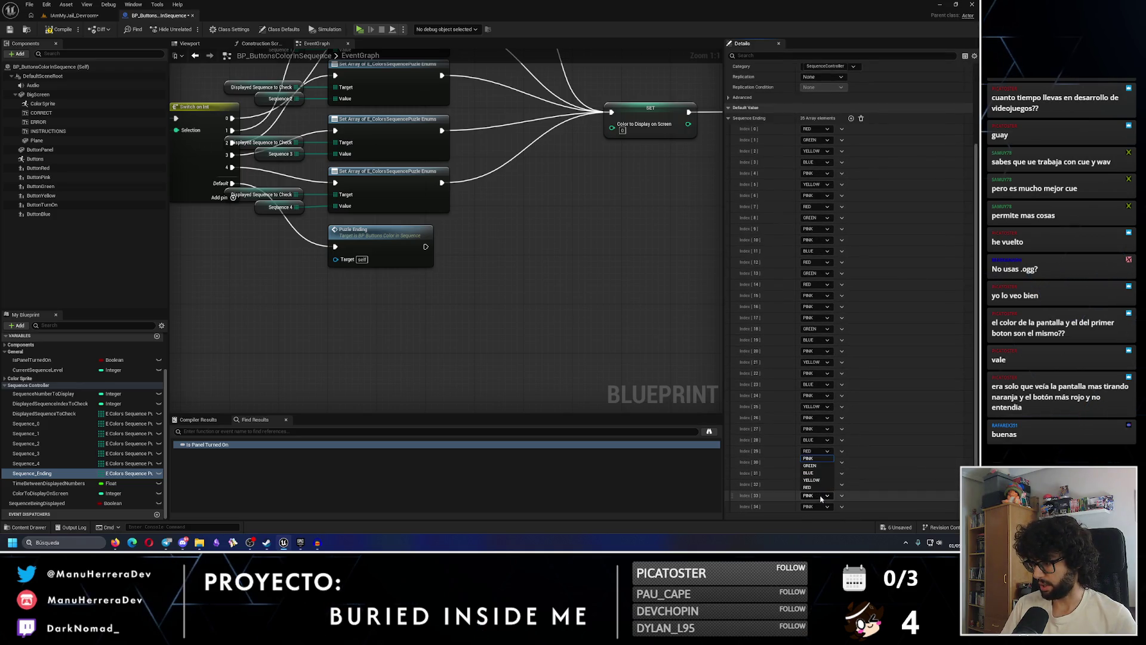
{"action": "left_click", "coordinate": [816, 487]}
{"action": "left_click", "coordinate": [818, 484]}
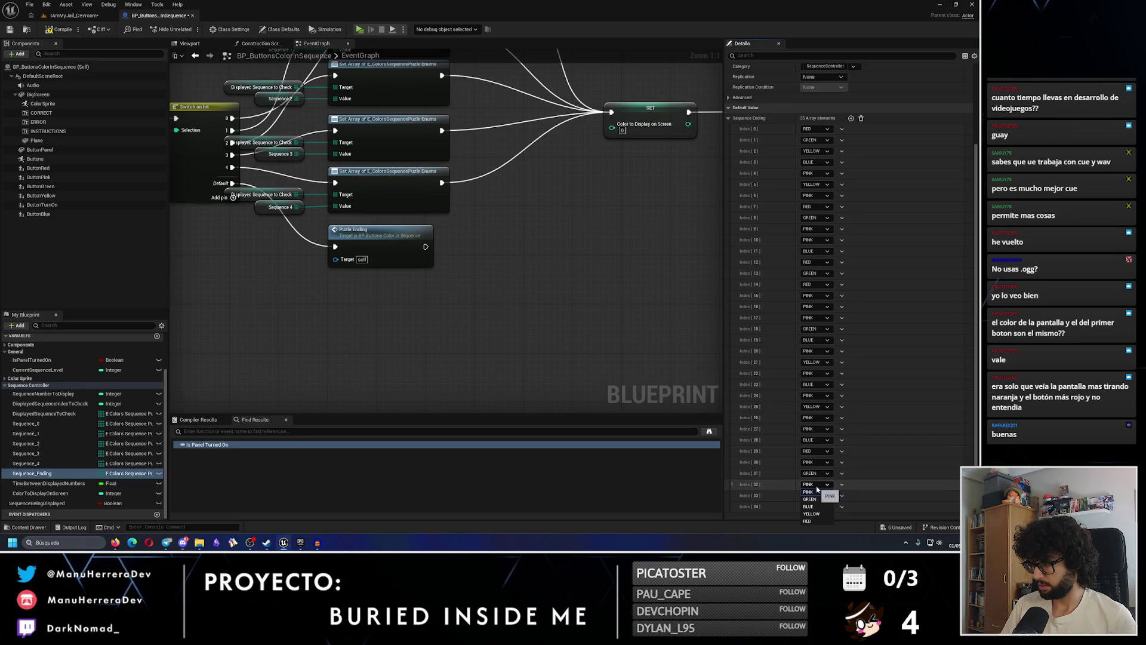
{"action": "left_click", "coordinate": [818, 498]}
{"action": "left_click", "coordinate": [817, 484]}
{"action": "left_click", "coordinate": [815, 507]}
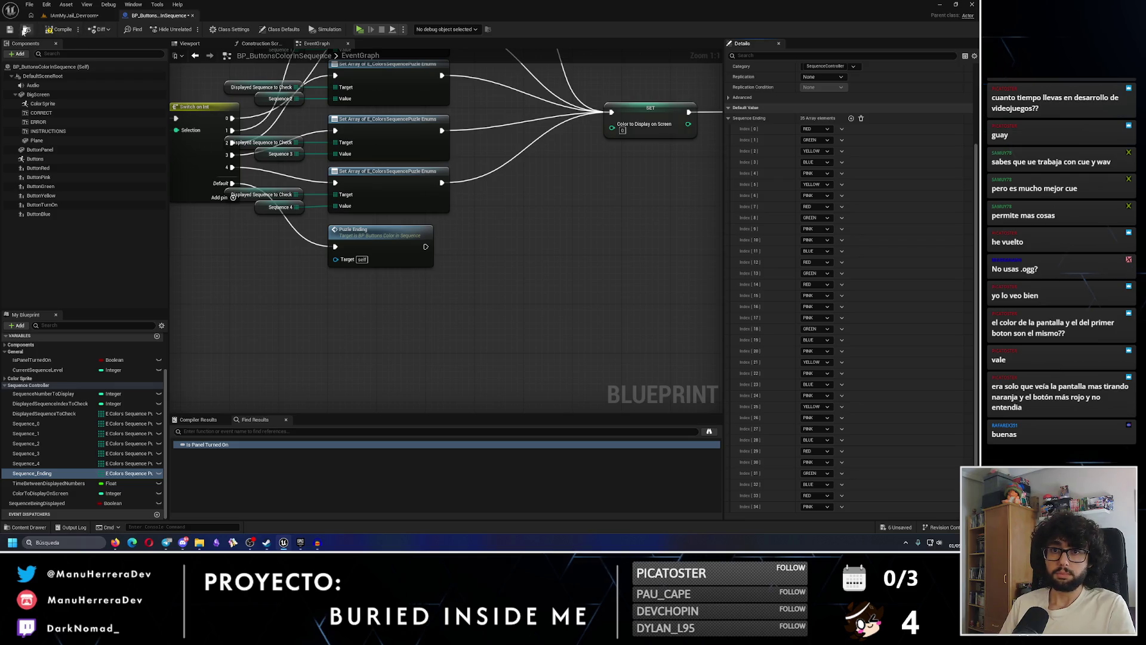
{"action": "left_click", "coordinate": [9, 30]}
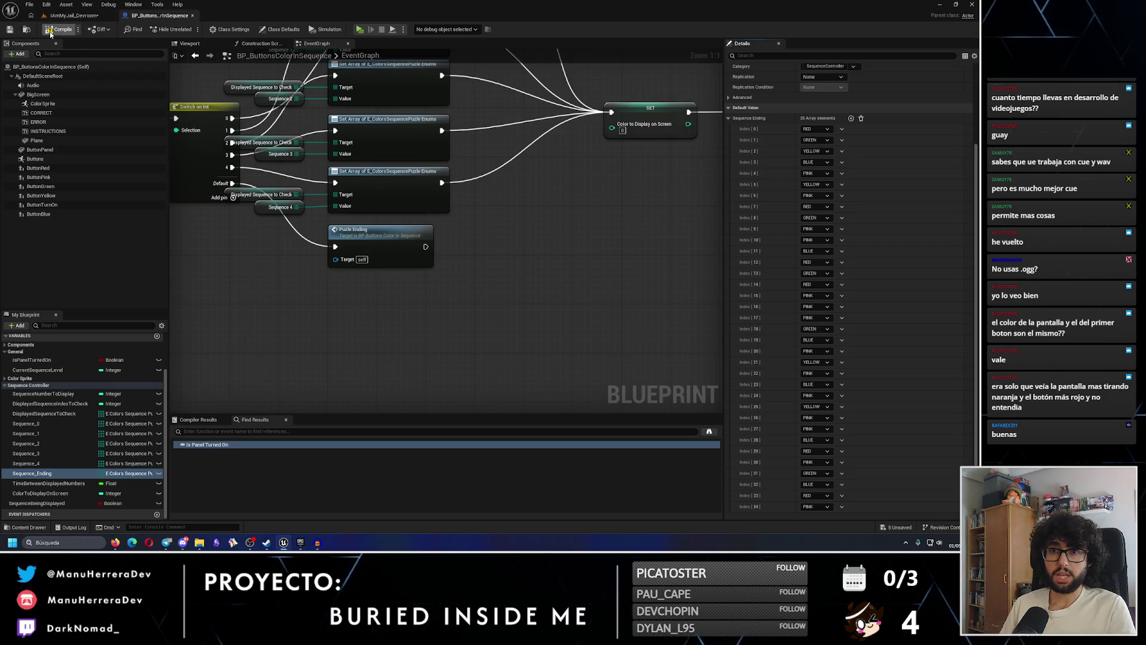
Place a copy of the Set Array node beside the PuzzleEnding event to load Sequence_Ending
{"action": "left_click", "coordinate": [407, 206]}
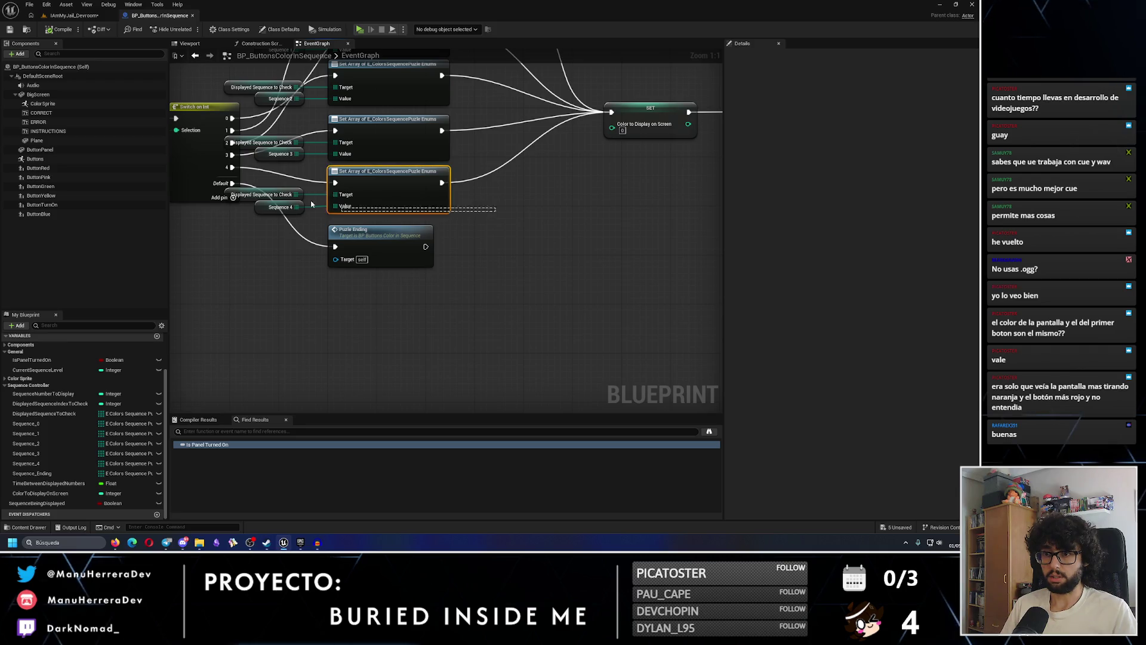
{"action": "scroll", "coordinate": [390, 352], "scroll_direction": "down", "scroll_amount": 5}
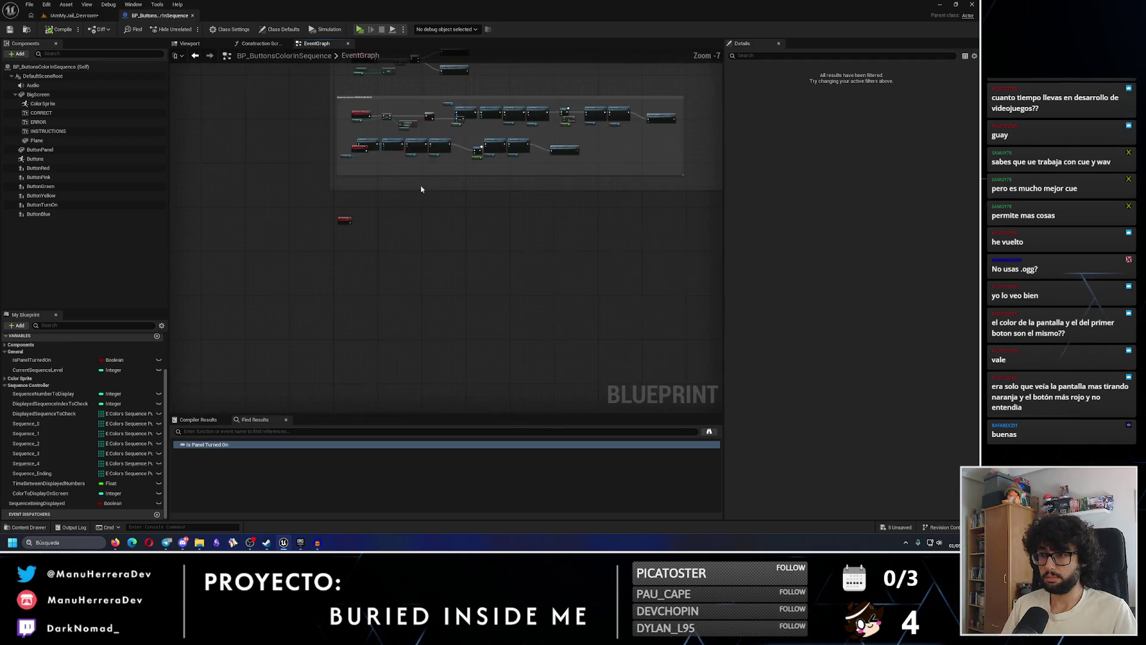
{"action": "scroll", "coordinate": [338, 203], "scroll_direction": "up", "scroll_amount": 5}
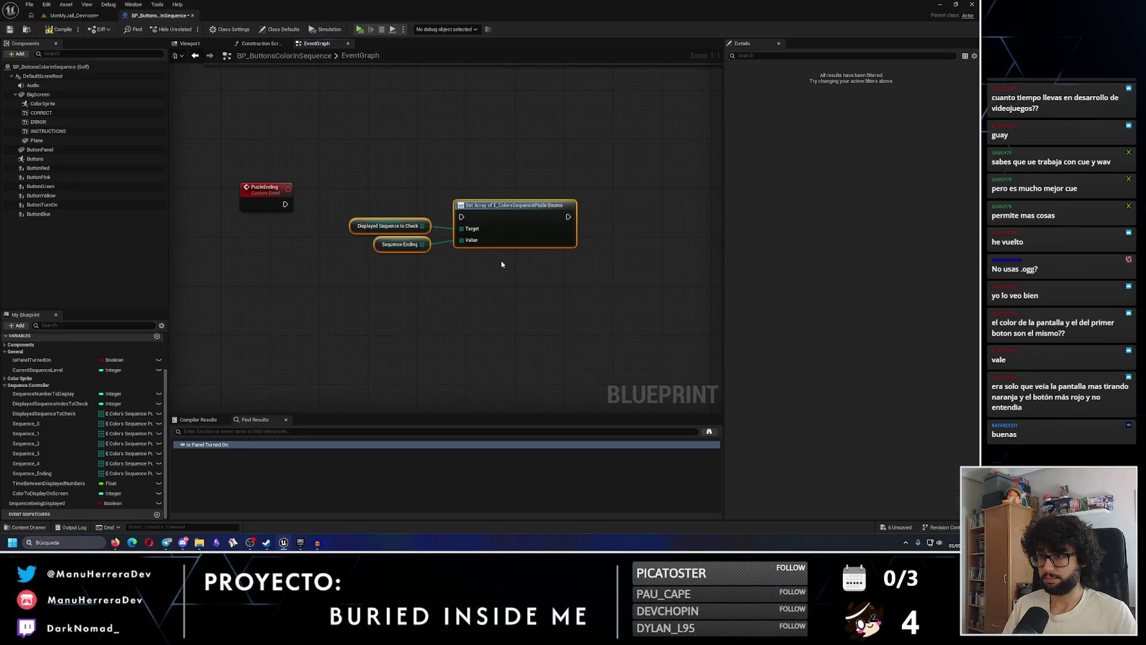
{"action": "mouse_move", "coordinate": [470, 201]}
{"action": "left_mouse_down"}
{"action": "mouse_move", "coordinate": [380, 214]}
{"action": "mouse_move", "coordinate": [349, 204]}
{"action": "mouse_move", "coordinate": [375, 199]}
{"action": "left_mouse_up"}
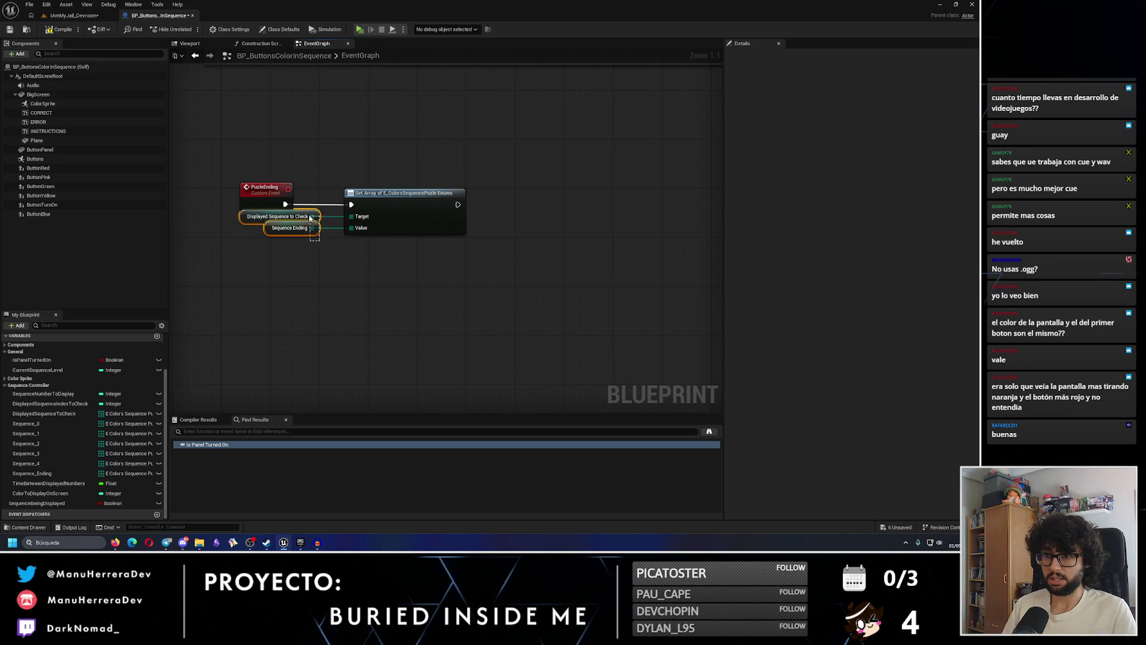
{"action": "scroll", "coordinate": [486, 173], "scroll_direction": "down", "scroll_amount": 4}
{"action": "scroll", "coordinate": [487, 293], "scroll_direction": "up", "scroll_amount": 5}
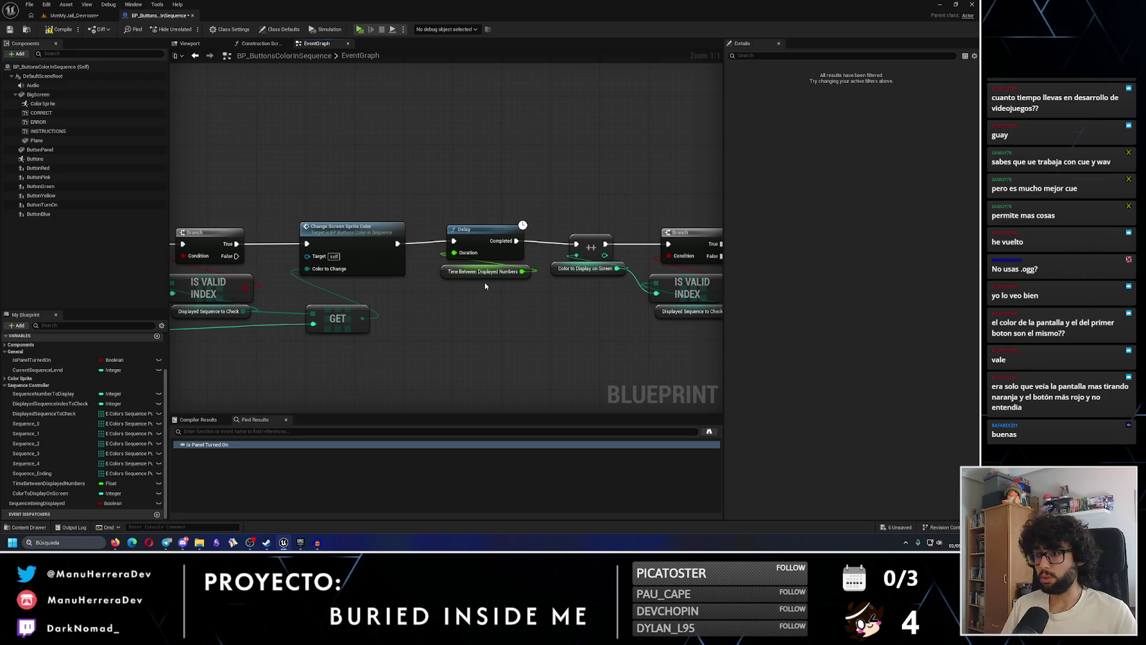
Shift the Delay node and the five Check Button Pressed nodes to the right
{"action": "mouse_move", "coordinate": [439, 222]}
{"action": "left_mouse_down"}
{"action": "mouse_move", "coordinate": [445, 271]}
{"action": "mouse_move", "coordinate": [502, 288]}
{"action": "left_mouse_up"}
{"action": "scroll", "coordinate": [352, 335], "scroll_direction": "down", "scroll_amount": 5}
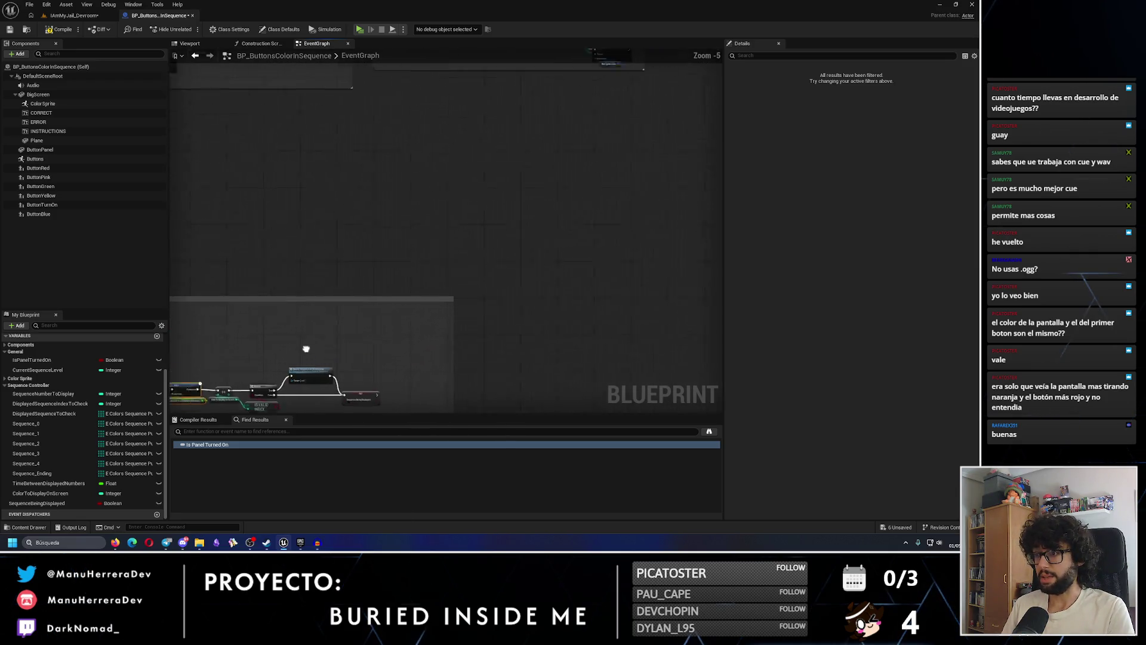
{"action": "left_click_drag", "start_coordinate": [507, 252], "coordinate": [486, 388]}
{"action": "scroll", "coordinate": [455, 122], "scroll_direction": "up", "scroll_amount": 3}
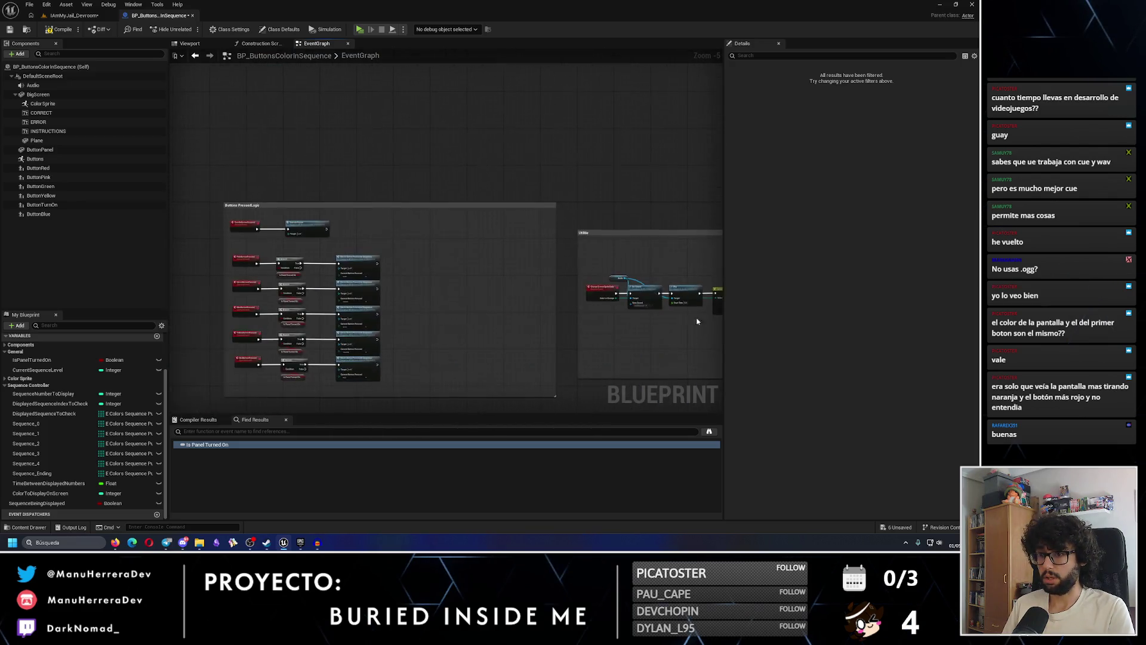
{"action": "mouse_move", "coordinate": [455, 122]}
{"action": "left_mouse_down"}
{"action": "mouse_move", "coordinate": [447, 377]}
{"action": "mouse_move", "coordinate": [472, 367]}
{"action": "left_mouse_up"}
{"action": "scroll", "coordinate": [328, 143], "scroll_direction": "up", "scroll_amount": 2}
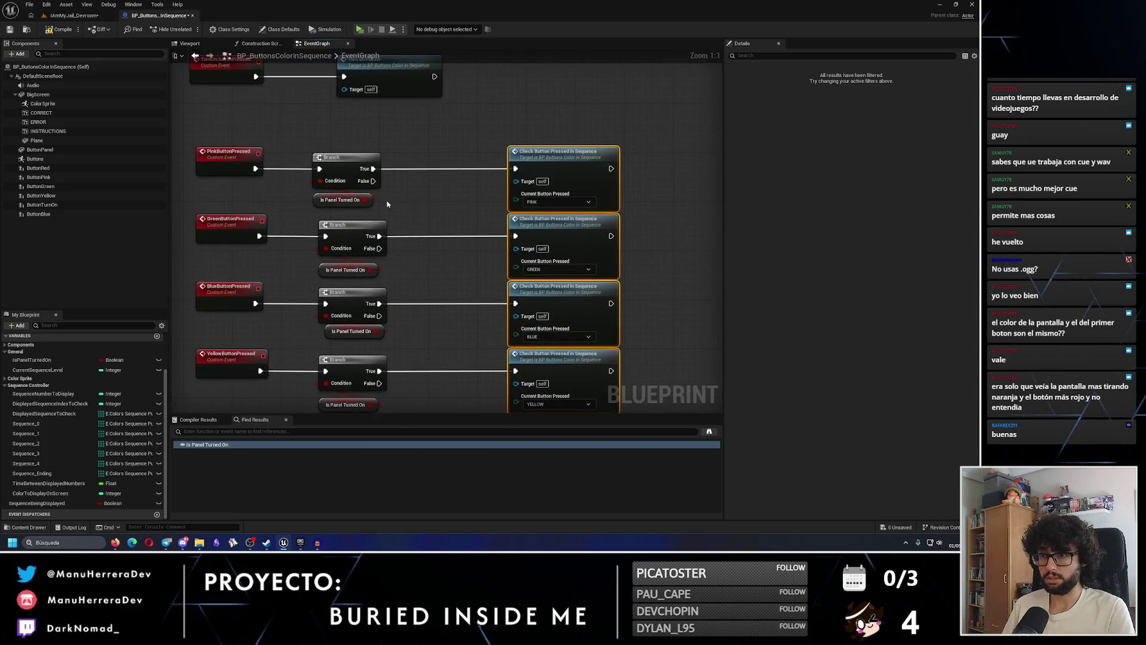
Route the pink button's press through a new Sequence Being Displayed Branch
{"action": "left_click", "coordinate": [435, 175]}
{"action": "left_click_drag", "start_coordinate": [464, 187], "coordinate": [433, 164]}
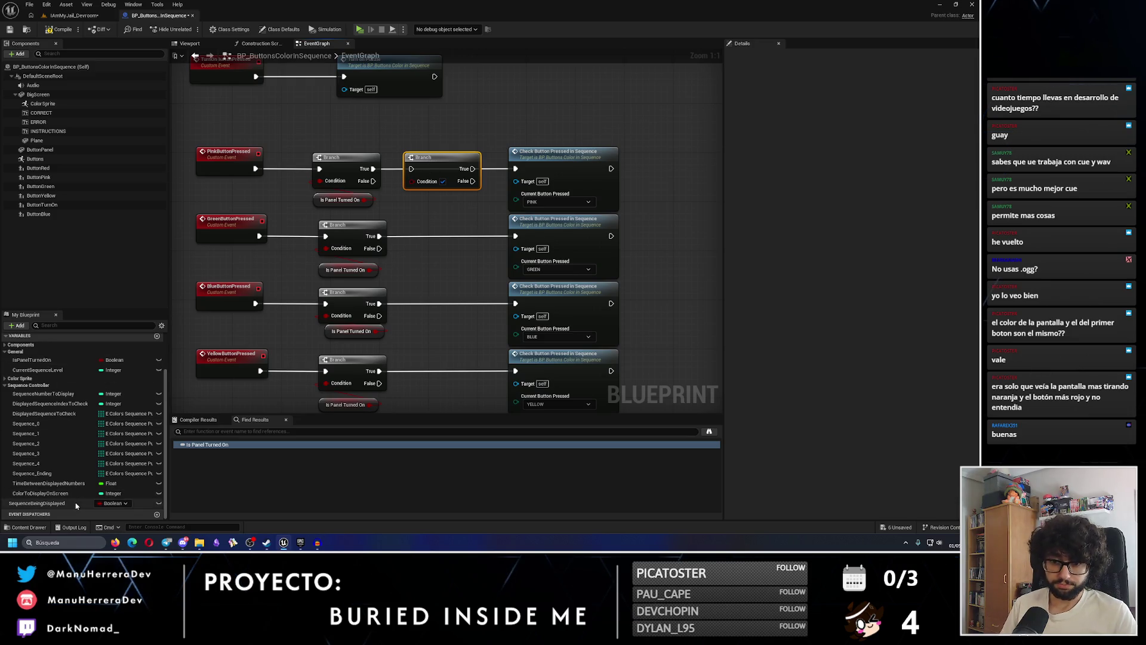
{"action": "mouse_move", "coordinate": [71, 507]}
{"action": "left_mouse_down"}
{"action": "mouse_move", "coordinate": [480, 208]}
{"action": "mouse_move", "coordinate": [411, 181]}
{"action": "mouse_move", "coordinate": [429, 194]}
{"action": "left_mouse_up"}
{"action": "left_click_drag", "start_coordinate": [372, 169], "coordinate": [465, 181]}
Paste copies of that Branch check for the green, blue, yellow and red button rows
{"action": "key", "text": "ctrl+c"}
{"action": "key", "text": "ctrl+v"}
{"action": "mouse_move", "coordinate": [380, 237]}
{"action": "left_mouse_down"}
{"action": "mouse_move", "coordinate": [501, 251]}
{"action": "mouse_move", "coordinate": [515, 236]}
{"action": "left_mouse_up"}
{"action": "mouse_move", "coordinate": [443, 293]}
{"action": "left_mouse_down"}
{"action": "mouse_move", "coordinate": [456, 250]}
{"action": "mouse_move", "coordinate": [441, 251]}
{"action": "mouse_move", "coordinate": [424, 259]}
{"action": "mouse_move", "coordinate": [528, 260]}
{"action": "mouse_move", "coordinate": [468, 258]}
{"action": "mouse_move", "coordinate": [444, 276]}
{"action": "mouse_move", "coordinate": [522, 291]}
{"action": "mouse_move", "coordinate": [501, 307]}
{"action": "mouse_move", "coordinate": [541, 282]}
{"action": "left_mouse_up"}
{"action": "key", "text": "ctrl+v"}
{"action": "key", "text": "ctrl+v"}
{"action": "left_click_drag", "start_coordinate": [542, 281], "coordinate": [555, 228]}
{"action": "key", "text": "ctrl+v"}
{"action": "mouse_move", "coordinate": [496, 297]}
{"action": "left_mouse_down"}
{"action": "mouse_move", "coordinate": [452, 294]}
{"action": "mouse_move", "coordinate": [550, 294]}
{"action": "left_mouse_up"}
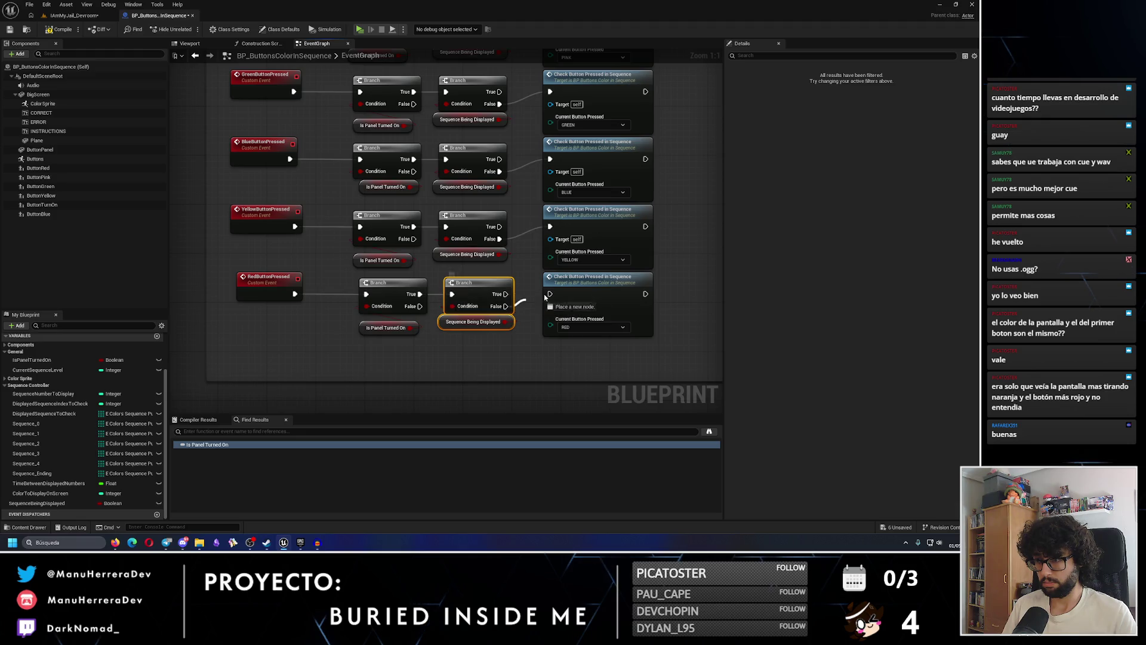
{"action": "scroll", "coordinate": [378, 321], "scroll_direction": "down", "scroll_amount": 10}
{"action": "scroll", "coordinate": [510, 296], "scroll_direction": "up", "scroll_amount": 5}
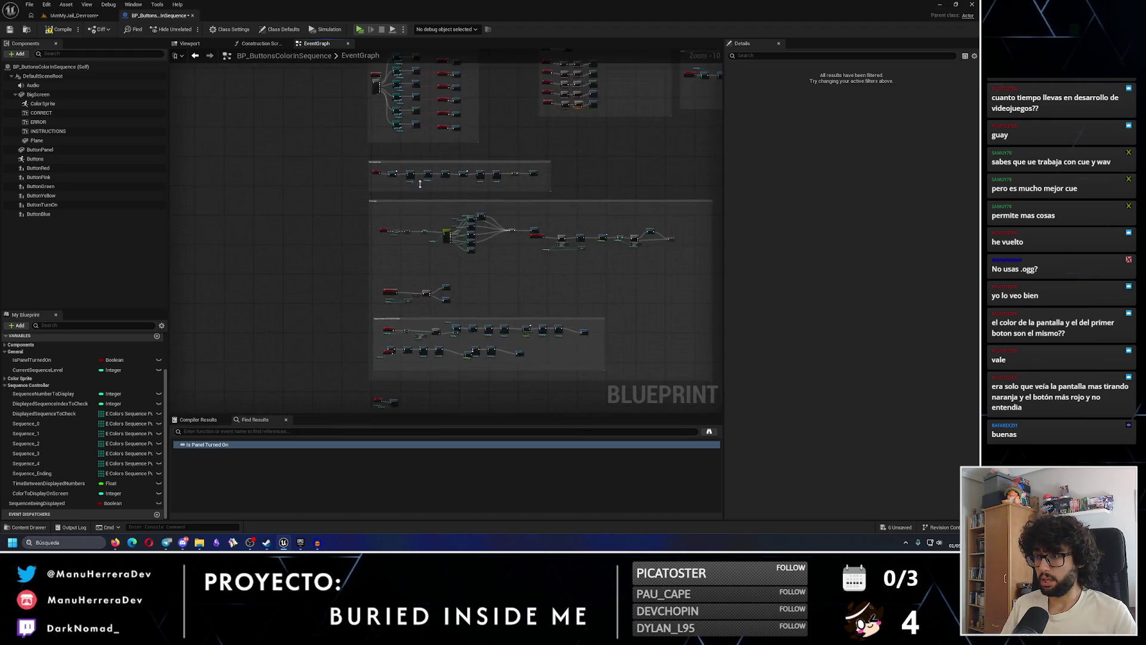
Break the exec link from Display Sequence on Screen Loop to the SET node
{"action": "scroll", "coordinate": [510, 296], "scroll_direction": "up", "scroll_amount": 4}
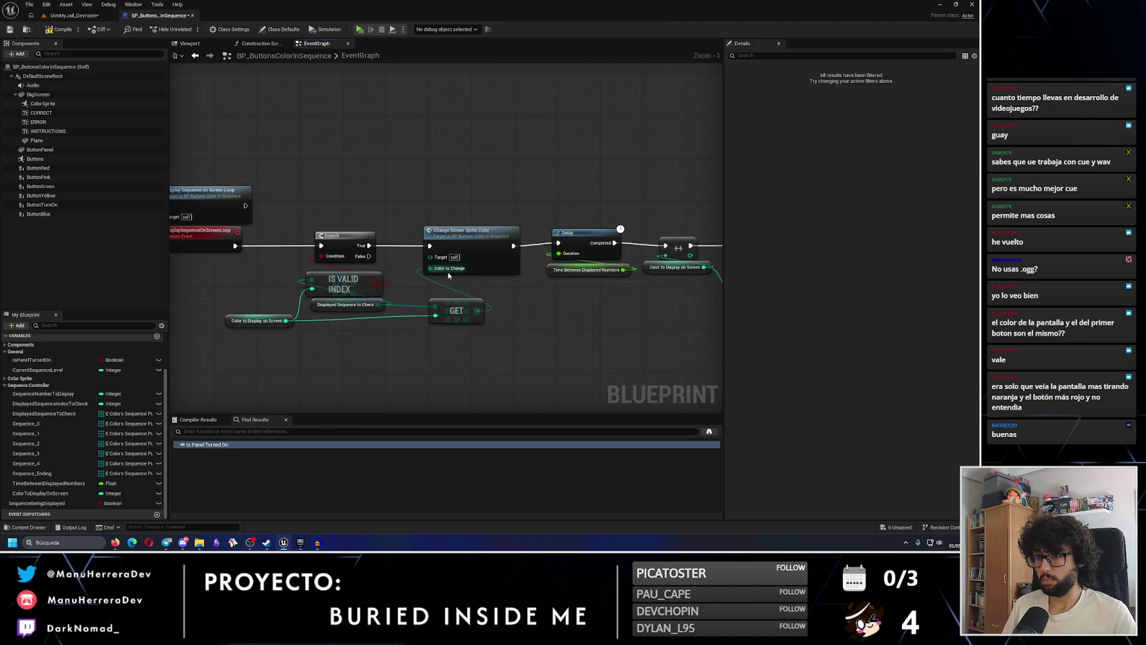
{"action": "left_click_drag", "start_coordinate": [546, 302], "coordinate": [364, 306]}
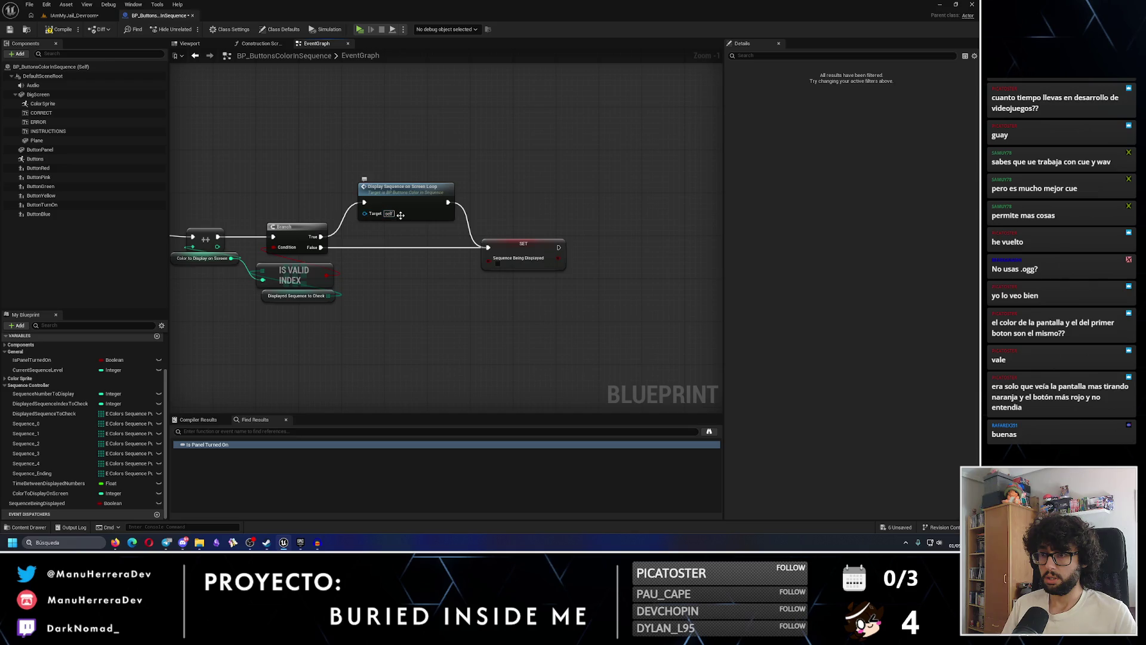
{"action": "left_click", "coordinate": [486, 275]}
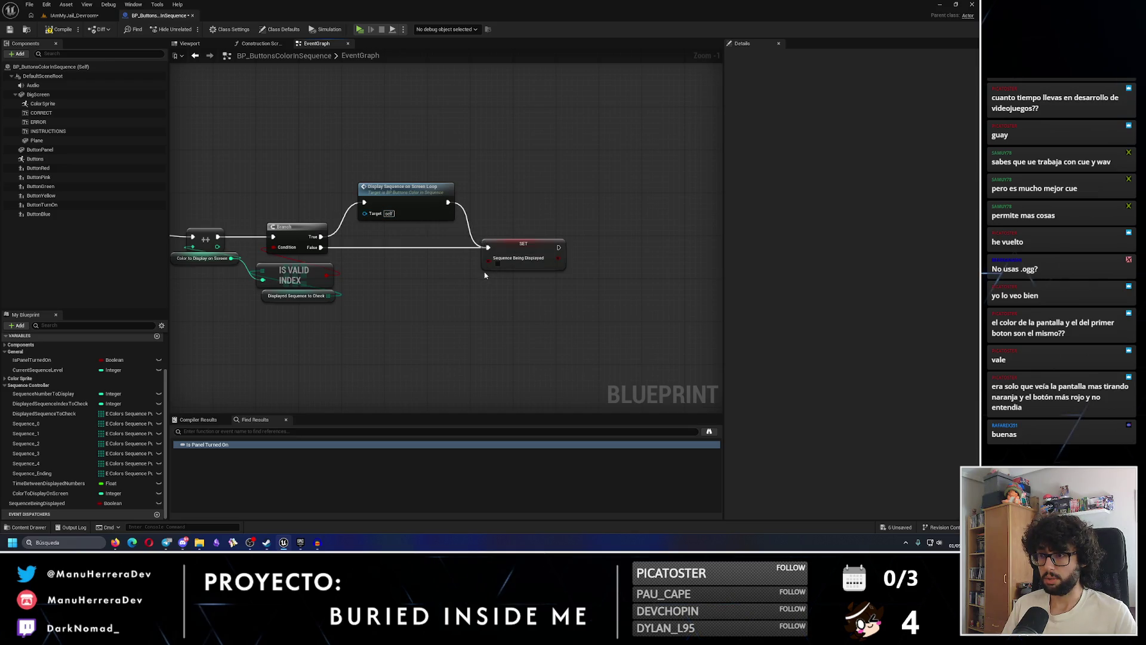
{"action": "left_click", "coordinate": [468, 223], "text": "alt"}
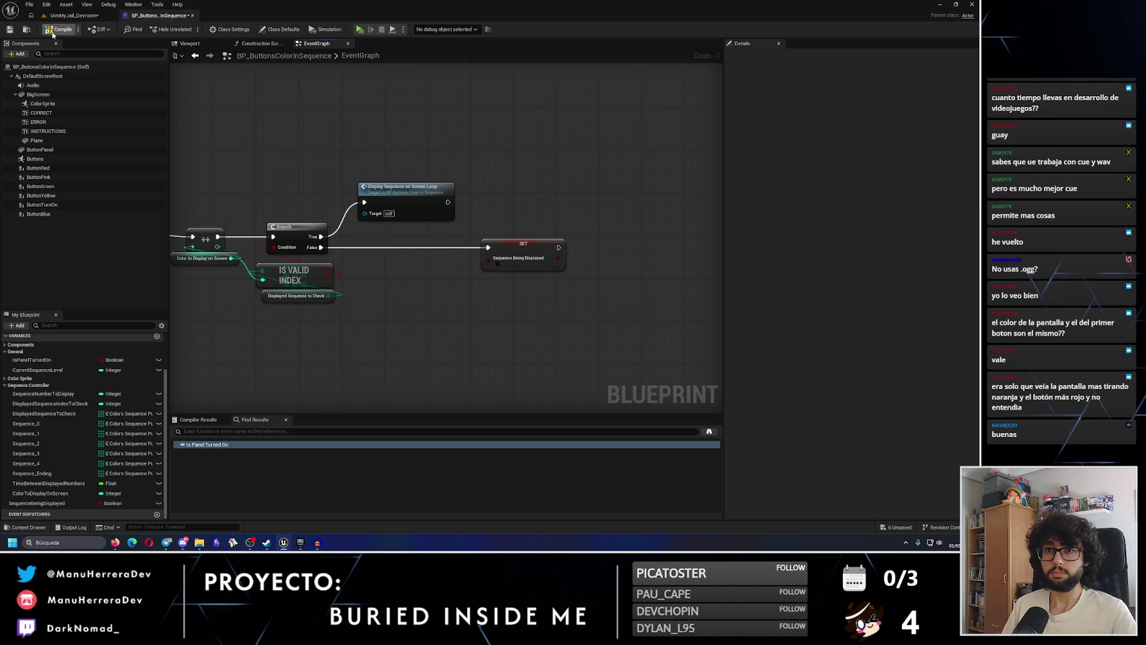
Save the Blueprint, then save the level and return to the buttons Blueprint
{"action": "left_click", "coordinate": [8, 31]}
{"action": "scroll", "coordinate": [302, 268], "scroll_direction": "down", "scroll_amount": 6}
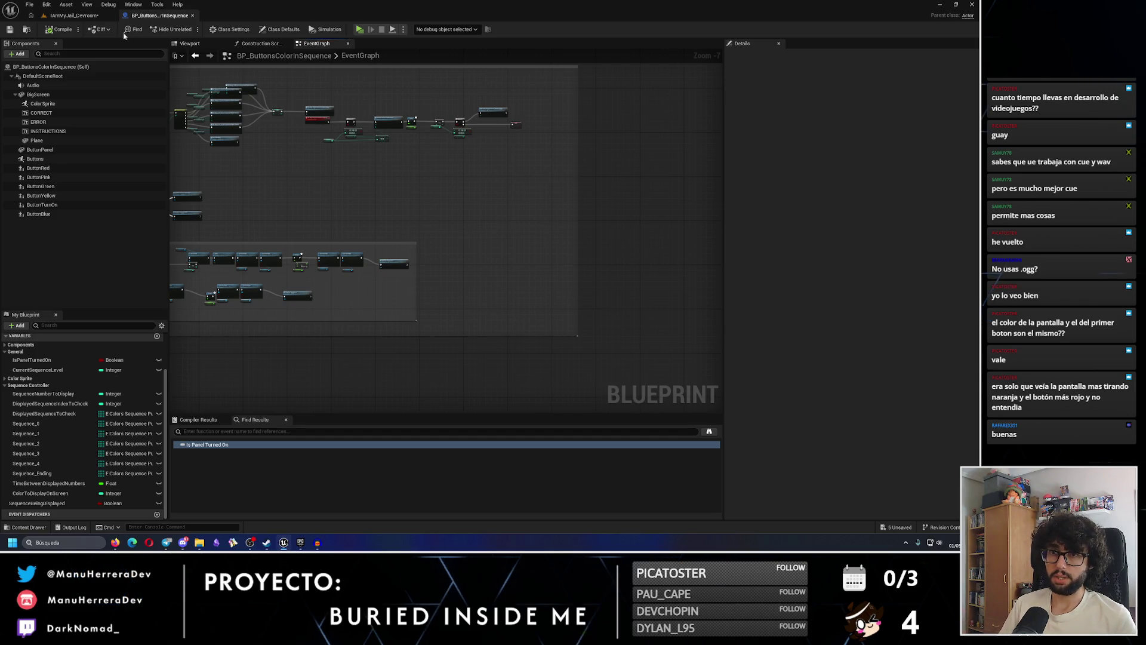
{"action": "left_click", "coordinate": [74, 15]}
{"action": "left_click", "coordinate": [9, 29]}
{"action": "left_click", "coordinate": [158, 15]}
Select the PuzzleEnding nodes and reframe the graph around them
{"action": "scroll", "coordinate": [468, 265], "scroll_direction": "up", "scroll_amount": 3}
{"action": "scroll", "coordinate": [468, 266], "scroll_direction": "up", "scroll_amount": 3}
{"action": "mouse_move", "coordinate": [487, 311]}
{"action": "left_mouse_down"}
{"action": "mouse_move", "coordinate": [376, 302]}
{"action": "mouse_move", "coordinate": [374, 312]}
{"action": "mouse_move", "coordinate": [357, 267]}
{"action": "mouse_move", "coordinate": [358, 280]}
{"action": "mouse_move", "coordinate": [343, 275]}
{"action": "left_mouse_up"}
{"action": "left_click_drag", "start_coordinate": [386, 309], "coordinate": [505, 342]}
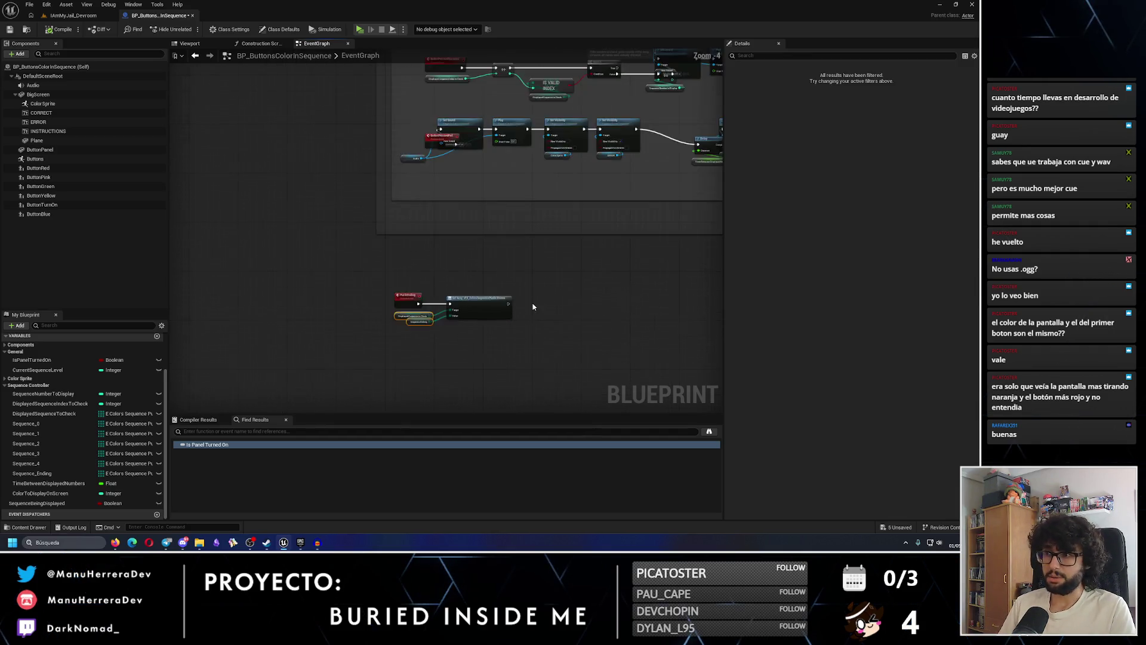
Copy the SET and Display Sequence on Screen Loop nodes beside the PuzzleEnding Set Array
{"action": "scroll", "coordinate": [532, 307], "scroll_direction": "down", "scroll_amount": 2}
{"action": "left_click_drag", "start_coordinate": [409, 335], "coordinate": [474, 258]}
{"action": "scroll", "coordinate": [317, 251], "scroll_direction": "up", "scroll_amount": 2}
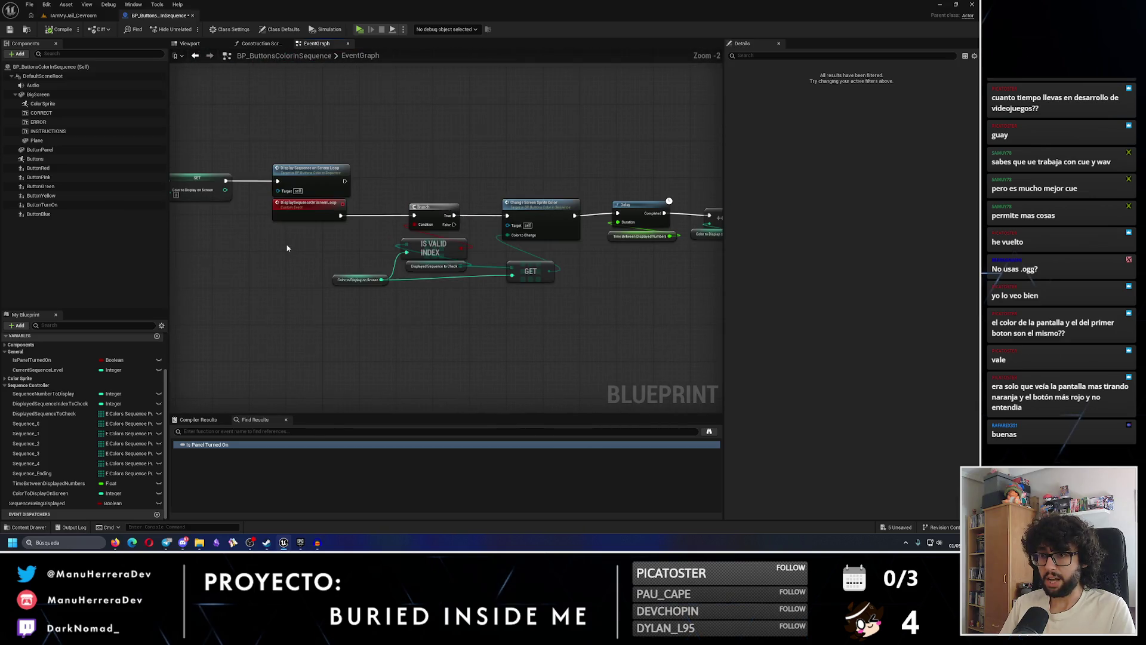
{"action": "left_click_drag", "start_coordinate": [287, 247], "coordinate": [461, 281]}
{"action": "left_click_drag", "start_coordinate": [369, 192], "coordinate": [524, 216]}
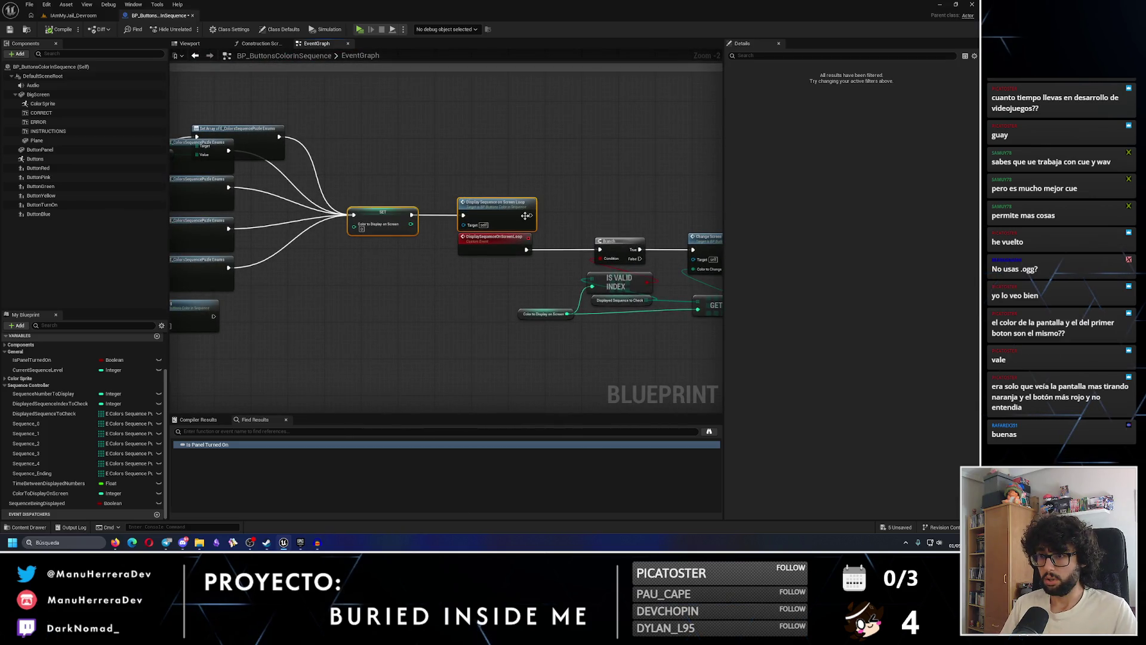
{"action": "key", "text": "ctrl+c"}
{"action": "scroll", "coordinate": [483, 321], "scroll_direction": "down", "scroll_amount": 3}
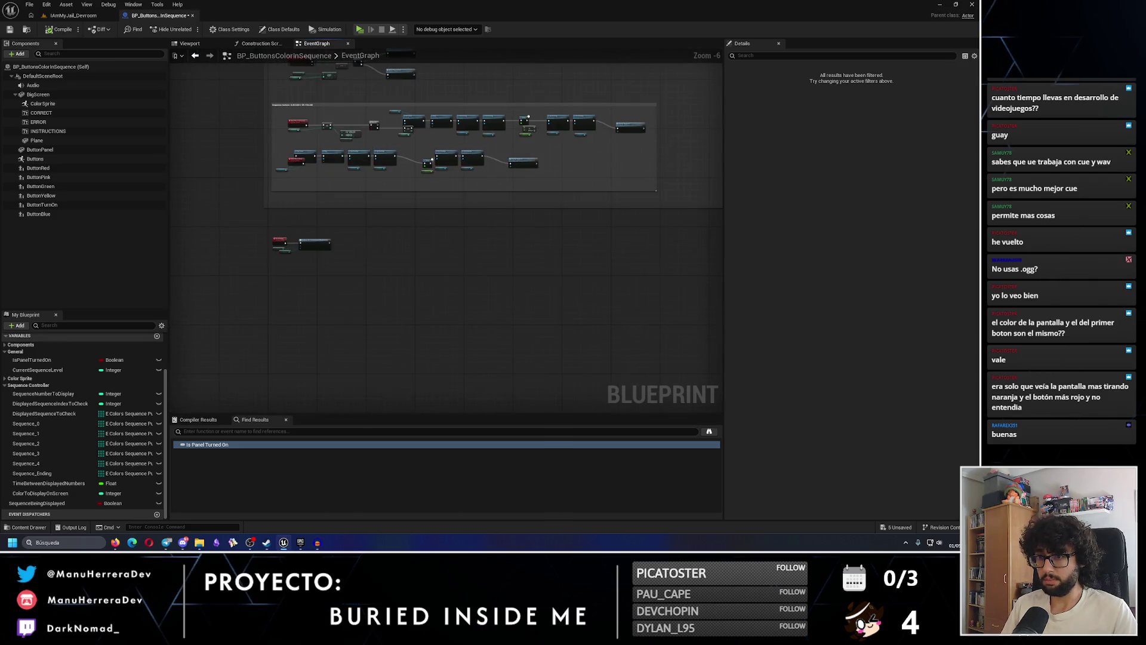
{"action": "key", "text": "ctrl+v"}
{"action": "scroll", "coordinate": [379, 236], "scroll_direction": "up", "scroll_amount": 3}
{"action": "left_click_drag", "start_coordinate": [352, 237], "coordinate": [352, 228]}
Wire the Set Array exec onward and tidy the Displayed Sequence to Check and Sequence 0 getters
{"action": "left_click_drag", "start_coordinate": [283, 230], "coordinate": [325, 229]}
{"action": "key", "text": "Escape"}
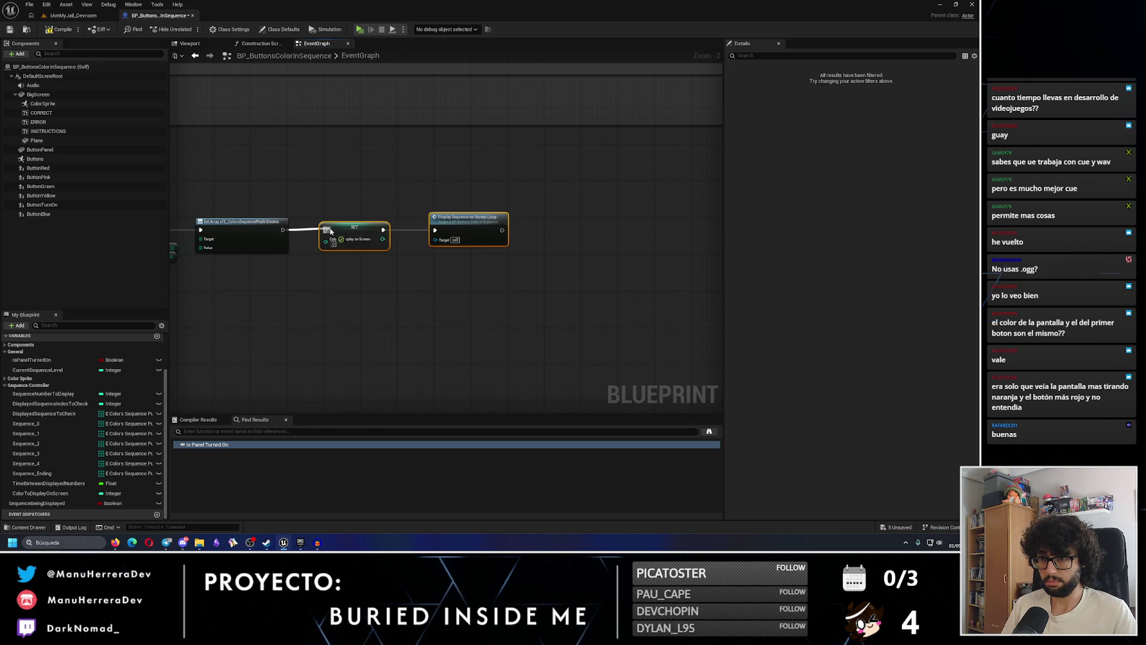
{"action": "scroll", "coordinate": [452, 335], "scroll_direction": "down", "scroll_amount": 3}
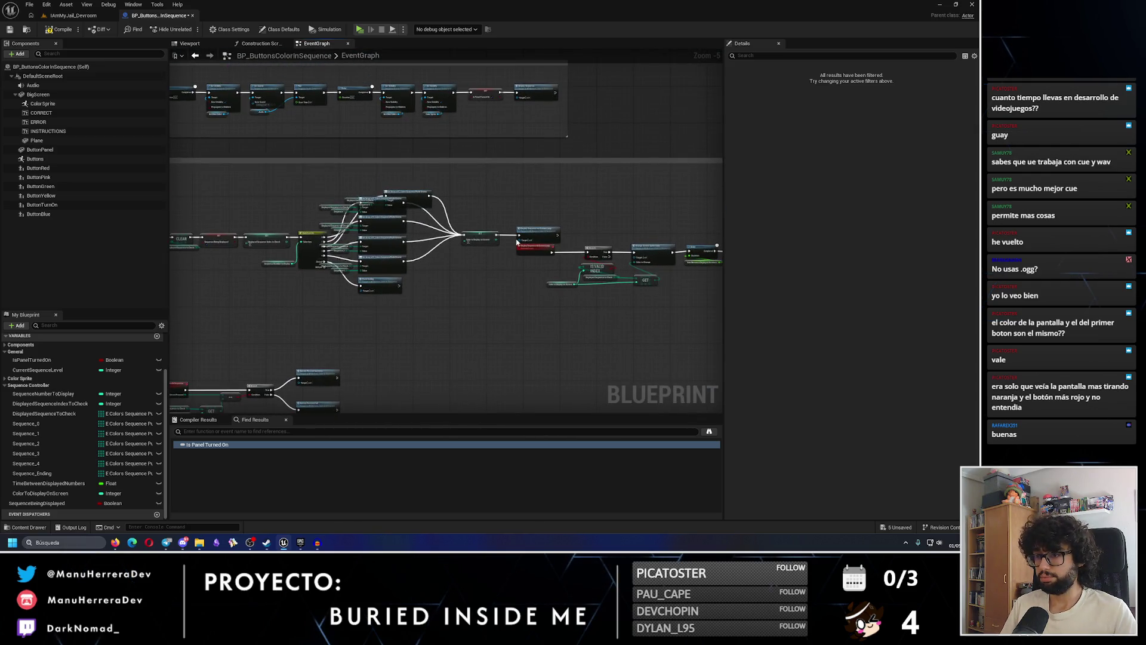
{"action": "scroll", "coordinate": [396, 197], "scroll_direction": "up", "scroll_amount": 3}
{"action": "left_click_drag", "start_coordinate": [364, 191], "coordinate": [364, 173]}
{"action": "left_click_drag", "start_coordinate": [310, 214], "coordinate": [261, 193]}
{"action": "scroll", "coordinate": [306, 199], "scroll_direction": "up", "scroll_amount": 2}
{"action": "left_click_drag", "start_coordinate": [355, 232], "coordinate": [280, 205]}
{"action": "left_click_drag", "start_coordinate": [237, 153], "coordinate": [425, 198]}
Align the getters with the Target pin and nudge the Sequence 0 getter slightly right
{"action": "key", "text": "q"}
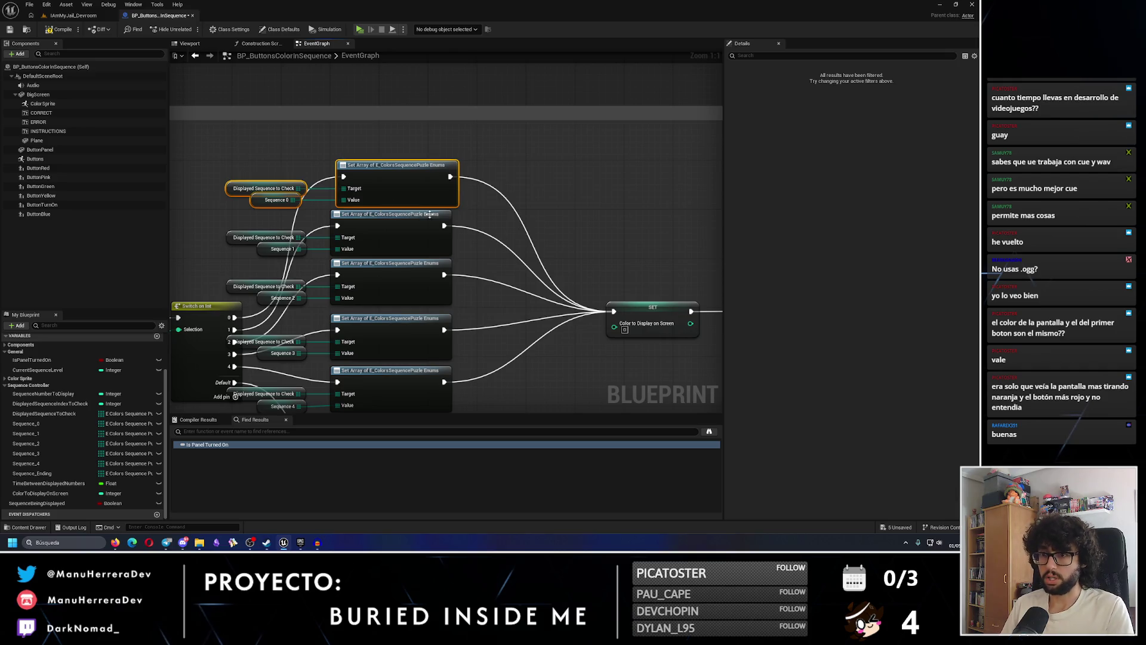
{"action": "left_click", "coordinate": [289, 202]}
{"action": "left_click_drag", "start_coordinate": [289, 203], "coordinate": [295, 203]}
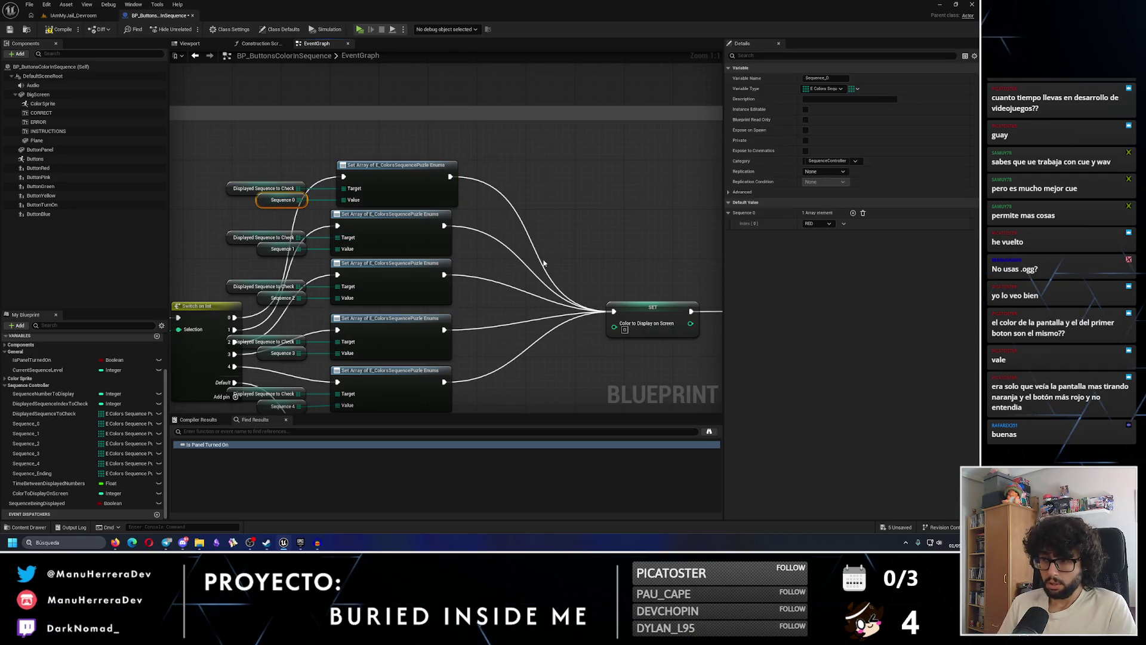
{"action": "left_click", "coordinate": [544, 263]}
Check the Branch and IS VALID INDEX nodes of the display loop, then save the blueprint
{"action": "scroll", "coordinate": [543, 262], "scroll_direction": "down", "scroll_amount": 2}
{"action": "mouse_move", "coordinate": [710, 358]}
{"action": "left_mouse_down"}
{"action": "mouse_move", "coordinate": [526, 318]}
{"action": "mouse_move", "coordinate": [512, 279]}
{"action": "left_mouse_up"}
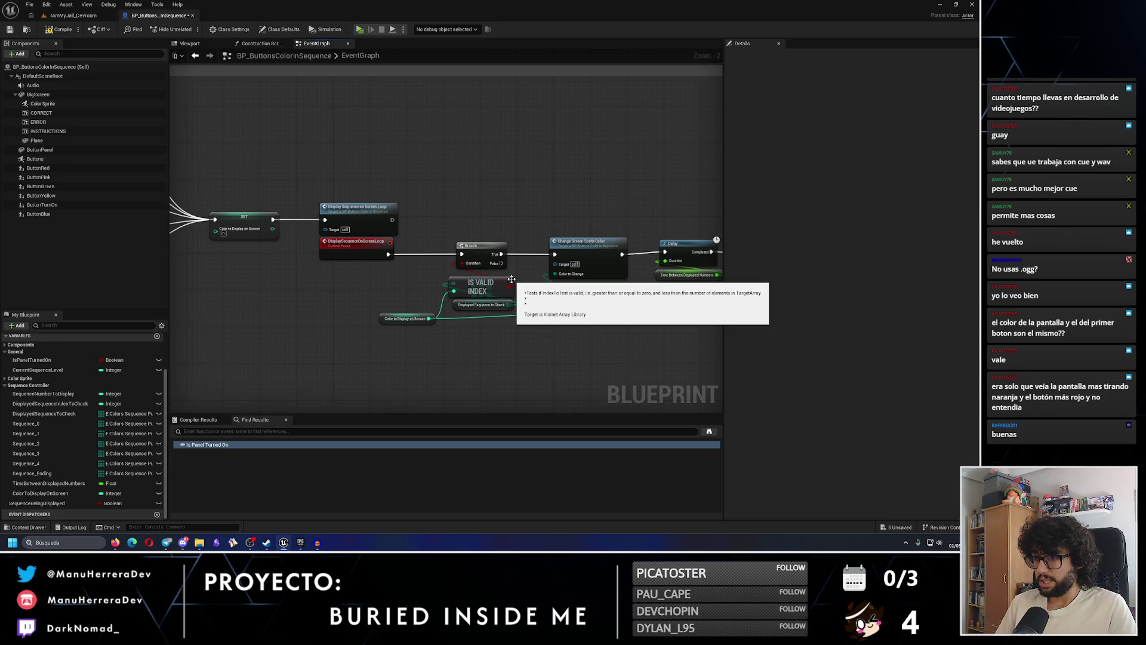
{"action": "left_click_drag", "start_coordinate": [597, 307], "coordinate": [436, 279]}
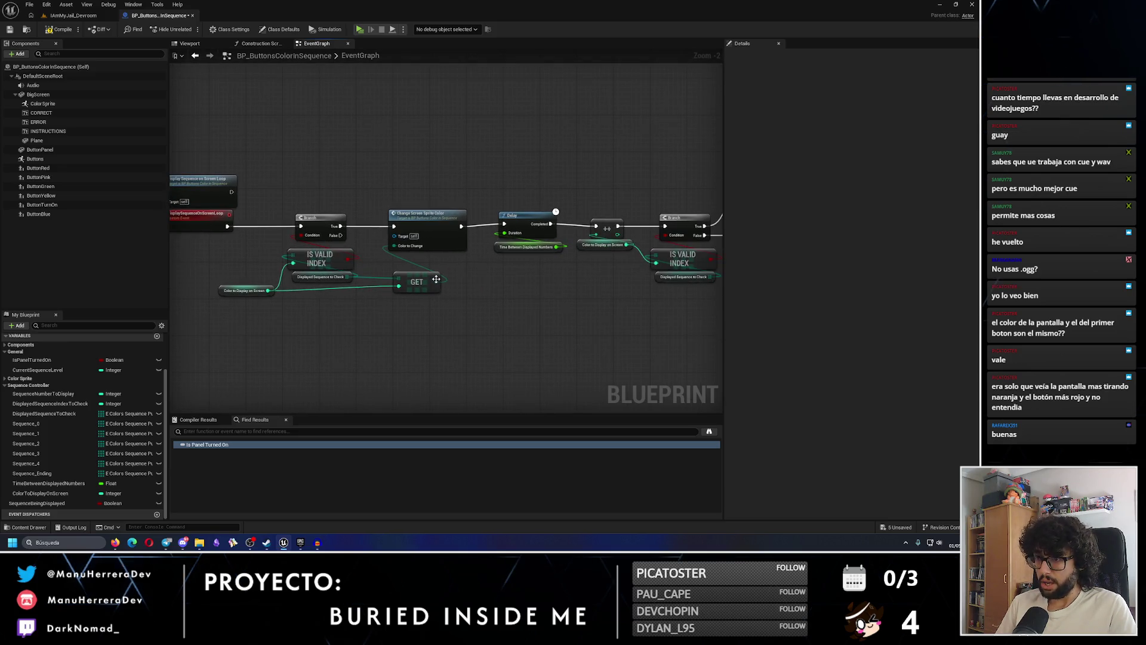
{"action": "left_click", "coordinate": [10, 30]}
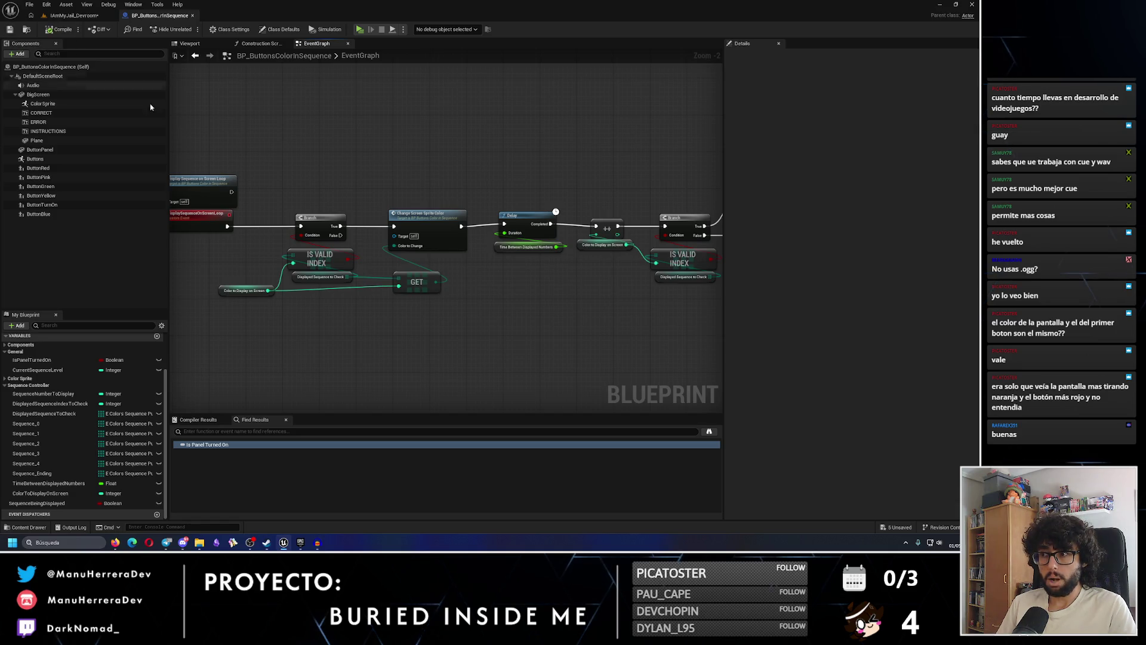
Review the Display Sequence node and Time Between Displayed Numbers getter, then save again
{"action": "left_click_drag", "start_coordinate": [497, 202], "coordinate": [350, 199]}
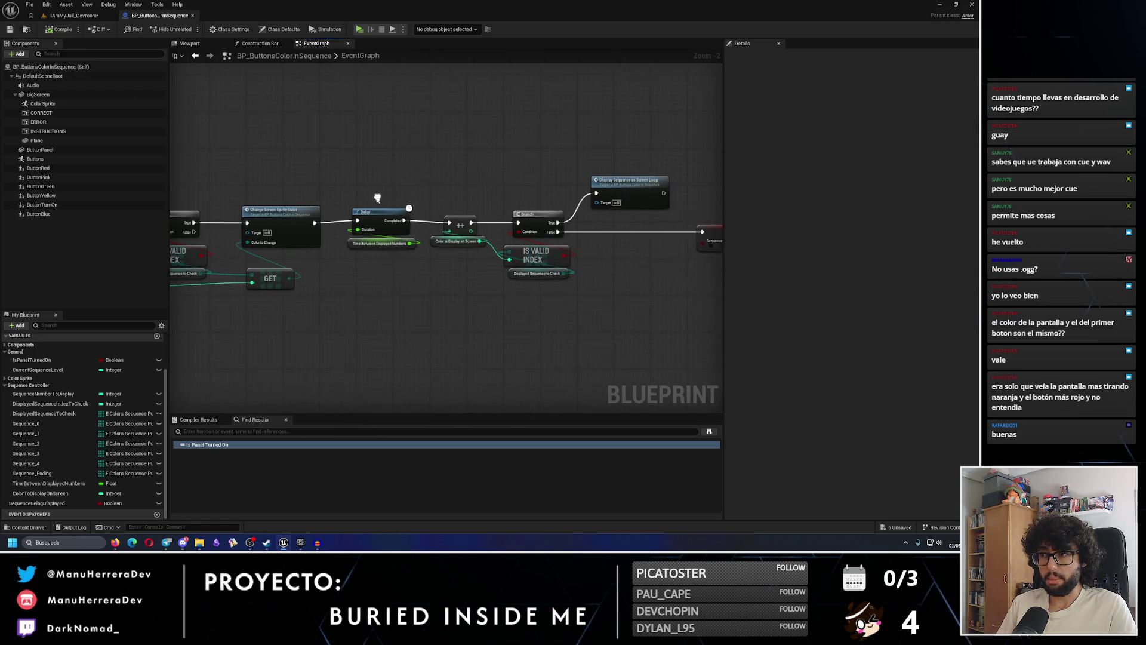
{"action": "left_click", "coordinate": [394, 244]}
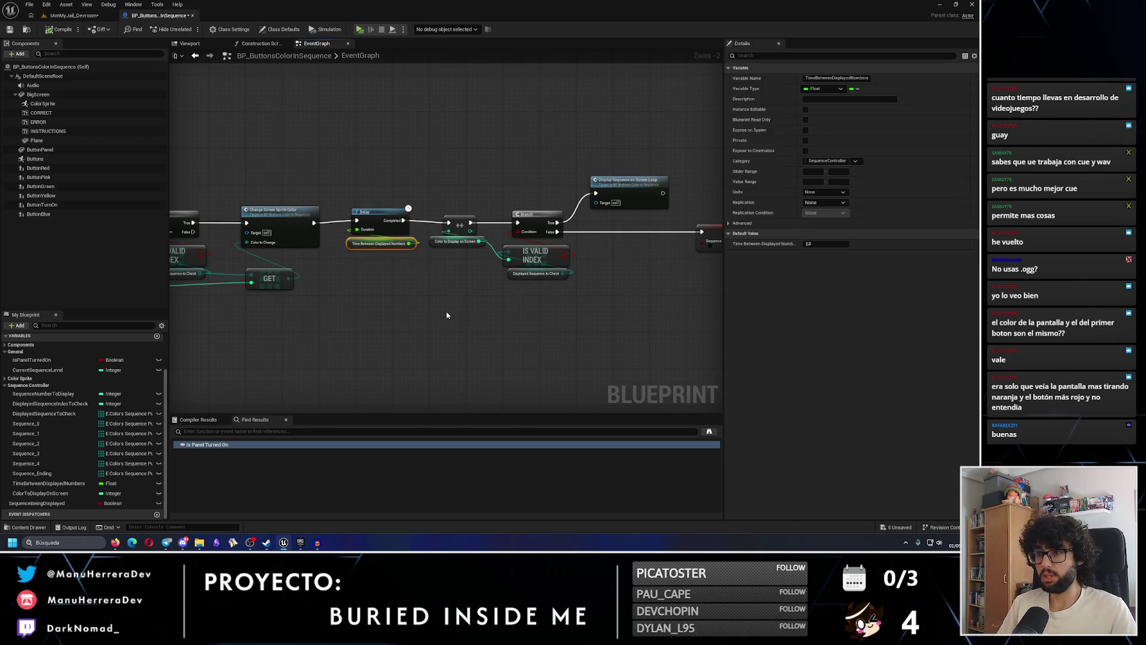
{"action": "scroll", "coordinate": [447, 317], "scroll_direction": "down", "scroll_amount": 3}
{"action": "scroll", "coordinate": [414, 300], "scroll_direction": "up", "scroll_amount": 1}
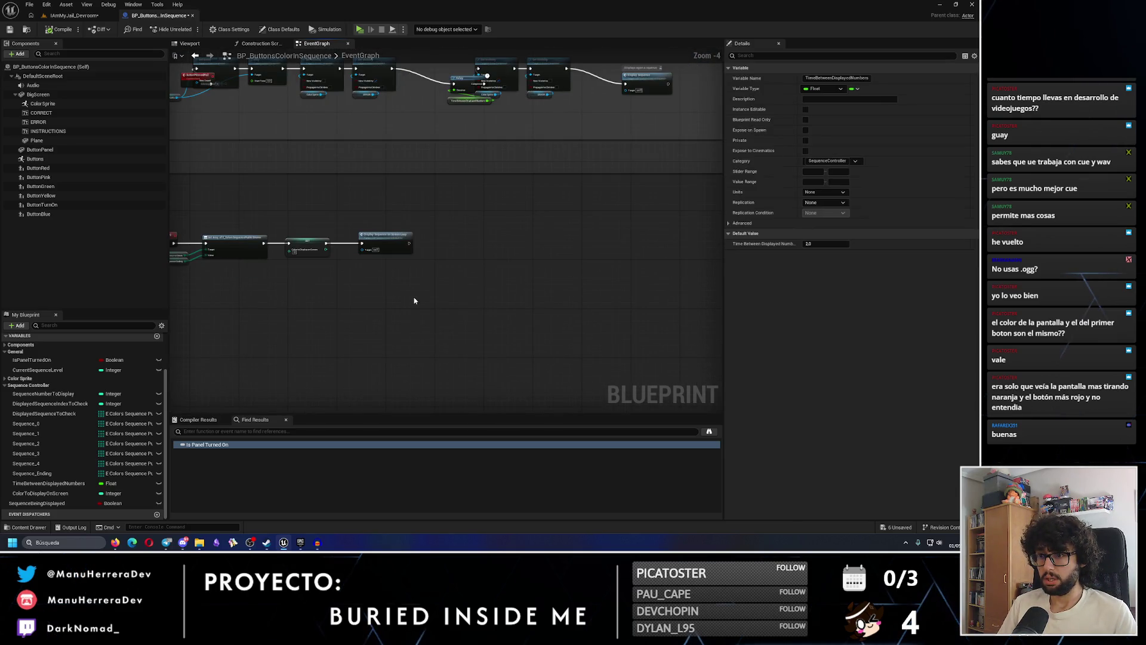
{"action": "left_click_drag", "start_coordinate": [414, 300], "coordinate": [460, 302]}
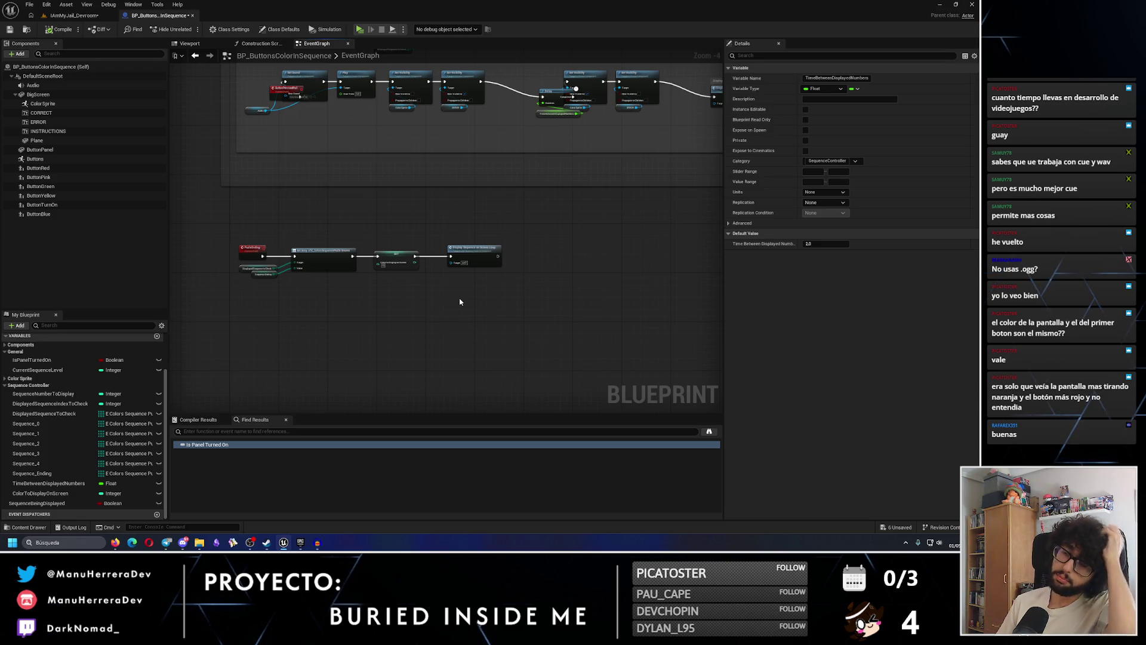
{"action": "left_click", "coordinate": [9, 29]}
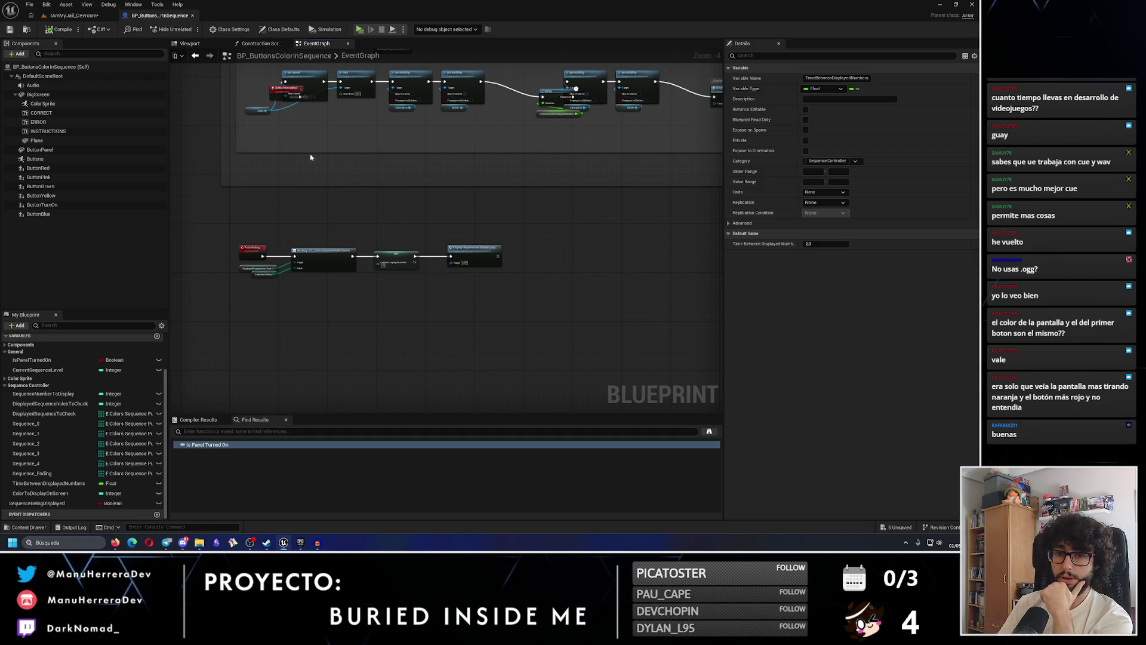
Select the row of display loop nodes and inspect the SET and Display Sequence nodes
{"action": "scroll", "coordinate": [380, 217], "scroll_direction": "up", "scroll_amount": 2}
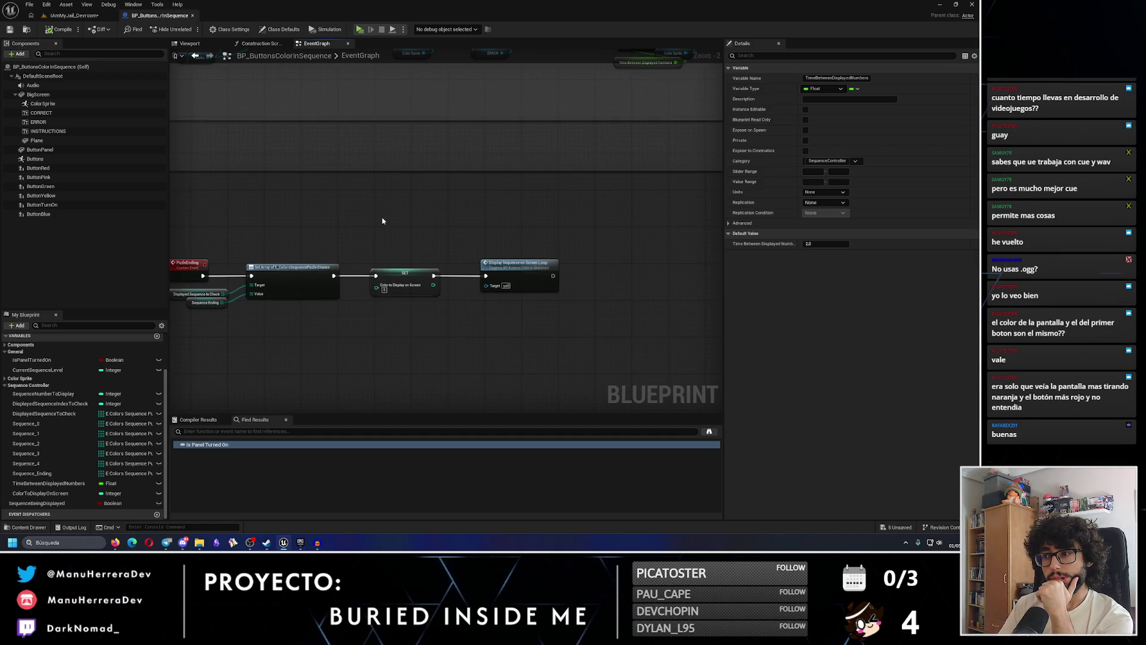
{"action": "scroll", "coordinate": [382, 221], "scroll_direction": "down", "scroll_amount": 2}
{"action": "scroll", "coordinate": [387, 222], "scroll_direction": "down", "scroll_amount": 1}
{"action": "mouse_move", "coordinate": [387, 222]}
{"action": "left_mouse_down"}
{"action": "mouse_move", "coordinate": [445, 246]}
{"action": "mouse_move", "coordinate": [413, 258]}
{"action": "left_mouse_up"}
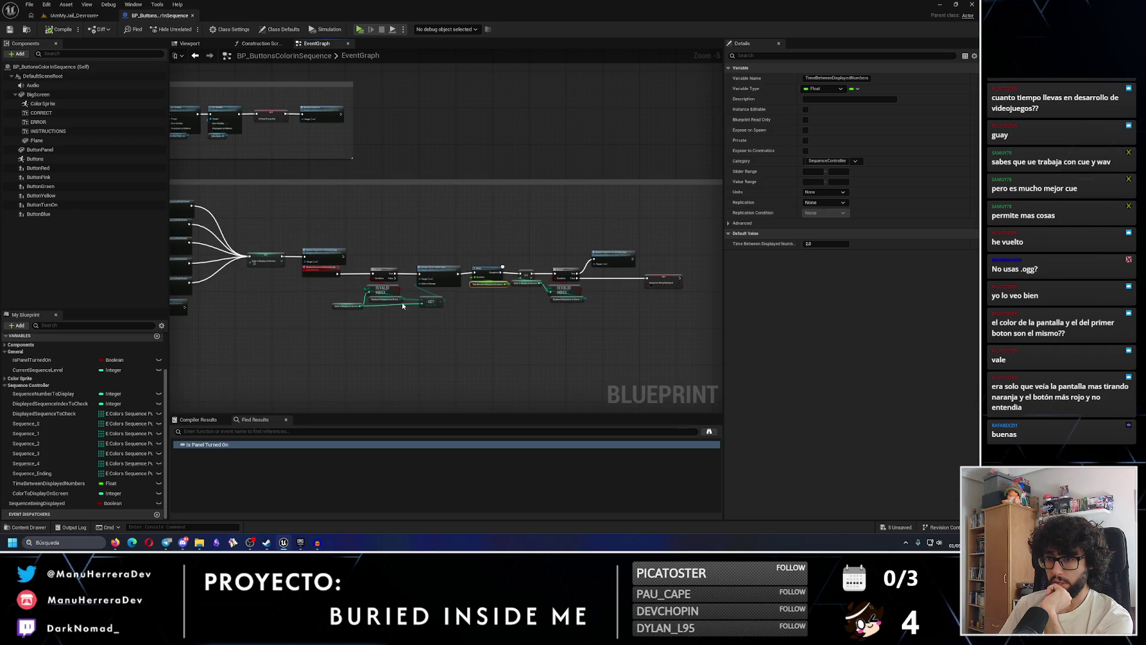
{"action": "left_click_drag", "start_coordinate": [299, 304], "coordinate": [382, 275]}
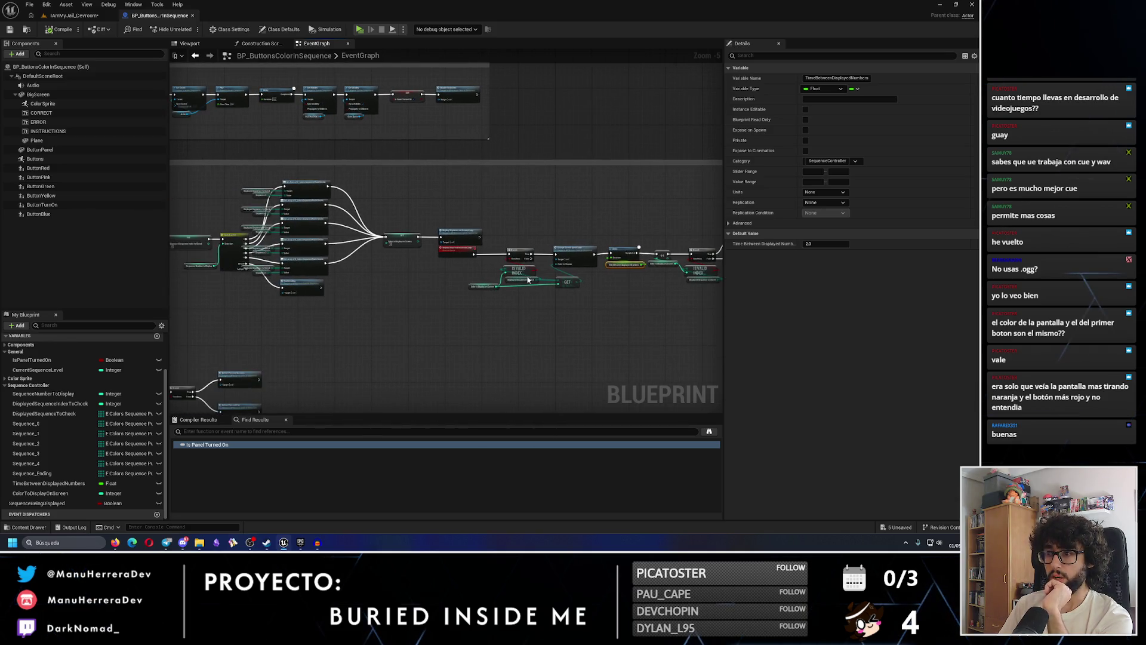
{"action": "mouse_move", "coordinate": [658, 323]}
{"action": "left_mouse_down"}
{"action": "mouse_move", "coordinate": [548, 300]}
{"action": "mouse_move", "coordinate": [461, 256]}
{"action": "mouse_move", "coordinate": [365, 246]}
{"action": "left_mouse_up"}
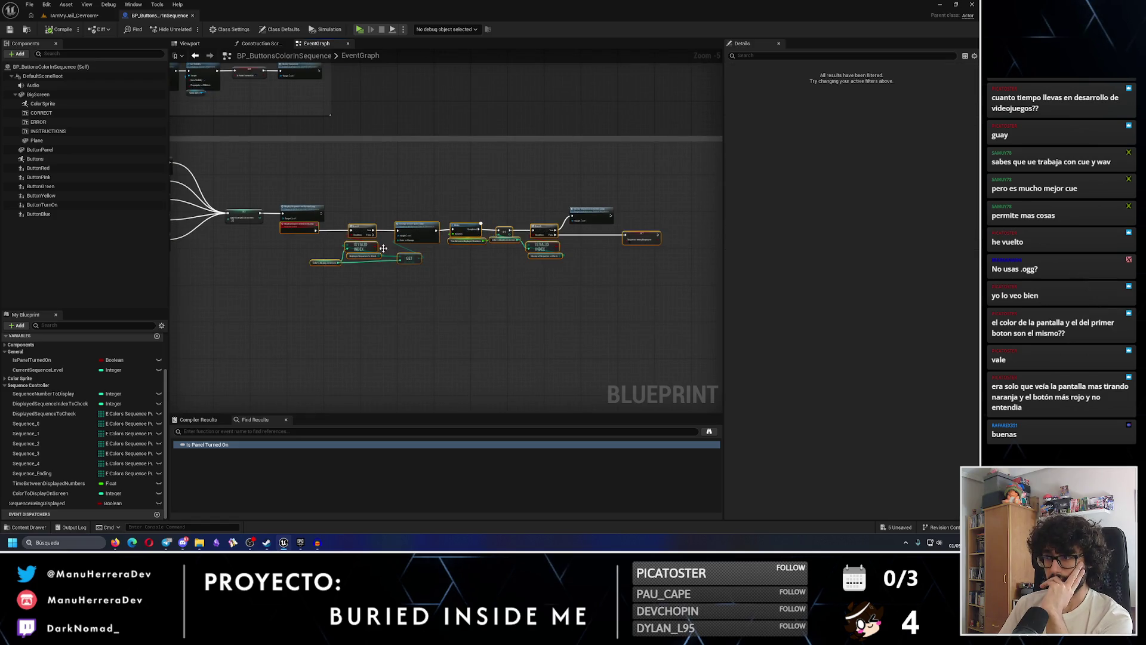
{"action": "scroll", "coordinate": [425, 266], "scroll_direction": "up", "scroll_amount": 2}
{"action": "left_click_drag", "start_coordinate": [296, 263], "coordinate": [411, 286]}
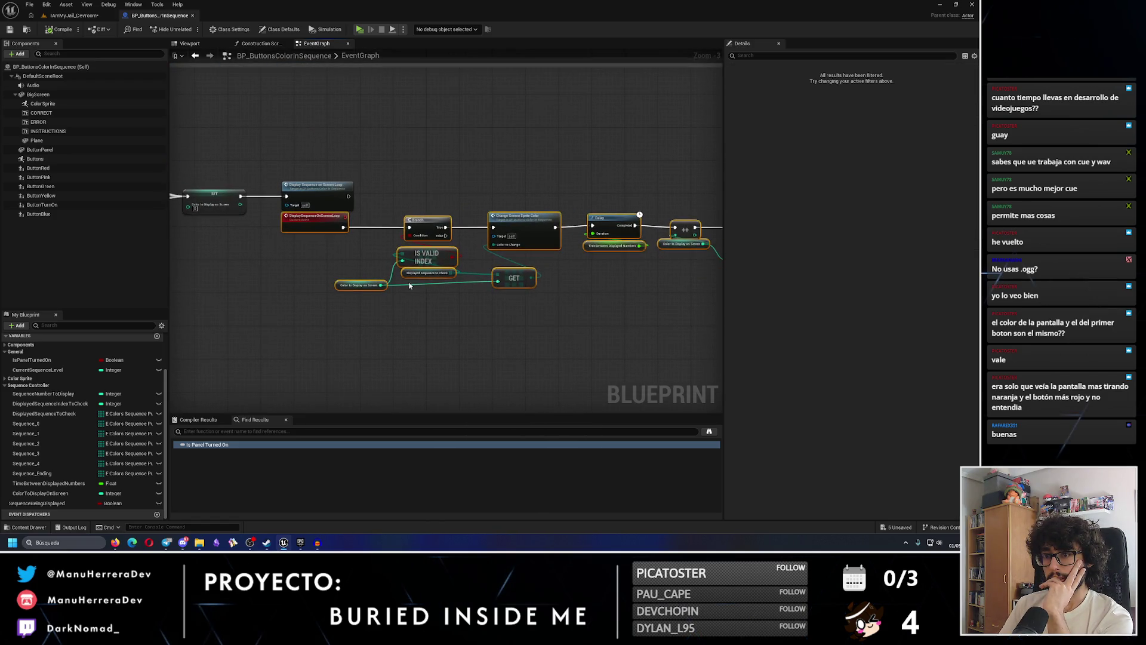
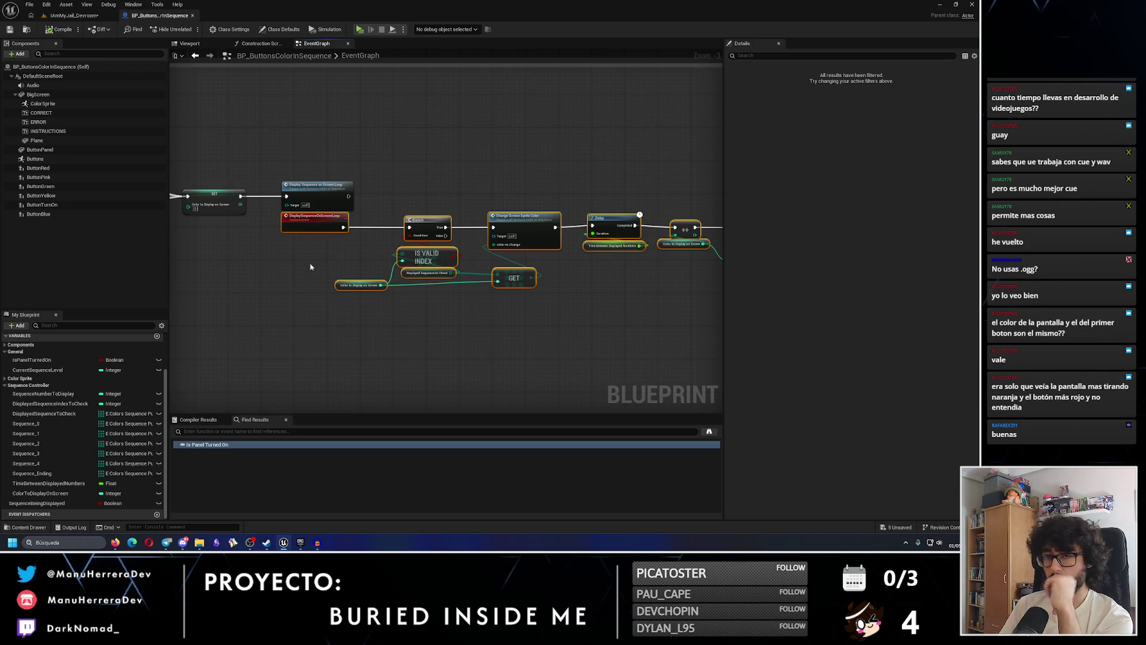
Wire the IS VALID INDEX return value into the Branch Condition pin
{"action": "left_click_drag", "start_coordinate": [478, 259], "coordinate": [354, 255]}
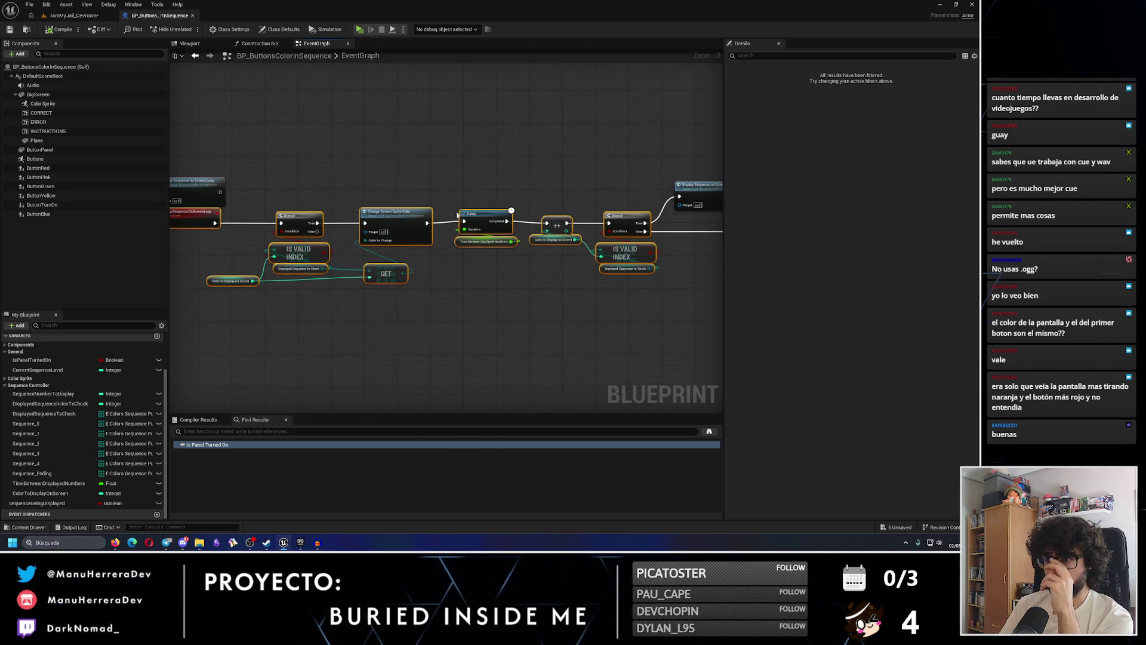
{"action": "left_click_drag", "start_coordinate": [653, 252], "coordinate": [610, 231]}
{"action": "left_click", "coordinate": [510, 311]}
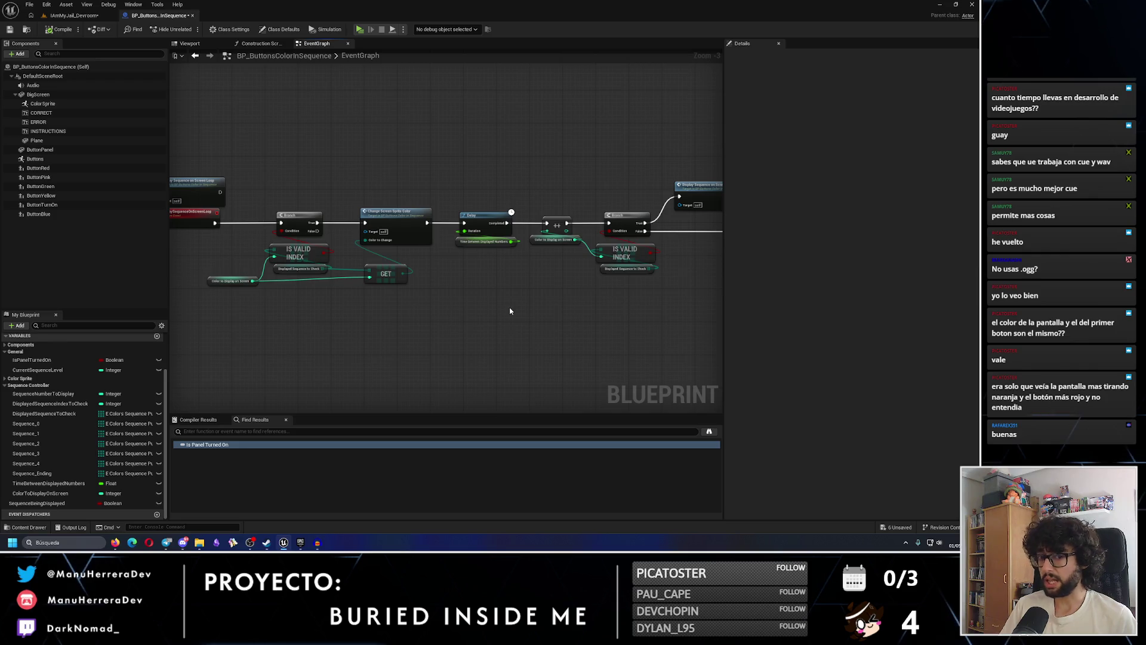
Shift the SET Sequence Being Displayed node left, undoing an accidental move of the Delay node
{"action": "left_click_drag", "start_coordinate": [511, 312], "coordinate": [445, 310]}
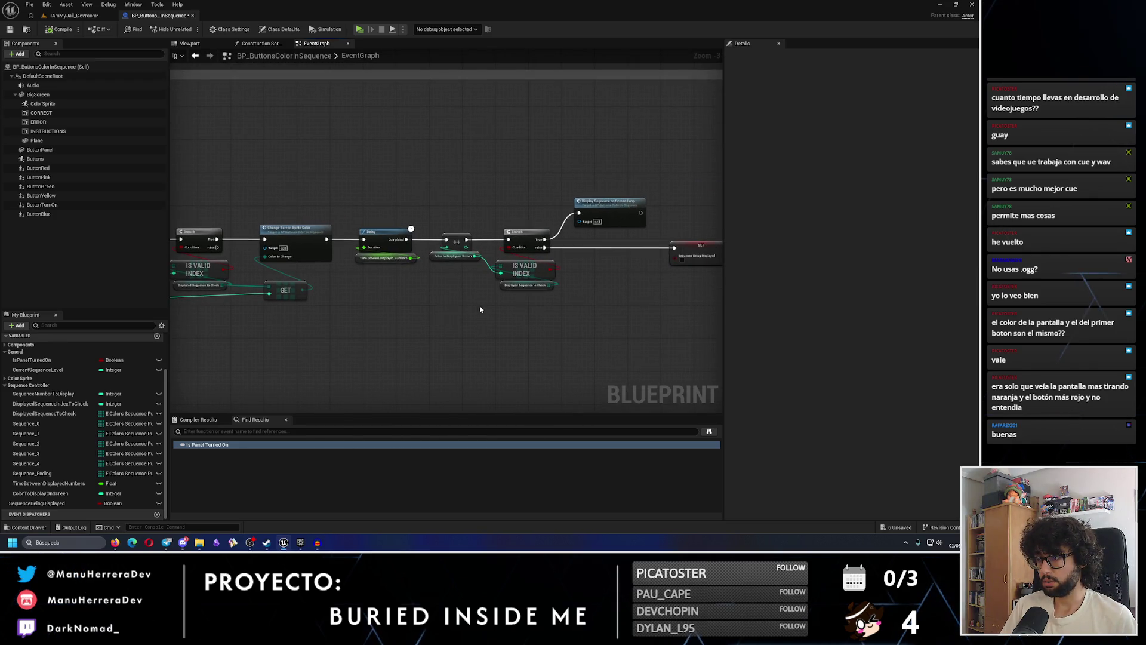
{"action": "mouse_move", "coordinate": [676, 246]}
{"action": "left_mouse_down"}
{"action": "mouse_move", "coordinate": [548, 251]}
{"action": "mouse_move", "coordinate": [412, 233]}
{"action": "left_mouse_up"}
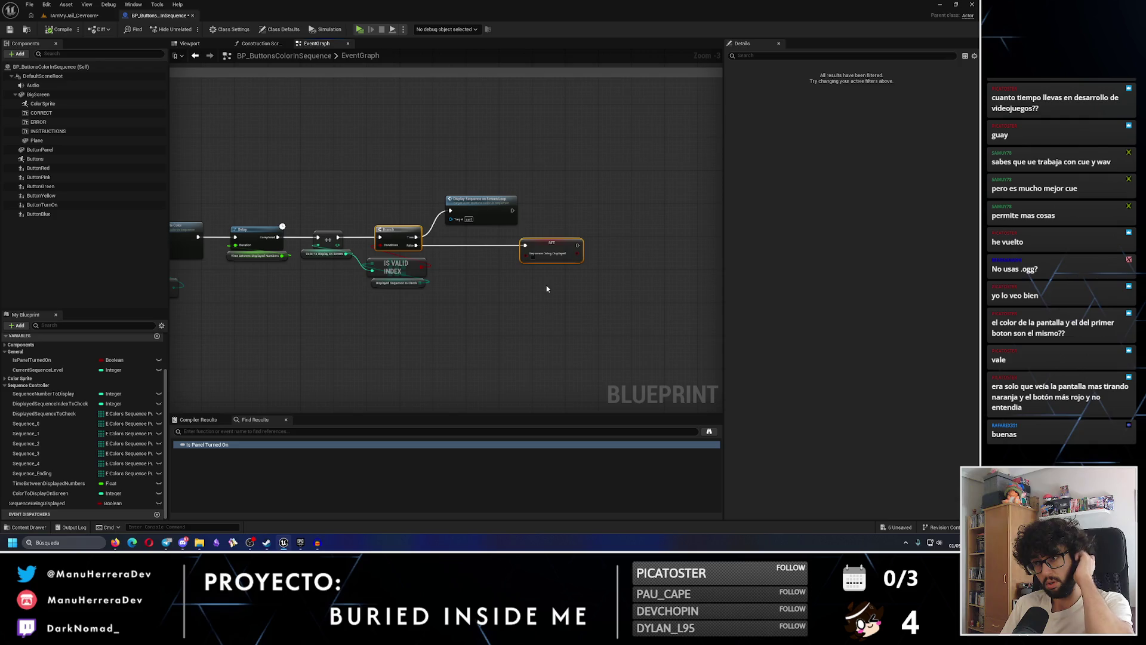
{"action": "left_click_drag", "start_coordinate": [272, 304], "coordinate": [260, 210]}
{"action": "left_click_drag", "start_coordinate": [262, 262], "coordinate": [246, 171]}
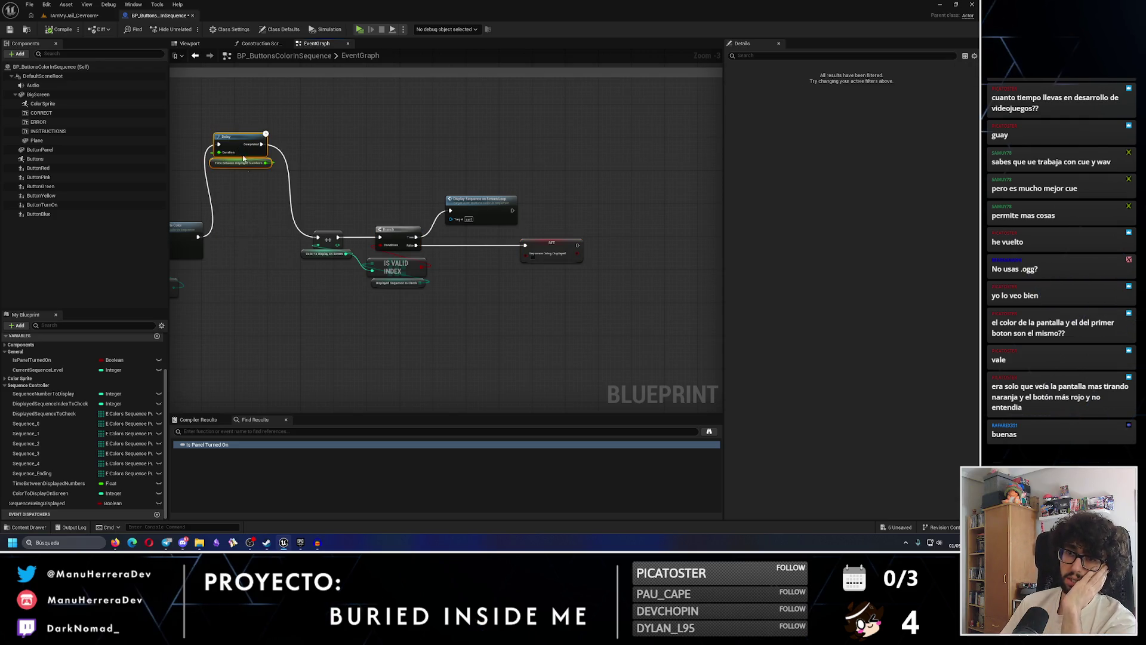
{"action": "key", "text": "ctrl+z"}
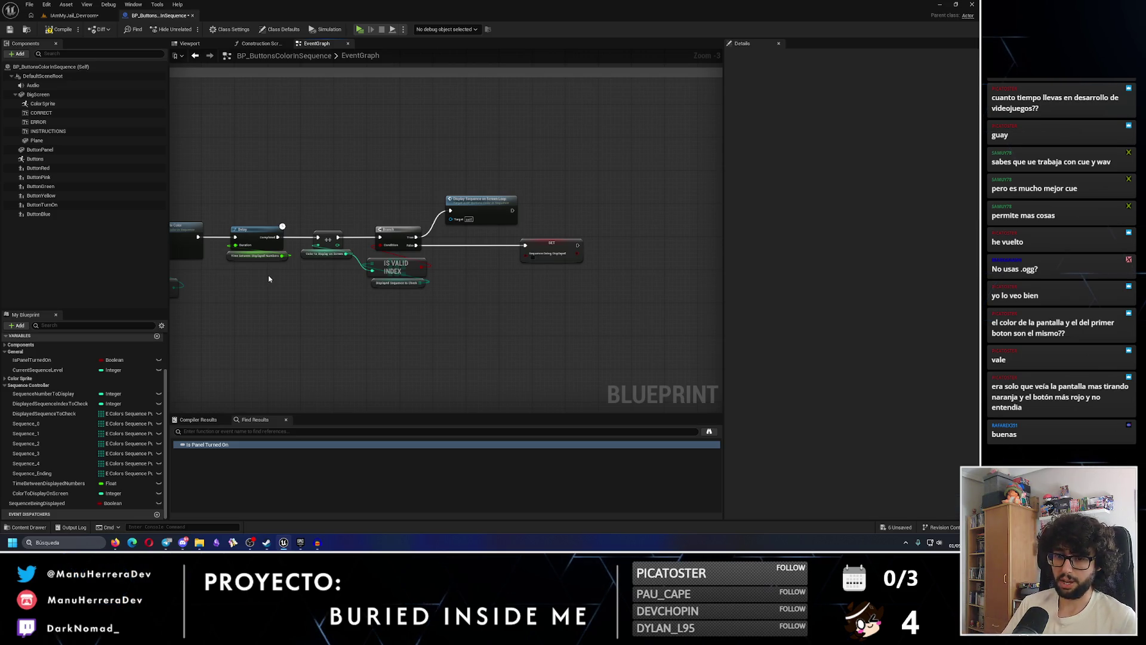
{"action": "left_click_drag", "start_coordinate": [277, 266], "coordinate": [429, 280]}
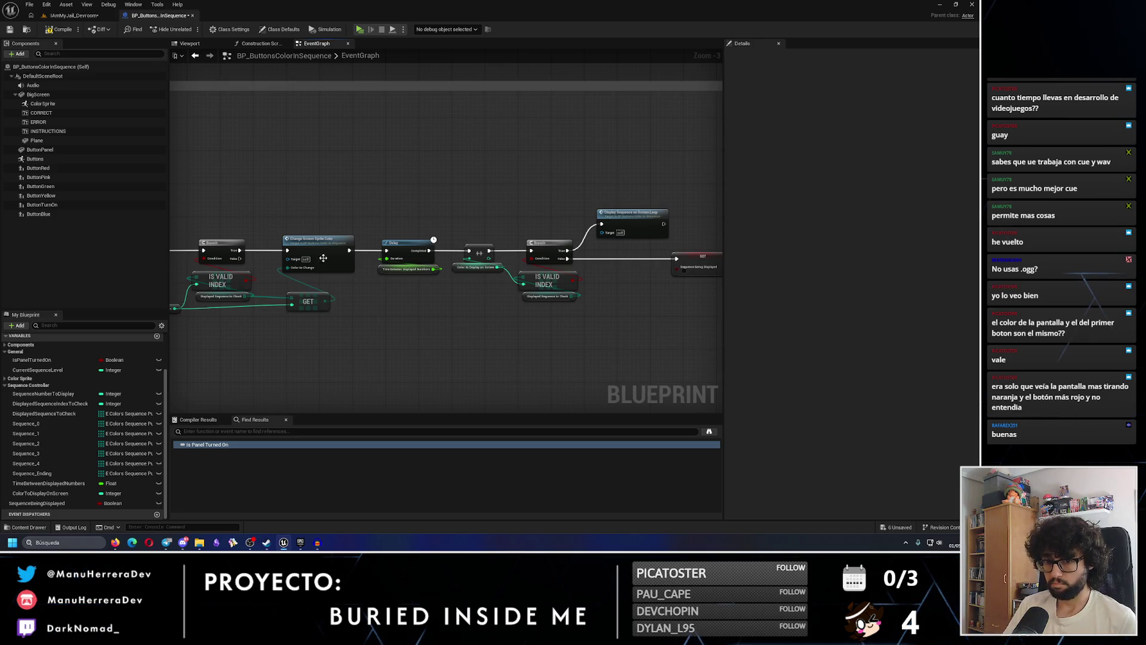
Collapse the General variables category and add a new Boolean variable, NewVar
{"action": "left_click", "coordinate": [8, 352]}
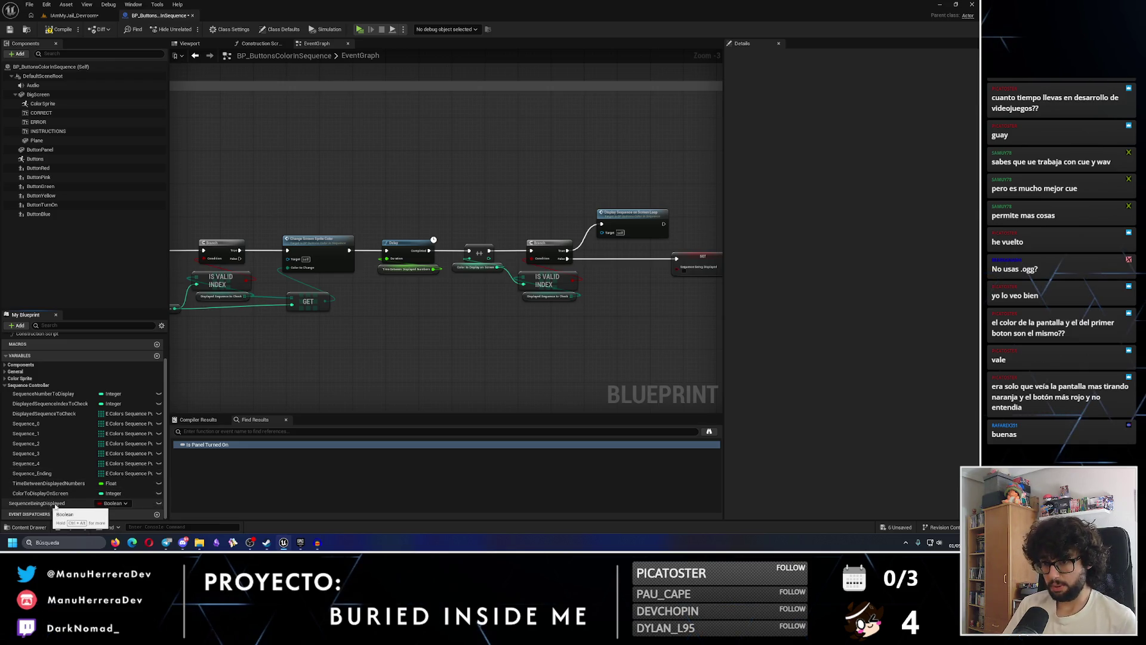
{"action": "scroll", "coordinate": [540, 278], "scroll_direction": "down", "scroll_amount": 4}
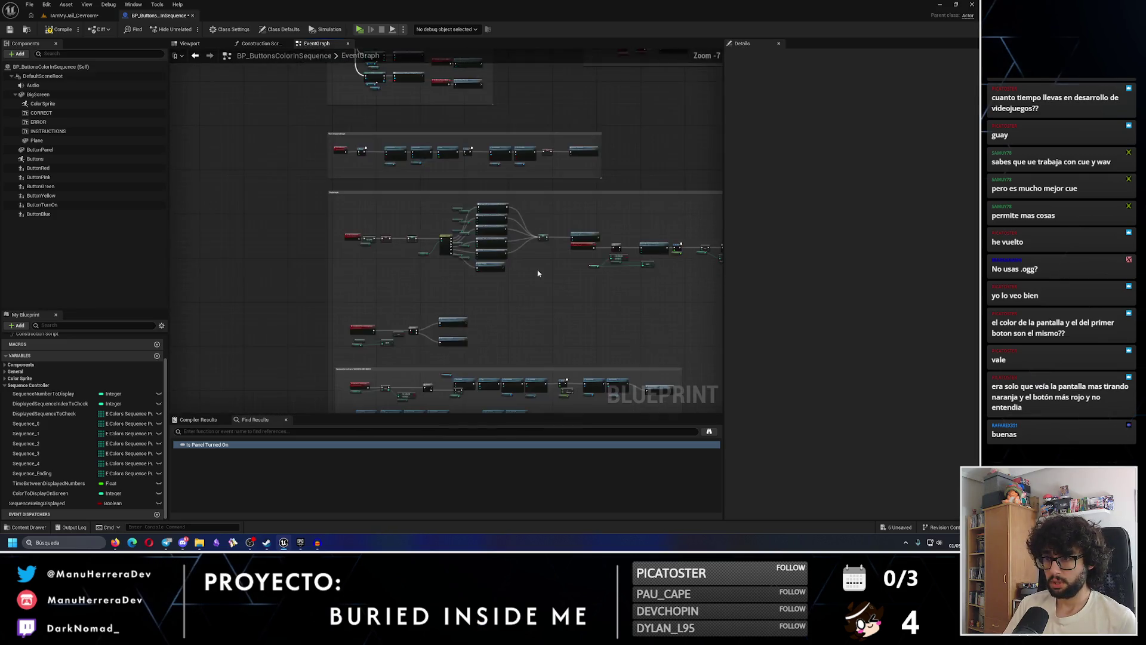
{"action": "scroll", "coordinate": [360, 262], "scroll_direction": "up", "scroll_amount": 4}
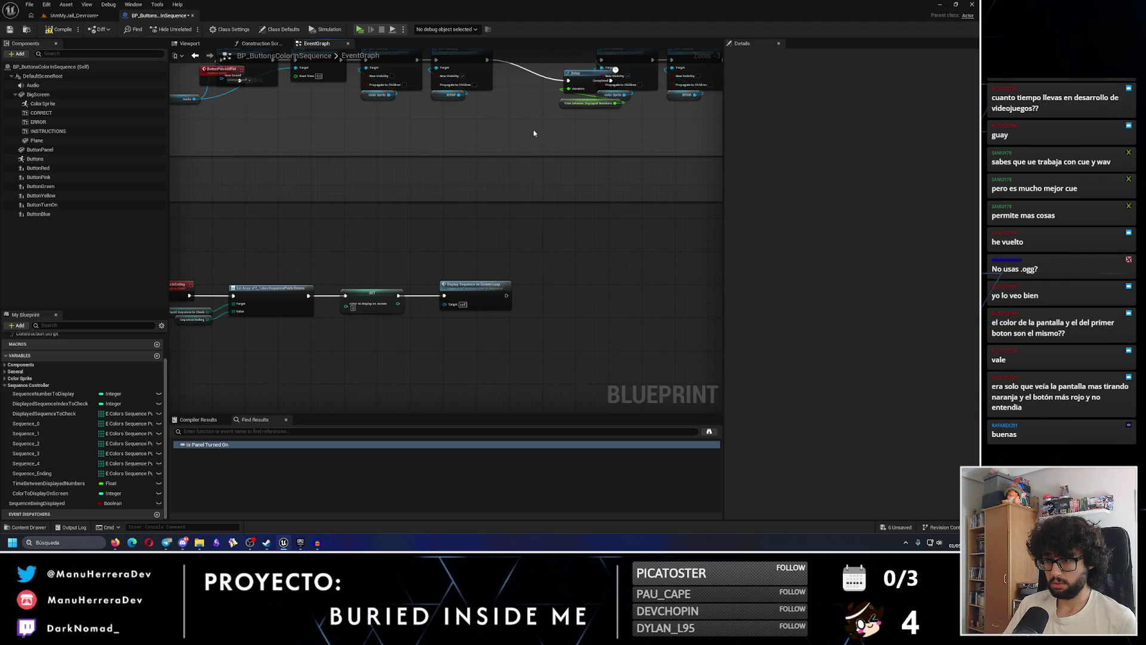
{"action": "scroll", "coordinate": [533, 133], "scroll_direction": "down", "scroll_amount": 4}
{"action": "scroll", "coordinate": [468, 258], "scroll_direction": "up", "scroll_amount": 4}
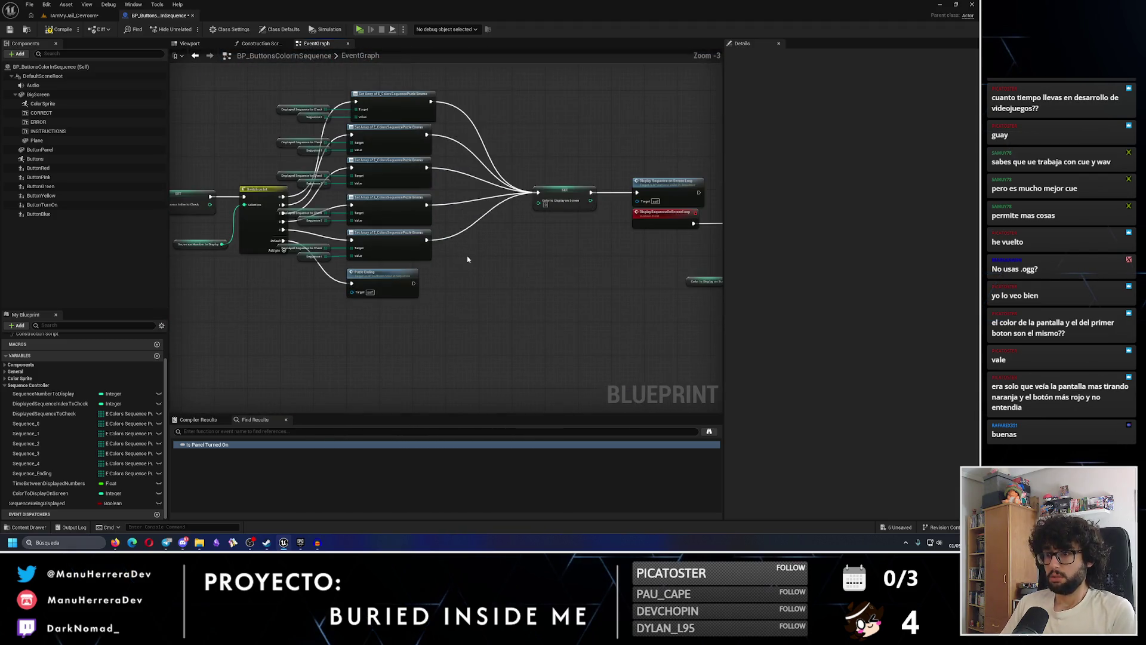
{"action": "left_click_drag", "start_coordinate": [467, 255], "coordinate": [167, 237]}
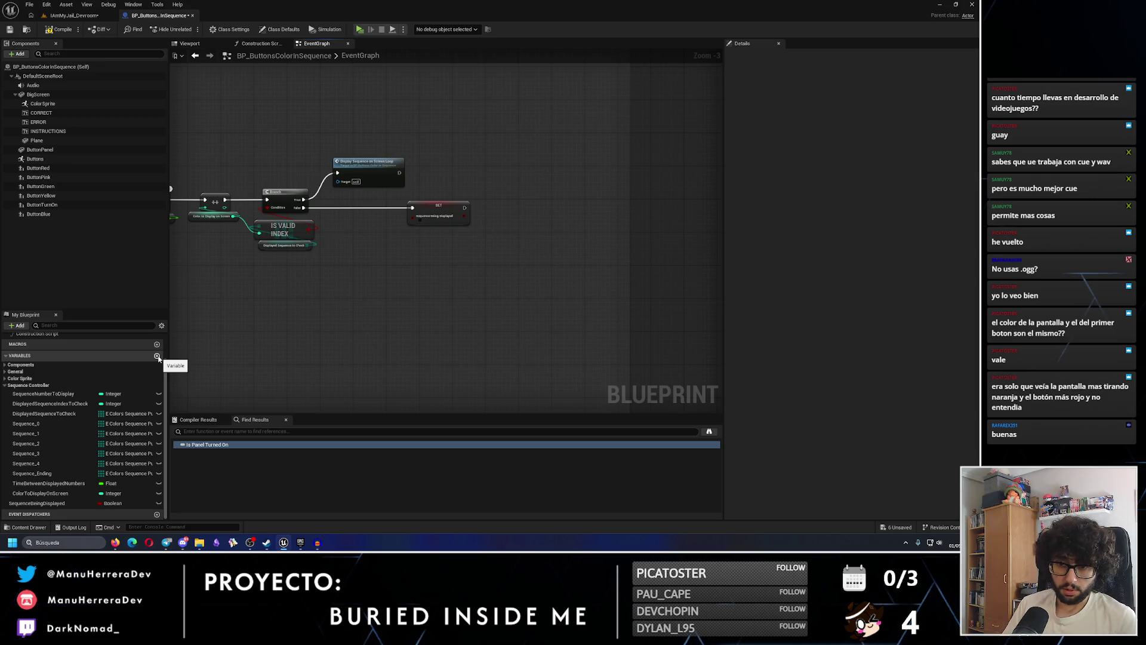
{"action": "left_click", "coordinate": [157, 357]}
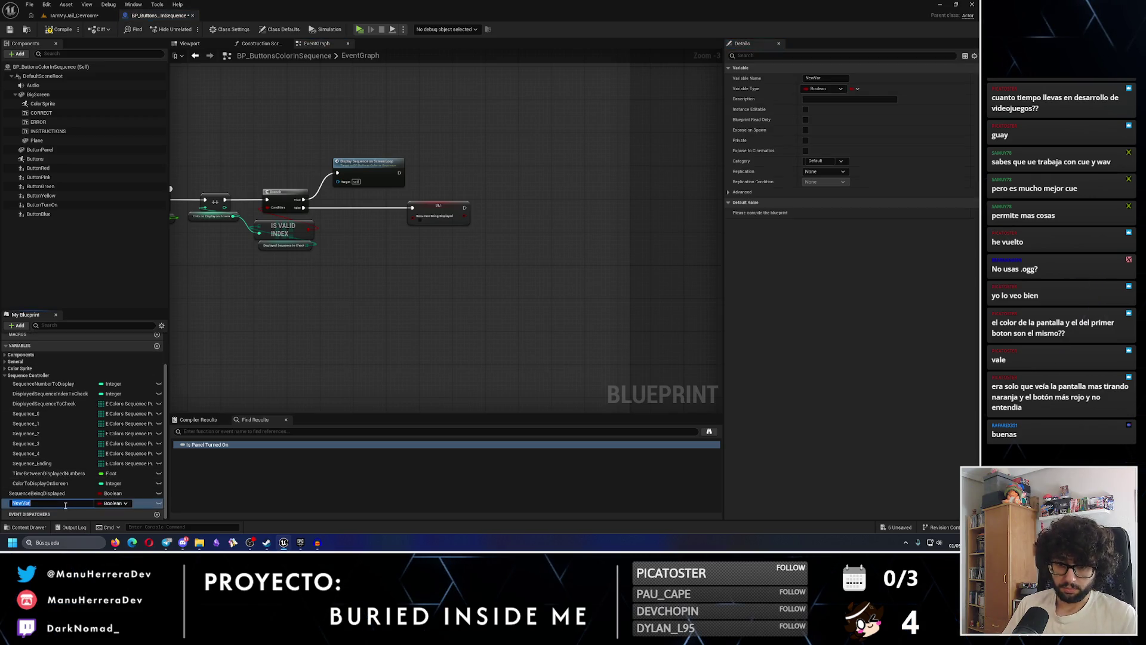
Name the variable IsEndingSequence and place a SET IsEndingSequence node in the graph
{"action": "type", "text": "IsEndingSequence"}
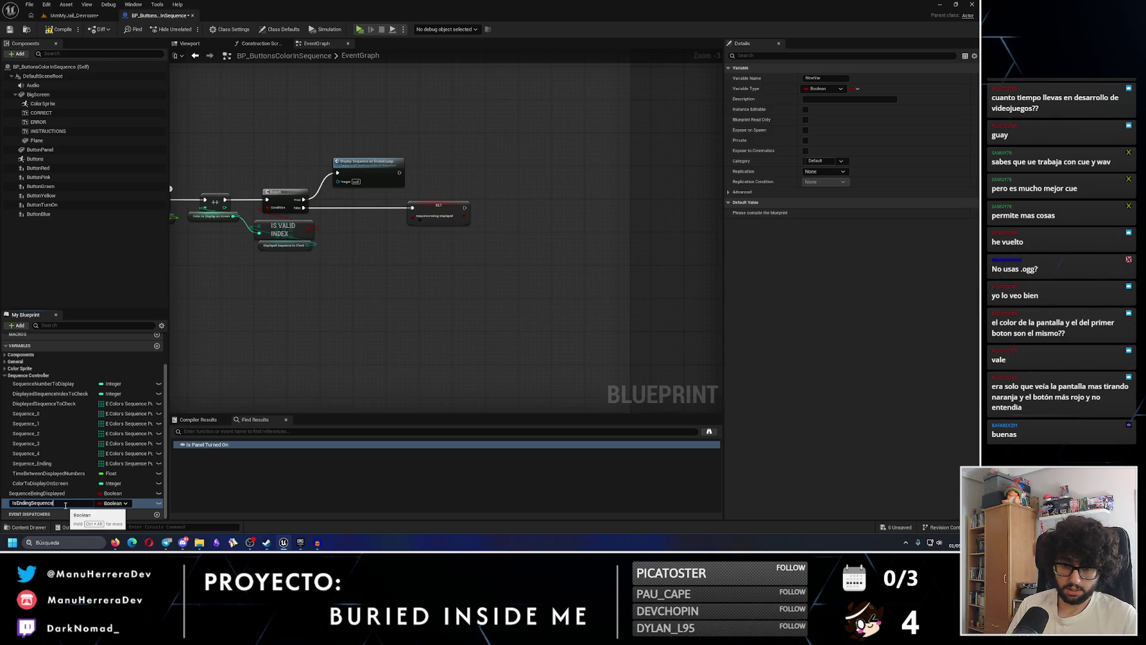
{"action": "key", "text": "Return"}
{"action": "scroll", "coordinate": [702, 220], "scroll_direction": "down", "scroll_amount": 4}
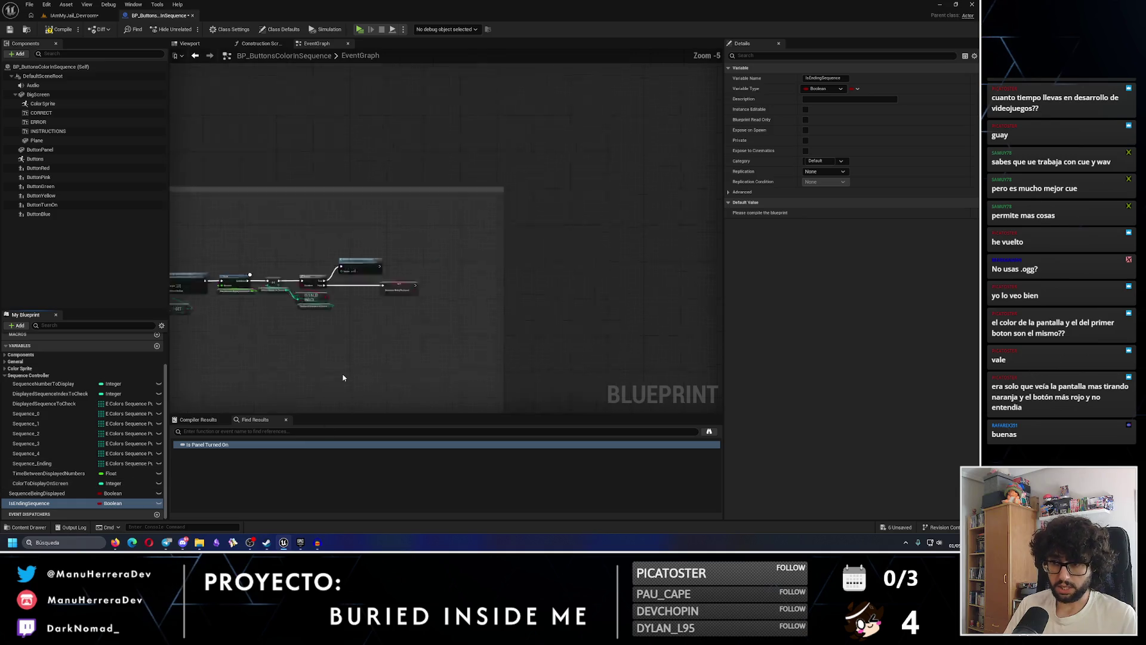
{"action": "scroll", "coordinate": [702, 220], "scroll_direction": "up", "scroll_amount": 3}
{"action": "mouse_move", "coordinate": [29, 503]}
{"action": "left_mouse_down"}
{"action": "mouse_move", "coordinate": [276, 325]}
{"action": "mouse_move", "coordinate": [332, 239]}
{"action": "mouse_move", "coordinate": [387, 237]}
{"action": "mouse_move", "coordinate": [327, 232]}
{"action": "mouse_move", "coordinate": [338, 235]}
{"action": "left_mouse_up"}
{"action": "left_click", "coordinate": [330, 251]}
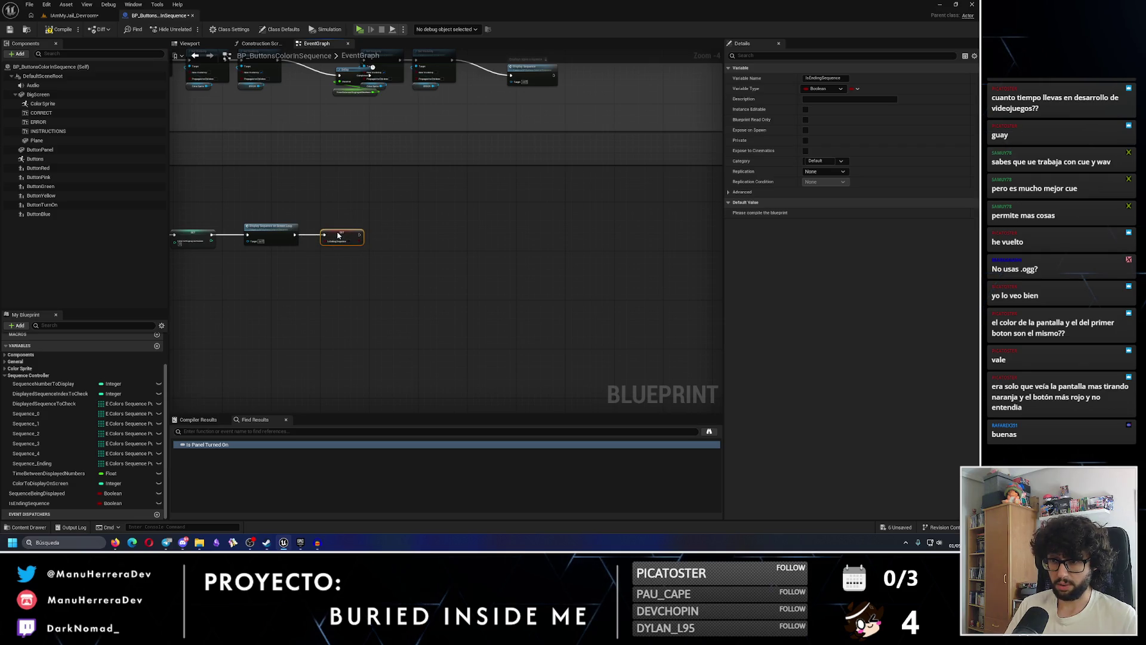
Add a new Branch node with an Is Ending Sequence getter beside its Condition pin
{"action": "mouse_move", "coordinate": [421, 200]}
{"action": "left_mouse_down"}
{"action": "mouse_move", "coordinate": [384, 197]}
{"action": "mouse_move", "coordinate": [424, 263]}
{"action": "mouse_move", "coordinate": [296, 256]}
{"action": "mouse_move", "coordinate": [505, 282]}
{"action": "left_mouse_up"}
{"action": "scroll", "coordinate": [505, 282], "scroll_direction": "up", "scroll_amount": 1}
{"action": "left_click_drag", "start_coordinate": [710, 101], "coordinate": [497, 203]}
{"action": "scroll", "coordinate": [497, 203], "scroll_direction": "up", "scroll_amount": 2}
{"action": "left_click", "coordinate": [502, 266]}
{"action": "left_click_drag", "start_coordinate": [502, 266], "coordinate": [507, 198]}
{"action": "left_click", "coordinate": [29, 502]}
{"action": "mouse_move", "coordinate": [28, 502]}
{"action": "left_mouse_down"}
{"action": "mouse_move", "coordinate": [510, 250]}
{"action": "mouse_move", "coordinate": [434, 265]}
{"action": "left_mouse_up"}
{"action": "left_click", "coordinate": [510, 249]}
{"action": "left_click_drag", "start_coordinate": [412, 222], "coordinate": [402, 221]}
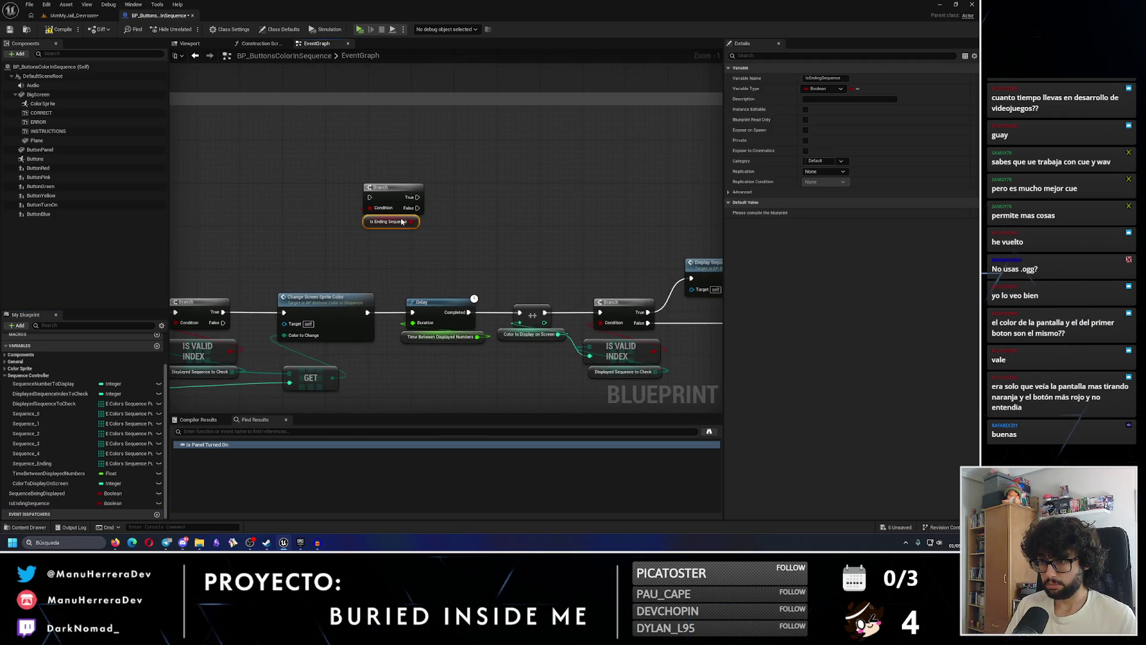
Shift the Delay-through-SET nodes right and route the execution wire into the Is Ending Sequence Branch
{"action": "scroll", "coordinate": [473, 277], "scroll_direction": "down", "scroll_amount": 3}
{"action": "left_click_drag", "start_coordinate": [331, 248], "coordinate": [594, 366]}
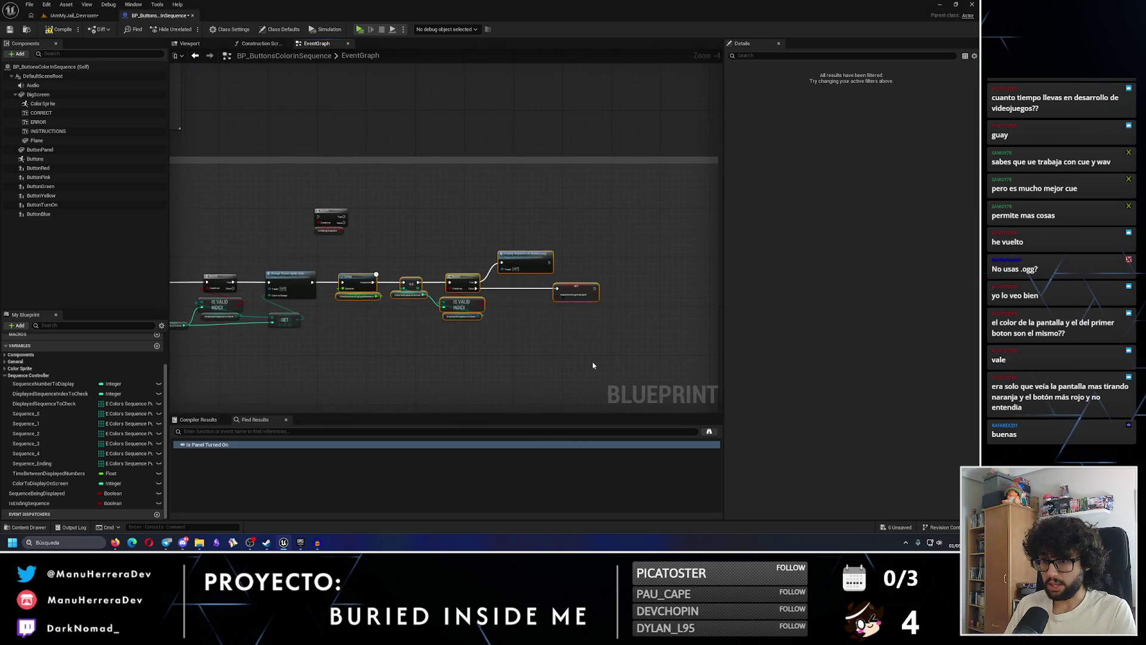
{"action": "mouse_move", "coordinate": [359, 247]}
{"action": "left_mouse_down"}
{"action": "mouse_move", "coordinate": [635, 325]}
{"action": "mouse_move", "coordinate": [384, 266]}
{"action": "mouse_move", "coordinate": [635, 356]}
{"action": "left_mouse_up"}
{"action": "left_click_drag", "start_coordinate": [471, 316], "coordinate": [522, 316]}
{"action": "scroll", "coordinate": [366, 258], "scroll_direction": "up", "scroll_amount": 1}
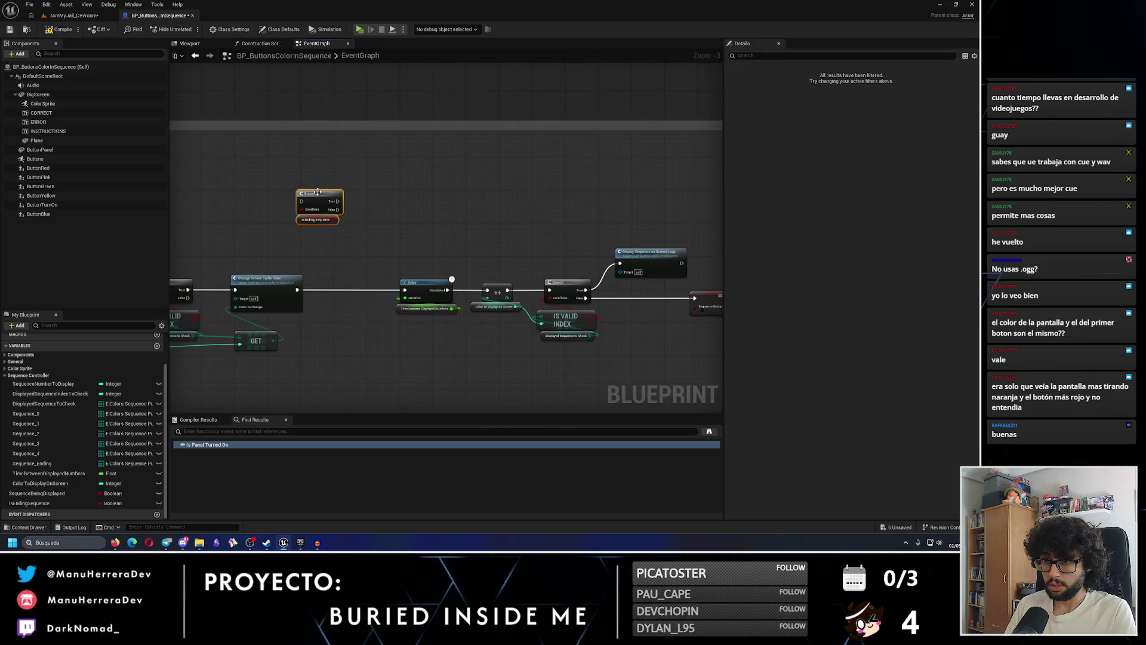
{"action": "left_click_drag", "start_coordinate": [320, 201], "coordinate": [335, 271]}
{"action": "scroll", "coordinate": [323, 264], "scroll_direction": "up", "scroll_amount": 3}
{"action": "left_click_drag", "start_coordinate": [284, 303], "coordinate": [443, 303]}
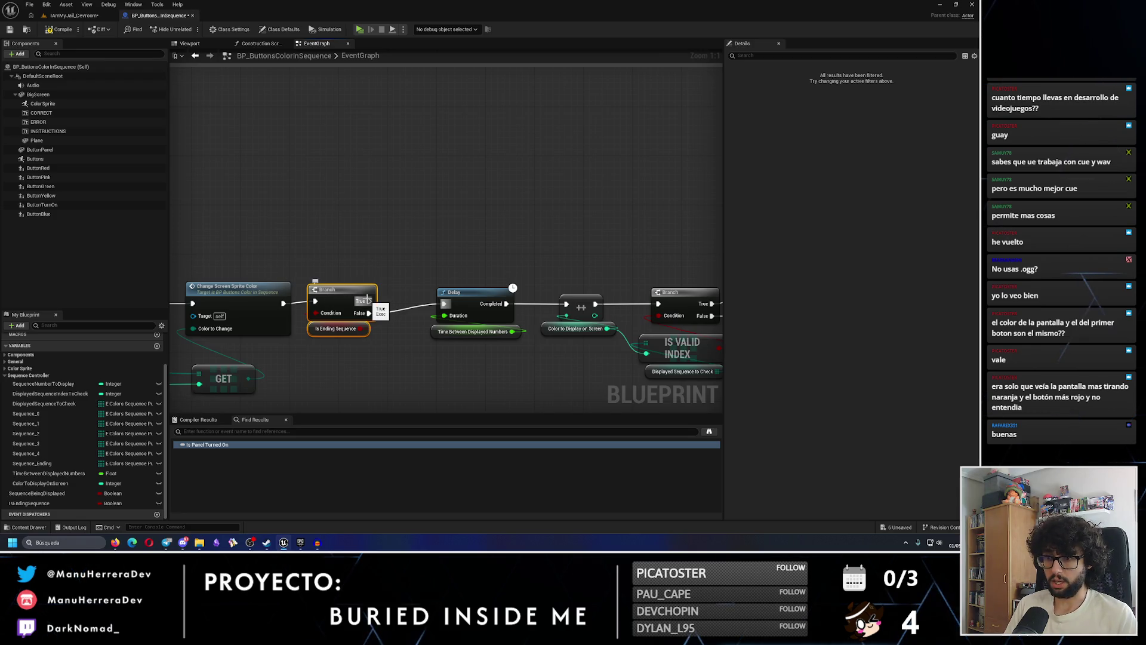
Add a Time Between Displayed Numbers getter with a Subtract node wired to it
{"action": "mouse_move", "coordinate": [72, 478]}
{"action": "left_mouse_down"}
{"action": "mouse_move", "coordinate": [261, 266]}
{"action": "mouse_move", "coordinate": [361, 191]}
{"action": "left_mouse_up"}
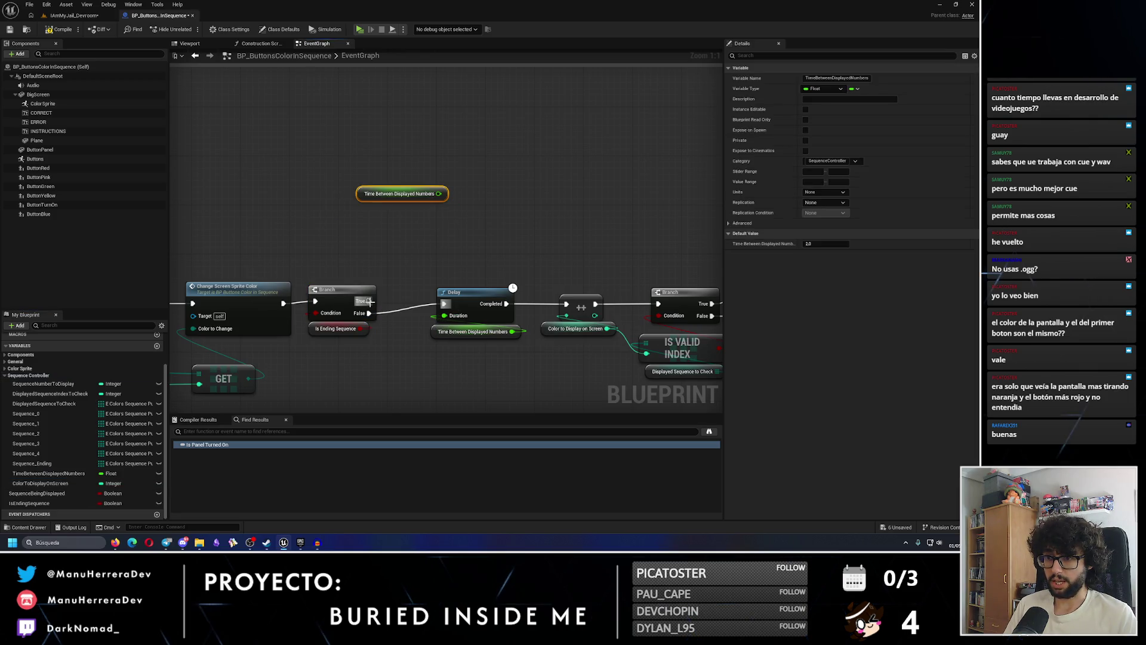
{"action": "left_click_drag", "start_coordinate": [438, 193], "coordinate": [449, 218]}
{"action": "type", "text": "subs"}
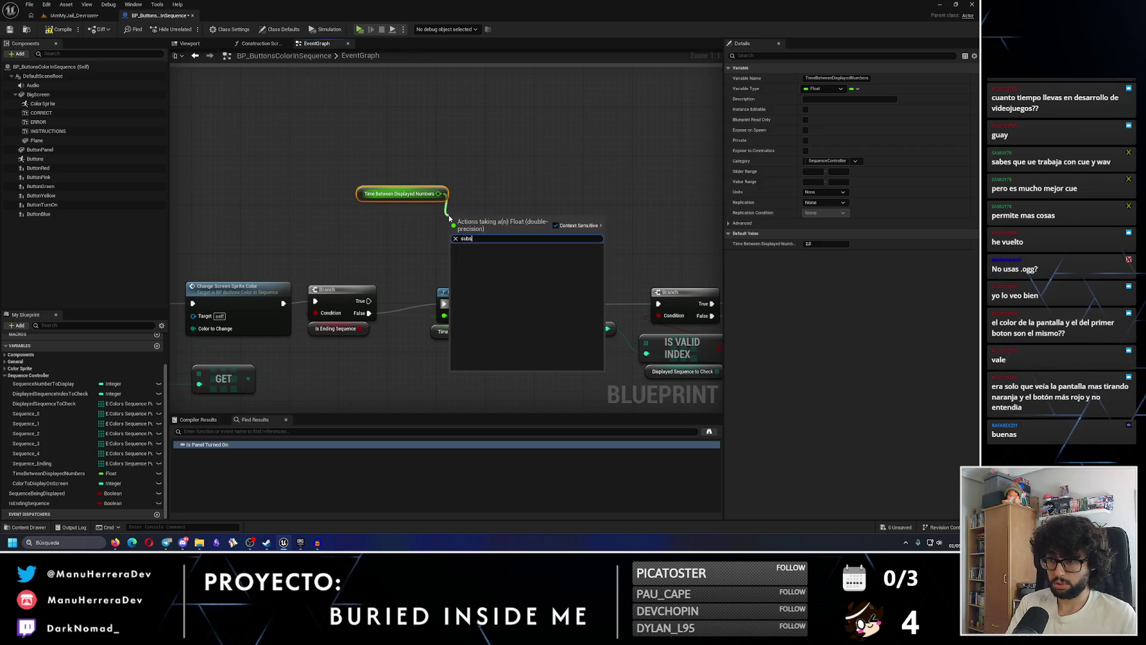
{"action": "key", "text": "Return"}
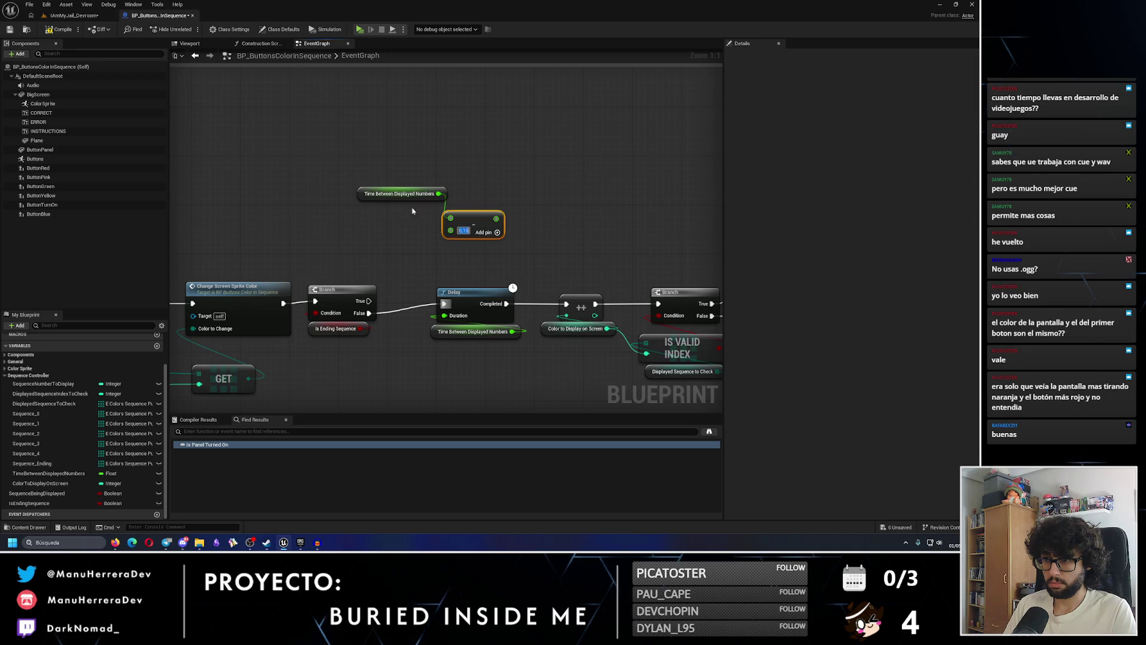
{"action": "mouse_move", "coordinate": [440, 193]}
{"action": "left_mouse_down"}
{"action": "mouse_move", "coordinate": [517, 199]}
{"action": "mouse_move", "coordinate": [427, 230]}
{"action": "left_mouse_up"}
{"action": "left_click", "coordinate": [483, 224], "text": "shift"}
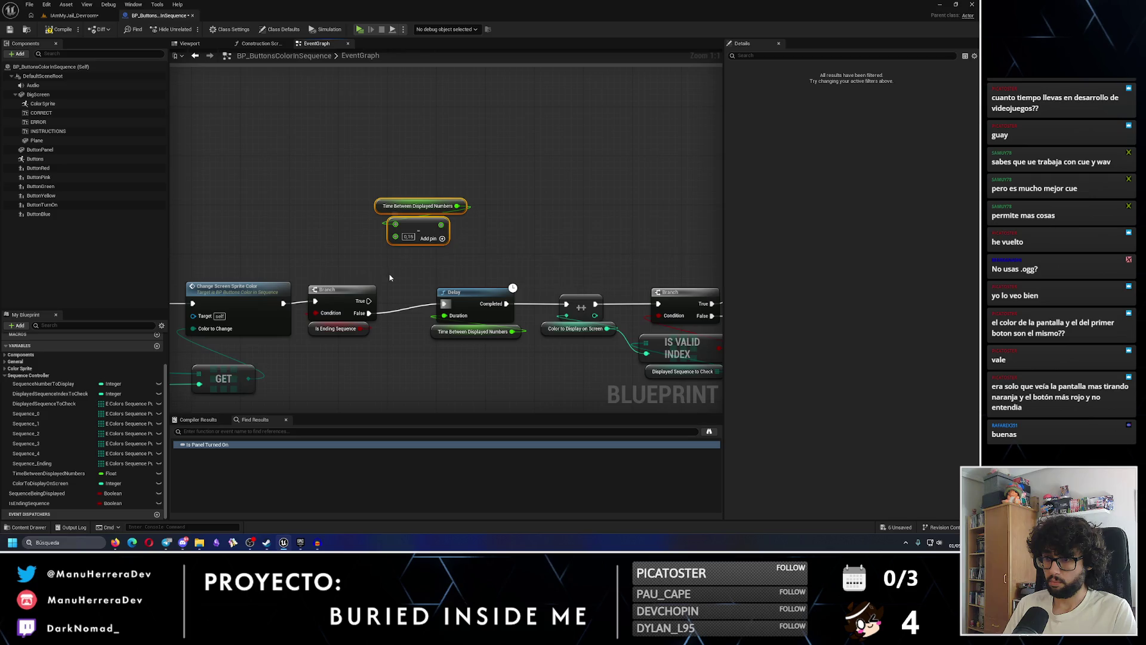
Create a SET Time Between Displayed Numbers node and connect the Branch True output to it
{"action": "left_click_drag", "start_coordinate": [456, 206], "coordinate": [512, 174]}
{"action": "type", "text": "set"}
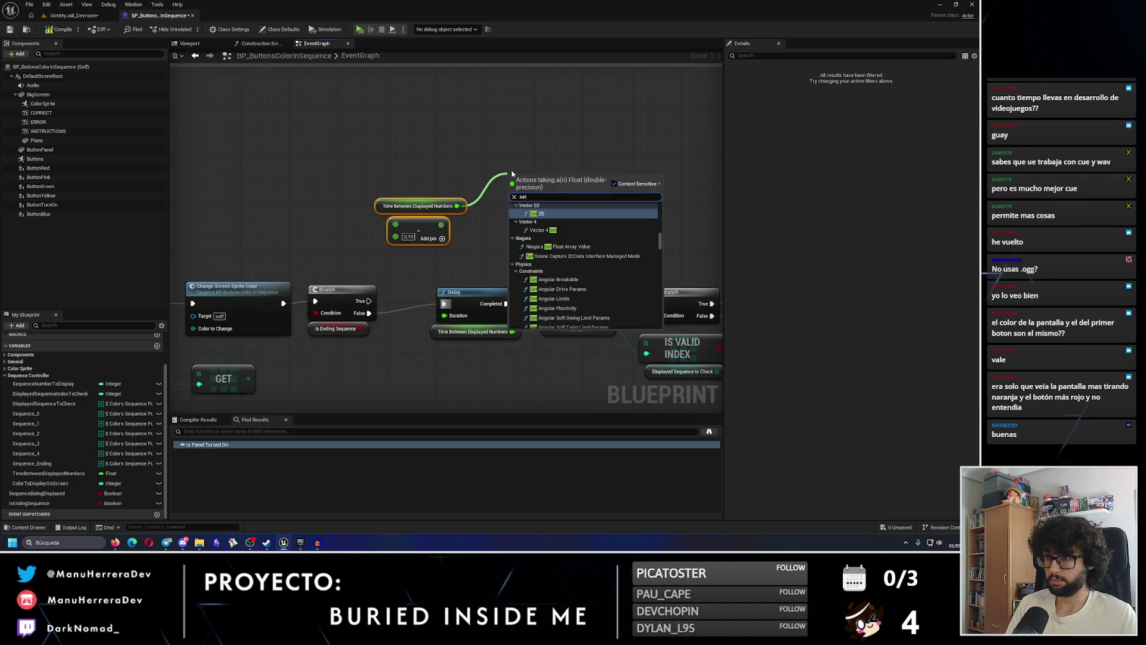
{"action": "key", "text": "Escape"}
{"action": "mouse_move", "coordinate": [48, 472]}
{"action": "left_mouse_down"}
{"action": "mouse_move", "coordinate": [475, 176]}
{"action": "mouse_move", "coordinate": [466, 198]}
{"action": "mouse_move", "coordinate": [421, 166]}
{"action": "mouse_move", "coordinate": [397, 168]}
{"action": "left_mouse_up"}
{"action": "left_click", "coordinate": [487, 189]}
{"action": "left_click_drag", "start_coordinate": [370, 302], "coordinate": [351, 171]}
{"action": "key", "text": "Escape"}
{"action": "left_click_drag", "start_coordinate": [369, 301], "coordinate": [376, 173]}
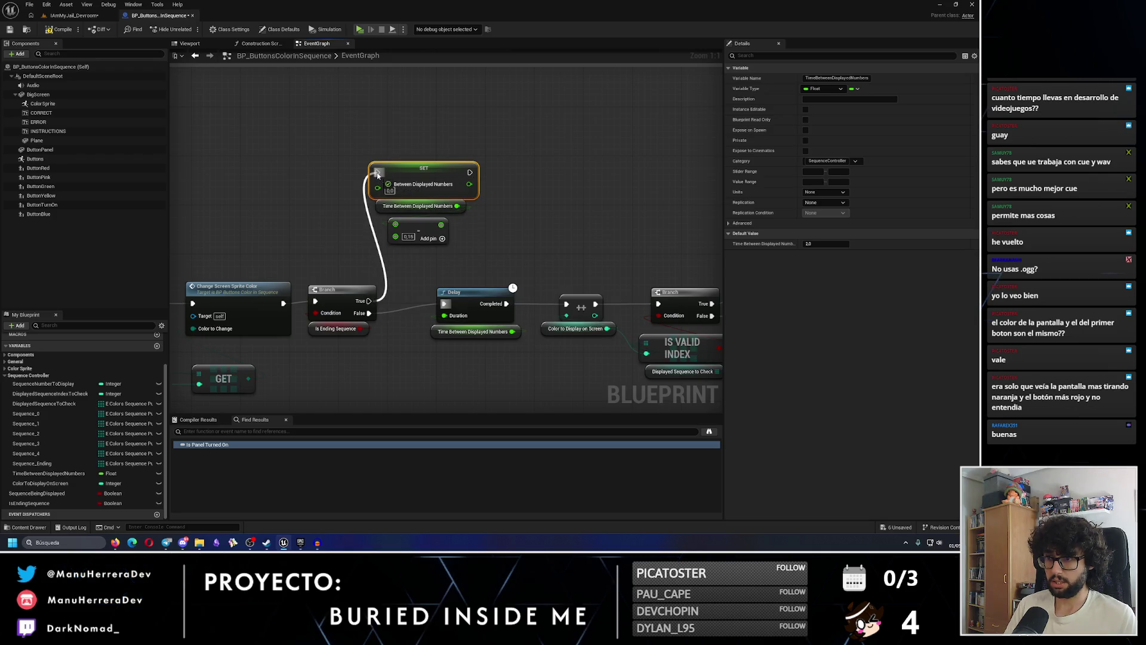
Arrange the Branch, SET, getter and Subtract nodes neatly in the row
{"action": "left_click_drag", "start_coordinate": [348, 296], "coordinate": [173, 356]}
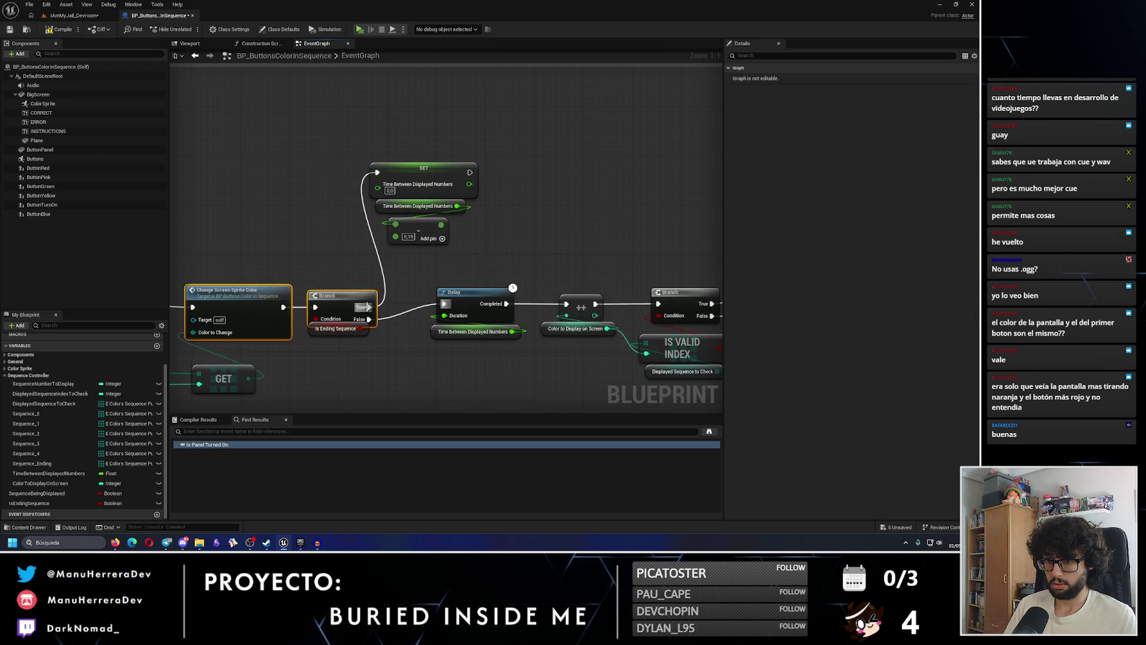
{"action": "left_click_drag", "start_coordinate": [307, 258], "coordinate": [478, 247]}
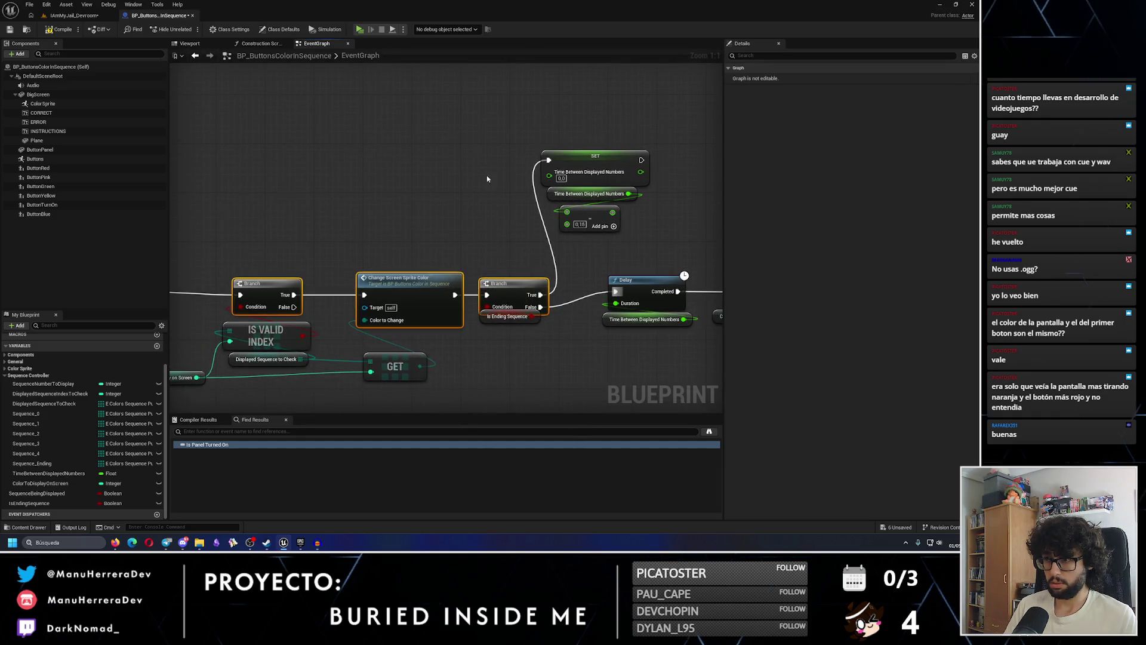
{"action": "left_click_drag", "start_coordinate": [608, 184], "coordinate": [445, 225]}
{"action": "left_click_drag", "start_coordinate": [484, 277], "coordinate": [367, 185]}
{"action": "mouse_move", "coordinate": [433, 210]}
{"action": "left_mouse_down"}
{"action": "mouse_move", "coordinate": [432, 193]}
{"action": "mouse_move", "coordinate": [452, 333]}
{"action": "left_mouse_up"}
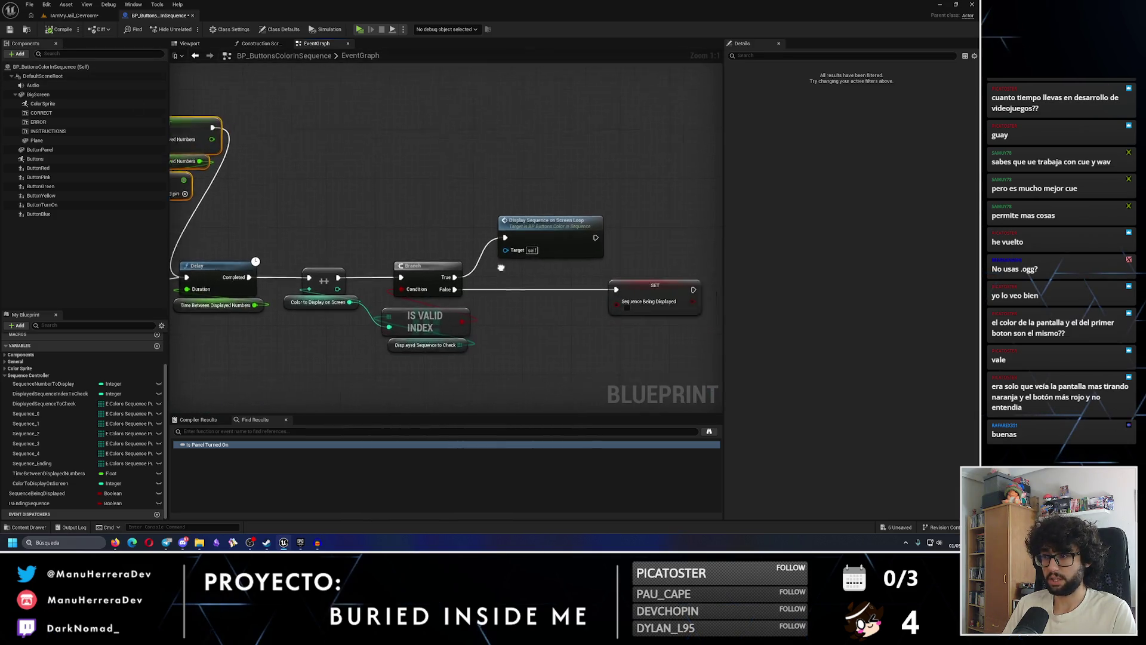
Give the Branch after SET Sequence Being Displayed an Is Ending Sequence getter as its Condition
{"action": "left_click_drag", "start_coordinate": [500, 231], "coordinate": [471, 229]}
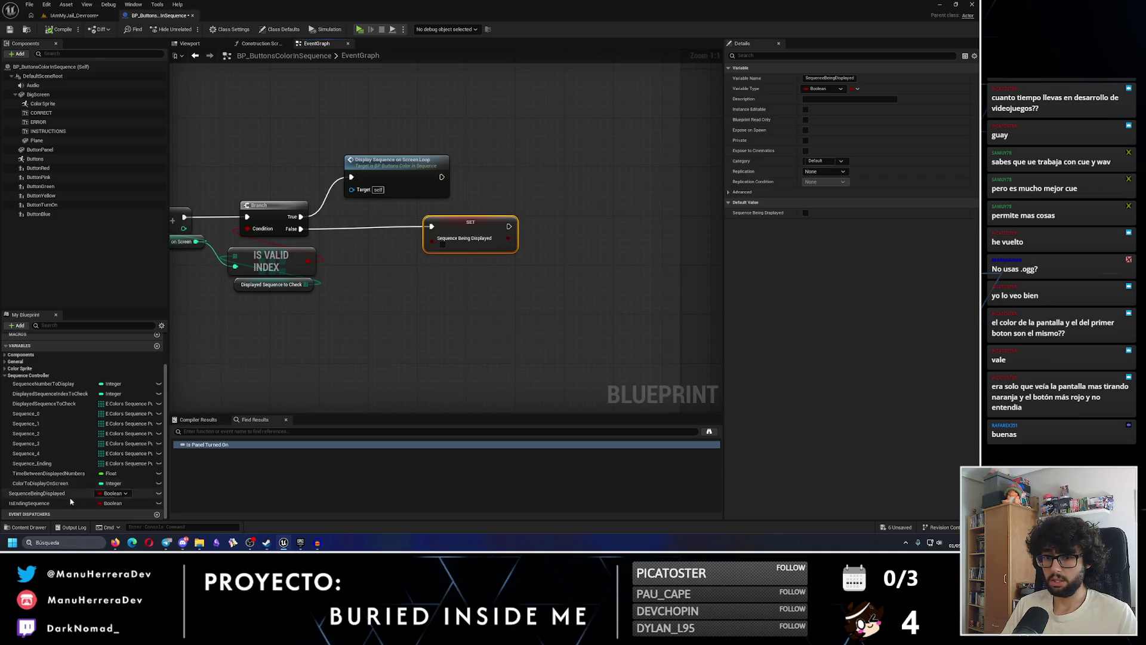
{"action": "left_click", "coordinate": [541, 280]}
{"action": "mouse_move", "coordinate": [55, 503]}
{"action": "left_mouse_down"}
{"action": "mouse_move", "coordinate": [524, 348]}
{"action": "mouse_move", "coordinate": [544, 323]}
{"action": "mouse_move", "coordinate": [579, 317]}
{"action": "left_mouse_up"}
{"action": "left_click", "coordinate": [570, 325]}
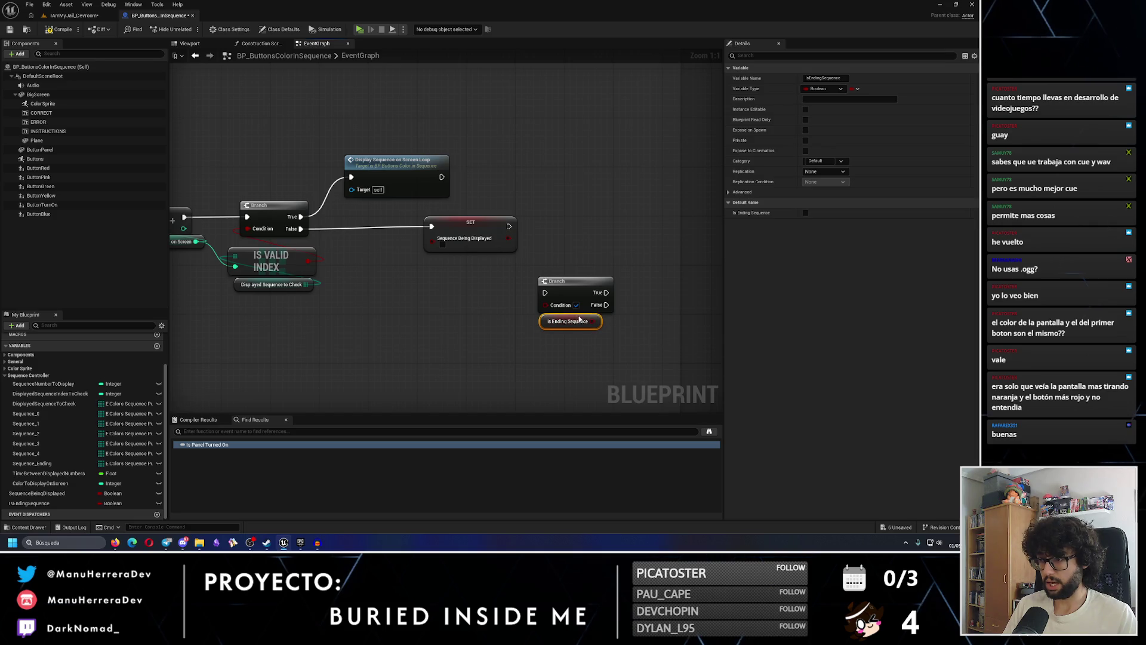
{"action": "left_click_drag", "start_coordinate": [535, 257], "coordinate": [608, 337]}
{"action": "mouse_move", "coordinate": [567, 289]}
{"action": "left_mouse_down"}
{"action": "mouse_move", "coordinate": [569, 229]}
{"action": "mouse_move", "coordinate": [547, 233]}
{"action": "mouse_move", "coordinate": [573, 215]}
{"action": "mouse_move", "coordinate": [651, 238]}
{"action": "mouse_move", "coordinate": [518, 242]}
{"action": "left_mouse_up"}
Add a Print String on the True path printing 'APERTURA DE CAJA' in green
{"action": "type", "text": "print"}
{"action": "key", "text": "Return"}
{"action": "left_click", "coordinate": [553, 286]}
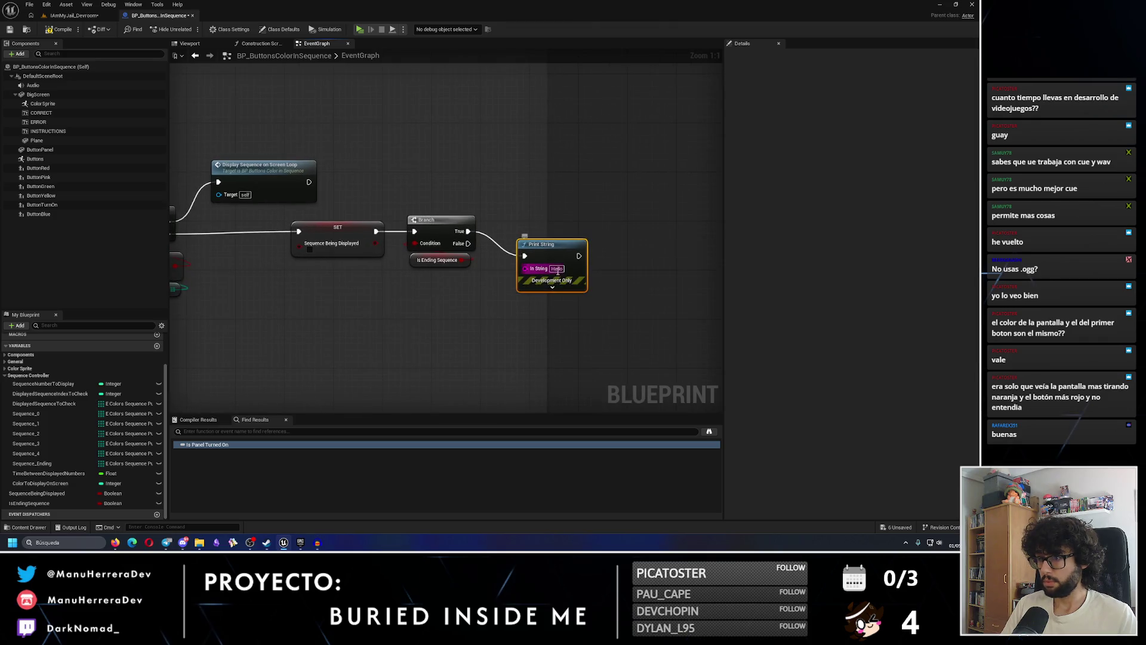
{"action": "left_click", "coordinate": [557, 308]}
{"action": "left_click", "coordinate": [677, 476]}
{"action": "left_click", "coordinate": [675, 505]}
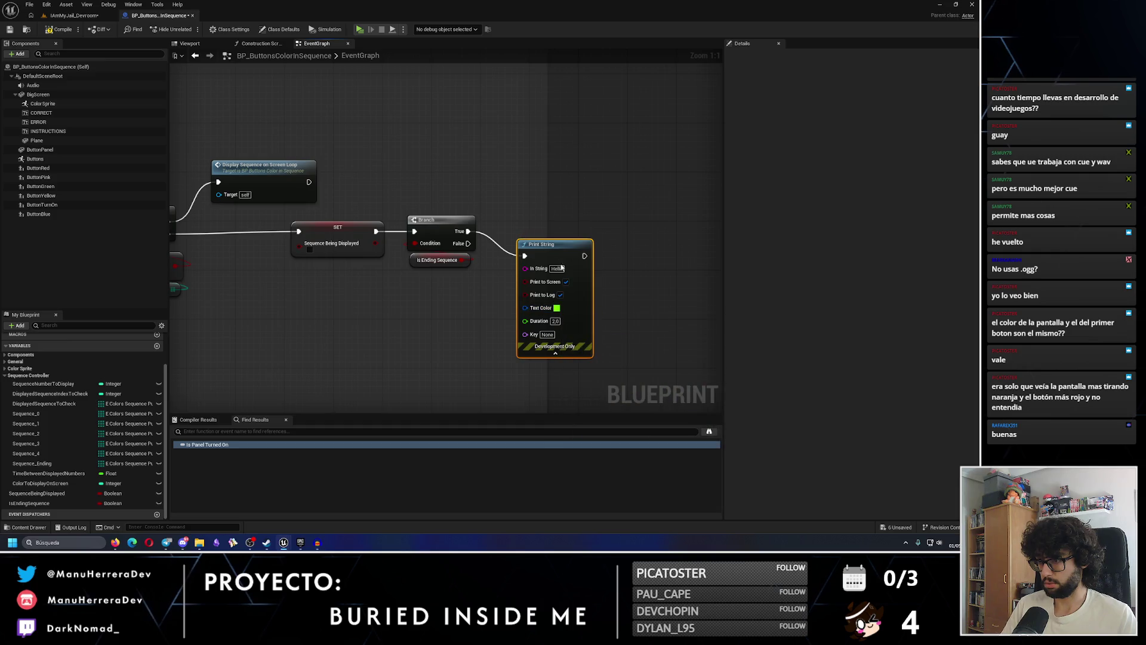
{"action": "type", "text": "APERTURA DE CAJA"}
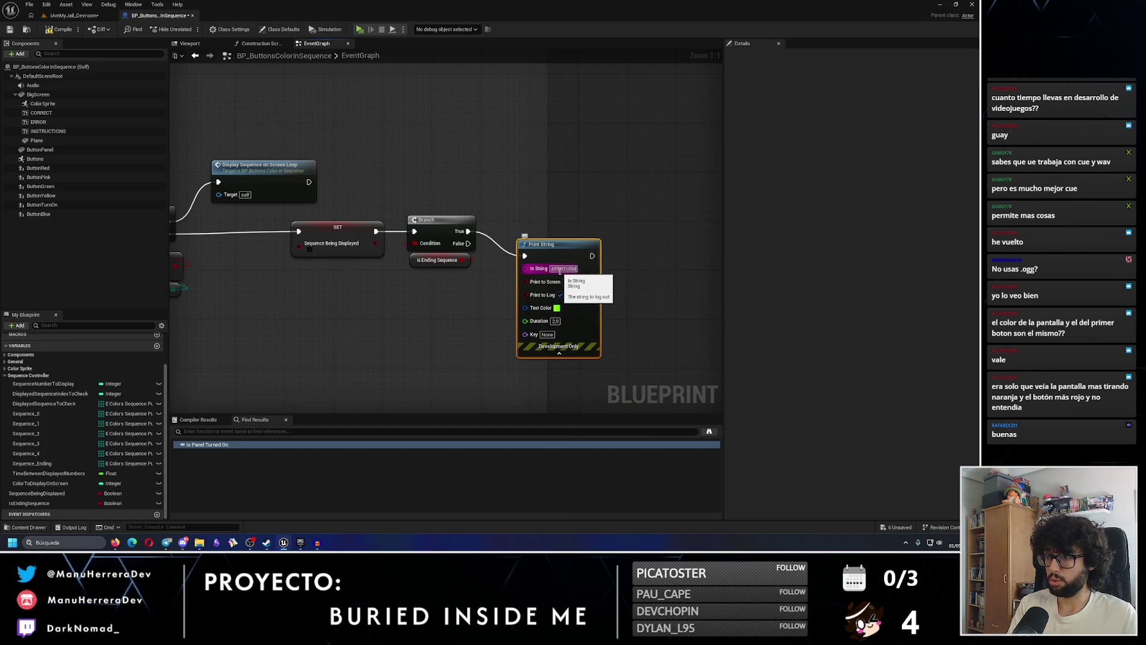
{"action": "key", "text": "Return"}
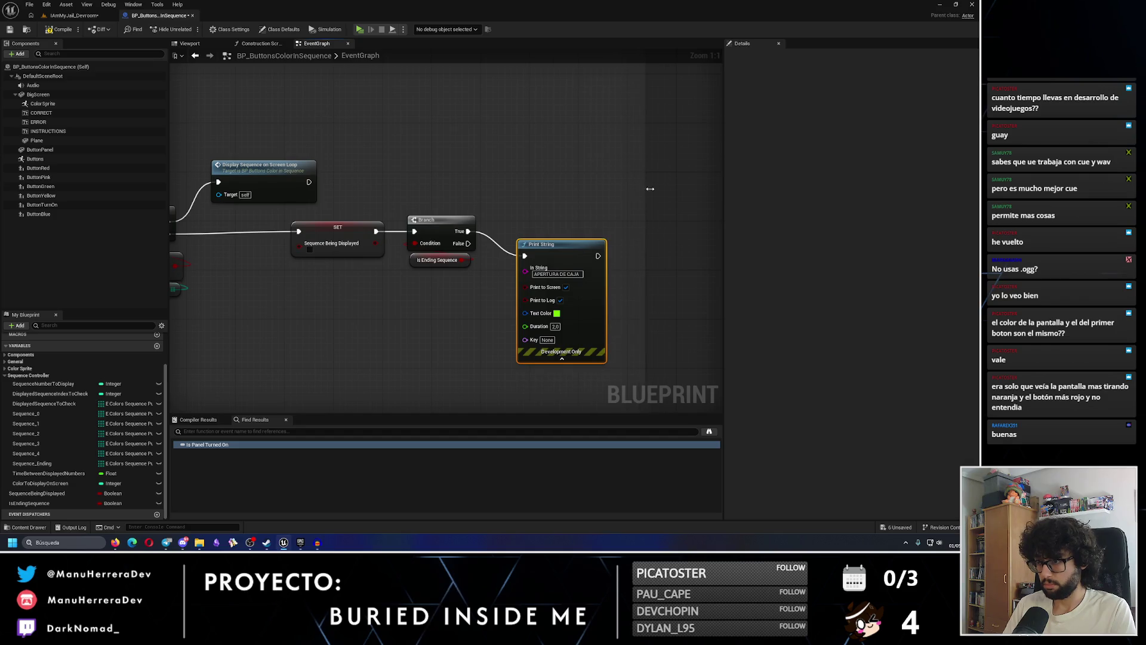
{"action": "left_click_drag", "start_coordinate": [553, 249], "coordinate": [560, 225]}
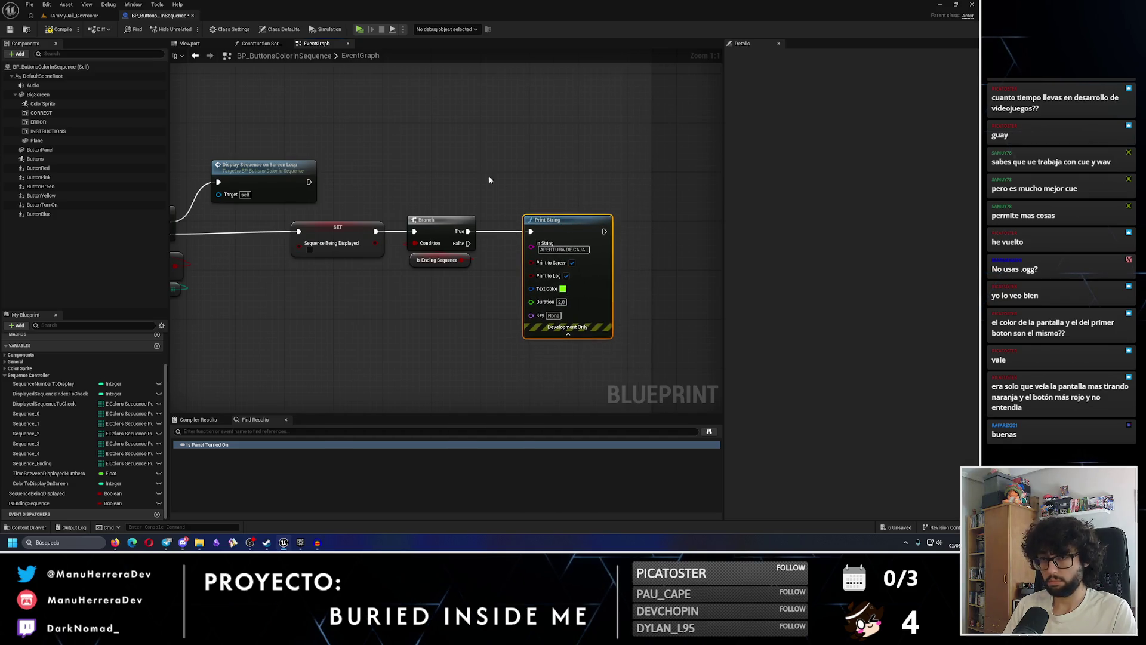
Compile and save the blueprint
{"action": "left_click_drag", "start_coordinate": [482, 177], "coordinate": [542, 188]}
{"action": "left_click", "coordinate": [10, 30]}
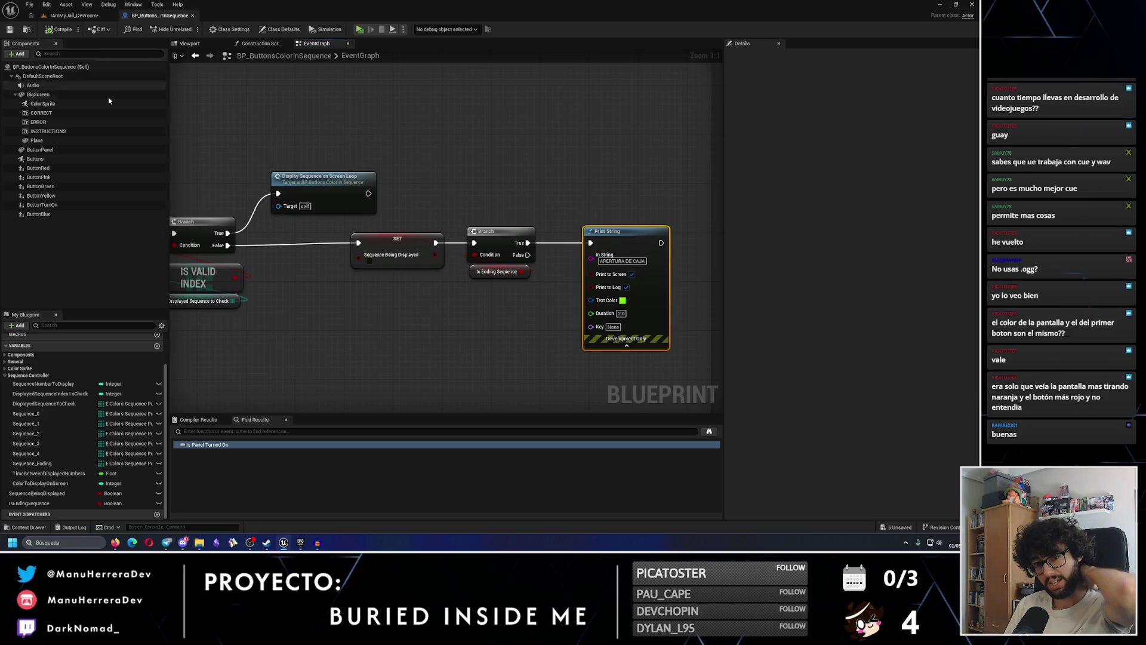
{"action": "scroll", "coordinate": [502, 214], "scroll_direction": "down", "scroll_amount": 2}
{"action": "scroll", "coordinate": [501, 218], "scroll_direction": "down", "scroll_amount": 2}
{"action": "left_click_drag", "start_coordinate": [274, 146], "coordinate": [465, 146]}
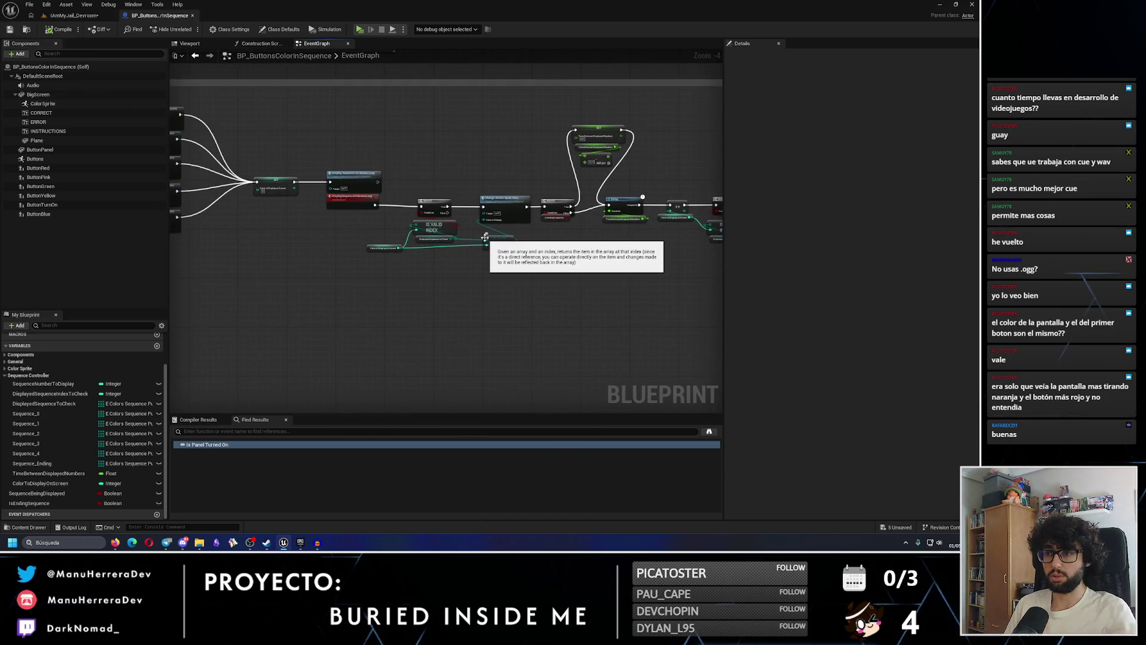
Delete the SET and Branch nodes and wire Change Screen Sprite Color straight into Delay
{"action": "left_click_drag", "start_coordinate": [480, 233], "coordinate": [313, 316]}
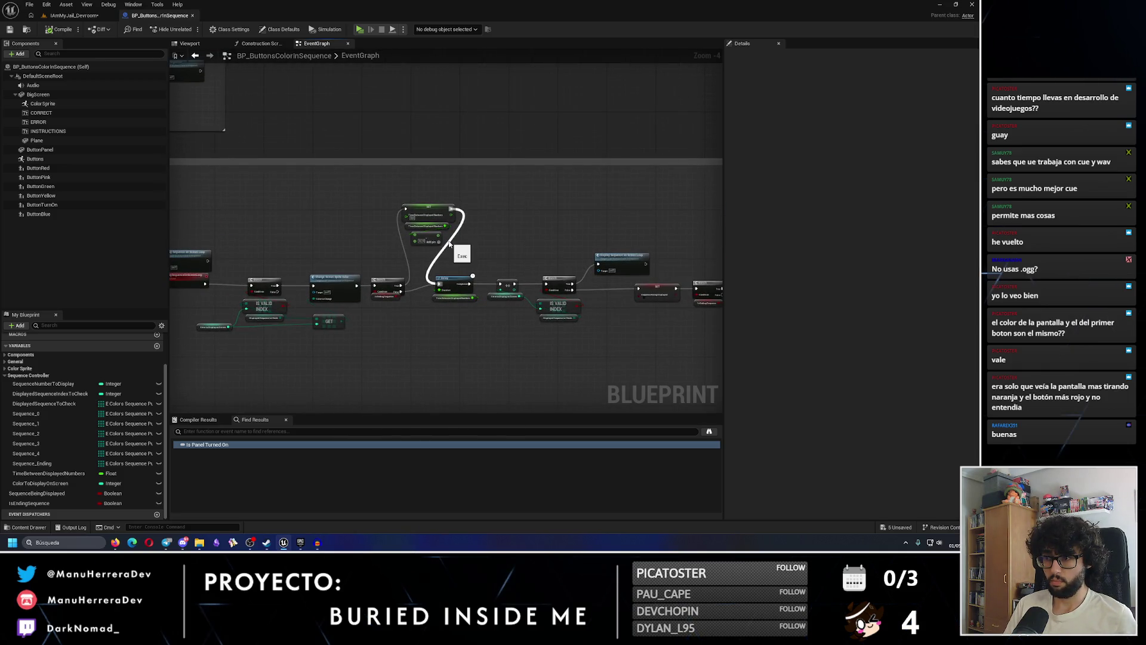
{"action": "left_click", "coordinate": [428, 207]}
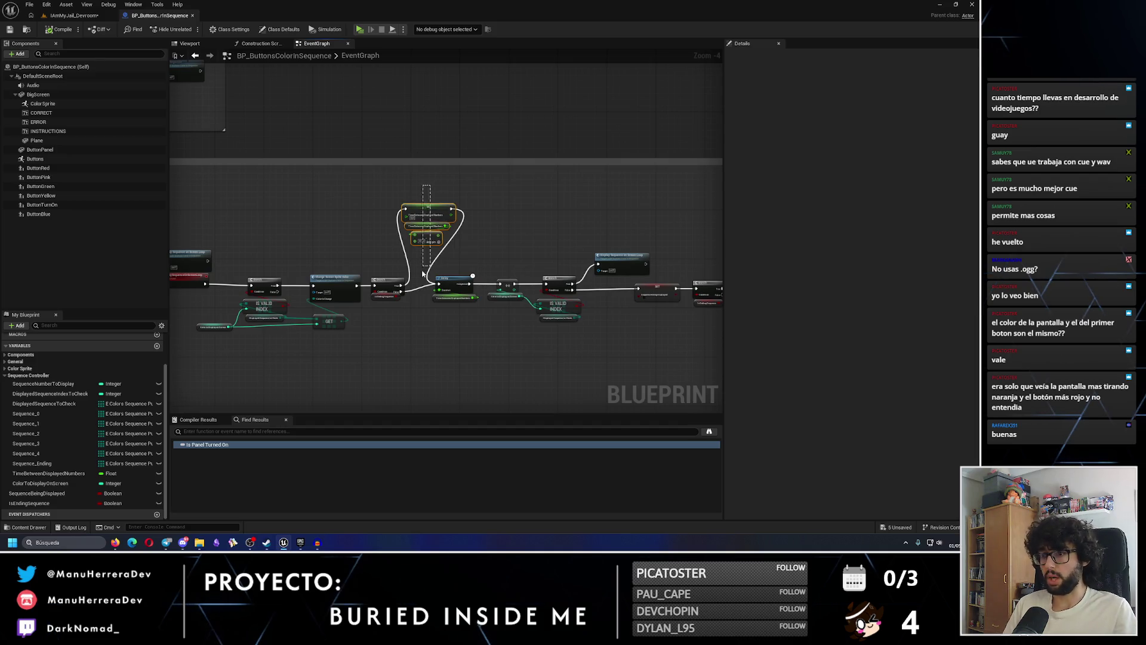
{"action": "key", "text": "Delete"}
{"action": "scroll", "coordinate": [412, 226], "scroll_direction": "up", "scroll_amount": 2}
{"action": "scroll", "coordinate": [411, 226], "scroll_direction": "up", "scroll_amount": 1}
{"action": "left_click", "coordinate": [352, 232]}
{"action": "key", "text": "Delete"}
{"action": "left_click_drag", "start_coordinate": [305, 243], "coordinate": [441, 241]}
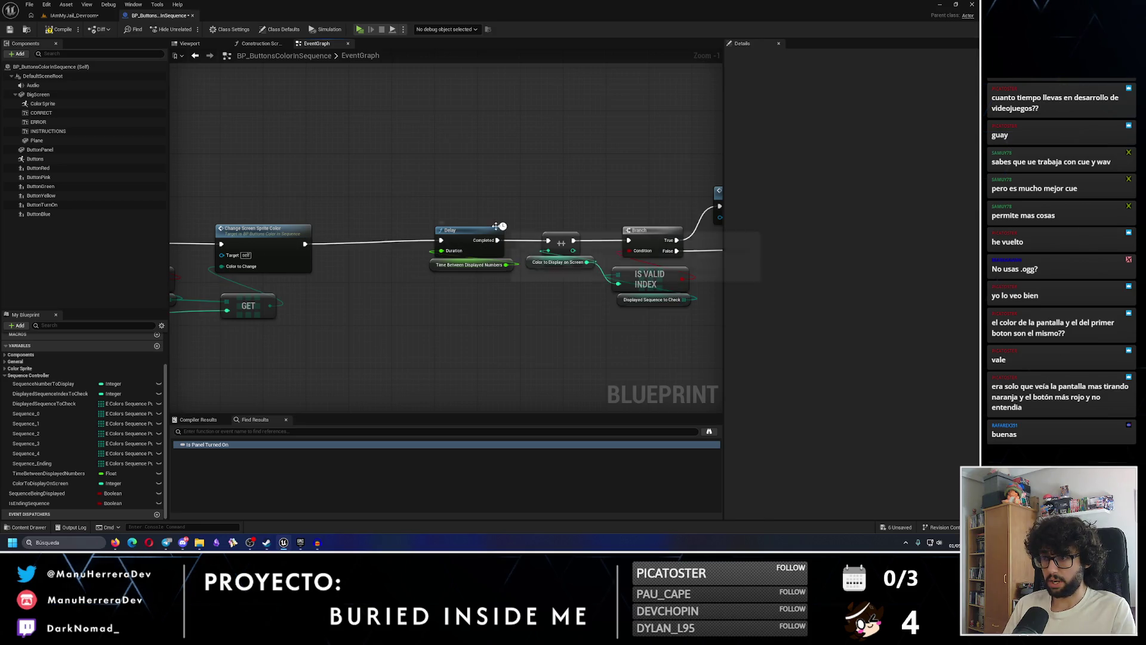
Delete the second Is Ending Sequence Branch and its Print String node
{"action": "scroll", "coordinate": [441, 240], "scroll_direction": "down", "scroll_amount": 1}
{"action": "left_click_drag", "start_coordinate": [497, 210], "coordinate": [604, 359]}
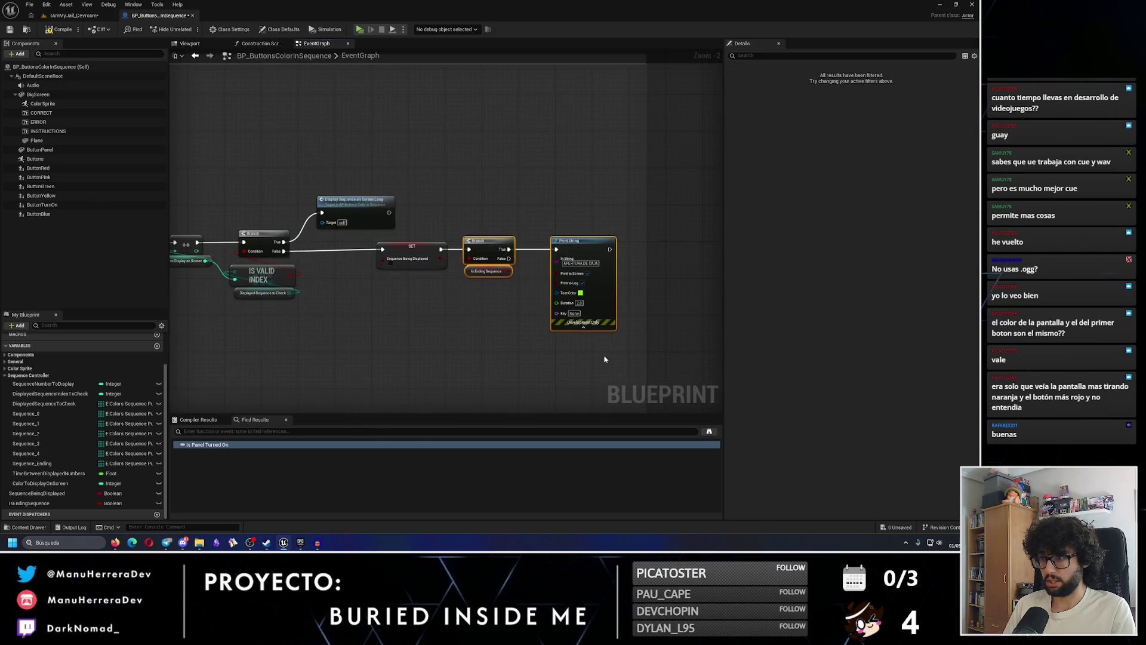
{"action": "key", "text": "Delete"}
{"action": "scroll", "coordinate": [535, 274], "scroll_direction": "down", "scroll_amount": 3}
{"action": "scroll", "coordinate": [356, 263], "scroll_direction": "up", "scroll_amount": 2}
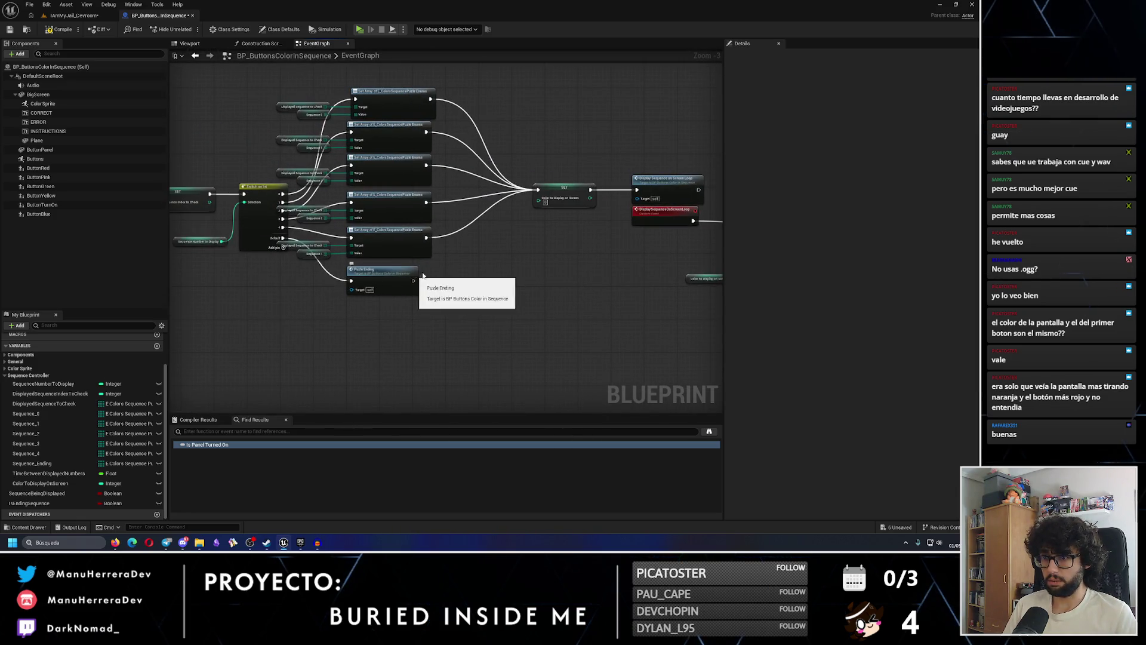
{"action": "left_click_drag", "start_coordinate": [468, 271], "coordinate": [249, 270]}
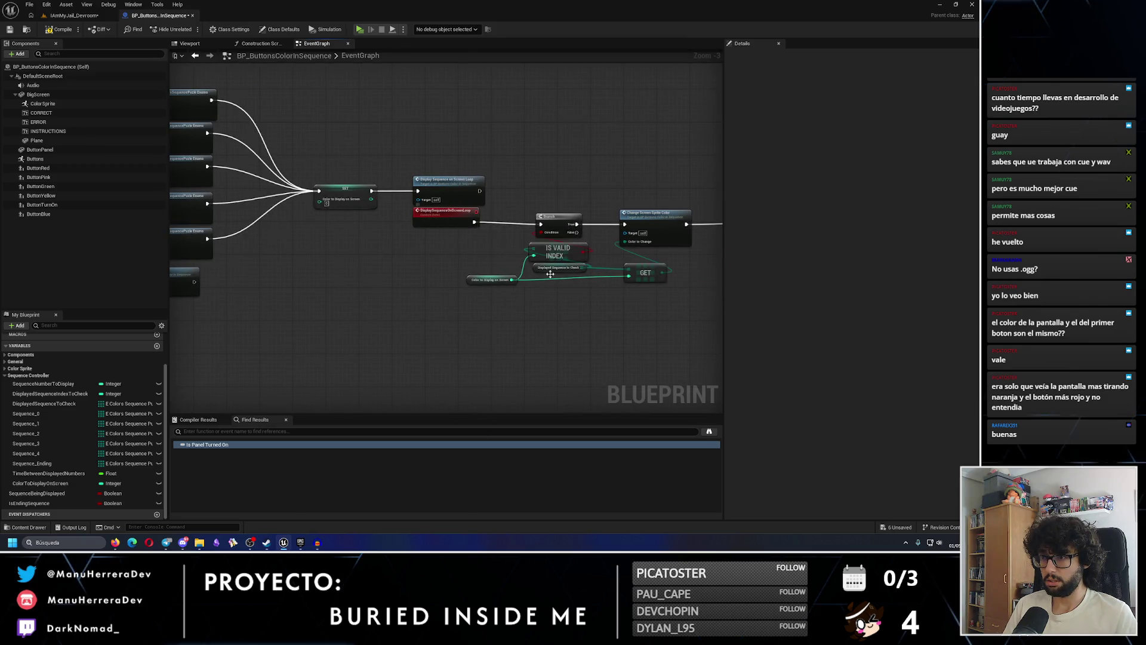
Add a Custom Event node in the empty space below the SUCCESS OR FAILED group
{"action": "scroll", "coordinate": [447, 279], "scroll_direction": "down", "scroll_amount": 2}
{"action": "mouse_move", "coordinate": [360, 332]}
{"action": "left_mouse_down"}
{"action": "mouse_move", "coordinate": [460, 294]}
{"action": "mouse_move", "coordinate": [460, 312]}
{"action": "left_mouse_up"}
{"action": "right_click", "coordinate": [532, 337]}
{"action": "type", "text": "custom event"}
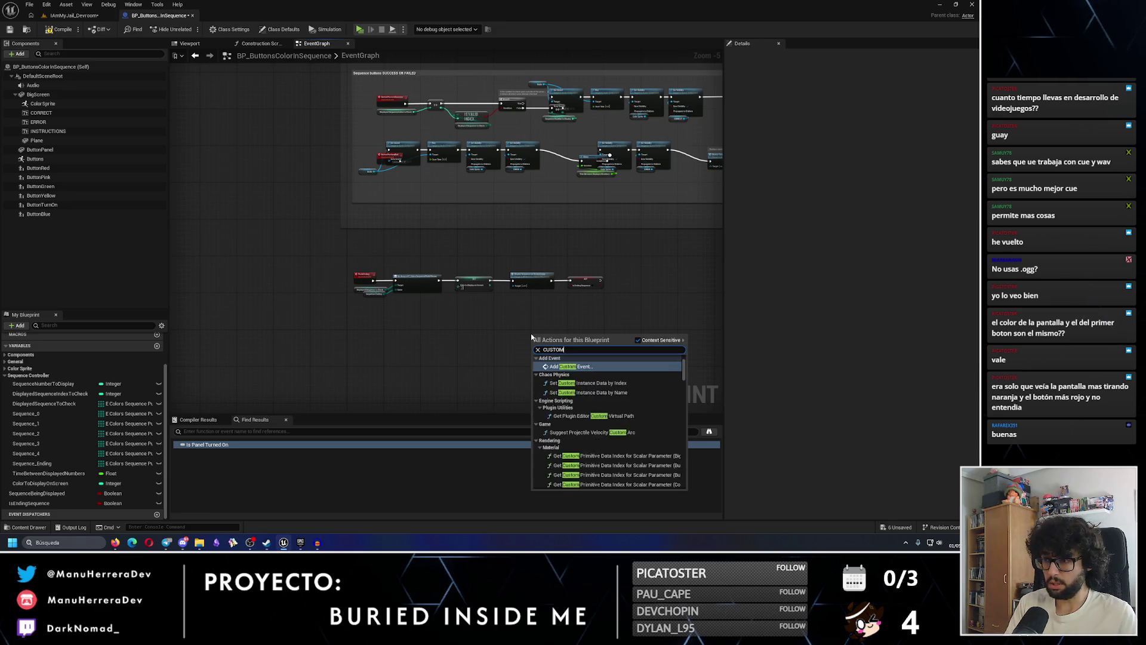
{"action": "key", "text": "Return"}
{"action": "scroll", "coordinate": [531, 329], "scroll_direction": "up", "scroll_amount": 2}
{"action": "left_click_drag", "start_coordinate": [436, 382], "coordinate": [435, 328]}
{"action": "scroll", "coordinate": [435, 327], "scroll_direction": "down", "scroll_amount": 5}
{"action": "scroll", "coordinate": [464, 273], "scroll_direction": "up", "scroll_amount": 6}
{"action": "left_click", "coordinate": [457, 293]}
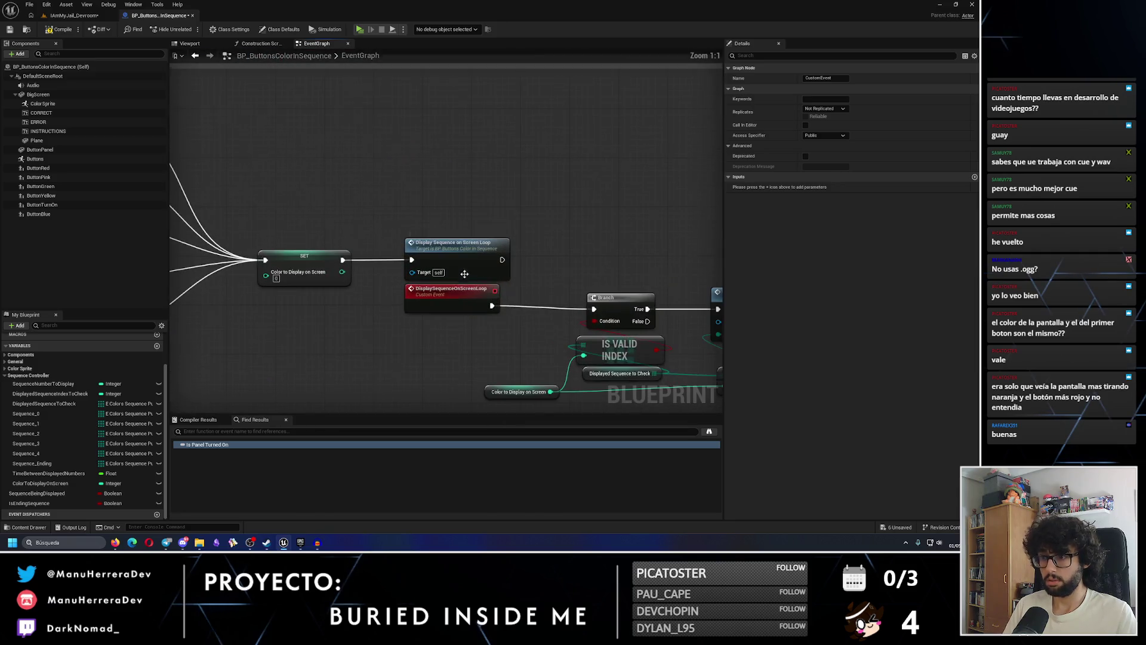
{"action": "scroll", "coordinate": [415, 317], "scroll_direction": "down", "scroll_amount": 3}
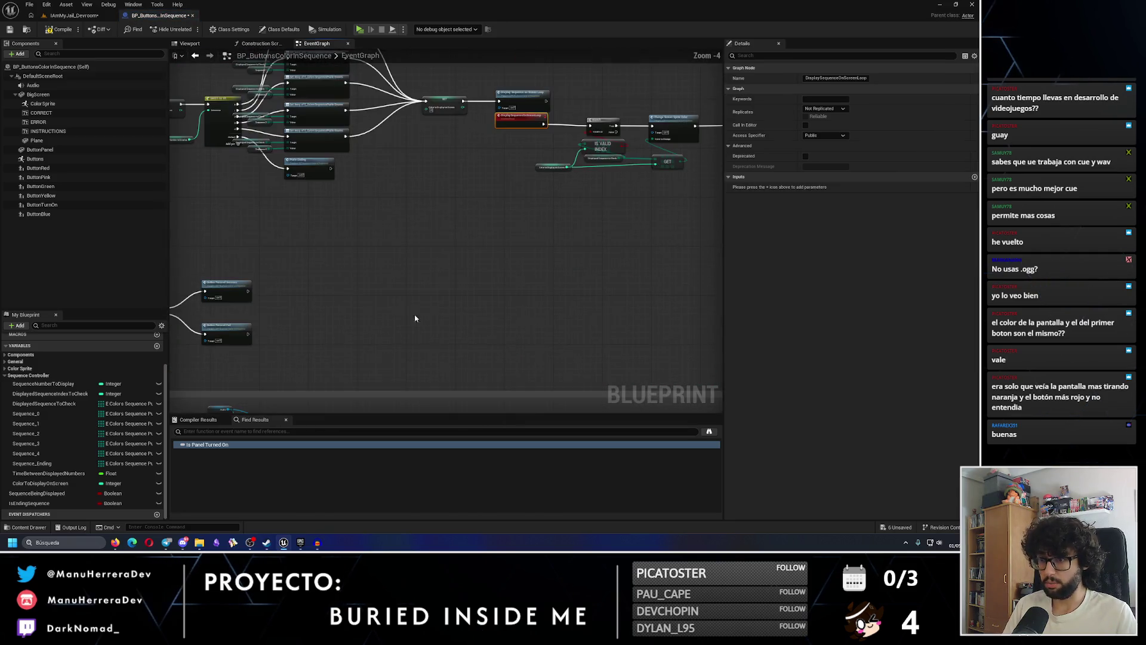
Rename the custom event DisplaySequenceOnScreenLoopEnding and move it under the PuzleEnding chain
{"action": "scroll", "coordinate": [416, 318], "scroll_direction": "down", "scroll_amount": 2}
{"action": "mouse_move", "coordinate": [416, 318]}
{"action": "left_mouse_down"}
{"action": "mouse_move", "coordinate": [492, 255]}
{"action": "mouse_move", "coordinate": [448, 248]}
{"action": "left_mouse_up"}
{"action": "scroll", "coordinate": [449, 246], "scroll_direction": "up", "scroll_amount": 3}
{"action": "left_click", "coordinate": [449, 246]}
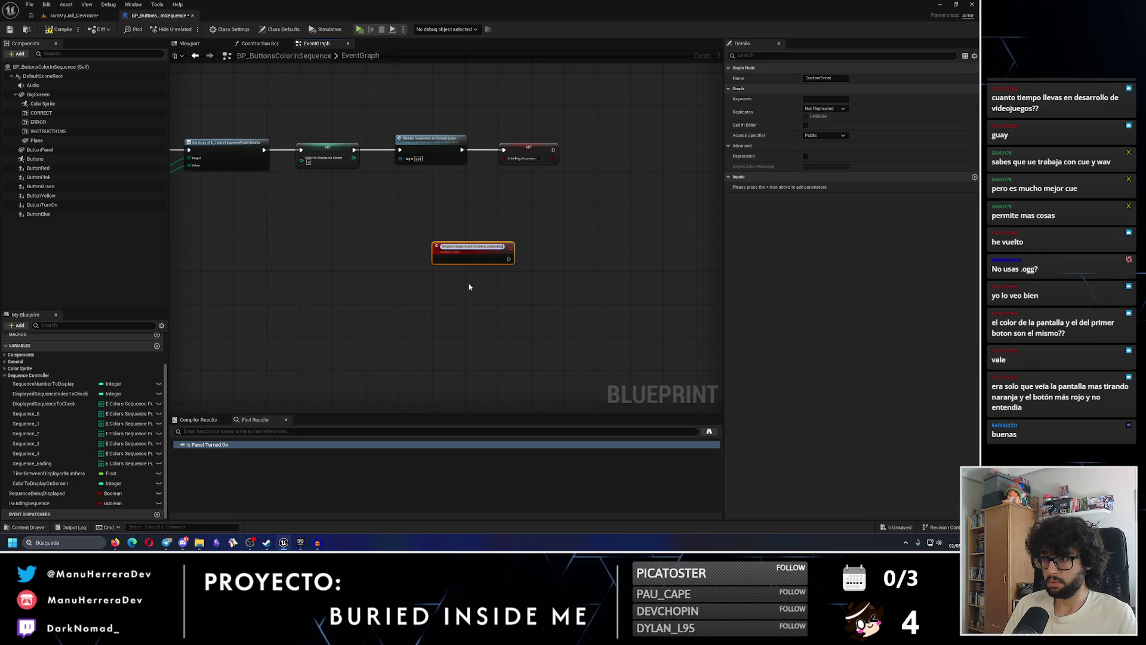
{"action": "key", "text": "Return"}
{"action": "left_click_drag", "start_coordinate": [472, 280], "coordinate": [238, 261]}
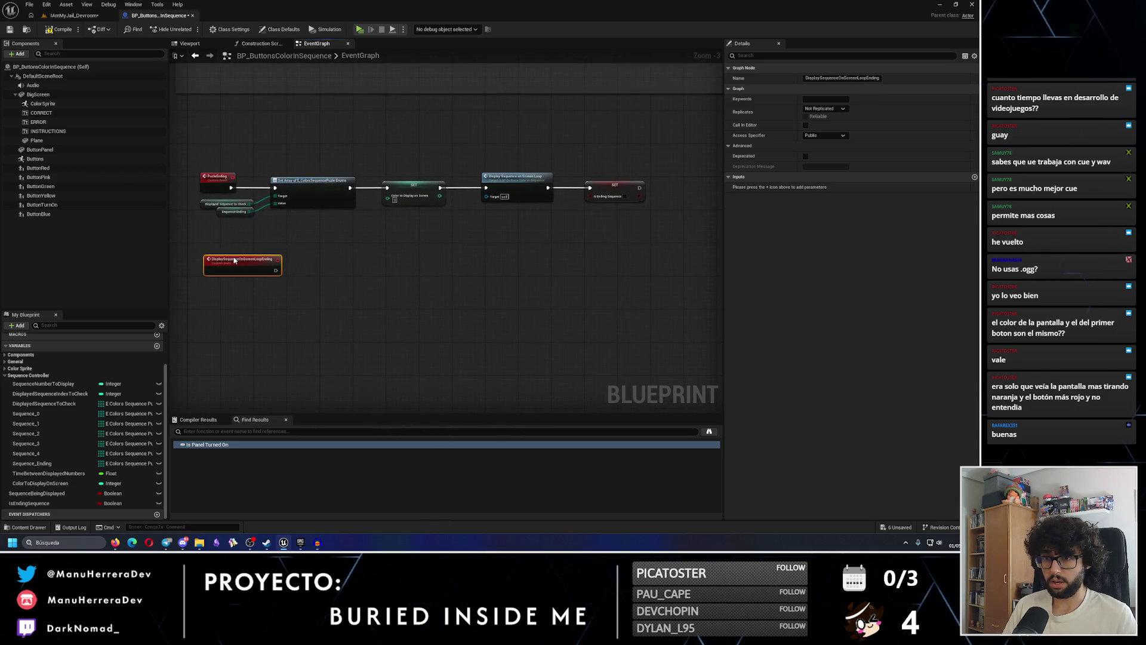
Wrap the ending nodes and new event in a 'Puzle Ending' comment and enlarge it
{"action": "scroll", "coordinate": [235, 218], "scroll_direction": "down", "scroll_amount": 2}
{"action": "left_click_drag", "start_coordinate": [215, 164], "coordinate": [554, 278]}
{"action": "type", "text": "c"}
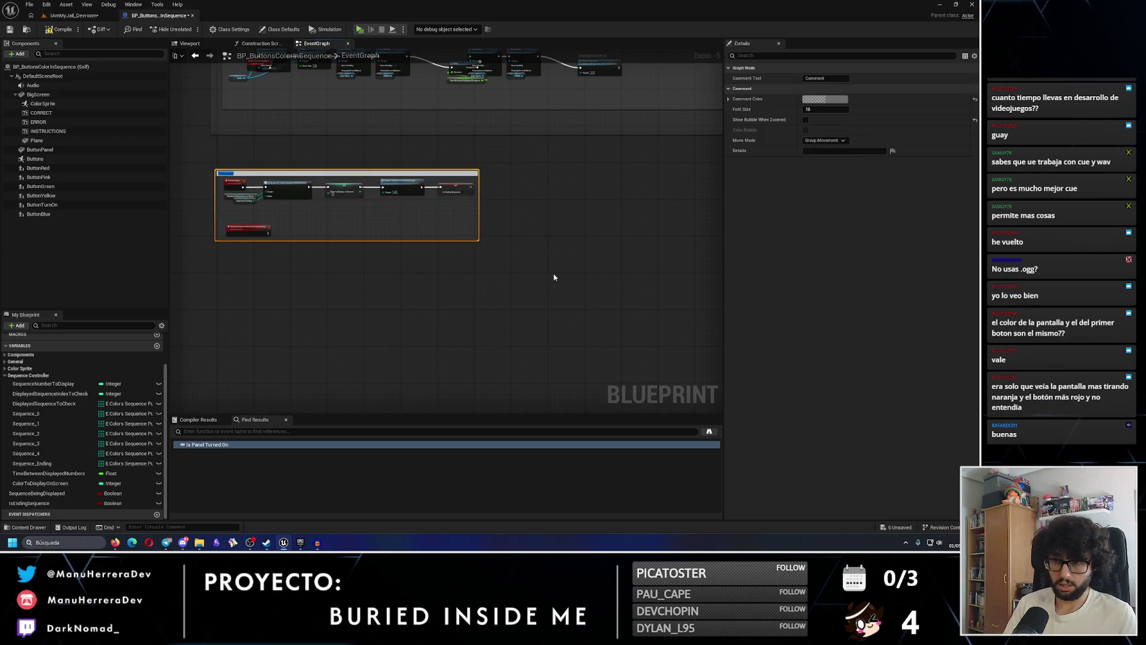
{"action": "type", "text": " Testing"}
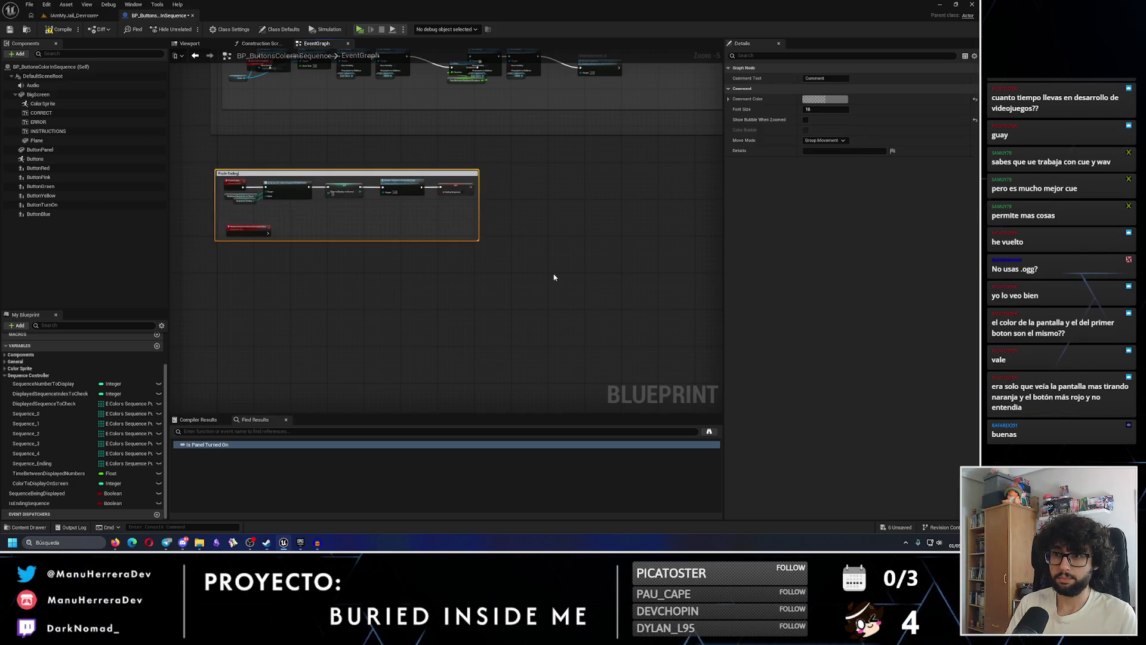
{"action": "key", "text": "Return"}
{"action": "left_click_drag", "start_coordinate": [478, 240], "coordinate": [558, 309]}
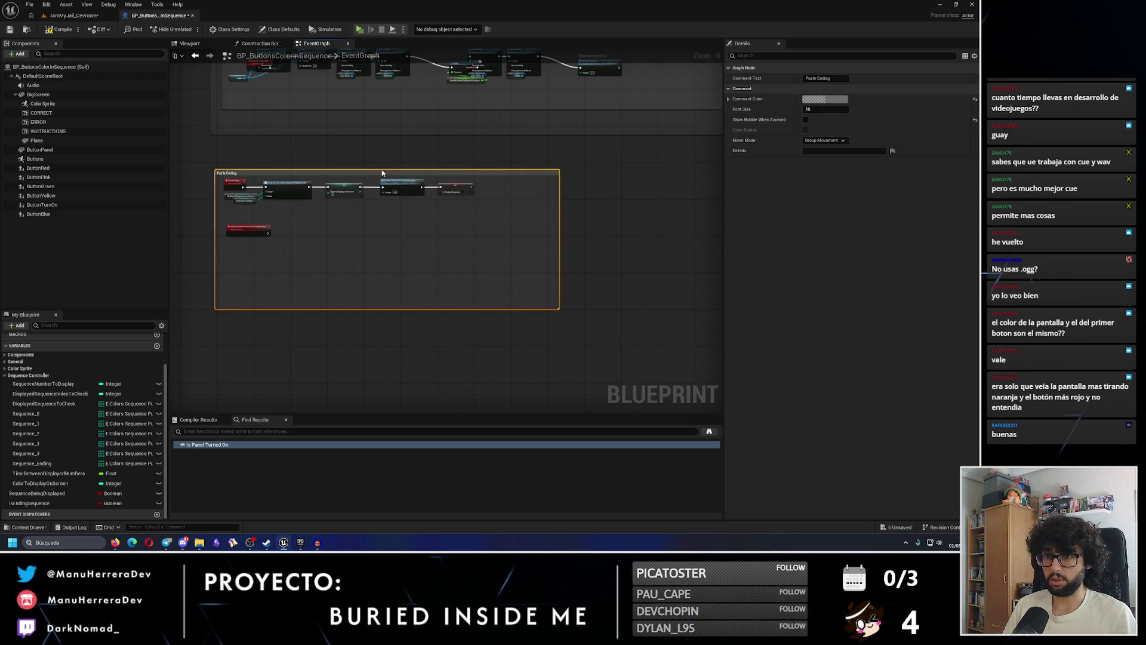
{"action": "left_click_drag", "start_coordinate": [382, 170], "coordinate": [383, 160]}
{"action": "scroll", "coordinate": [488, 149], "scroll_direction": "down", "scroll_amount": 3}
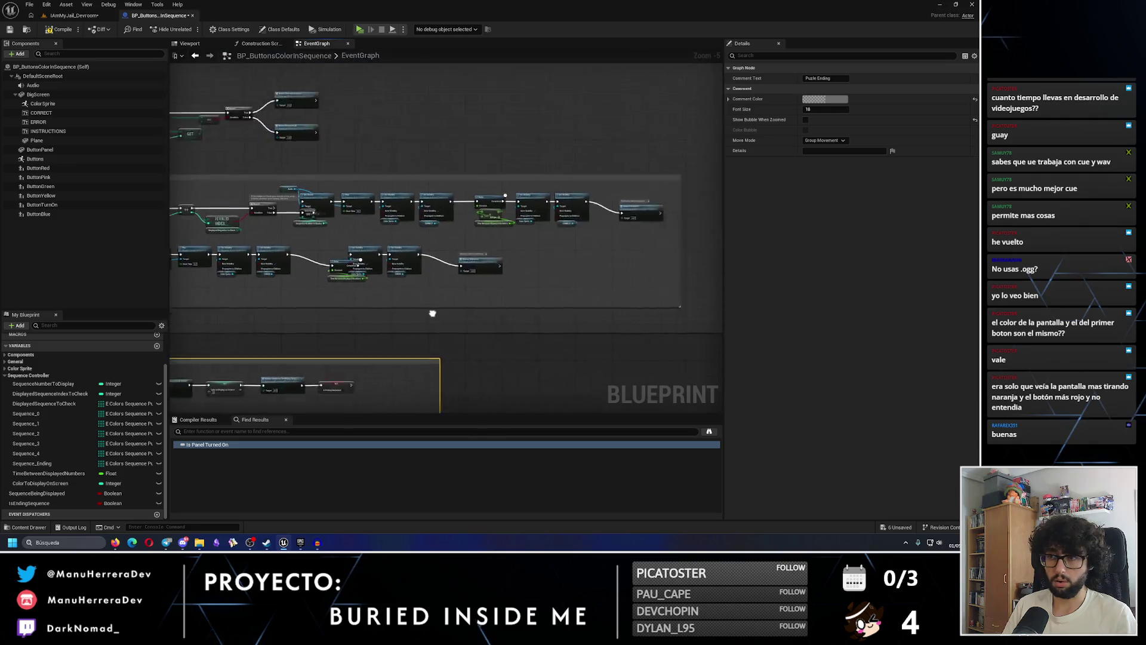
Move the Delay–Branch–Is Valid chain beside the Puzle Ending event, connect the loop-ending event to it, and widen the comment
{"action": "scroll", "coordinate": [463, 289], "scroll_direction": "up", "scroll_amount": 4}
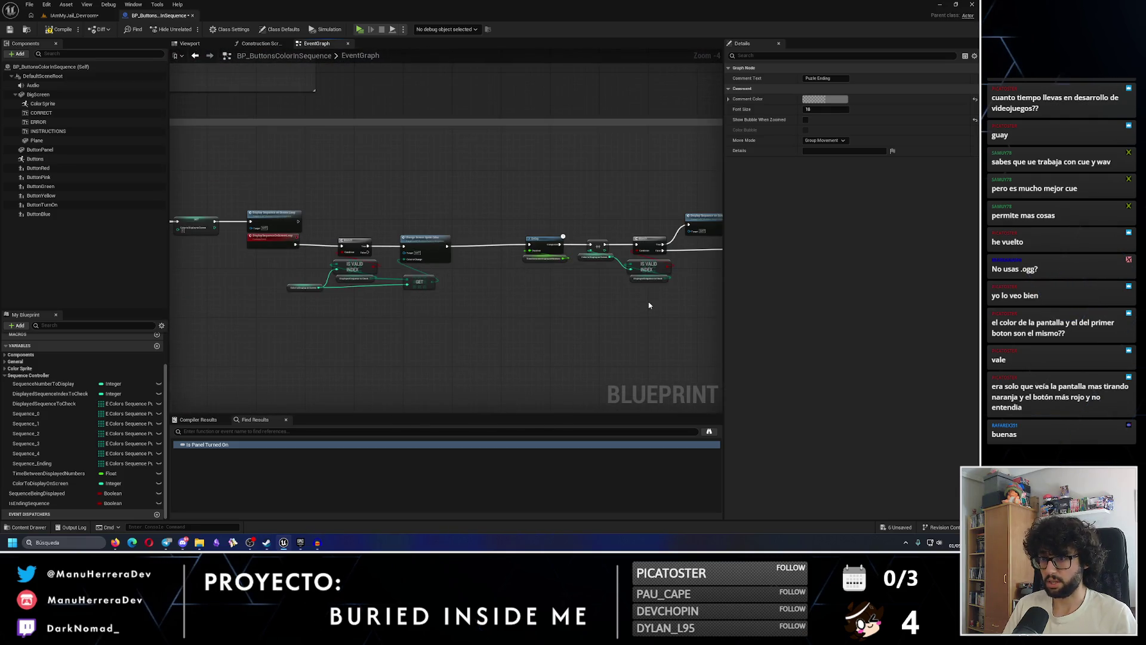
{"action": "mouse_move", "coordinate": [316, 216]}
{"action": "left_mouse_down"}
{"action": "mouse_move", "coordinate": [459, 287]}
{"action": "mouse_move", "coordinate": [657, 304]}
{"action": "left_mouse_up"}
{"action": "scroll", "coordinate": [418, 335], "scroll_direction": "down", "scroll_amount": 3}
{"action": "scroll", "coordinate": [384, 330], "scroll_direction": "up", "scroll_amount": 6}
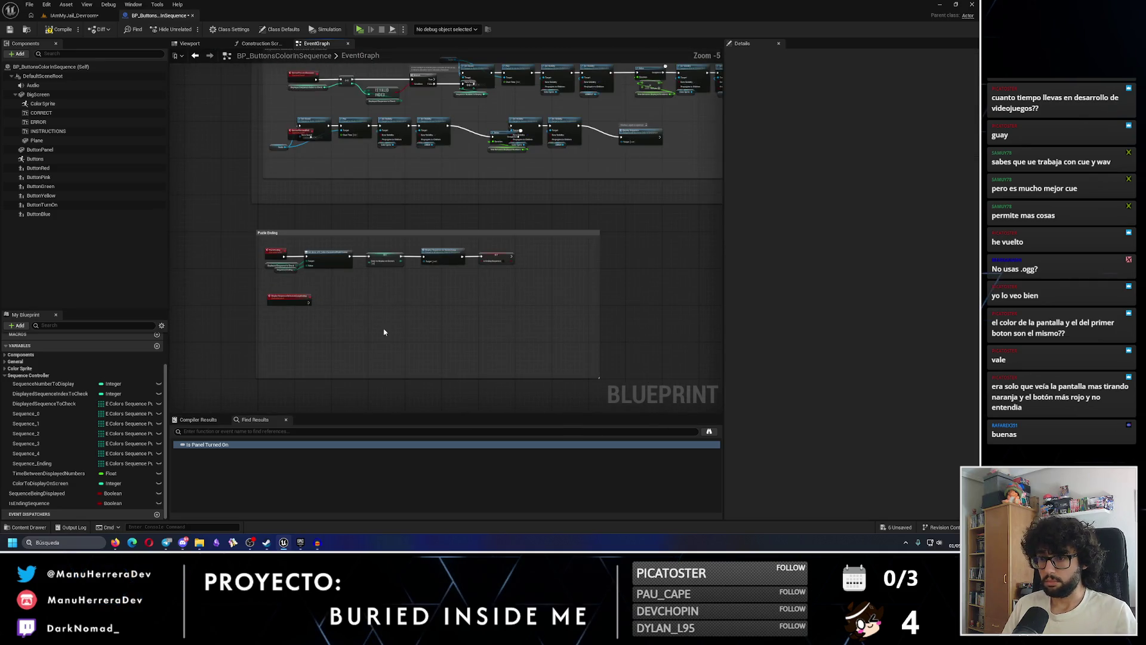
{"action": "left_click_drag", "start_coordinate": [383, 332], "coordinate": [442, 279]}
{"action": "left_click_drag", "start_coordinate": [327, 281], "coordinate": [468, 237]}
{"action": "left_click_drag", "start_coordinate": [353, 241], "coordinate": [409, 246]}
{"action": "left_click_drag", "start_coordinate": [488, 247], "coordinate": [148, 265]}
{"action": "scroll", "coordinate": [305, 262], "scroll_direction": "down", "scroll_amount": 2}
{"action": "left_click_drag", "start_coordinate": [602, 187], "coordinate": [721, 186]}
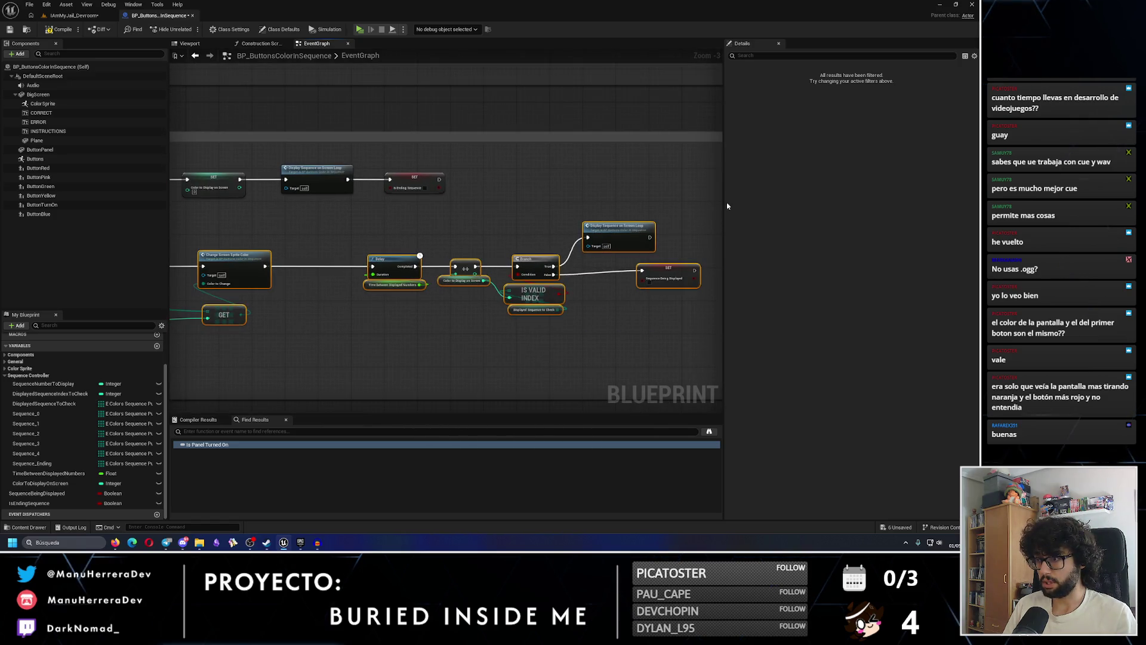
{"action": "left_click", "coordinate": [351, 245]}
{"action": "scroll", "coordinate": [353, 262], "scroll_direction": "up", "scroll_amount": 2}
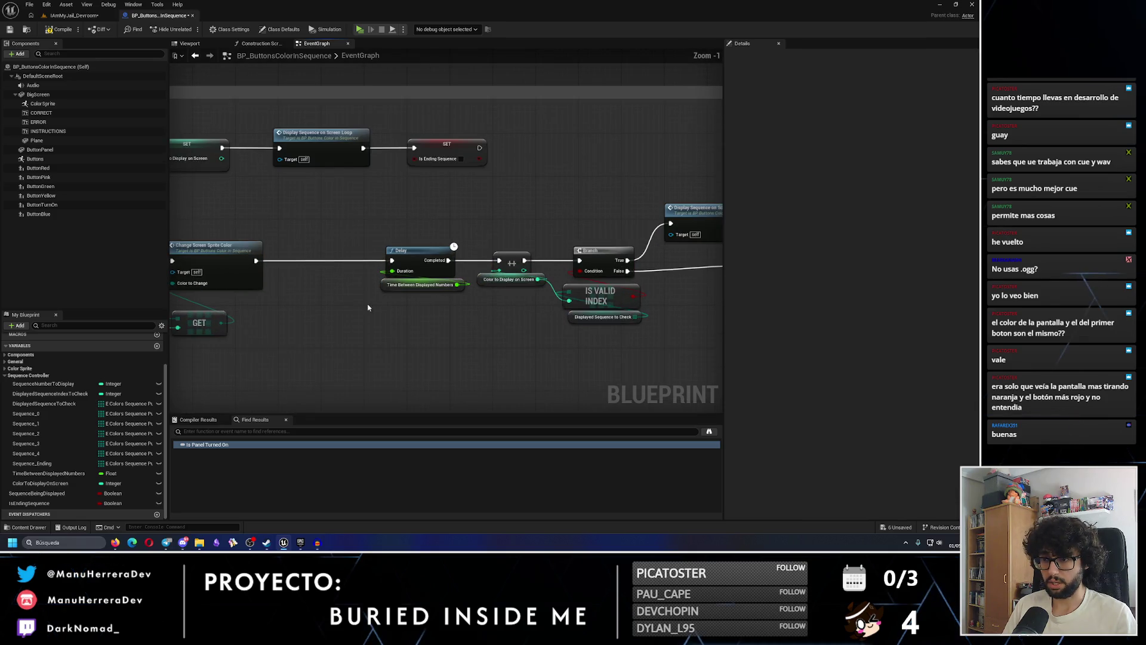
Add a SET and a getter for Time Between Displayed Numbers, subtracting 0.15 from the getter
{"action": "mouse_move", "coordinate": [42, 478]}
{"action": "left_mouse_down"}
{"action": "mouse_move", "coordinate": [298, 314]}
{"action": "mouse_move", "coordinate": [299, 322]}
{"action": "left_mouse_up"}
{"action": "left_click", "coordinate": [325, 337]}
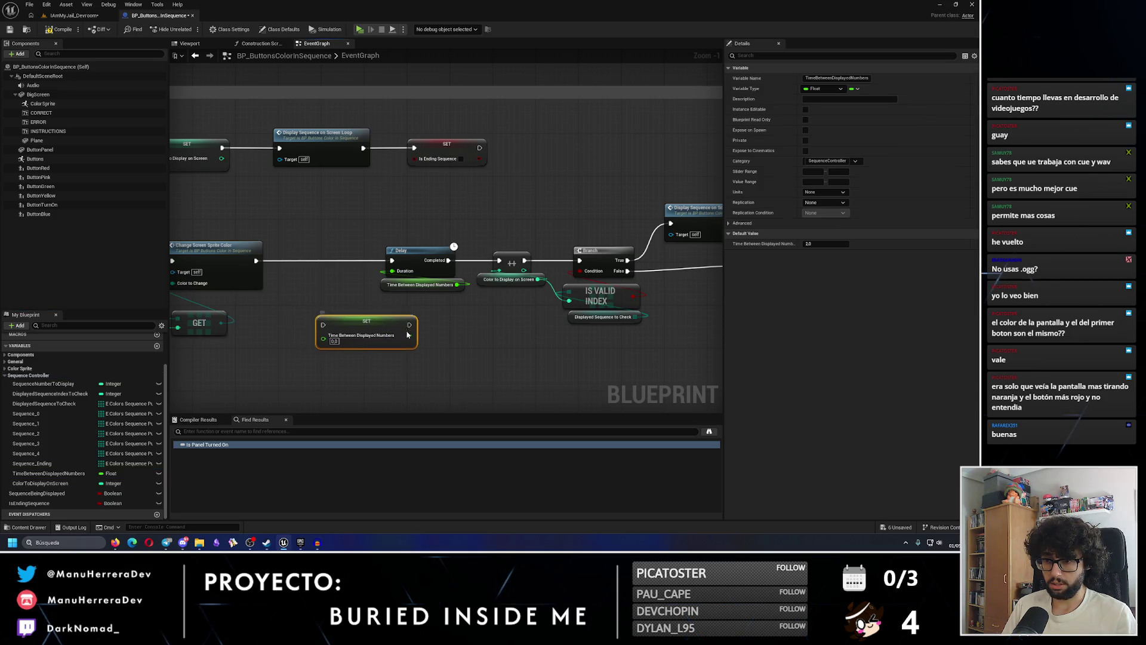
{"action": "left_click_drag", "start_coordinate": [396, 331], "coordinate": [449, 347]}
{"action": "mouse_move", "coordinate": [48, 472]}
{"action": "left_mouse_down"}
{"action": "mouse_move", "coordinate": [282, 367]}
{"action": "mouse_move", "coordinate": [286, 377]}
{"action": "left_mouse_up"}
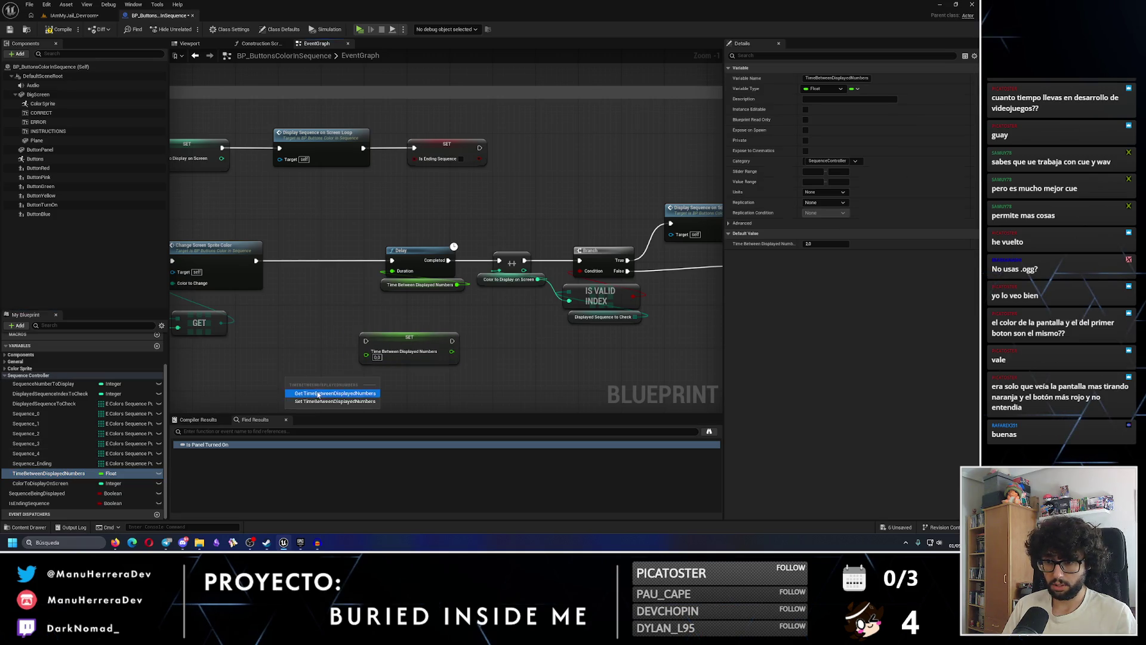
{"action": "left_click", "coordinate": [318, 394]}
{"action": "left_click_drag", "start_coordinate": [361, 381], "coordinate": [415, 392]}
{"action": "type", "text": "sub"}
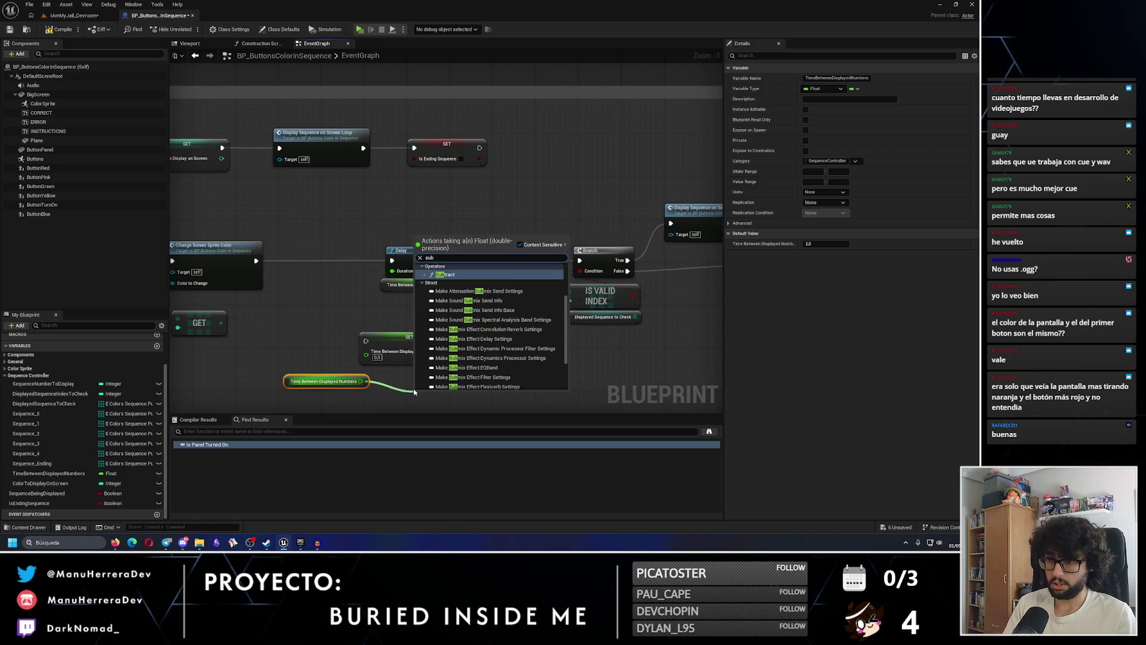
{"action": "key", "text": "Return"}
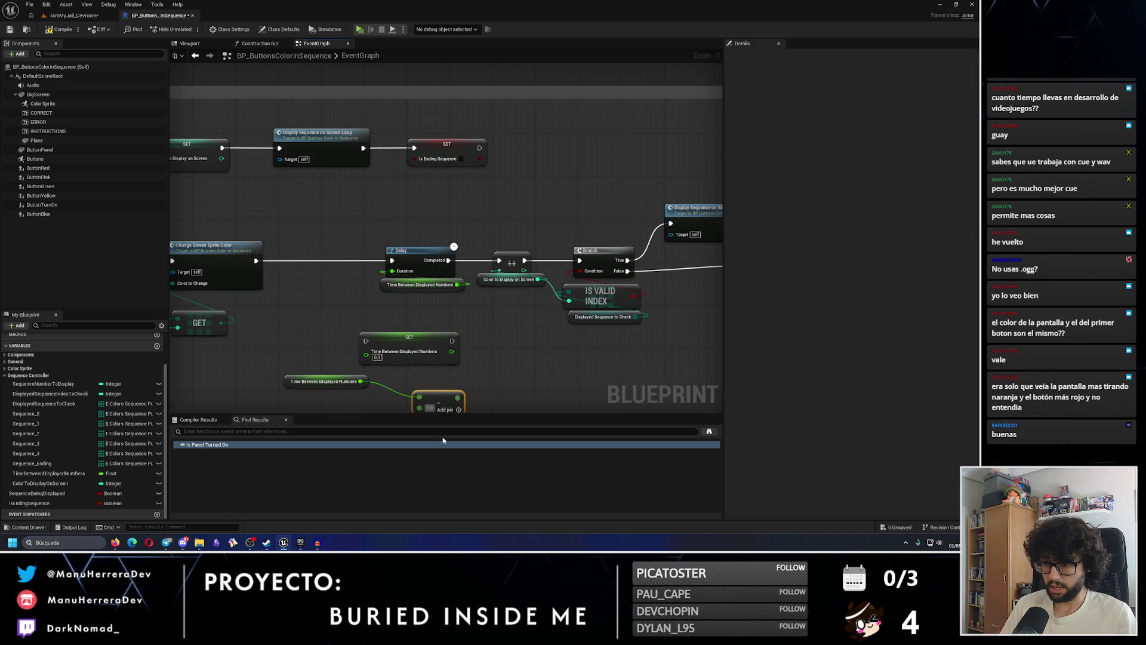
{"action": "type", "text": "0.15"}
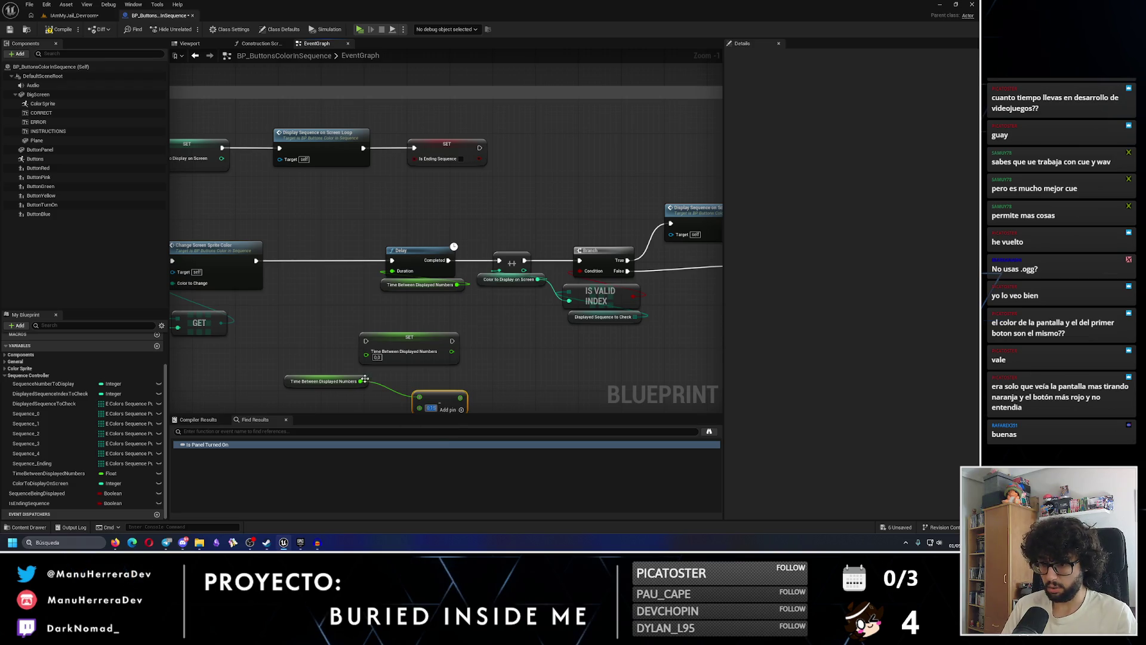
Group the SET, Subtract and getter nodes ahead of the Delay and delete the old Duration getter
{"action": "mouse_move", "coordinate": [350, 371]}
{"action": "left_mouse_down"}
{"action": "mouse_move", "coordinate": [463, 397]}
{"action": "mouse_move", "coordinate": [346, 370]}
{"action": "mouse_move", "coordinate": [366, 324]}
{"action": "left_mouse_up"}
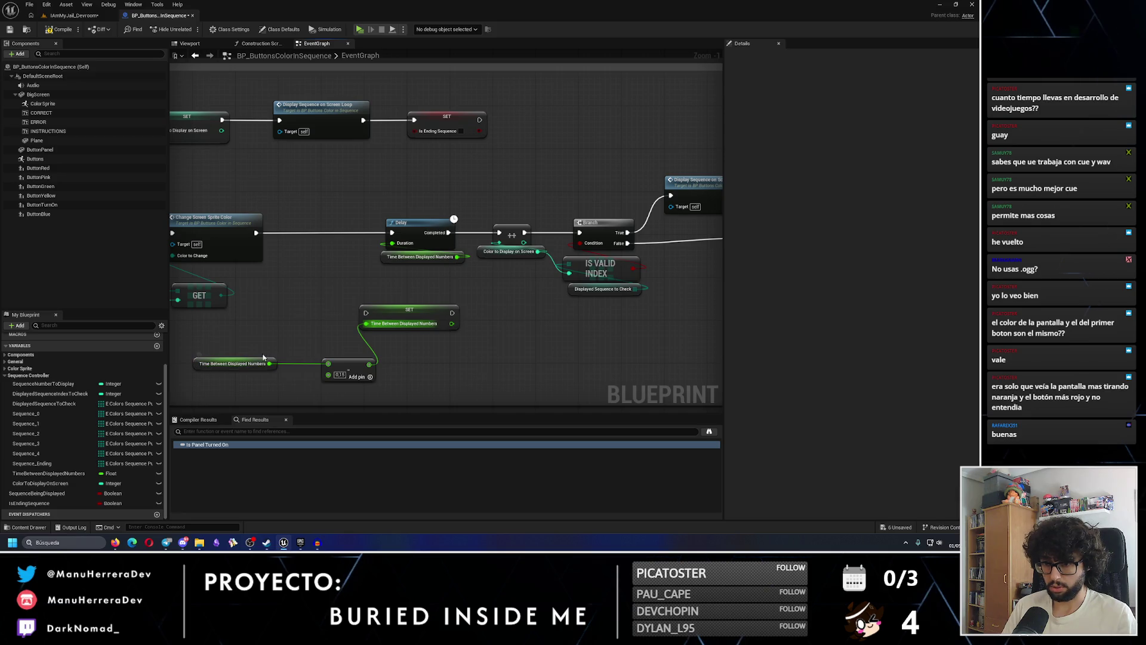
{"action": "left_click_drag", "start_coordinate": [275, 362], "coordinate": [389, 389]}
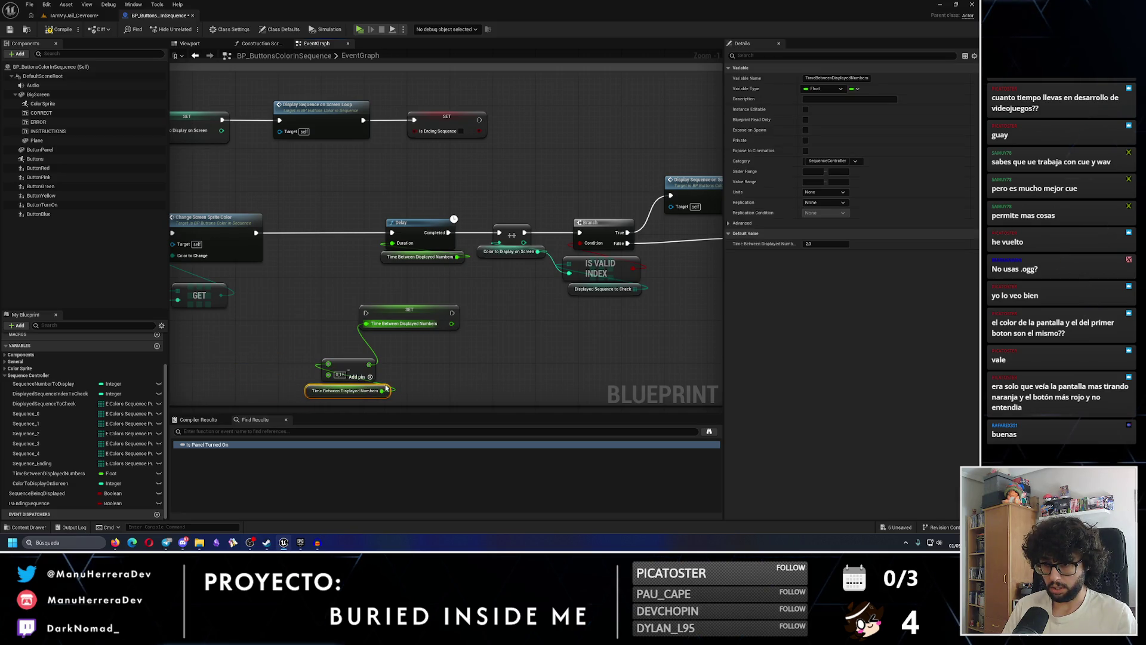
{"action": "left_click_drag", "start_coordinate": [391, 316], "coordinate": [326, 337]}
{"action": "mouse_move", "coordinate": [281, 411]}
{"action": "left_mouse_down"}
{"action": "mouse_move", "coordinate": [376, 373]}
{"action": "mouse_move", "coordinate": [391, 208]}
{"action": "left_mouse_up"}
{"action": "left_click", "coordinate": [425, 222]}
{"action": "key", "text": "Delete"}
{"action": "left_click_drag", "start_coordinate": [364, 272], "coordinate": [287, 366]}
{"action": "left_click_drag", "start_coordinate": [345, 297], "coordinate": [325, 195]}
{"action": "mouse_move", "coordinate": [447, 213]}
{"action": "left_mouse_down"}
{"action": "mouse_move", "coordinate": [352, 258]}
{"action": "mouse_move", "coordinate": [352, 270]}
{"action": "left_mouse_up"}
Shift the Delay chain right and wire the SET's reduced time into Delay Duration
{"action": "left_click_drag", "start_coordinate": [299, 213], "coordinate": [568, 325]}
{"action": "left_click_drag", "start_coordinate": [334, 251], "coordinate": [405, 250]}
{"action": "left_click_drag", "start_coordinate": [298, 271], "coordinate": [514, 283]}
{"action": "left_click_drag", "start_coordinate": [507, 239], "coordinate": [394, 322]}
{"action": "left_click_drag", "start_coordinate": [410, 255], "coordinate": [432, 255]}
{"action": "left_click_drag", "start_coordinate": [511, 264], "coordinate": [586, 264]}
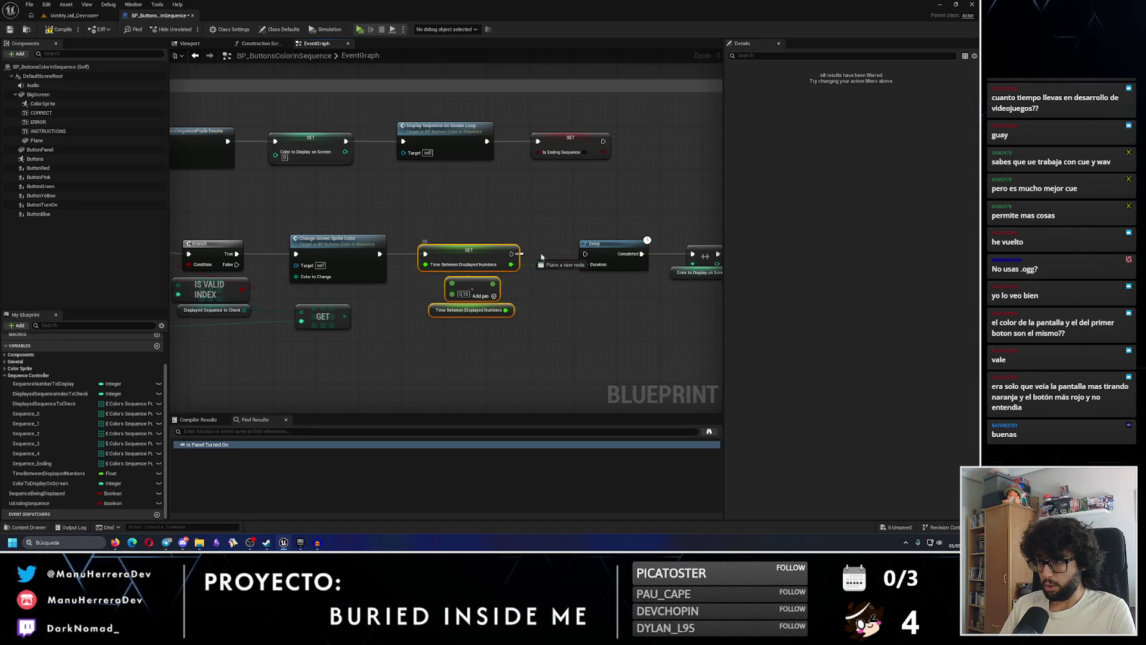
{"action": "left_click_drag", "start_coordinate": [467, 281], "coordinate": [333, 345]}
Move the Sequence Being Displayed SET node below the Branch's False path
{"action": "left_click_drag", "start_coordinate": [555, 279], "coordinate": [512, 312]}
{"action": "left_click_drag", "start_coordinate": [548, 246], "coordinate": [653, 247]}
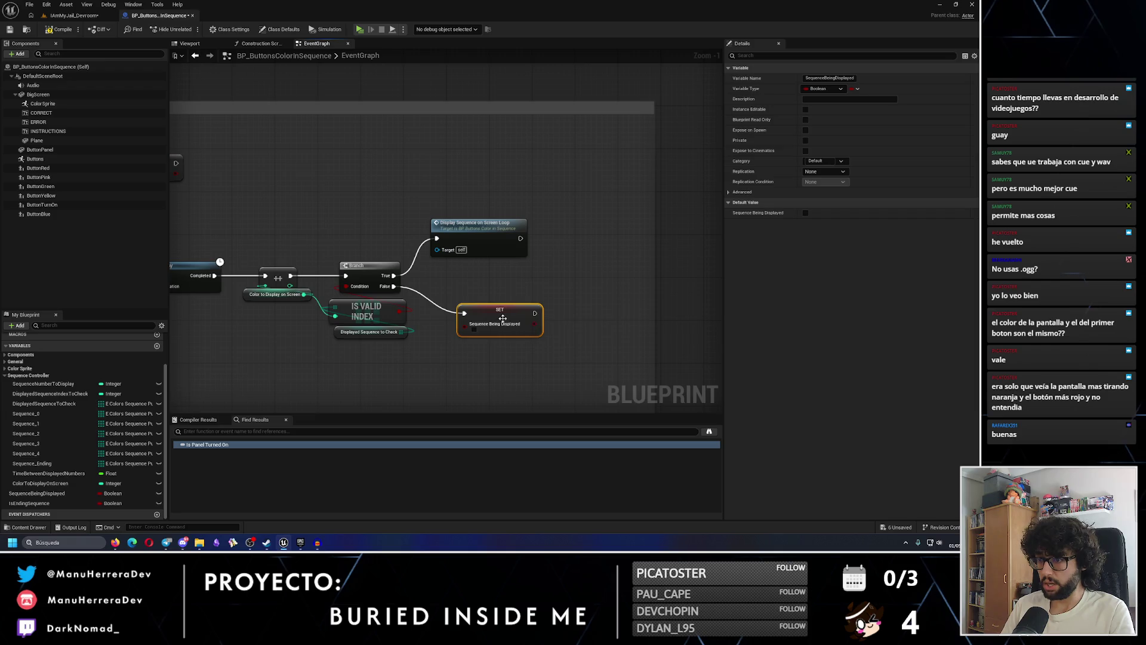
{"action": "scroll", "coordinate": [471, 314], "scroll_direction": "down", "scroll_amount": 7}
{"action": "mouse_move", "coordinate": [546, 213]}
{"action": "left_mouse_down"}
{"action": "mouse_move", "coordinate": [399, 335]}
{"action": "mouse_move", "coordinate": [463, 404]}
{"action": "left_mouse_up"}
{"action": "scroll", "coordinate": [478, 284], "scroll_direction": "up", "scroll_amount": 4}
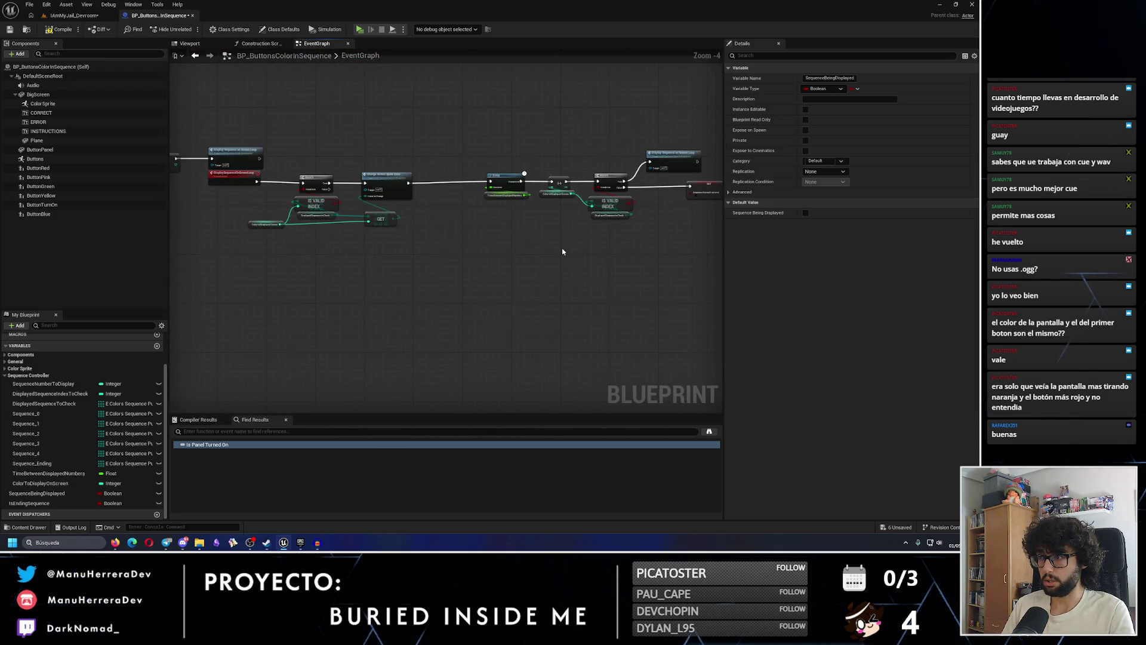
After the Sequence Being Displayed SET, add a Print String reading 'TODO: APERTURA CAJA'
{"action": "scroll", "coordinate": [663, 191], "scroll_direction": "up", "scroll_amount": 2}
{"action": "scroll", "coordinate": [452, 213], "scroll_direction": "up", "scroll_amount": 1}
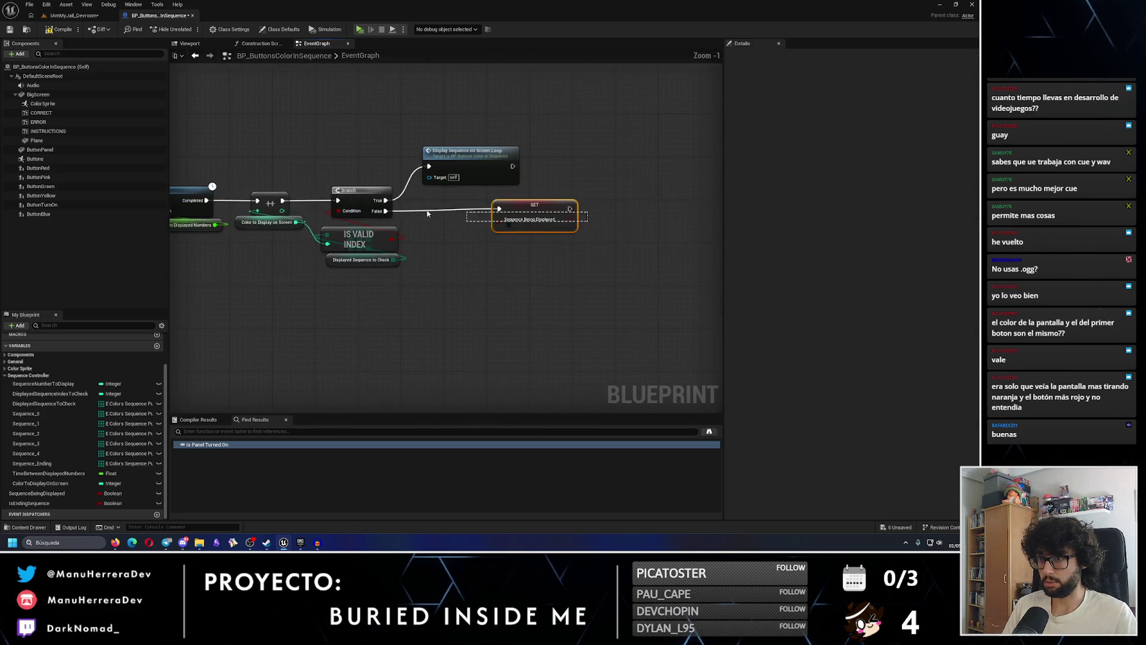
{"action": "scroll", "coordinate": [453, 227], "scroll_direction": "down", "scroll_amount": 6}
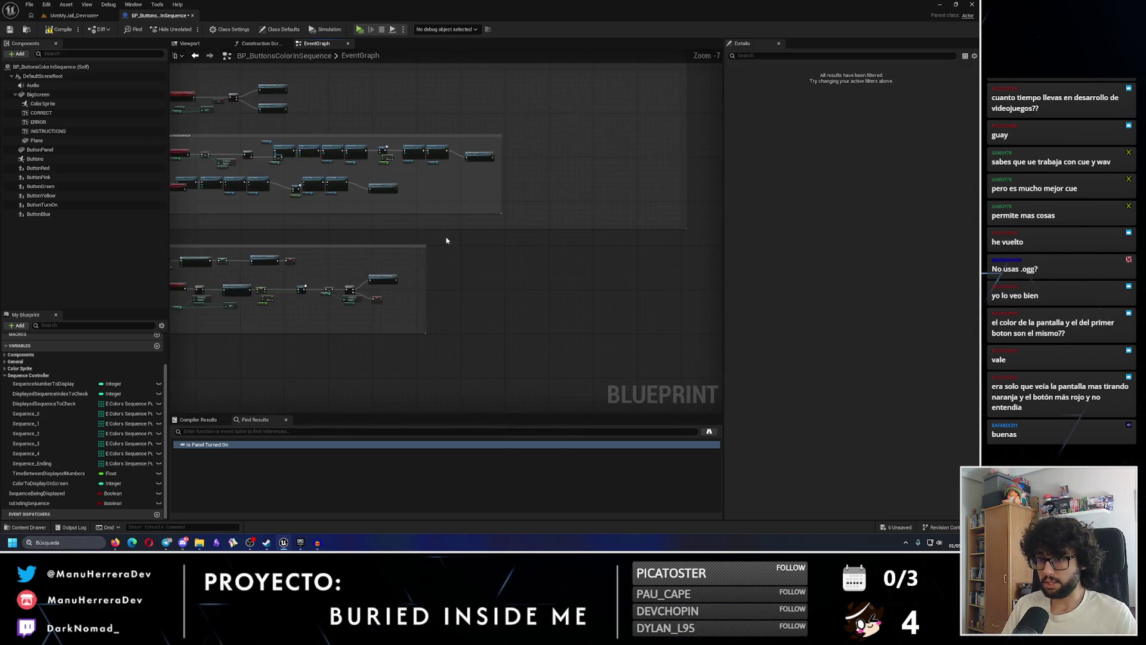
{"action": "scroll", "coordinate": [397, 273], "scroll_direction": "up", "scroll_amount": 6}
{"action": "left_click_drag", "start_coordinate": [399, 332], "coordinate": [447, 329]}
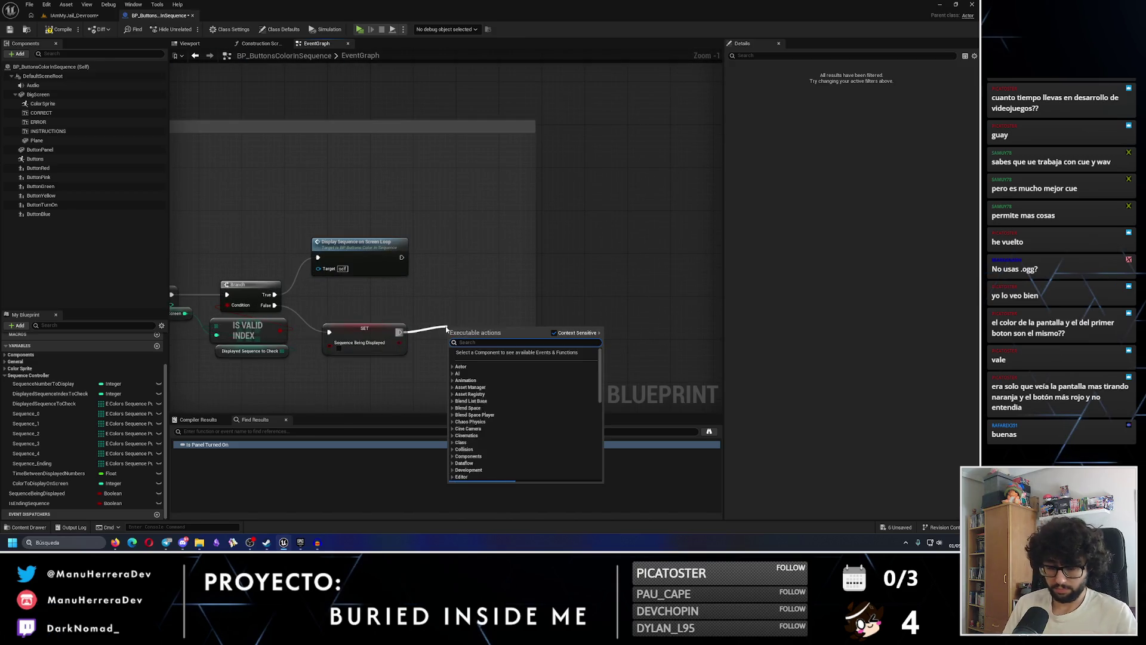
{"action": "type", "text": "nt"}
{"action": "key", "text": "Return"}
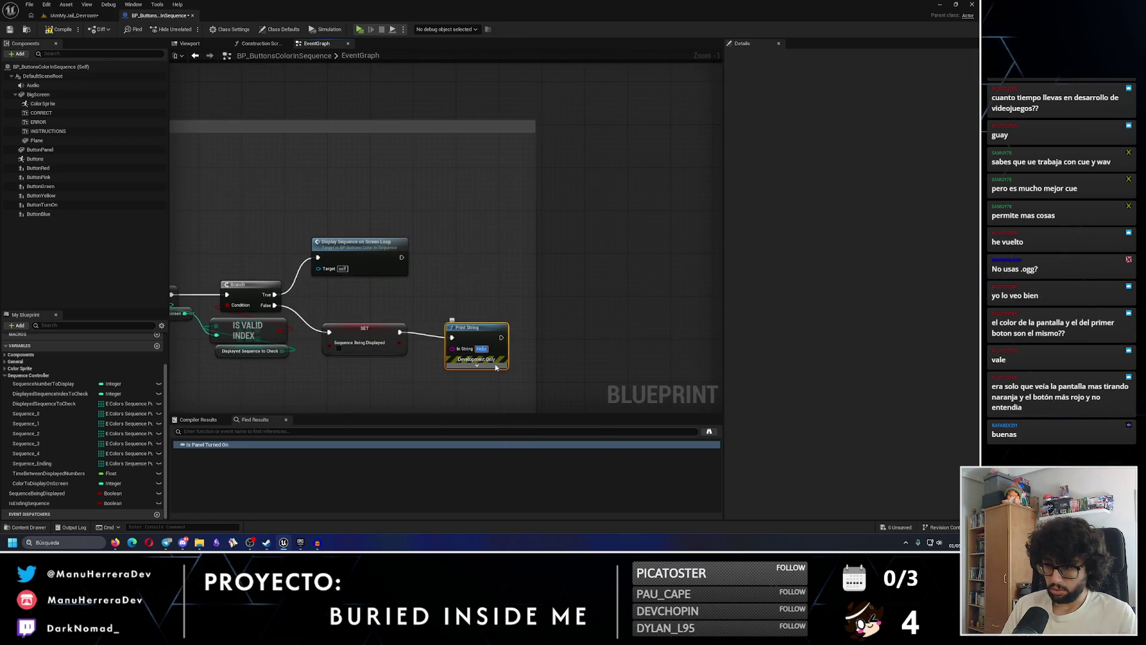
{"action": "type", "text": "TODO: AP"}
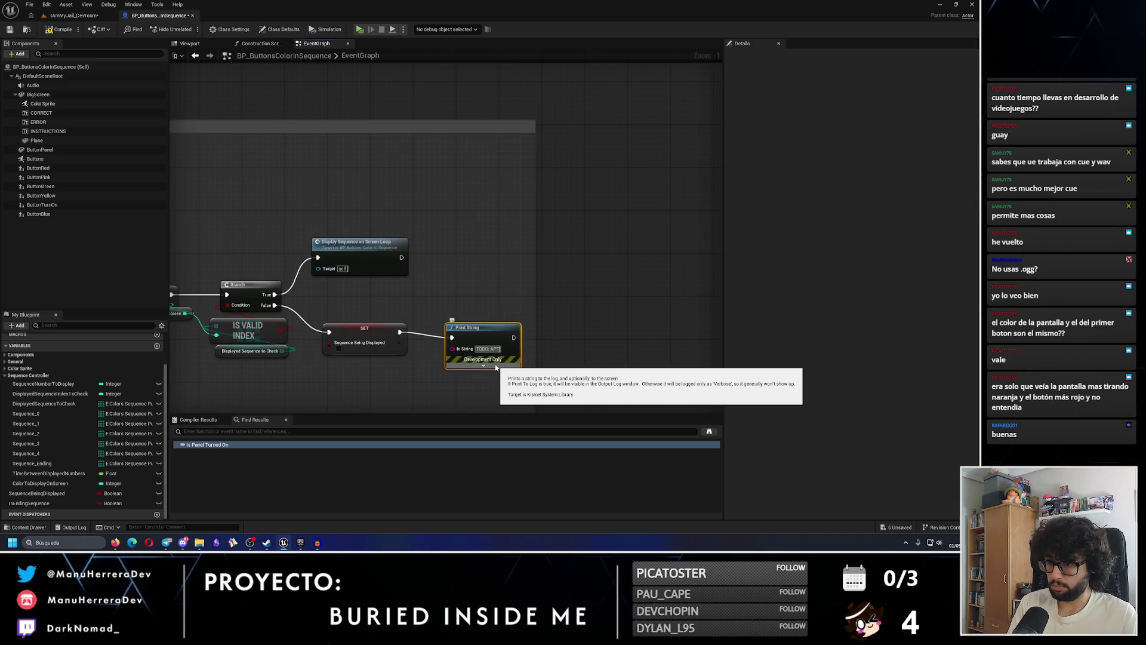
{"action": "type", "text": "ERTURA CAJA"}
Set the Print String's text colour to green and reposition the node
{"action": "left_click", "coordinate": [489, 370]}
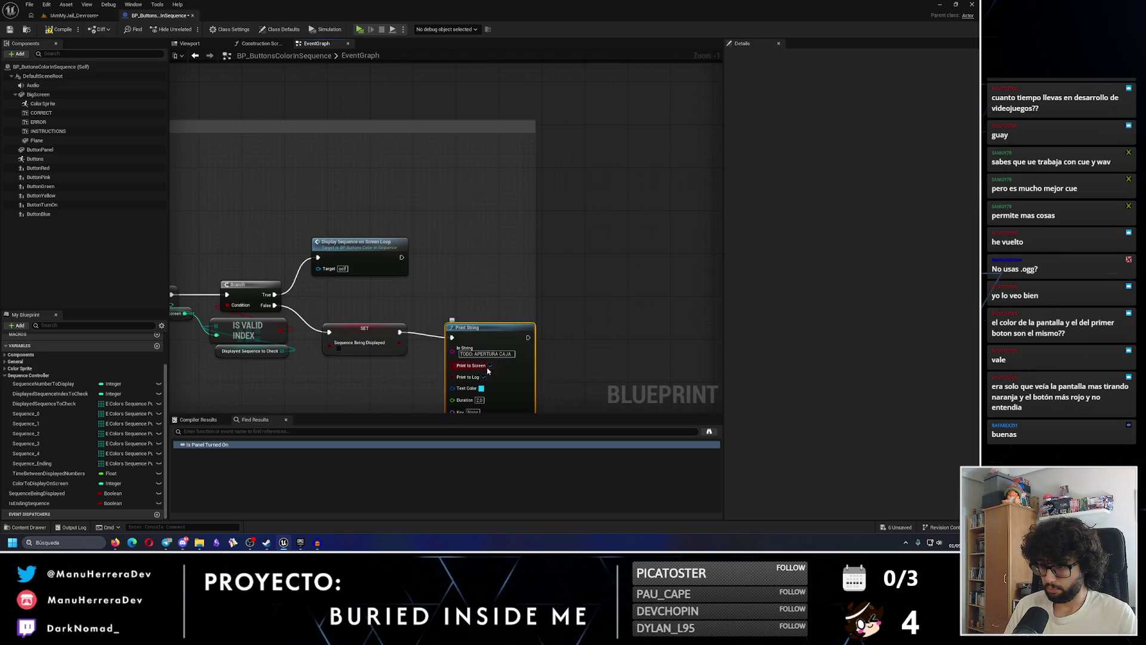
{"action": "left_click", "coordinate": [483, 389]}
{"action": "left_click", "coordinate": [509, 403]}
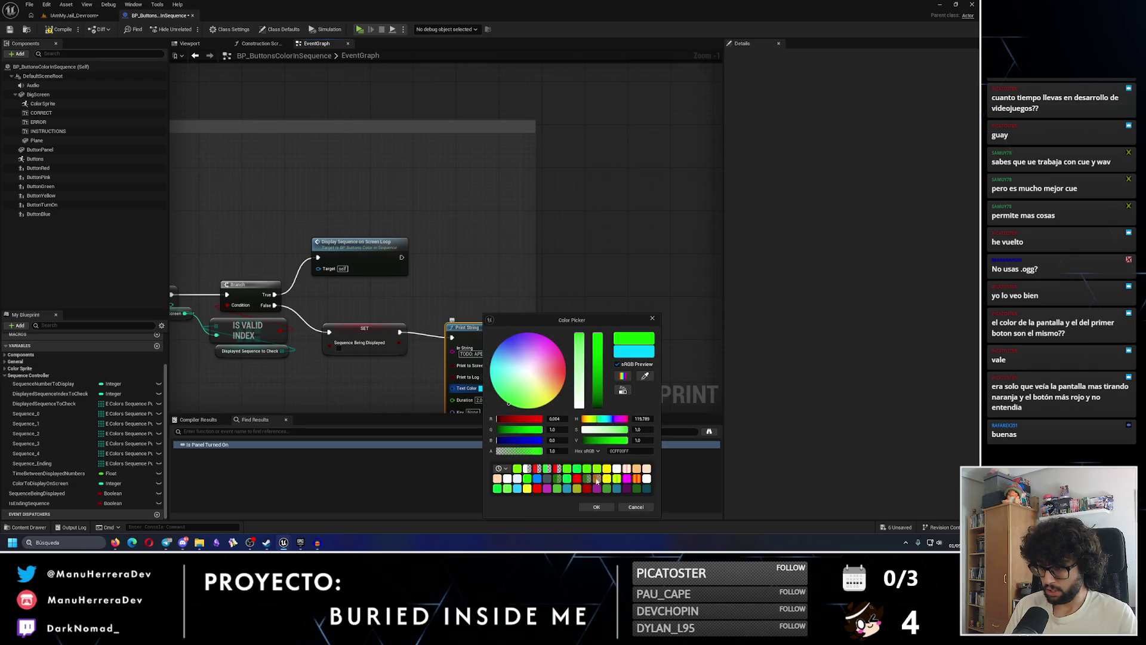
{"action": "left_click", "coordinate": [596, 507]}
{"action": "left_click_drag", "start_coordinate": [479, 340], "coordinate": [468, 334]}
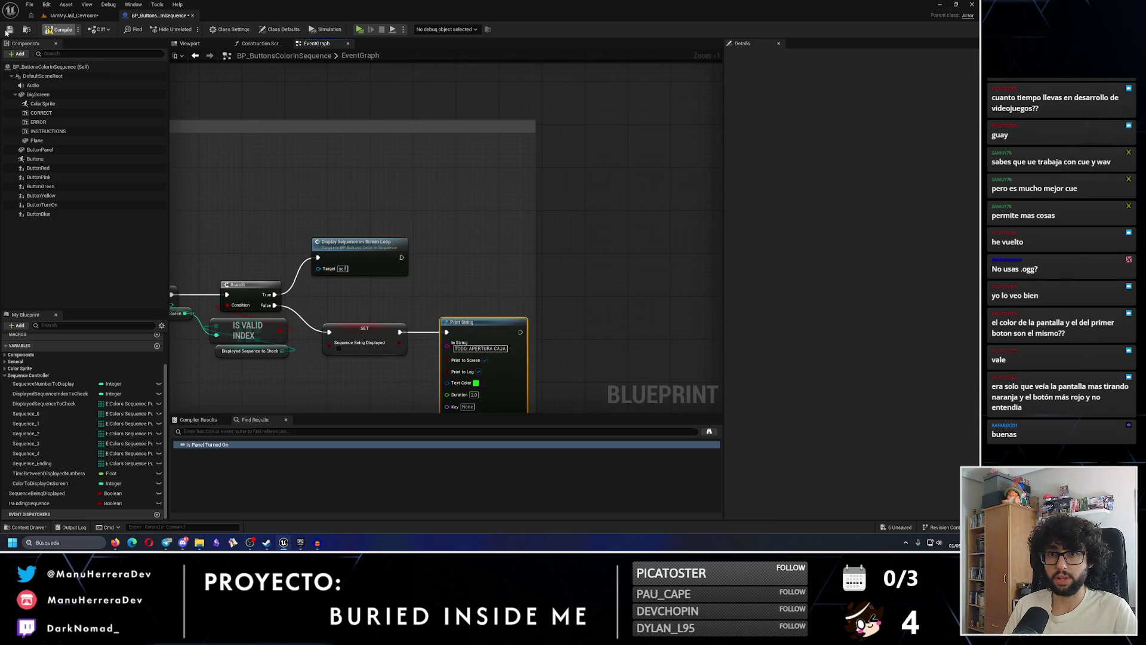
{"action": "left_click_drag", "start_coordinate": [429, 284], "coordinate": [726, 220]}
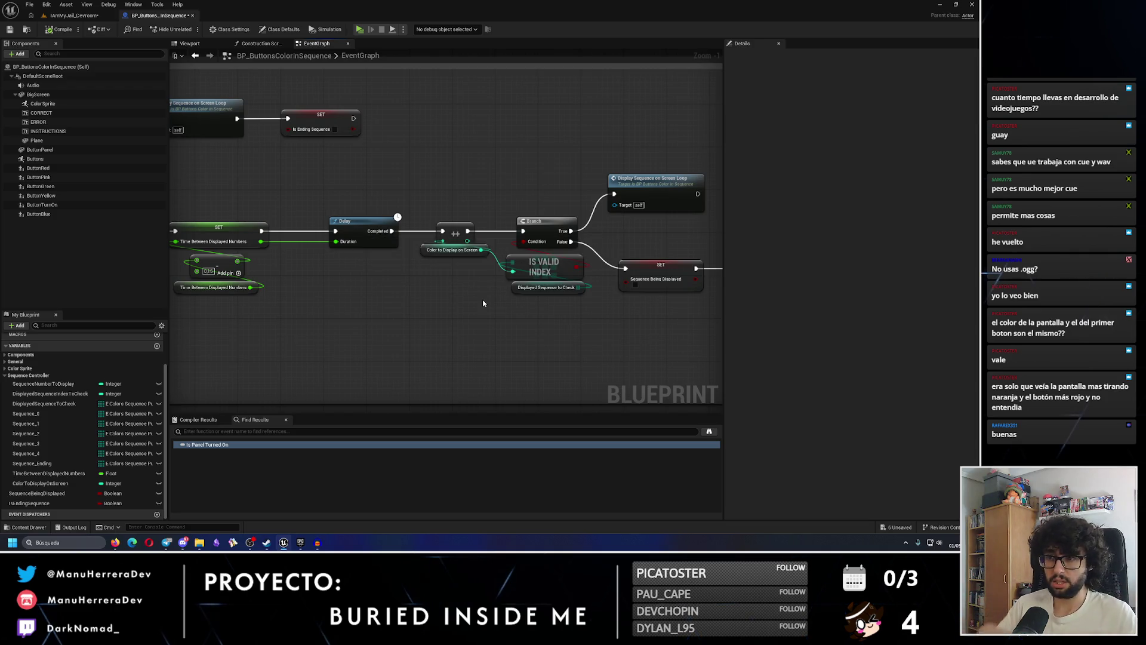
Add a Display Sequence on Screen Loop Ending call on the Branch's True output
{"action": "mouse_move", "coordinate": [376, 226]}
{"action": "left_mouse_down"}
{"action": "mouse_move", "coordinate": [697, 250]}
{"action": "mouse_move", "coordinate": [199, 288]}
{"action": "left_mouse_up"}
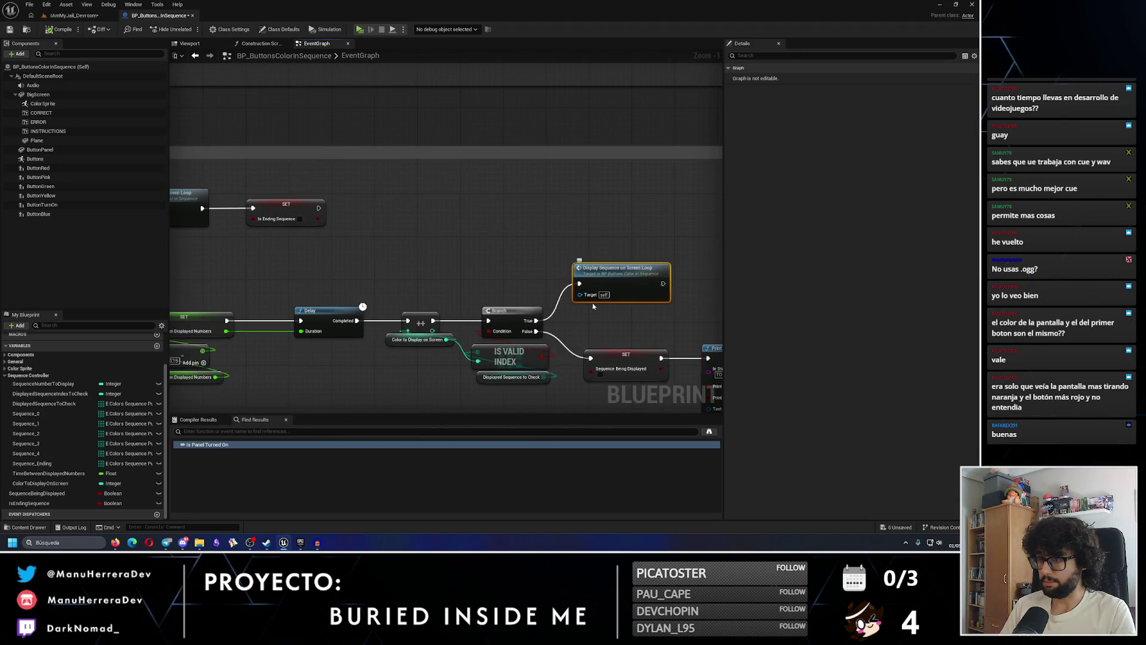
{"action": "left_click_drag", "start_coordinate": [536, 320], "coordinate": [595, 270]}
{"action": "type", "text": "DISPLAY"}
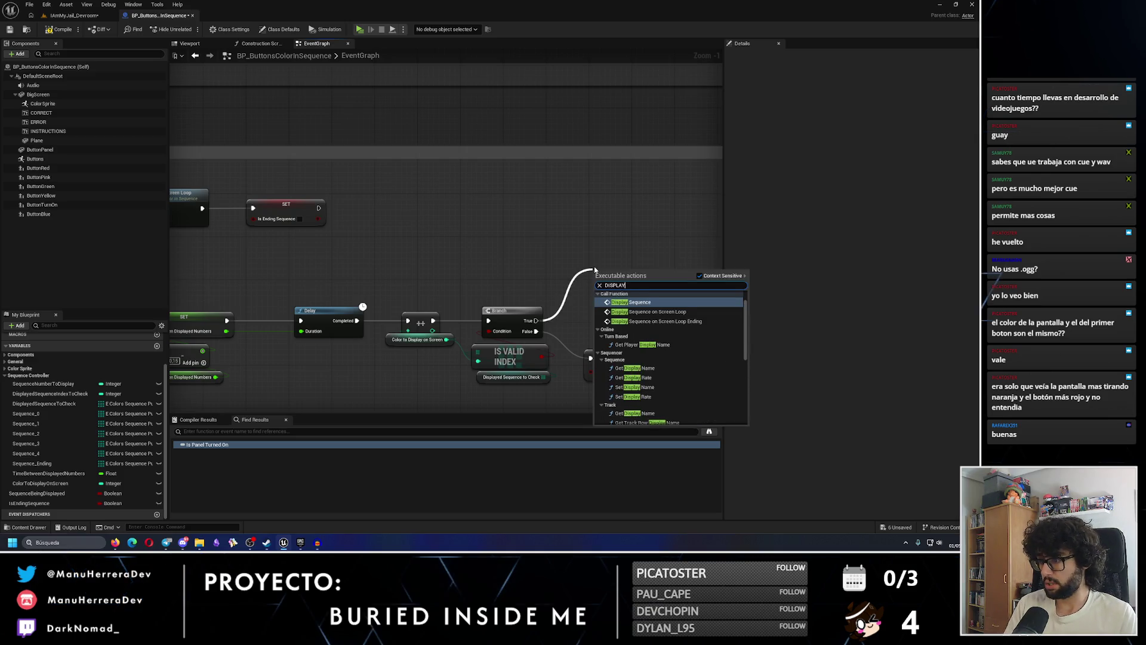
{"action": "key", "text": "Down"}
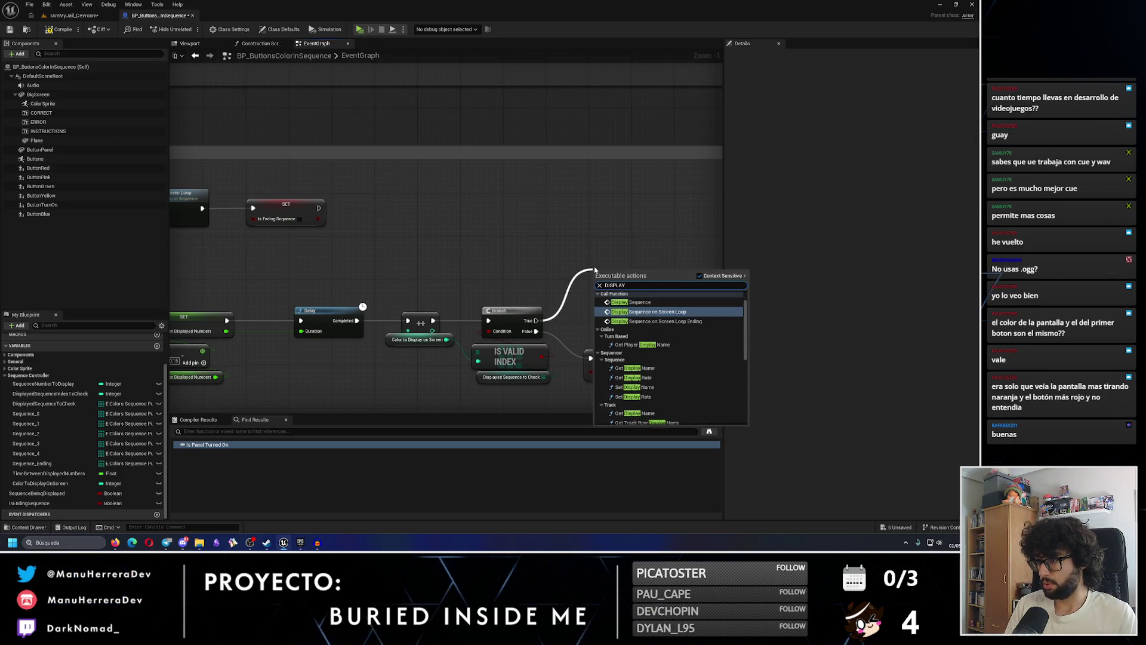
{"action": "key", "text": "Return"}
{"action": "left_click_drag", "start_coordinate": [597, 274], "coordinate": [572, 276]}
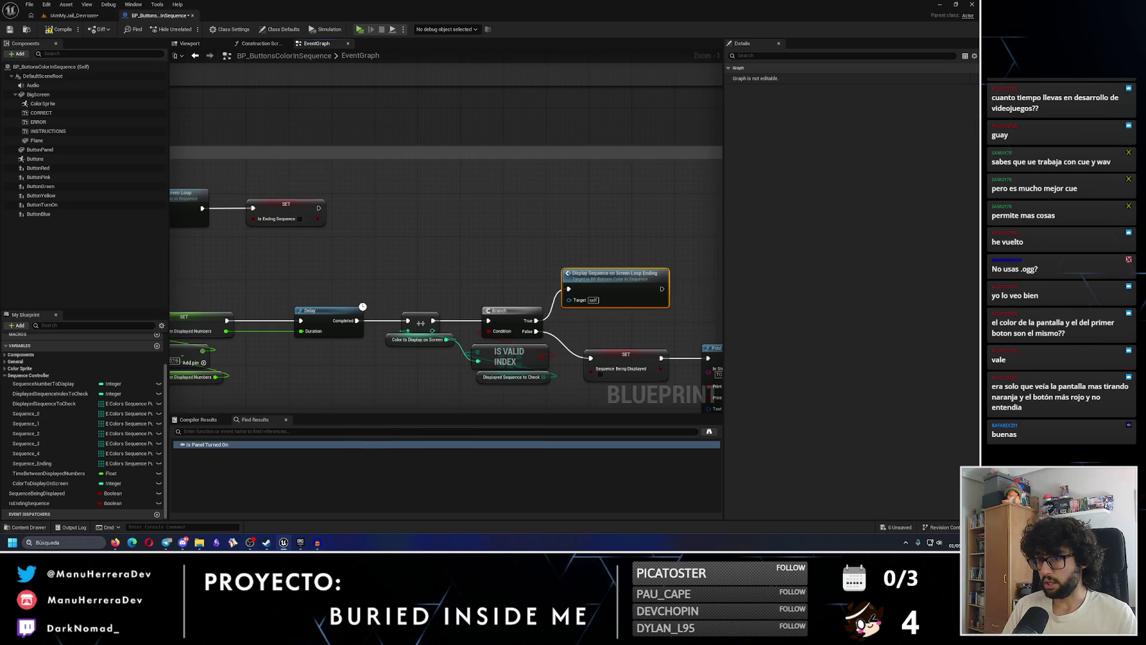
{"action": "left_click_drag", "start_coordinate": [266, 291], "coordinate": [552, 289]}
In Puzle Ending, replace the old loop call with Display Sequence on Screen Loop Ending after Color to Display on Screen
{"action": "double_click", "coordinate": [447, 203]}
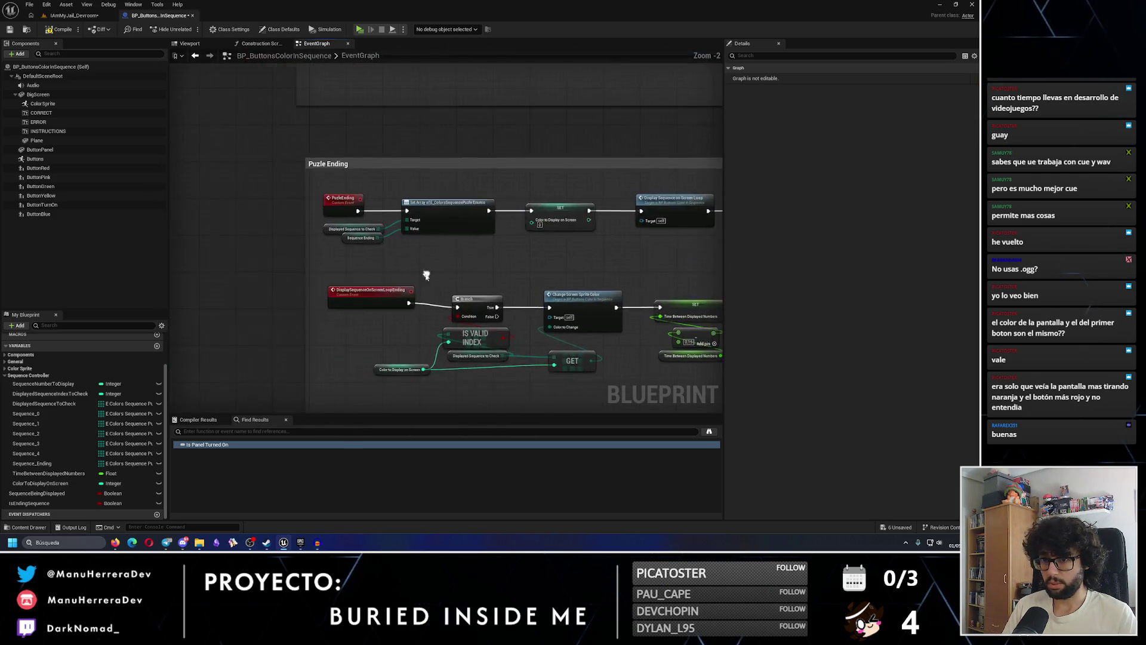
{"action": "mouse_move", "coordinate": [340, 286]}
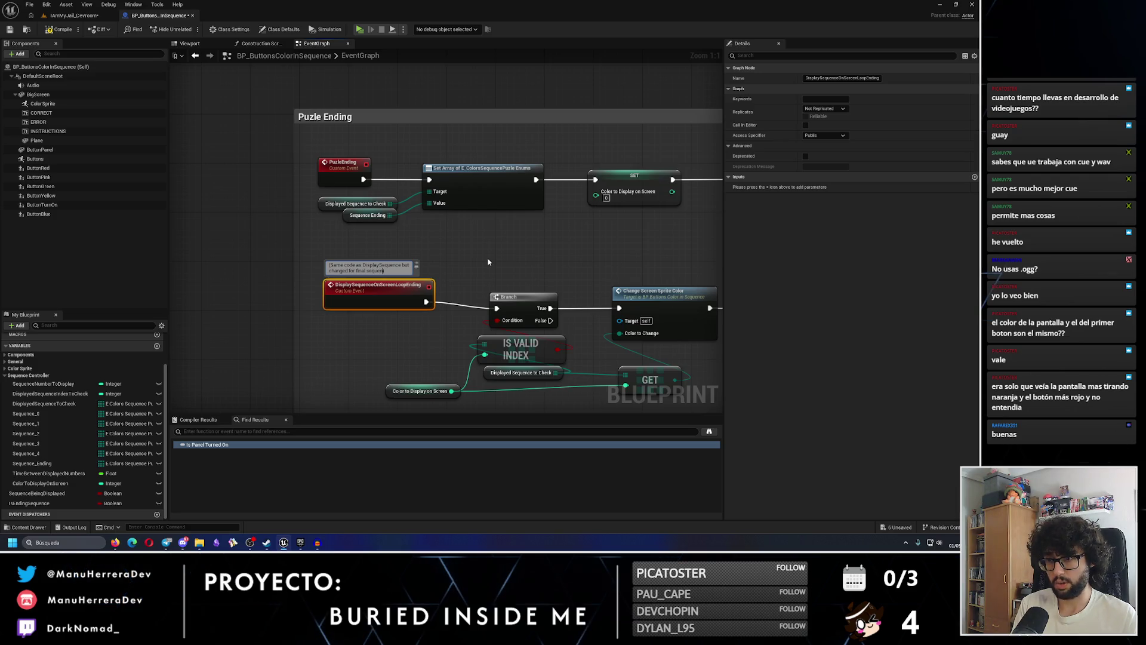
{"action": "scroll", "coordinate": [492, 259], "scroll_direction": "down", "scroll_amount": 1}
{"action": "left_click", "coordinate": [548, 196]}
{"action": "key", "text": "Delete"}
{"action": "left_click_drag", "start_coordinate": [524, 203], "coordinate": [621, 211]}
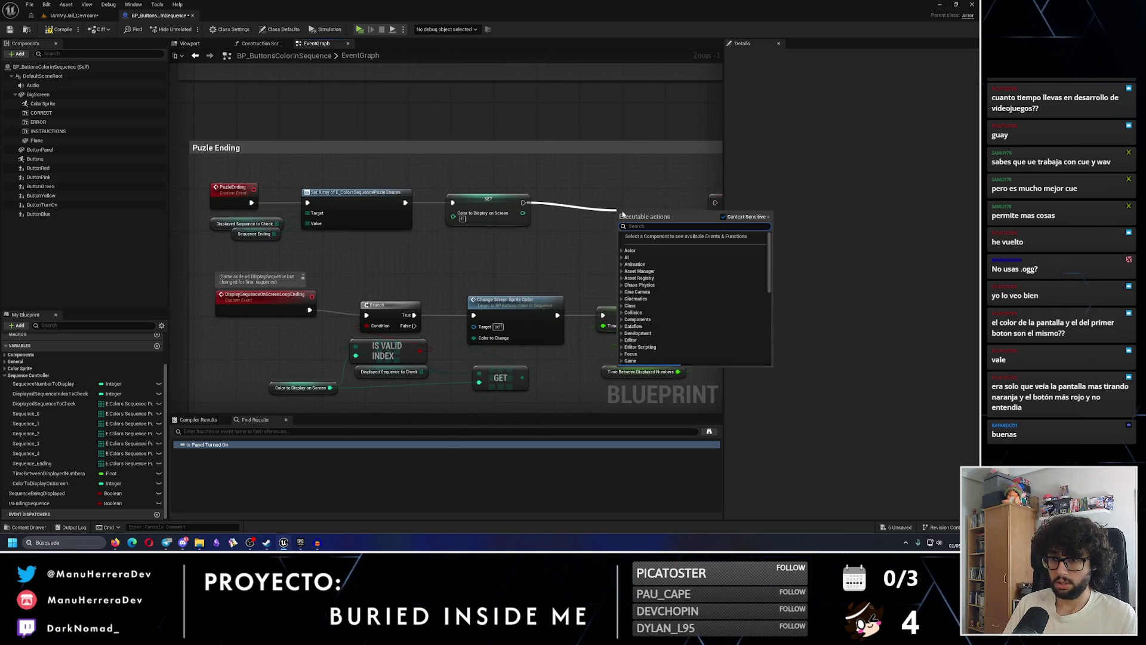
{"action": "type", "text": "displayseq"}
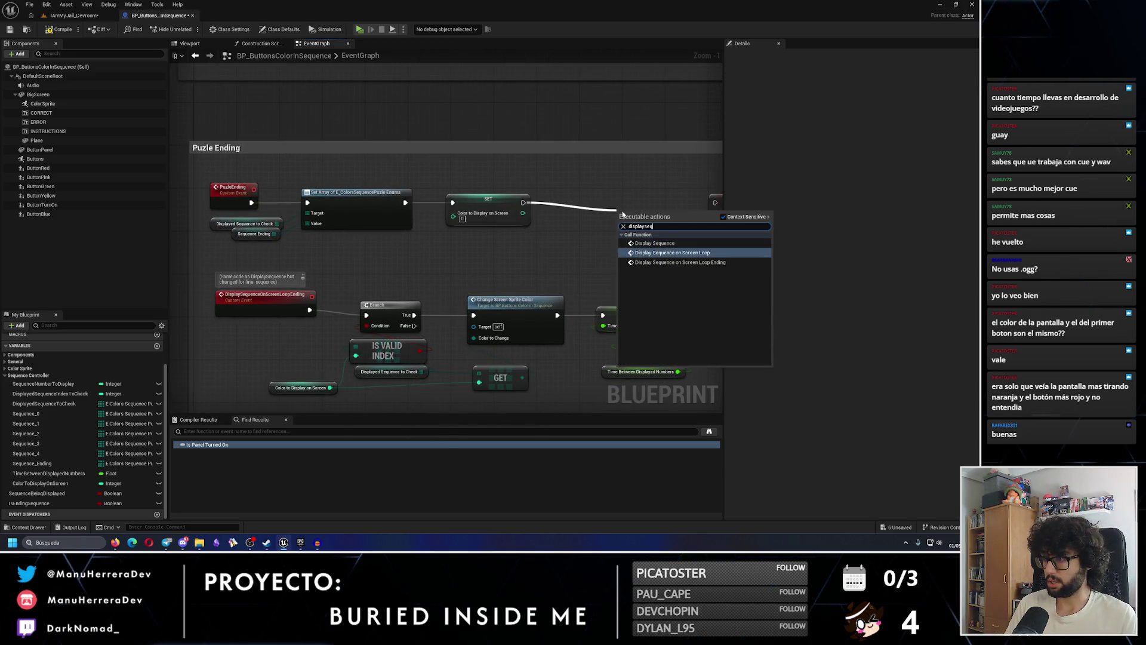
{"action": "left_click", "coordinate": [680, 262]}
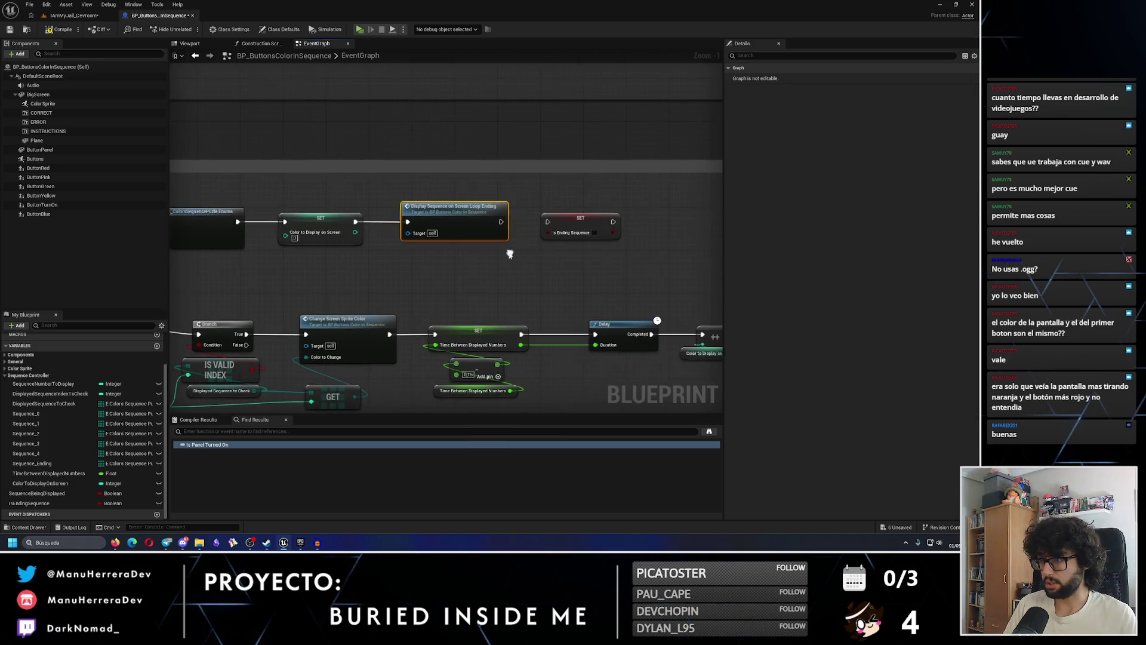
{"action": "left_click_drag", "start_coordinate": [500, 222], "coordinate": [548, 221]}
Delete the SET Is Ending Sequence node and select the IsEndingSequence variable
{"action": "left_click", "coordinate": [579, 227]}
{"action": "key", "text": "Delete"}
{"action": "left_click", "coordinate": [72, 503]}
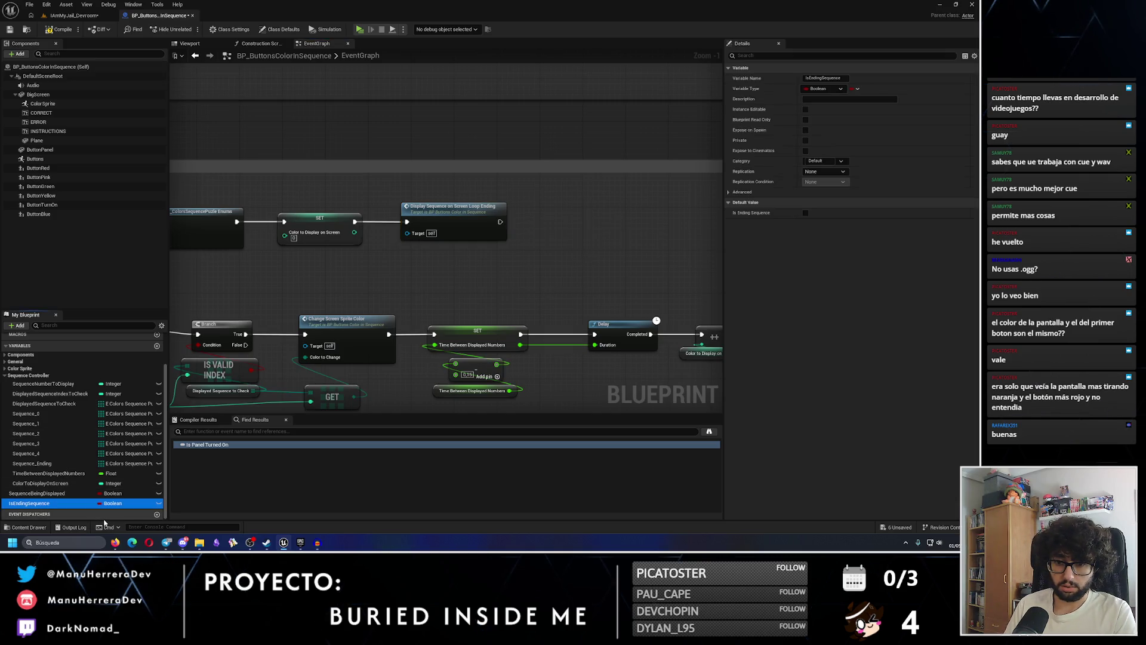
Delete the IsEndingSequence variable and create a new Boolean named PuzleEnded
{"action": "key", "text": "Delete"}
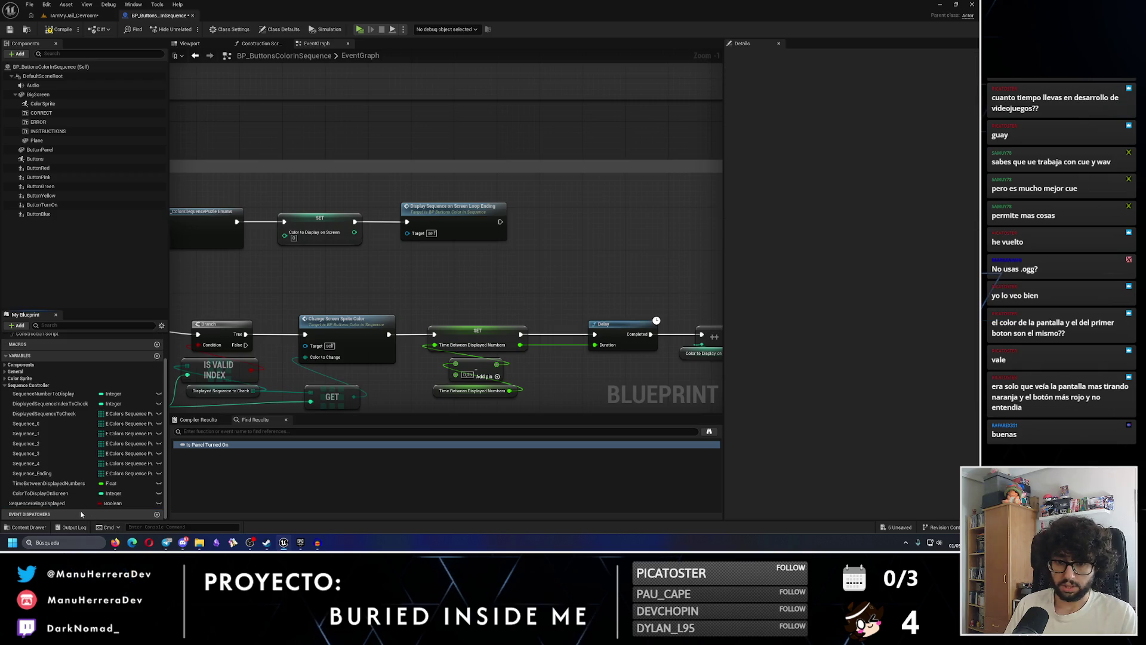
{"action": "left_click", "coordinate": [157, 356]}
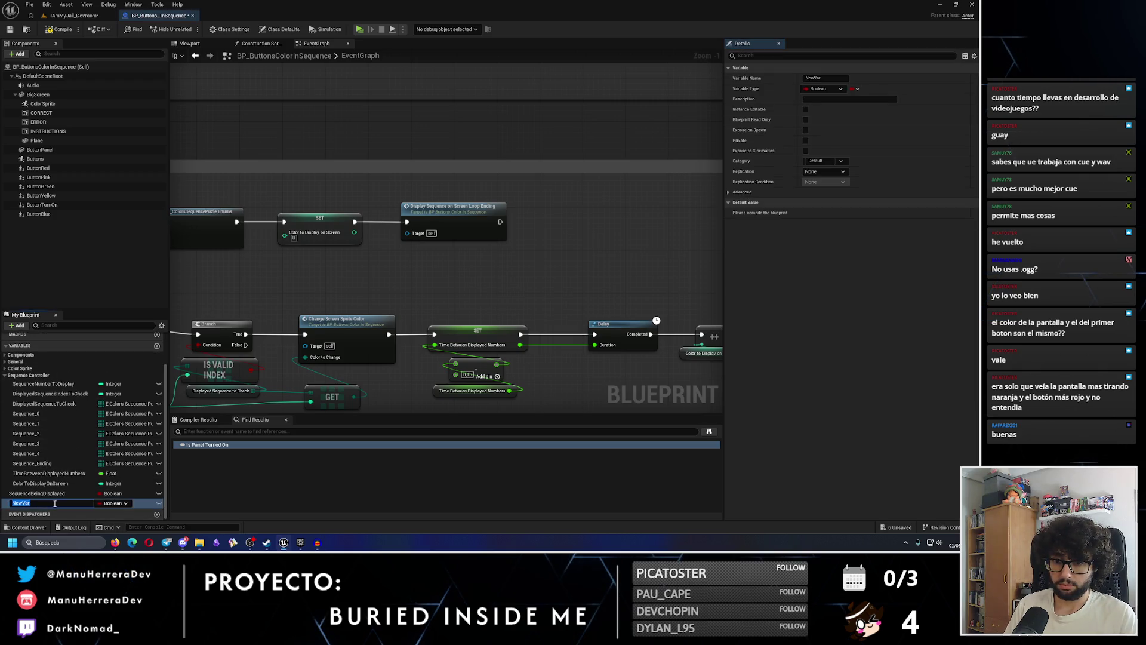
{"action": "type", "text": "geuzlke"}
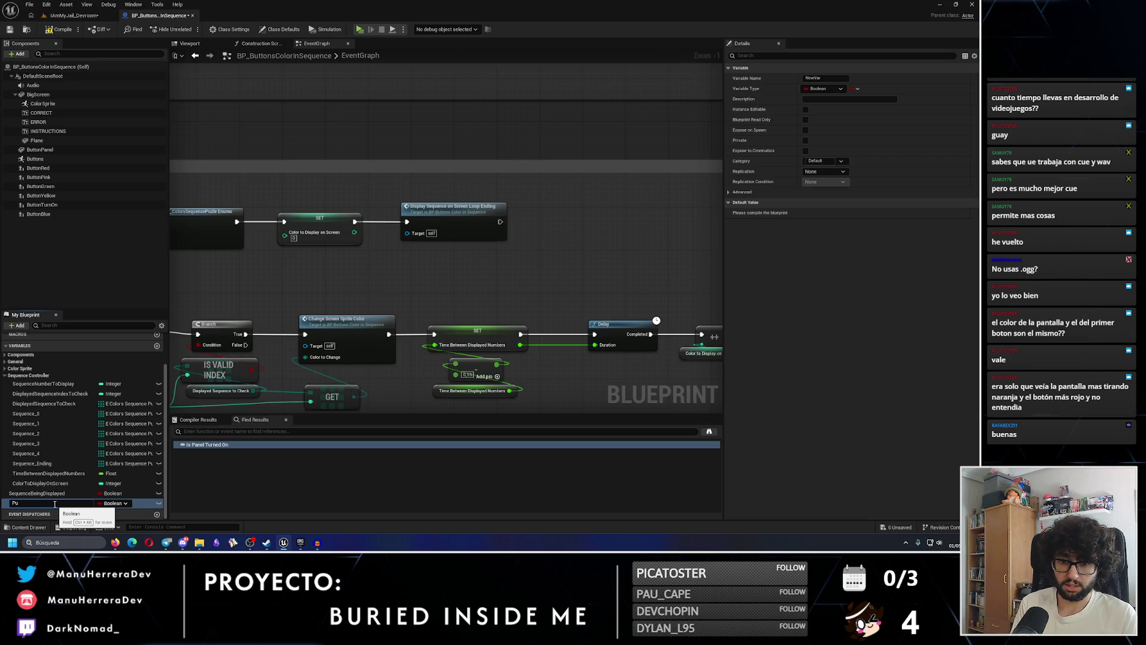
{"action": "type", "text": "eEndin"}
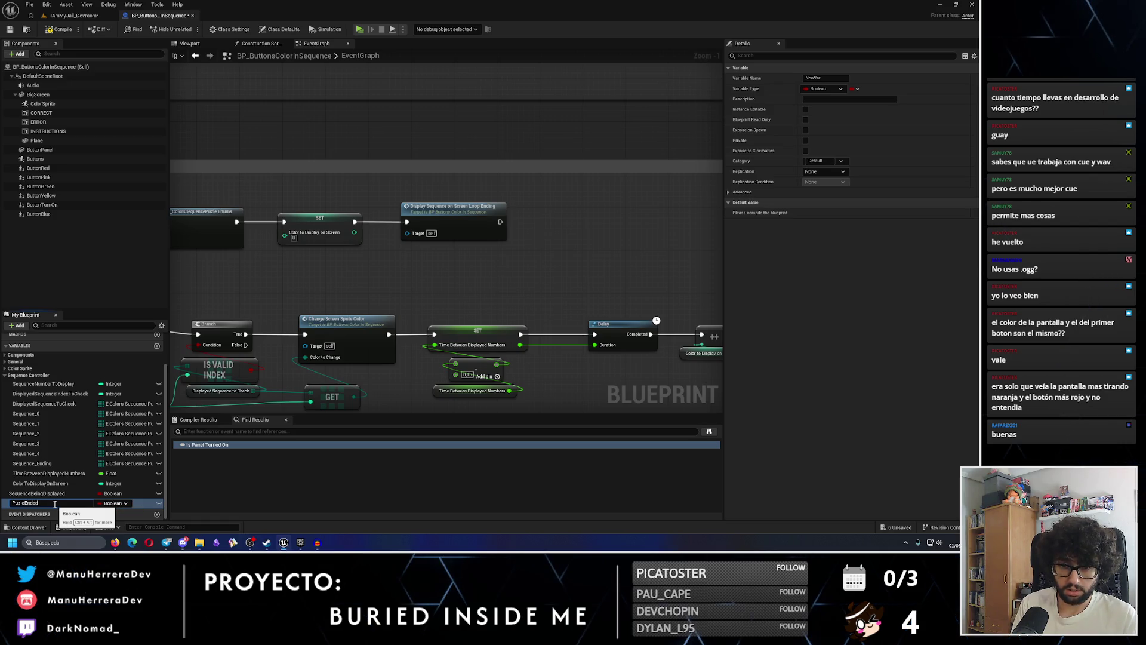
{"action": "key", "text": "Return"}
Insert a Set Puzle Ended node between the Sequence Being Displayed SET and Print String
{"action": "scroll", "coordinate": [533, 212], "scroll_direction": "up", "scroll_amount": 1}
{"action": "left_click_drag", "start_coordinate": [534, 212], "coordinate": [580, 213]}
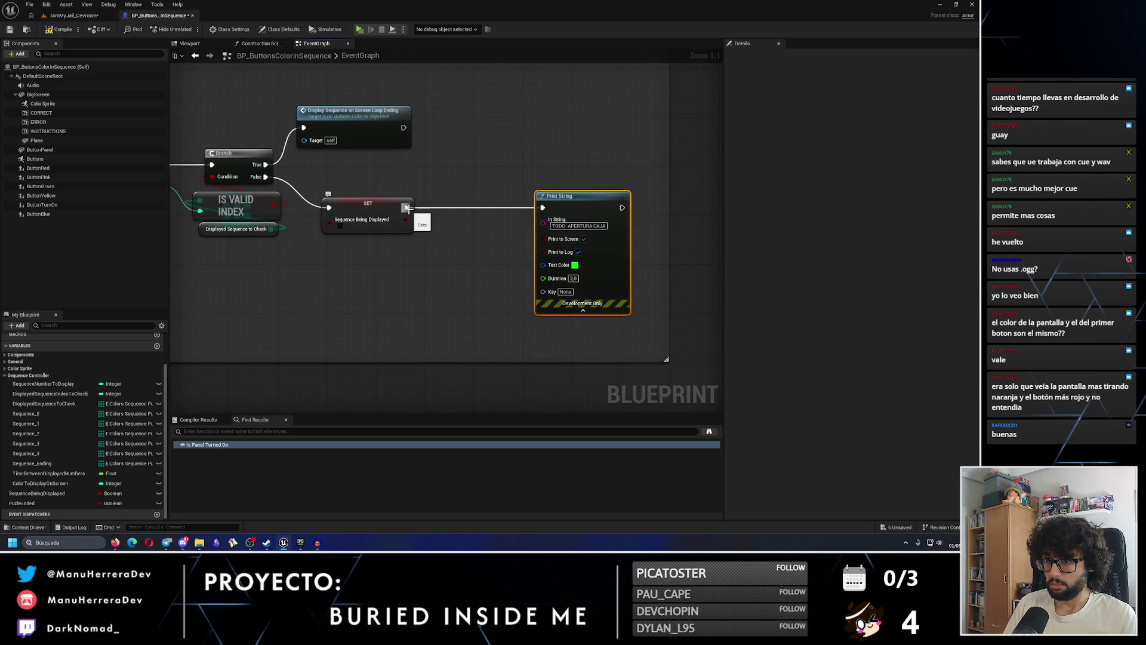
{"action": "left_click_drag", "start_coordinate": [406, 208], "coordinate": [474, 183]}
{"action": "type", "text": "puzk"}
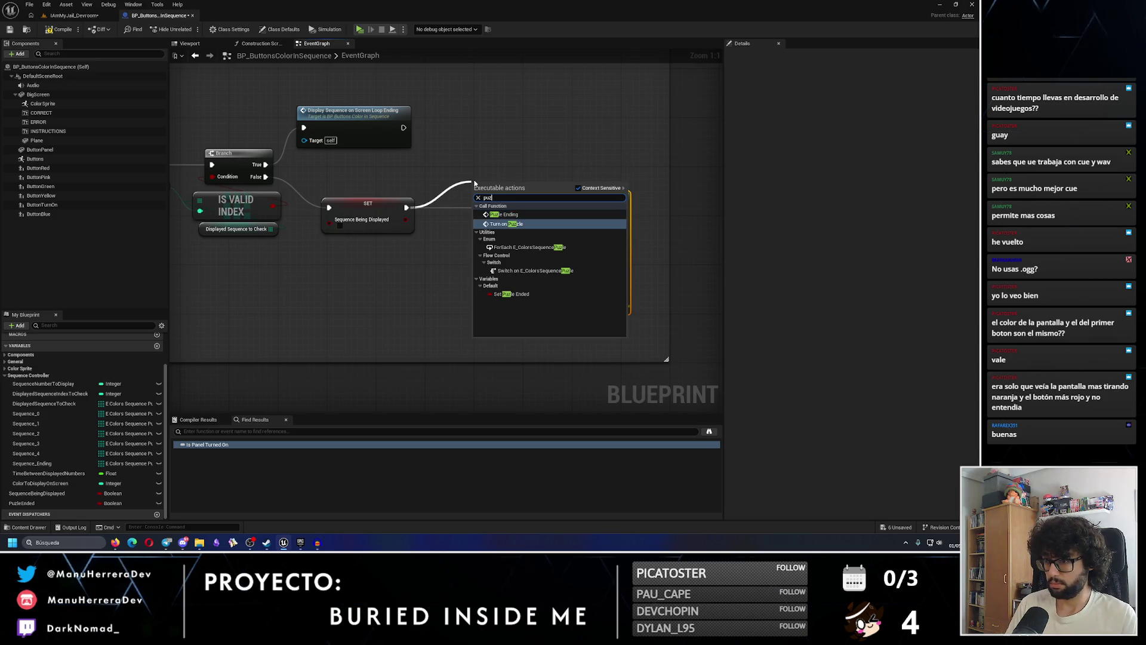
{"action": "left_click", "coordinate": [514, 289]}
{"action": "left_click_drag", "start_coordinate": [513, 197], "coordinate": [483, 214]}
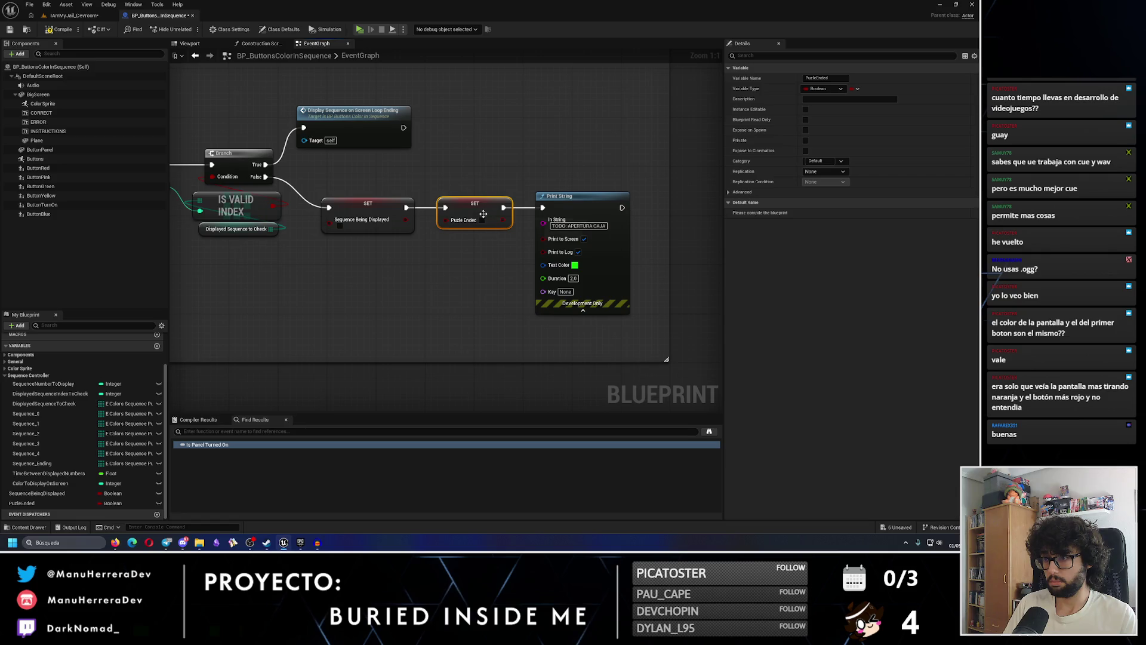
Compile and save the Blueprint, then save the IAmMyJail_Devroom level
{"action": "key", "text": "F7"}
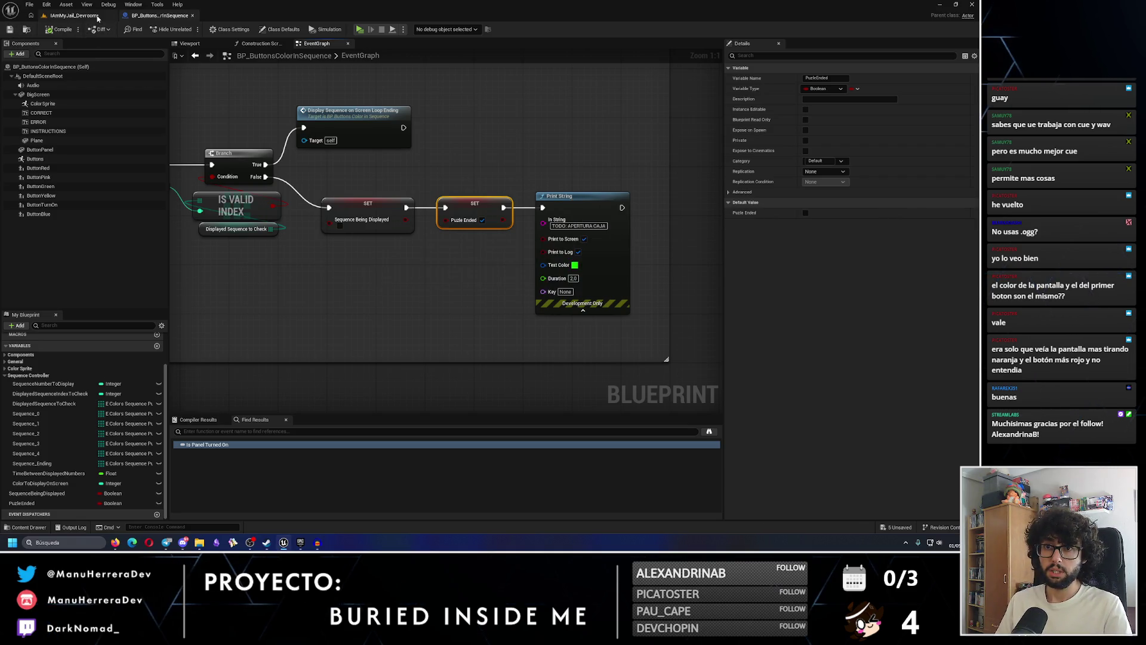
{"action": "left_click", "coordinate": [74, 15]}
{"action": "left_click", "coordinate": [9, 28]}
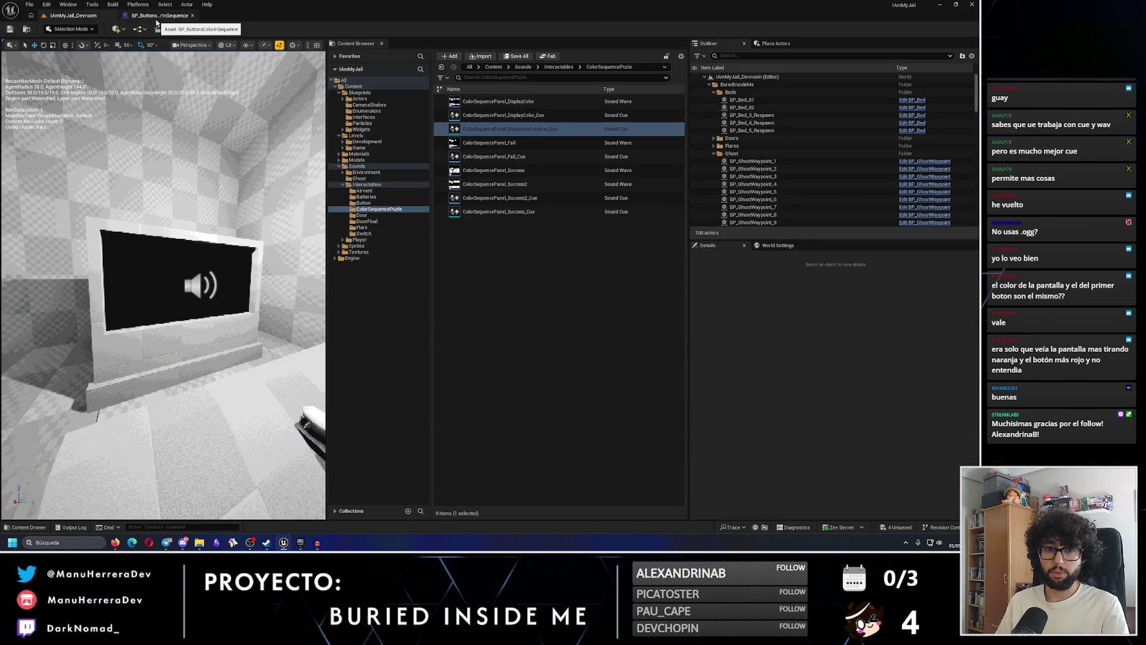
{"action": "left_click", "coordinate": [159, 16]}
{"action": "scroll", "coordinate": [403, 206], "scroll_direction": "down", "scroll_amount": 7}
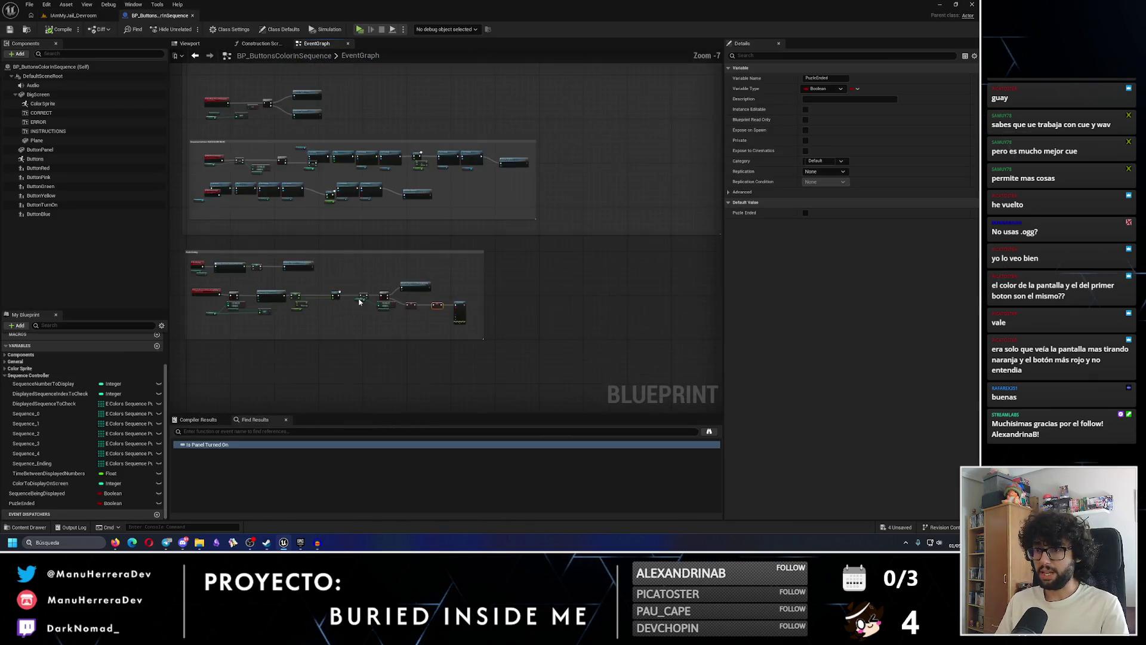
{"action": "scroll", "coordinate": [410, 250], "scroll_direction": "up", "scroll_amount": 7}
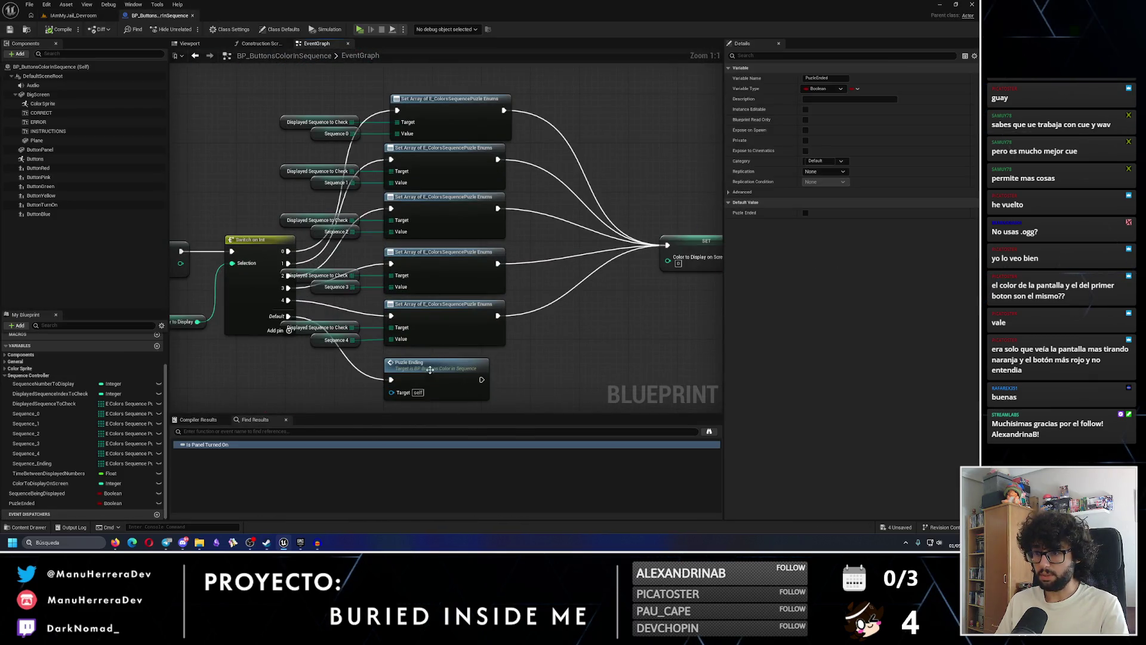
{"action": "scroll", "coordinate": [418, 329], "scroll_direction": "down", "scroll_amount": 5}
{"action": "scroll", "coordinate": [370, 275], "scroll_direction": "up", "scroll_amount": 3}
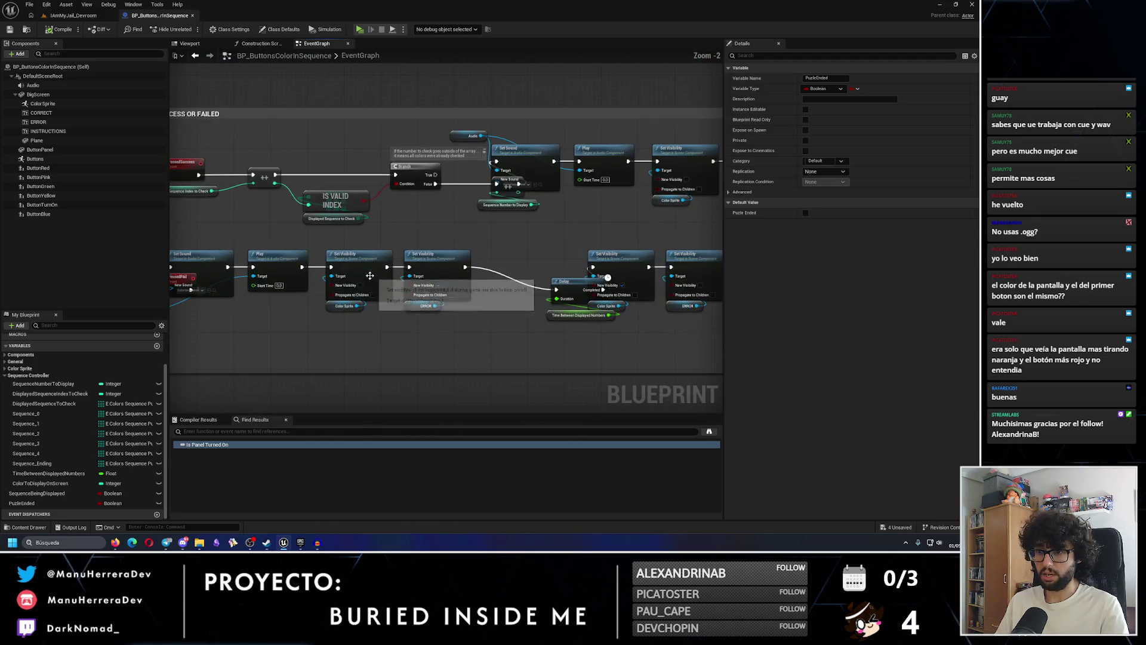
{"action": "scroll", "coordinate": [370, 276], "scroll_direction": "down", "scroll_amount": 5}
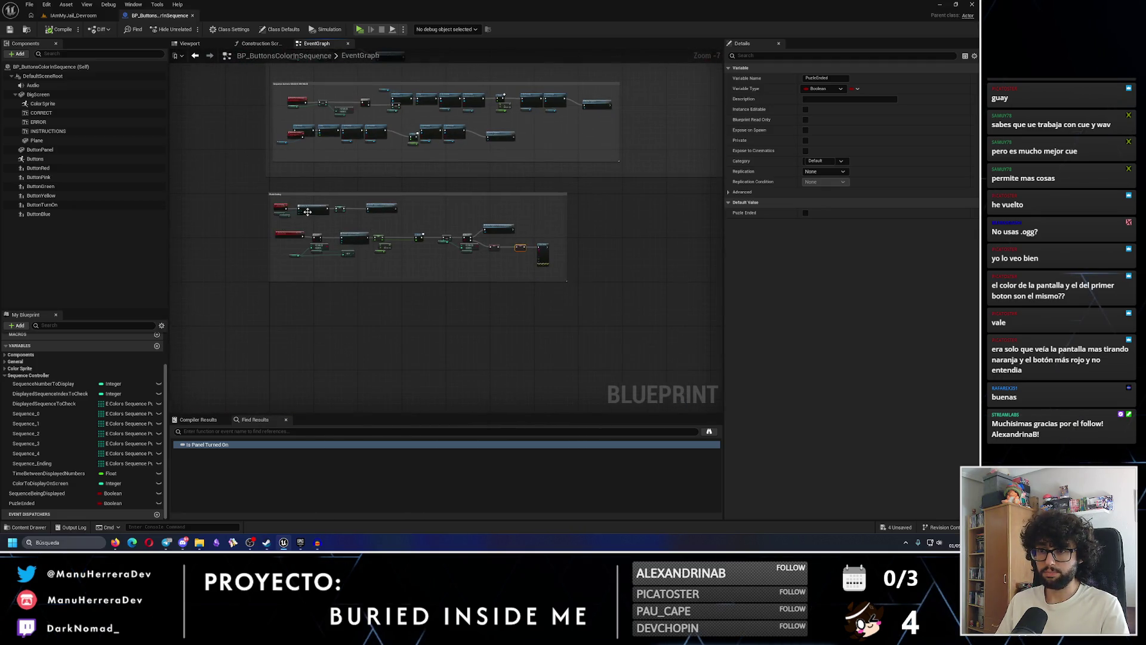
{"action": "scroll", "coordinate": [313, 213], "scroll_direction": "up", "scroll_amount": 3}
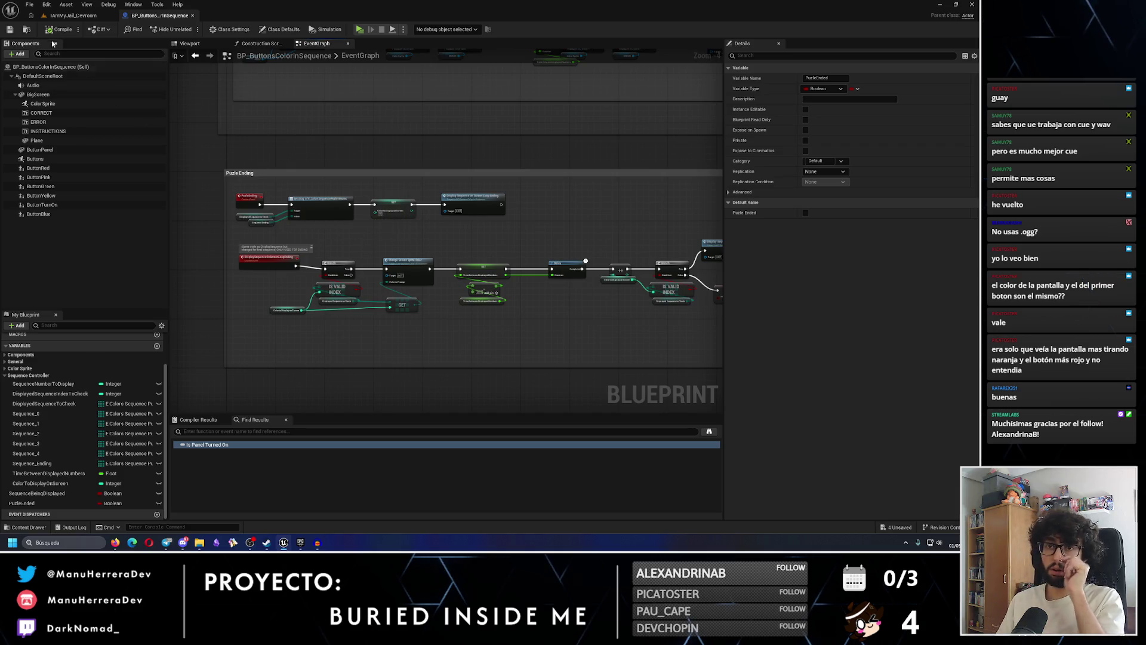
Play the level with Alt+P and press the red button while watching the console screen
{"action": "left_click", "coordinate": [73, 15]}
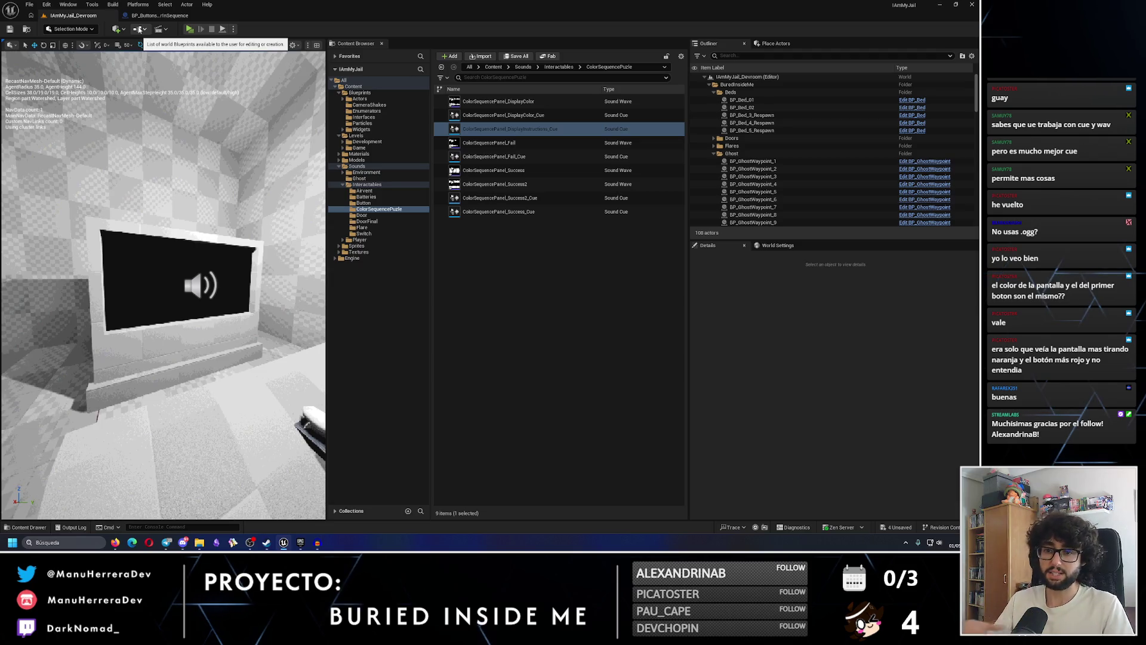
{"action": "scroll", "coordinate": [196, 65], "scroll_direction": "down", "scroll_amount": 5}
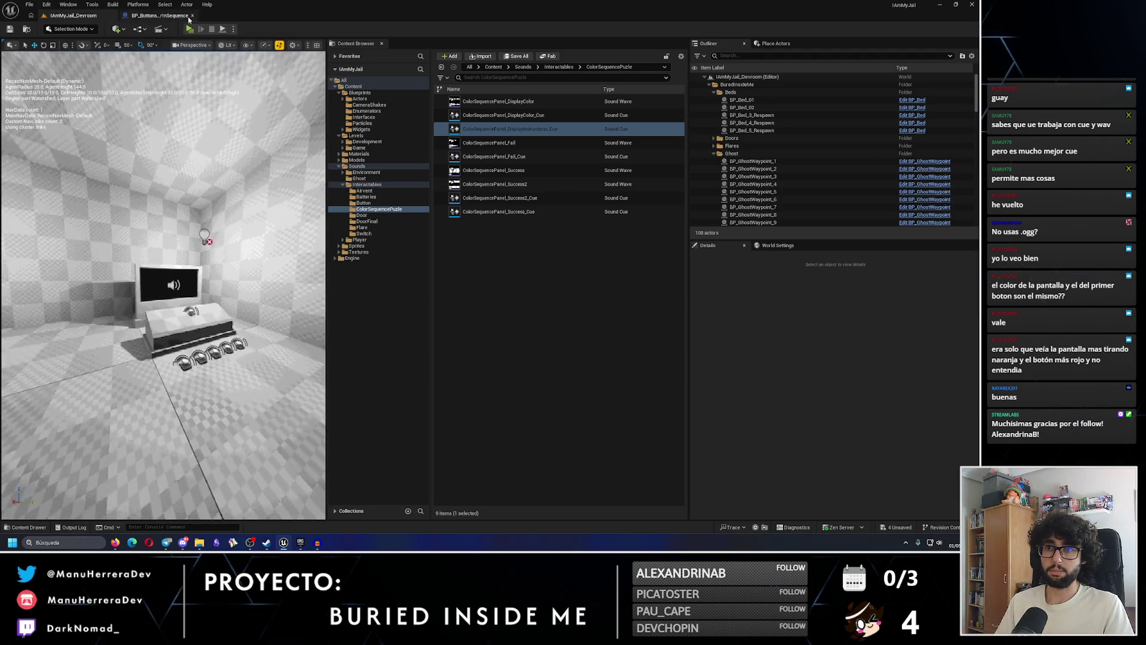
{"action": "key", "text": "alt+p"}
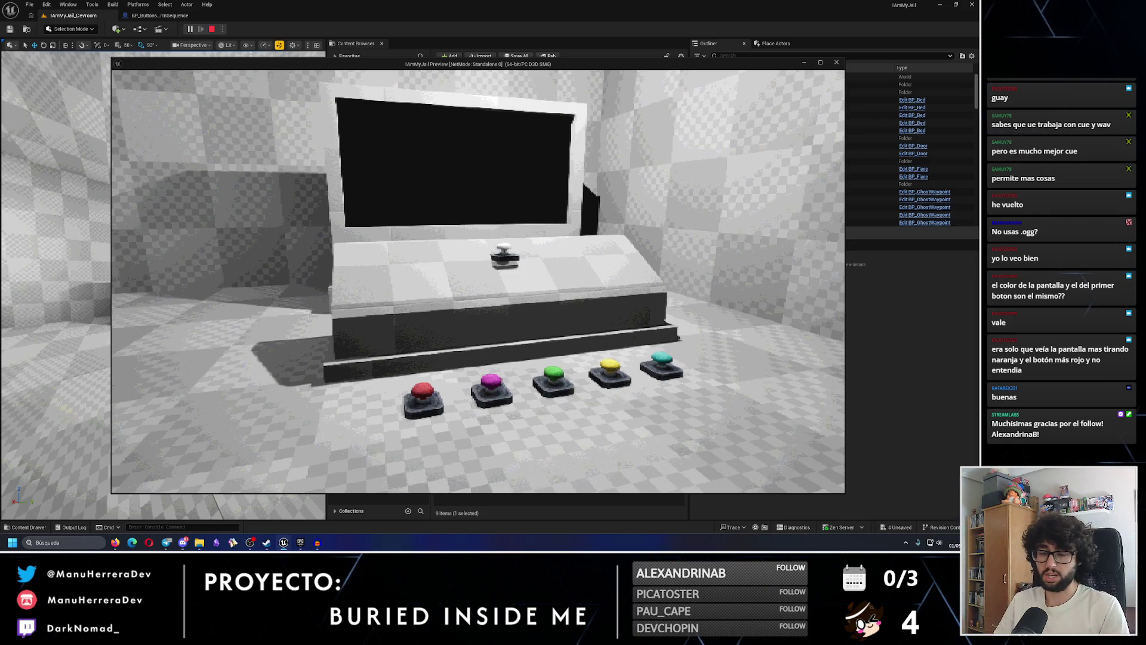
{"action": "key", "text": "w"}
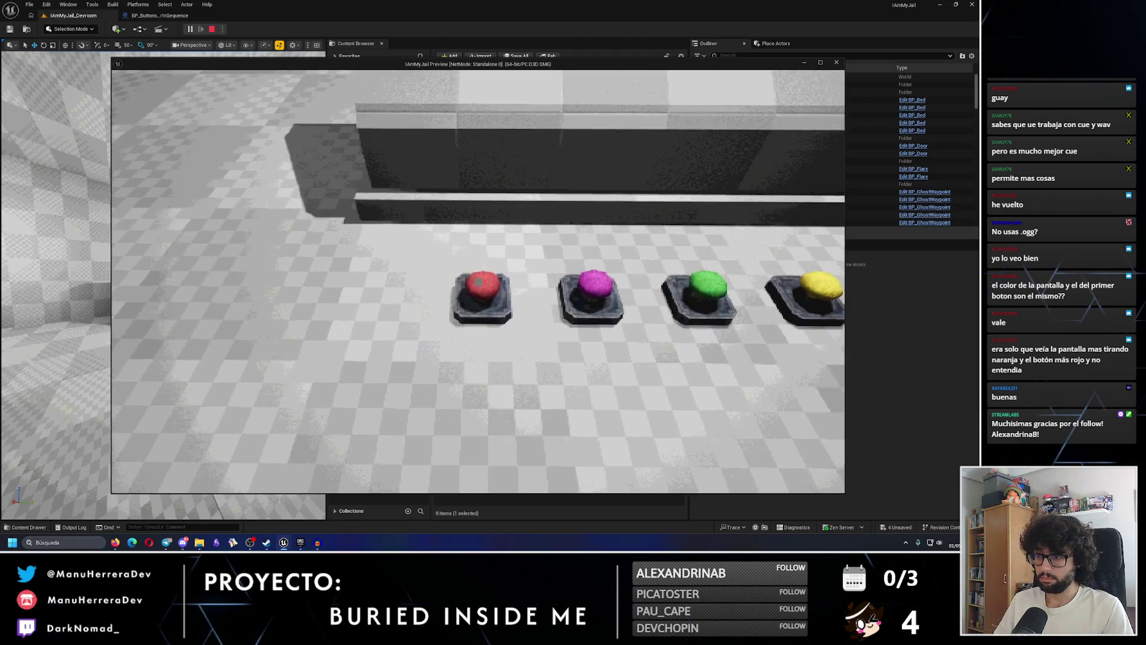
{"action": "left_click", "coordinate": [480, 282]}
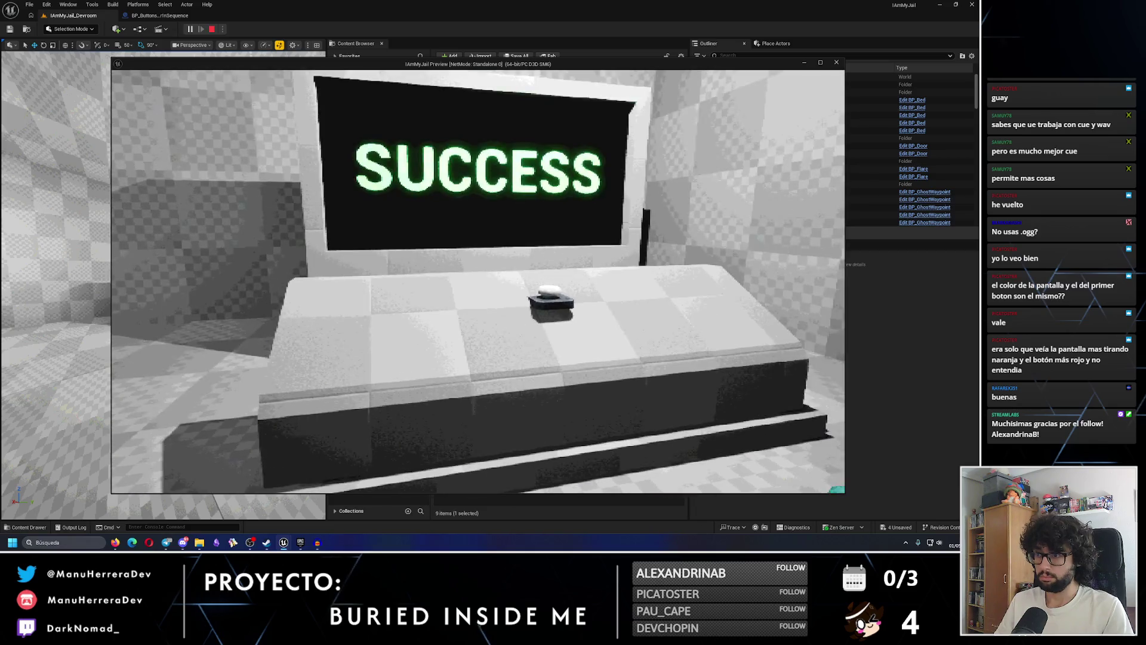
{"action": "key", "text": "s"}
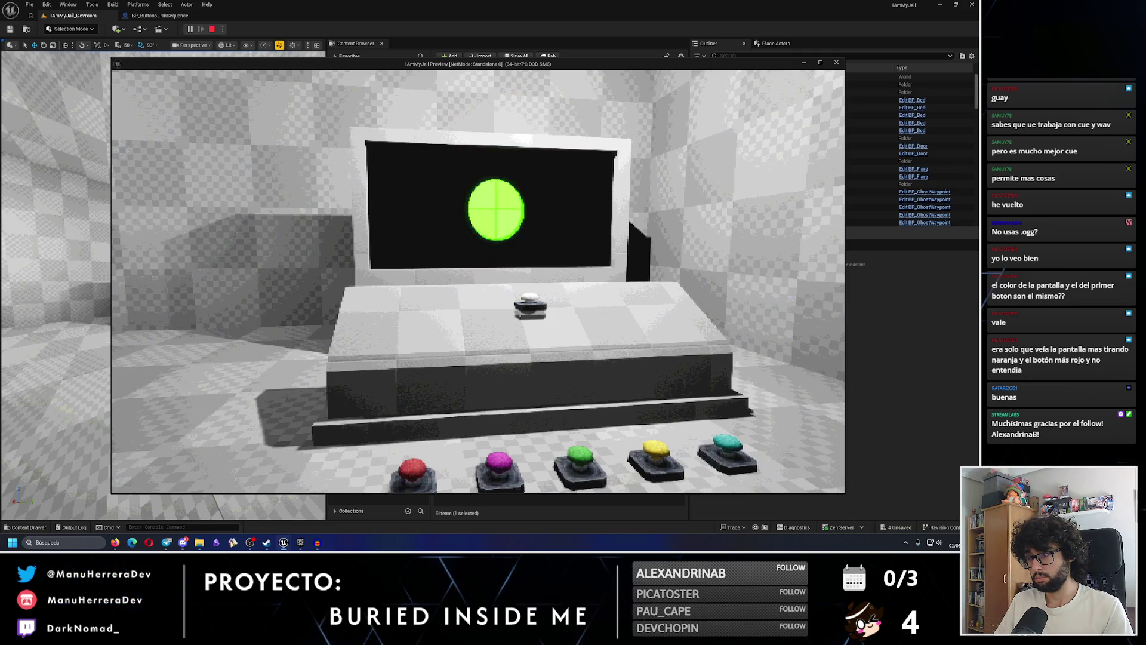
Press the green button, watch the screen's result, then stop the preview and return to the graph
{"action": "key", "text": "w"}
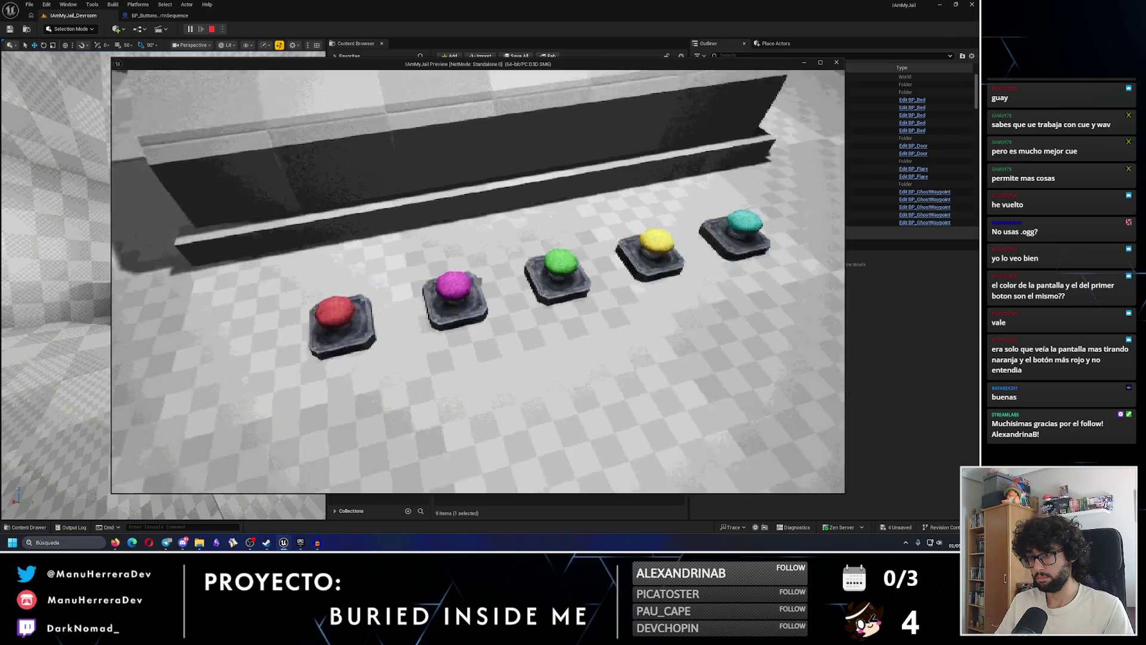
{"action": "left_click", "coordinate": [478, 281]}
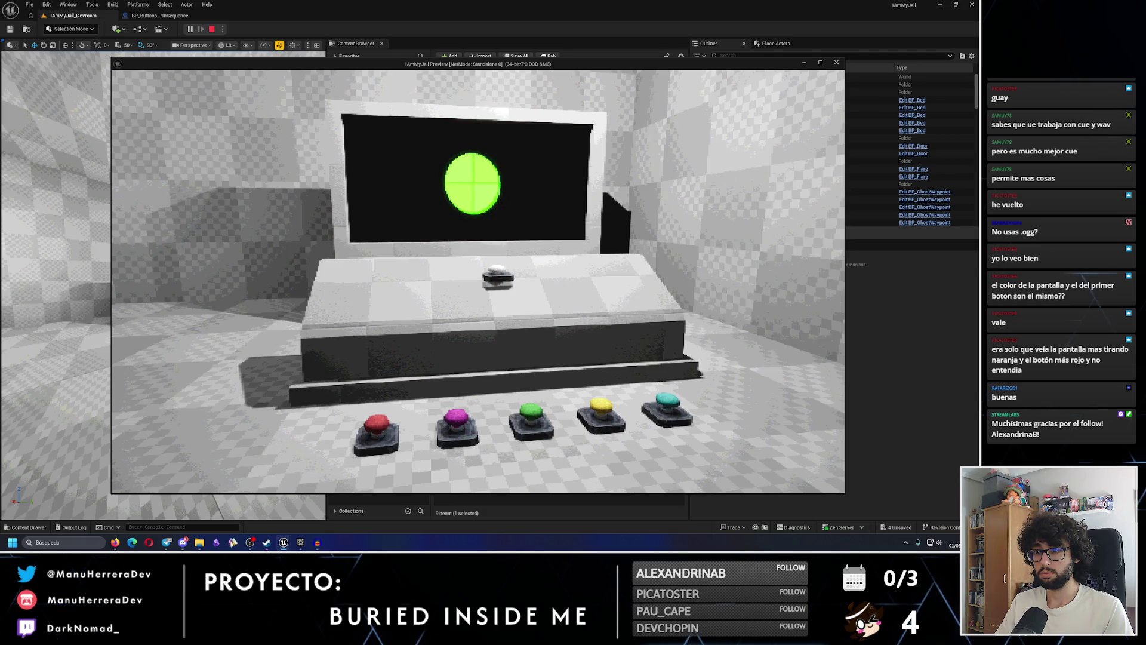
{"action": "key", "text": "w"}
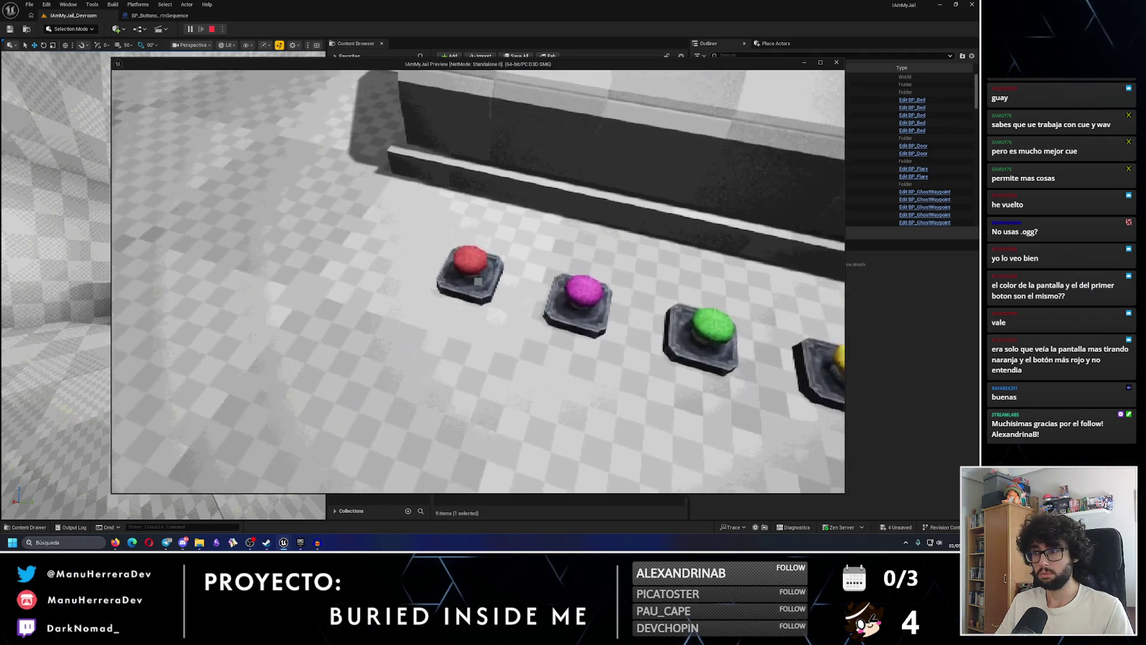
{"action": "key", "text": "s"}
{"action": "key", "text": "s"}
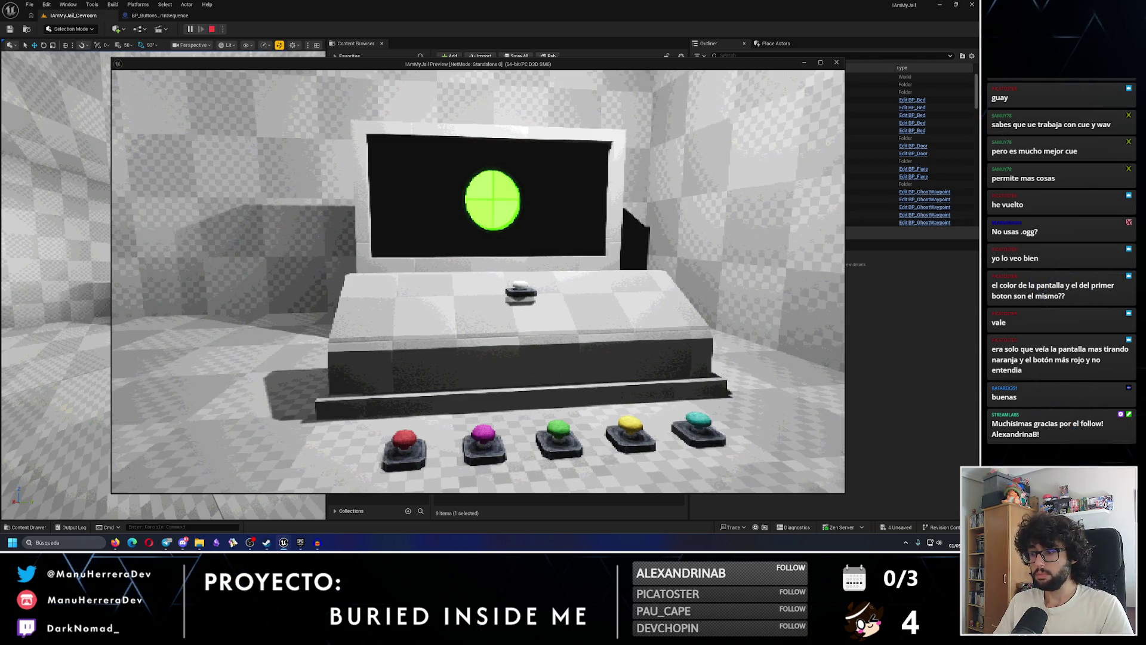
{"action": "key", "text": "w"}
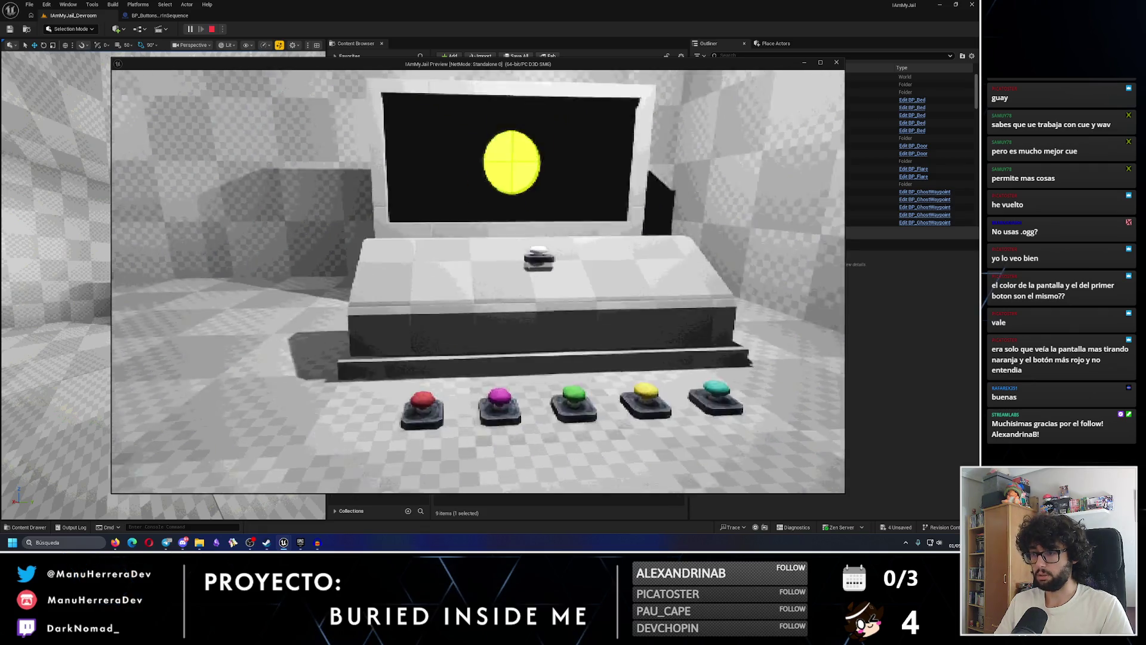
{"action": "key", "text": "e"}
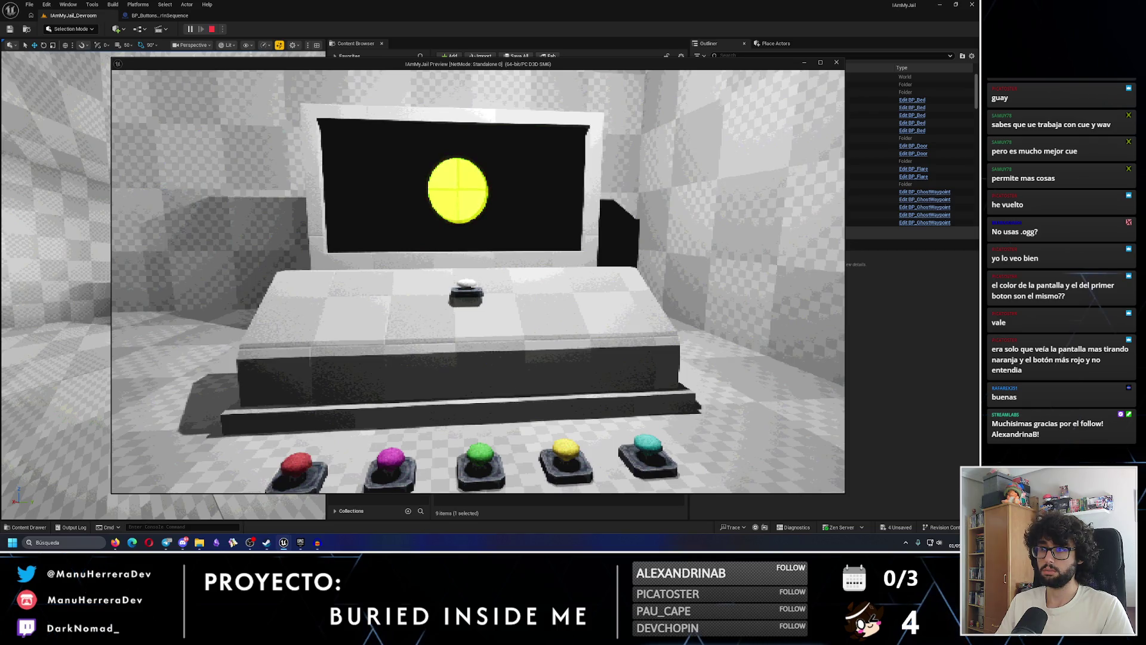
{"action": "key", "text": "Escape"}
{"action": "left_click", "coordinate": [148, 16]}
{"action": "scroll", "coordinate": [433, 170], "scroll_direction": "down", "scroll_amount": 6}
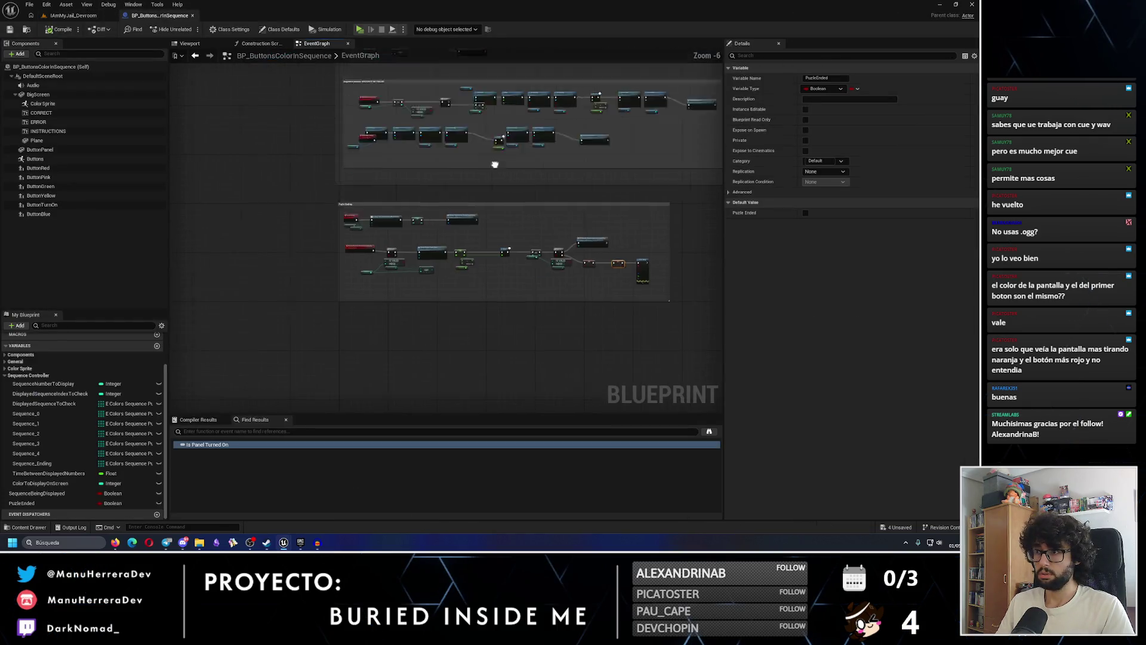
{"action": "scroll", "coordinate": [560, 242], "scroll_direction": "up", "scroll_amount": 3}
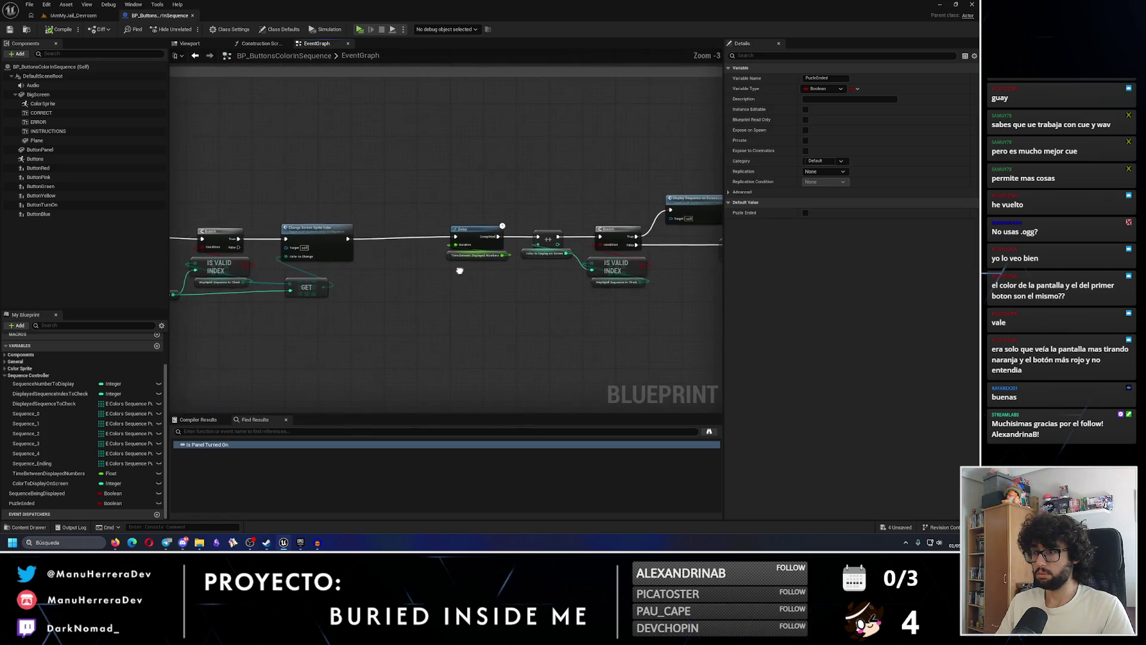
{"action": "left_click_drag", "start_coordinate": [368, 176], "coordinate": [653, 333]}
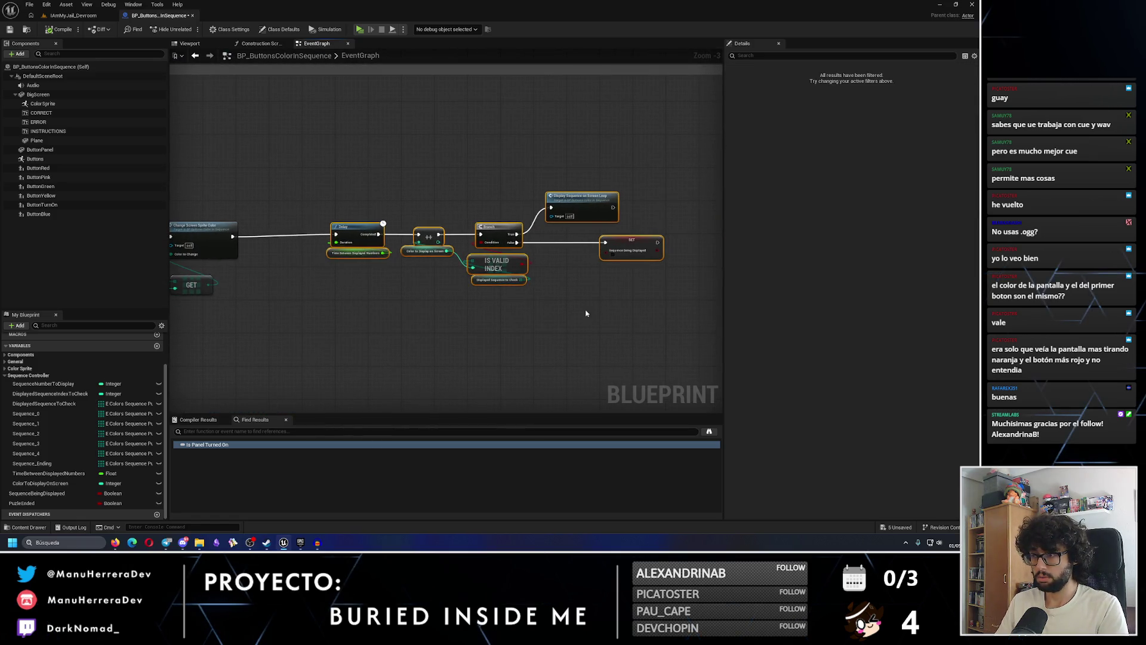
{"action": "left_click_drag", "start_coordinate": [635, 246], "coordinate": [589, 250]}
{"action": "key", "text": "Up"}
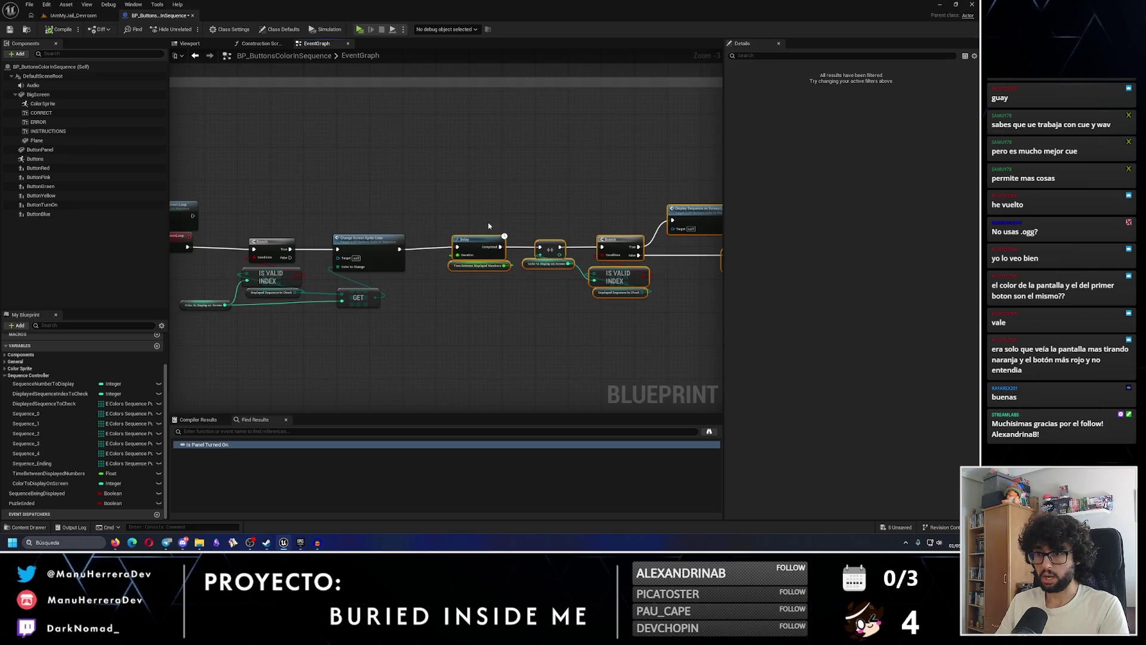
{"action": "left_click_drag", "start_coordinate": [402, 208], "coordinate": [548, 207]}
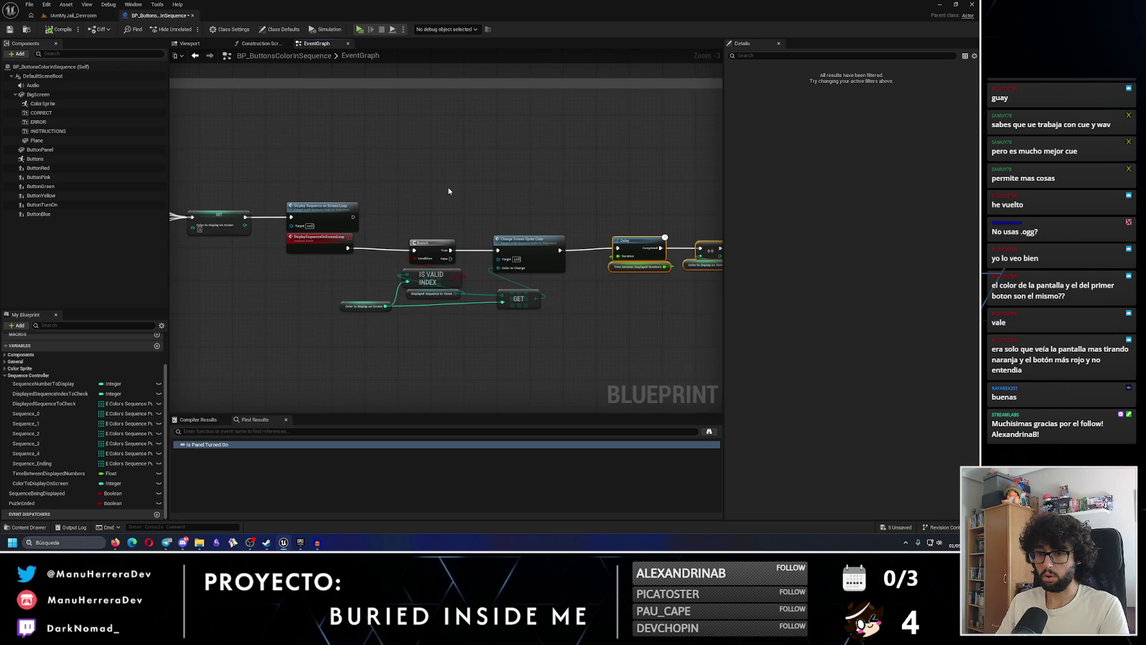
{"action": "scroll", "coordinate": [449, 191], "scroll_direction": "down", "scroll_amount": 2}
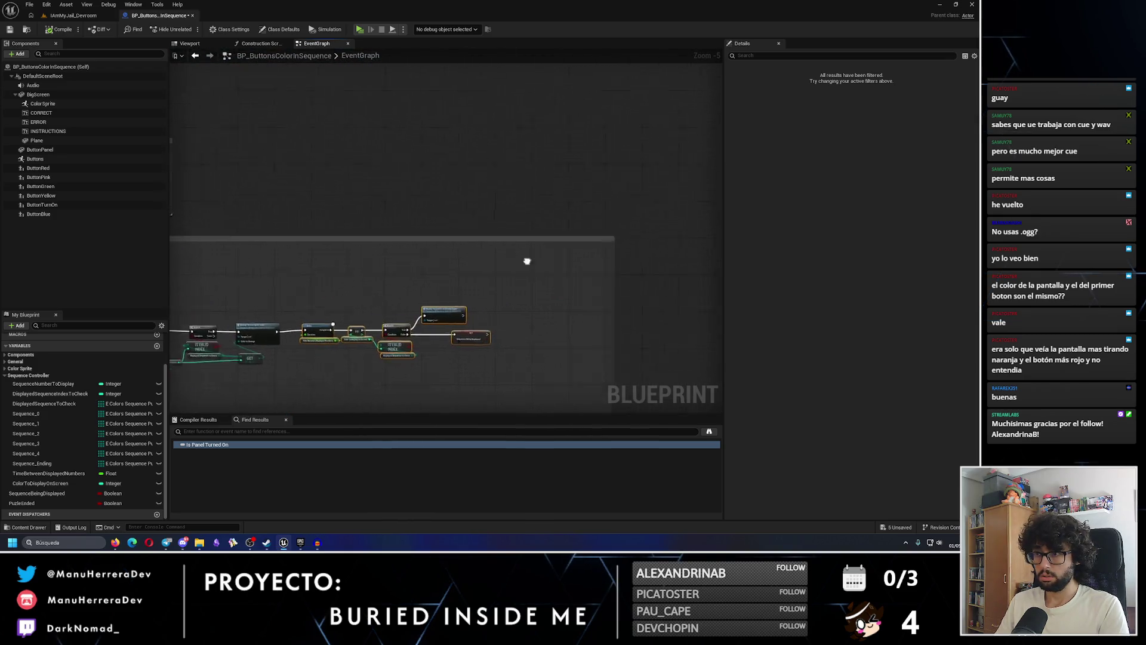
{"action": "left_click_drag", "start_coordinate": [455, 272], "coordinate": [434, 249]}
{"action": "scroll", "coordinate": [434, 248], "scroll_direction": "up", "scroll_amount": 4}
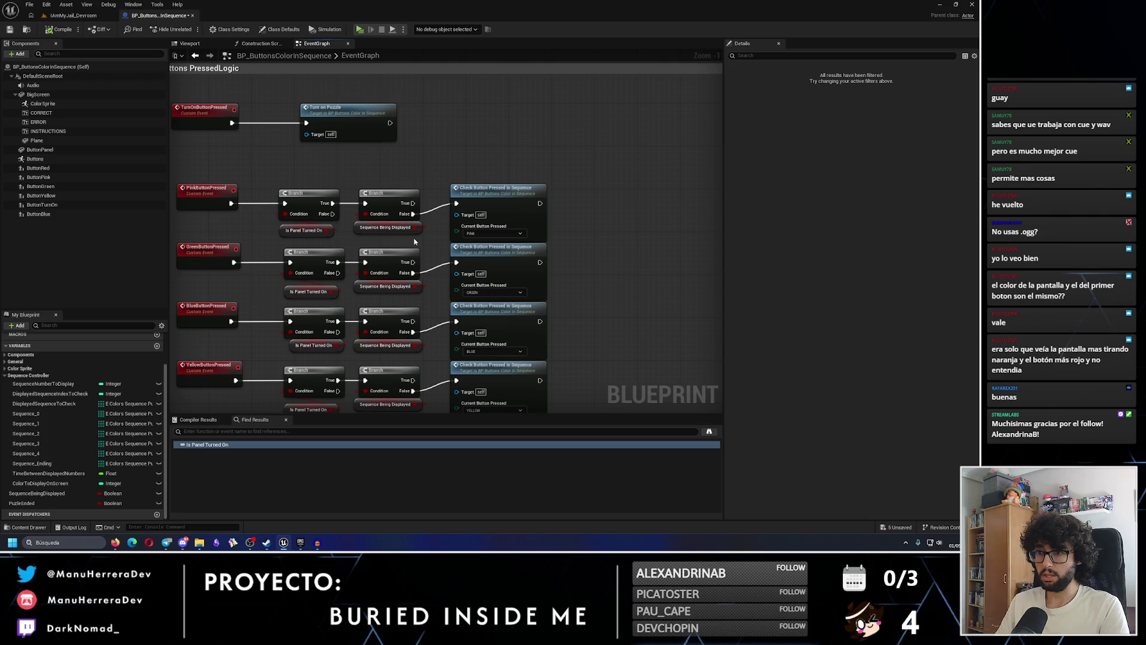
{"action": "left_click", "coordinate": [308, 230]}
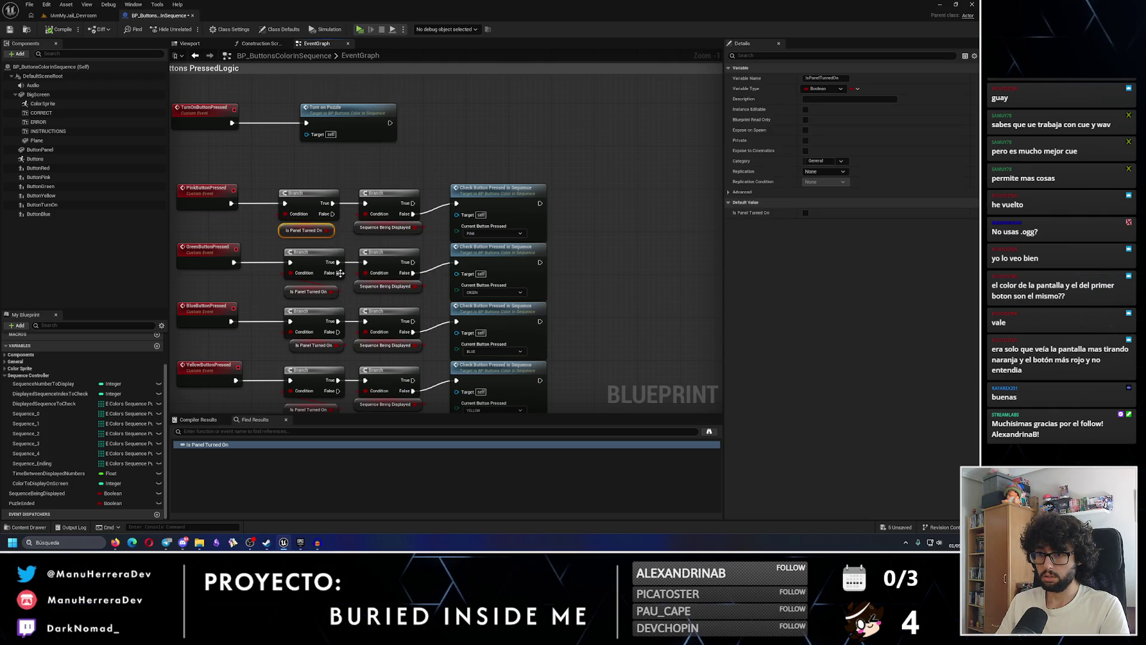
{"action": "scroll", "coordinate": [315, 260], "scroll_direction": "down", "scroll_amount": 5}
{"action": "scroll", "coordinate": [314, 261], "scroll_direction": "up", "scroll_amount": 4}
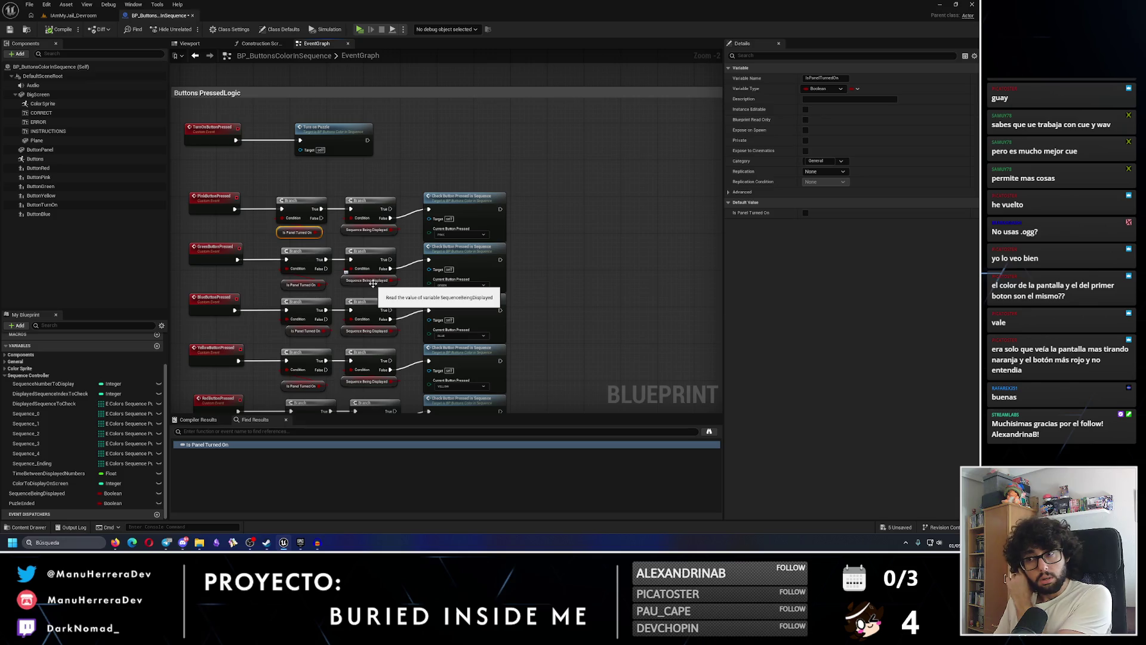
{"action": "mouse_move", "coordinate": [352, 191]}
{"action": "left_mouse_down"}
{"action": "mouse_move", "coordinate": [382, 411]}
{"action": "mouse_move", "coordinate": [379, 320]}
{"action": "mouse_move", "coordinate": [335, 293]}
{"action": "left_mouse_up"}
{"action": "scroll", "coordinate": [332, 292], "scroll_direction": "down", "scroll_amount": 4}
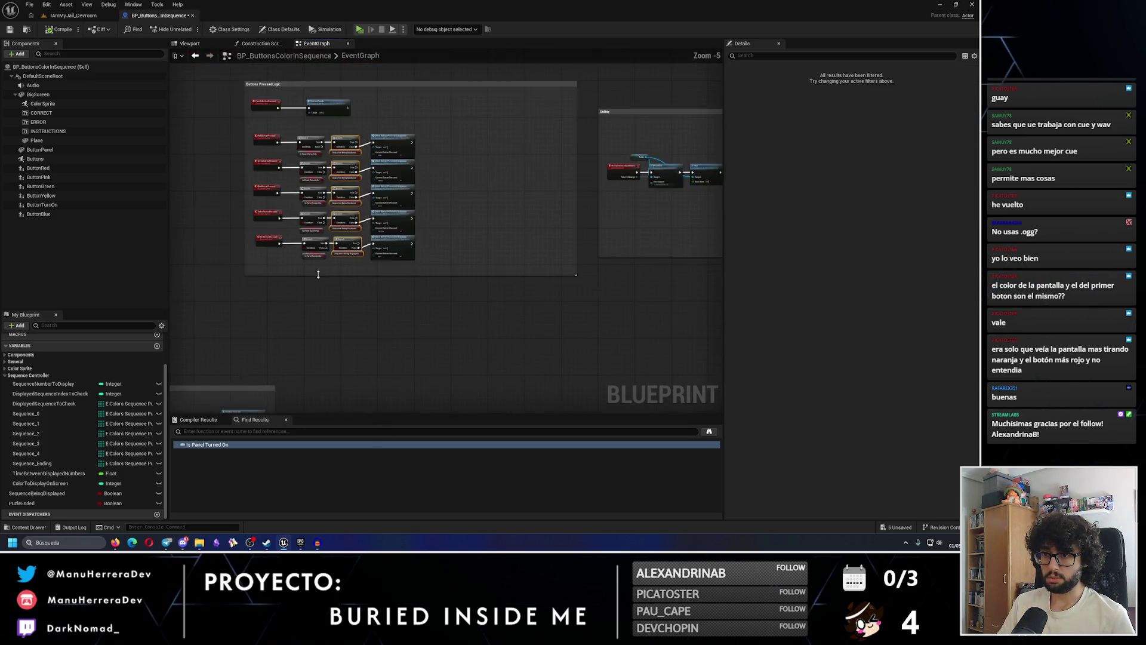
{"action": "left_click", "coordinate": [268, 432]}
{"action": "type", "text": "spla"}
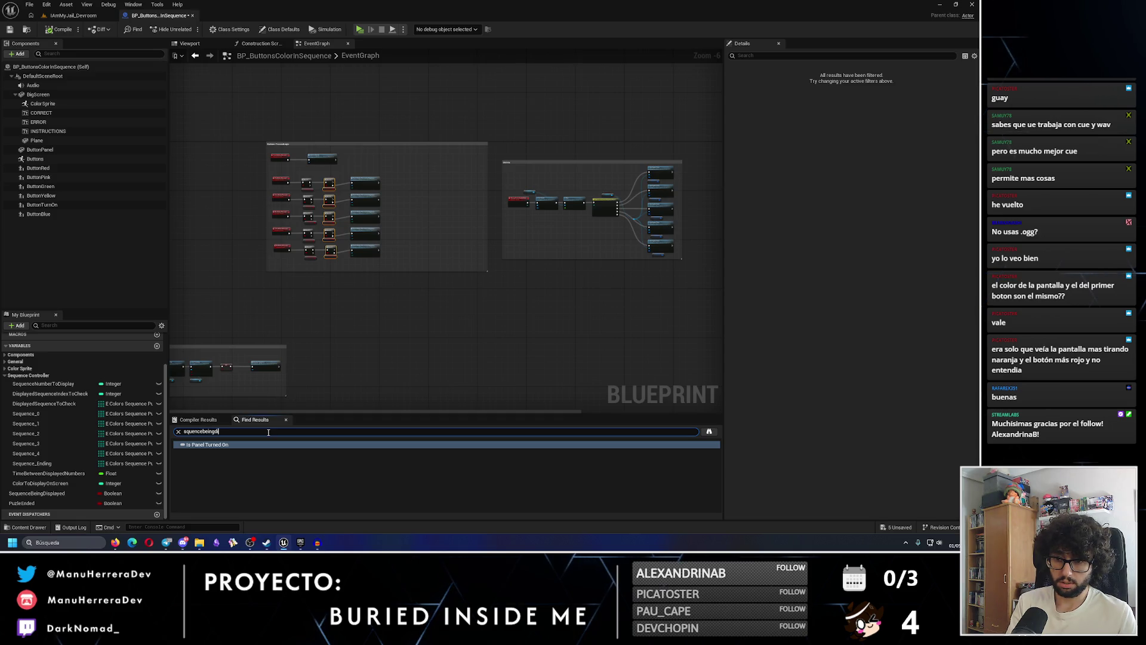
{"action": "type", "text": "yed"}
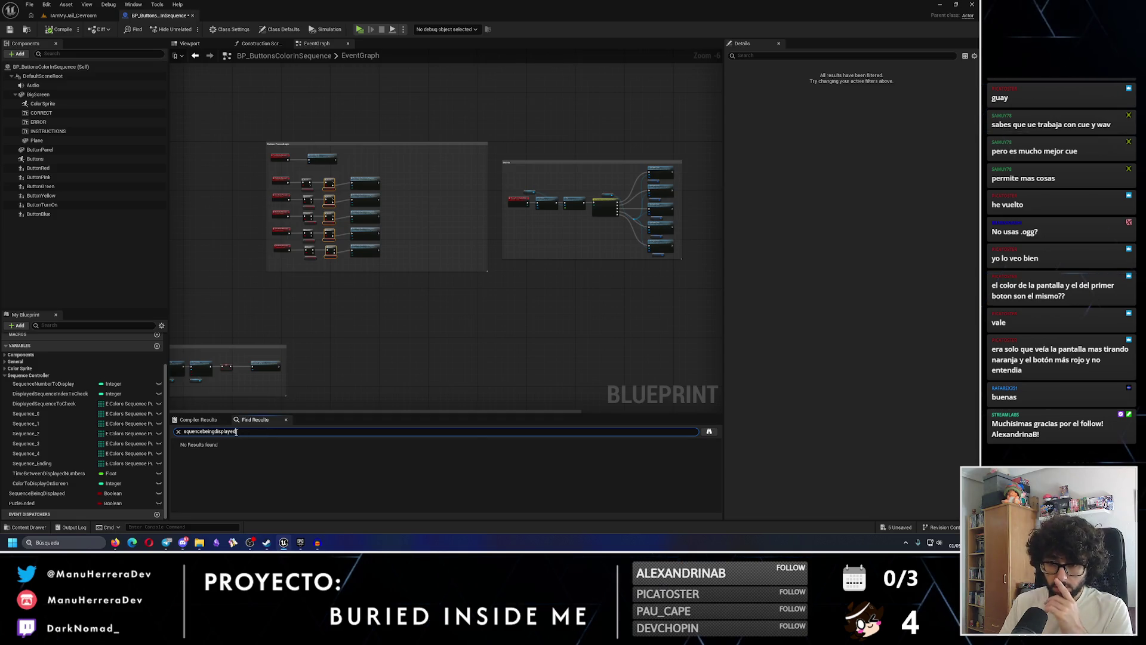
Search Find Results for the exact name SequenceBeingDisplayed, copied from My Blueprint
{"action": "left_click", "coordinate": [185, 431]}
{"action": "type", "text": "e"}
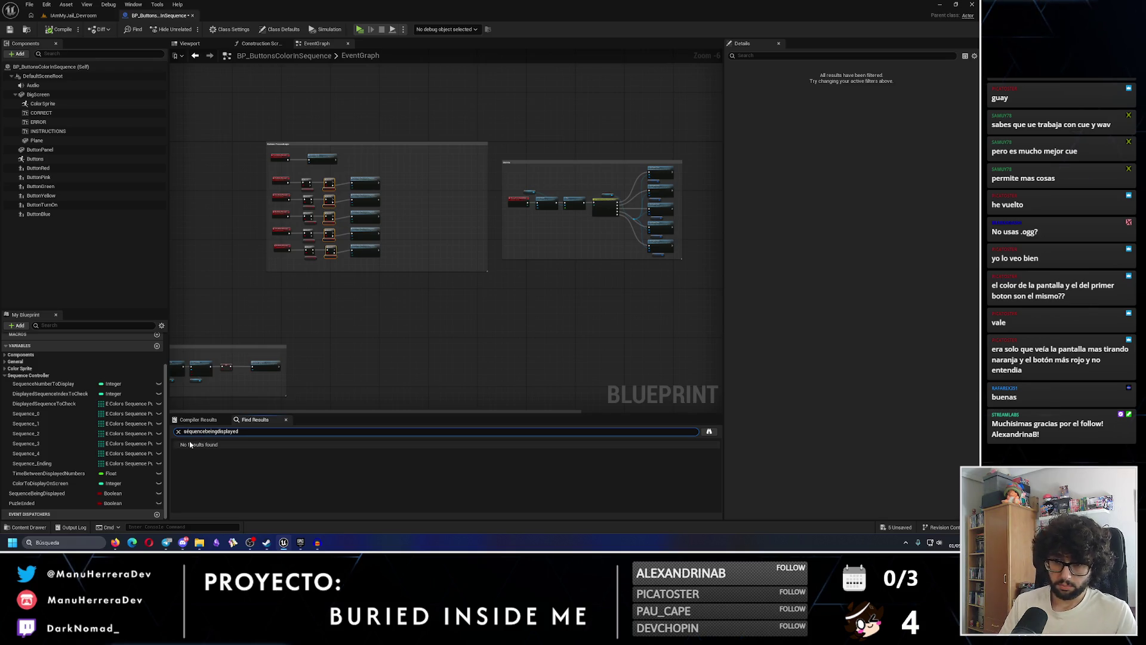
{"action": "scroll", "coordinate": [301, 220], "scroll_direction": "up", "scroll_amount": 4}
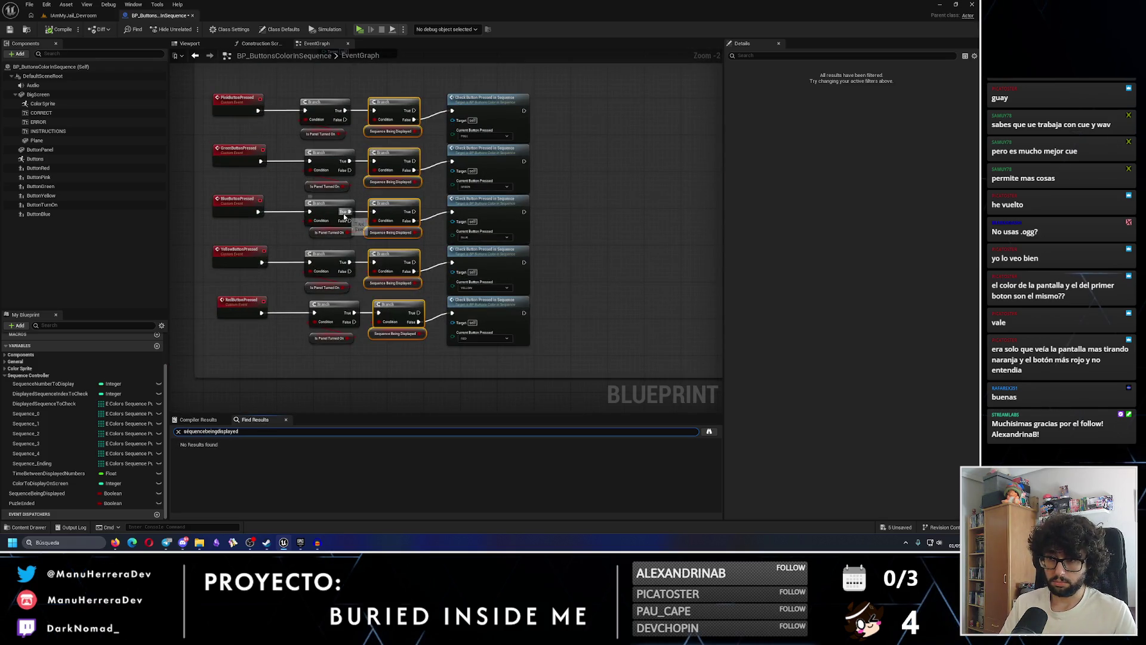
{"action": "scroll", "coordinate": [345, 216], "scroll_direction": "up", "scroll_amount": 2}
{"action": "double_click", "coordinate": [48, 493]}
{"action": "key", "text": "ctrl+c"}
{"action": "left_click", "coordinate": [209, 446]}
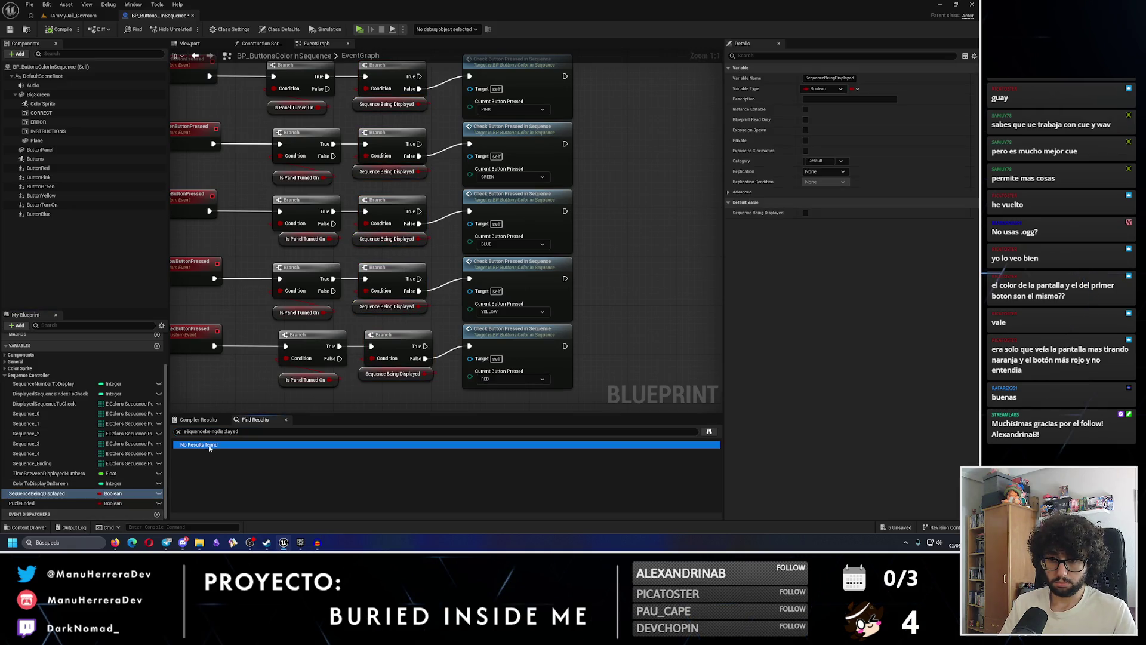
{"action": "left_click", "coordinate": [236, 431]}
{"action": "key", "text": "ctrl+a"}
{"action": "key", "text": "ctrl+v"}
{"action": "key", "text": "Return"}
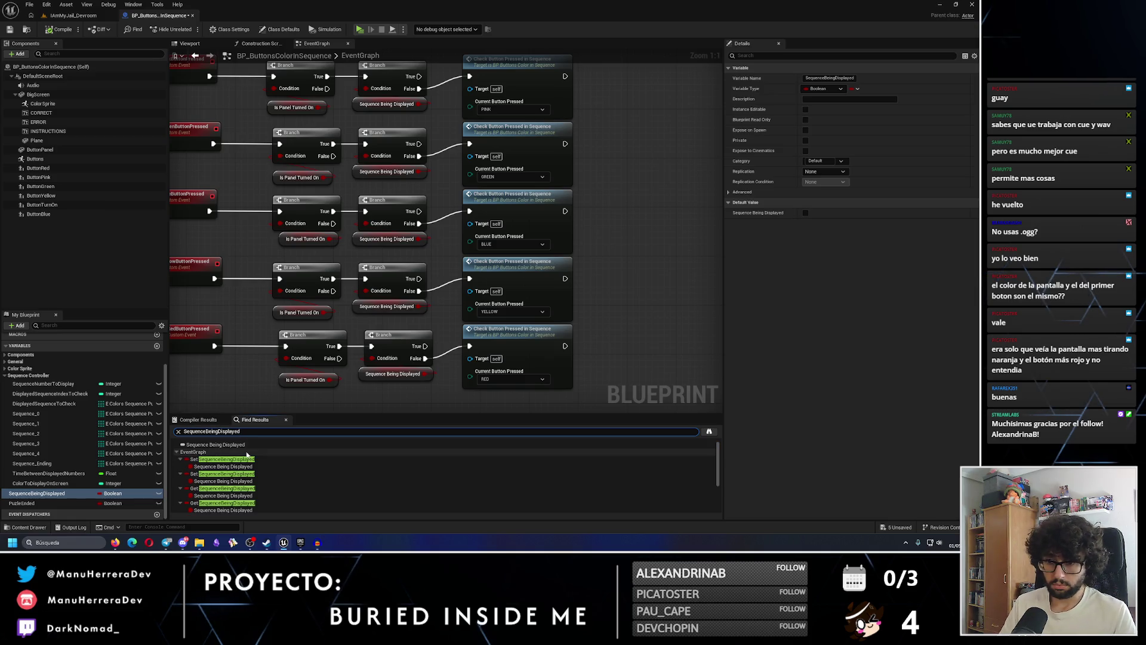
Jump to each Set and Get result of SequenceBeingDisplayed to inspect it
{"action": "left_click", "coordinate": [225, 460]}
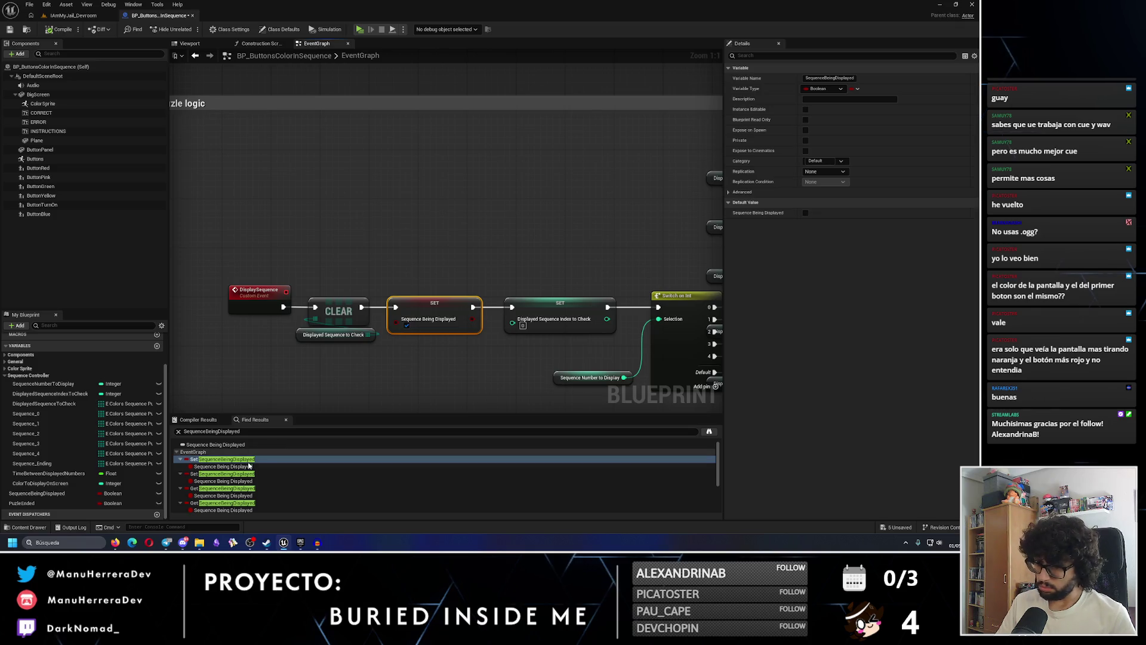
{"action": "left_click", "coordinate": [227, 473]}
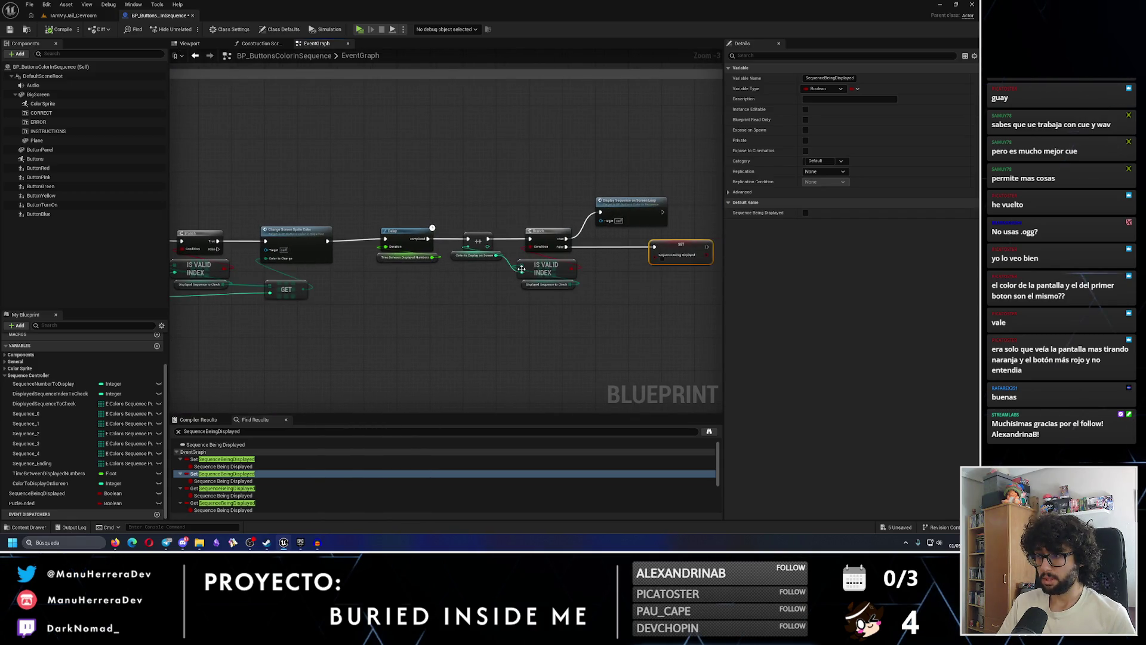
{"action": "left_click", "coordinate": [207, 490]}
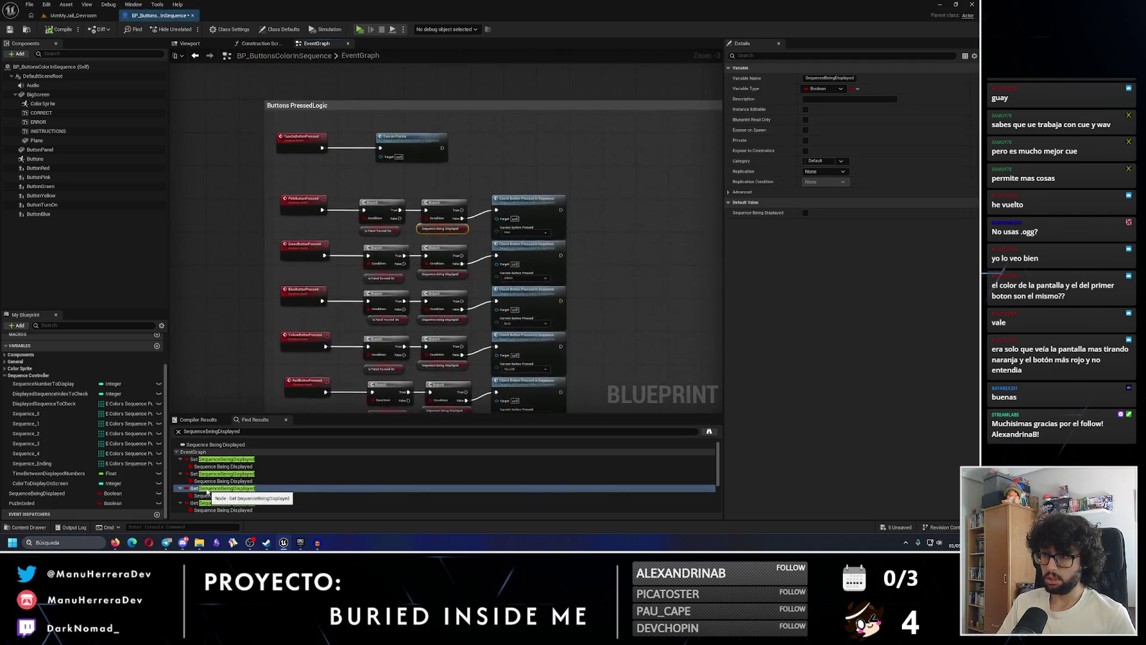
{"action": "scroll", "coordinate": [207, 492], "scroll_direction": "down", "scroll_amount": 3}
{"action": "left_click", "coordinate": [209, 502]}
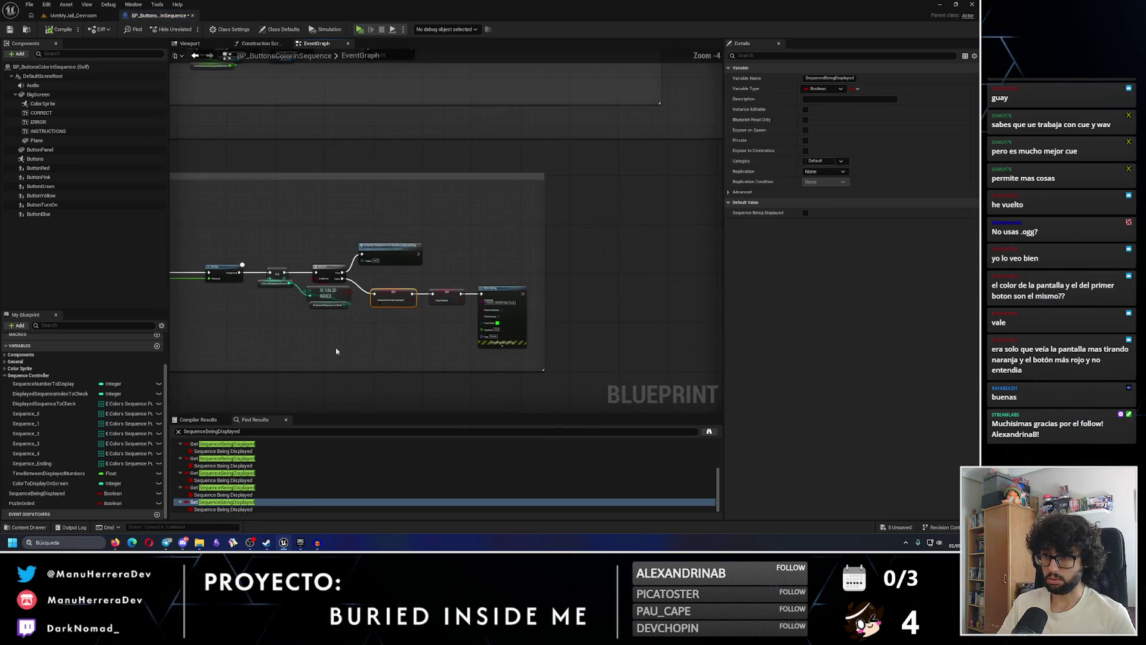
{"action": "left_click_drag", "start_coordinate": [603, 360], "coordinate": [366, 317]}
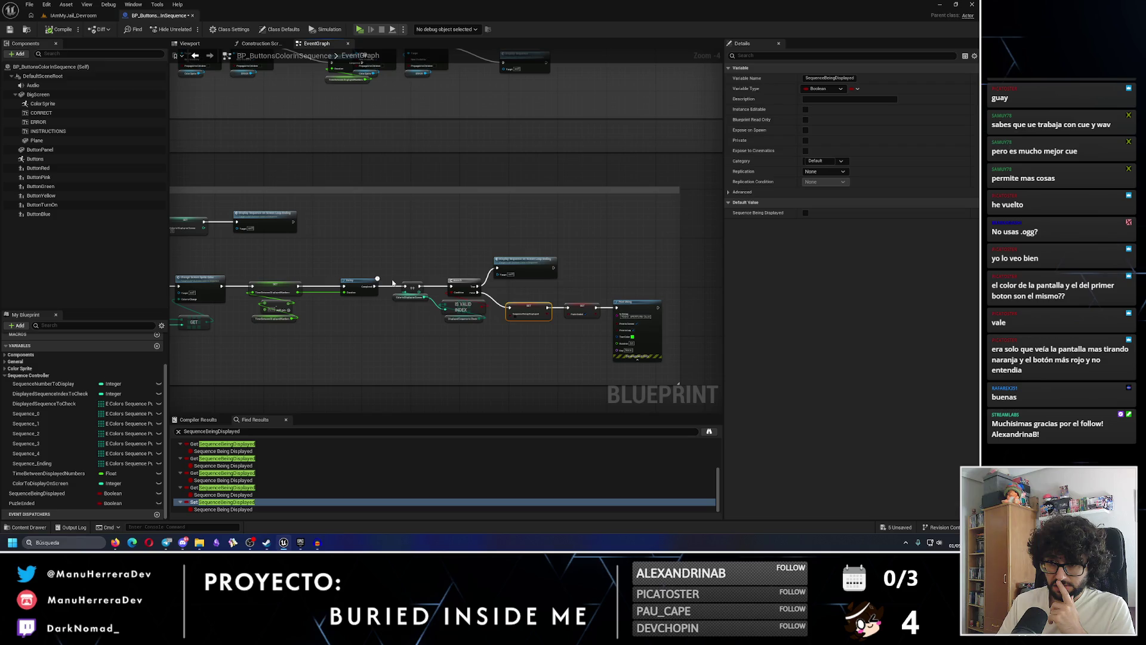
Nudge the Set Array and Puzzle Ending nodes right and save the blueprint
{"action": "scroll", "coordinate": [393, 282], "scroll_direction": "down", "scroll_amount": 3}
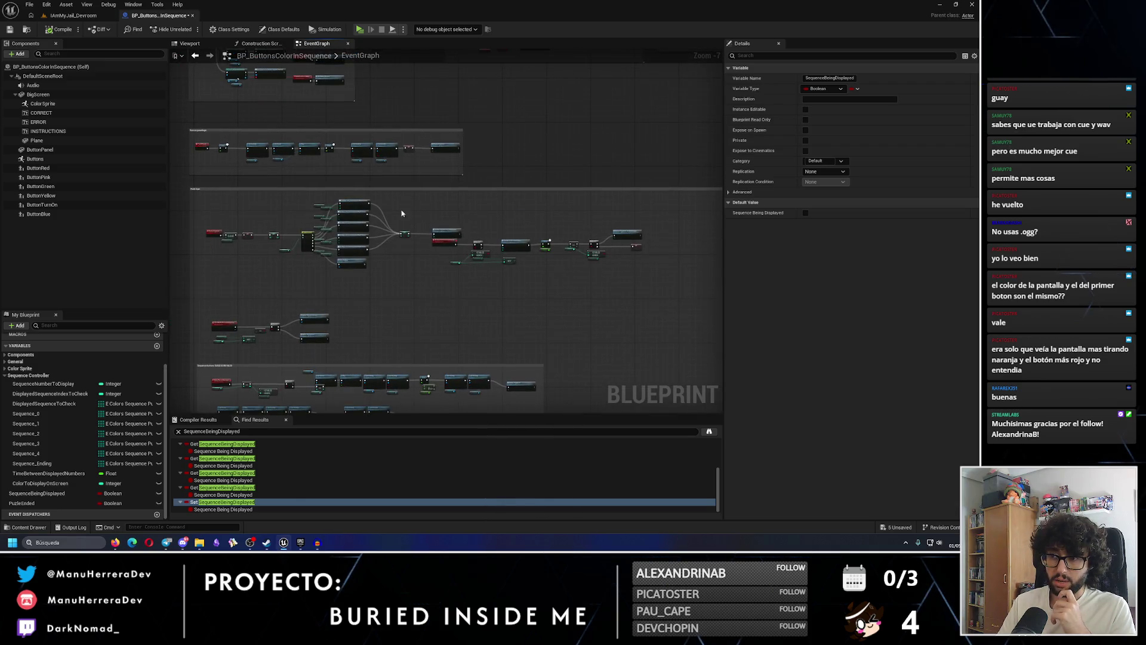
{"action": "scroll", "coordinate": [402, 209], "scroll_direction": "up", "scroll_amount": 4}
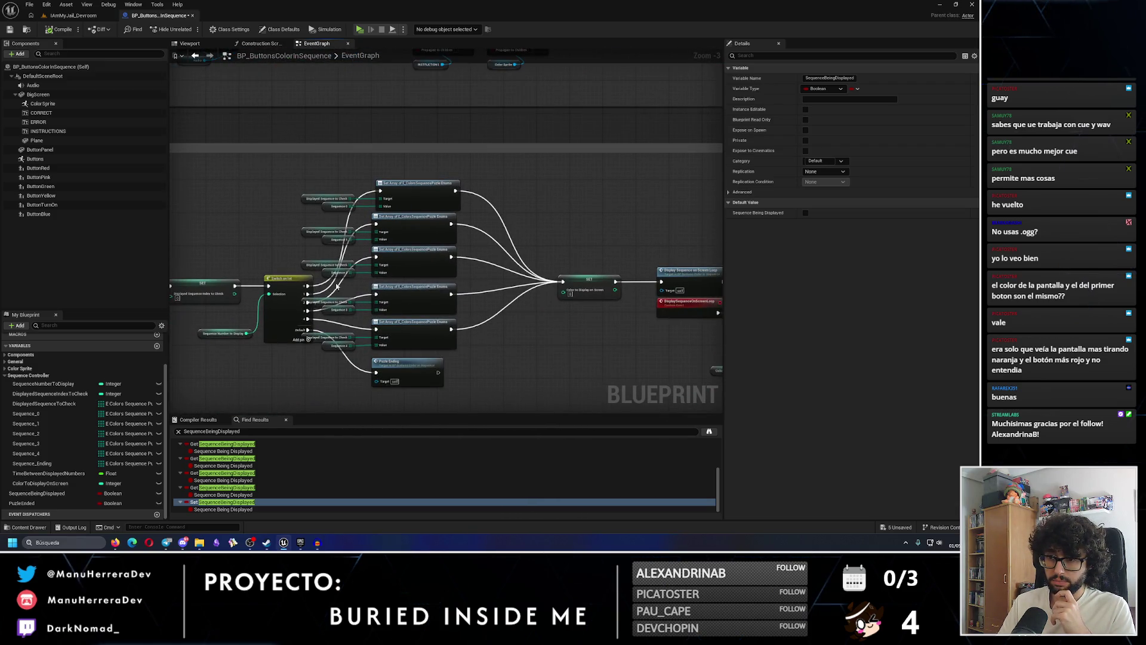
{"action": "scroll", "coordinate": [341, 286], "scroll_direction": "up", "scroll_amount": 1}
{"action": "left_click_drag", "start_coordinate": [323, 132], "coordinate": [488, 411]}
{"action": "scroll", "coordinate": [488, 418], "scroll_direction": "up", "scroll_amount": 1}
{"action": "key", "text": "Right"}
{"action": "key", "text": "Right"}
{"action": "key", "text": "Right"}
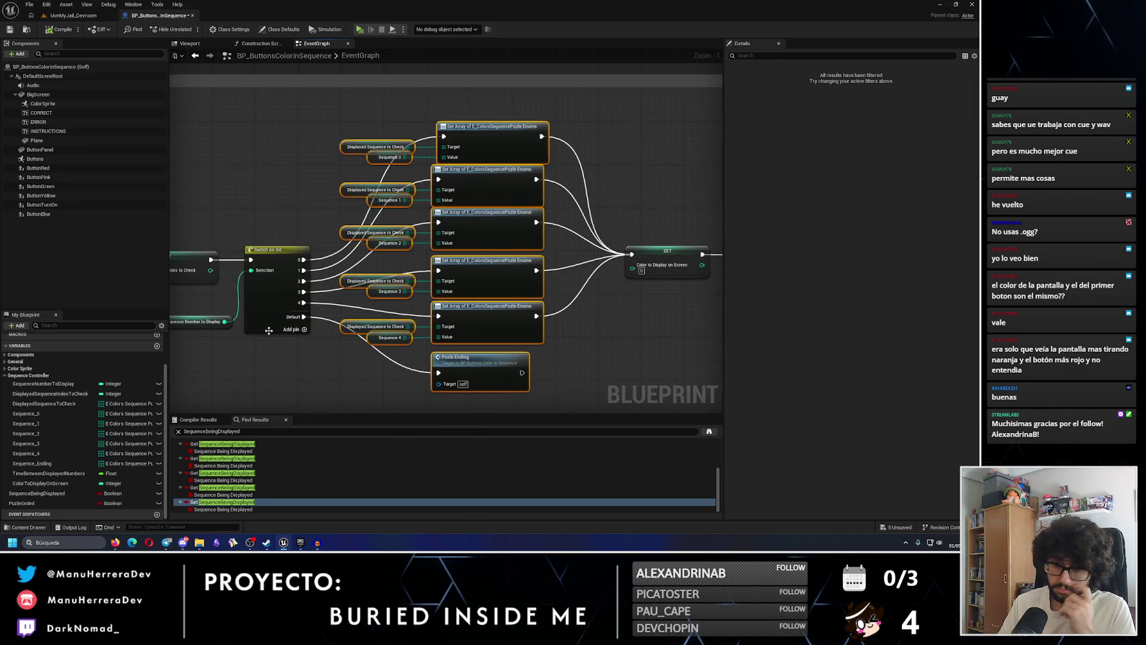
{"action": "left_click", "coordinate": [18, 30]}
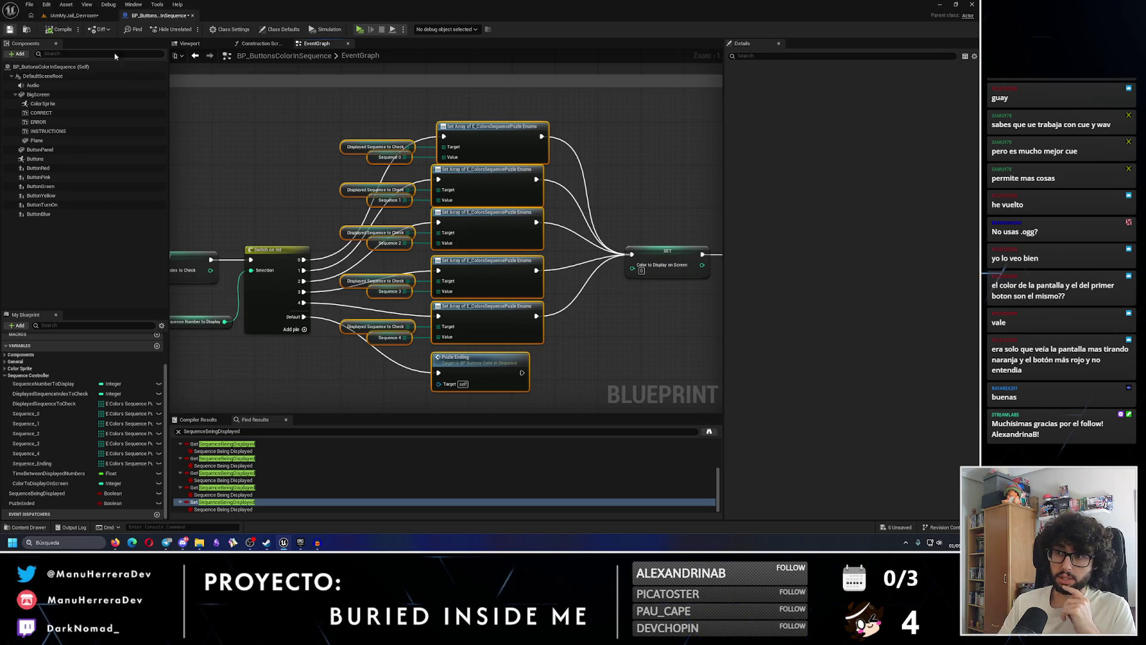
Print 'YA SE HA MOSTRADO TODA LA SECUENCIA' from the Branch False pin, then play the level
{"action": "scroll", "coordinate": [404, 234], "scroll_direction": "down", "scroll_amount": 3}
{"action": "scroll", "coordinate": [404, 234], "scroll_direction": "up", "scroll_amount": 5}
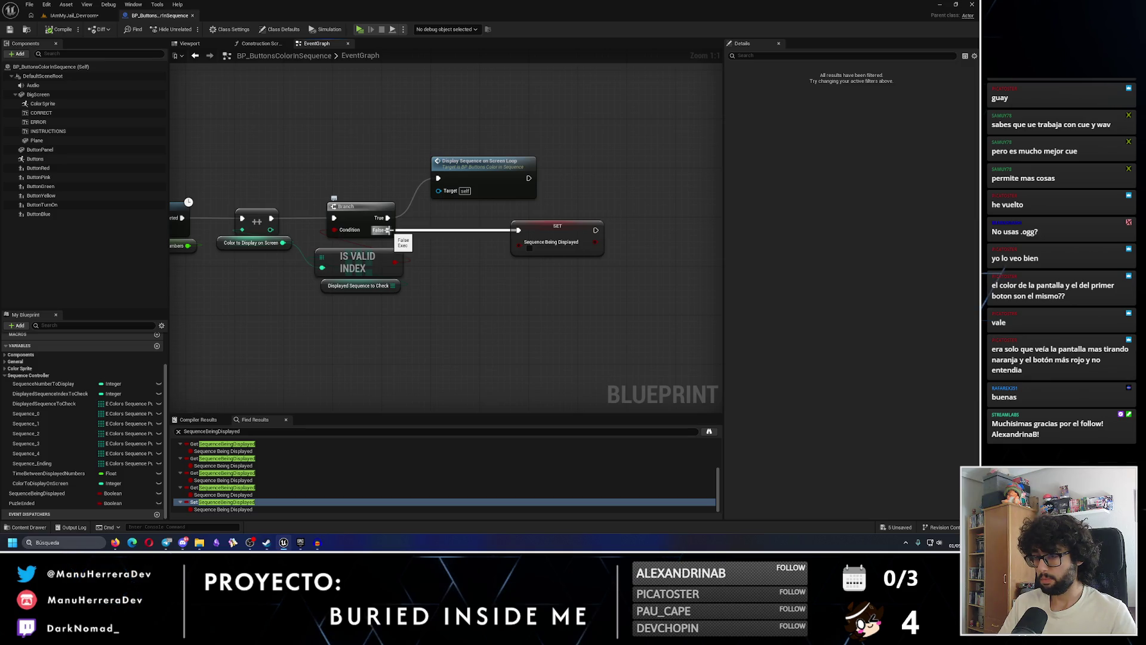
{"action": "left_click_drag", "start_coordinate": [386, 230], "coordinate": [452, 268]}
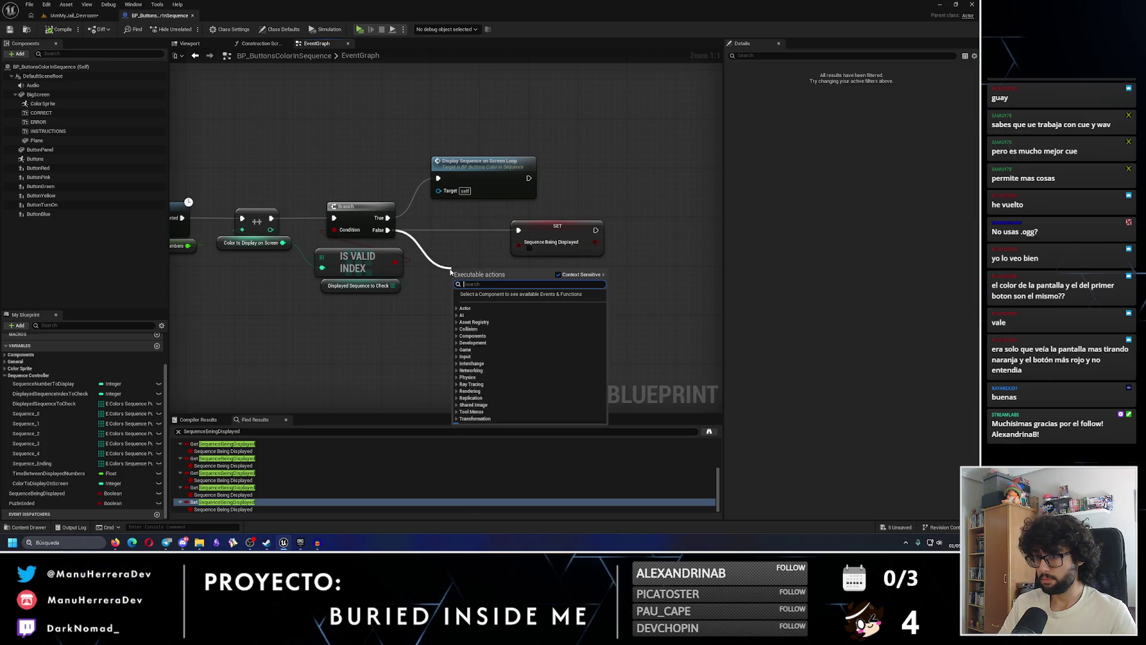
{"action": "type", "text": "print"}
{"action": "key", "text": "Return"}
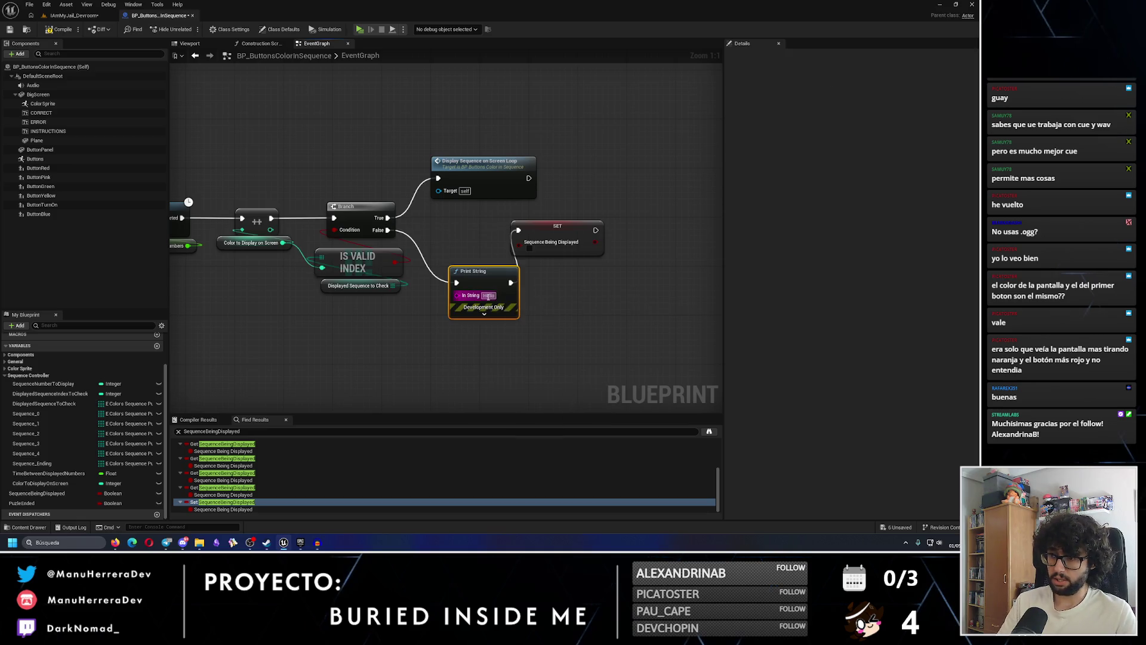
{"action": "type", "text": "YA SE HA MOS"}
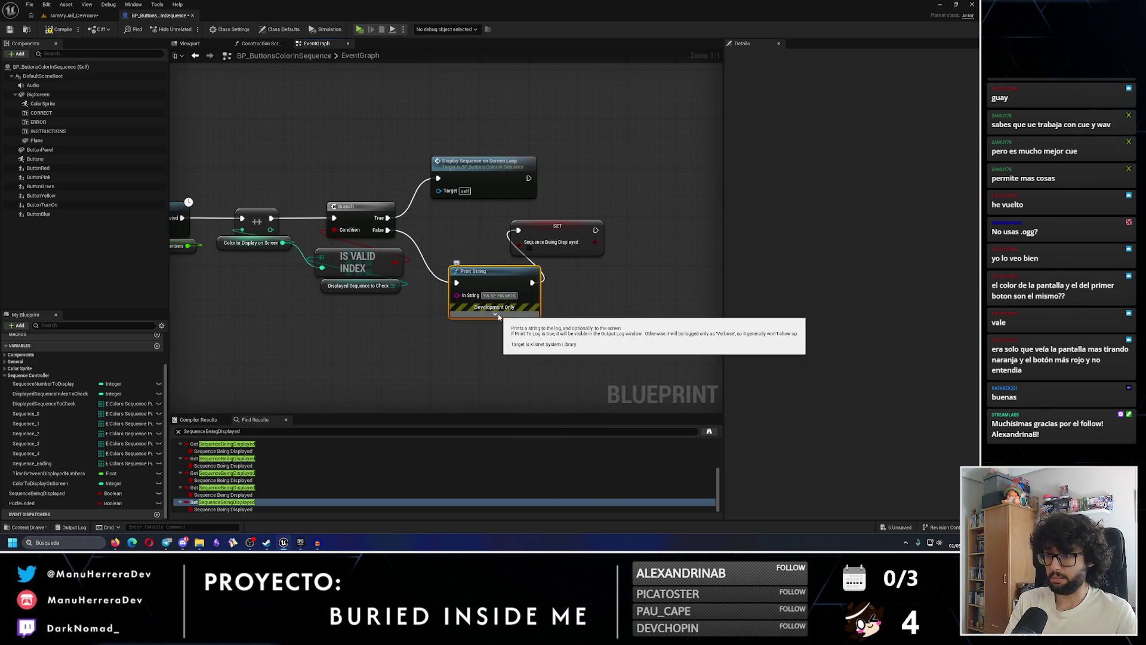
{"action": "type", "text": "TRADO TODA LA SECUENCIA"}
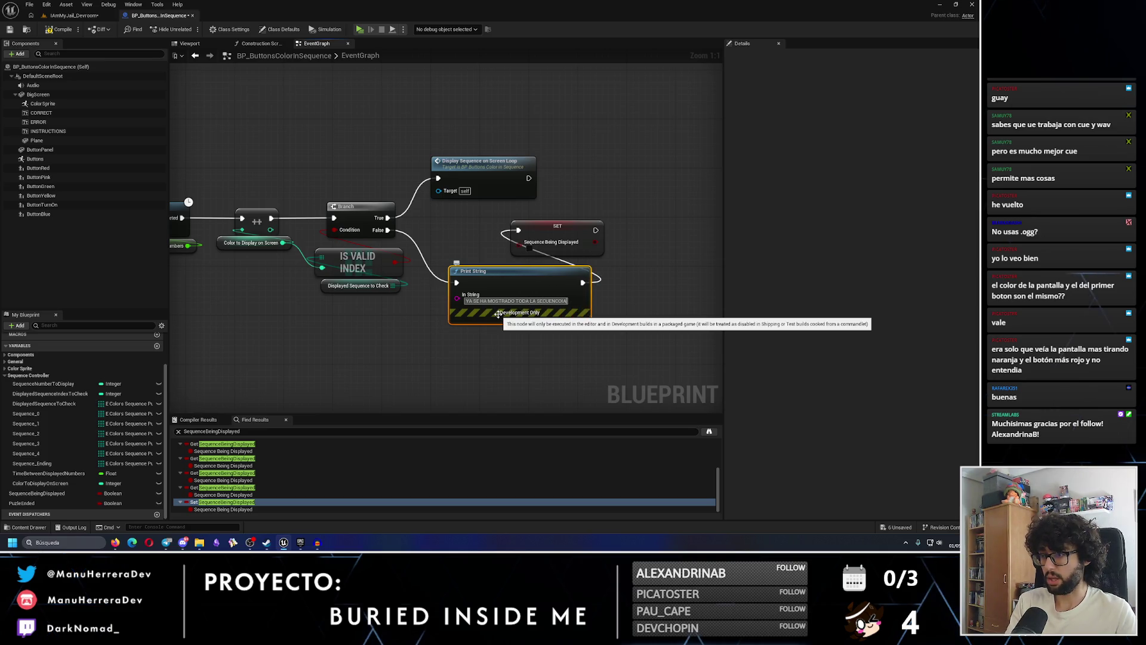
{"action": "key", "text": "Return"}
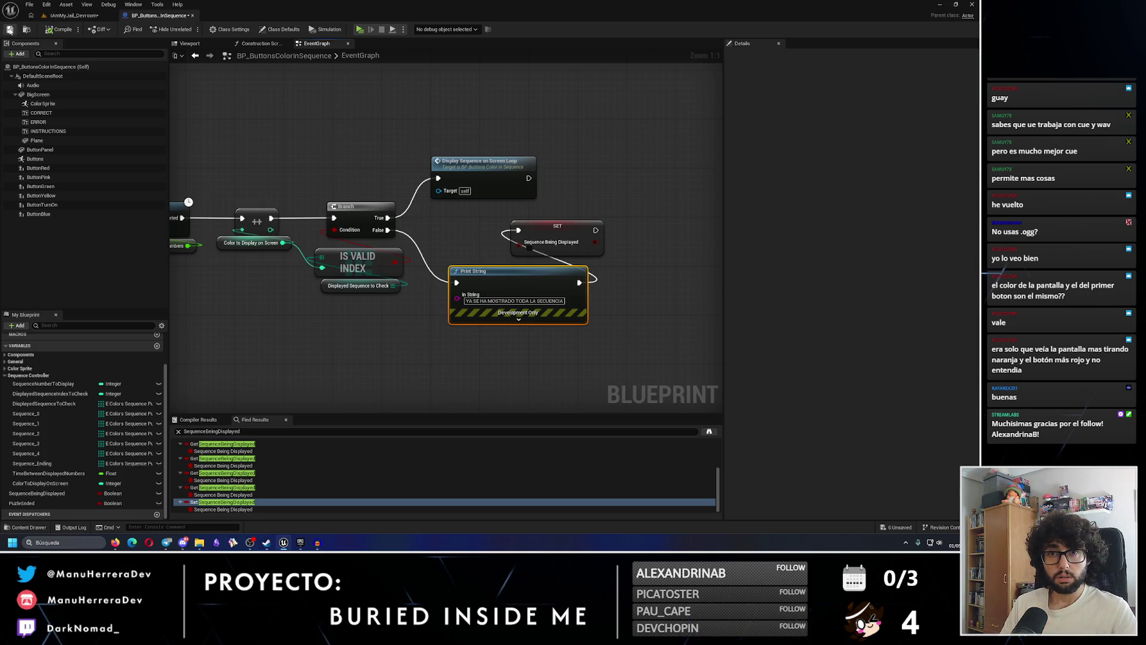
{"action": "left_click", "coordinate": [74, 15]}
{"action": "left_click", "coordinate": [190, 29]}
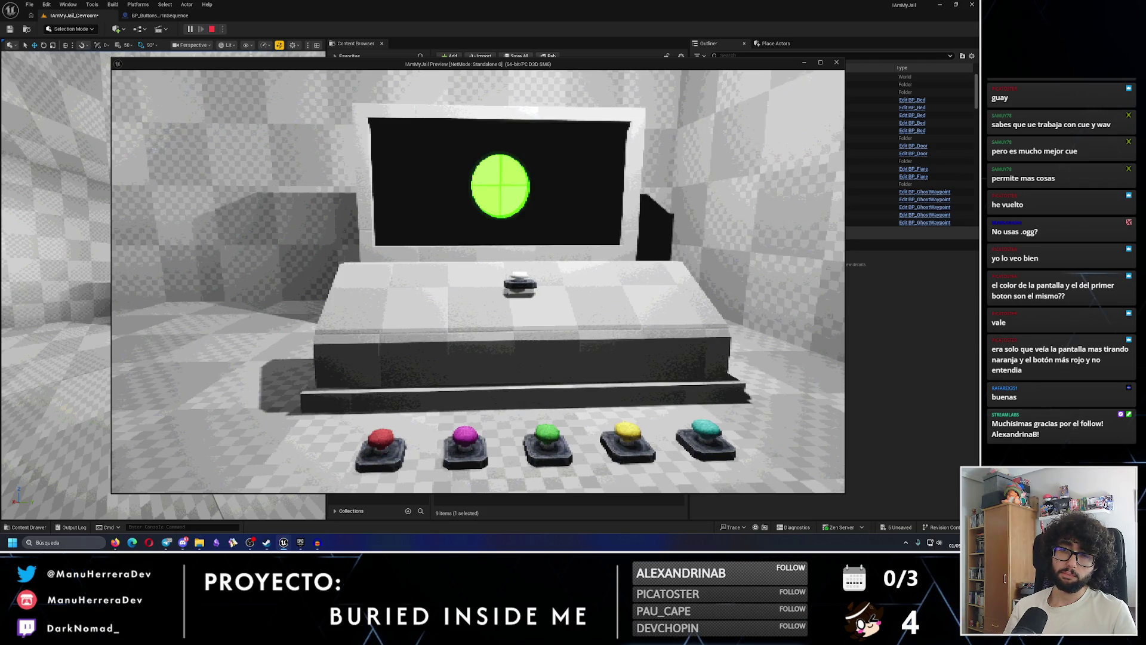
Stop the test play and pan BP_ButtonsColorInSequence to the Change Screen Sprite Color and Delay chain
{"action": "key", "text": "Escape"}
{"action": "left_click", "coordinate": [160, 15]}
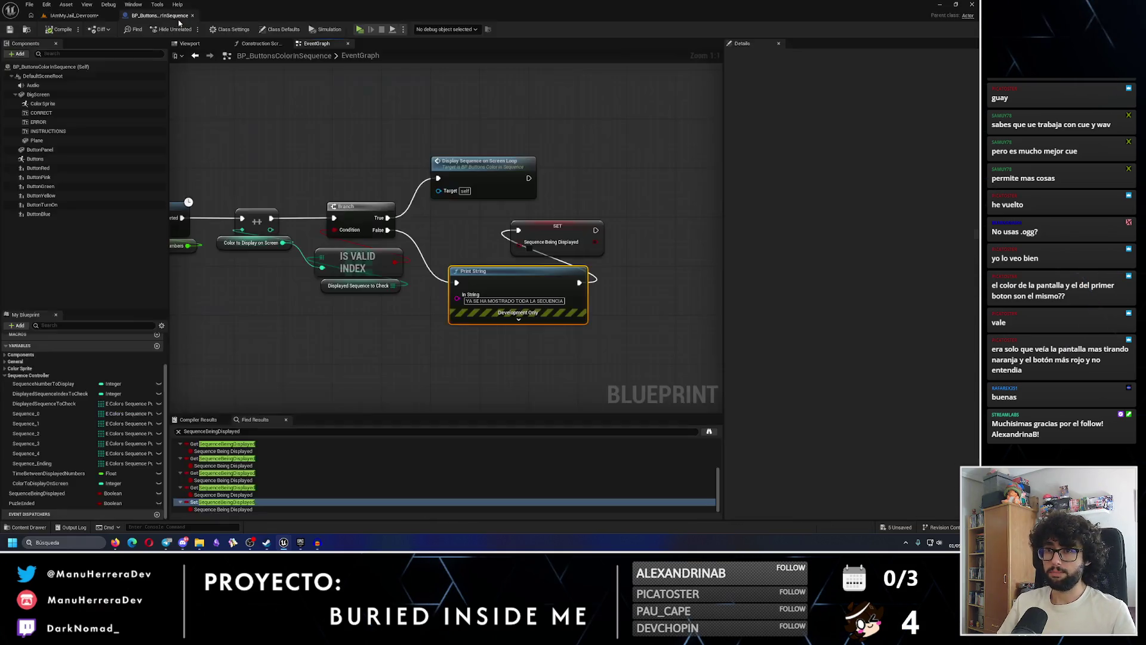
{"action": "left_click_drag", "start_coordinate": [382, 218], "coordinate": [511, 214]}
{"action": "scroll", "coordinate": [403, 212], "scroll_direction": "down", "scroll_amount": 1}
{"action": "left_click_drag", "start_coordinate": [404, 212], "coordinate": [450, 202]}
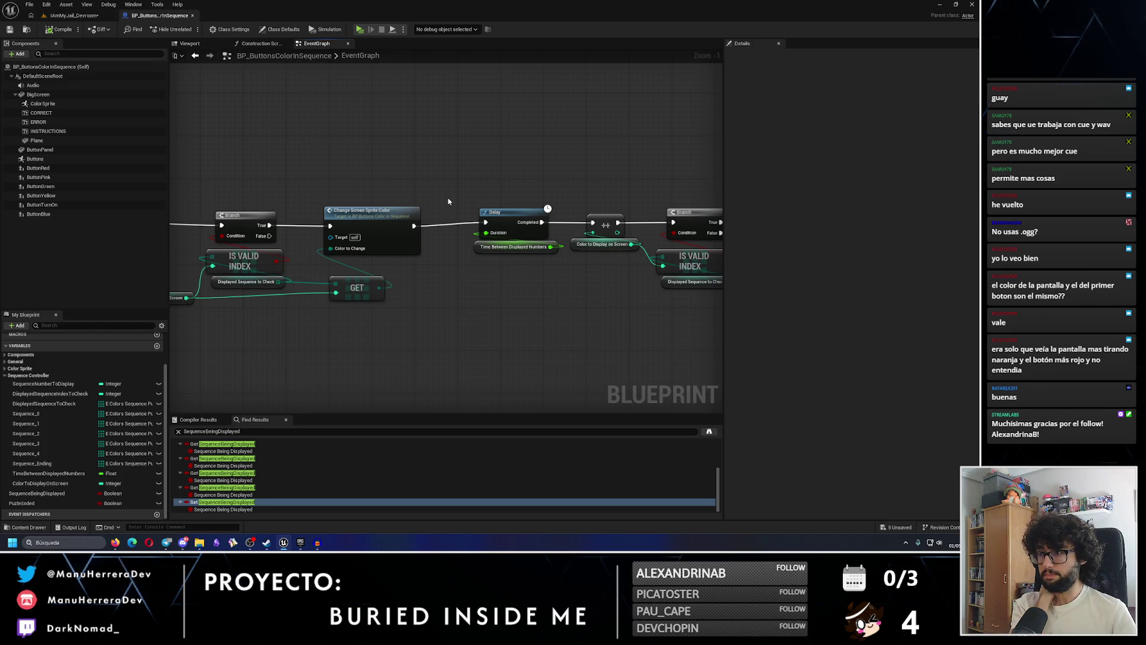
Disconnect the Delay from the colour change and Completed wires and lift it out of the chain
{"action": "mouse_move", "coordinate": [449, 201]}
{"action": "left_mouse_down"}
{"action": "mouse_move", "coordinate": [402, 233]}
{"action": "mouse_move", "coordinate": [346, 217]}
{"action": "left_mouse_up"}
{"action": "left_click", "coordinate": [337, 255], "text": "alt"}
{"action": "left_click", "coordinate": [446, 252], "text": "alt"}
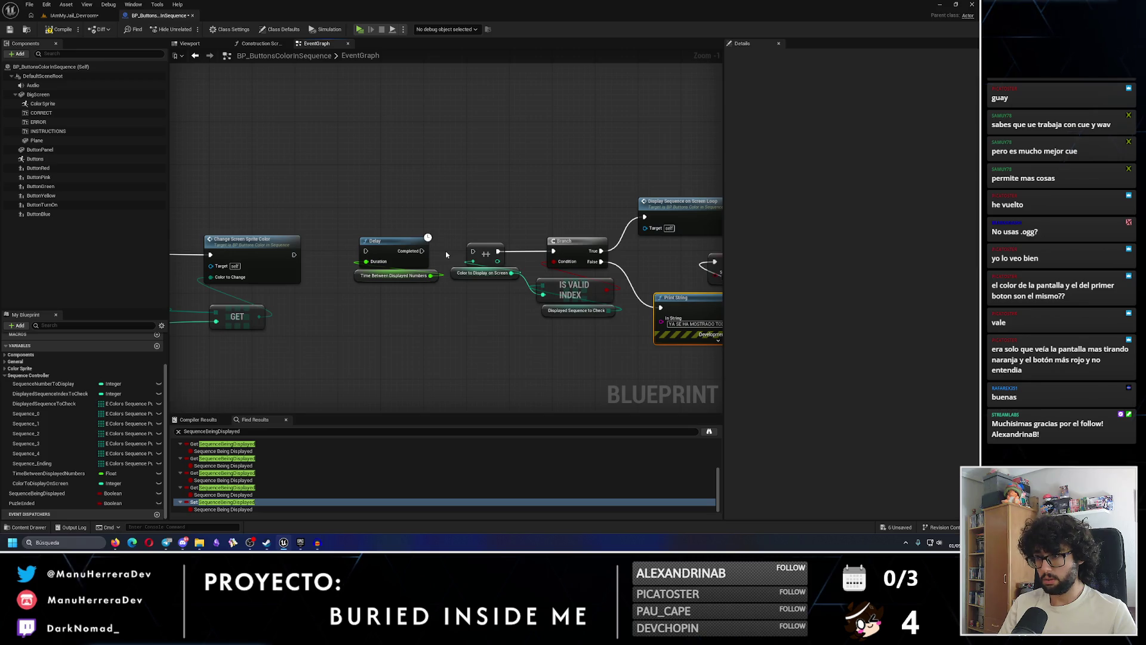
{"action": "left_click_drag", "start_coordinate": [445, 254], "coordinate": [352, 284]}
{"action": "left_click_drag", "start_coordinate": [388, 241], "coordinate": [515, 144]}
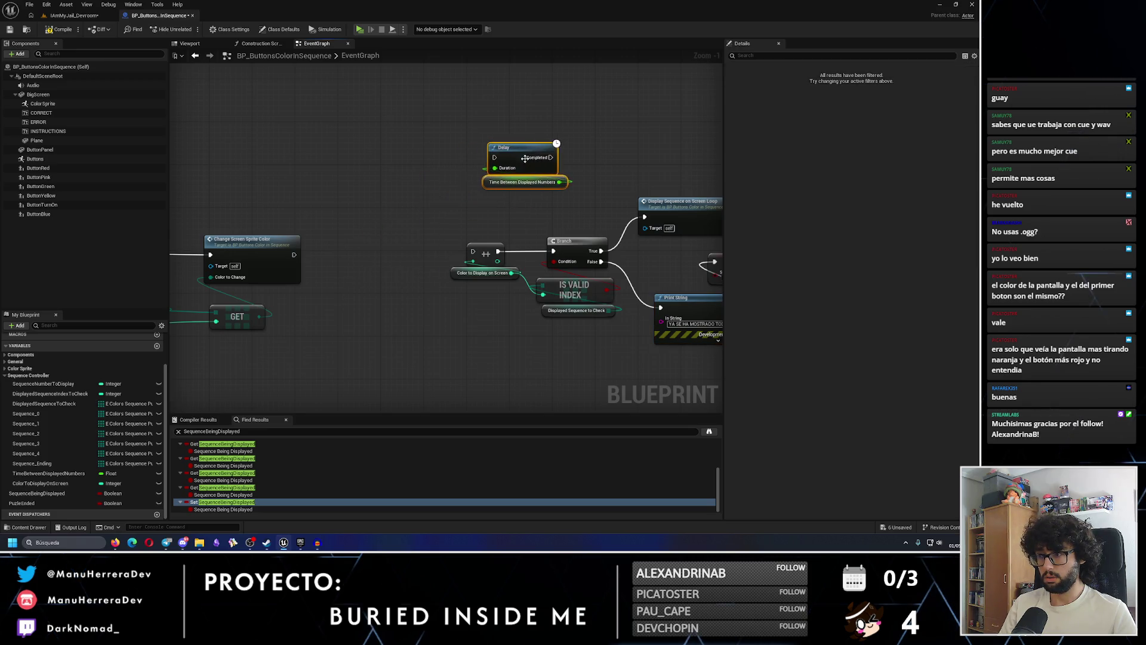
Move the Delay and its time getter beside the Branch
{"action": "left_click_drag", "start_coordinate": [636, 193], "coordinate": [463, 190]}
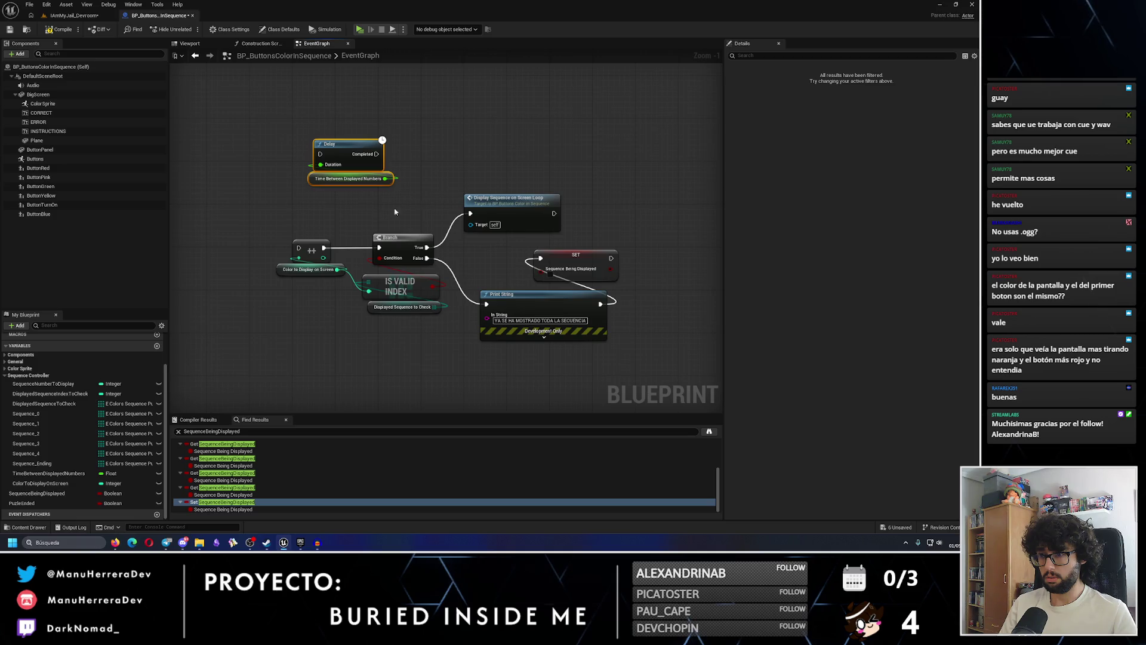
{"action": "left_click_drag", "start_coordinate": [305, 223], "coordinate": [441, 309]}
{"action": "mouse_move", "coordinate": [390, 247]}
{"action": "left_mouse_down"}
{"action": "mouse_move", "coordinate": [537, 260]}
{"action": "mouse_move", "coordinate": [446, 260]}
{"action": "left_mouse_up"}
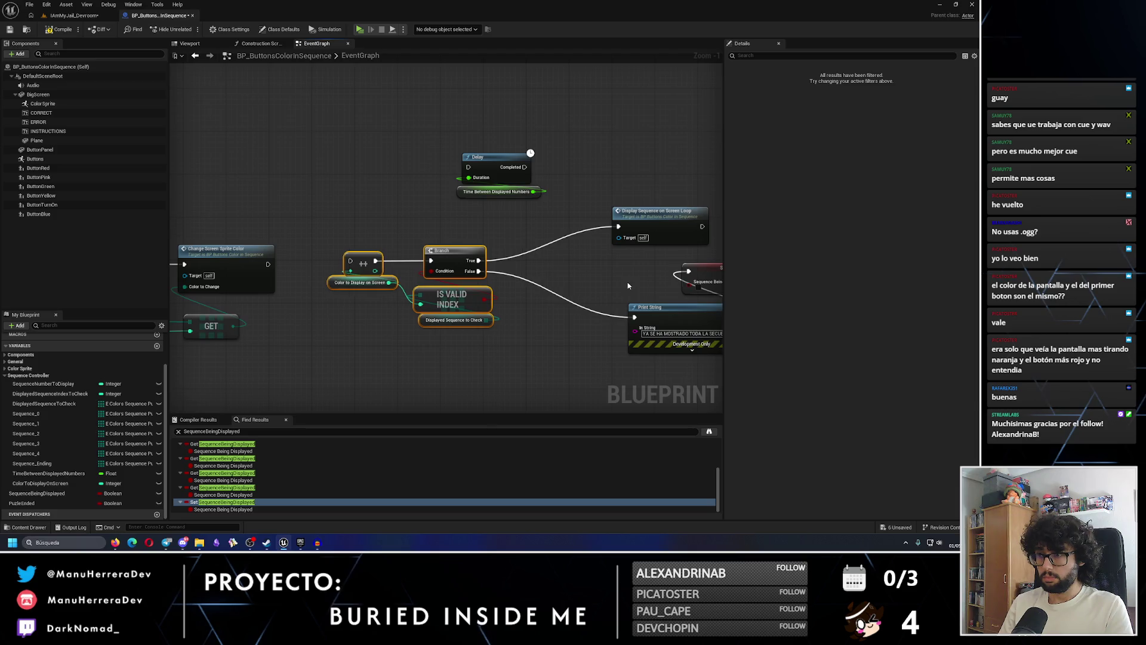
{"action": "left_click", "coordinate": [509, 174]}
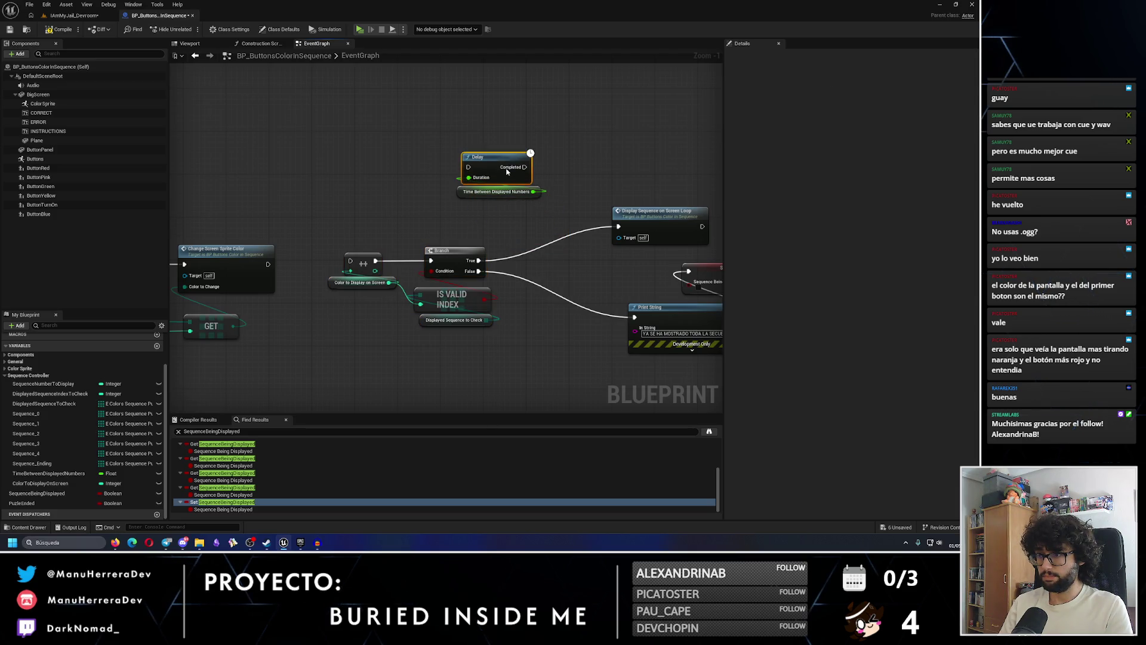
{"action": "left_click", "coordinate": [509, 191], "text": "ctrl"}
{"action": "left_click_drag", "start_coordinate": [497, 166], "coordinate": [540, 230]}
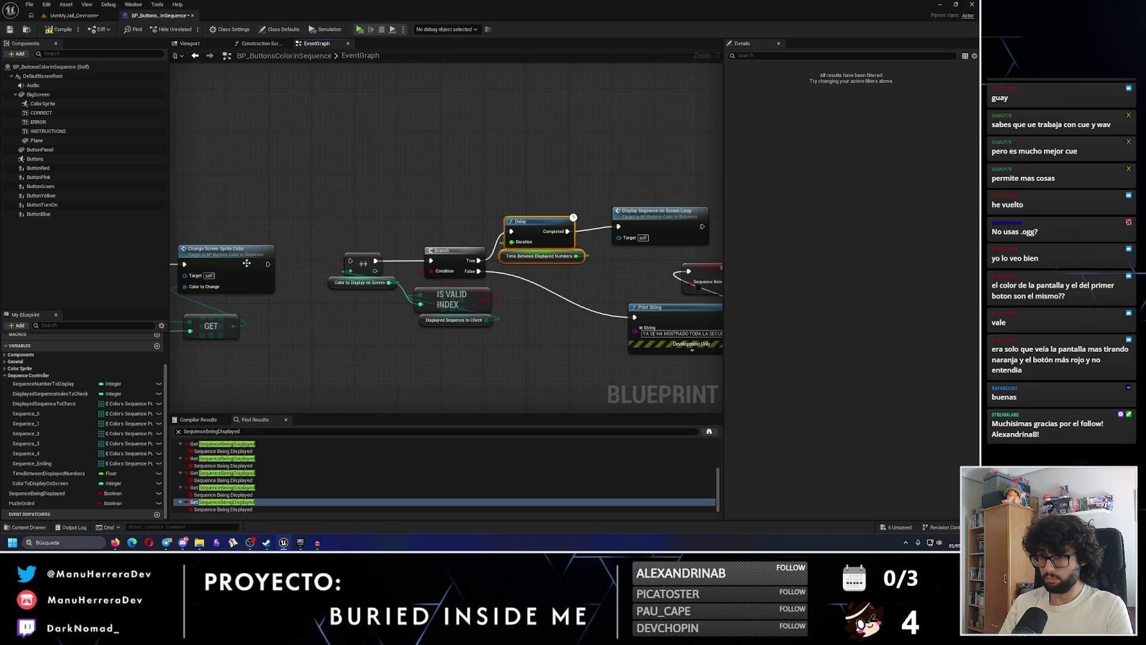
Wire Change Screen Sprite Color into the increment node and start a test play
{"action": "left_click_drag", "start_coordinate": [268, 264], "coordinate": [352, 263]}
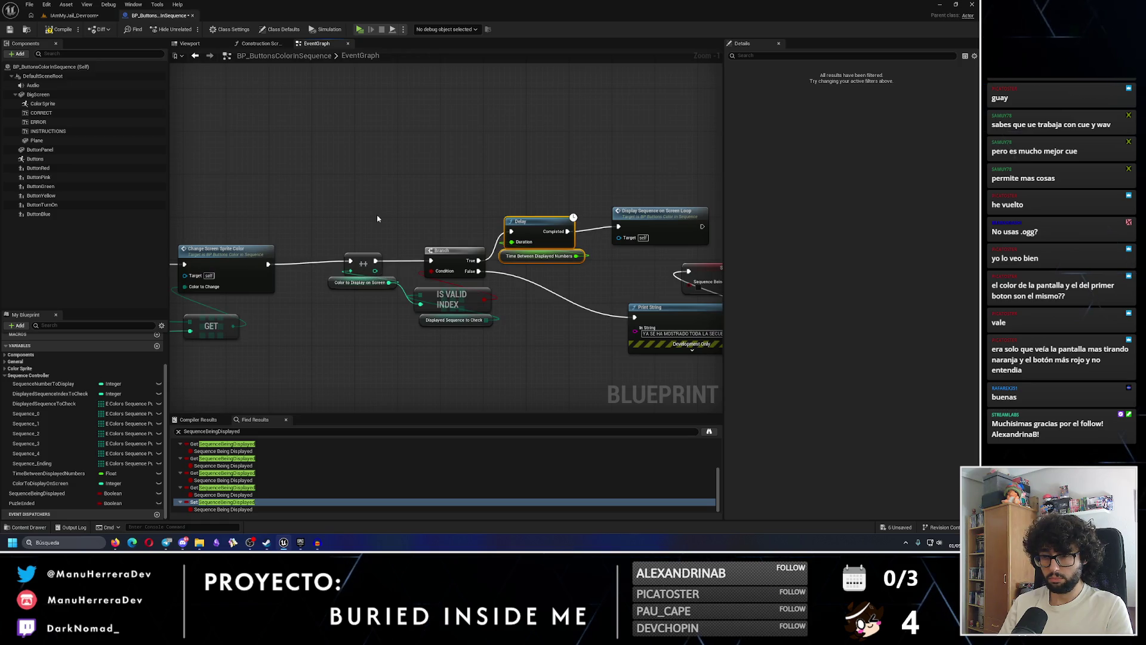
{"action": "left_click", "coordinate": [71, 15]}
{"action": "left_click", "coordinate": [190, 30]}
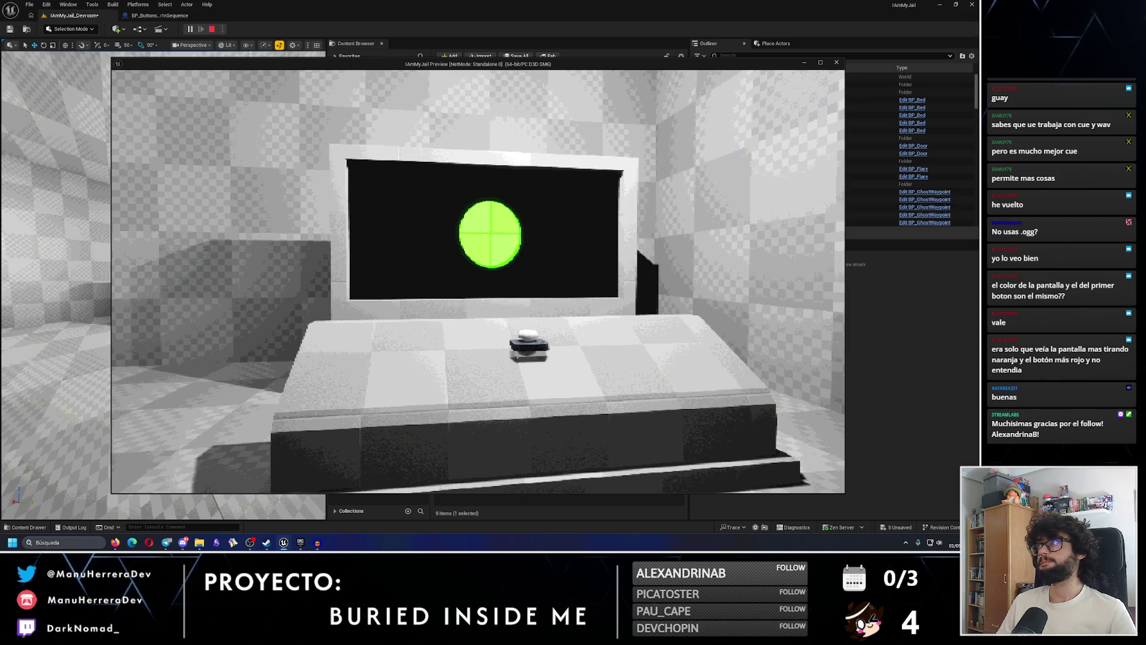
Stop the play session and zoom out on the BP_ButtonsColorInSequence event graph
{"action": "key", "text": "Escape"}
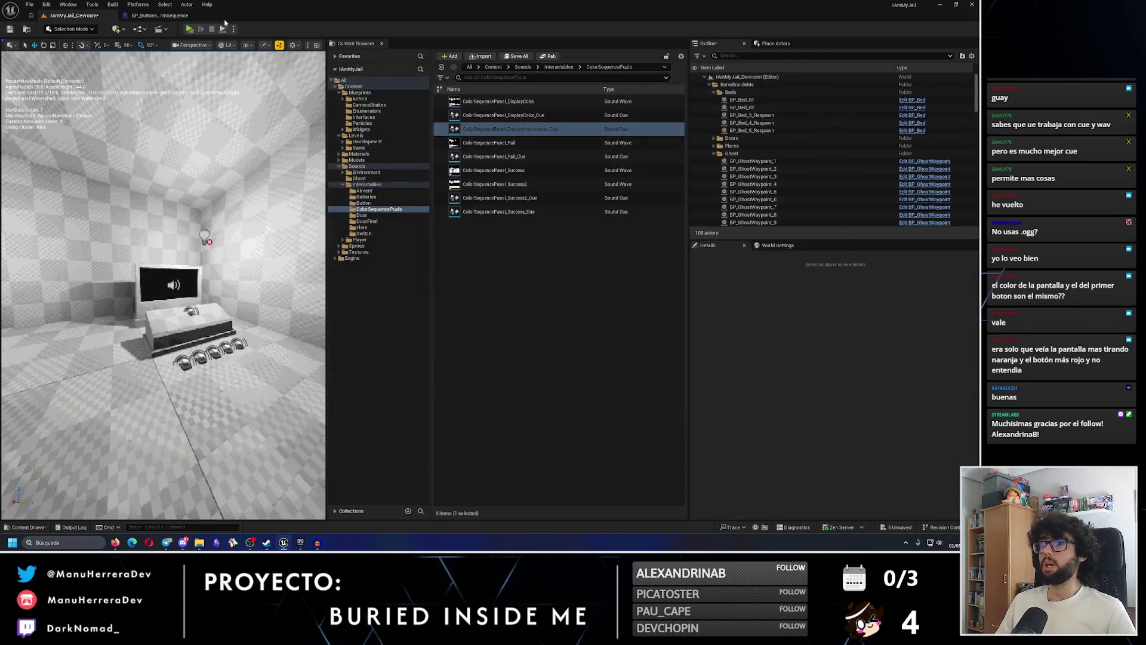
{"action": "left_click", "coordinate": [173, 17]}
{"action": "scroll", "coordinate": [582, 199], "scroll_direction": "down", "scroll_amount": 9}
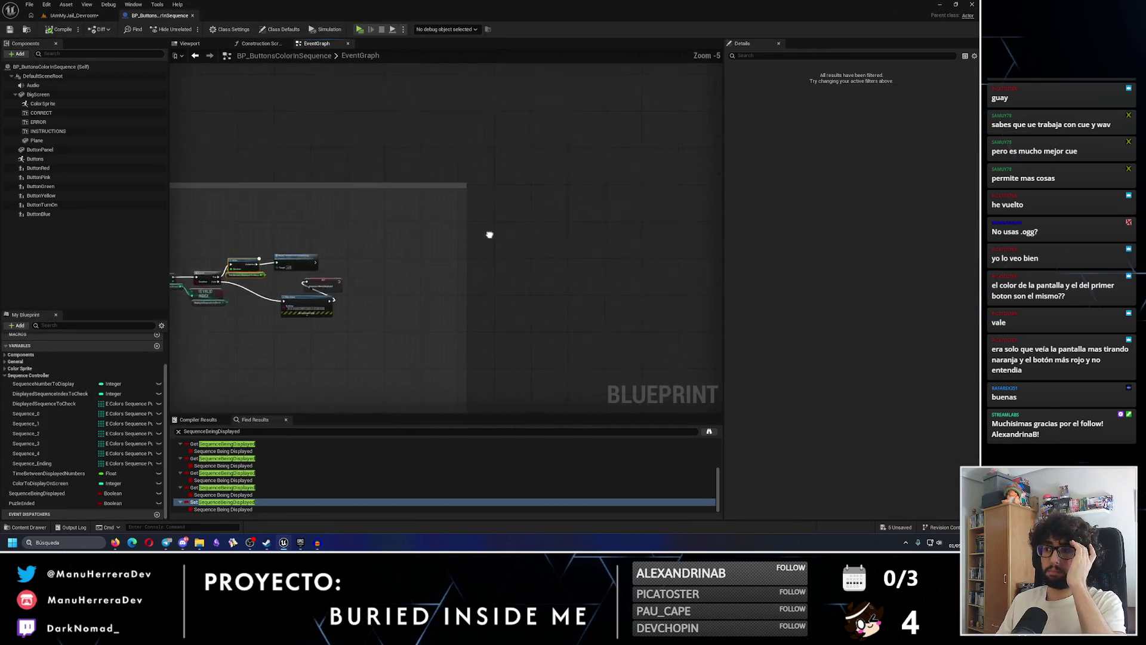
Delete the Sequence Being Displayed Branch check nodes
{"action": "mouse_move", "coordinate": [506, 199]}
{"action": "left_mouse_down"}
{"action": "mouse_move", "coordinate": [512, 315]}
{"action": "mouse_move", "coordinate": [617, 146]}
{"action": "mouse_move", "coordinate": [506, 208]}
{"action": "left_mouse_up"}
{"action": "scroll", "coordinate": [448, 233], "scroll_direction": "up", "scroll_amount": 8}
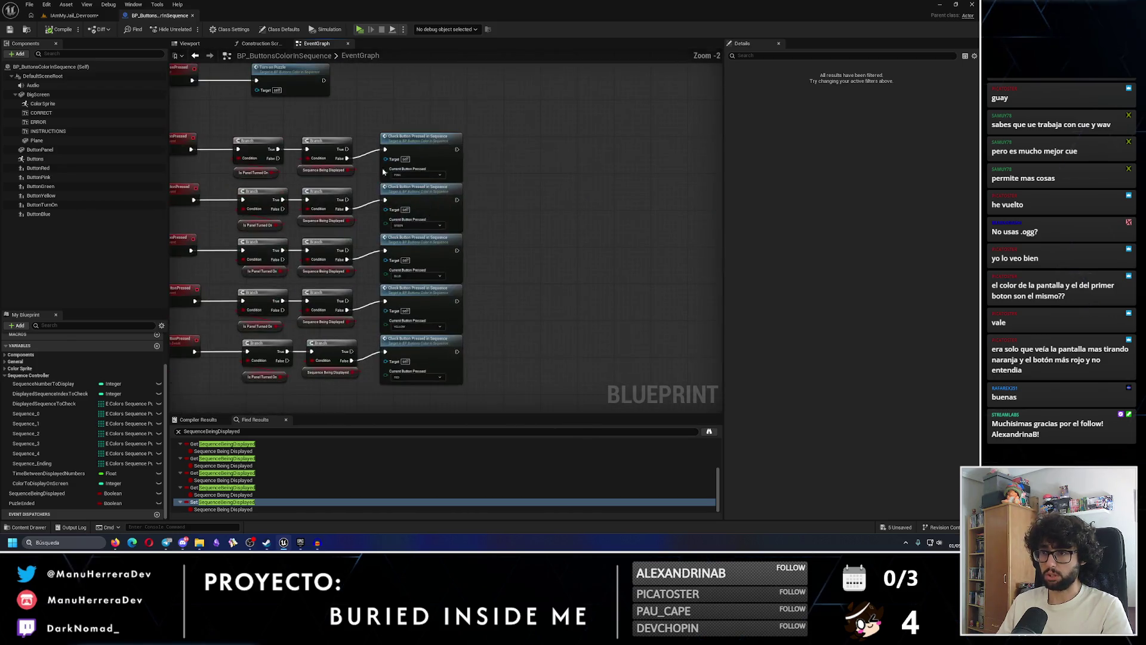
{"action": "left_click_drag", "start_coordinate": [401, 89], "coordinate": [388, 371]}
{"action": "key", "text": "Delete"}
Connect the Pink, Green, Blue, Yellow and Red Branch True pins to their button checks, then compile
{"action": "left_click_drag", "start_coordinate": [346, 112], "coordinate": [455, 115]}
{"action": "left_click_drag", "start_coordinate": [351, 163], "coordinate": [455, 166]}
{"action": "left_click_drag", "start_coordinate": [349, 216], "coordinate": [454, 214]}
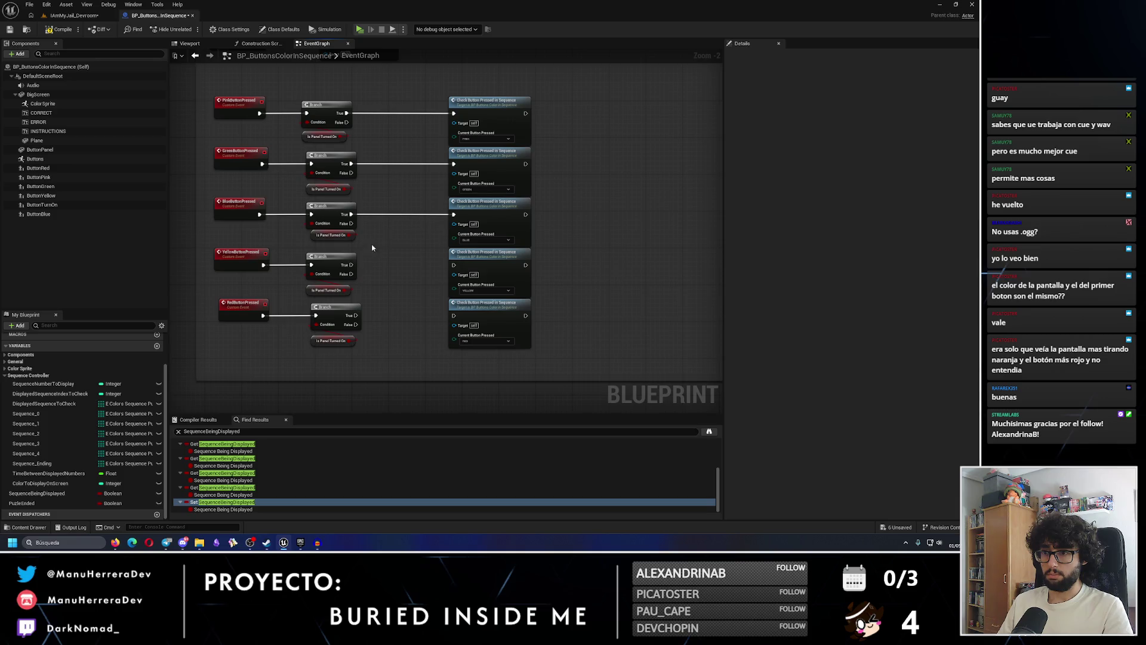
{"action": "left_click_drag", "start_coordinate": [350, 265], "coordinate": [454, 266]}
{"action": "left_click_drag", "start_coordinate": [354, 315], "coordinate": [454, 315]}
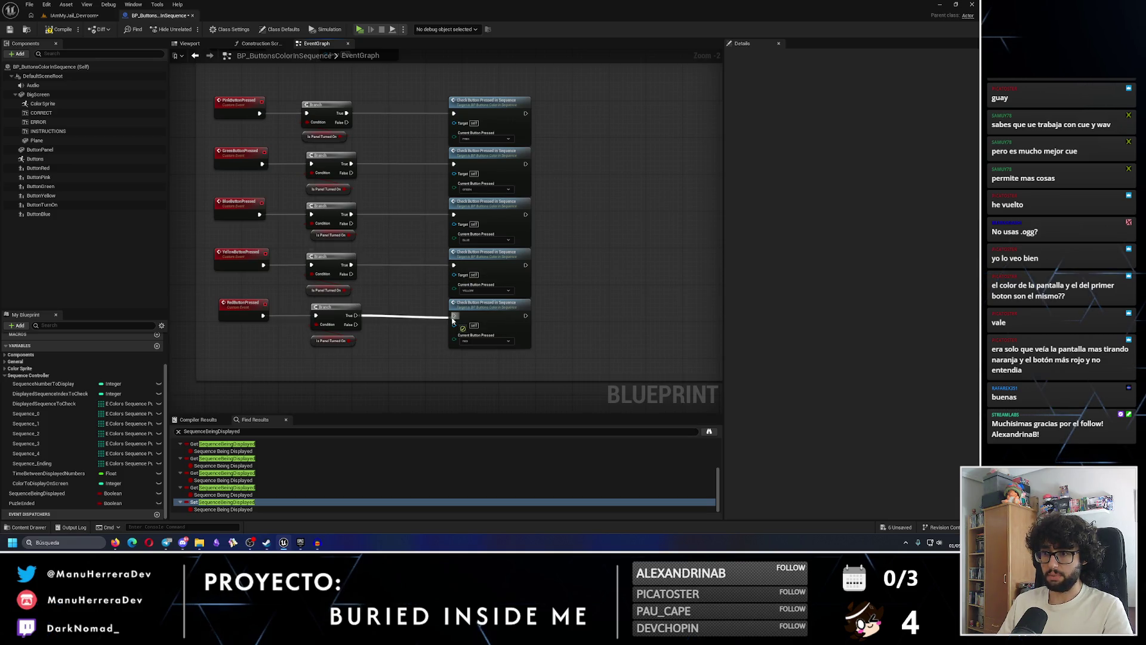
{"action": "left_click", "coordinate": [54, 30]}
Nudge the ==, Branch, Delay and IS VALID INDEX nodes slightly left and down
{"action": "scroll", "coordinate": [390, 240], "scroll_direction": "down", "scroll_amount": 4}
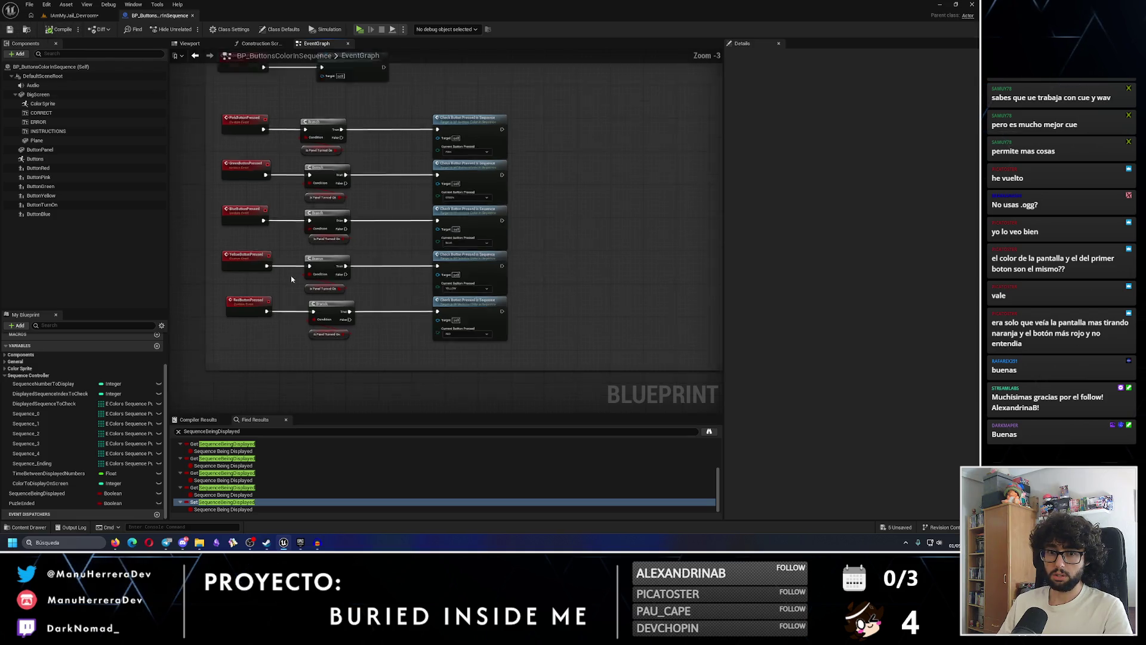
{"action": "left_click_drag", "start_coordinate": [390, 240], "coordinate": [430, 300]}
{"action": "mouse_move", "coordinate": [372, 173]}
{"action": "left_mouse_down"}
{"action": "mouse_move", "coordinate": [457, 164]}
{"action": "mouse_move", "coordinate": [393, 118]}
{"action": "left_mouse_up"}
{"action": "scroll", "coordinate": [534, 242], "scroll_direction": "up", "scroll_amount": 4}
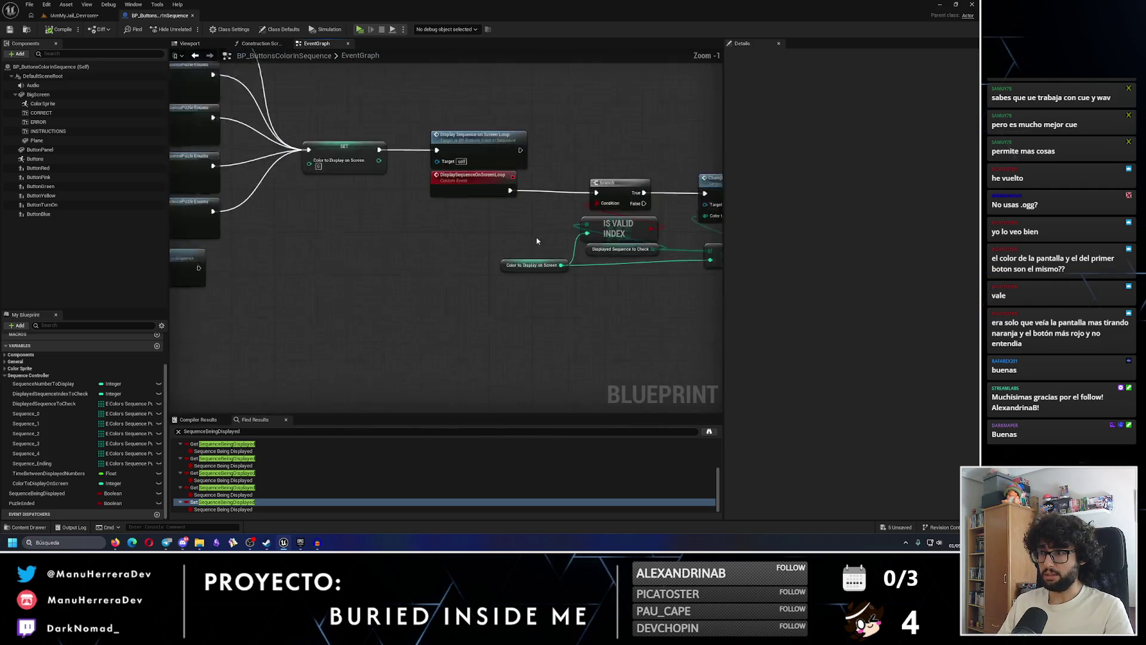
{"action": "scroll", "coordinate": [534, 241], "scroll_direction": "up", "scroll_amount": 2}
{"action": "mouse_move", "coordinate": [559, 312]}
{"action": "left_mouse_down"}
{"action": "mouse_move", "coordinate": [319, 328]}
{"action": "mouse_move", "coordinate": [627, 280]}
{"action": "mouse_move", "coordinate": [378, 195]}
{"action": "mouse_move", "coordinate": [604, 244]}
{"action": "mouse_move", "coordinate": [427, 184]}
{"action": "mouse_move", "coordinate": [503, 243]}
{"action": "mouse_move", "coordinate": [466, 233]}
{"action": "mouse_move", "coordinate": [478, 233]}
{"action": "left_mouse_up"}
{"action": "scroll", "coordinate": [504, 243], "scroll_direction": "down", "scroll_amount": 3}
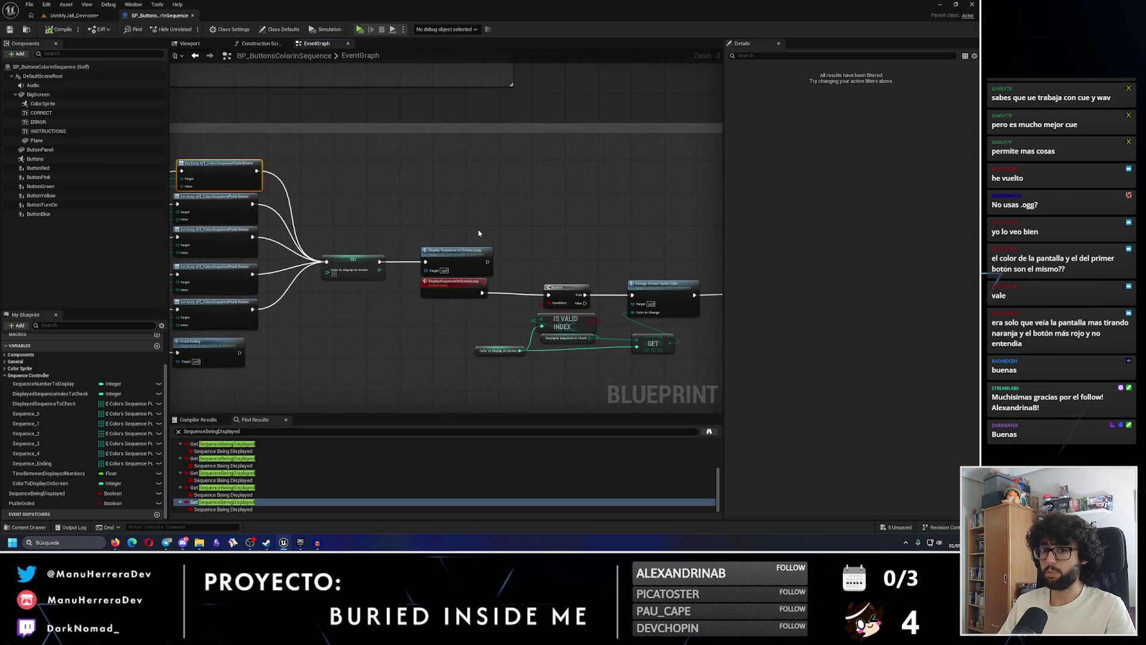
{"action": "mouse_move", "coordinate": [532, 216]}
{"action": "left_mouse_down"}
{"action": "mouse_move", "coordinate": [228, 363]}
{"action": "mouse_move", "coordinate": [474, 158]}
{"action": "mouse_move", "coordinate": [459, 195]}
{"action": "left_mouse_up"}
{"action": "scroll", "coordinate": [474, 158], "scroll_direction": "up", "scroll_amount": 1}
{"action": "scroll", "coordinate": [459, 195], "scroll_direction": "down", "scroll_amount": 3}
{"action": "mouse_move", "coordinate": [394, 325]}
{"action": "left_mouse_down"}
{"action": "mouse_move", "coordinate": [593, 218]}
{"action": "mouse_move", "coordinate": [386, 268]}
{"action": "mouse_move", "coordinate": [450, 348]}
{"action": "mouse_move", "coordinate": [542, 332]}
{"action": "mouse_move", "coordinate": [194, 257]}
{"action": "left_mouse_up"}
{"action": "scroll", "coordinate": [589, 335], "scroll_direction": "up", "scroll_amount": 1}
{"action": "left_click_drag", "start_coordinate": [512, 199], "coordinate": [621, 320]}
{"action": "left_click_drag", "start_coordinate": [573, 276], "coordinate": [564, 276]}
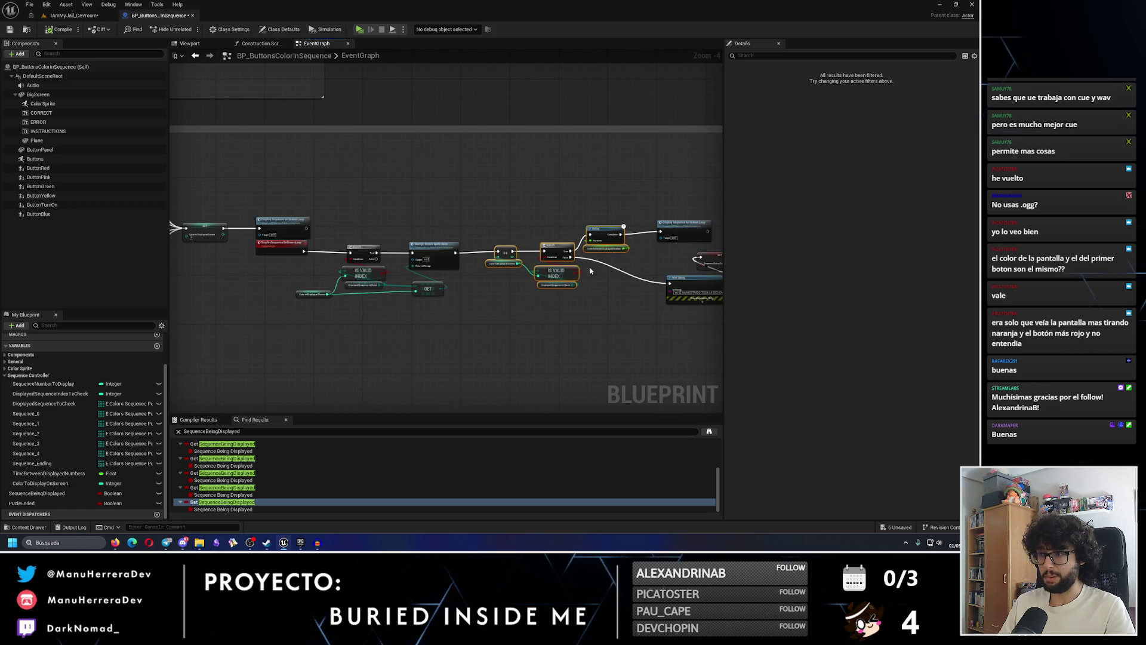
{"action": "scroll", "coordinate": [493, 223], "scroll_direction": "up", "scroll_amount": 3}
{"action": "left_click_drag", "start_coordinate": [493, 311], "coordinate": [493, 316]}
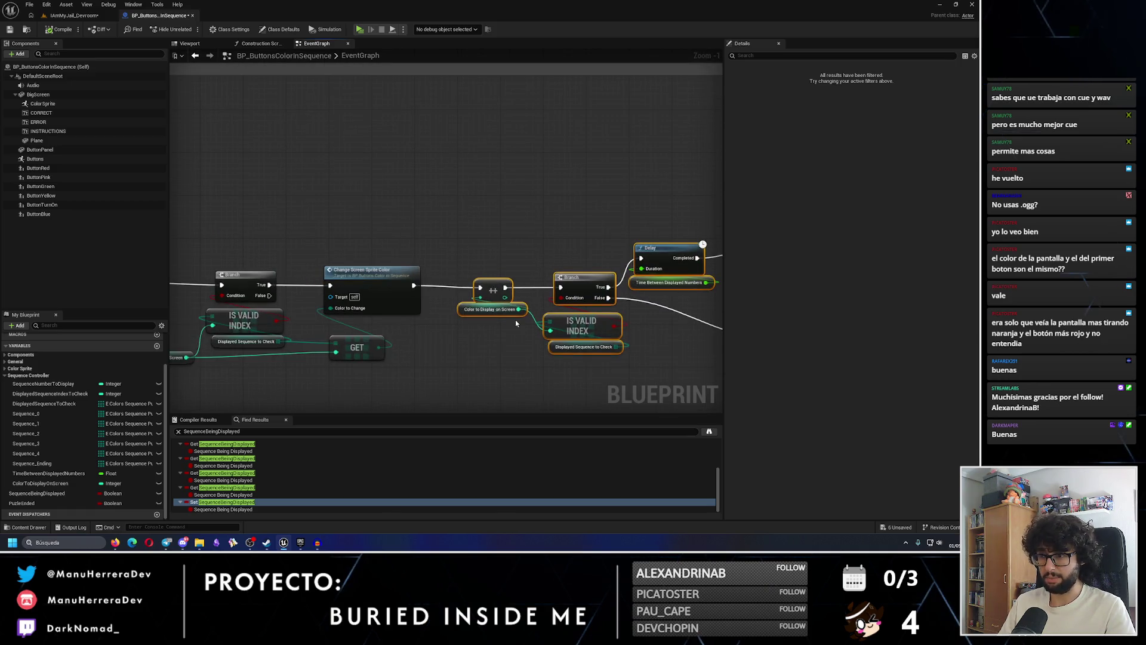
{"action": "scroll", "coordinate": [378, 260], "scroll_direction": "down", "scroll_amount": 1}
Line up the Branch with Change Screen Sprite Color and place SET beside Print String
{"action": "mouse_move", "coordinate": [343, 242]}
{"action": "left_mouse_down"}
{"action": "mouse_move", "coordinate": [418, 257]}
{"action": "mouse_move", "coordinate": [668, 264]}
{"action": "left_mouse_up"}
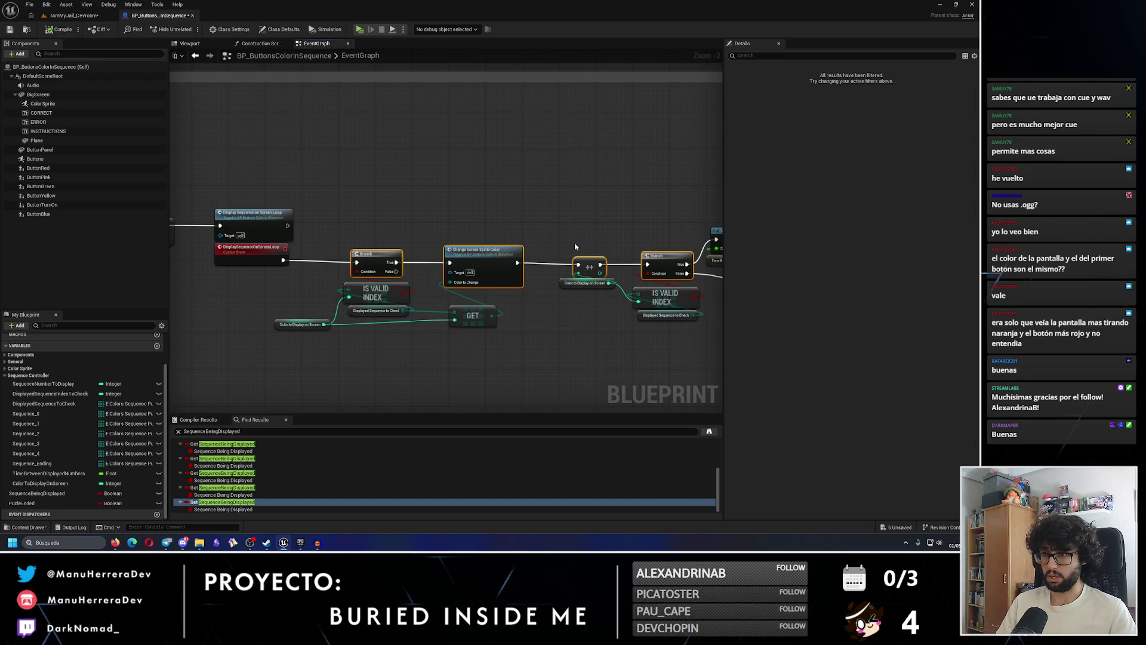
{"action": "left_click_drag", "start_coordinate": [548, 233], "coordinate": [503, 224]}
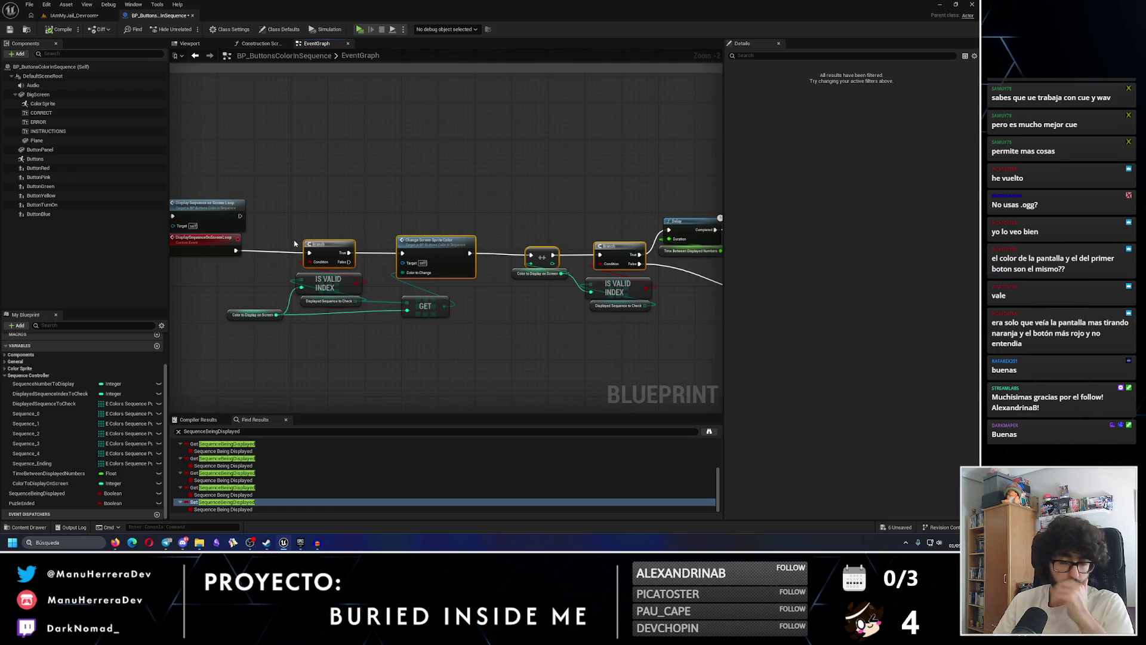
{"action": "left_click_drag", "start_coordinate": [356, 251], "coordinate": [357, 253]}
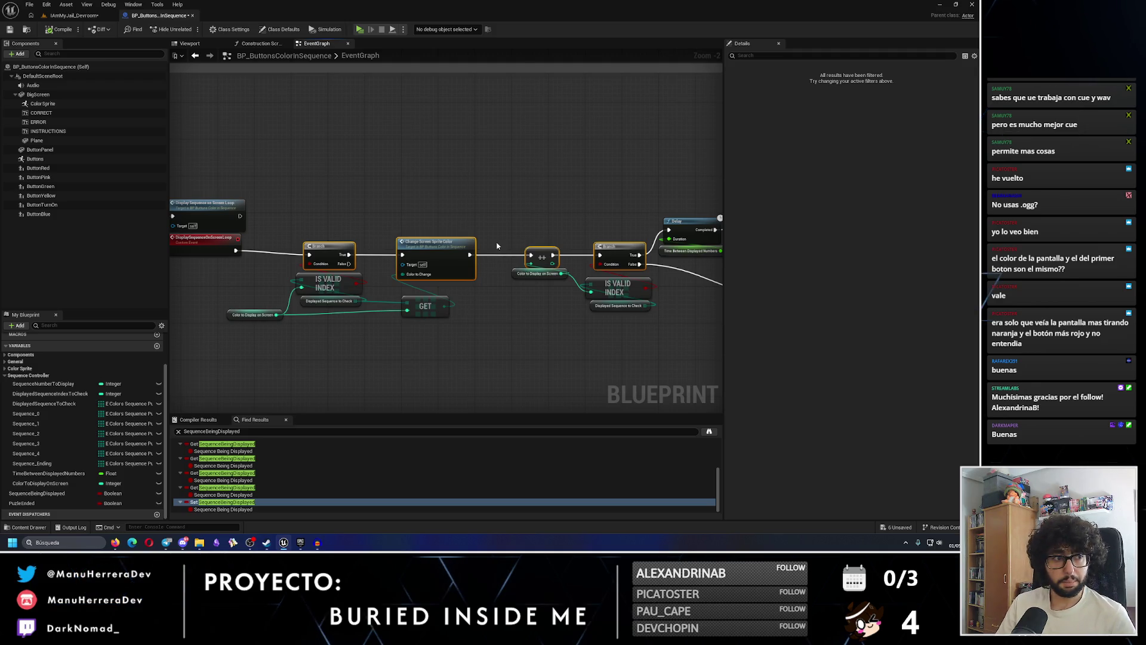
{"action": "left_click_drag", "start_coordinate": [497, 246], "coordinate": [264, 282]}
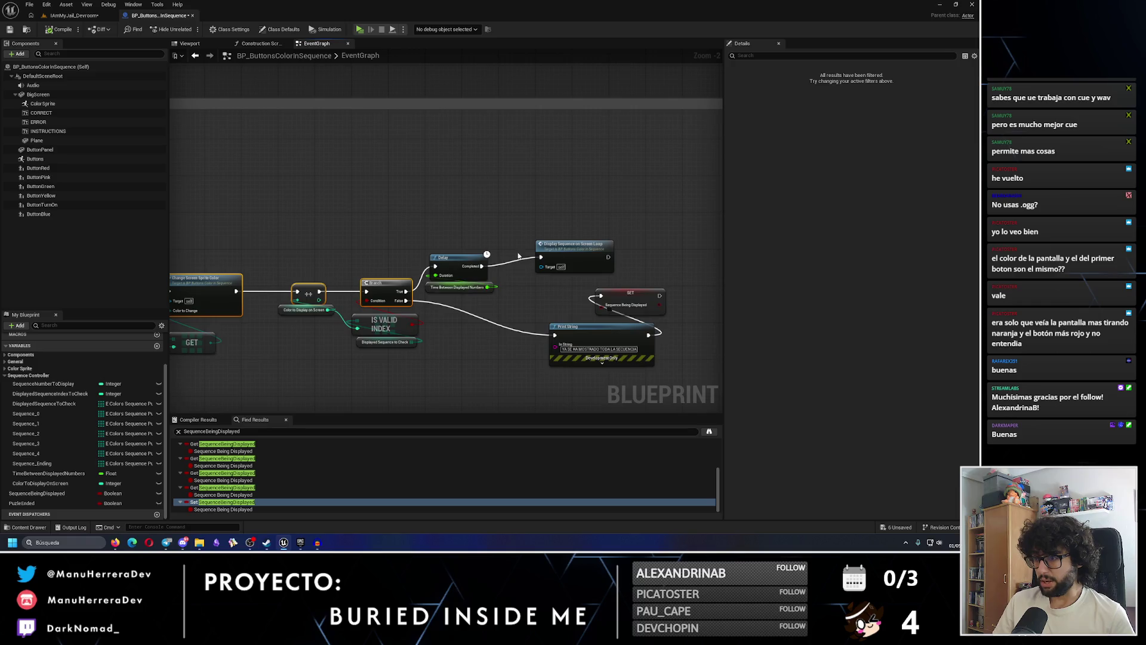
{"action": "mouse_move", "coordinate": [594, 327]}
{"action": "left_mouse_down"}
{"action": "mouse_move", "coordinate": [455, 297]}
{"action": "mouse_move", "coordinate": [565, 306]}
{"action": "left_mouse_up"}
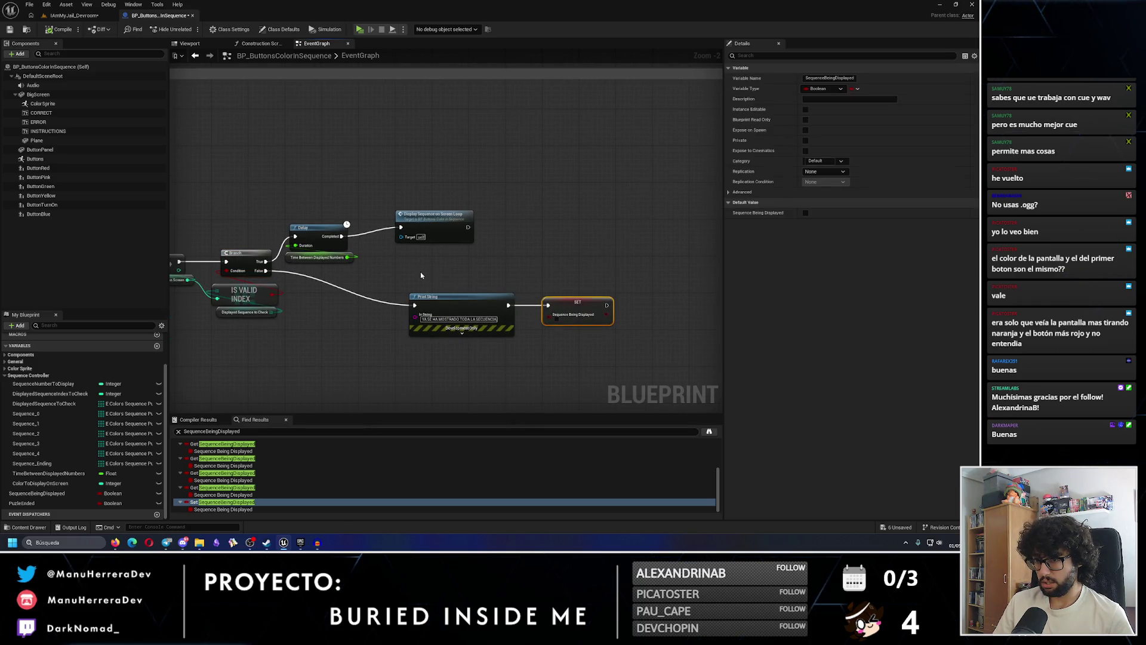
Shift the Delay slightly right and tuck Print String and SET left beneath it
{"action": "left_click", "coordinate": [457, 300], "text": "ctrl"}
{"action": "mouse_move", "coordinate": [457, 300]}
{"action": "left_mouse_down"}
{"action": "mouse_move", "coordinate": [453, 291]}
{"action": "mouse_move", "coordinate": [565, 294]}
{"action": "left_mouse_up"}
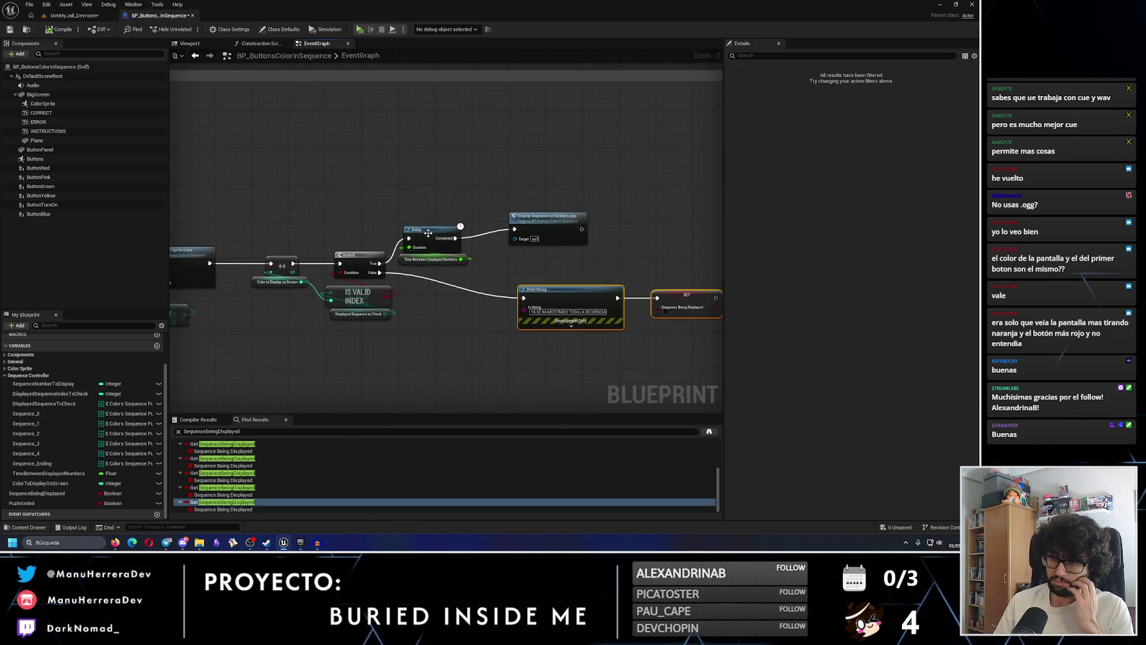
{"action": "left_click", "coordinate": [444, 237]}
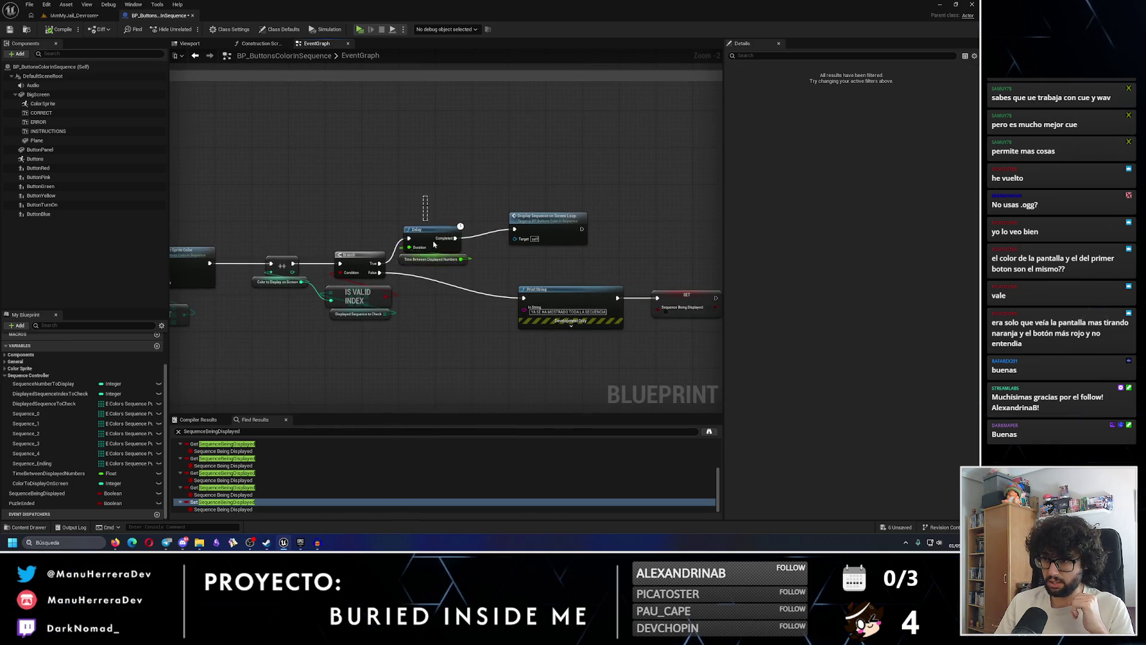
{"action": "left_click_drag", "start_coordinate": [435, 238], "coordinate": [462, 232]}
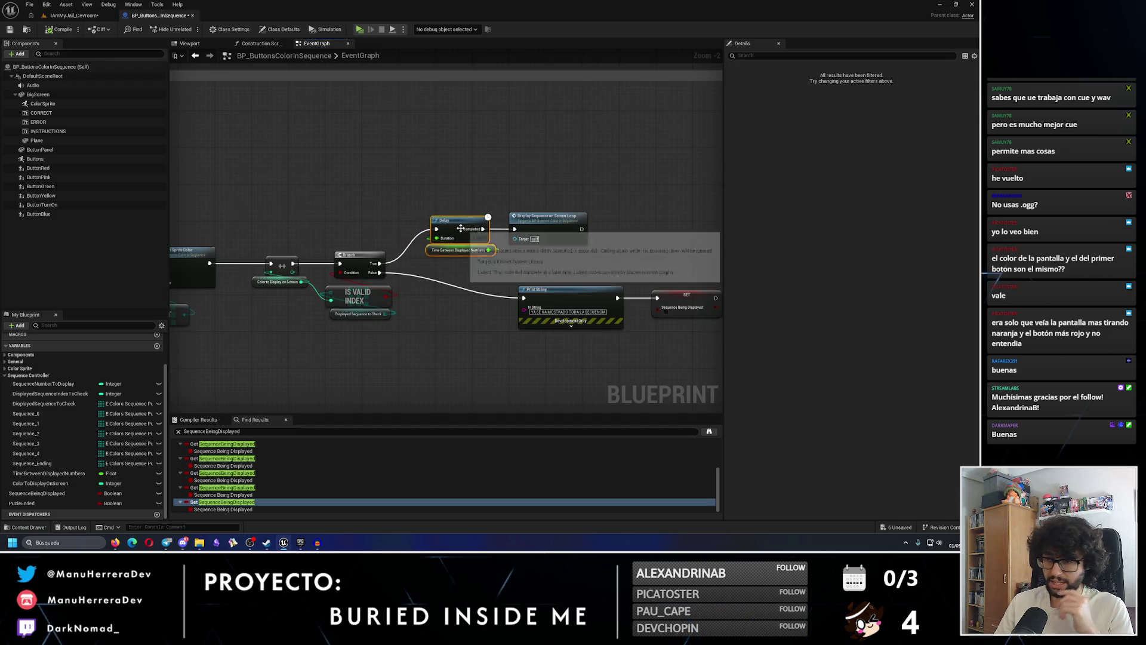
{"action": "left_click_drag", "start_coordinate": [510, 280], "coordinate": [660, 325]}
{"action": "left_click_drag", "start_coordinate": [576, 302], "coordinate": [489, 301]}
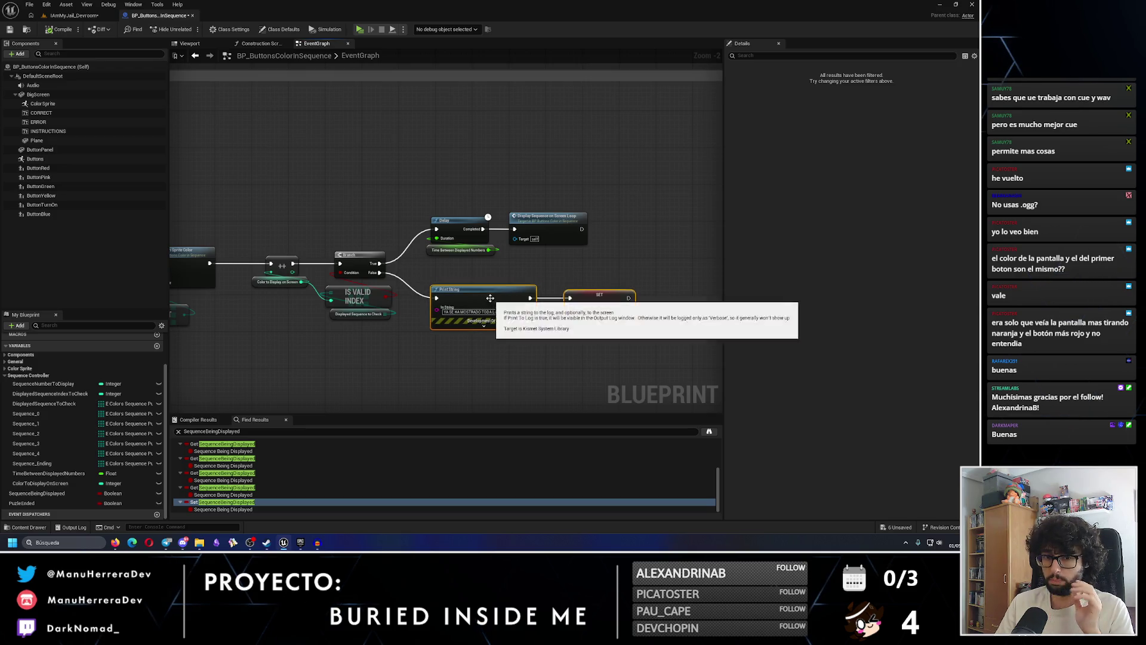
{"action": "mouse_move", "coordinate": [357, 219]}
{"action": "left_mouse_down"}
{"action": "mouse_move", "coordinate": [495, 274]}
{"action": "mouse_move", "coordinate": [567, 358]}
{"action": "left_mouse_up"}
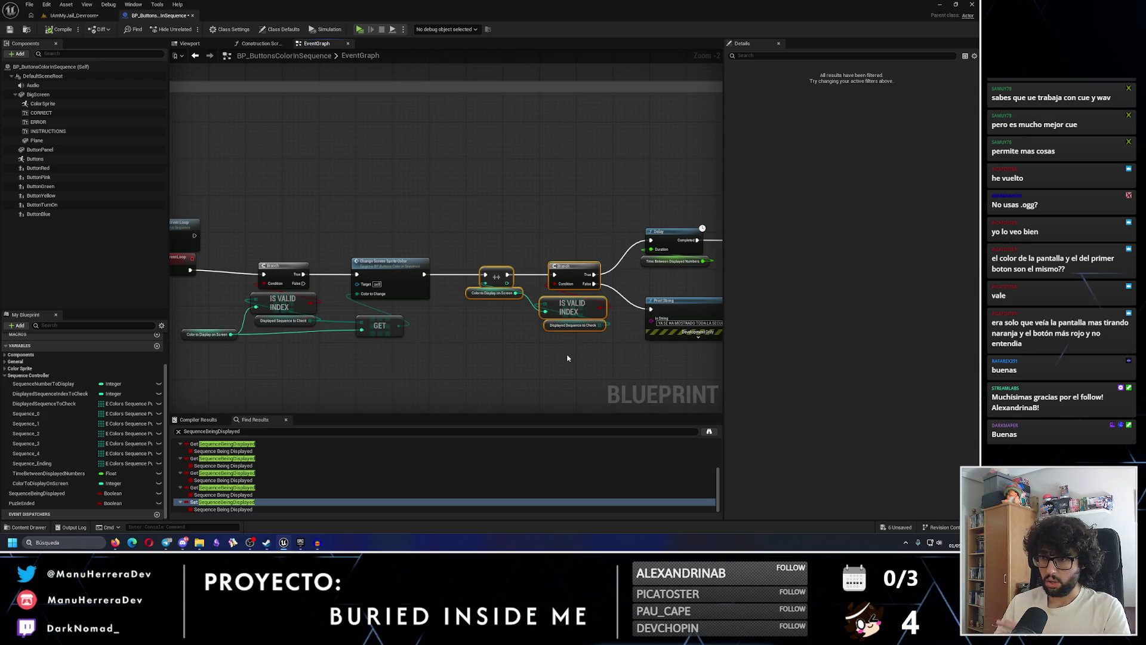
{"action": "scroll", "coordinate": [559, 355], "scroll_direction": "down", "scroll_amount": 1}
{"action": "mouse_move", "coordinate": [559, 355]}
{"action": "left_mouse_down"}
{"action": "mouse_move", "coordinate": [450, 228]}
{"action": "mouse_move", "coordinate": [656, 233]}
{"action": "mouse_move", "coordinate": [472, 212]}
{"action": "left_mouse_up"}
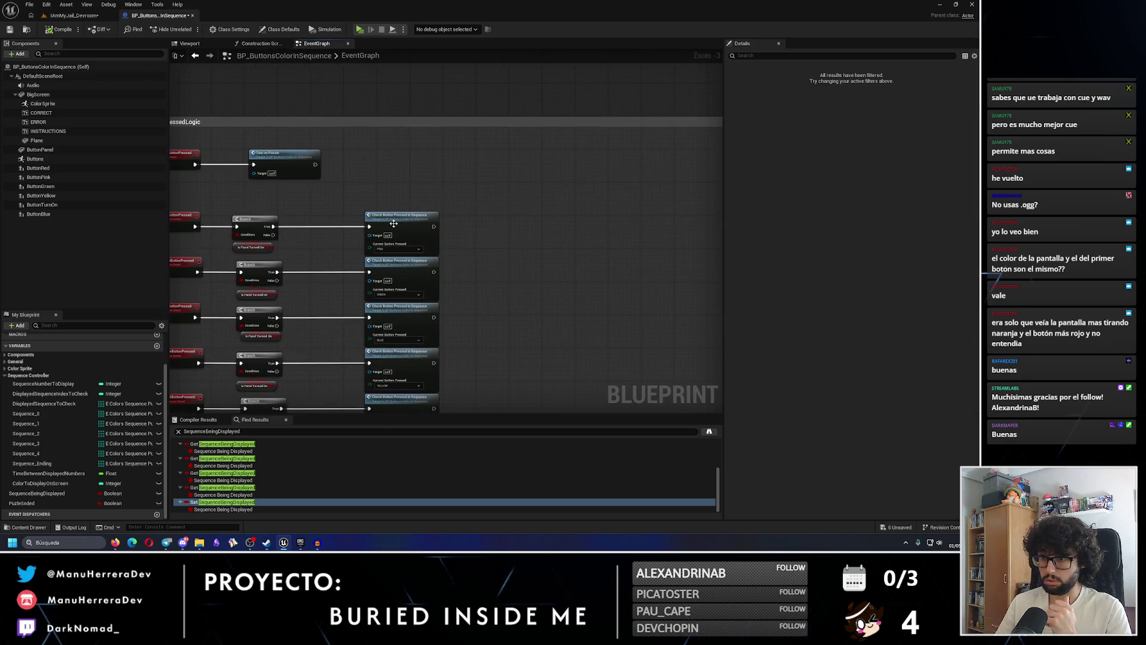
Inspect the CheckButtonPressedInSequence event and display loop, save, and return to IAmMyJail_Devroom
{"action": "double_click", "coordinate": [393, 223]}
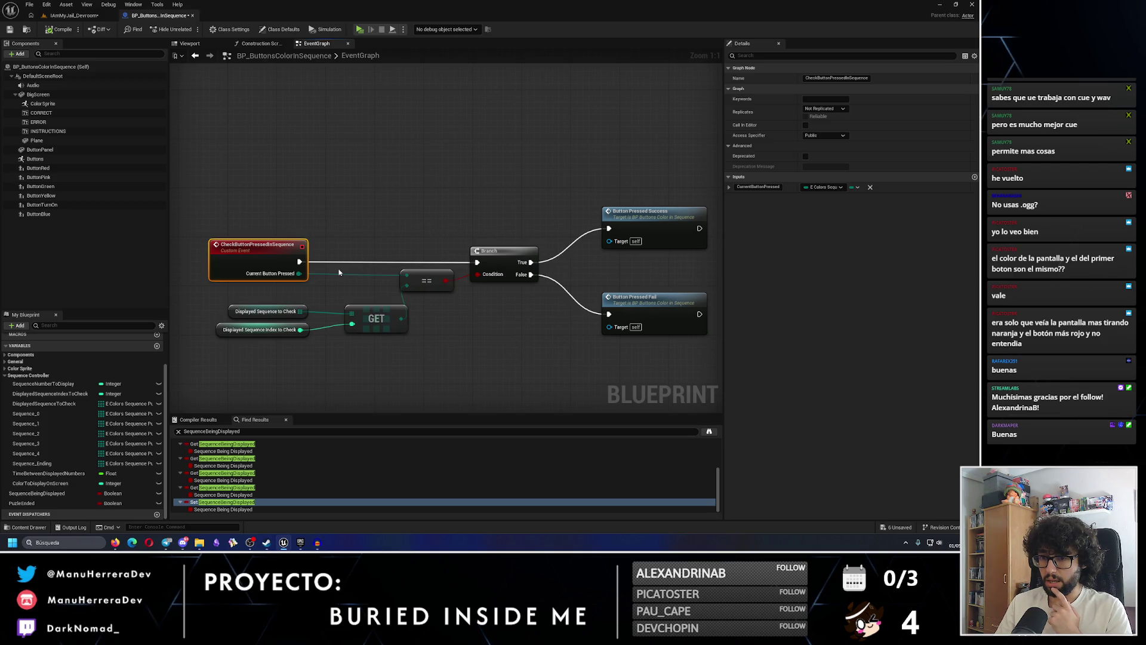
{"action": "scroll", "coordinate": [503, 213], "scroll_direction": "down", "scroll_amount": 3}
{"action": "mouse_move", "coordinate": [504, 212]}
{"action": "left_mouse_down"}
{"action": "mouse_move", "coordinate": [585, 331]}
{"action": "mouse_move", "coordinate": [336, 372]}
{"action": "left_mouse_up"}
{"action": "scroll", "coordinate": [585, 330], "scroll_direction": "up", "scroll_amount": 2}
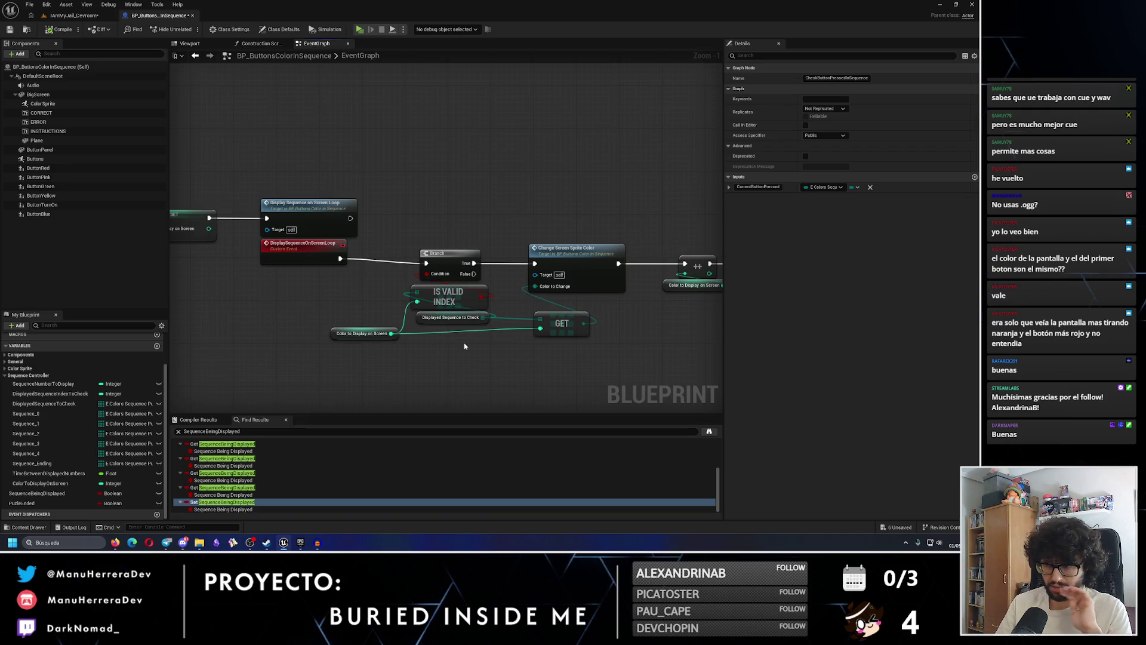
{"action": "scroll", "coordinate": [464, 346], "scroll_direction": "down", "scroll_amount": 1}
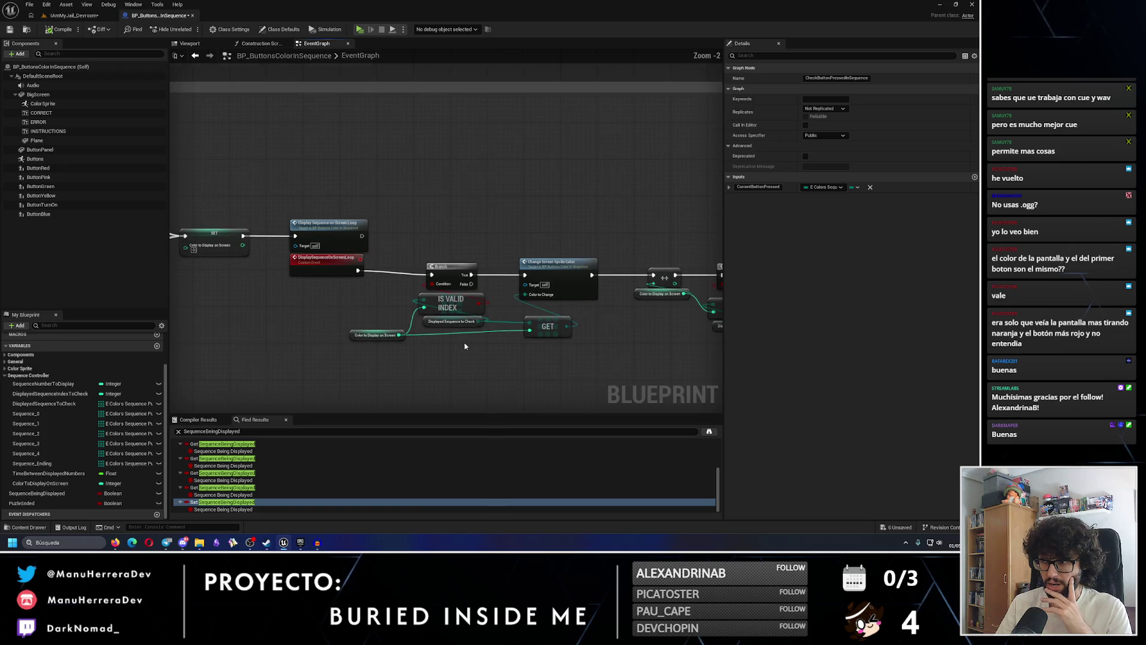
{"action": "left_click_drag", "start_coordinate": [596, 331], "coordinate": [501, 323]}
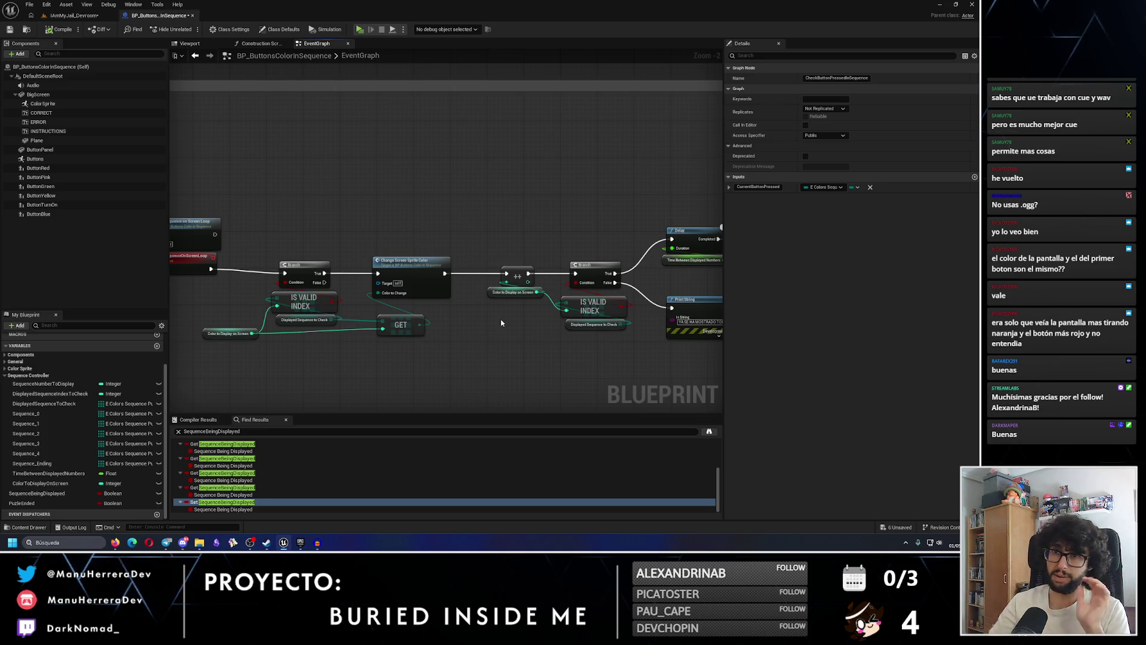
{"action": "left_click", "coordinate": [9, 30]}
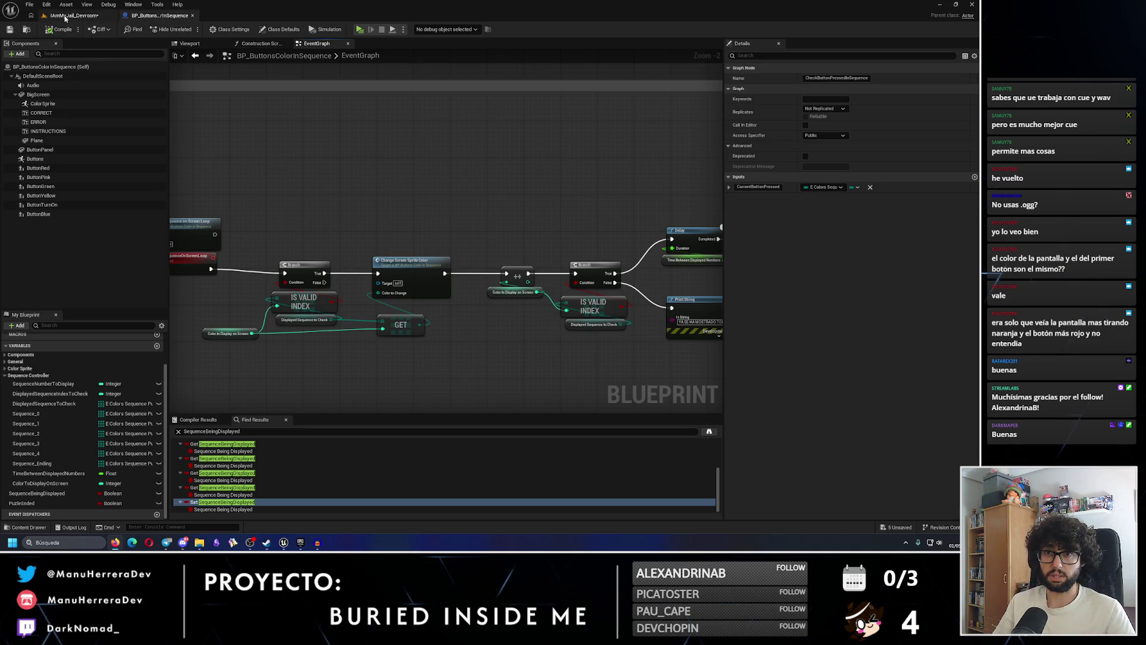
{"action": "left_click", "coordinate": [81, 16]}
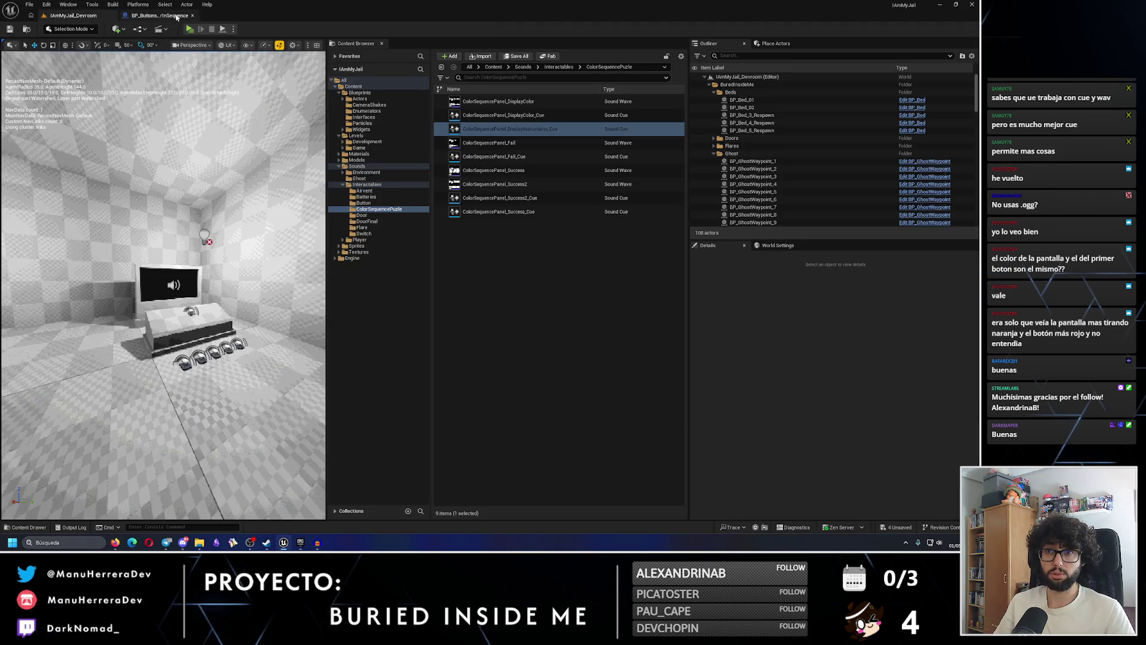
Save and launch a play-test, walk to the console and start the colour sequence
{"action": "left_click", "coordinate": [10, 30]}
{"action": "left_click", "coordinate": [189, 28]}
{"action": "key", "text": "w"}
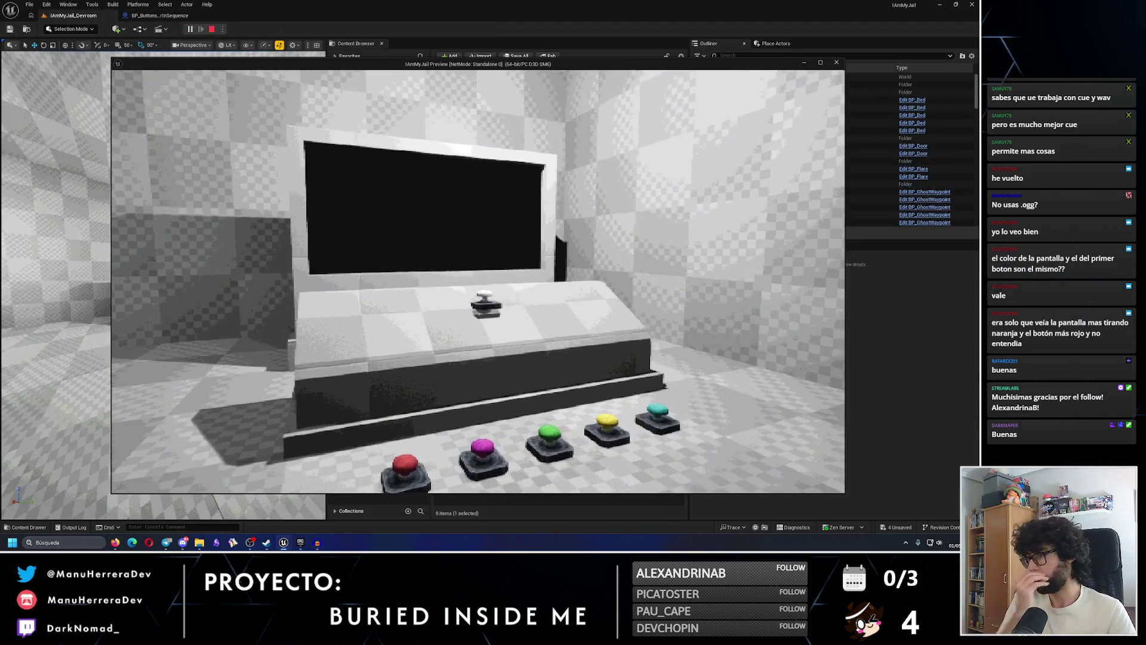
{"action": "key", "text": "w"}
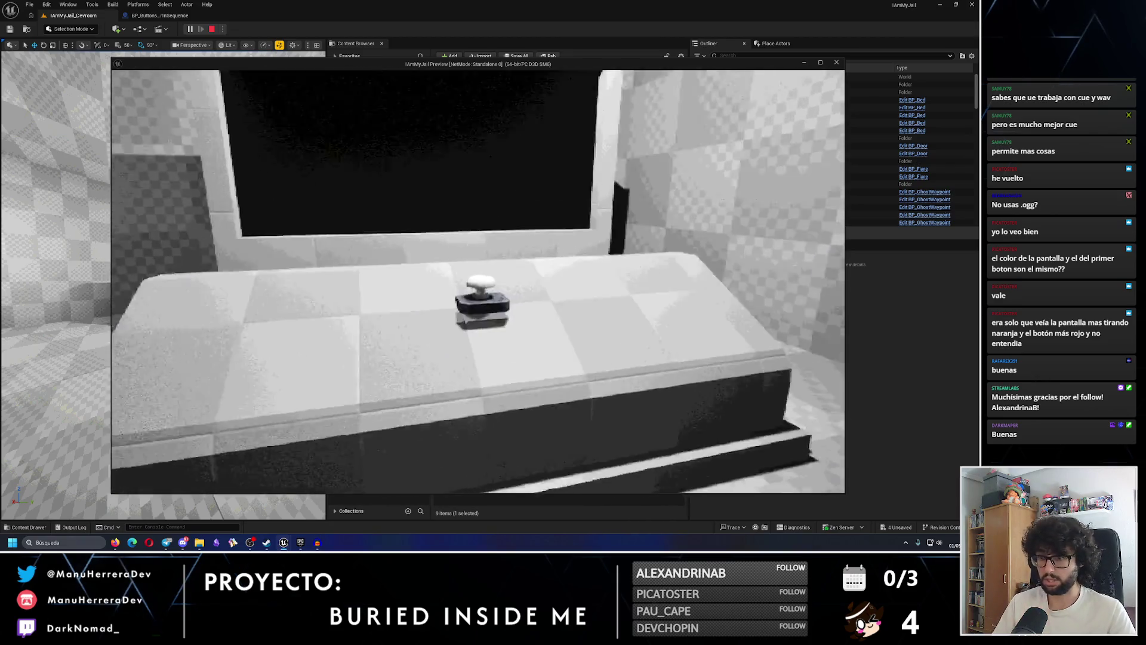
{"action": "key", "text": "s"}
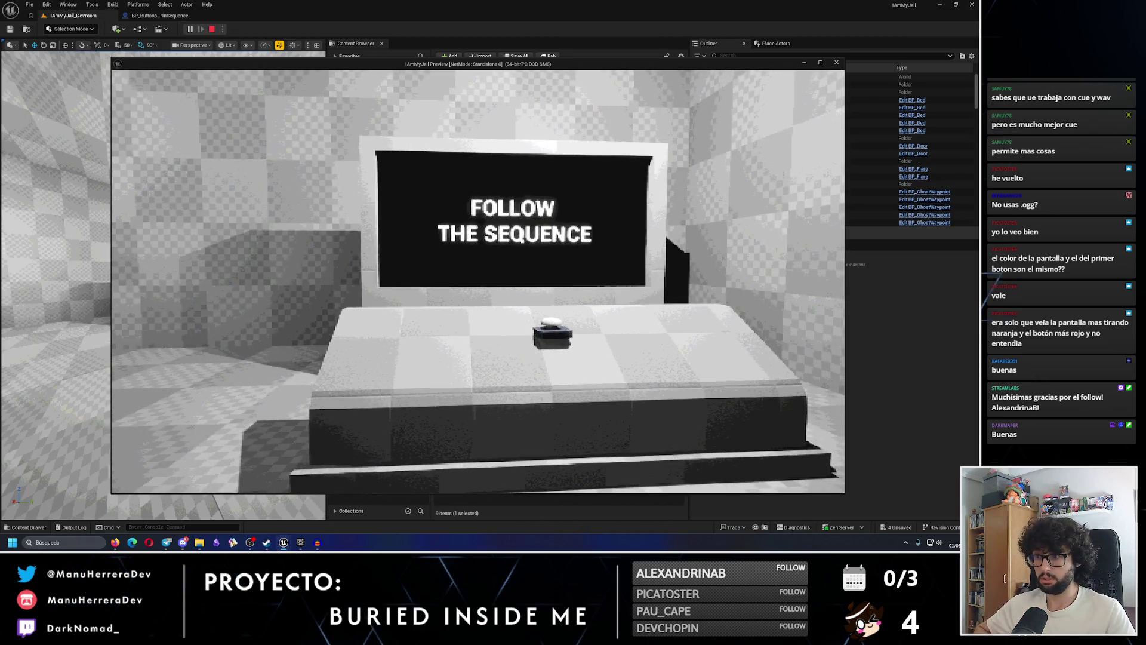
{"action": "key", "text": "e"}
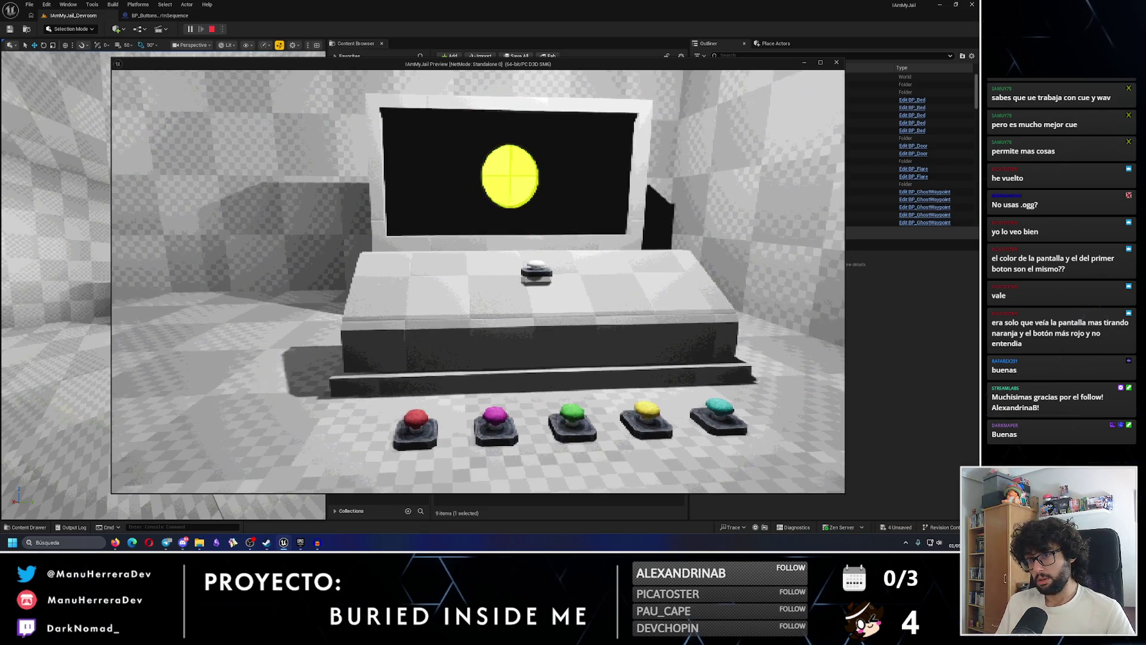
Press a coloured floor button, watch the sequence, then stop and return to the blueprint
{"action": "key", "text": "w"}
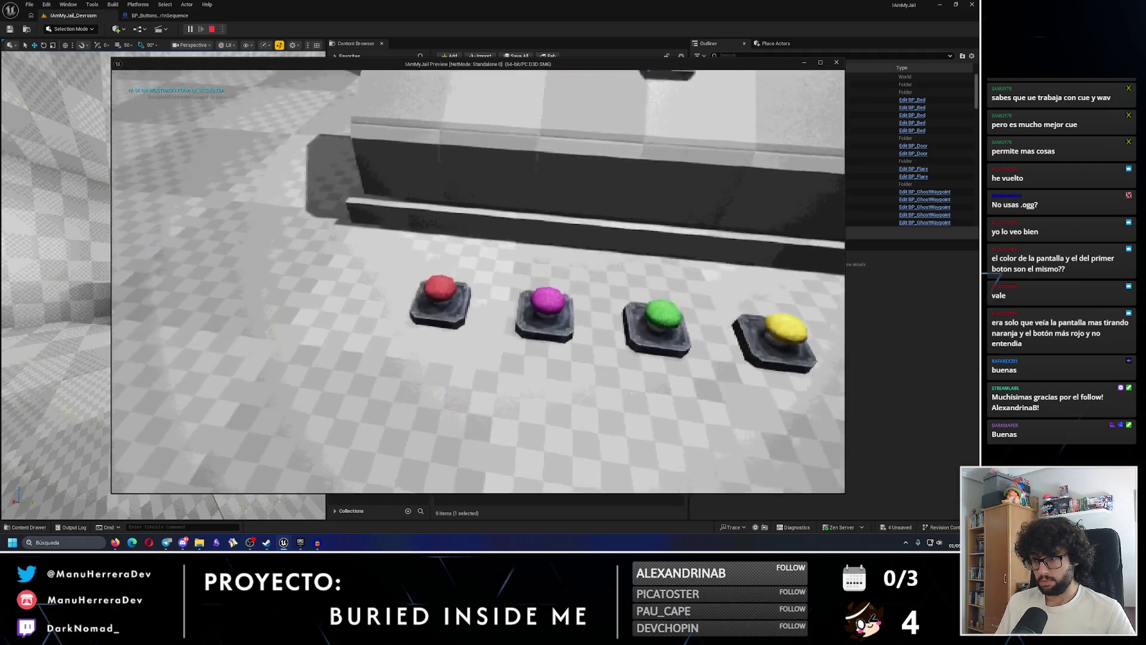
{"action": "key", "text": "s"}
{"action": "key", "text": "w"}
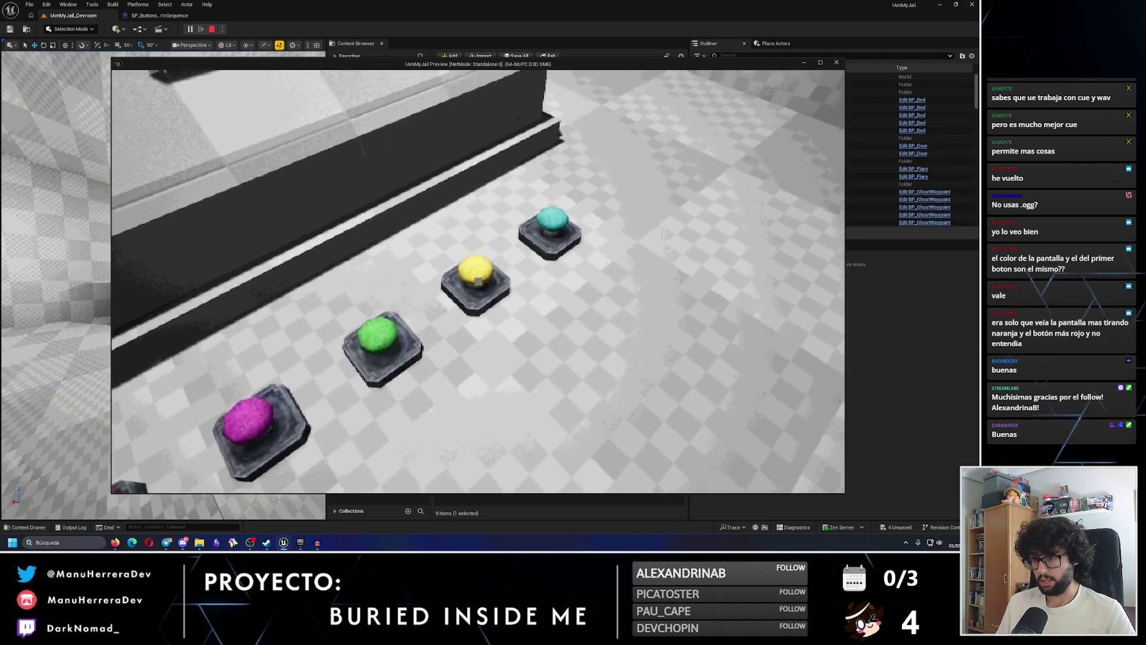
{"action": "left_click", "coordinate": [478, 281]}
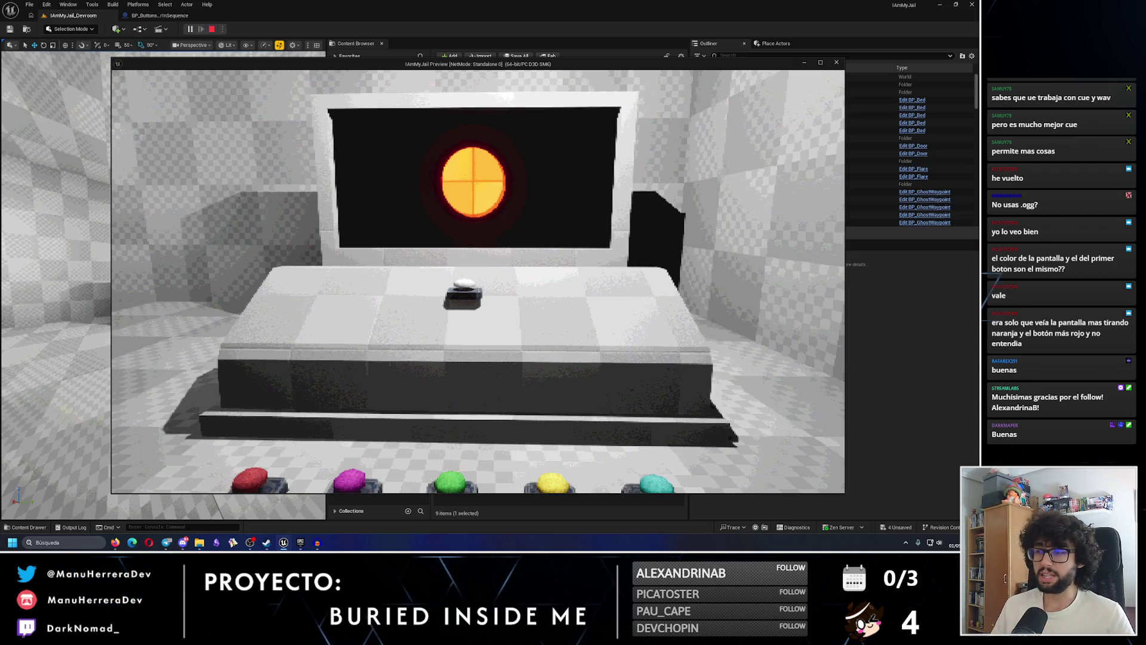
{"action": "key", "text": "s"}
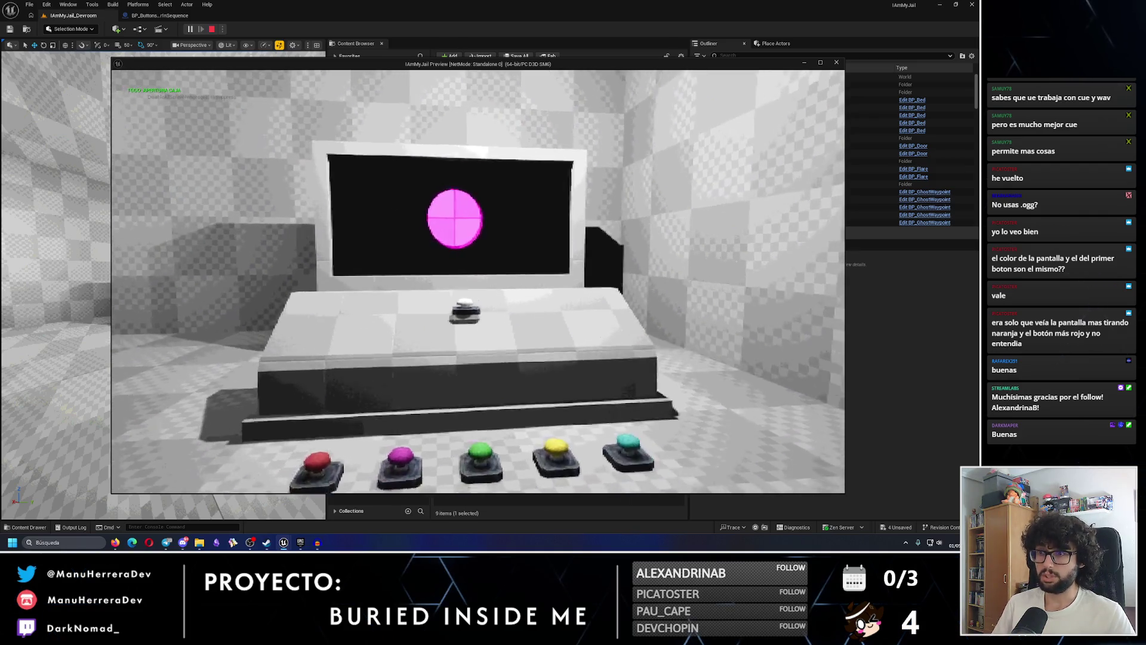
{"action": "key", "text": "Escape"}
{"action": "left_click", "coordinate": [159, 15]}
Place a Branch node near the Puzzle Ending section, ahead of the Time Between Displayed Numbers SET
{"action": "scroll", "coordinate": [401, 245], "scroll_direction": "down", "scroll_amount": 2}
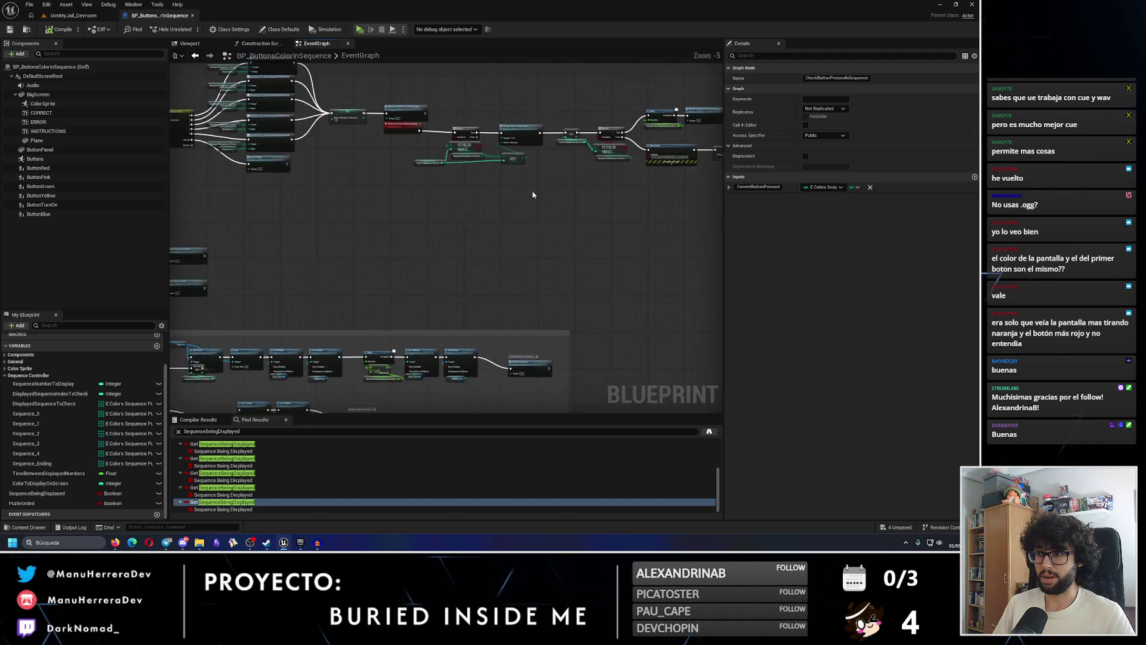
{"action": "scroll", "coordinate": [422, 248], "scroll_direction": "up", "scroll_amount": 3}
{"action": "mouse_move", "coordinate": [423, 248]}
{"action": "left_mouse_down"}
{"action": "mouse_move", "coordinate": [451, 218]}
{"action": "mouse_move", "coordinate": [486, 233]}
{"action": "mouse_move", "coordinate": [468, 219]}
{"action": "left_mouse_up"}
{"action": "scroll", "coordinate": [488, 190], "scroll_direction": "up", "scroll_amount": 2}
{"action": "scroll", "coordinate": [442, 203], "scroll_direction": "down", "scroll_amount": 2}
{"action": "scroll", "coordinate": [416, 186], "scroll_direction": "down", "scroll_amount": 1}
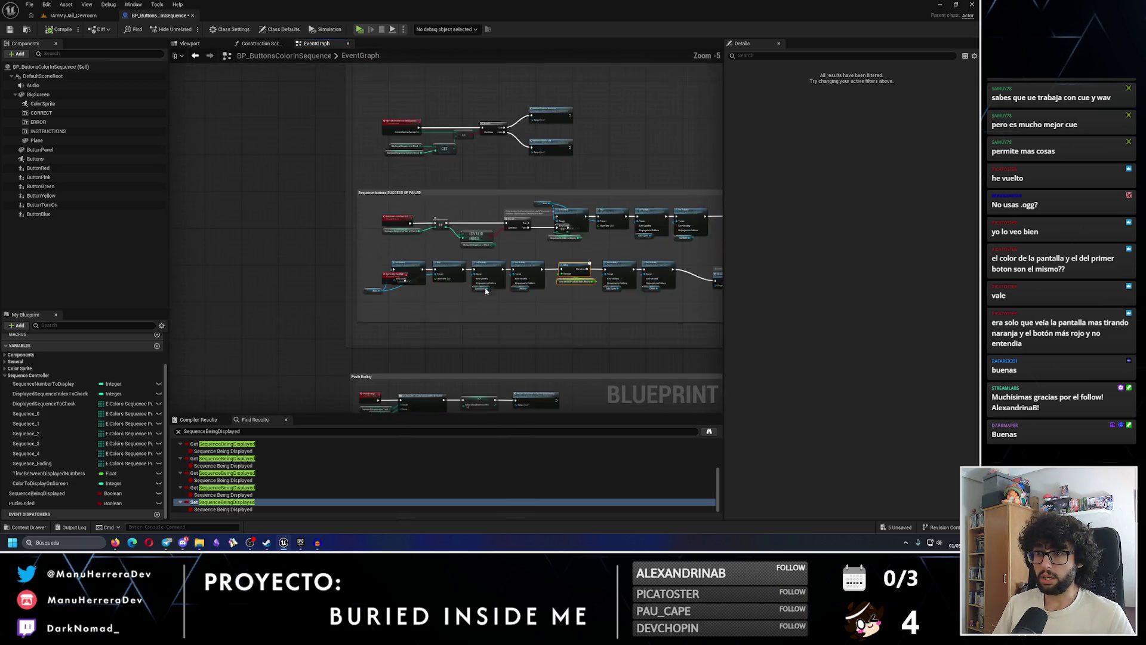
{"action": "scroll", "coordinate": [416, 185], "scroll_direction": "up", "scroll_amount": 4}
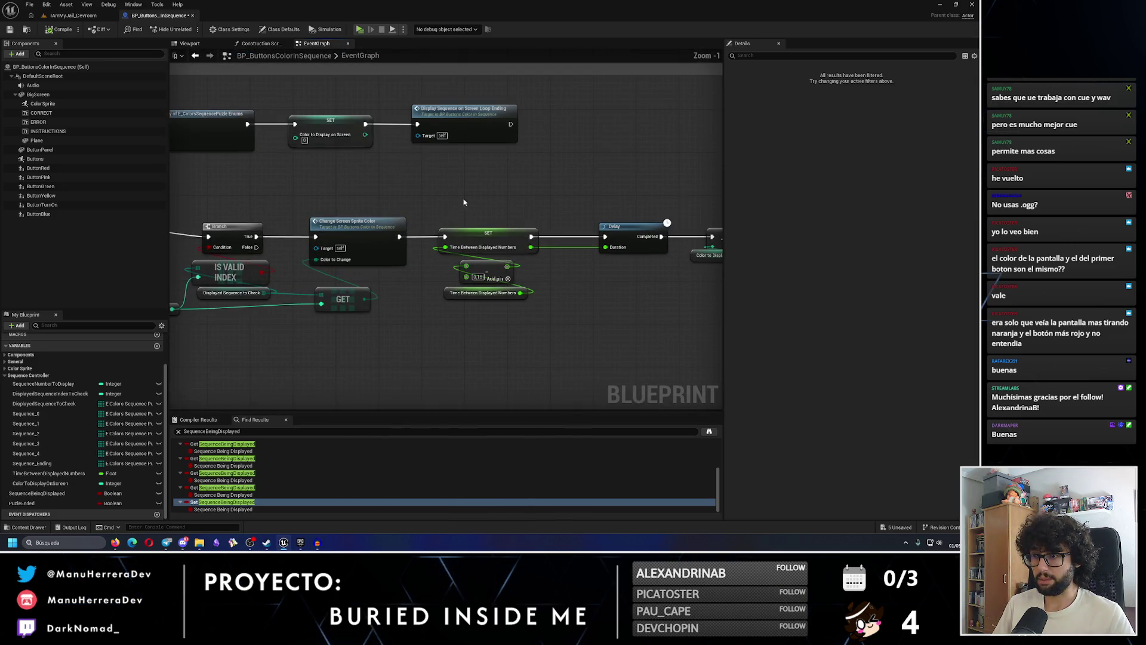
{"action": "left_click", "coordinate": [483, 194]}
{"action": "scroll", "coordinate": [501, 266], "scroll_direction": "up", "scroll_amount": 2}
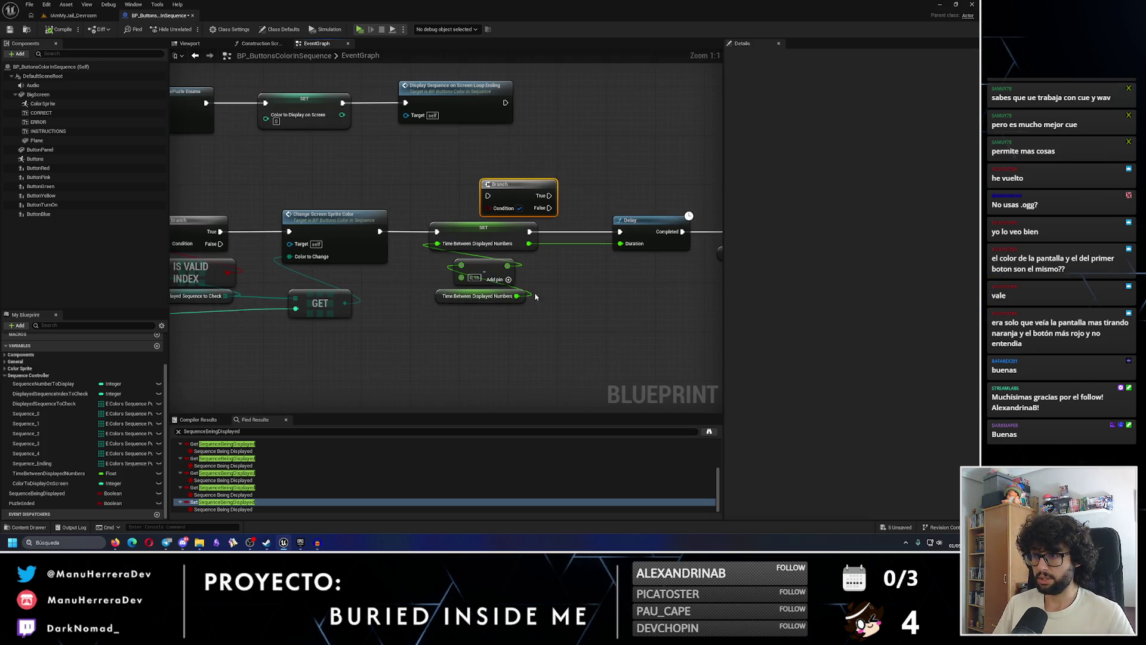
{"action": "scroll", "coordinate": [542, 278], "scroll_direction": "down", "scroll_amount": 3}
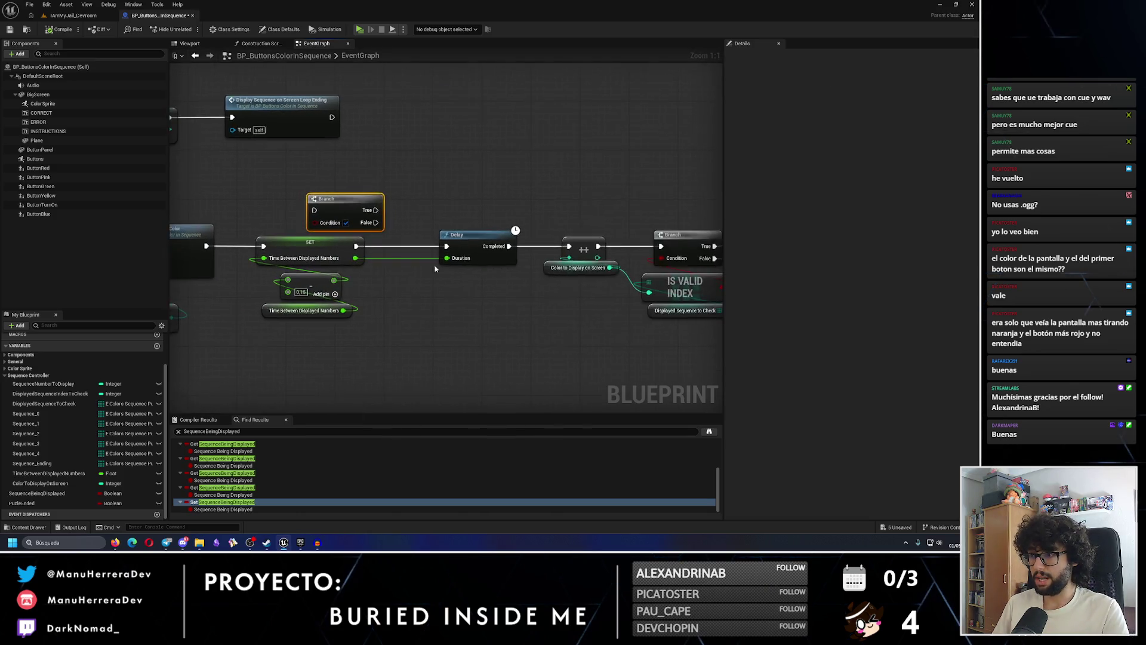
Shift the 0.15 node right and drag a new wire from Time Between Displayed Numbers
{"action": "mouse_move", "coordinate": [182, 190]}
{"action": "left_mouse_down"}
{"action": "mouse_move", "coordinate": [608, 330]}
{"action": "mouse_move", "coordinate": [493, 239]}
{"action": "left_mouse_up"}
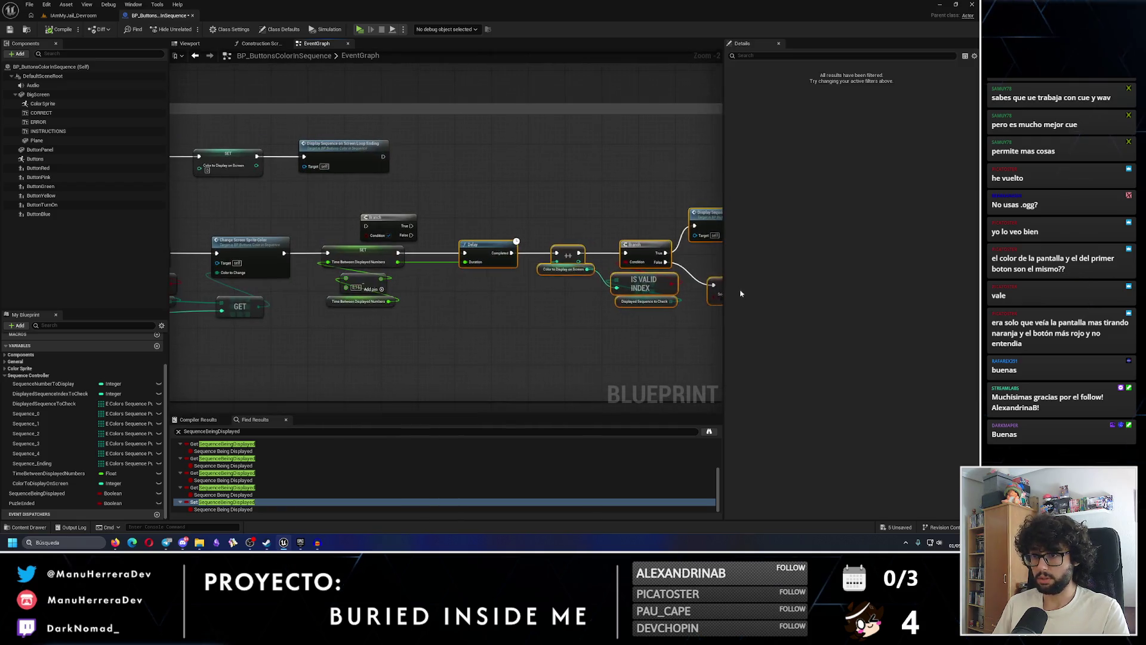
{"action": "key", "text": "ctrl+z"}
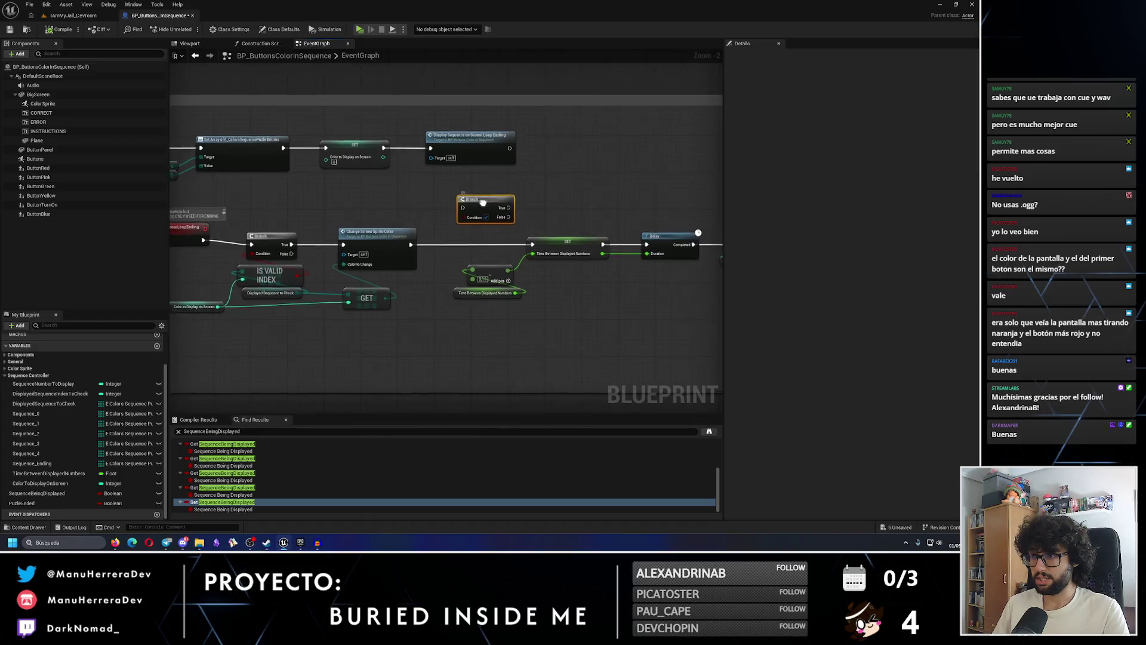
{"action": "scroll", "coordinate": [478, 250], "scroll_direction": "up", "scroll_amount": 2}
{"action": "left_click_drag", "start_coordinate": [479, 299], "coordinate": [565, 300]}
{"action": "mouse_move", "coordinate": [509, 323]}
{"action": "left_mouse_down"}
{"action": "mouse_move", "coordinate": [537, 298]}
{"action": "mouse_move", "coordinate": [495, 287]}
{"action": "left_mouse_up"}
{"action": "key", "text": "Escape"}
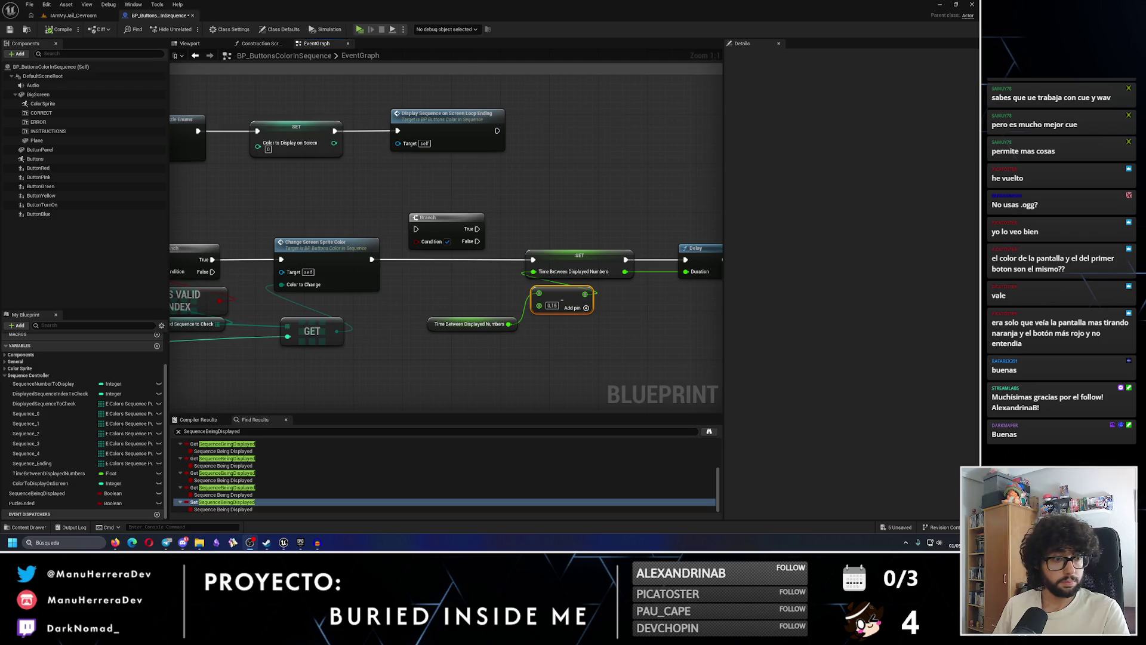
{"action": "left_click_drag", "start_coordinate": [508, 324], "coordinate": [558, 360]}
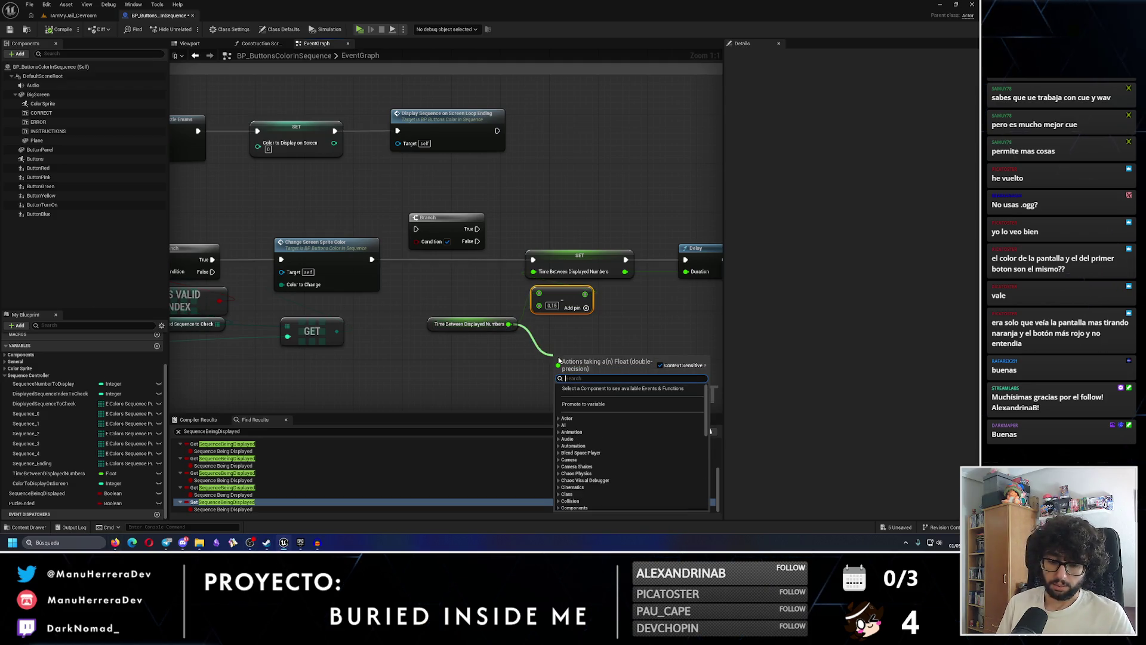
Add a Greater (>) node on Time Between Displayed Numbers feeding the Branch Condition
{"action": "type", "text": "GREA"}
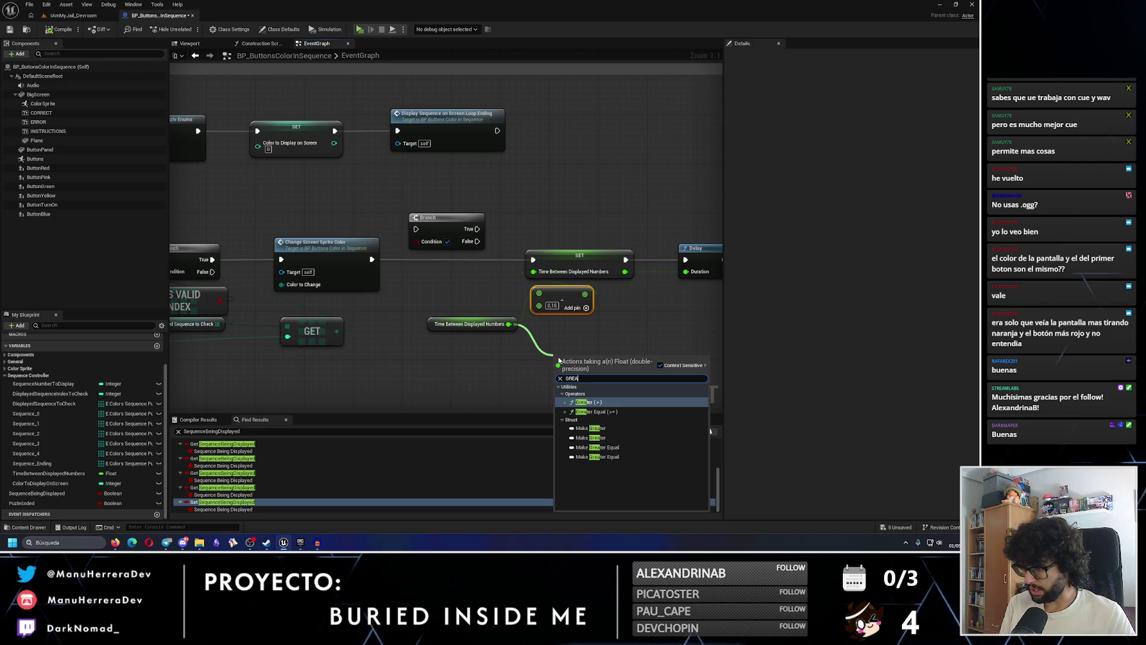
{"action": "key", "text": "Down"}
{"action": "key", "text": "Up"}
{"action": "key", "text": "Return"}
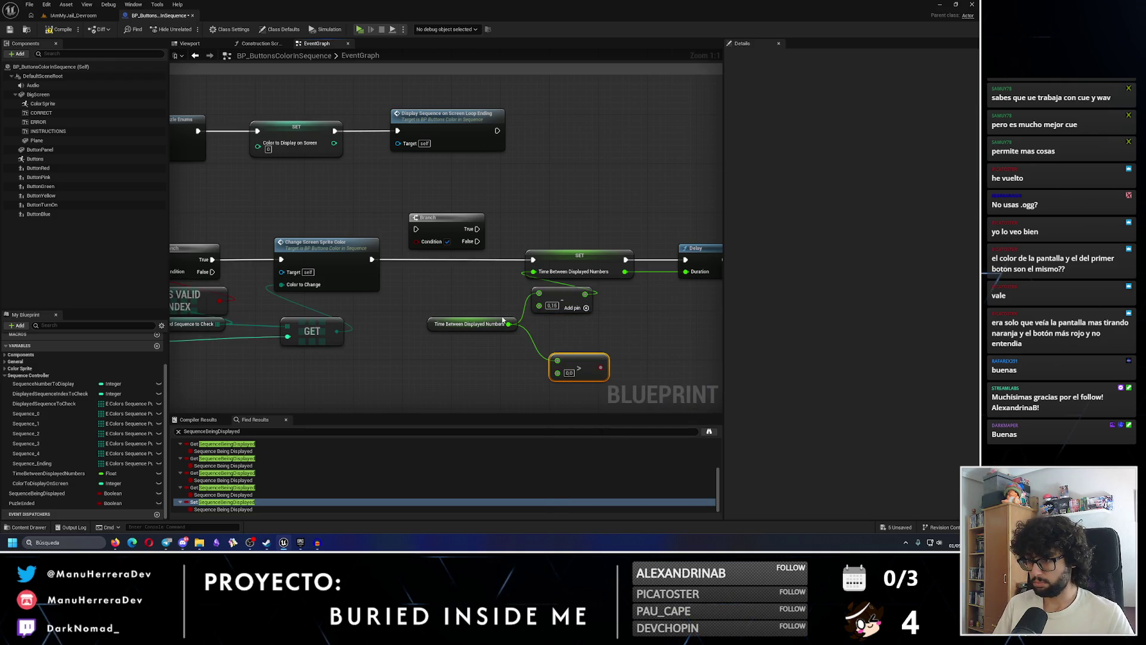
{"action": "left_click_drag", "start_coordinate": [502, 322], "coordinate": [459, 335]}
{"action": "left_click_drag", "start_coordinate": [577, 360], "coordinate": [454, 294]}
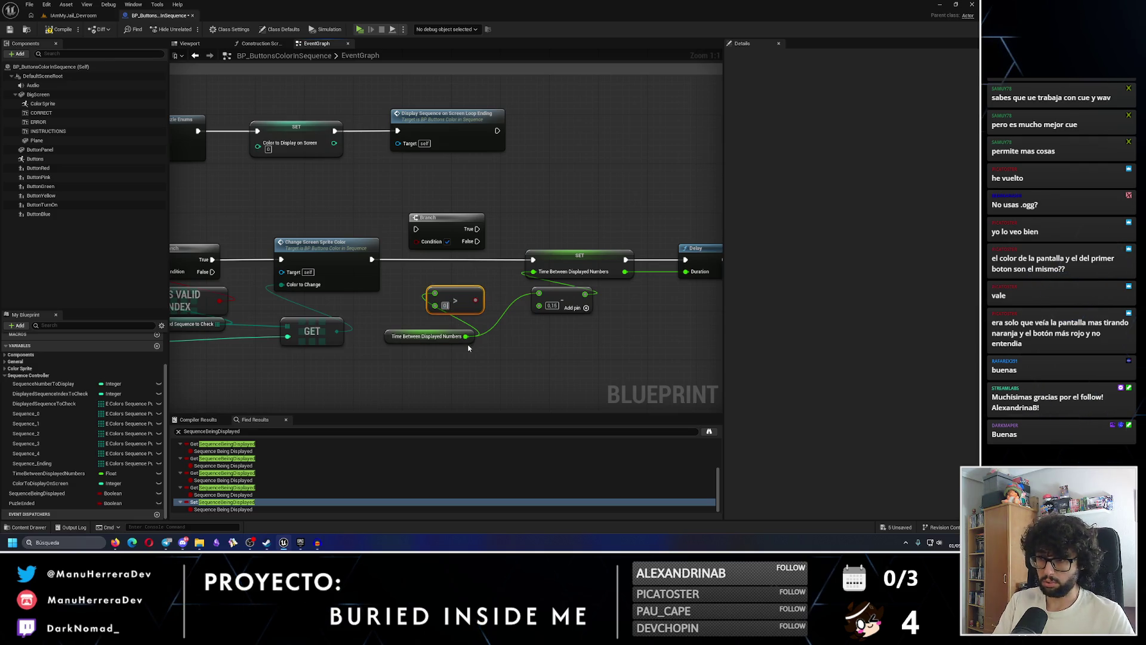
{"action": "left_click_drag", "start_coordinate": [480, 300], "coordinate": [425, 234]}
Wire sprite colour into the Branch, True to SET, False to Delay via a reroute
{"action": "mouse_move", "coordinate": [372, 259]}
{"action": "left_mouse_down"}
{"action": "mouse_move", "coordinate": [416, 229]}
{"action": "mouse_move", "coordinate": [433, 251]}
{"action": "mouse_move", "coordinate": [533, 260]}
{"action": "left_mouse_up"}
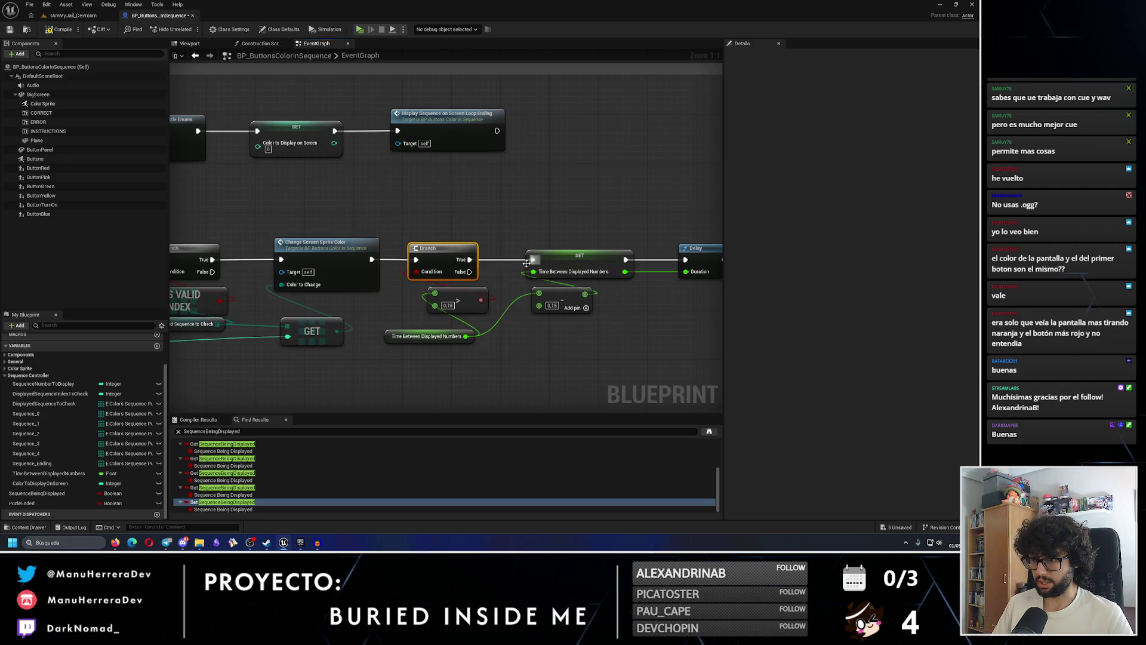
{"action": "mouse_move", "coordinate": [418, 275]}
{"action": "left_mouse_down"}
{"action": "mouse_move", "coordinate": [662, 284]}
{"action": "mouse_move", "coordinate": [633, 262]}
{"action": "left_mouse_up"}
{"action": "double_click", "coordinate": [451, 271]}
{"action": "mouse_move", "coordinate": [453, 274]}
{"action": "left_mouse_down"}
{"action": "mouse_move", "coordinate": [484, 333]}
{"action": "mouse_move", "coordinate": [530, 345]}
{"action": "left_mouse_up"}
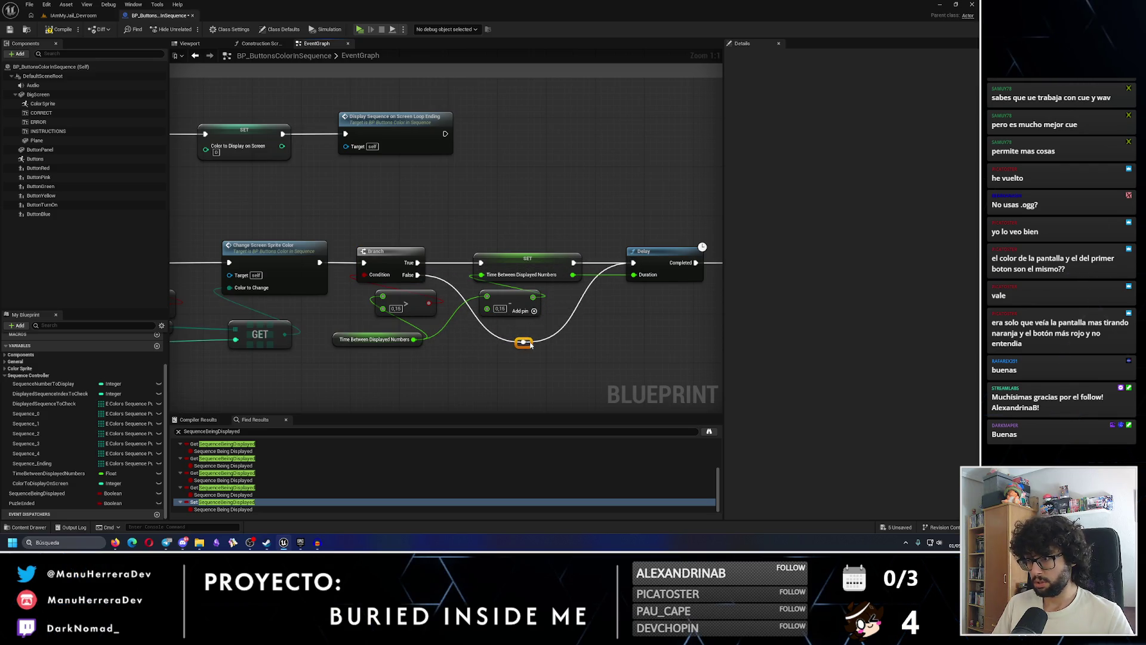
{"action": "mouse_move", "coordinate": [418, 303]}
{"action": "left_mouse_down"}
{"action": "mouse_move", "coordinate": [403, 302]}
{"action": "mouse_move", "coordinate": [415, 325]}
{"action": "left_mouse_up"}
{"action": "left_click", "coordinate": [484, 363]}
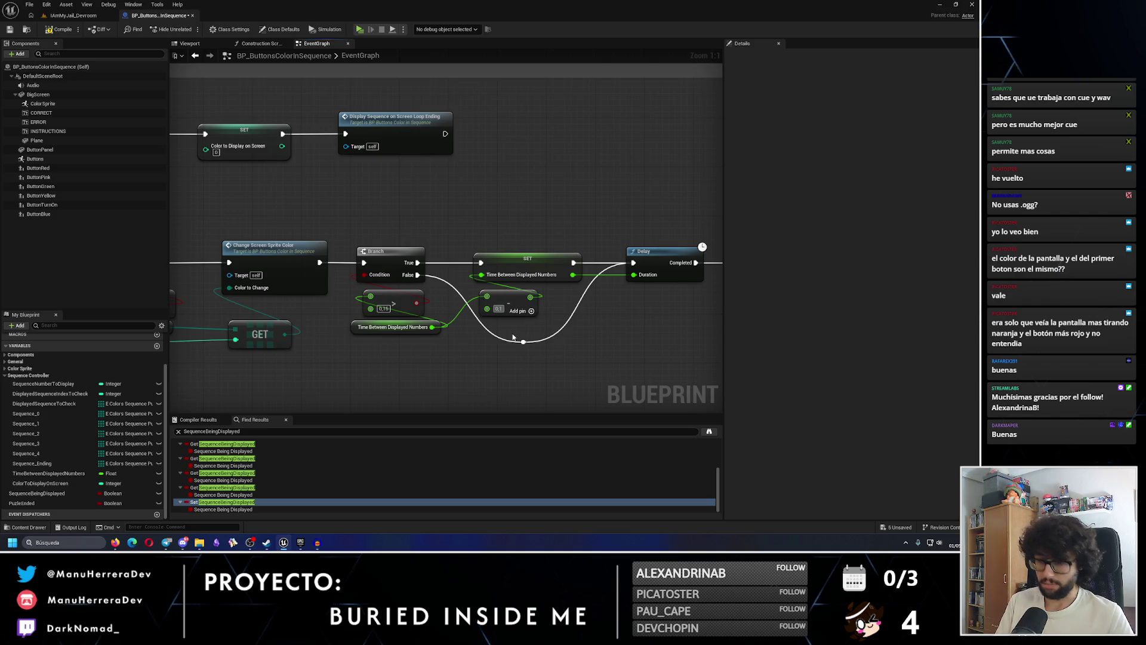
{"action": "left_click", "coordinate": [498, 309]}
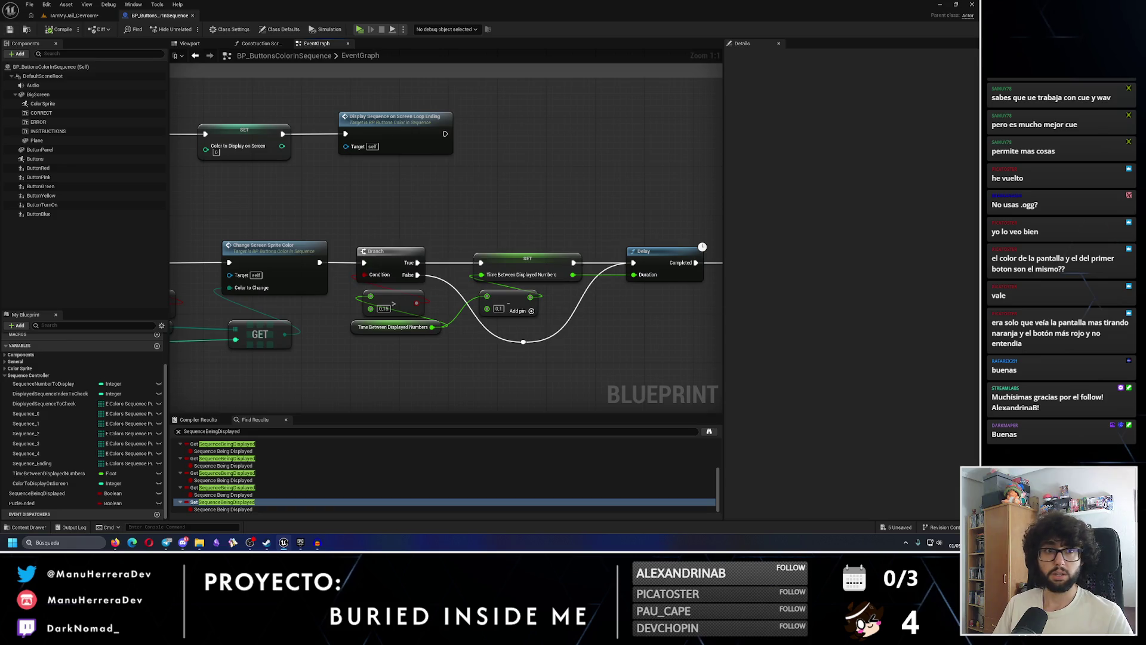
{"action": "left_click", "coordinate": [72, 15]}
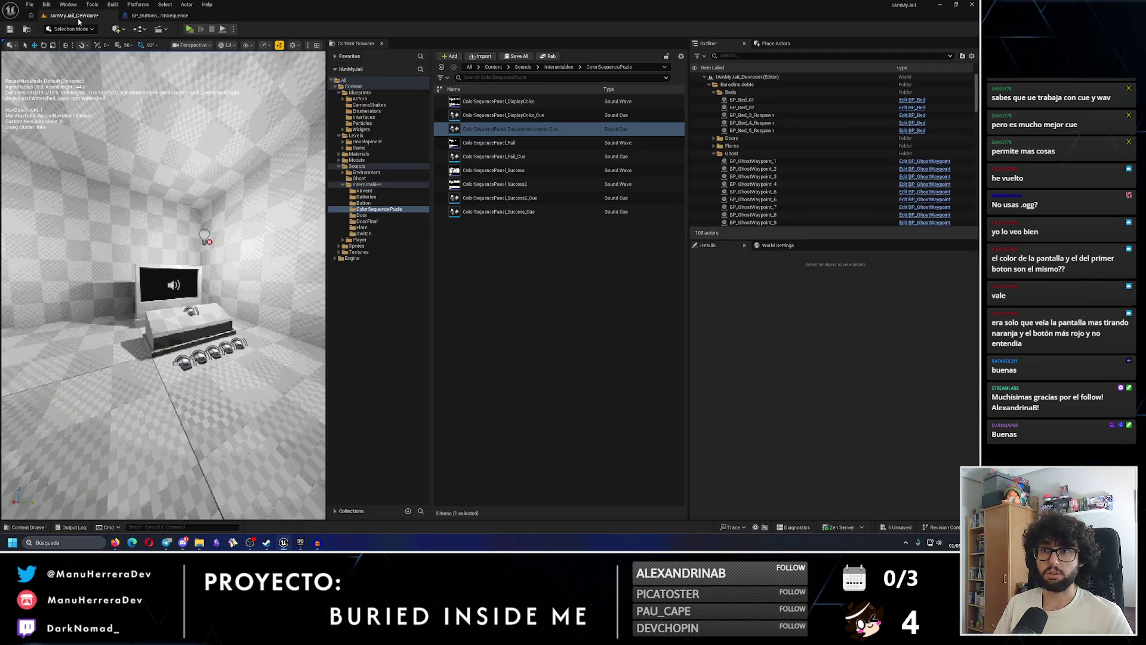
Wire the Switch's 0 output to run Puzzle Ending in the blueprint's event graph
{"action": "left_click", "coordinate": [160, 15]}
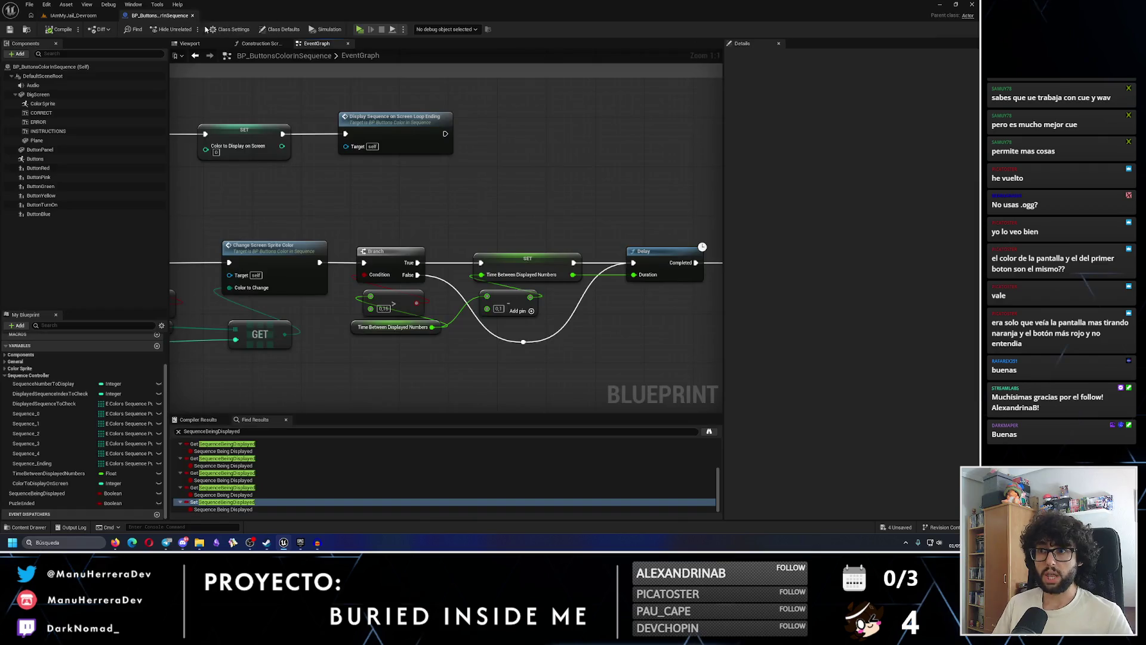
{"action": "scroll", "coordinate": [407, 186], "scroll_direction": "down", "scroll_amount": 5}
{"action": "scroll", "coordinate": [407, 186], "scroll_direction": "up", "scroll_amount": 6}
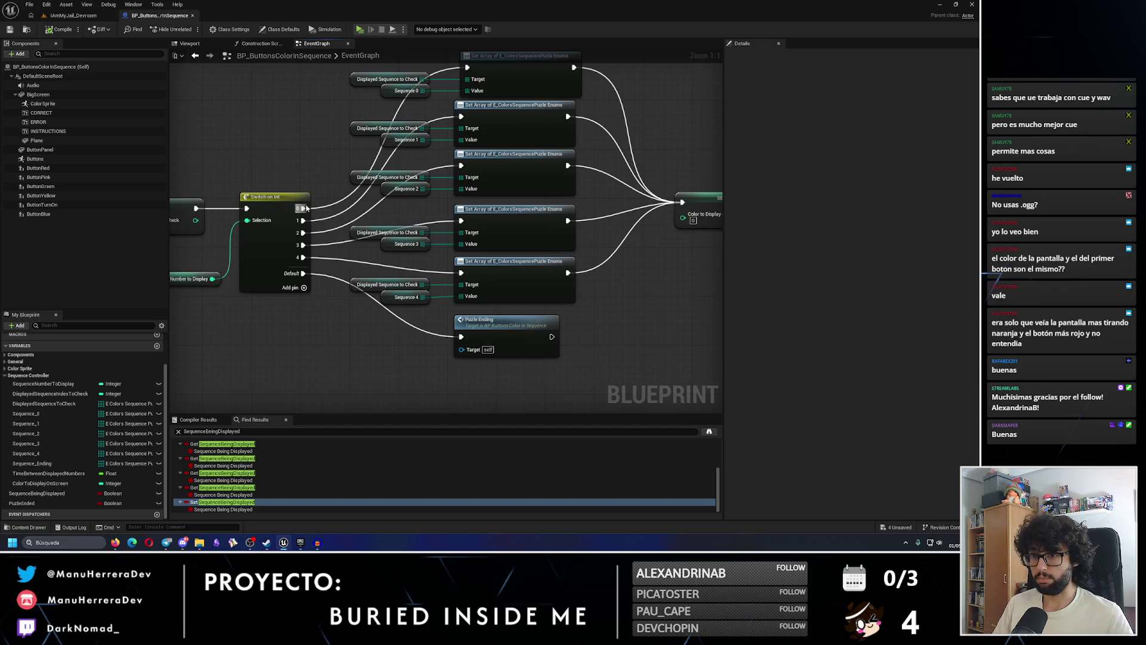
{"action": "mouse_move", "coordinate": [301, 207]}
{"action": "left_mouse_down"}
{"action": "mouse_move", "coordinate": [334, 281]}
{"action": "mouse_move", "coordinate": [370, 311]}
{"action": "mouse_move", "coordinate": [463, 337]}
{"action": "left_mouse_up"}
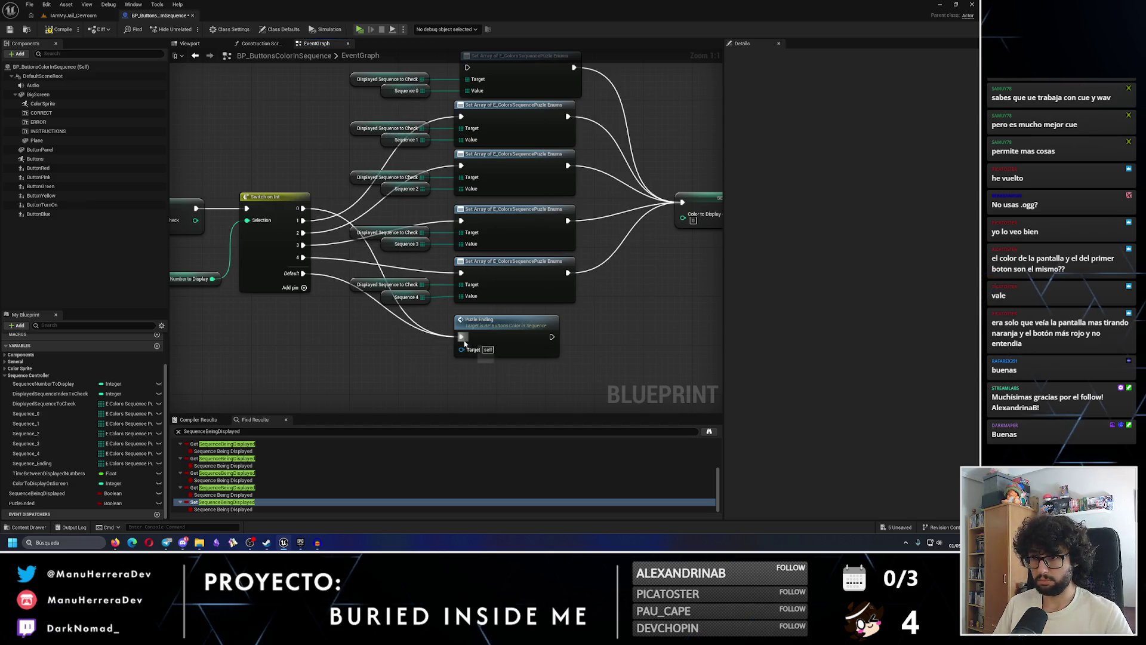
Save the blueprint, then play-test by walking to the console and watching the screen's colours
{"action": "left_click", "coordinate": [9, 31]}
{"action": "left_click", "coordinate": [74, 15]}
{"action": "left_click", "coordinate": [190, 28]}
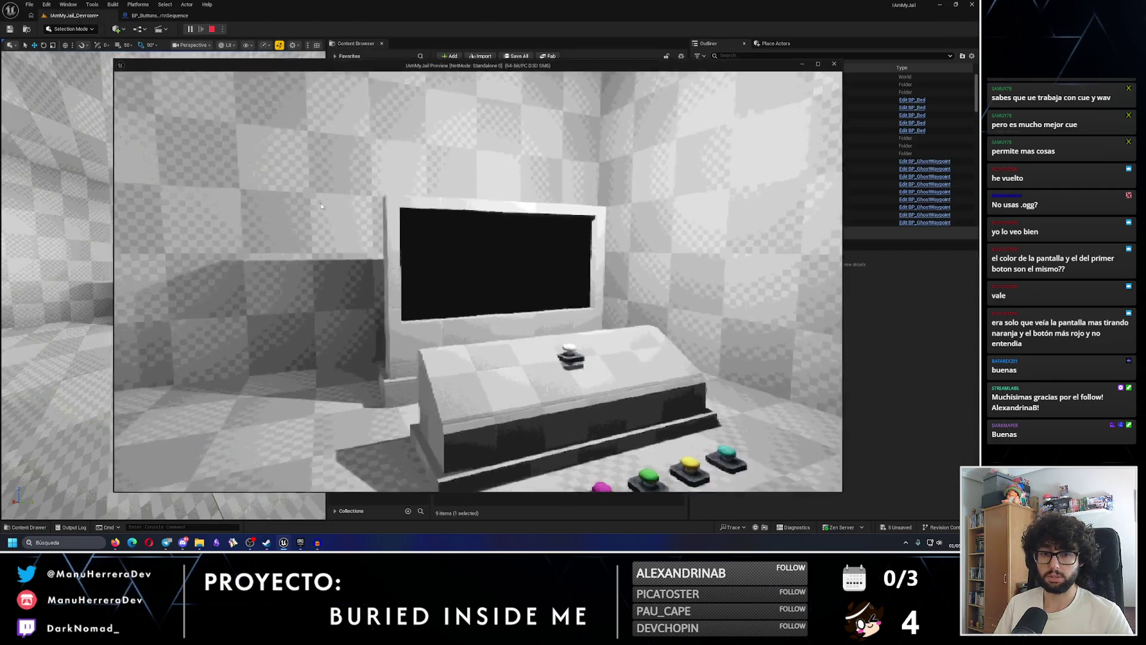
{"action": "key", "text": "w"}
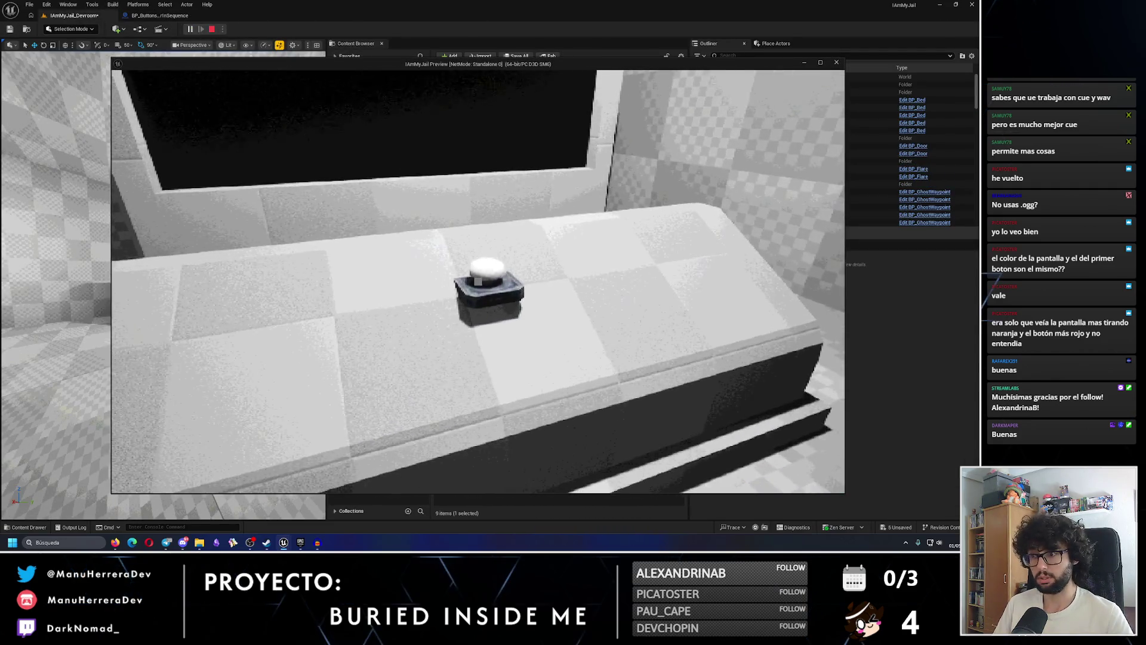
{"action": "key", "text": "s"}
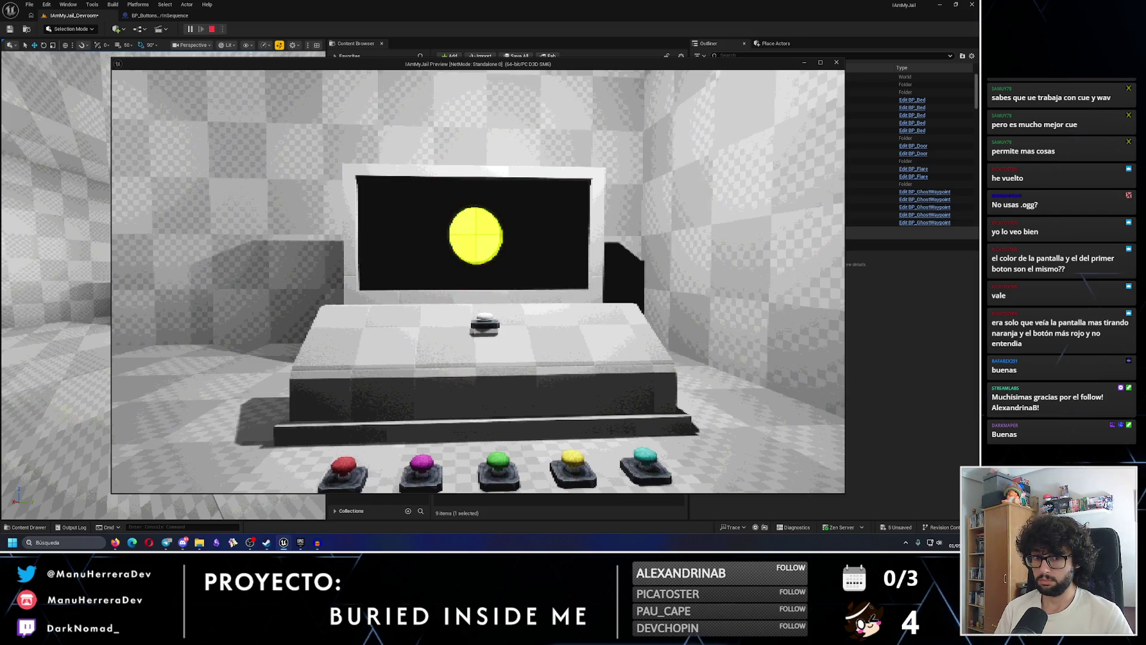
{"action": "key", "text": "w"}
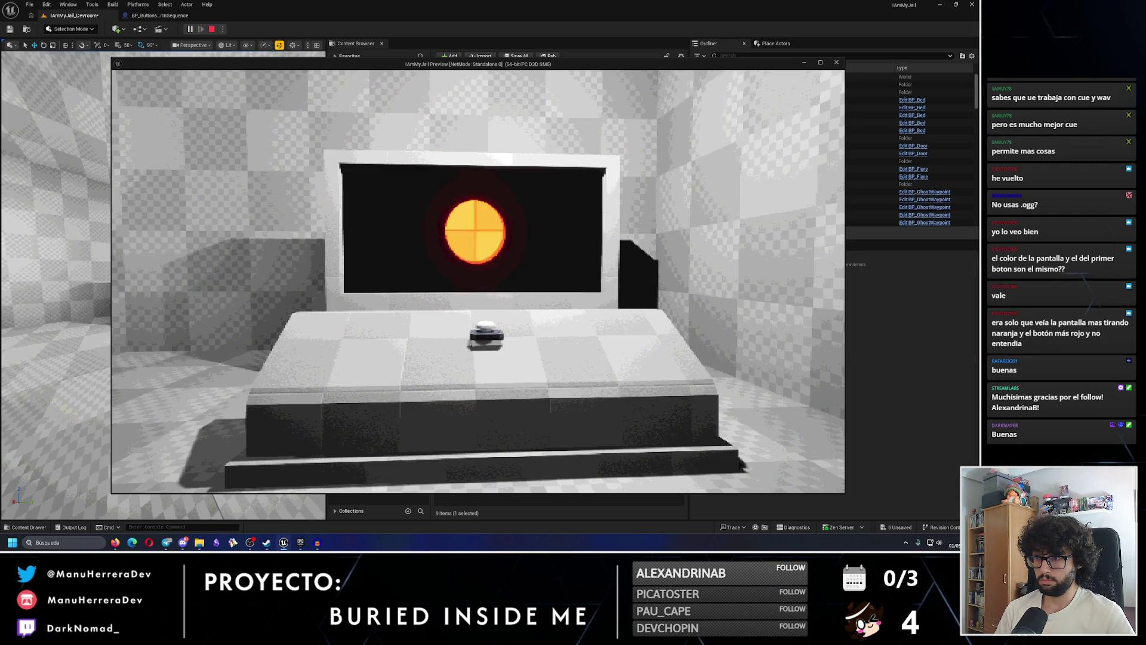
{"action": "key", "text": "Escape"}
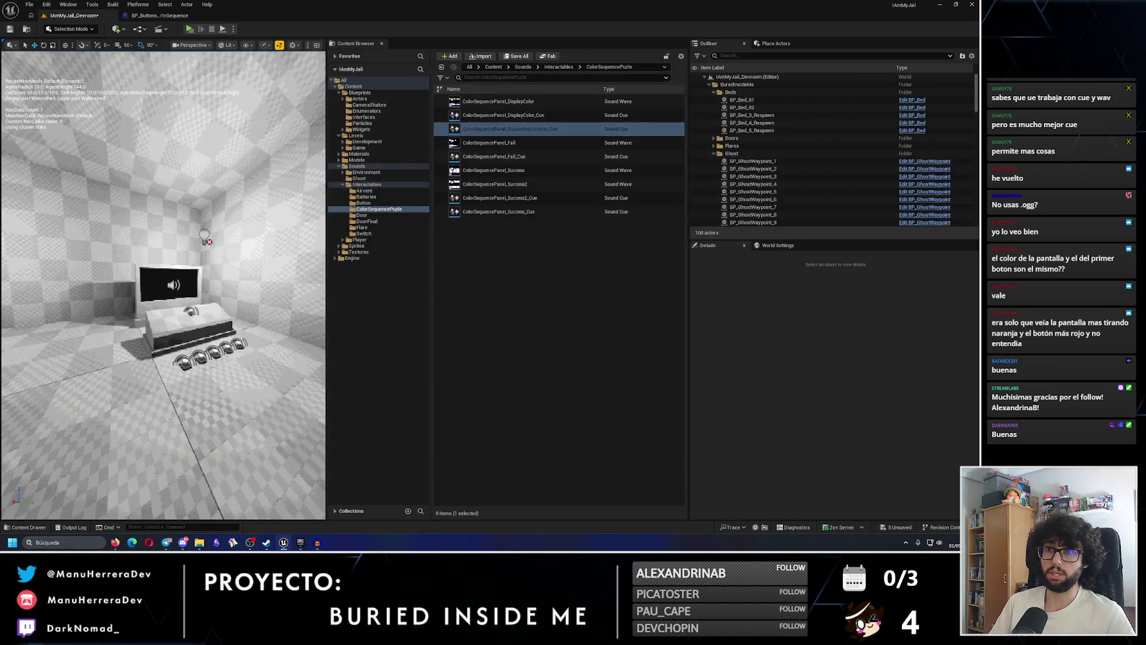
Select Sequence_Ending and set its Index 16 to BLUE in Details
{"action": "left_click", "coordinate": [160, 15]}
{"action": "scroll", "coordinate": [275, 281], "scroll_direction": "down", "scroll_amount": 4}
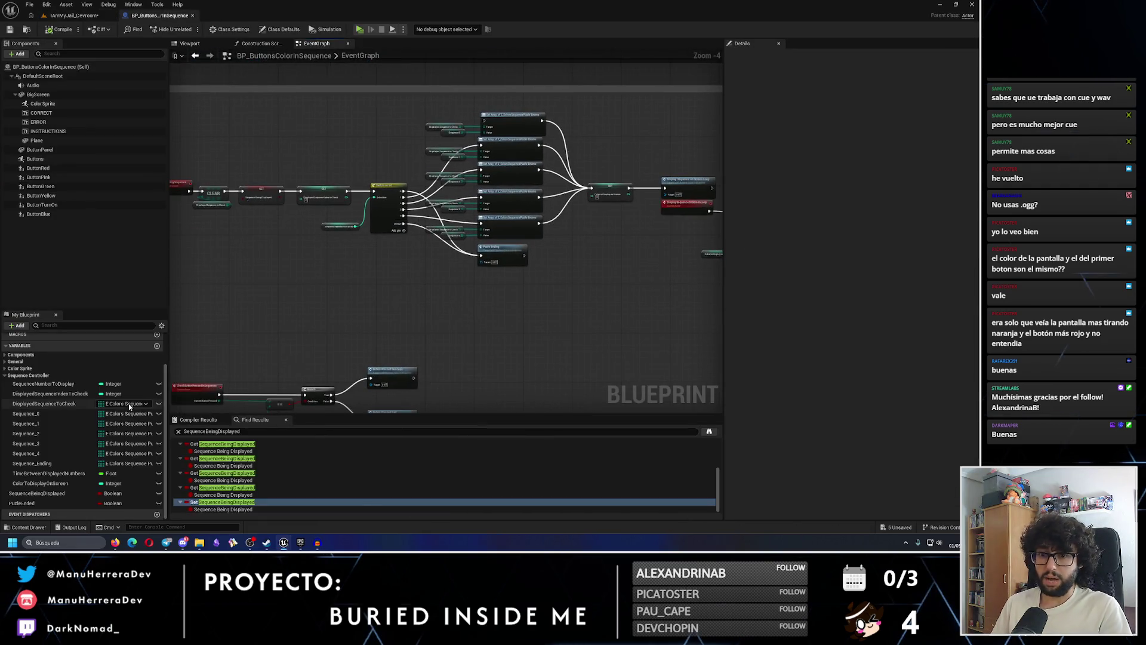
{"action": "left_click", "coordinate": [62, 465]}
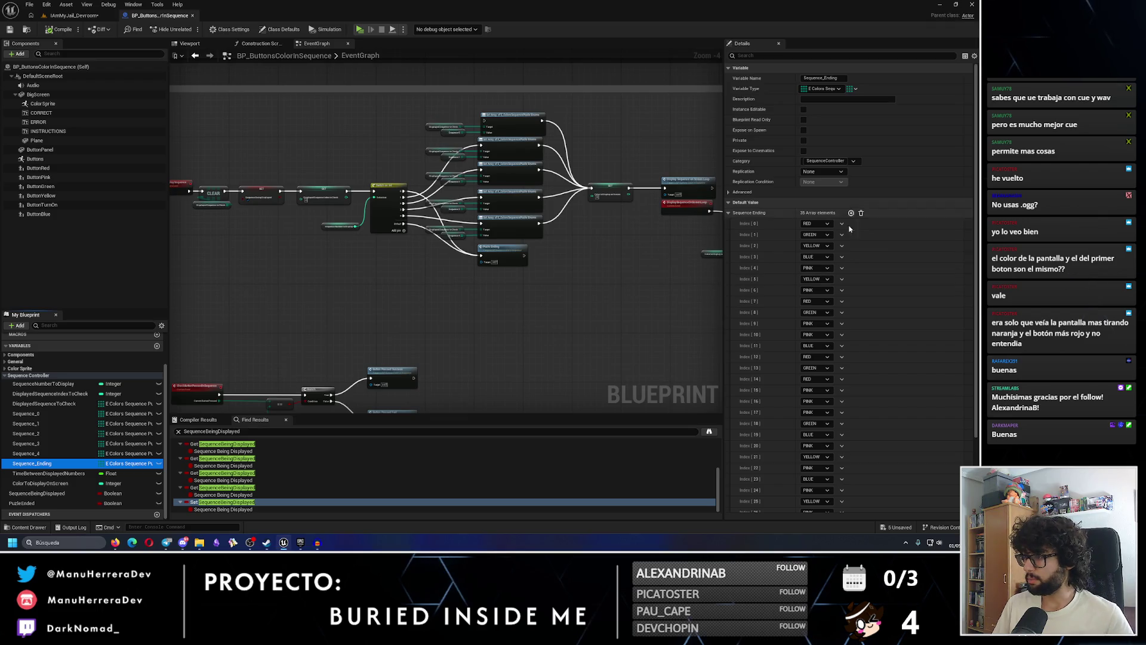
{"action": "scroll", "coordinate": [846, 295], "scroll_direction": "down", "scroll_amount": 2}
{"action": "left_click", "coordinate": [823, 377]}
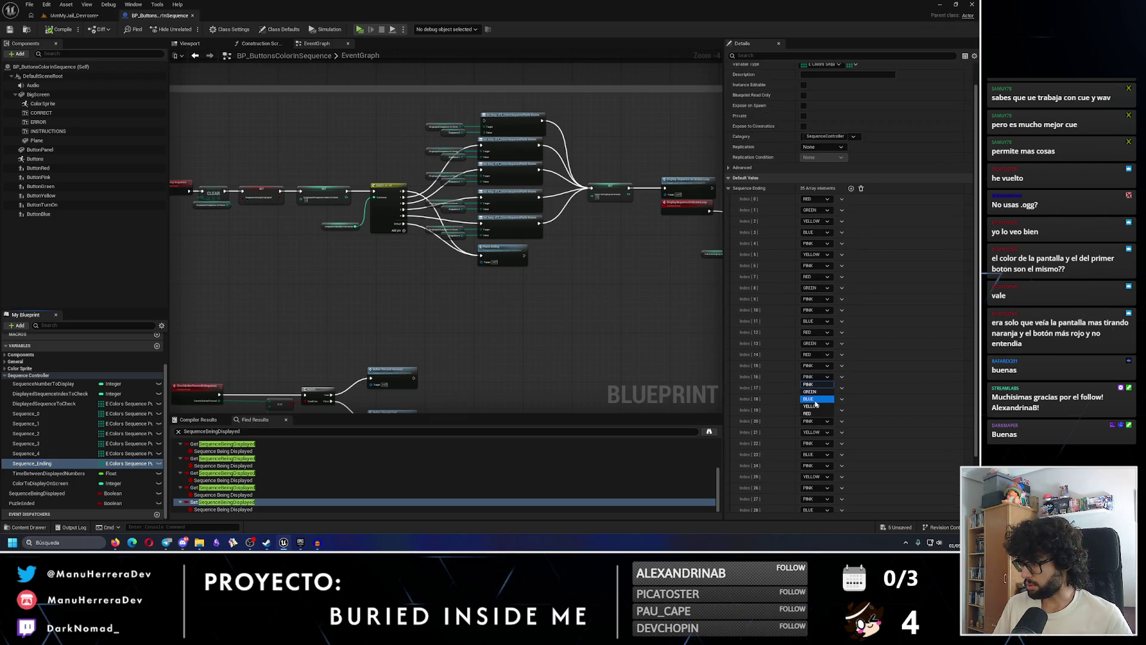
{"action": "left_click", "coordinate": [815, 404]}
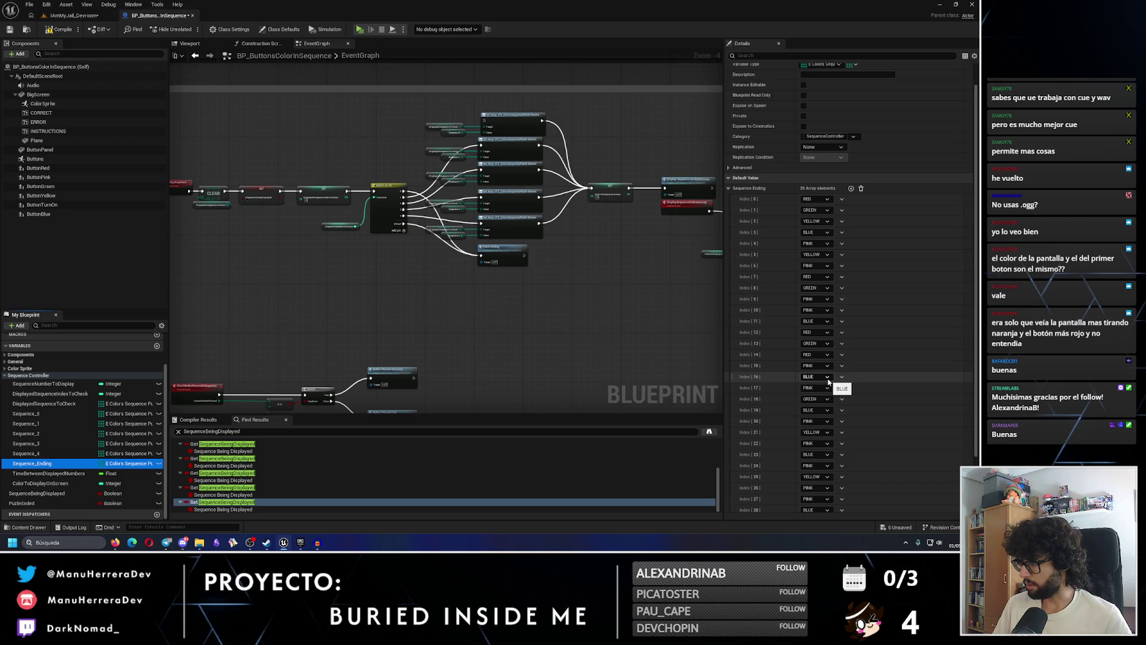
Add eight more elements to the Sequence_Ending array
{"action": "scroll", "coordinate": [835, 382], "scroll_direction": "down", "scroll_amount": 1}
{"action": "scroll", "coordinate": [834, 391], "scroll_direction": "down", "scroll_amount": 1}
{"action": "scroll", "coordinate": [832, 421], "scroll_direction": "down", "scroll_amount": 1}
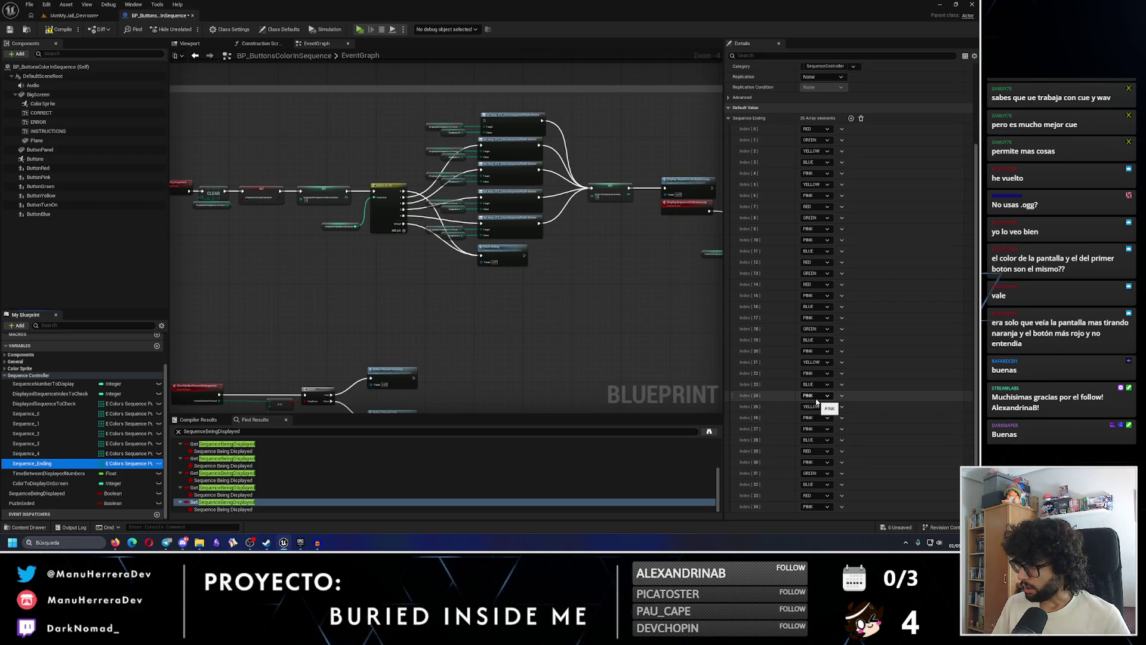
{"action": "scroll", "coordinate": [817, 402], "scroll_direction": "up", "scroll_amount": 1}
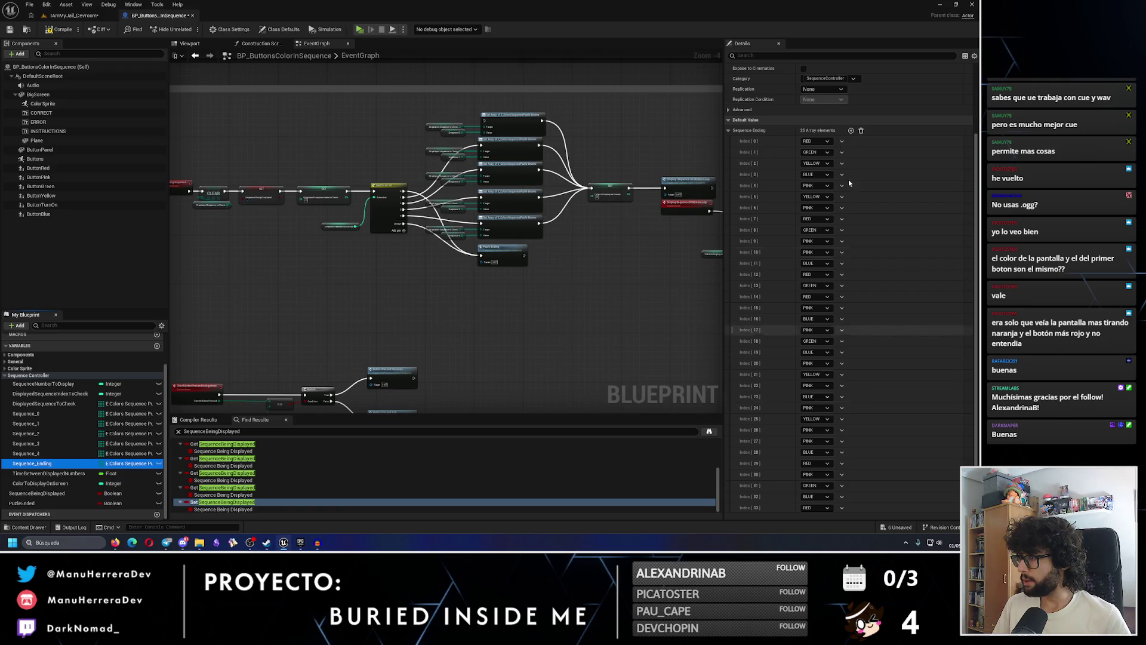
{"action": "left_click", "coordinate": [850, 130]}
{"action": "left_click", "coordinate": [850, 130]}
{"action": "left_click", "coordinate": [851, 130]}
{"action": "left_click", "coordinate": [851, 130]}
{"action": "left_click", "coordinate": [850, 130]}
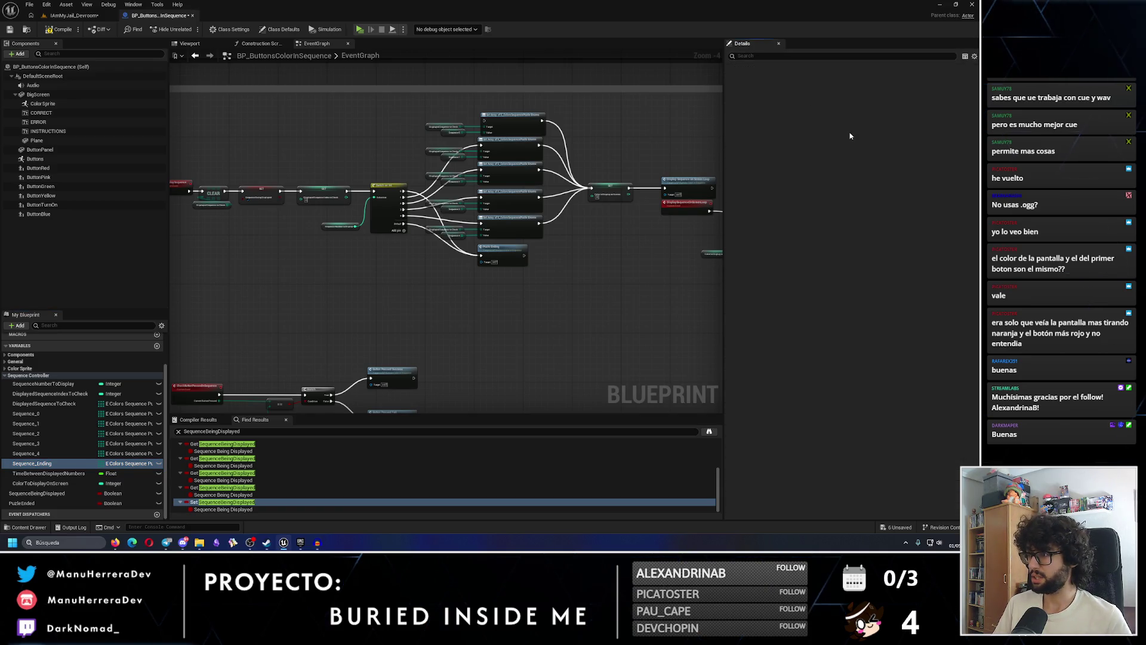
{"action": "left_click", "coordinate": [851, 131]}
{"action": "left_click", "coordinate": [850, 130]}
{"action": "left_click", "coordinate": [850, 130]}
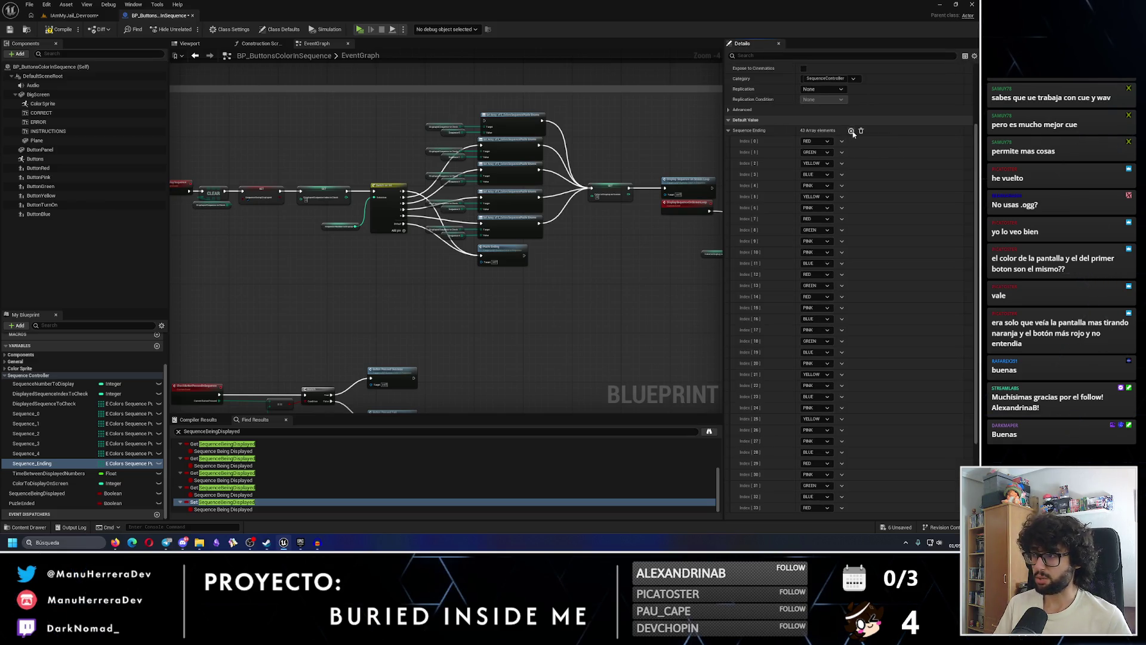
Add five more elements to the Sequence_Ending array
{"action": "scroll", "coordinate": [810, 259], "scroll_direction": "down", "scroll_amount": 4}
{"action": "scroll", "coordinate": [810, 259], "scroll_direction": "up", "scroll_amount": 7}
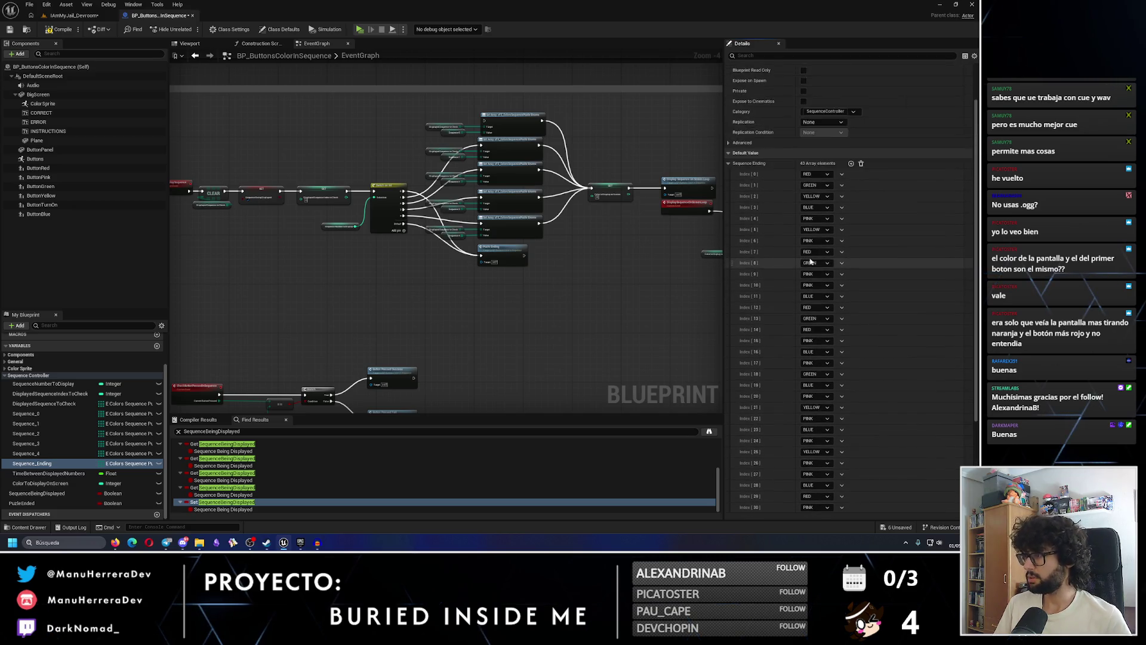
{"action": "left_click", "coordinate": [851, 213]}
{"action": "left_click", "coordinate": [851, 213]}
{"action": "left_click", "coordinate": [851, 213]}
{"action": "left_click", "coordinate": [851, 214]}
{"action": "left_click", "coordinate": [851, 214]}
Set Sequence_Ending Index 35 to GREEN, 36 to YELLOW and 37 to RED
{"action": "scroll", "coordinate": [854, 353], "scroll_direction": "down", "scroll_amount": 5}
{"action": "scroll", "coordinate": [836, 351], "scroll_direction": "down", "scroll_amount": 3}
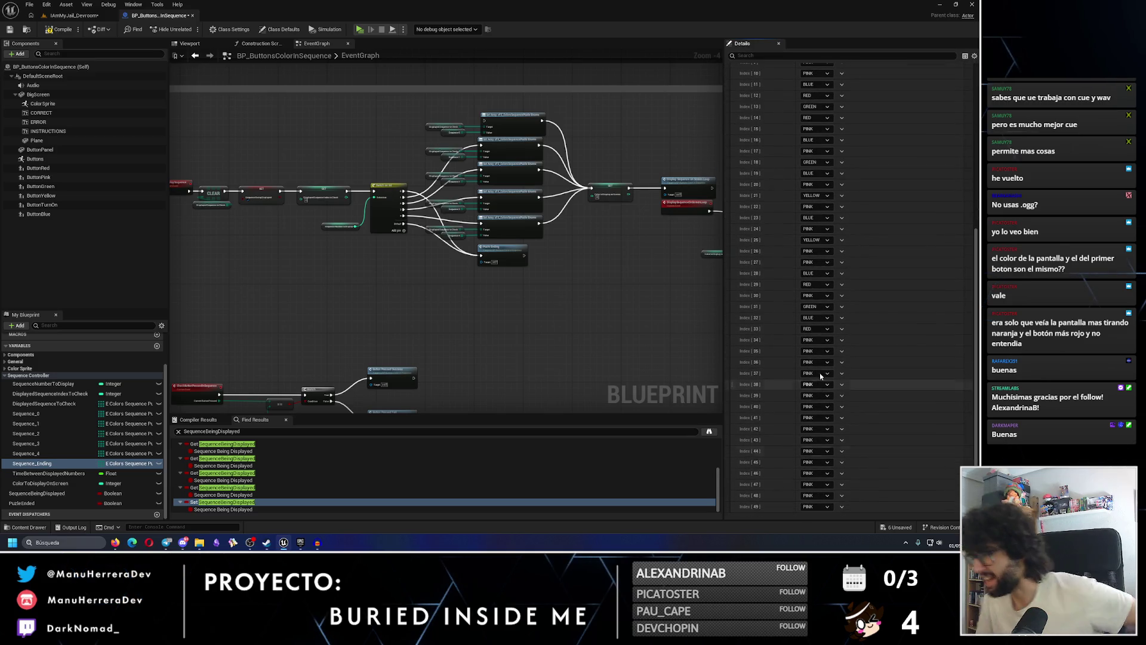
{"action": "left_click", "coordinate": [816, 350]}
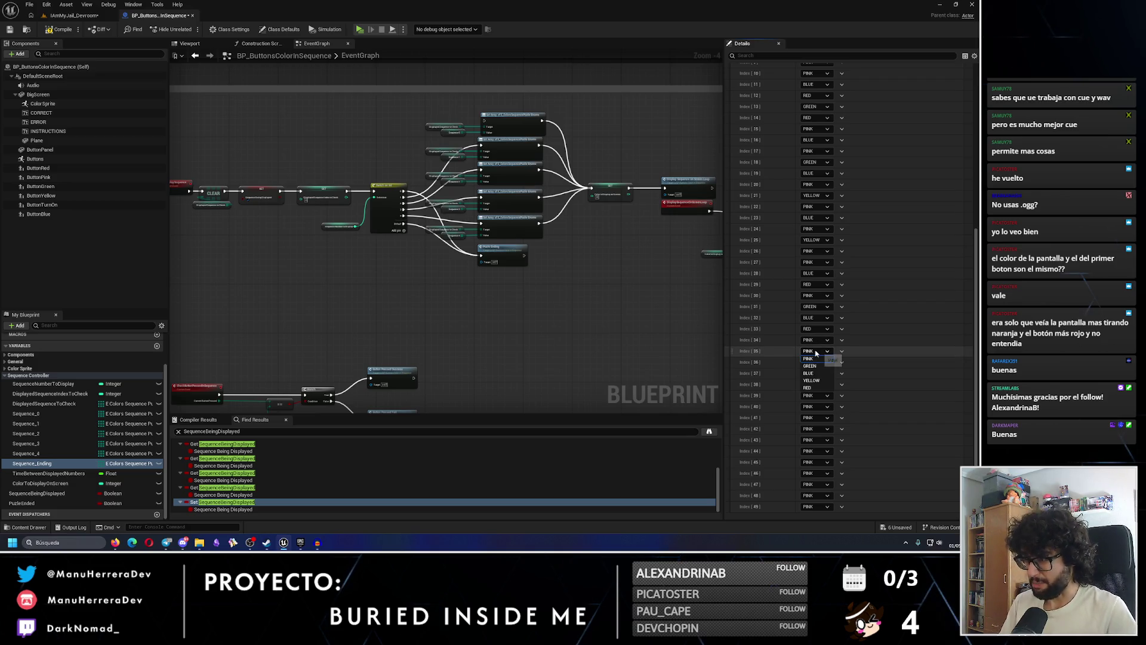
{"action": "left_click", "coordinate": [817, 371]}
{"action": "left_click", "coordinate": [816, 362]}
{"action": "left_click", "coordinate": [819, 387]}
{"action": "left_click", "coordinate": [816, 373]}
{"action": "left_click", "coordinate": [809, 409]}
Keep Index 38 PINK, set Index 39 to BLUE and Index 40 to GREEN
{"action": "left_click", "coordinate": [817, 385]}
{"action": "left_click", "coordinate": [818, 391]}
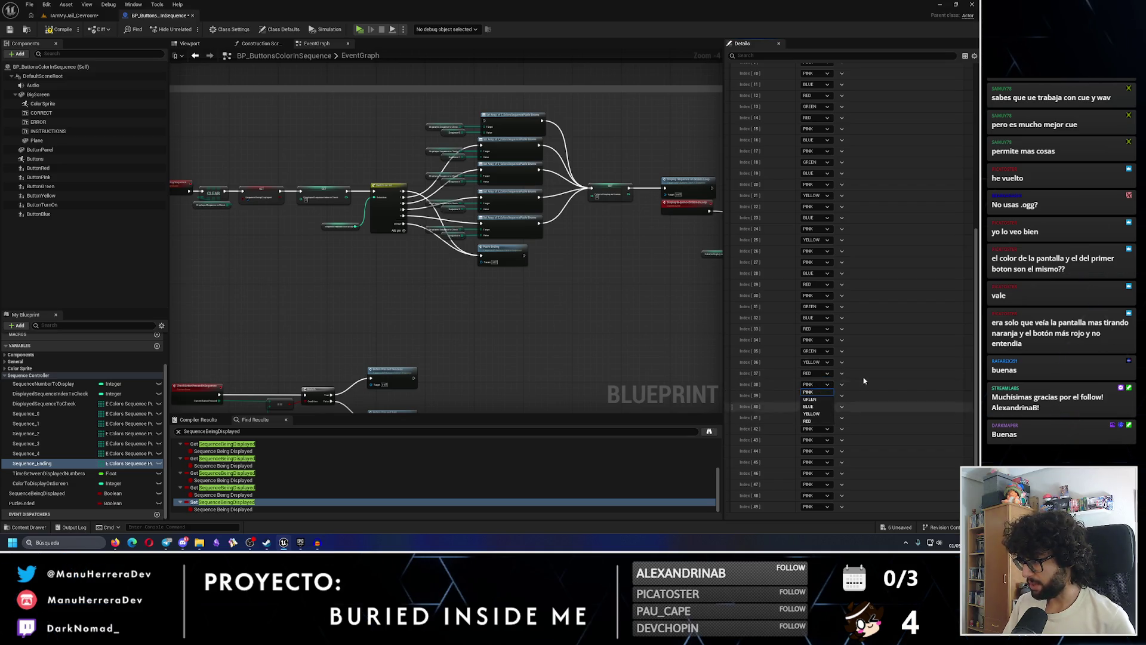
{"action": "left_click", "coordinate": [811, 410]}
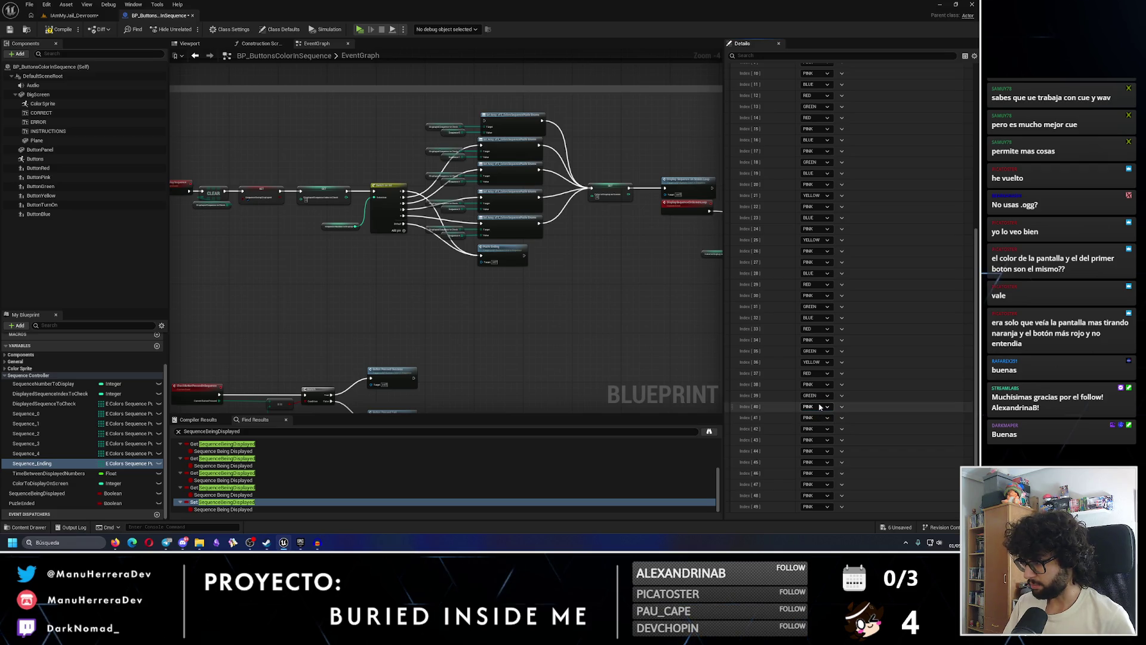
{"action": "left_click", "coordinate": [816, 395]}
{"action": "left_click", "coordinate": [809, 417]}
{"action": "left_click", "coordinate": [816, 406]}
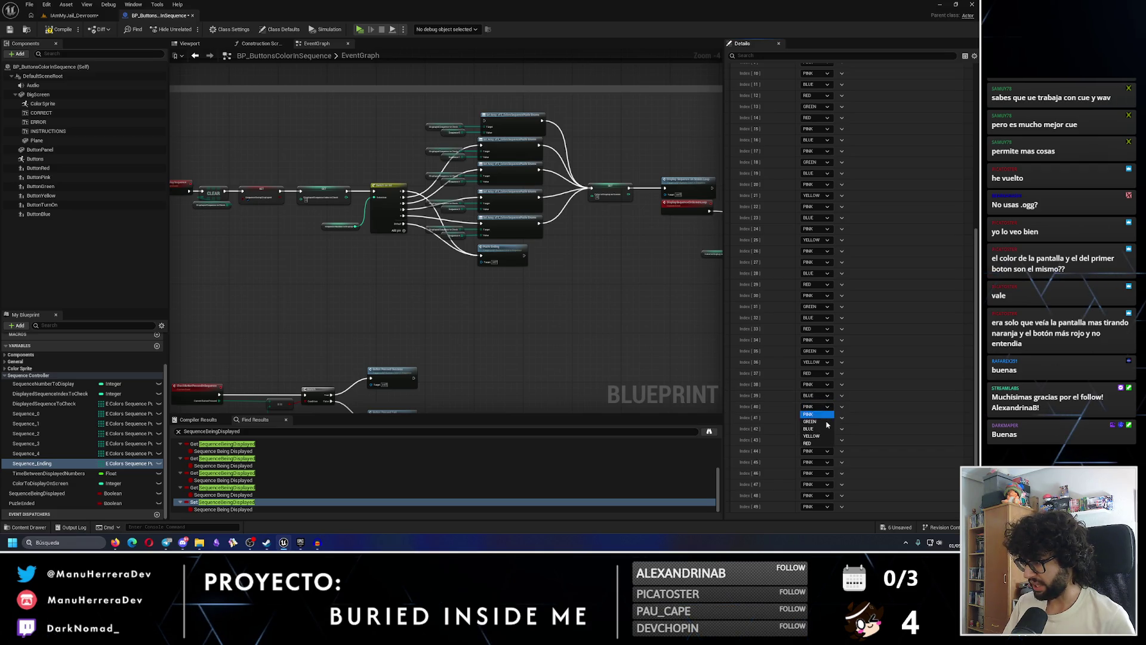
{"action": "left_click", "coordinate": [811, 421]}
Set Index 42 RED, 43 YELLOW, 45 GREEN, 48 RED, then play-test the devroom level
{"action": "left_click", "coordinate": [819, 430]}
{"action": "left_click", "coordinate": [819, 466]}
{"action": "left_click", "coordinate": [817, 440]}
{"action": "left_click", "coordinate": [819, 469]}
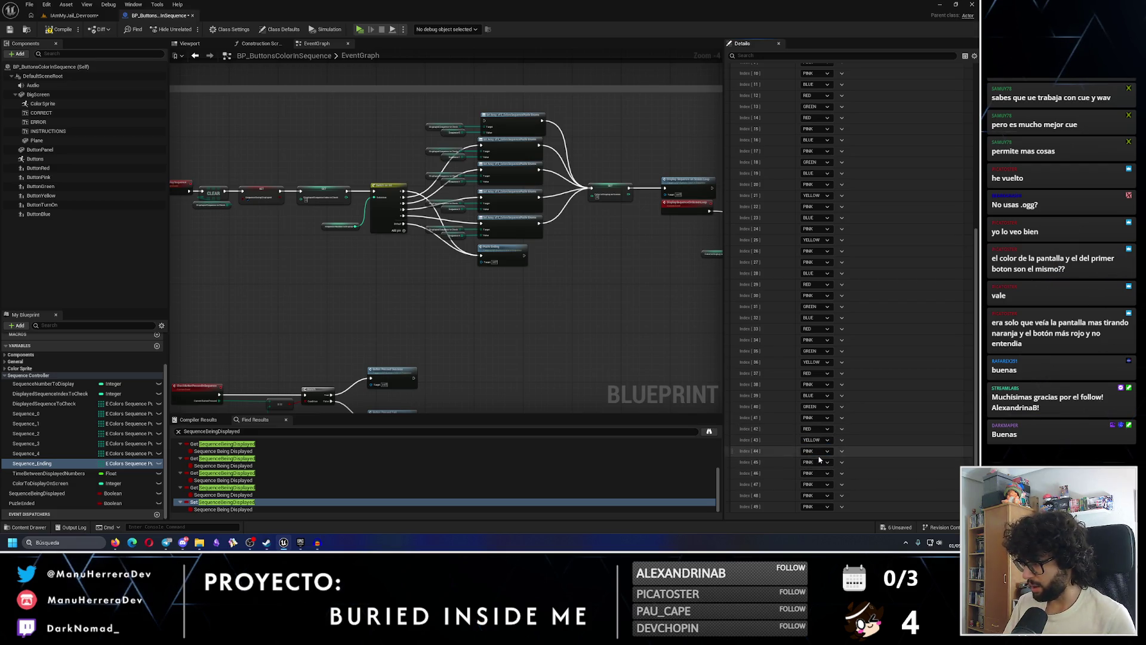
{"action": "left_click", "coordinate": [817, 462]}
{"action": "left_click", "coordinate": [813, 475]}
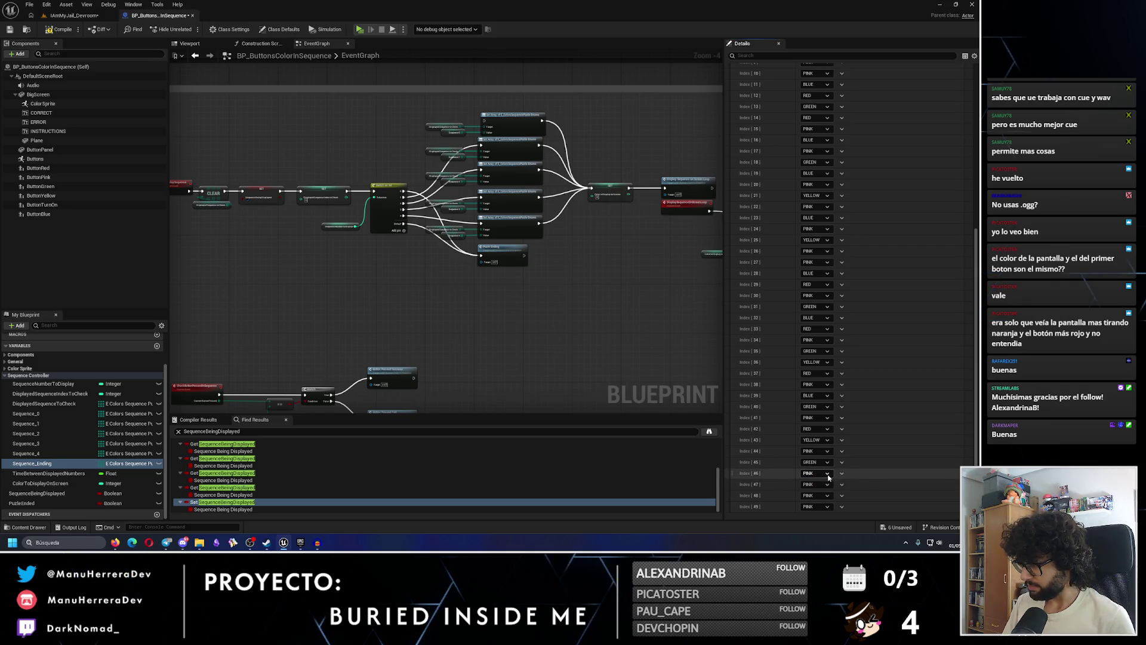
{"action": "left_click", "coordinate": [824, 495]}
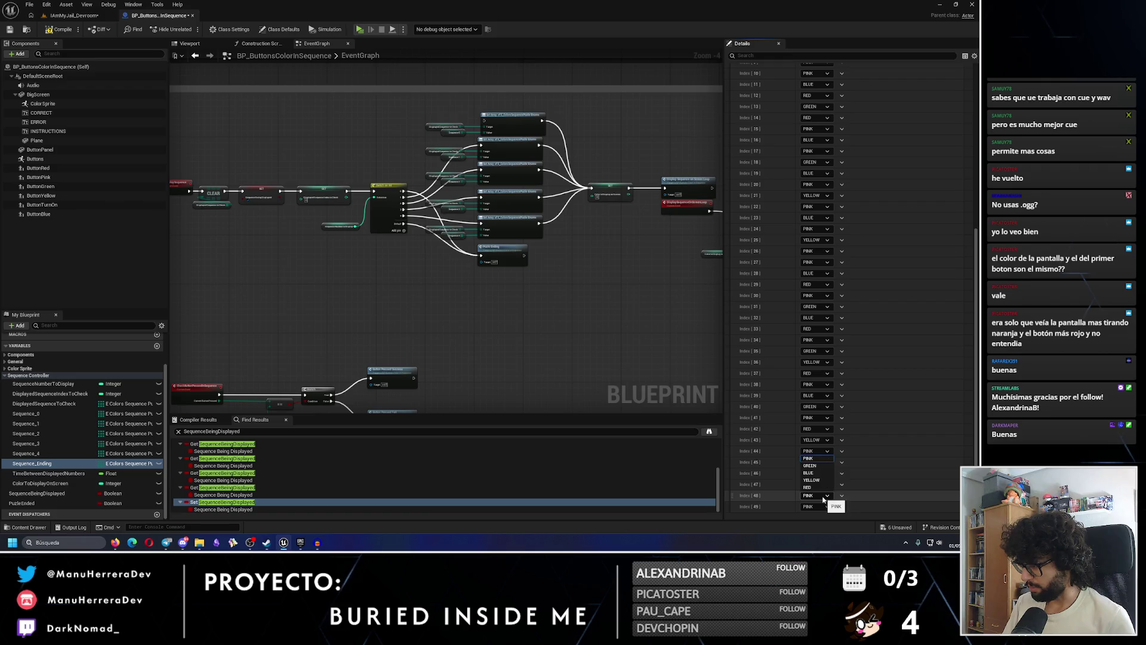
{"action": "left_click", "coordinate": [808, 487]}
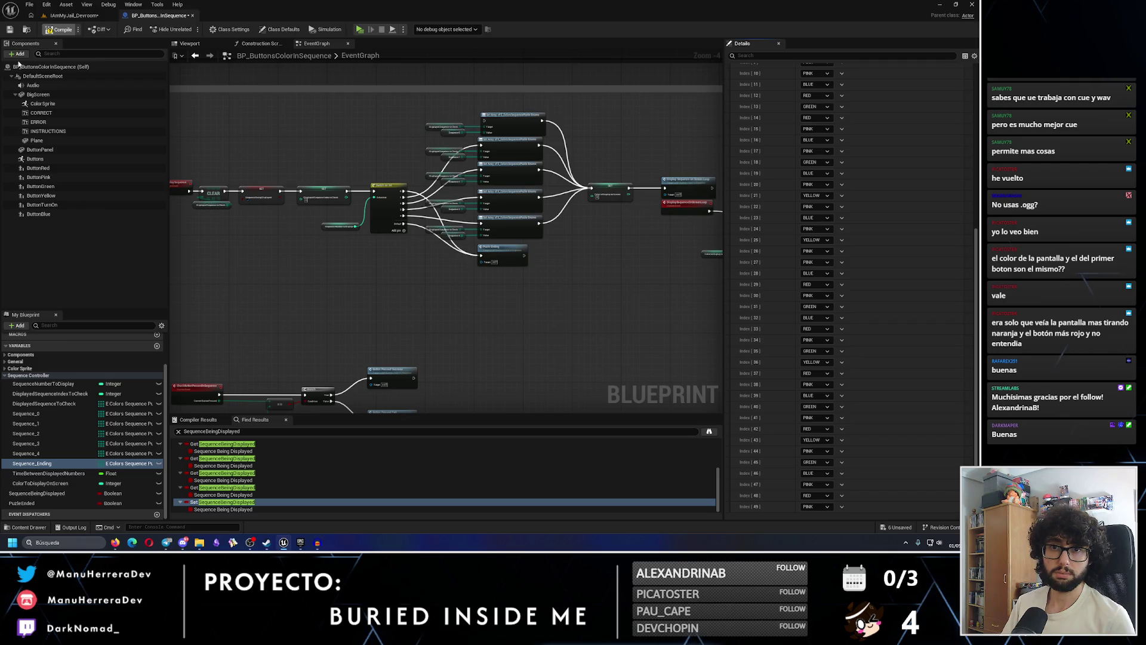
{"action": "left_click", "coordinate": [72, 15]}
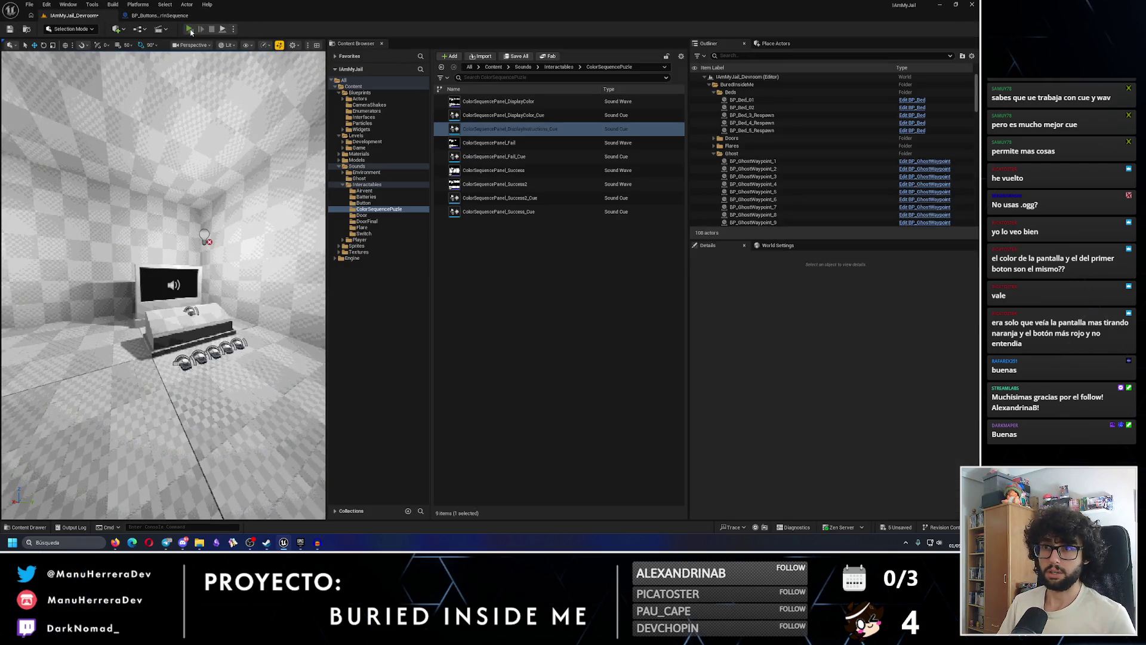
{"action": "left_click", "coordinate": [190, 29]}
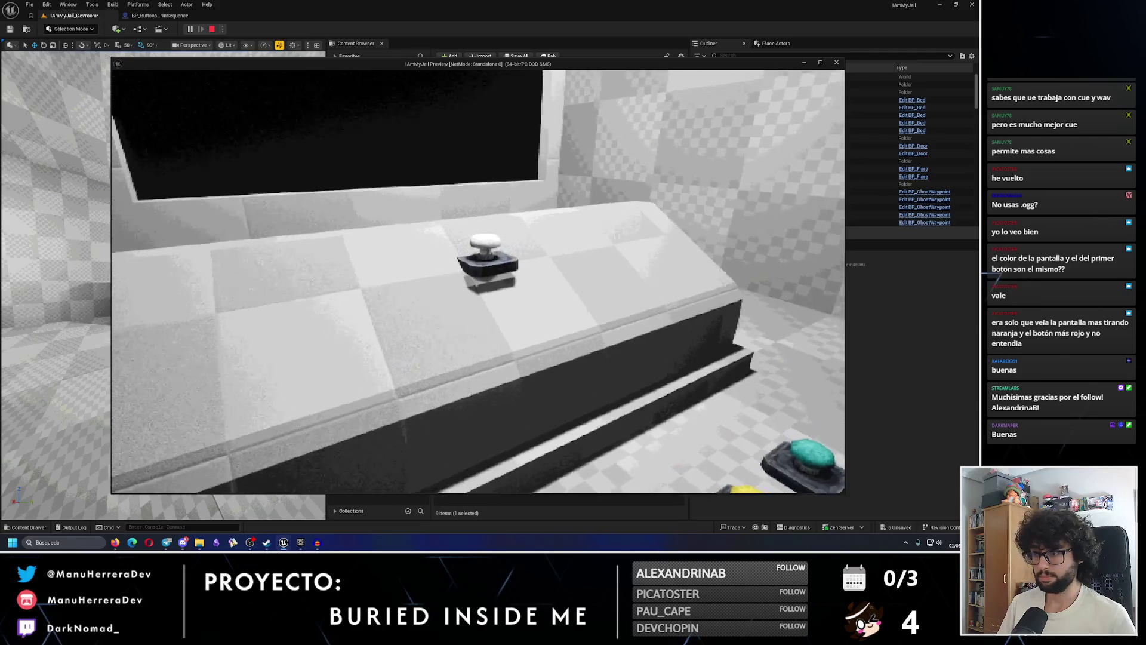
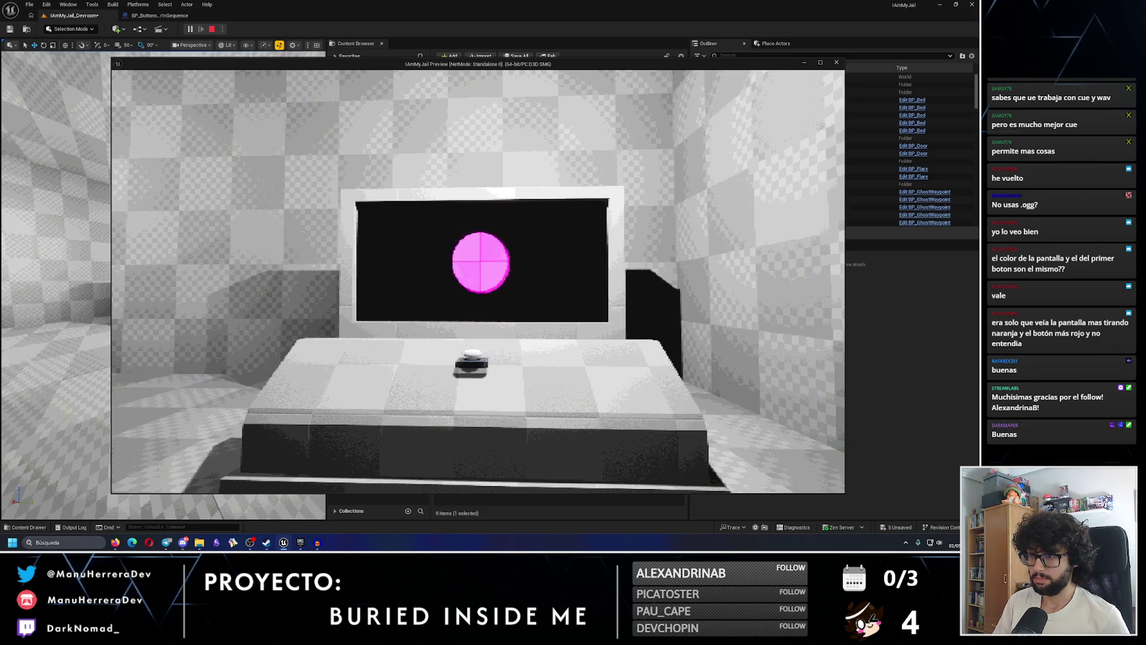
Stop the running preview and return to the BP_ButtonsColorInSequence graph
{"action": "key", "text": "Escape"}
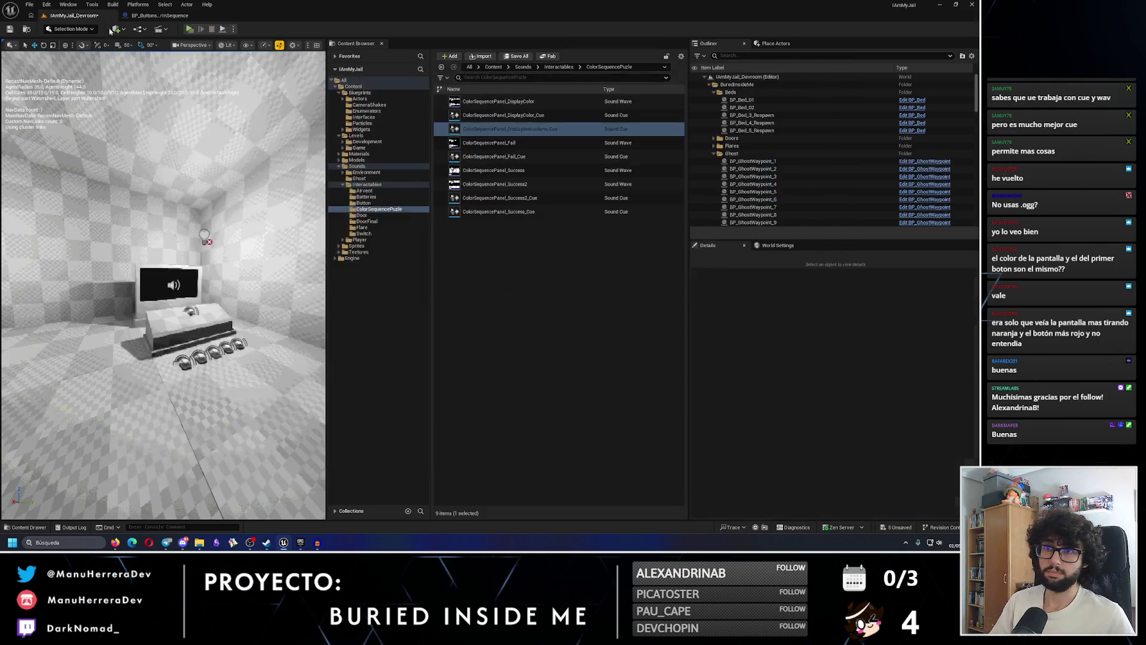
{"action": "left_click", "coordinate": [158, 15]}
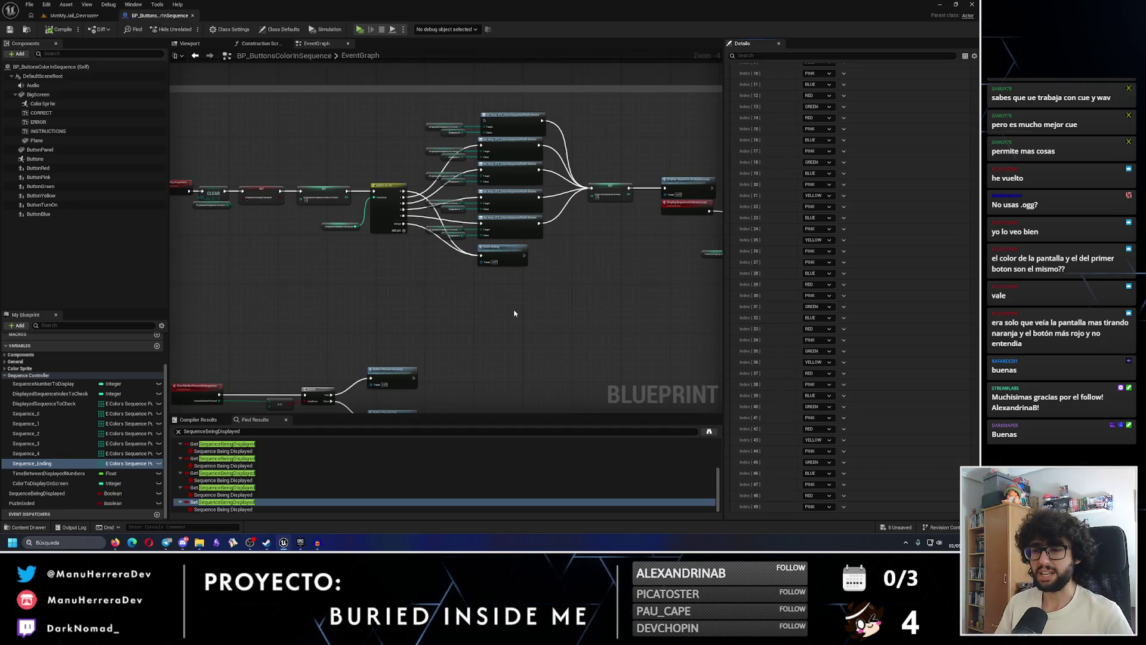
{"action": "scroll", "coordinate": [466, 319], "scroll_direction": "down", "scroll_amount": 1}
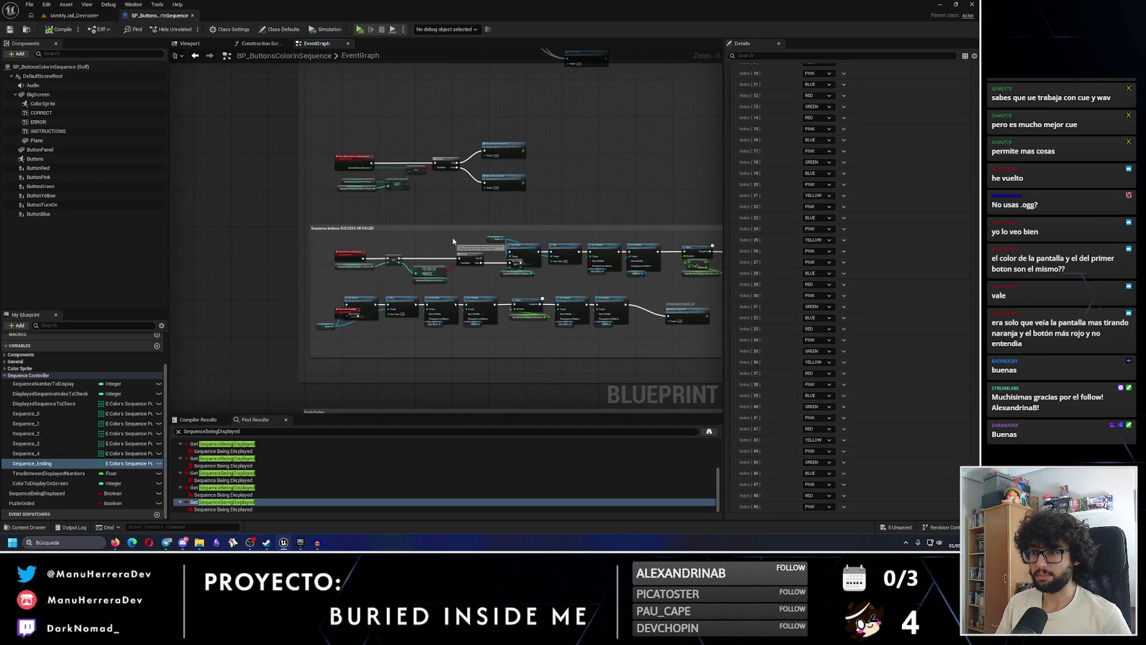
{"action": "scroll", "coordinate": [453, 237], "scroll_direction": "up", "scroll_amount": 3}
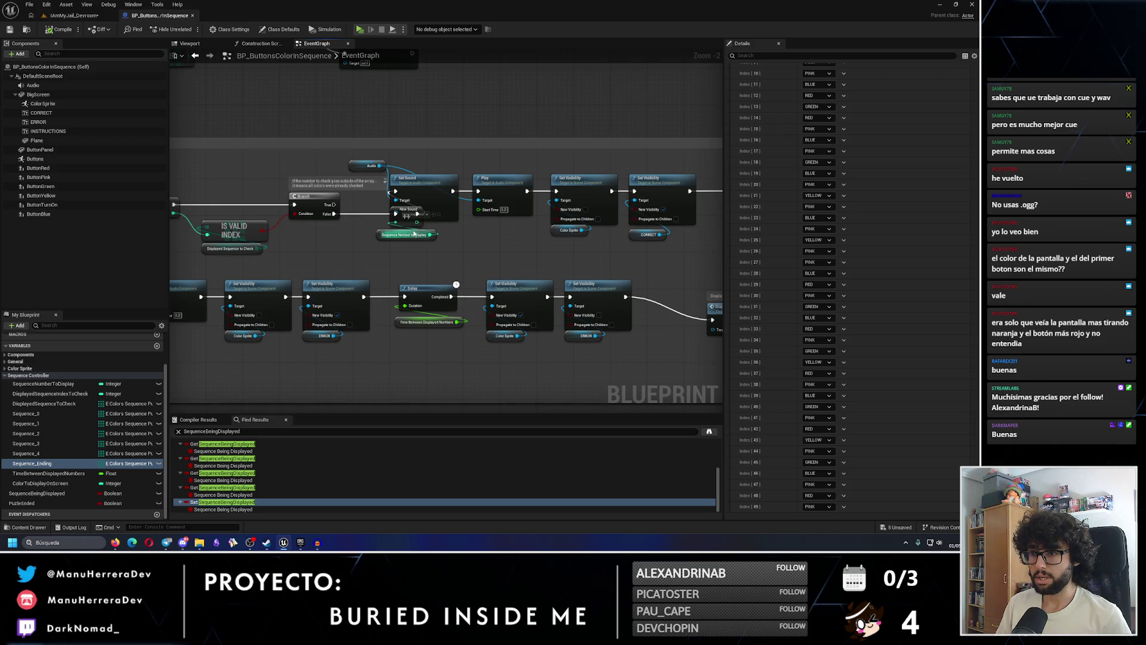
Select the Audio, Set Sound, Play and visibility nodes and nudge Sequence Number to Display left
{"action": "left_click", "coordinate": [453, 249]}
{"action": "left_click", "coordinate": [406, 235]}
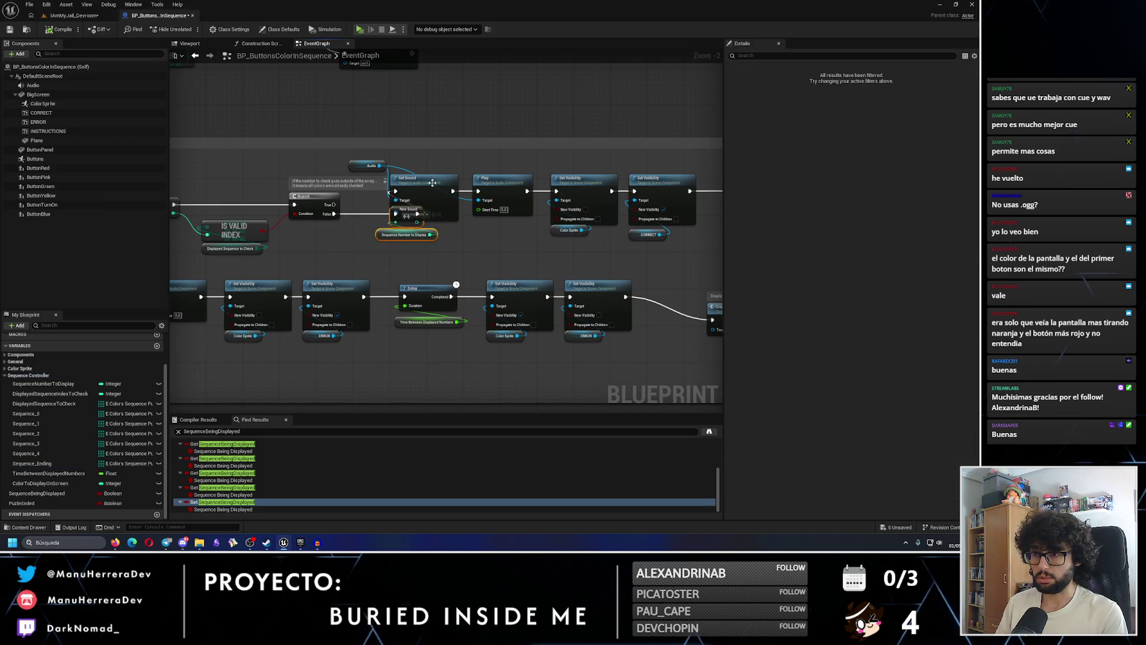
{"action": "left_click_drag", "start_coordinate": [429, 184], "coordinate": [292, 194]}
{"action": "mouse_move", "coordinate": [237, 162]}
{"action": "left_mouse_down"}
{"action": "mouse_move", "coordinate": [262, 179]}
{"action": "mouse_move", "coordinate": [545, 214]}
{"action": "mouse_move", "coordinate": [570, 241]}
{"action": "mouse_move", "coordinate": [408, 229]}
{"action": "mouse_move", "coordinate": [456, 242]}
{"action": "left_mouse_up"}
{"action": "left_click_drag", "start_coordinate": [403, 267], "coordinate": [513, 279]}
{"action": "left_click_drag", "start_coordinate": [390, 235], "coordinate": [365, 235]}
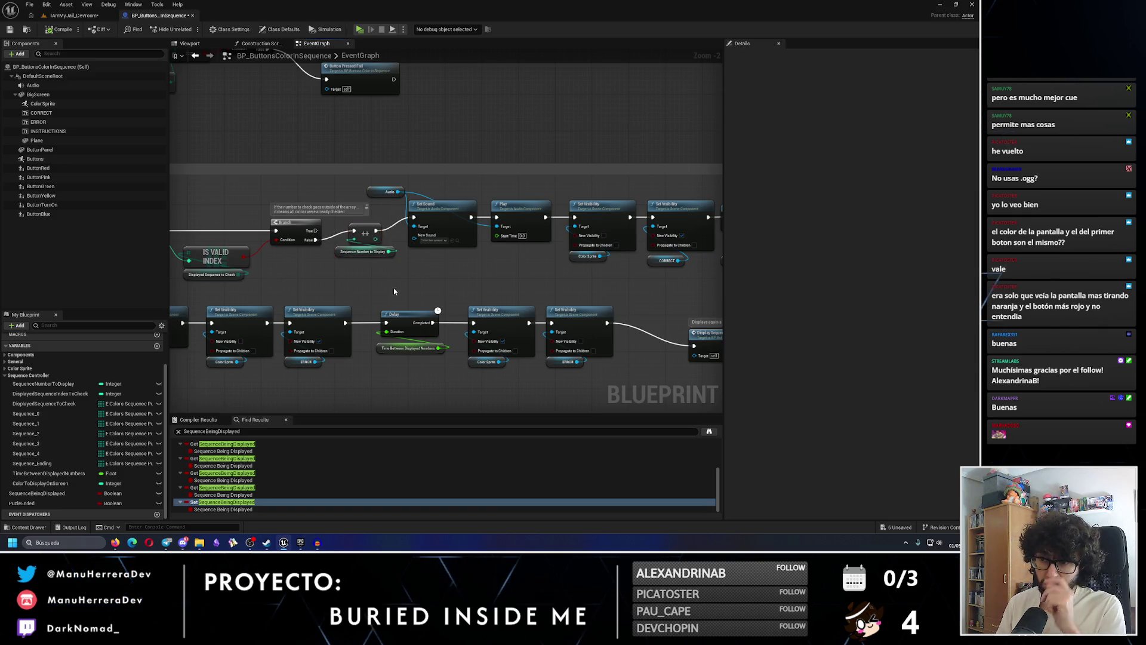
Check the right end of the node chains and save the blueprint
{"action": "scroll", "coordinate": [396, 289], "scroll_direction": "down", "scroll_amount": 2}
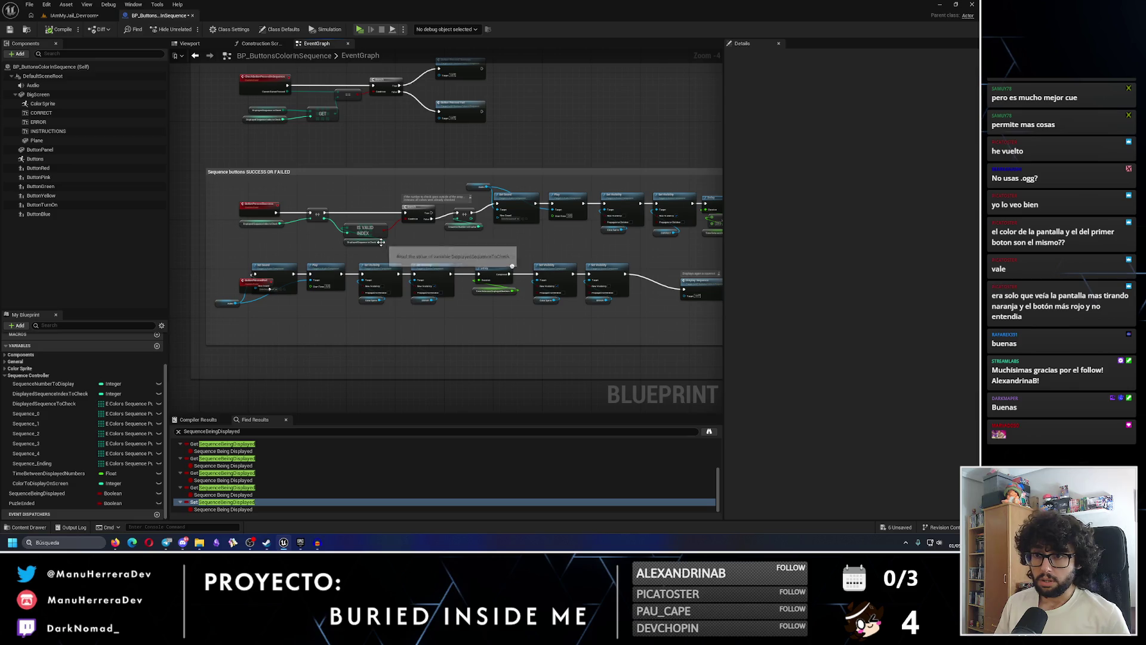
{"action": "mouse_move", "coordinate": [445, 335]}
{"action": "left_mouse_down"}
{"action": "mouse_move", "coordinate": [266, 341]}
{"action": "mouse_move", "coordinate": [468, 397]}
{"action": "left_mouse_up"}
{"action": "scroll", "coordinate": [442, 310], "scroll_direction": "down", "scroll_amount": 3}
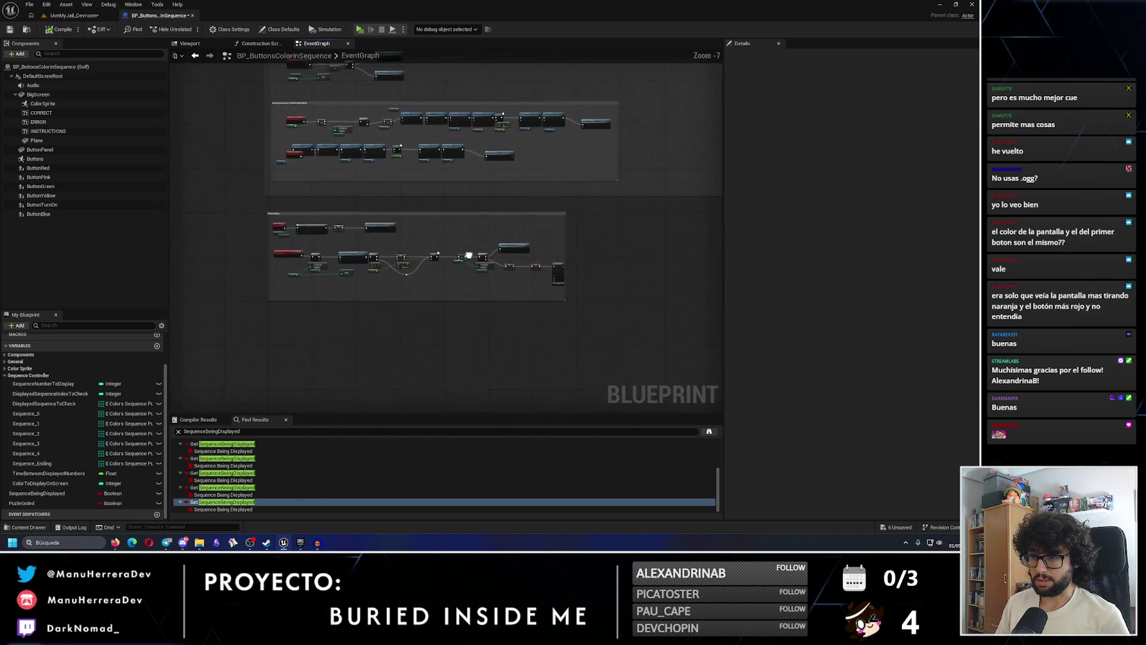
{"action": "scroll", "coordinate": [467, 262], "scroll_direction": "up", "scroll_amount": 4}
{"action": "scroll", "coordinate": [468, 262], "scroll_direction": "up", "scroll_amount": 3}
{"action": "key", "text": "ctrl+s"}
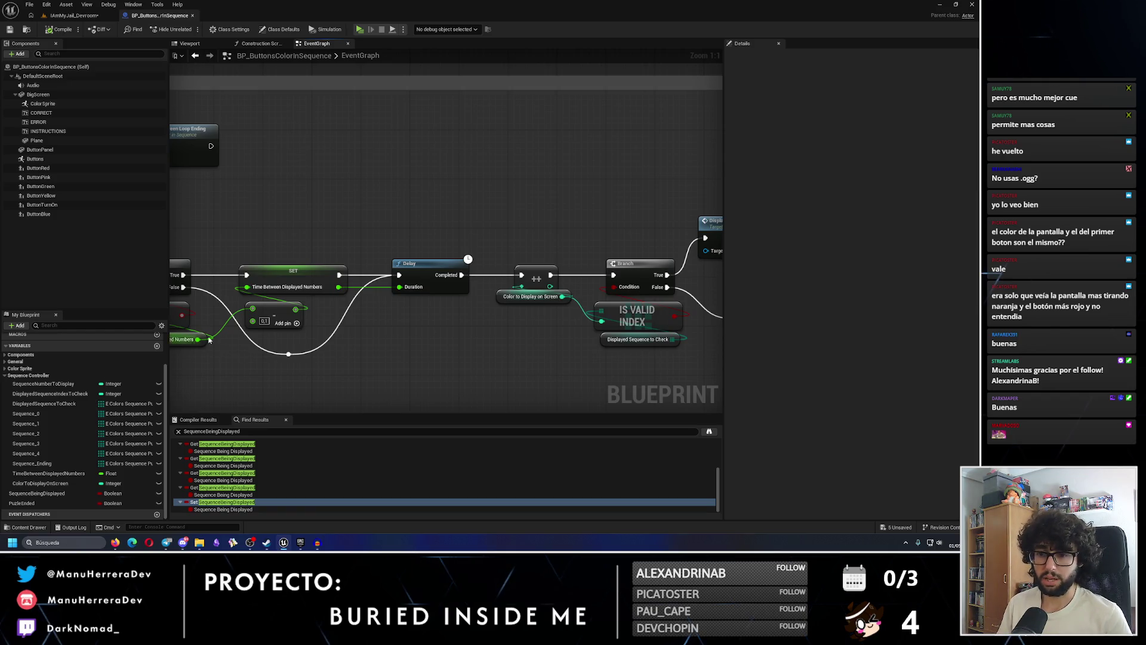
Clear the find-results search, inspect the Print String chain, and start a new play test
{"action": "left_click", "coordinate": [178, 431]}
{"action": "left_click_drag", "start_coordinate": [254, 339], "coordinate": [433, 332]}
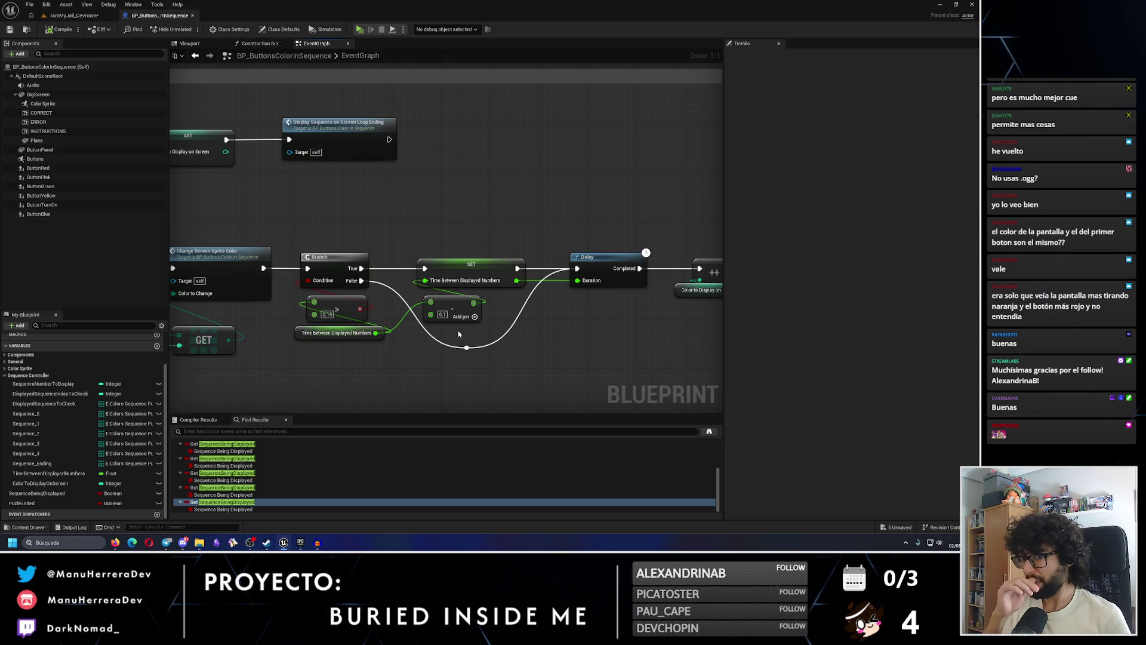
{"action": "left_click_drag", "start_coordinate": [459, 335], "coordinate": [479, 225]}
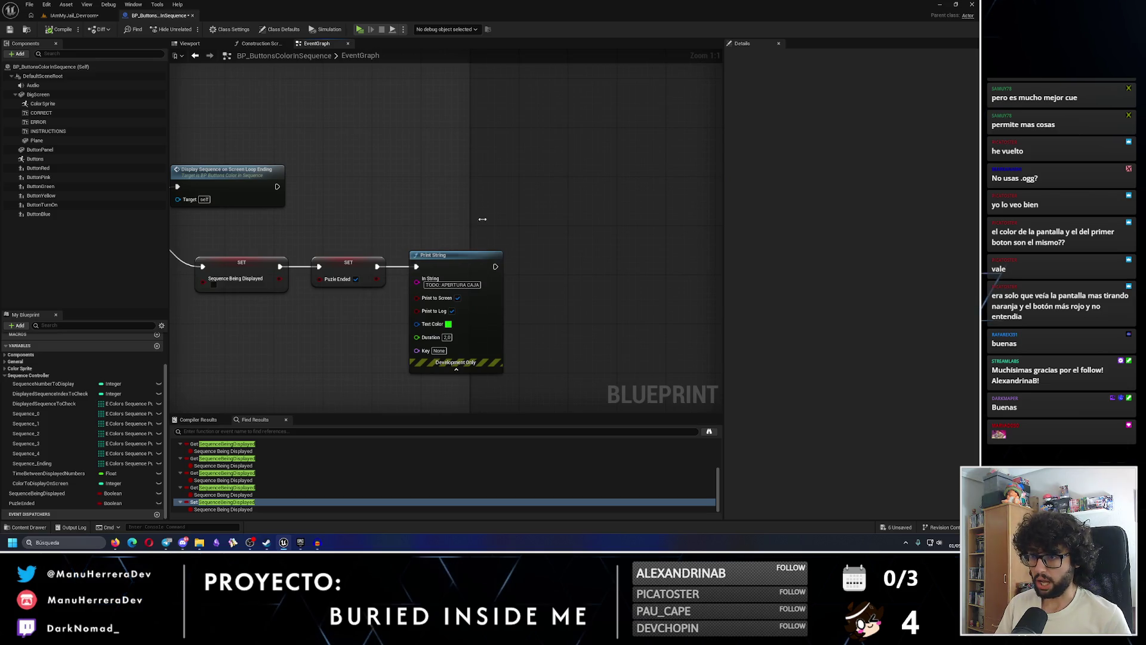
{"action": "left_click", "coordinate": [444, 255]}
{"action": "left_click", "coordinate": [72, 14]}
{"action": "left_click", "coordinate": [190, 29]}
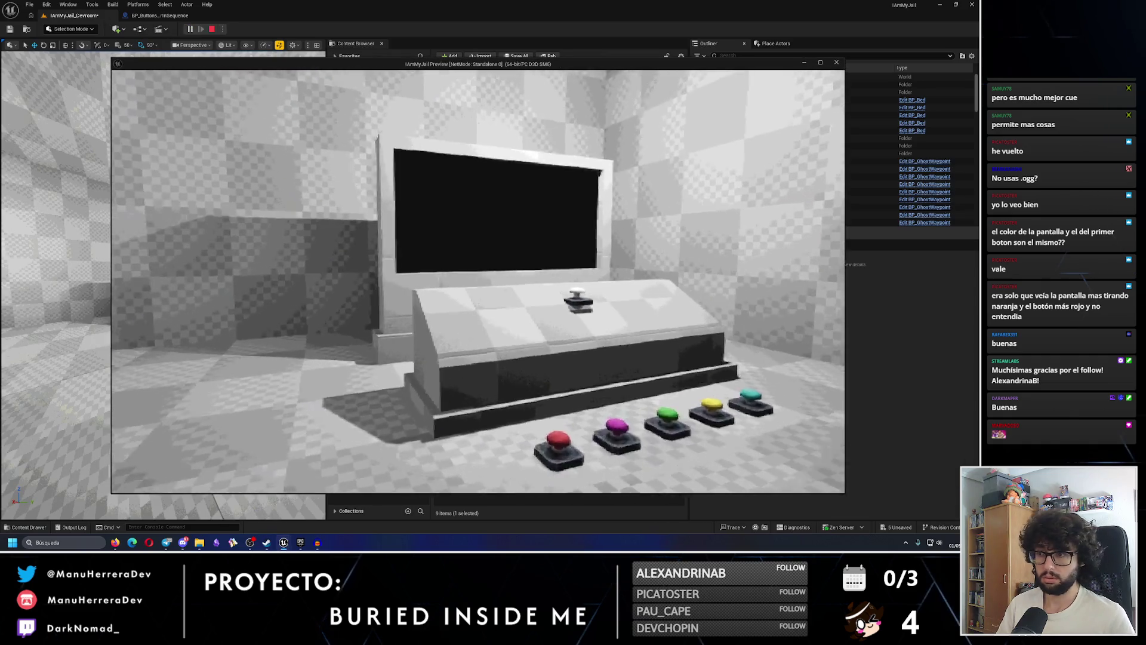
Walk to the puzzle console to watch the colour intro, then stop and return to the event graph
{"action": "key", "text": "shift+w"}
{"action": "key", "text": "s"}
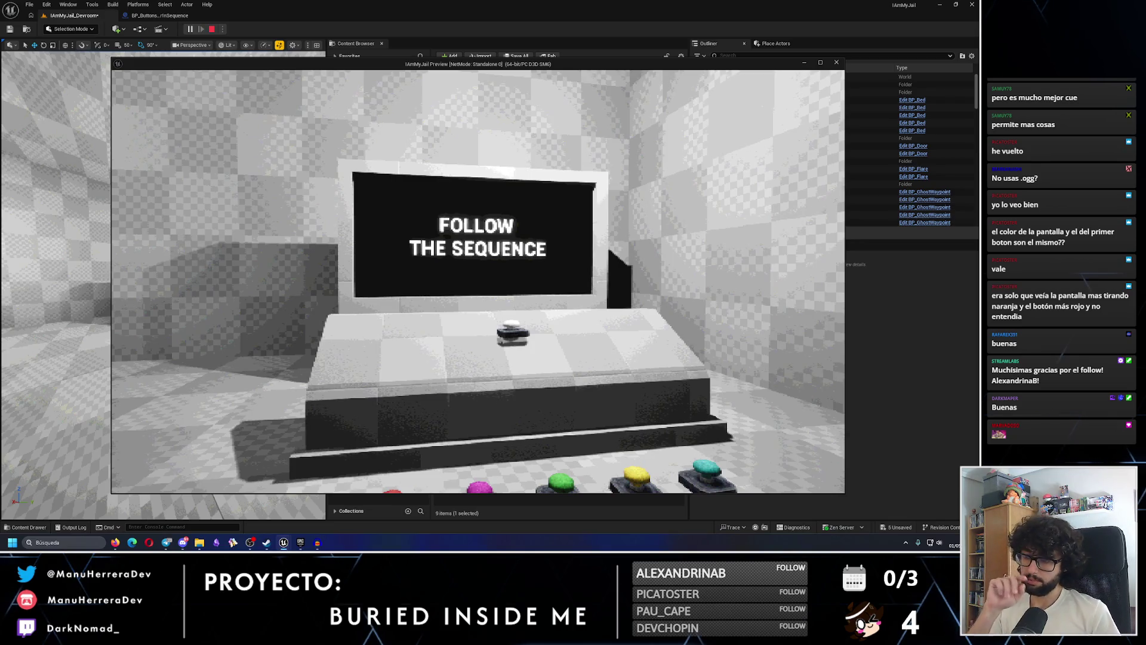
{"action": "key", "text": "w"}
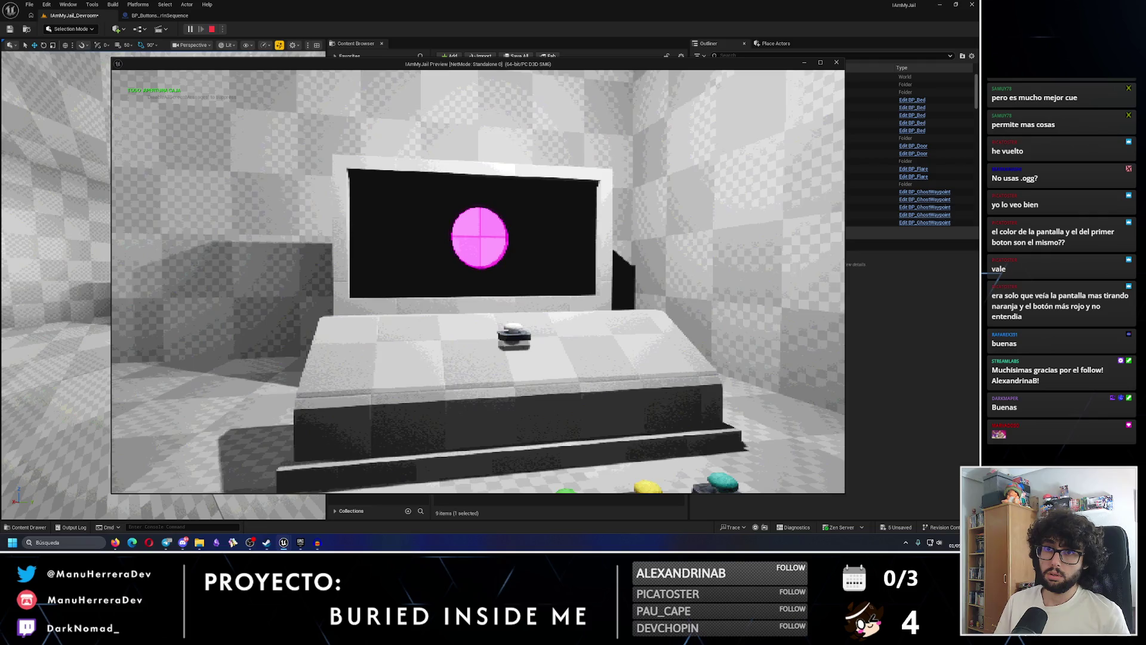
{"action": "key", "text": "Escape"}
{"action": "left_click", "coordinate": [160, 16]}
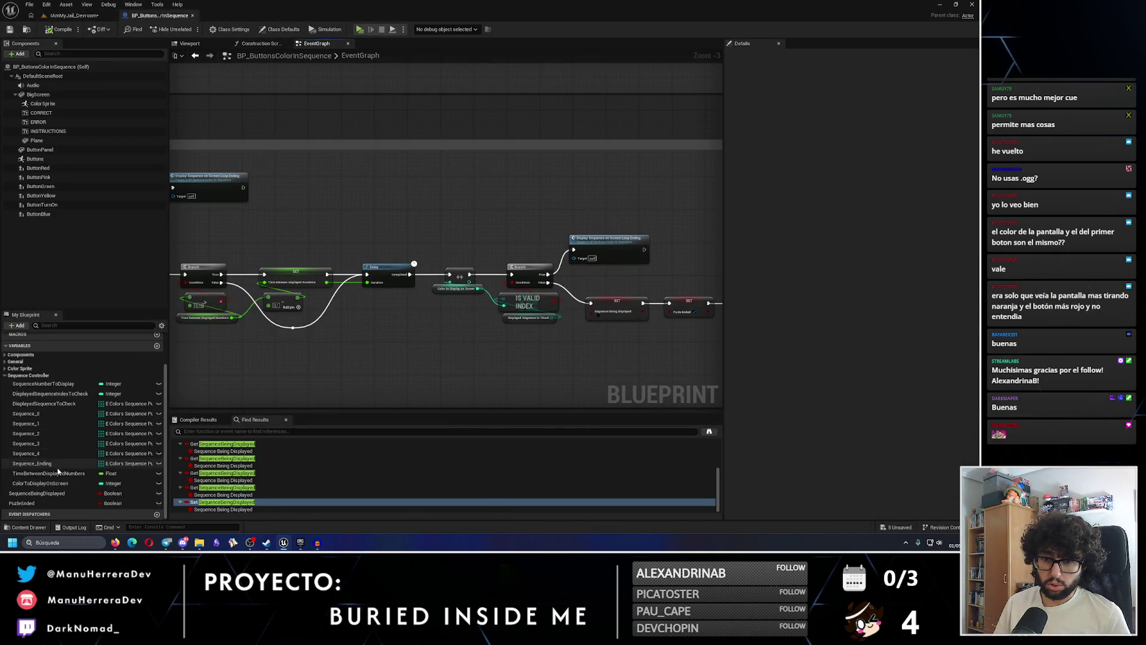
Set Sequence_Ending index 10 to YELLOW and index 27 to GREEN
{"action": "left_click", "coordinate": [36, 463]}
{"action": "left_click", "coordinate": [817, 335]}
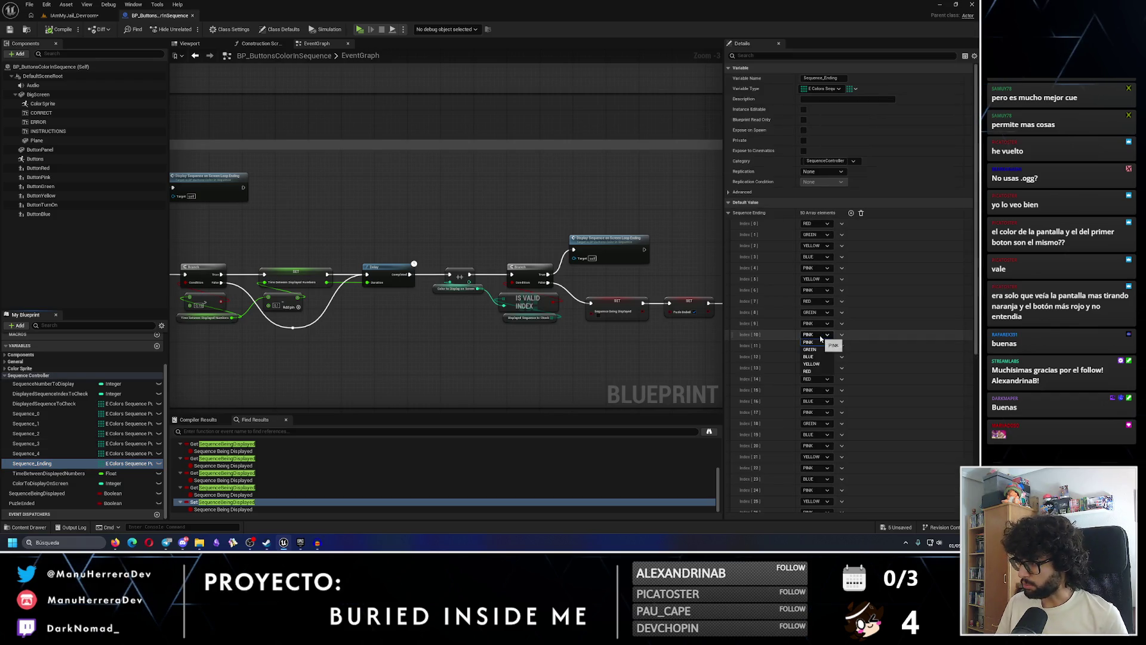
{"action": "left_click", "coordinate": [811, 356]}
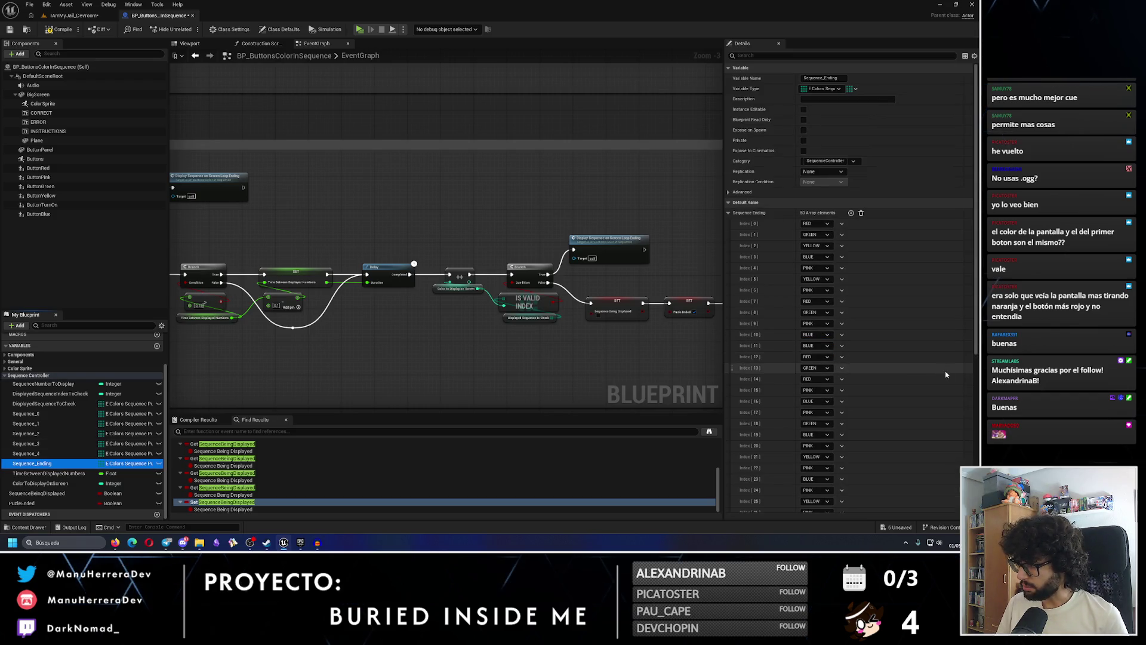
{"action": "left_click", "coordinate": [820, 335]}
{"action": "left_click", "coordinate": [818, 364]}
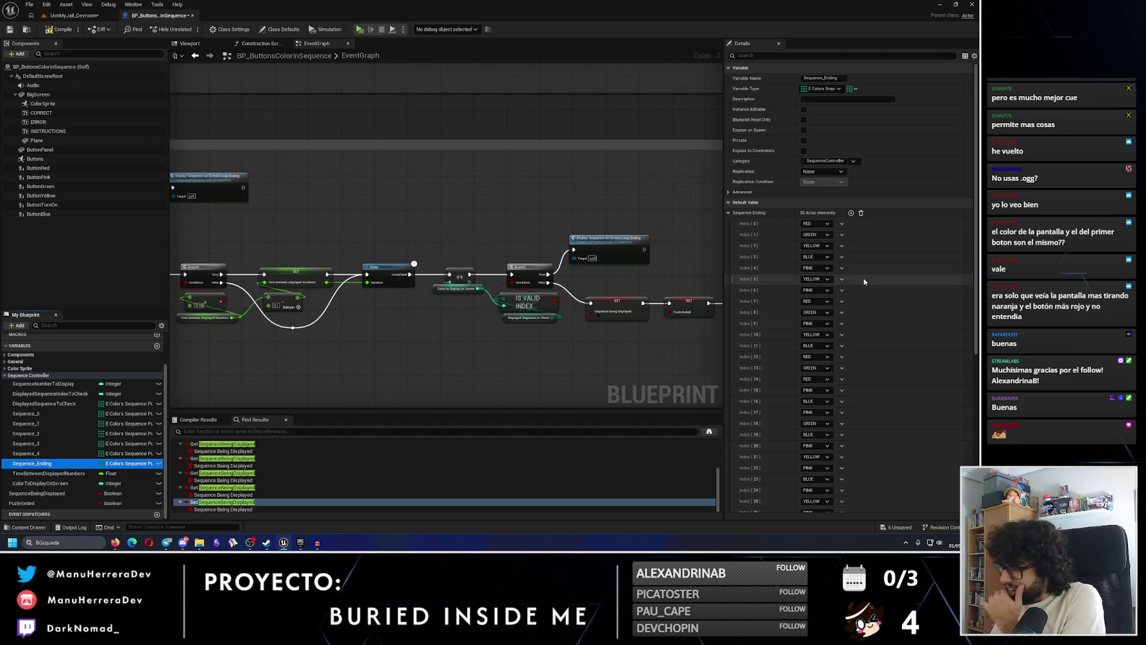
{"action": "scroll", "coordinate": [836, 295], "scroll_direction": "down", "scroll_amount": 2}
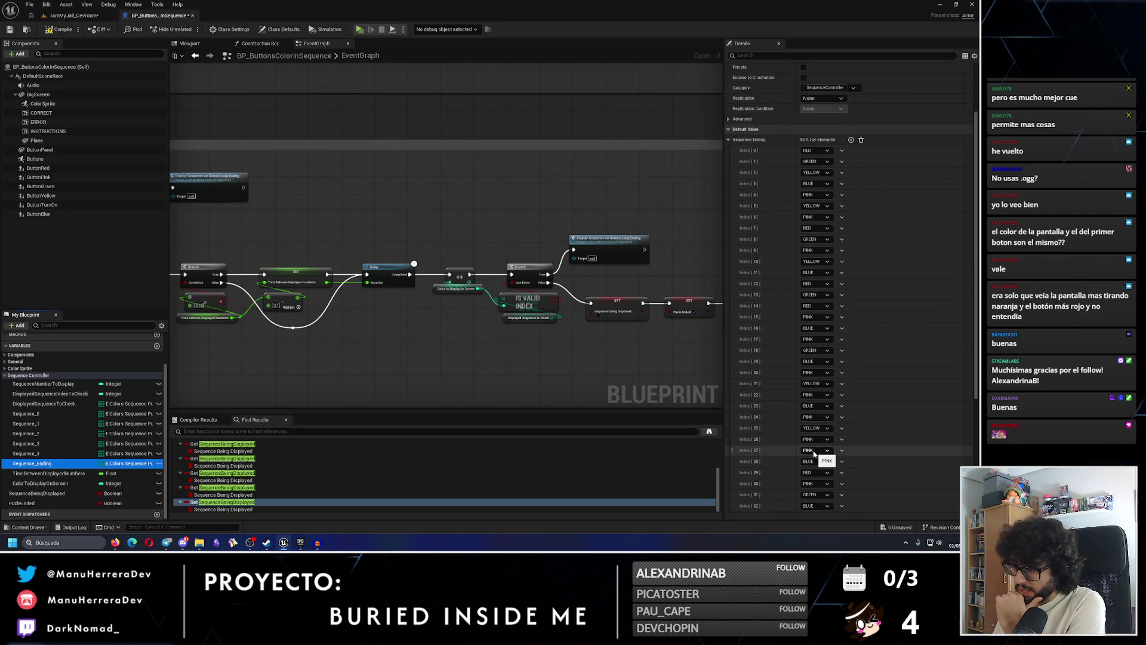
{"action": "left_click", "coordinate": [809, 465]}
Review the rest of the array, then compile and save the blueprint
{"action": "scroll", "coordinate": [847, 445], "scroll_direction": "down", "scroll_amount": 3}
{"action": "scroll", "coordinate": [828, 438], "scroll_direction": "down", "scroll_amount": 4}
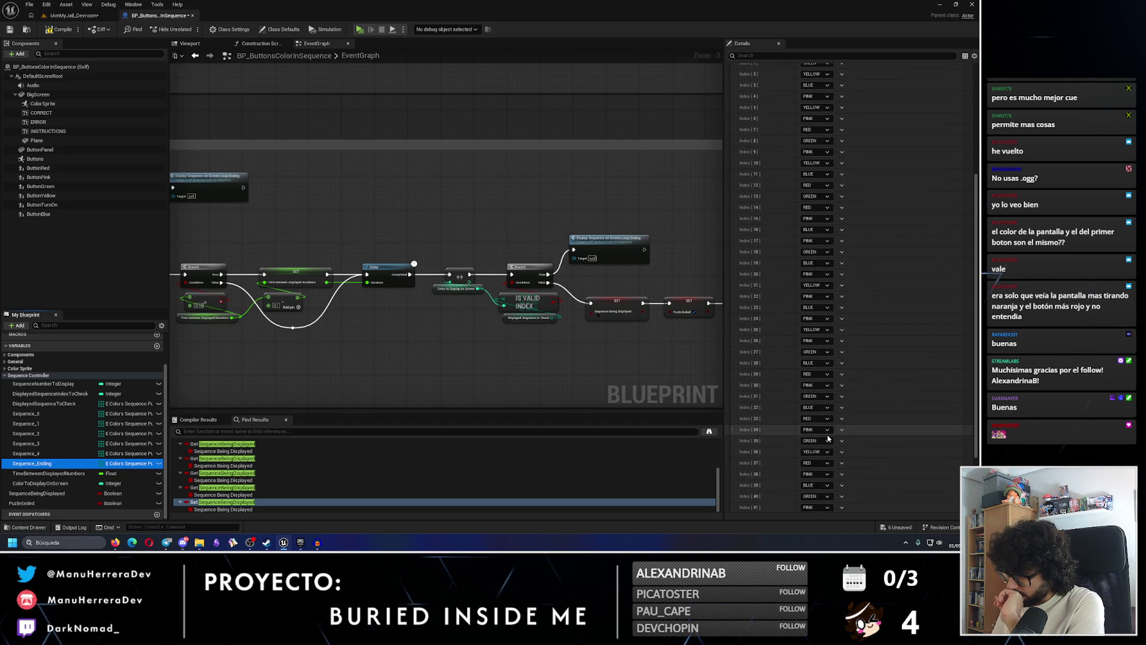
{"action": "scroll", "coordinate": [828, 437], "scroll_direction": "down", "scroll_amount": 2}
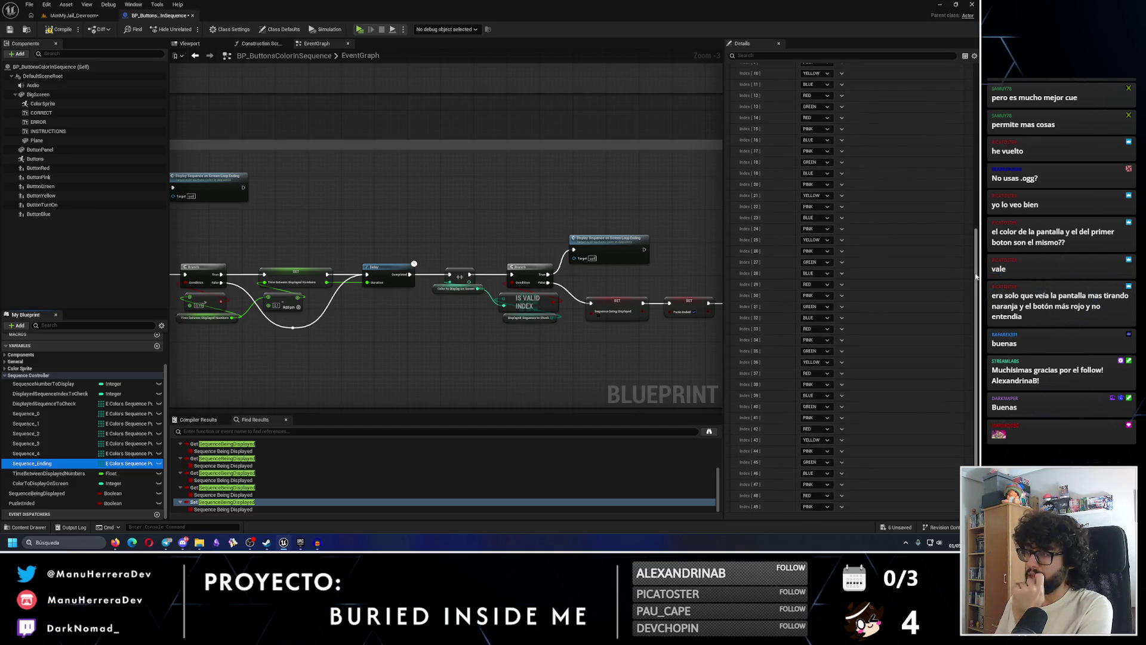
{"action": "left_click_drag", "start_coordinate": [977, 276], "coordinate": [977, 108]}
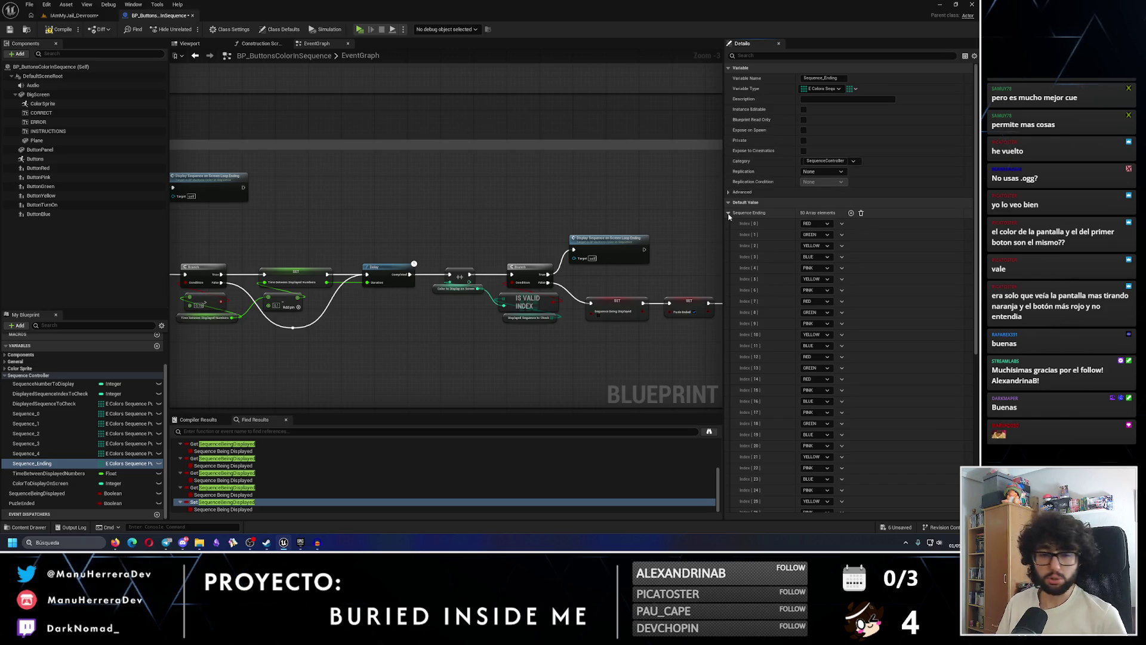
{"action": "left_click", "coordinate": [60, 29]}
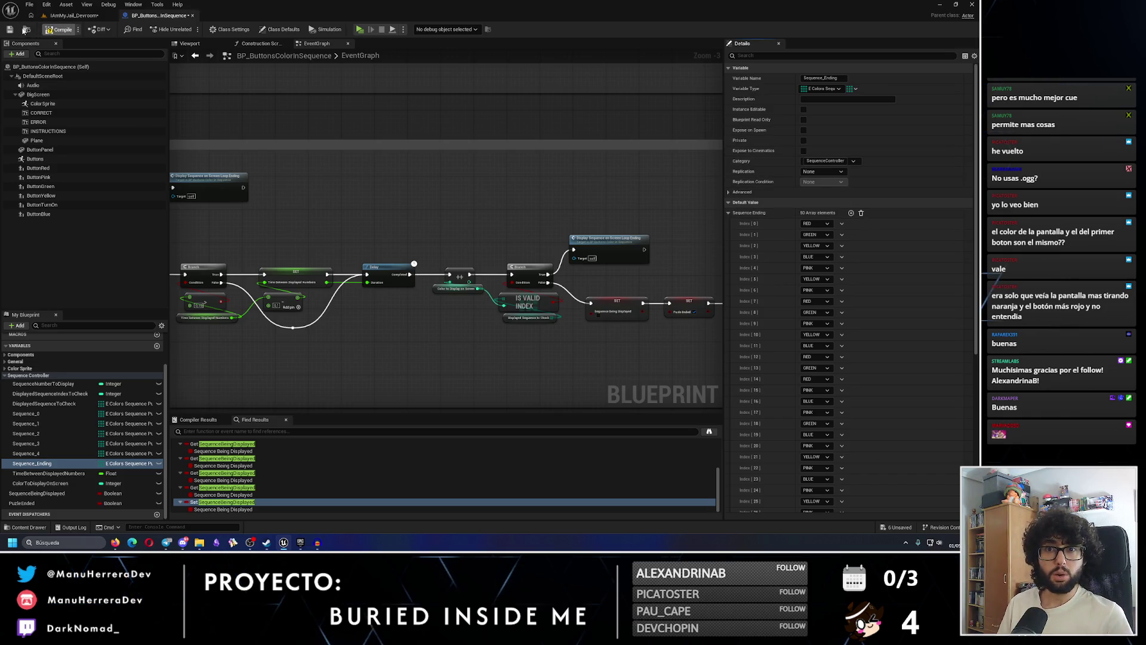
{"action": "left_click", "coordinate": [10, 29]}
{"action": "scroll", "coordinate": [323, 145], "scroll_direction": "down", "scroll_amount": 4}
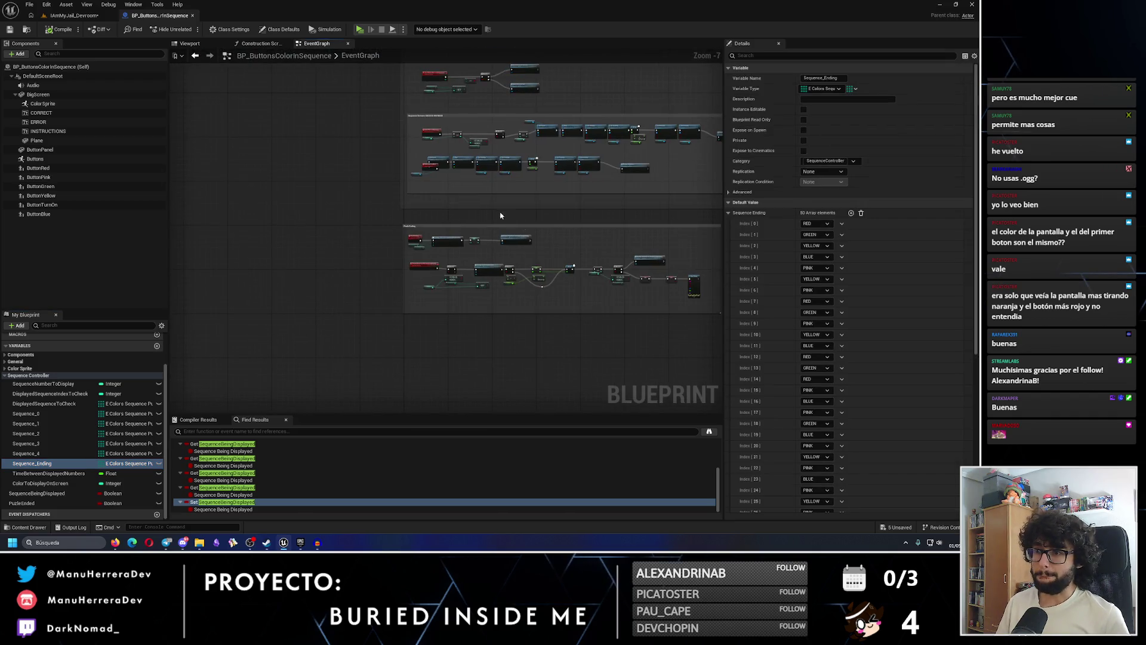
{"action": "scroll", "coordinate": [443, 194], "scroll_direction": "up", "scroll_amount": 2}
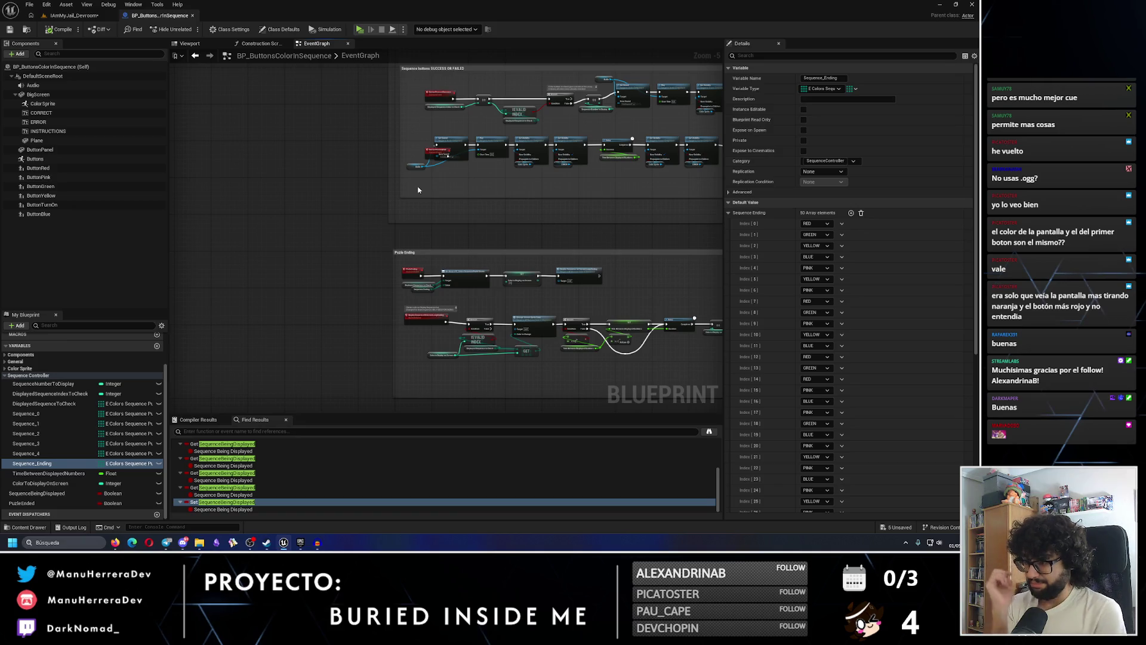
Save every listed unsaved asset from the Save Content dialog
{"action": "key", "text": "ctrl+shift+s"}
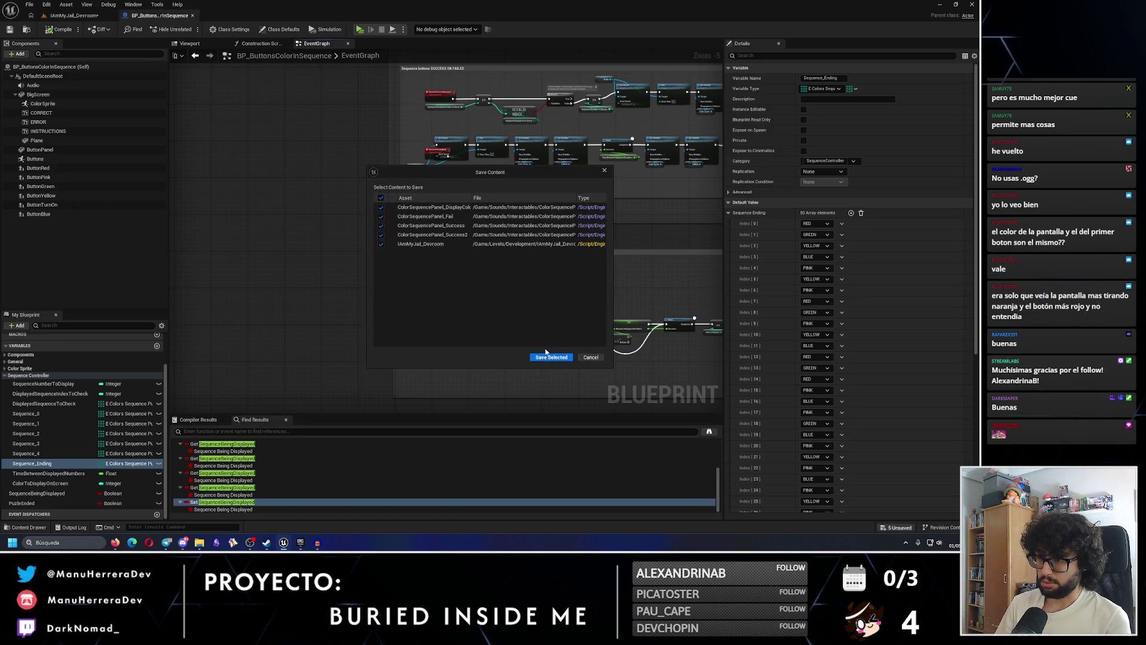
{"action": "left_click", "coordinate": [545, 358]}
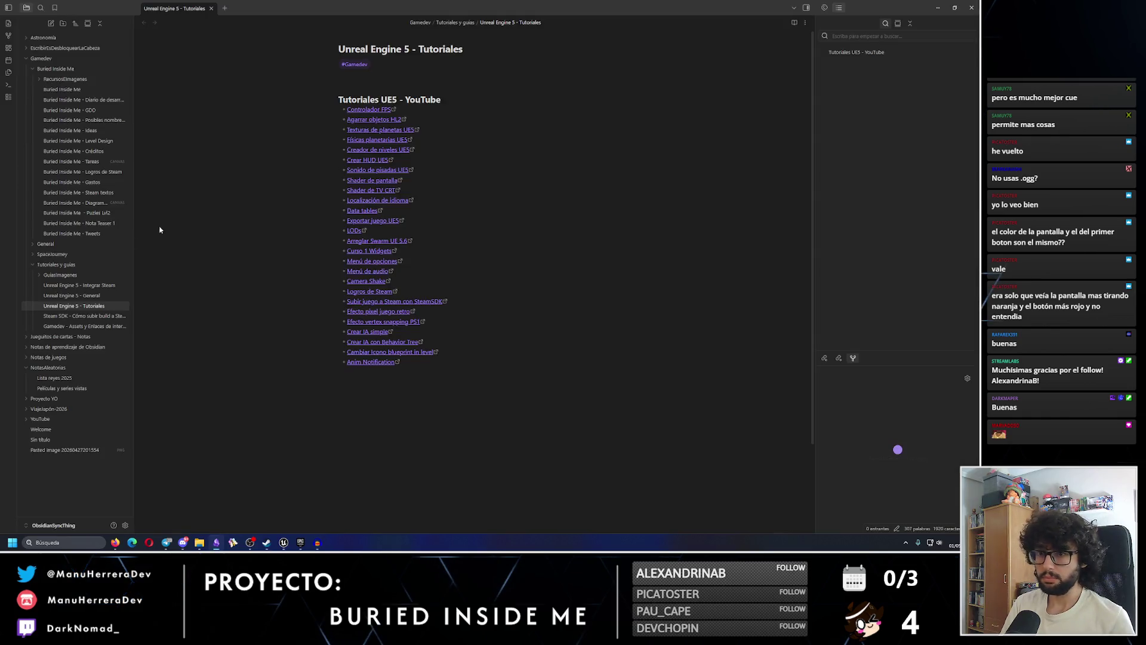
Look through the Puzles Lvl2 and Steam textos notes, then open the Tareas canvas board
{"action": "left_click", "coordinate": [99, 234]}
{"action": "left_click", "coordinate": [96, 214]}
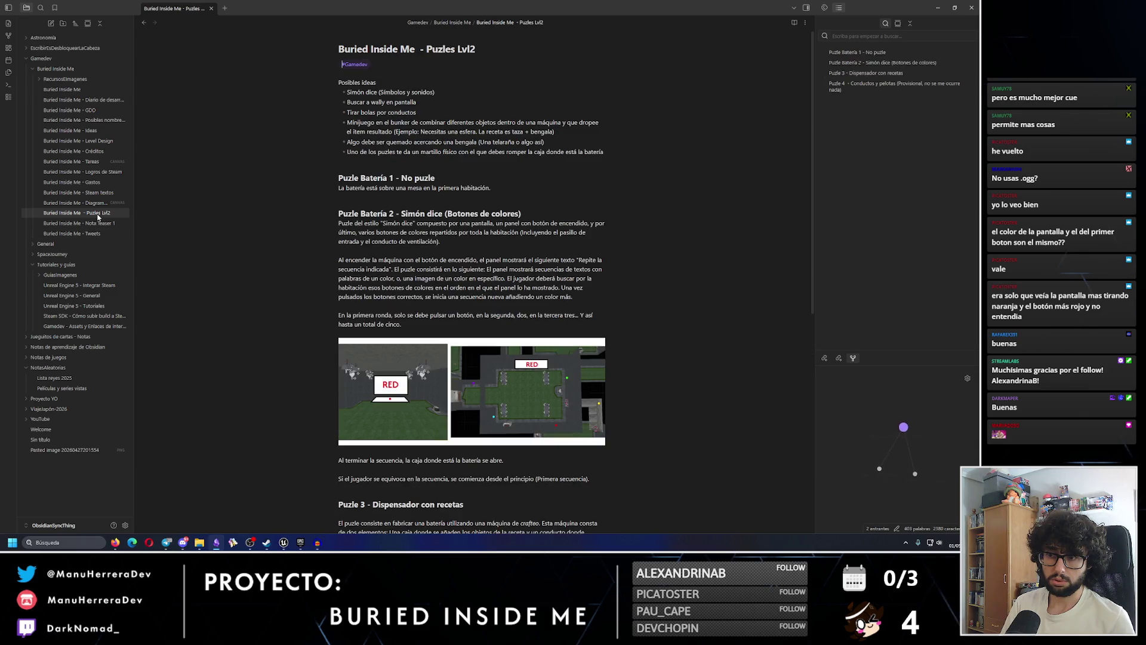
{"action": "left_click", "coordinate": [96, 203]}
{"action": "left_click", "coordinate": [90, 193]}
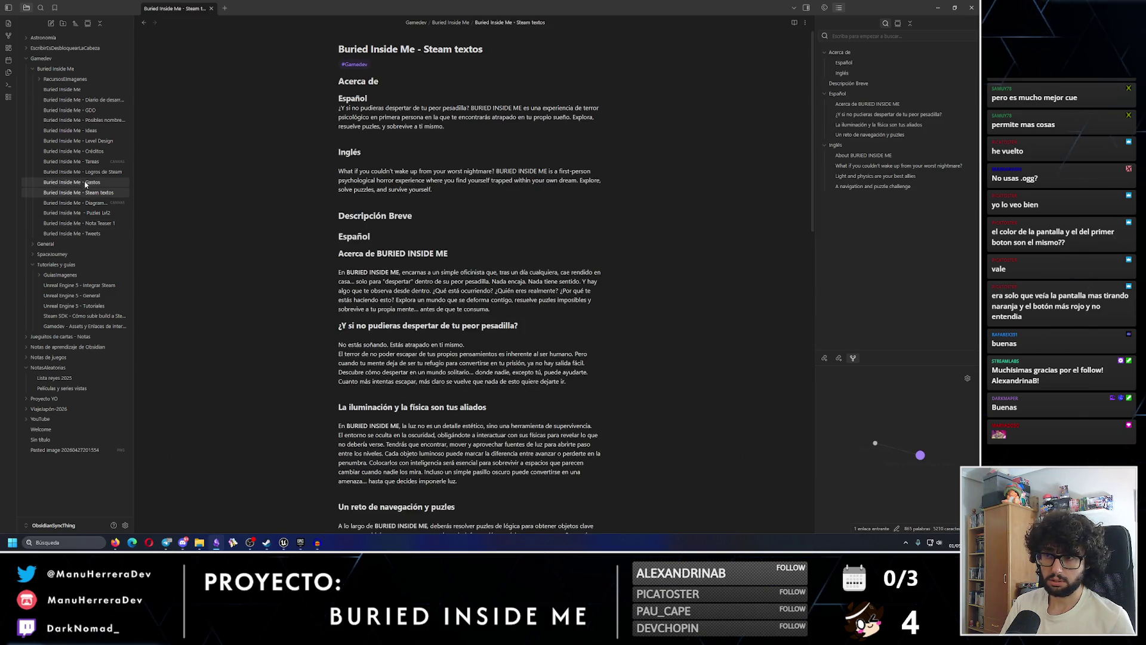
{"action": "left_click", "coordinate": [96, 161]}
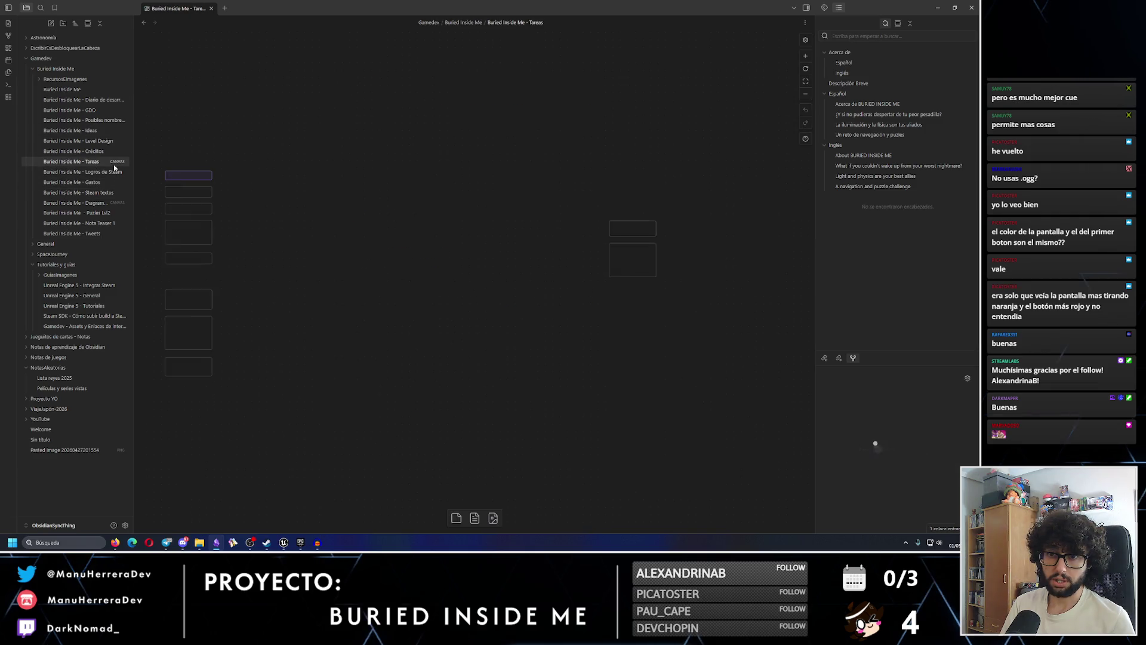
{"action": "scroll", "coordinate": [526, 230], "scroll_direction": "up", "scroll_amount": 5}
Add a DOING card 'Puzle color sequence falta' listing box with battery and ending VFX/SFX, sized to fit
{"action": "right_click", "coordinate": [477, 235]}
{"action": "left_click", "coordinate": [495, 234]}
{"action": "type", "text": "Puzle"}
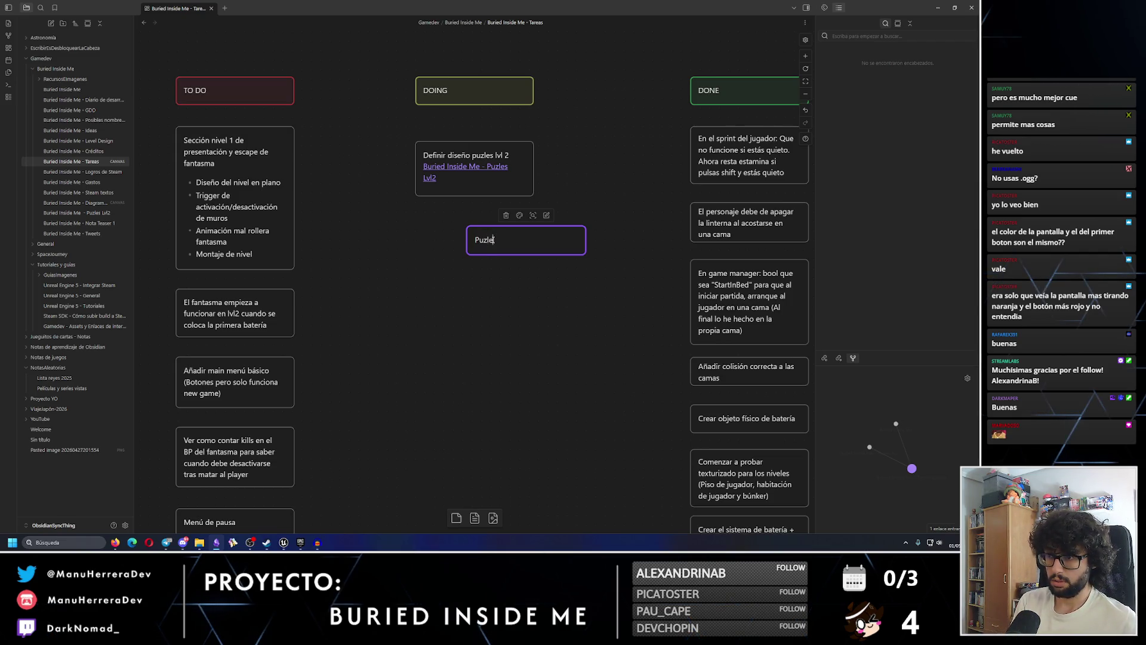
{"action": "type", "text": "color sequence"}
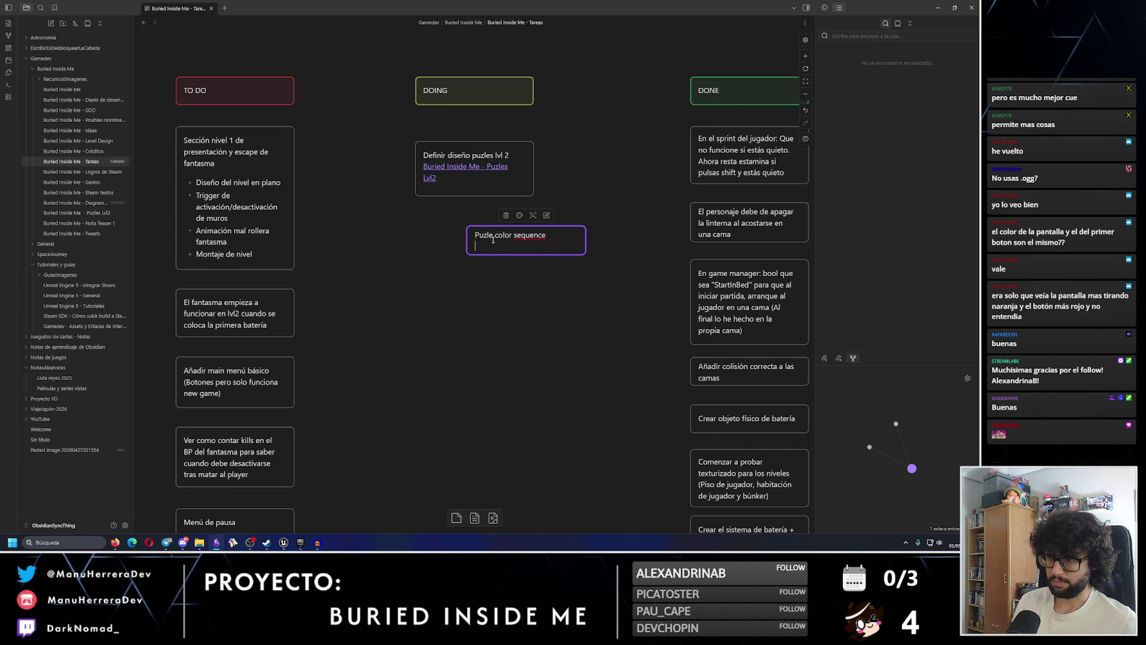
{"action": "type", "text": " falta:"}
{"action": "key", "text": "Return"}
{"action": "type", "text": "- "}
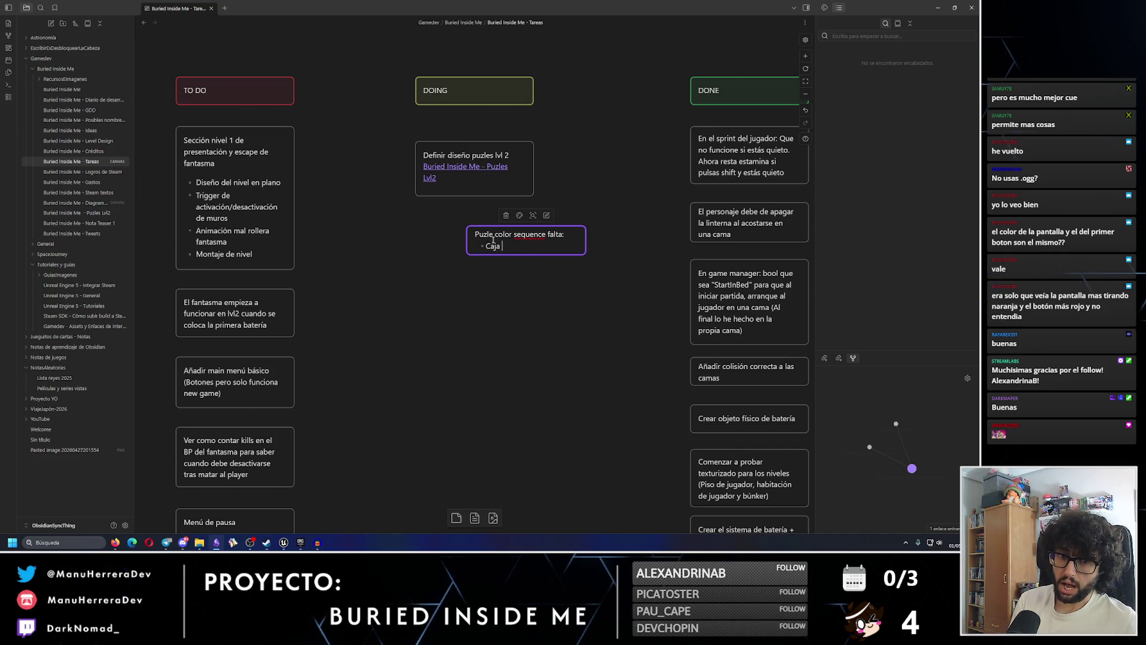
{"action": "type", "text": " con"}
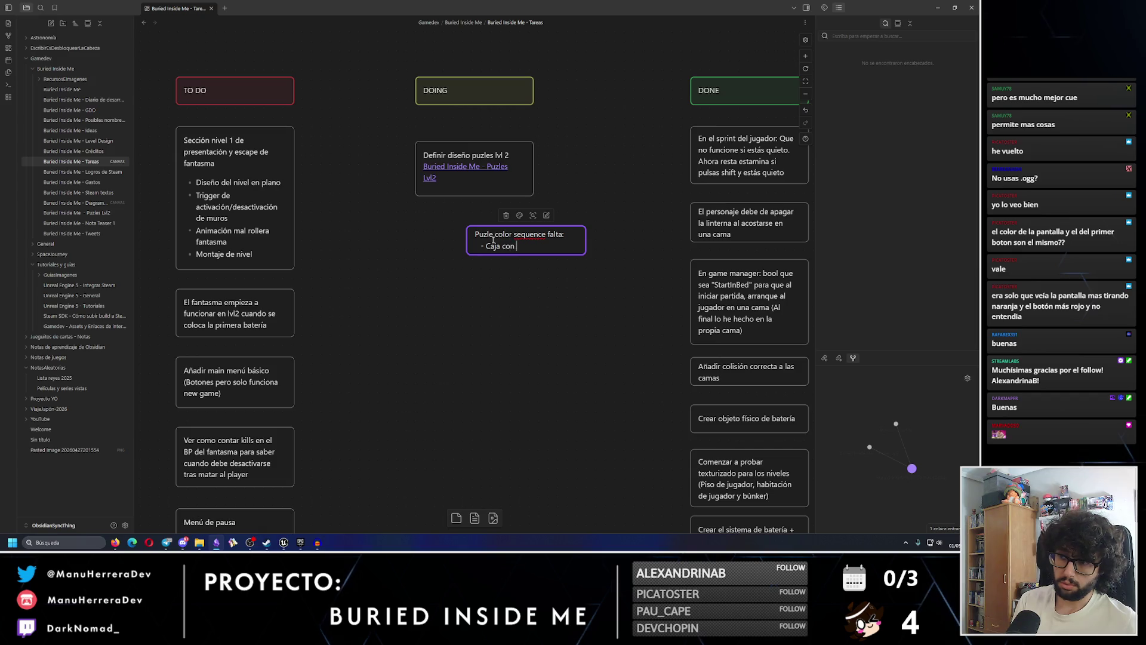
{"action": "type", "text": "ía"}
{"action": "key", "text": "Return"}
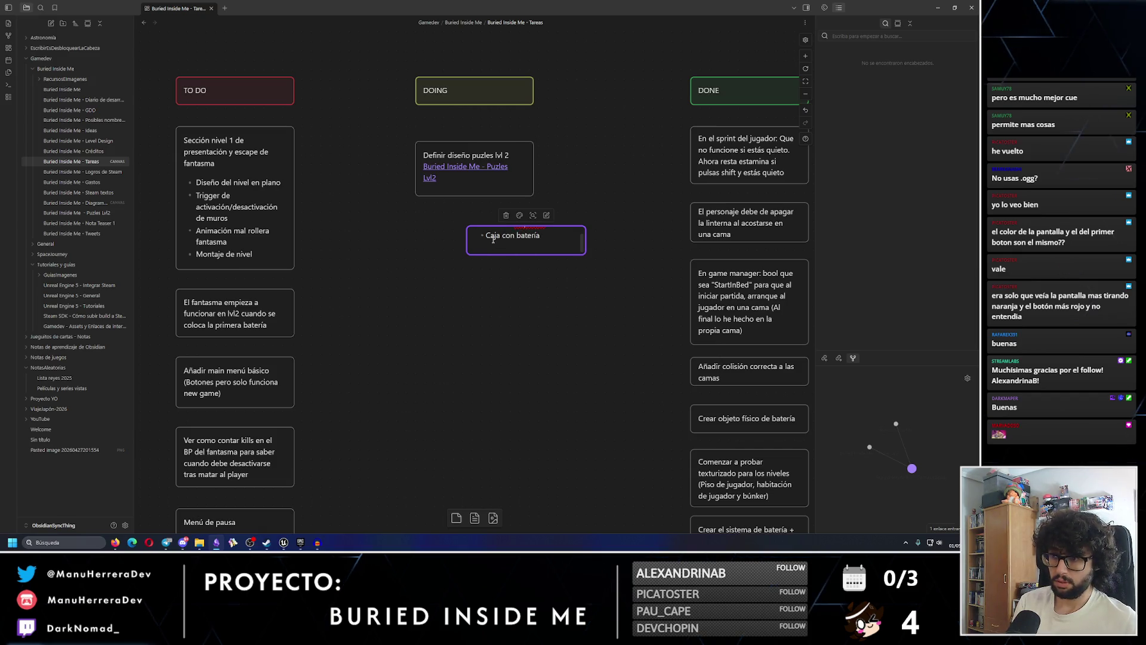
{"action": "type", "text": "- Efecto"}
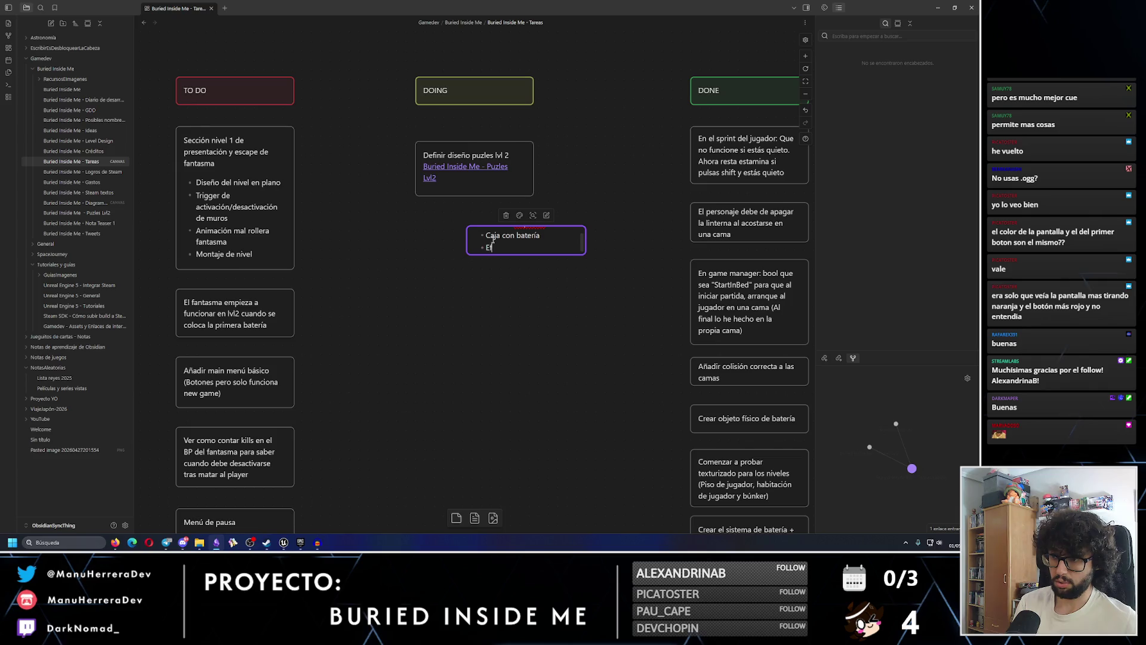
{"action": "type", "text": "s del final ()"}
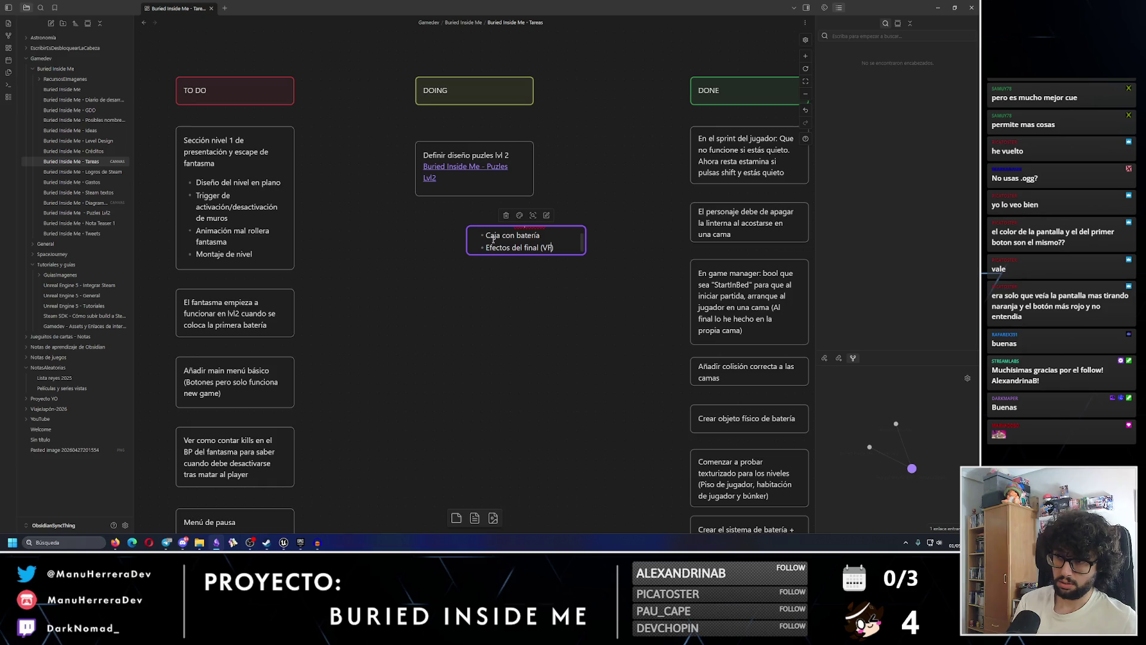
{"action": "type", "text": "SFX"}
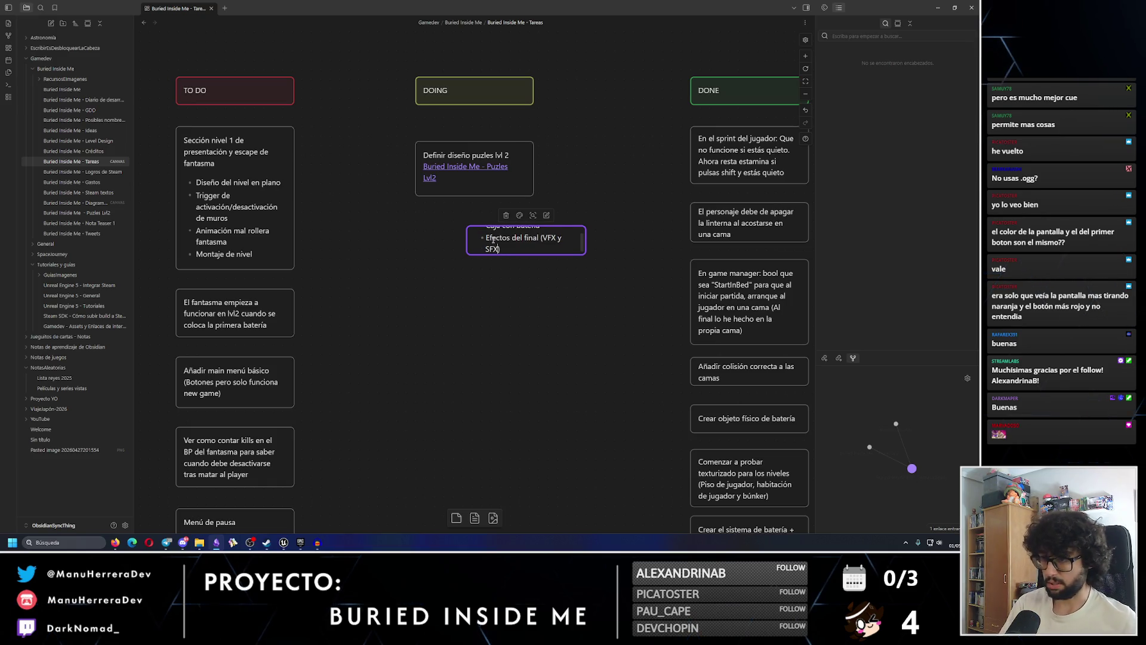
{"action": "mouse_move", "coordinate": [587, 229]}
{"action": "left_mouse_down"}
{"action": "mouse_move", "coordinate": [610, 243]}
{"action": "mouse_move", "coordinate": [561, 272]}
{"action": "mouse_move", "coordinate": [564, 289]}
{"action": "mouse_move", "coordinate": [559, 259]}
{"action": "mouse_move", "coordinate": [533, 263]}
{"action": "mouse_move", "coordinate": [530, 245]}
{"action": "left_mouse_up"}
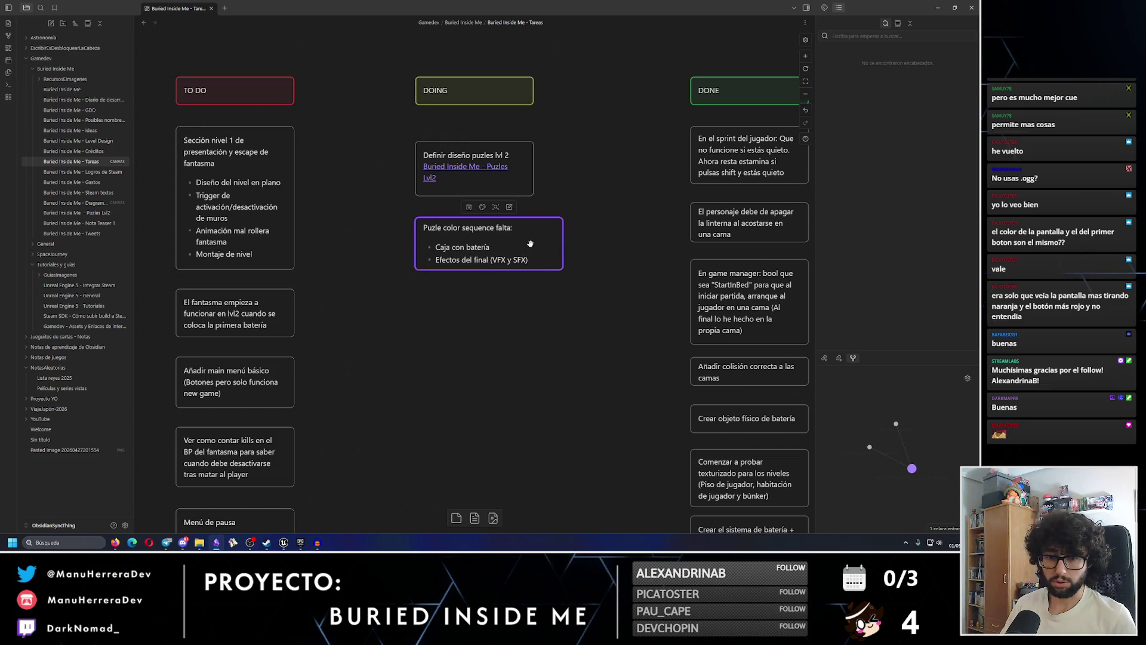
{"action": "left_click_drag", "start_coordinate": [563, 243], "coordinate": [538, 228]}
{"action": "left_click_drag", "start_coordinate": [475, 270], "coordinate": [478, 316]}
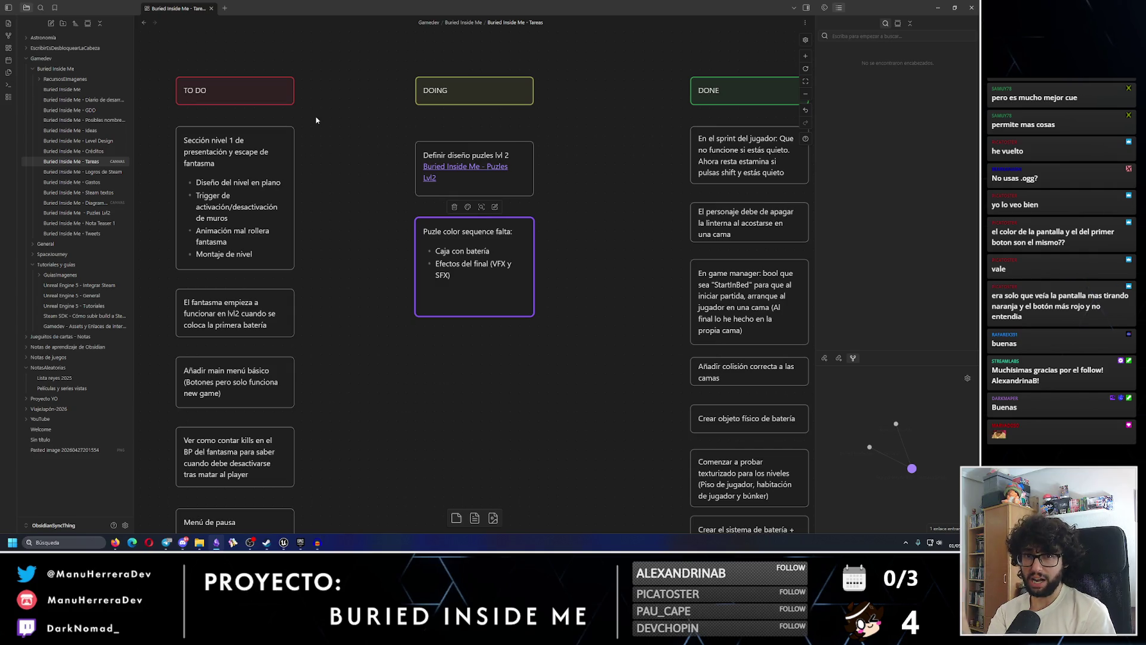
Back in Unreal, jump to the first found EventGraph reference, then show the blueprint's Viewport
{"action": "left_click", "coordinate": [939, 6]}
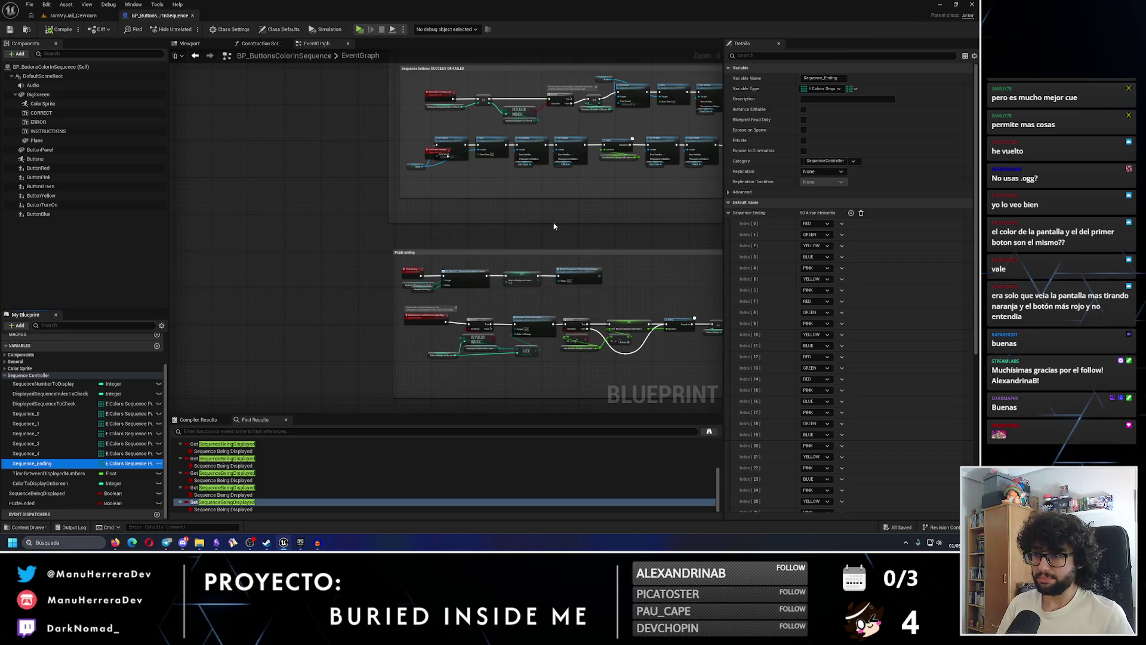
{"action": "scroll", "coordinate": [570, 221], "scroll_direction": "up", "scroll_amount": 1}
{"action": "scroll", "coordinate": [569, 221], "scroll_direction": "down", "scroll_amount": 1}
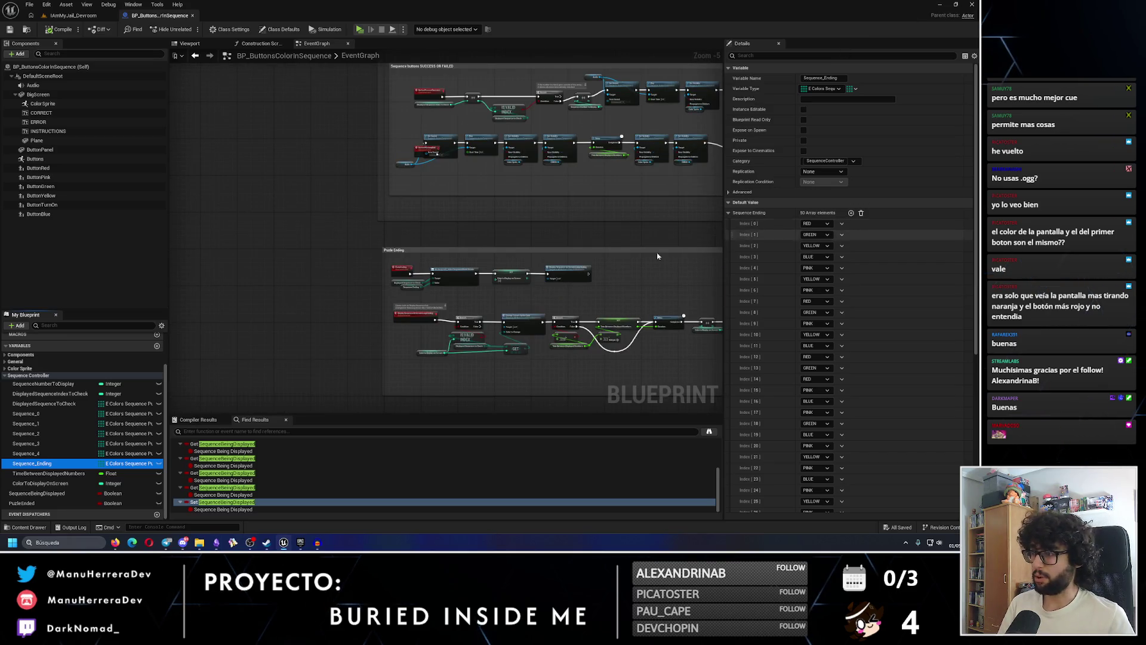
{"action": "left_click", "coordinate": [323, 444]}
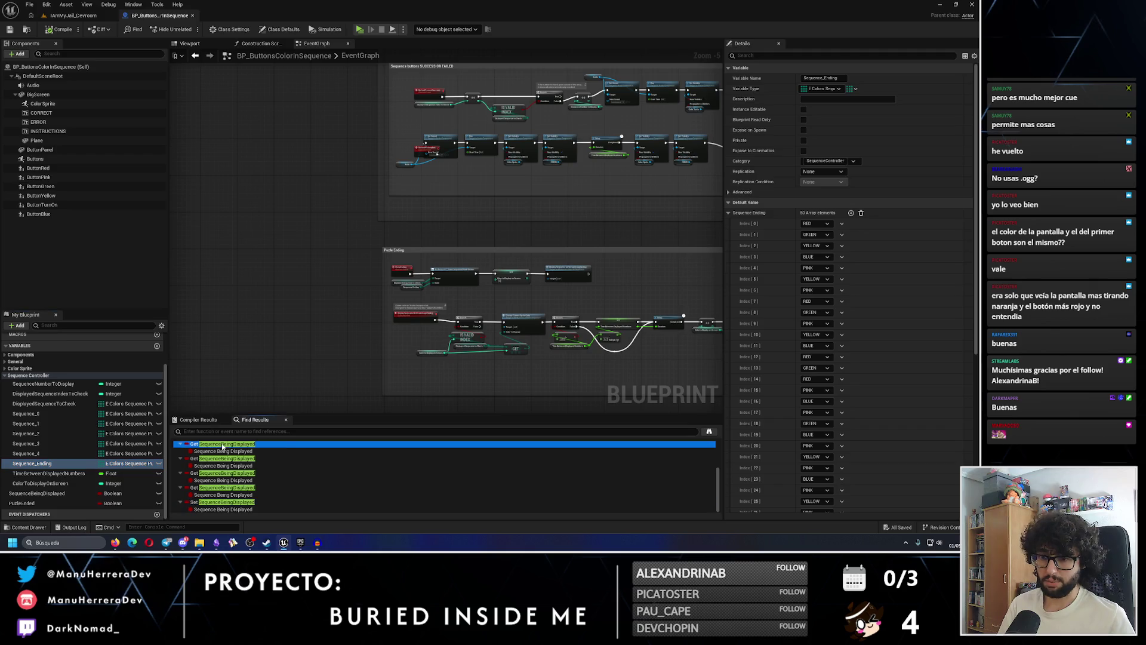
{"action": "scroll", "coordinate": [453, 264], "scroll_direction": "down", "scroll_amount": 7}
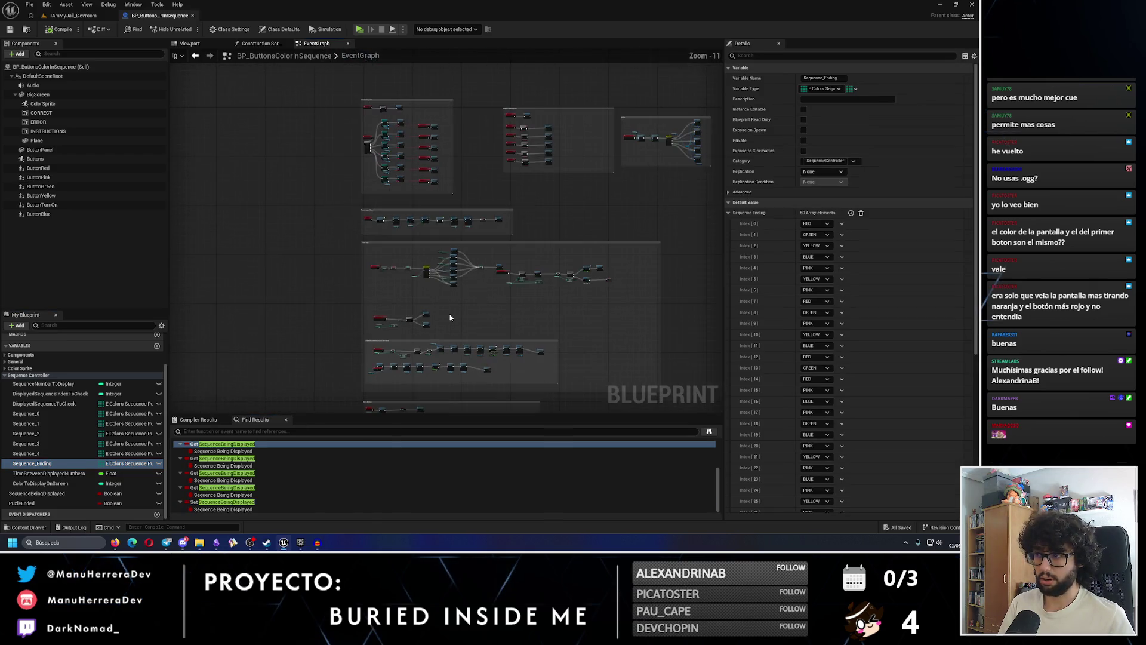
{"action": "scroll", "coordinate": [459, 289], "scroll_direction": "up", "scroll_amount": 2}
{"action": "scroll", "coordinate": [460, 299], "scroll_direction": "down", "scroll_amount": 3}
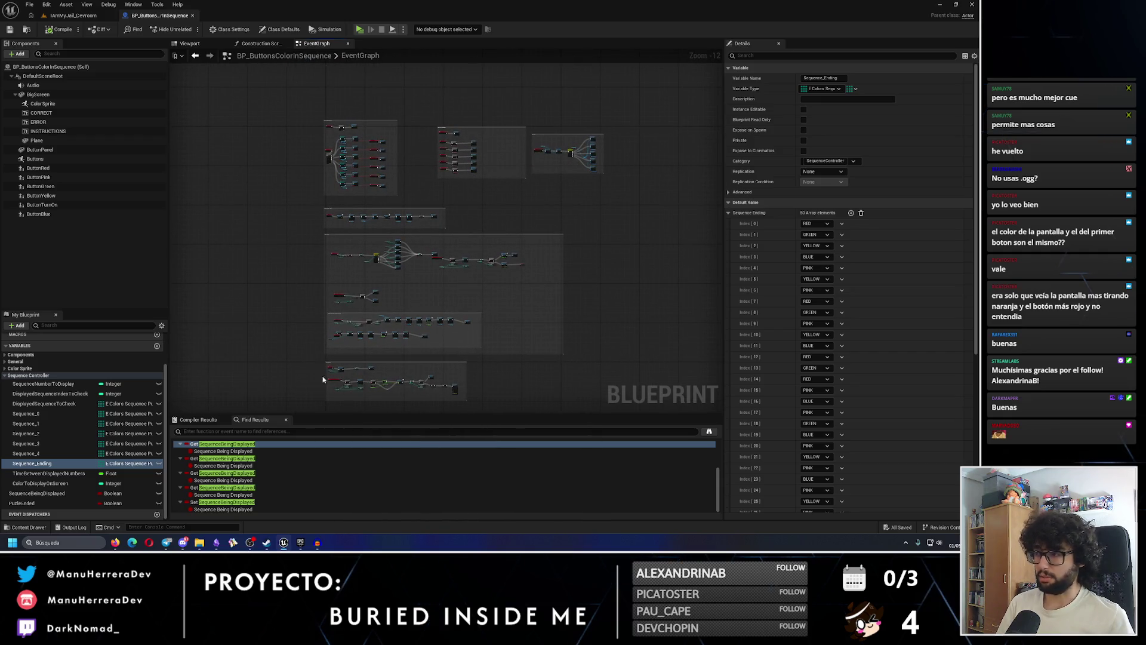
{"action": "scroll", "coordinate": [428, 192], "scroll_direction": "up", "scroll_amount": 3}
{"action": "scroll", "coordinate": [459, 274], "scroll_direction": "up", "scroll_amount": 5}
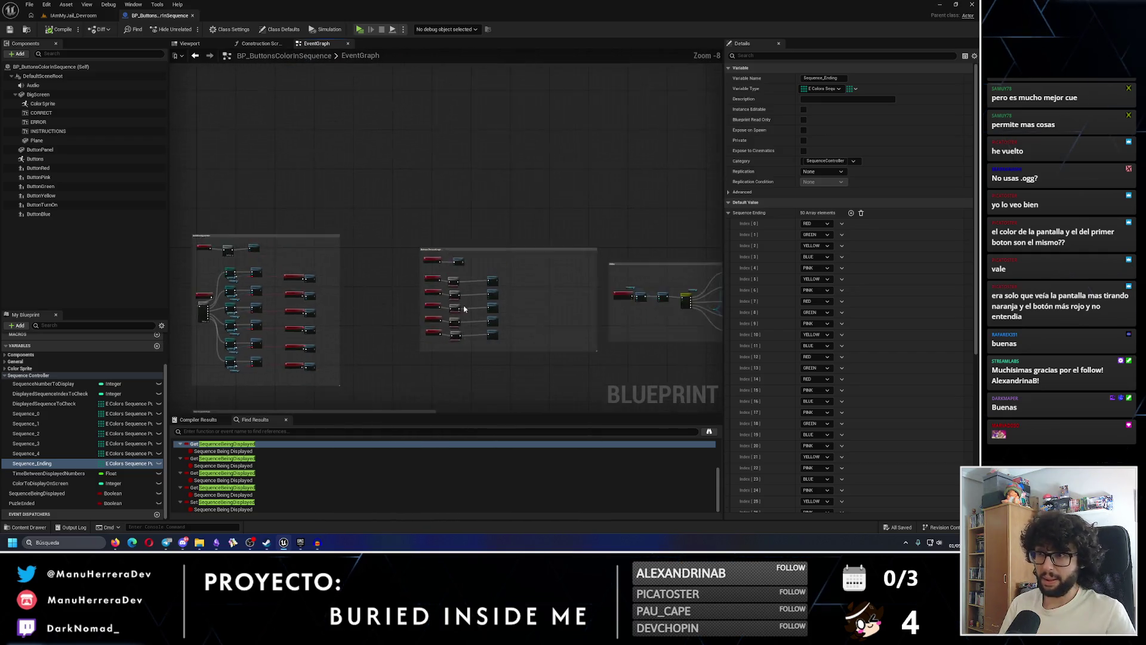
{"action": "scroll", "coordinate": [460, 274], "scroll_direction": "down", "scroll_amount": 4}
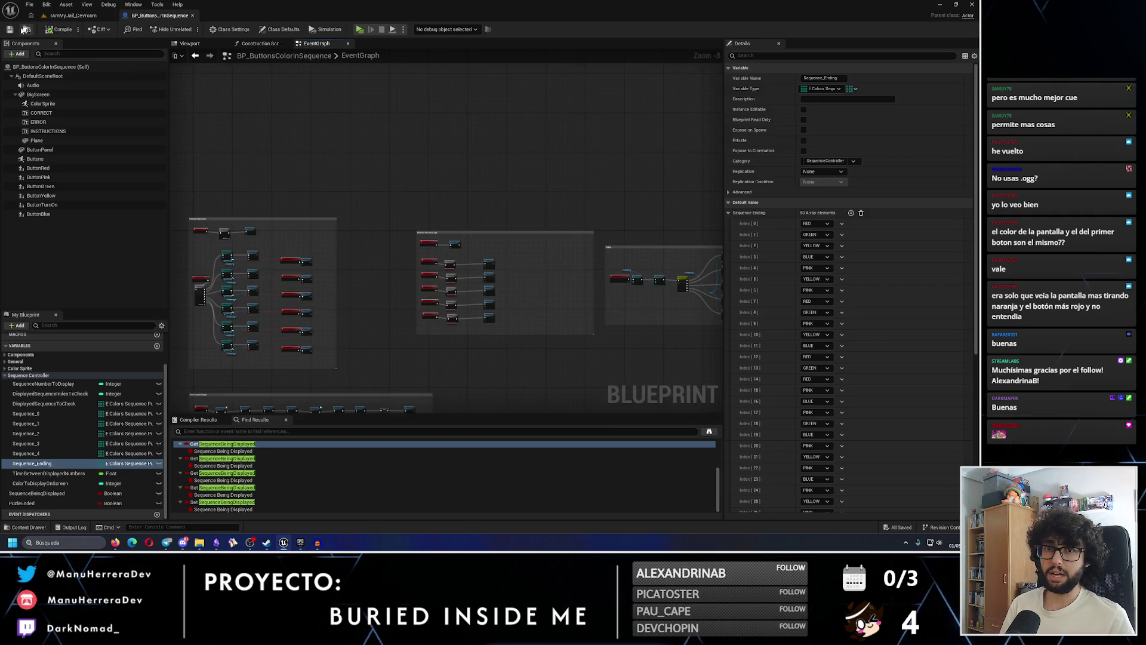
{"action": "left_click", "coordinate": [190, 43]}
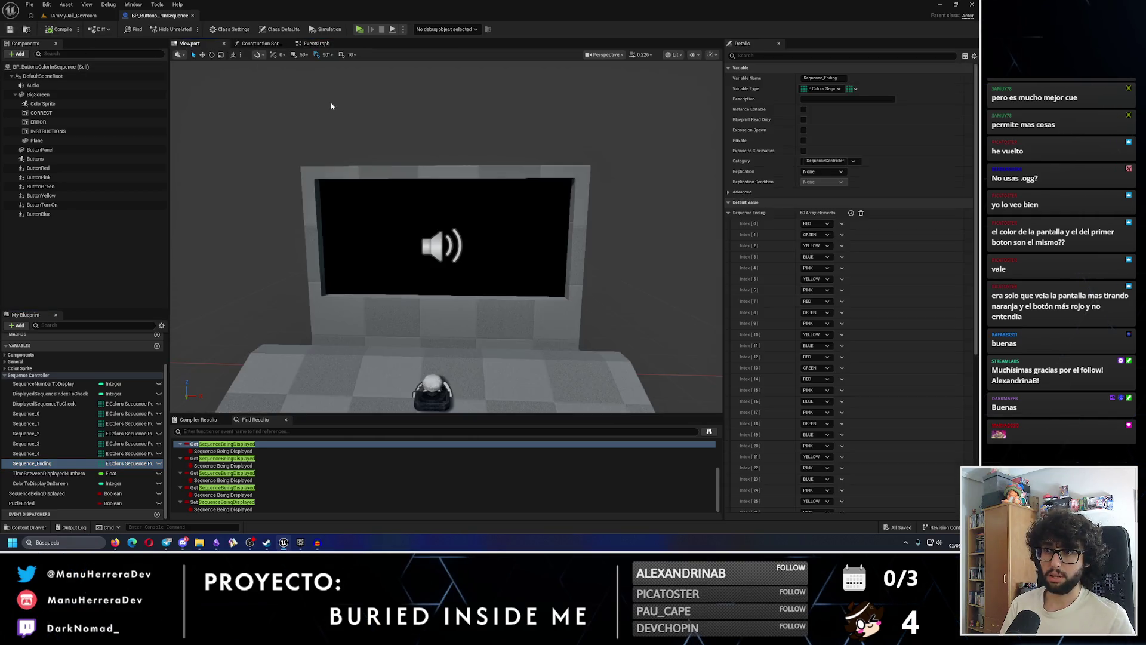
Orbit to face the panel and select the BigScreen component
{"action": "left_click_drag", "start_coordinate": [398, 178], "coordinate": [358, 180]}
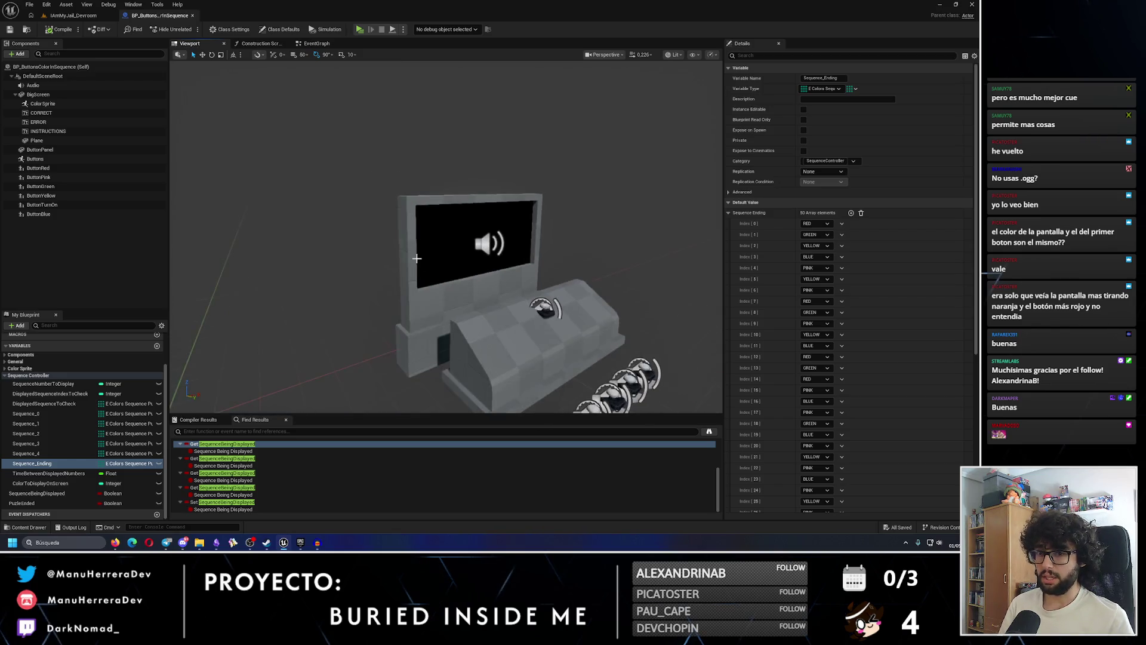
{"action": "left_click_drag", "start_coordinate": [404, 250], "coordinate": [444, 252]}
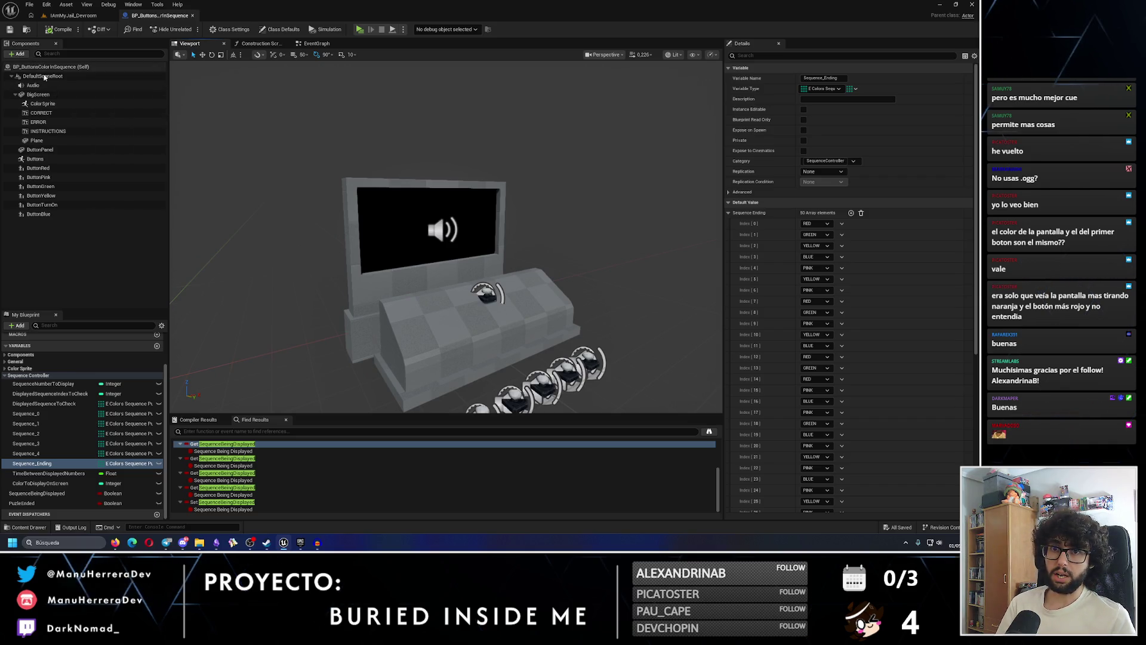
{"action": "left_click", "coordinate": [12, 75]}
{"action": "left_click", "coordinate": [12, 76]}
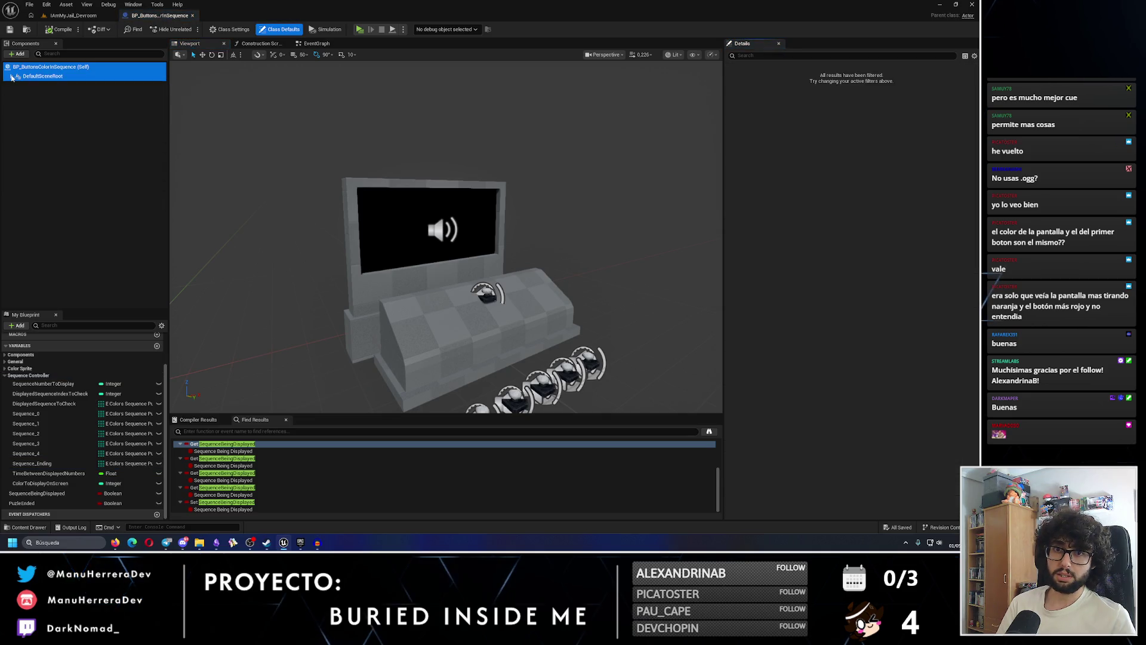
{"action": "left_click", "coordinate": [76, 230]}
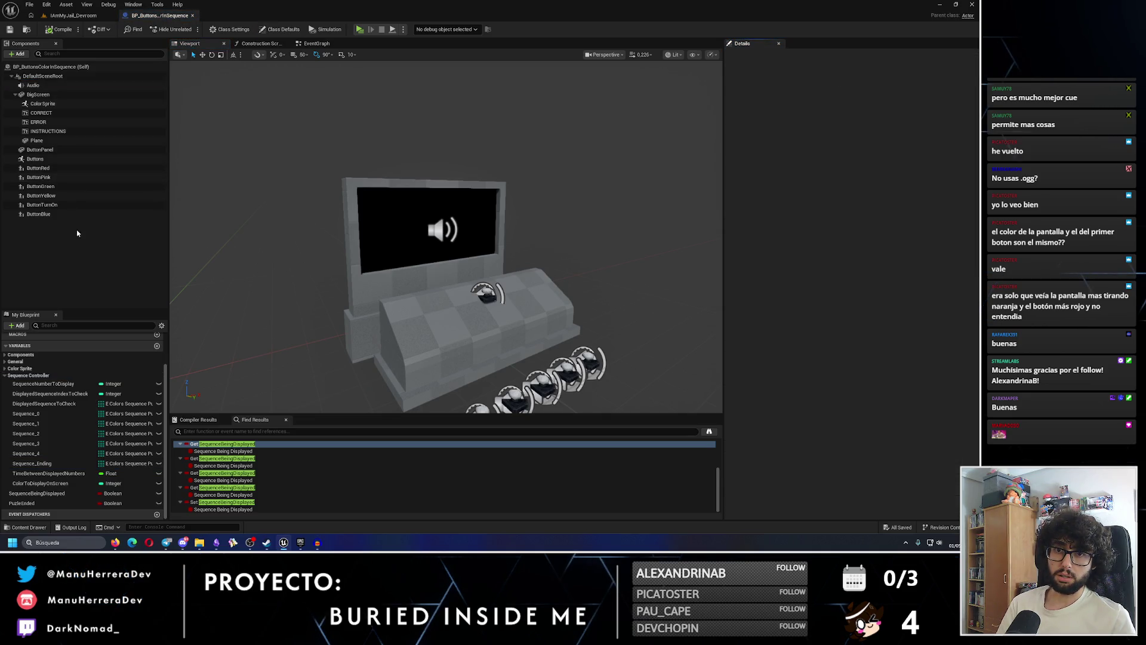
{"action": "left_click", "coordinate": [12, 76]}
{"action": "left_click", "coordinate": [54, 95]}
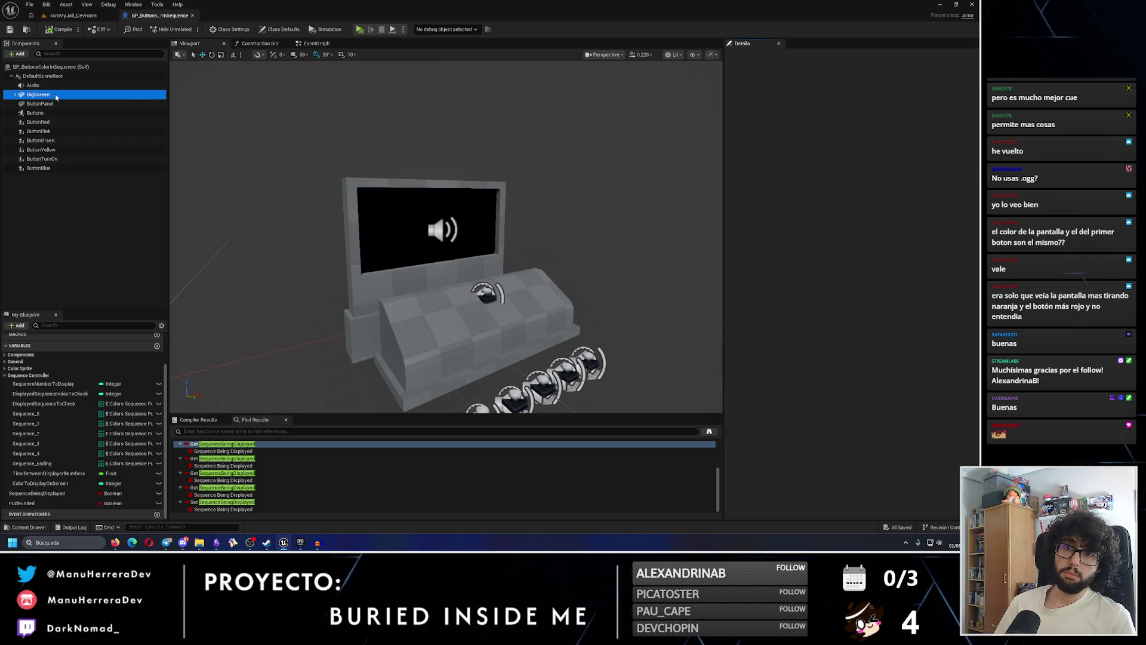
Add a Niagara Particle System component under BigScreen named Sparks_1
{"action": "left_click", "coordinate": [17, 54]}
{"action": "type", "text": "NIA"}
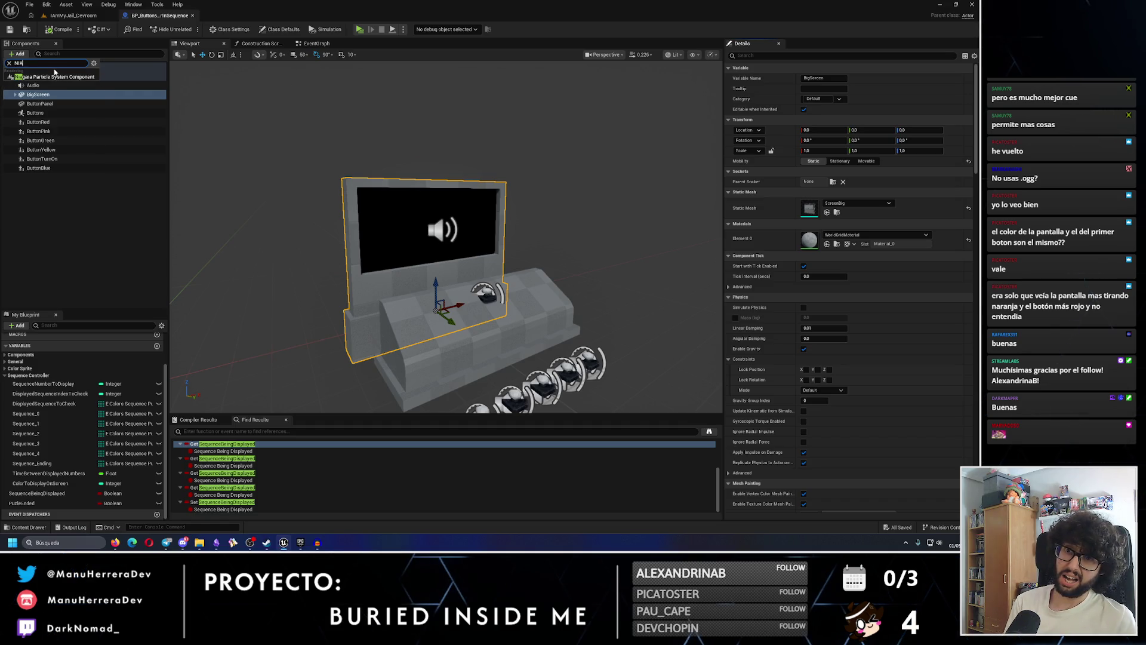
{"action": "left_click", "coordinate": [54, 76]}
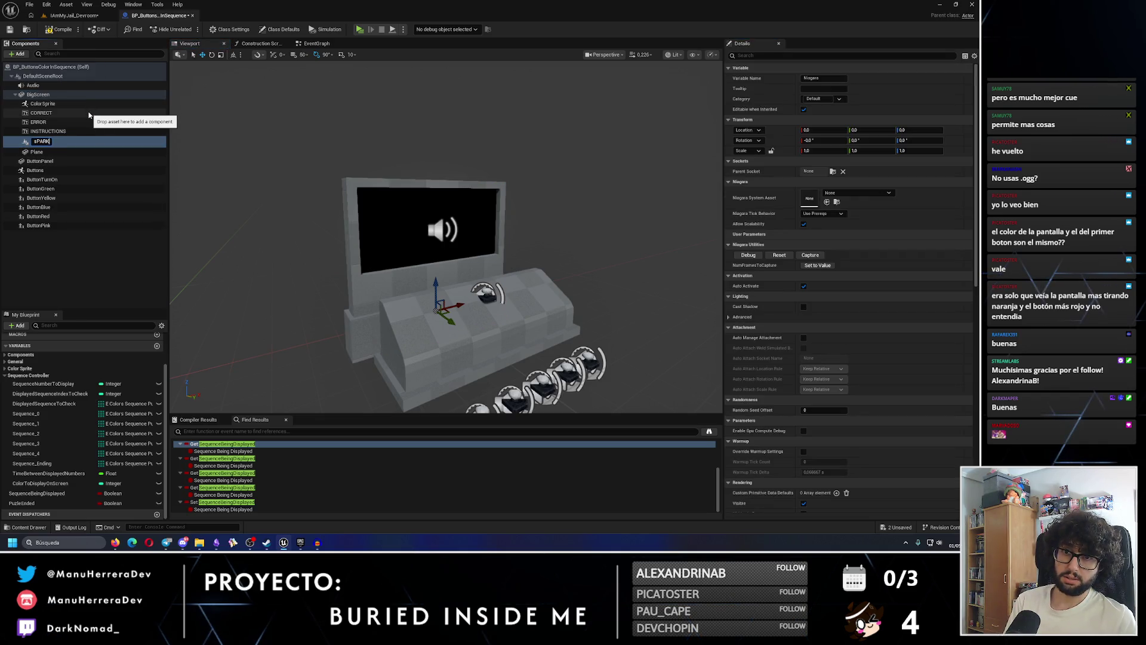
{"action": "type", "text": "sP"}
{"action": "key", "text": "BackSpace"}
{"action": "key", "text": "BackSpace"}
{"action": "type", "text": "Sparks_1"}
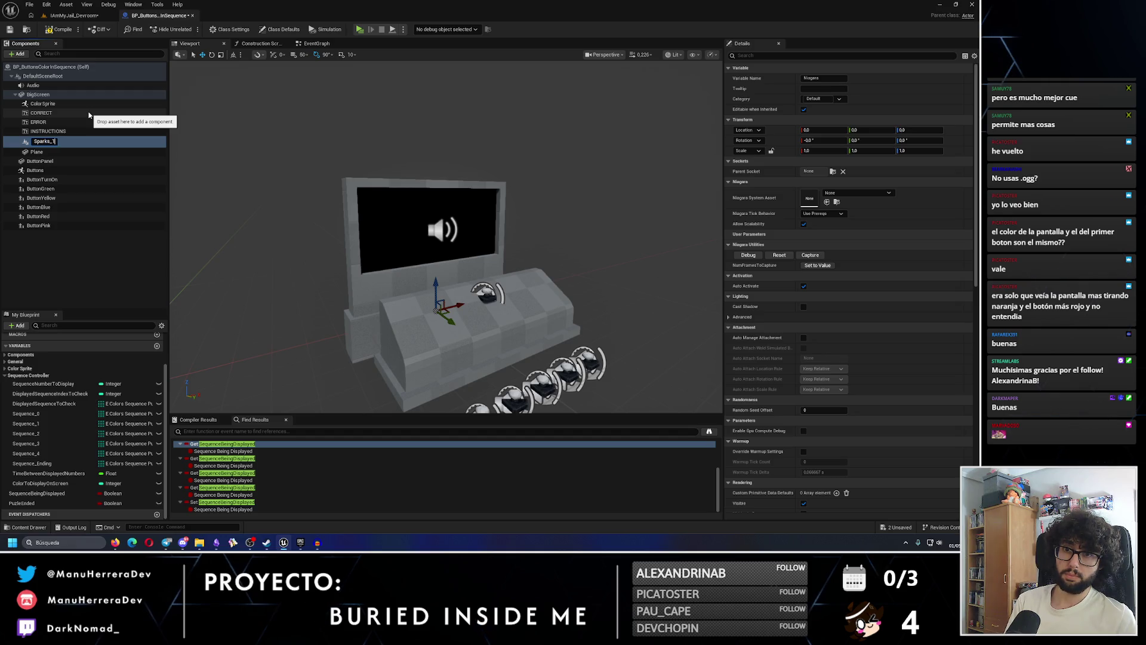
{"action": "key", "text": "Return"}
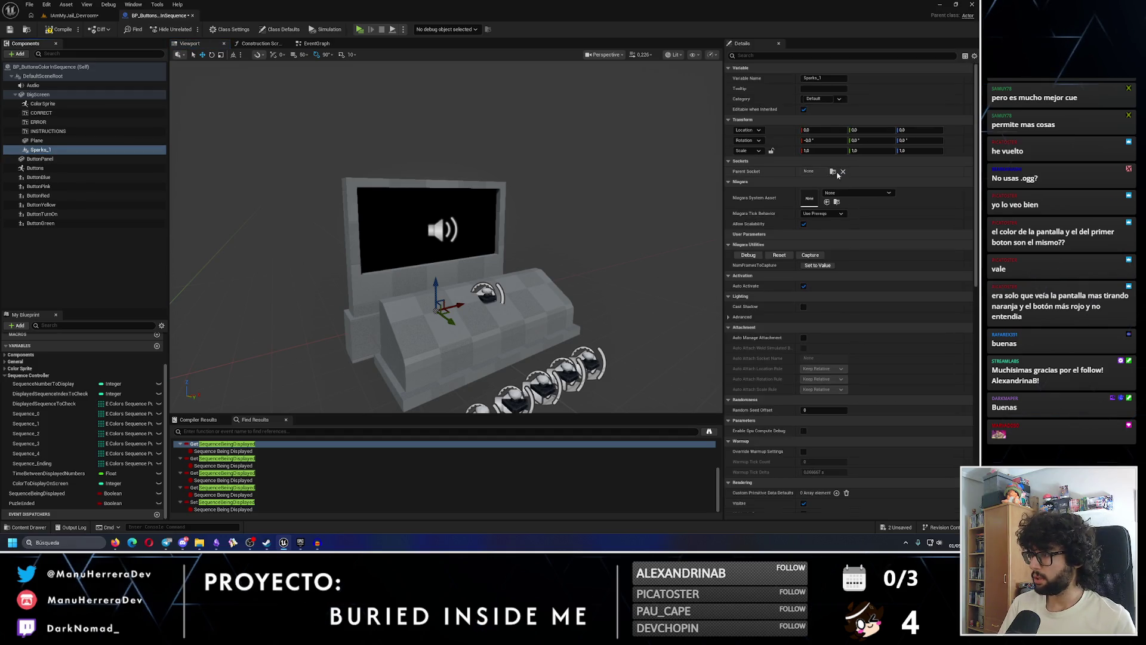
Assign NS_BatteryParticlesBurst_Sparks to Sparks_1 and browse to that asset
{"action": "left_click", "coordinate": [847, 194]}
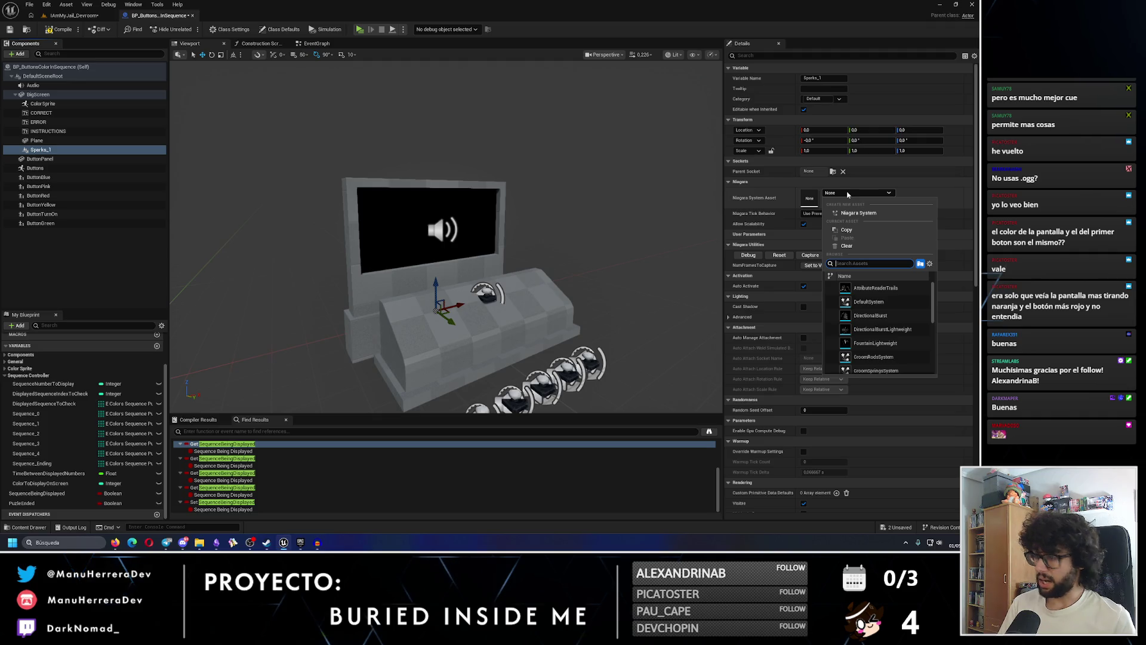
{"action": "type", "text": "spark"}
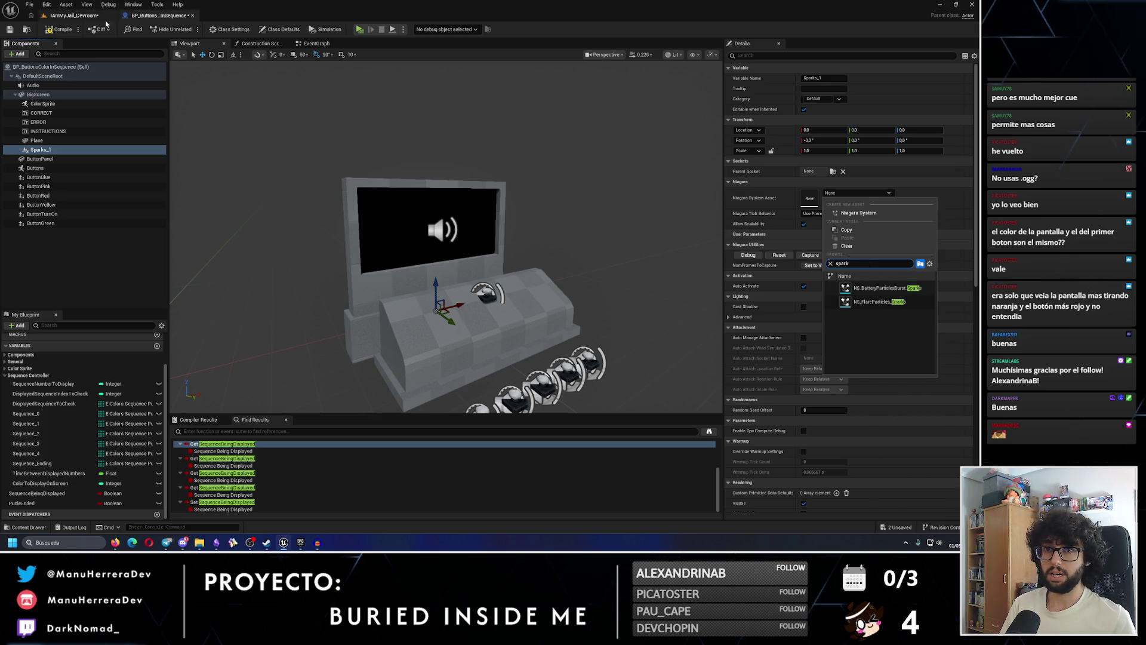
{"action": "left_click", "coordinate": [890, 287]}
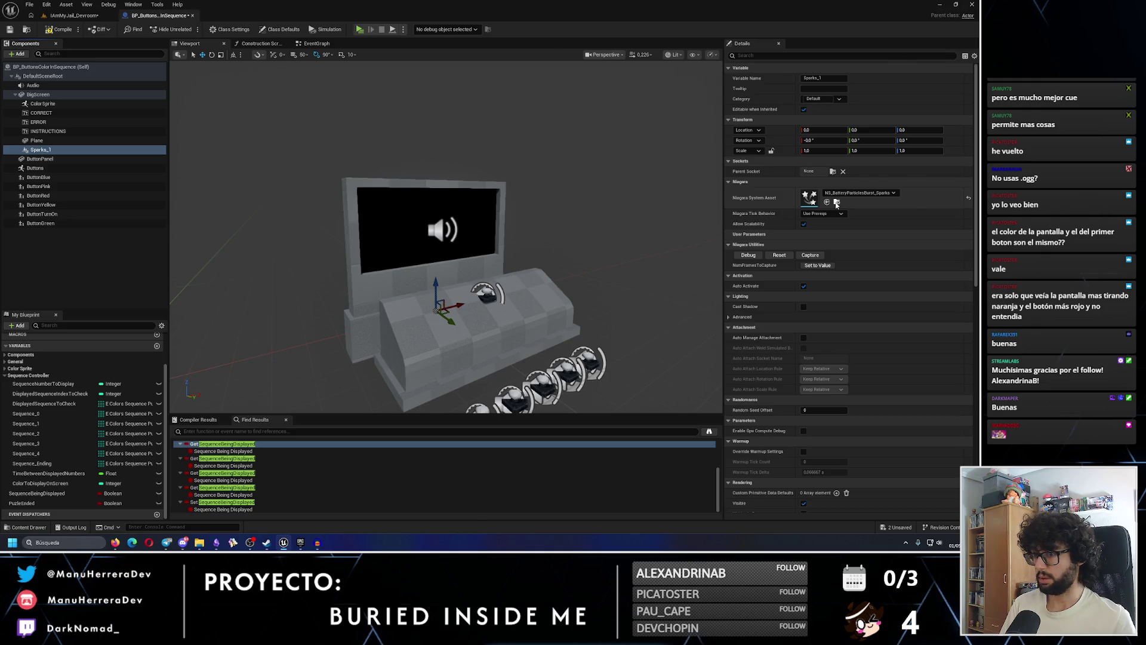
{"action": "left_click", "coordinate": [838, 201]}
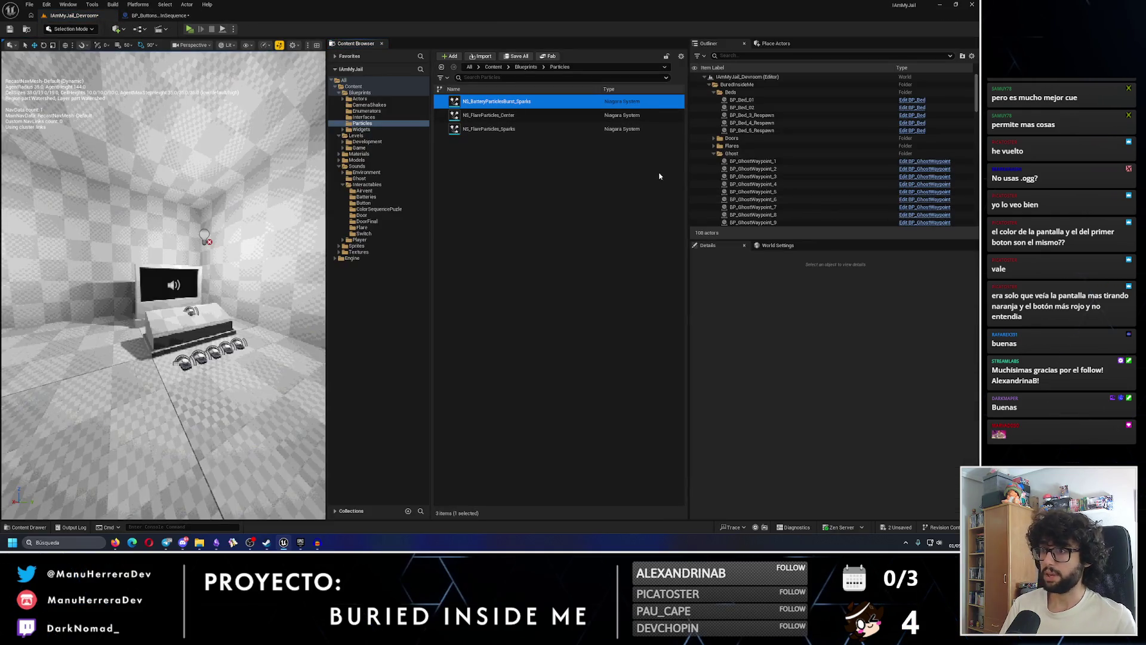
Duplicate the sparks system as NS_ColorSequencePuzzleParticlesBurst_Sparks and return to the buttons blueprint
{"action": "key", "text": "ctrl+d"}
{"action": "key", "text": "End"}
{"action": "key", "text": "BackSpace"}
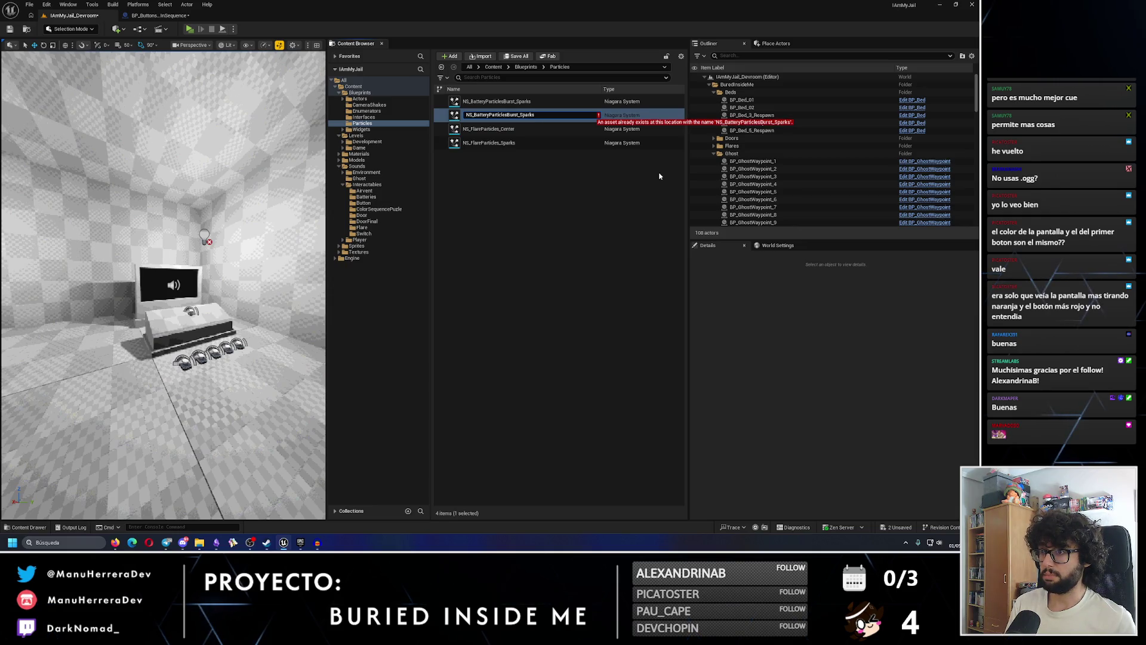
{"action": "key", "text": "Left"}
{"action": "key", "text": "Left"}
{"action": "key", "text": "Left"}
{"action": "key", "text": "BackSpace"}
{"action": "key", "text": "BackSpace"}
{"action": "key", "text": "BackSpace"}
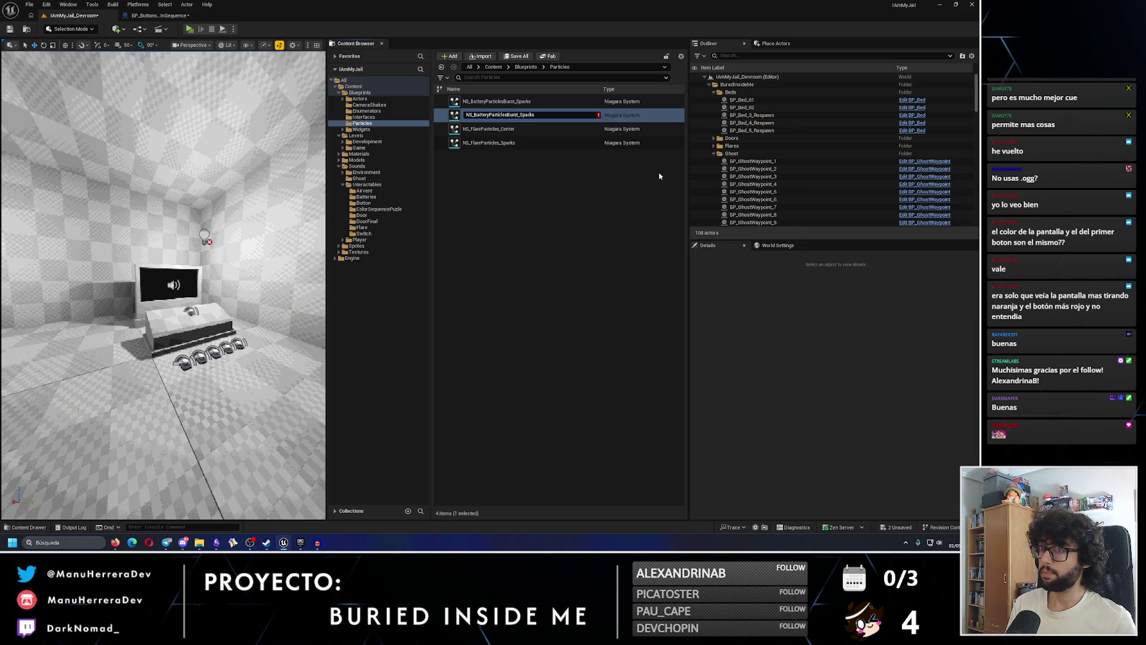
{"action": "type", "text": "Pu"}
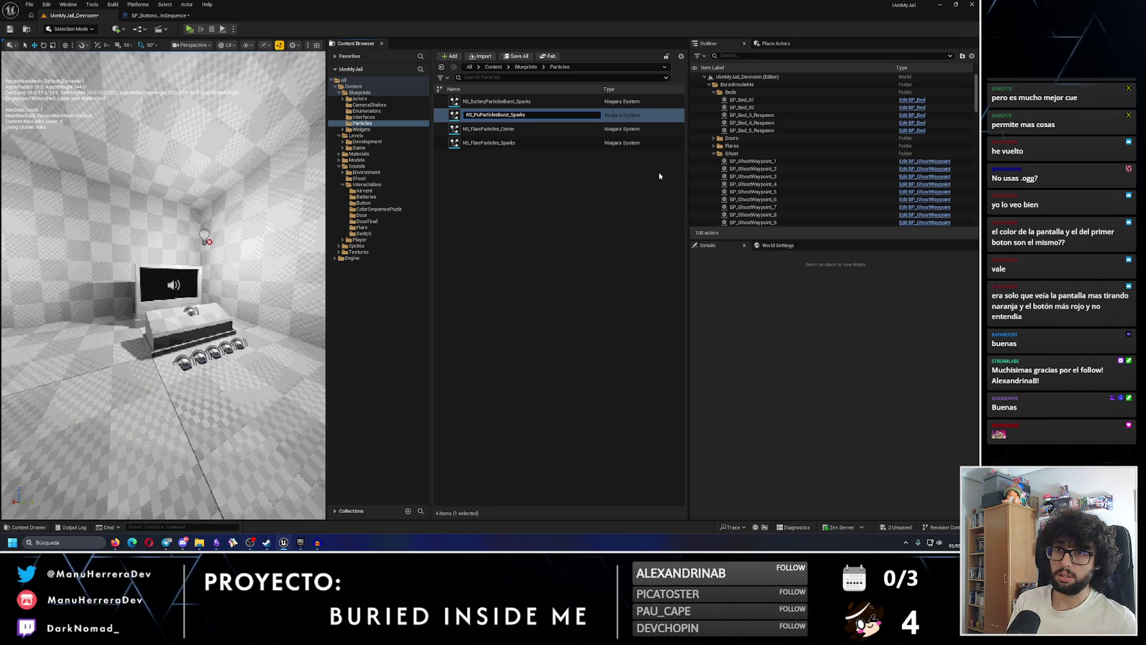
{"action": "key", "text": "BackSpace"}
{"action": "key", "text": "BackSpace"}
{"action": "type", "text": "ColorS"}
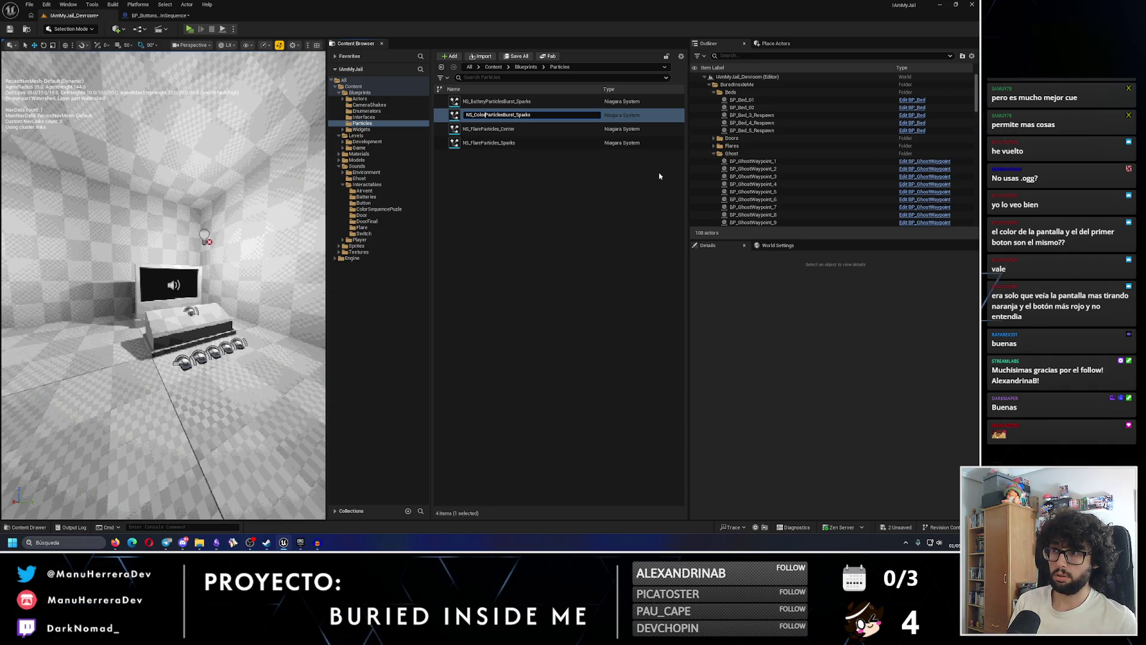
{"action": "type", "text": "equ"}
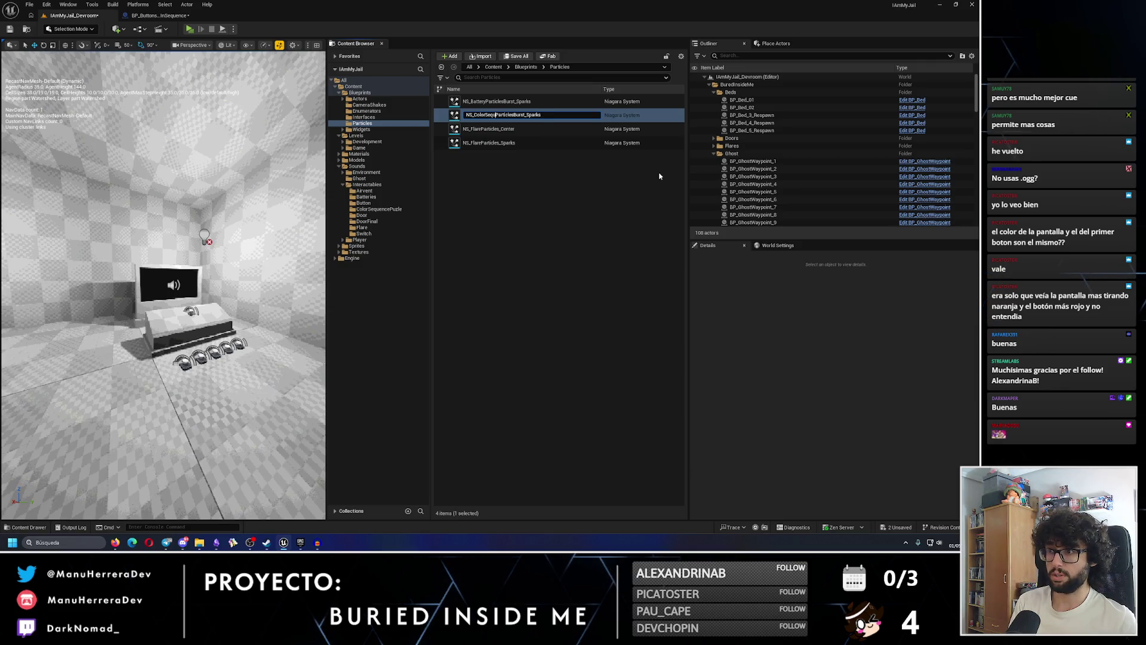
{"action": "type", "text": "uencePuzzle"}
{"action": "key", "text": "Return"}
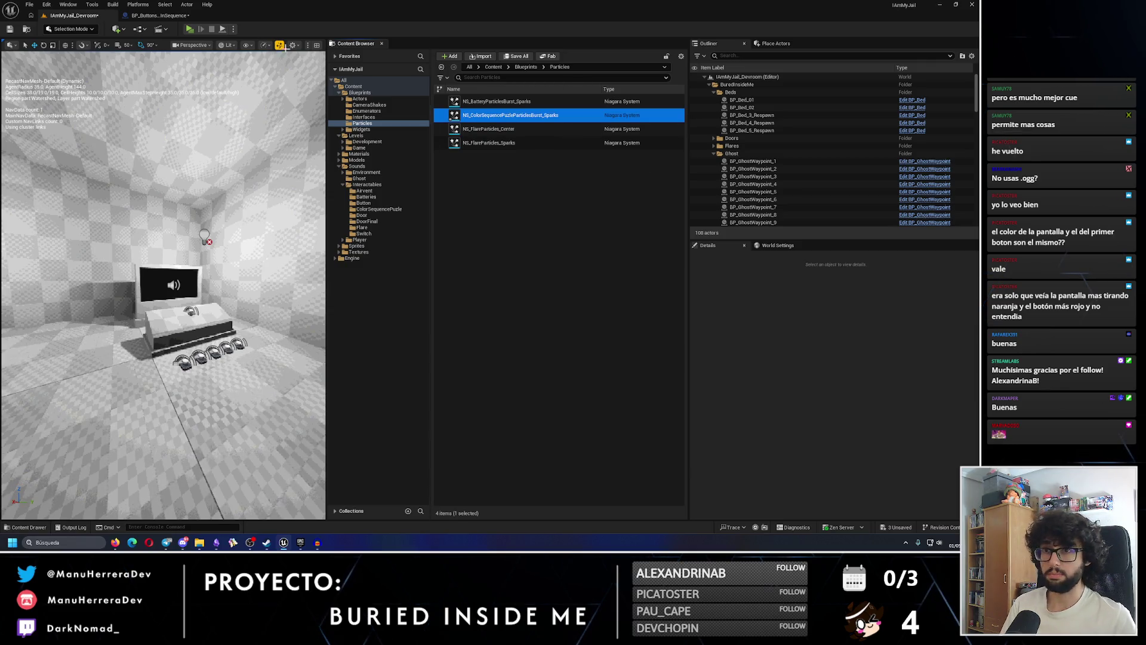
{"action": "left_click", "coordinate": [160, 15]}
{"action": "left_click", "coordinate": [860, 193]}
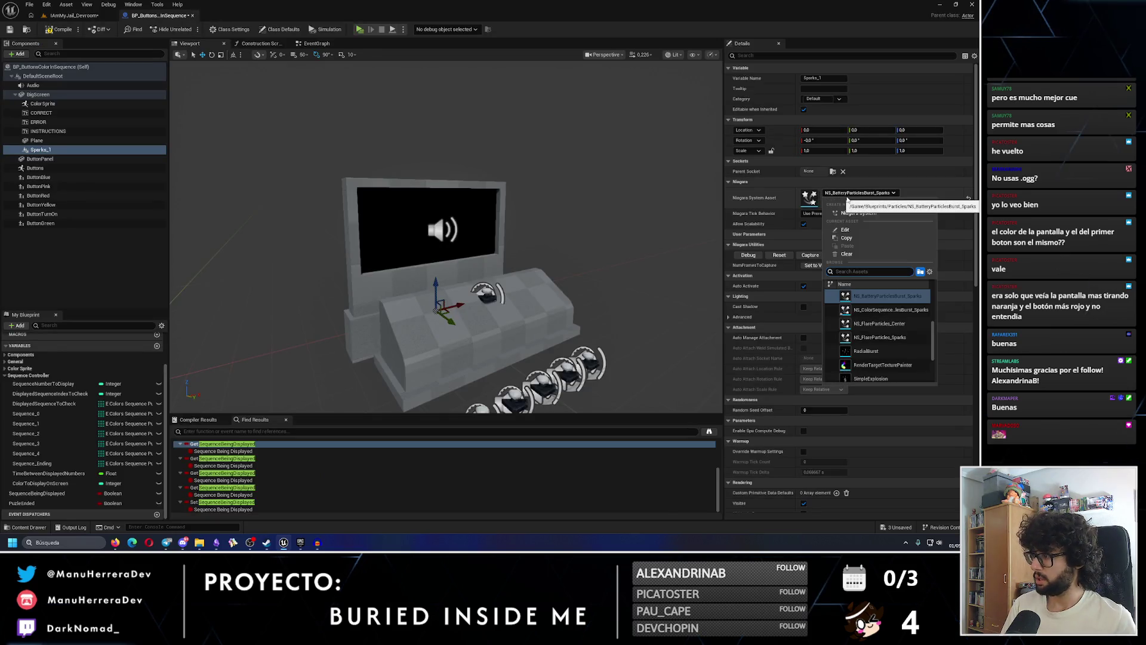
Give Sparks_1 the color-sequence sparks system, raise it and tilt it about 32° on X
{"action": "left_click", "coordinate": [882, 309]}
{"action": "mouse_move", "coordinate": [436, 289]}
{"action": "left_mouse_down"}
{"action": "mouse_move", "coordinate": [437, 152]}
{"action": "mouse_move", "coordinate": [436, 171]}
{"action": "mouse_move", "coordinate": [478, 156]}
{"action": "mouse_move", "coordinate": [355, 182]}
{"action": "left_mouse_up"}
{"action": "key", "text": "e"}
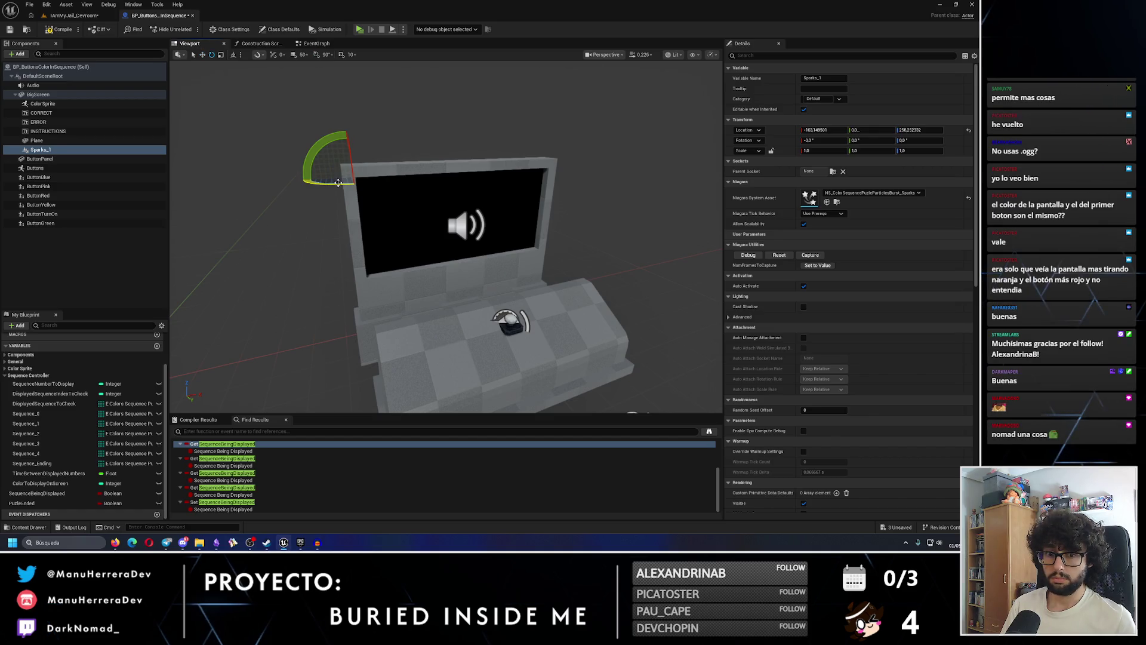
{"action": "left_click_drag", "start_coordinate": [347, 147], "coordinate": [347, 205]}
{"action": "key", "text": "w"}
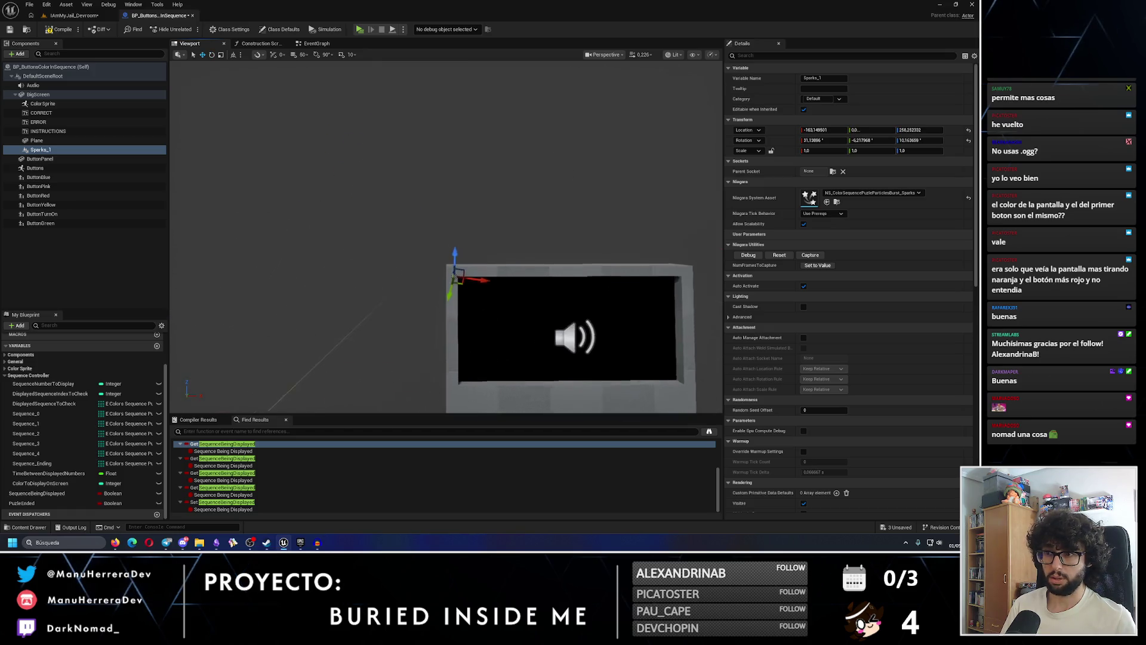
Place Sparks_1 at the screen frame's top-left corner, then duplicate it as Sparks_2
{"action": "mouse_move", "coordinate": [417, 238]}
{"action": "left_mouse_down"}
{"action": "mouse_move", "coordinate": [319, 242]}
{"action": "mouse_move", "coordinate": [370, 167]}
{"action": "mouse_move", "coordinate": [334, 176]}
{"action": "mouse_move", "coordinate": [409, 173]}
{"action": "left_mouse_up"}
{"action": "key", "text": "e"}
{"action": "key", "text": "w"}
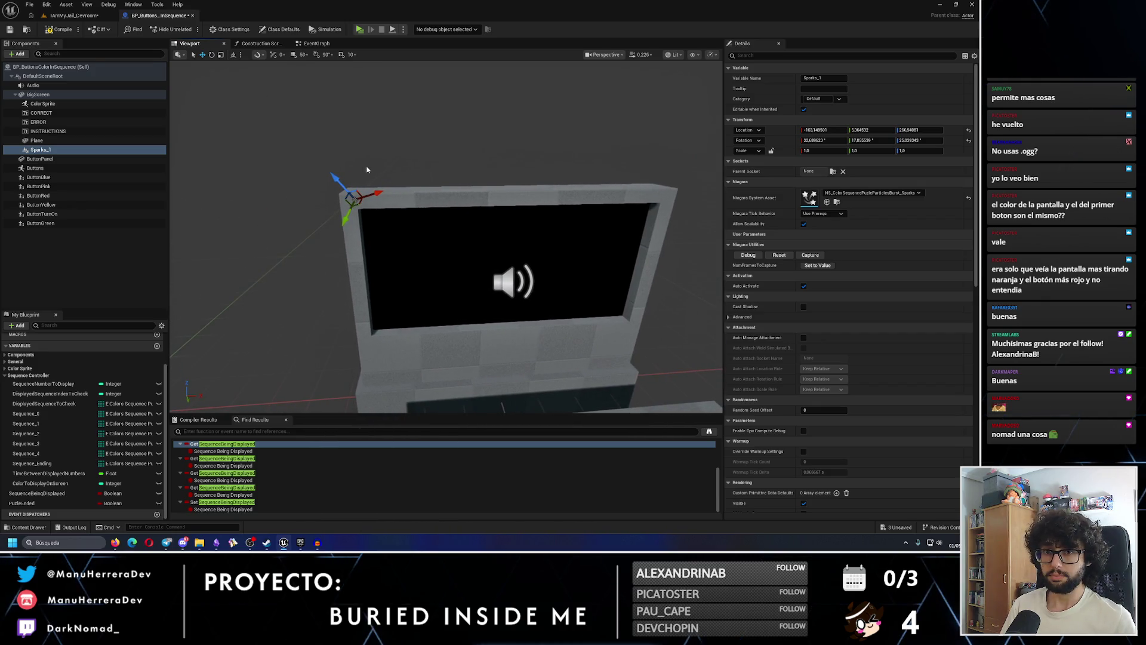
{"action": "left_click_drag", "start_coordinate": [374, 192], "coordinate": [454, 185]}
{"action": "key", "text": "e"}
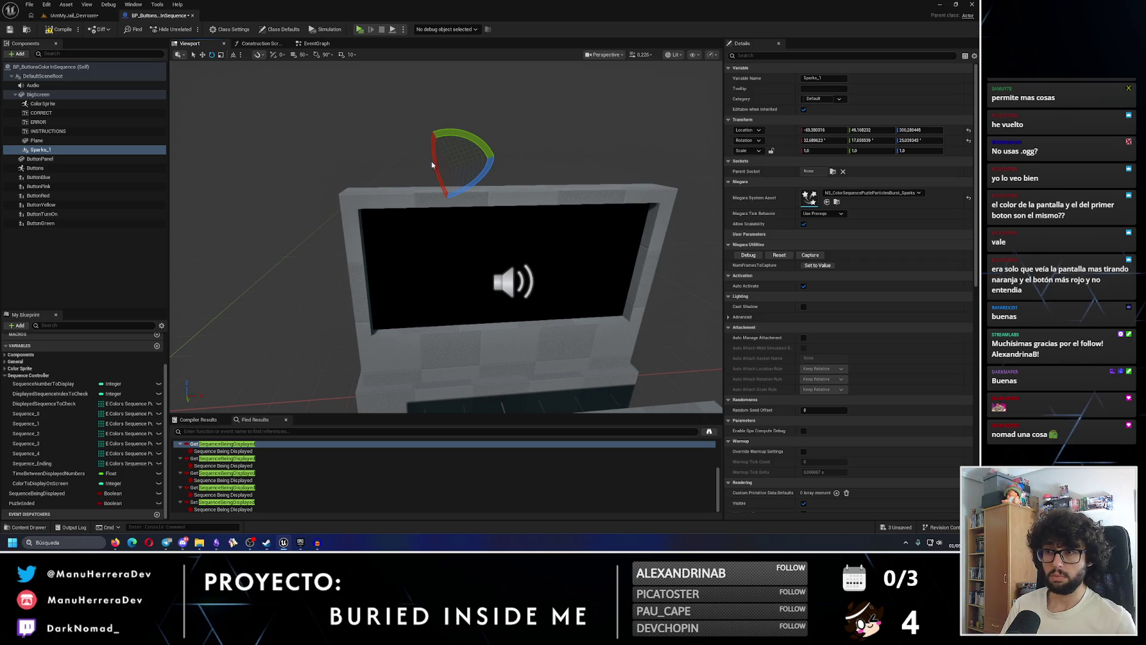
{"action": "key", "text": "ctrl+z"}
{"action": "key", "text": "ctrl+z"}
{"action": "key", "text": "ctrl+z"}
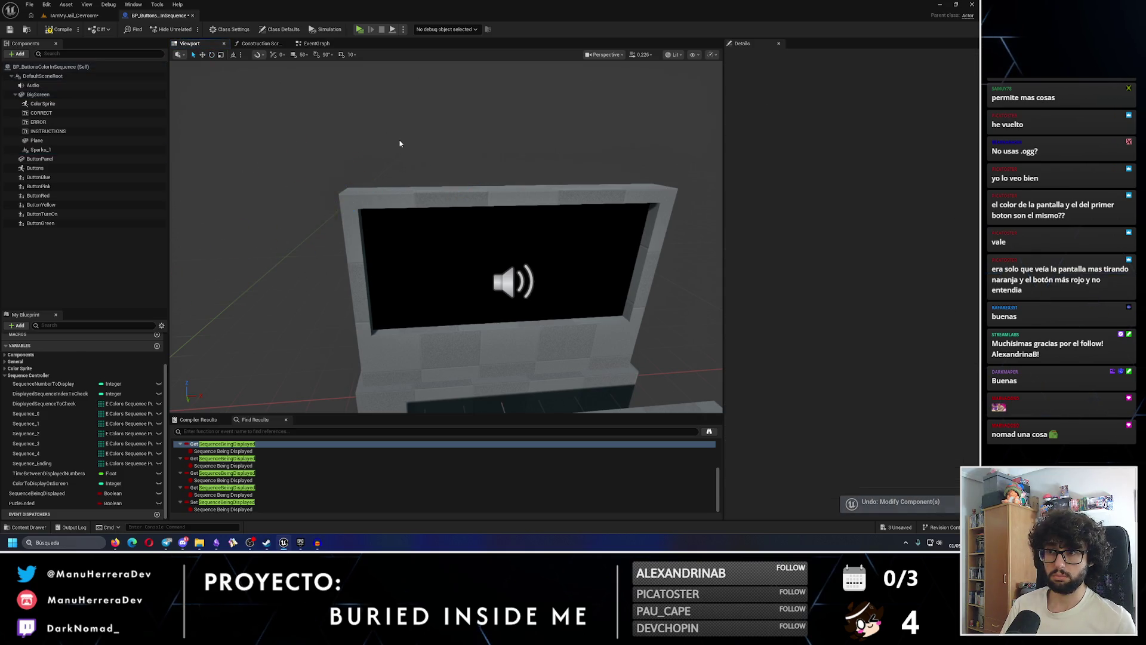
{"action": "left_click", "coordinate": [59, 149]}
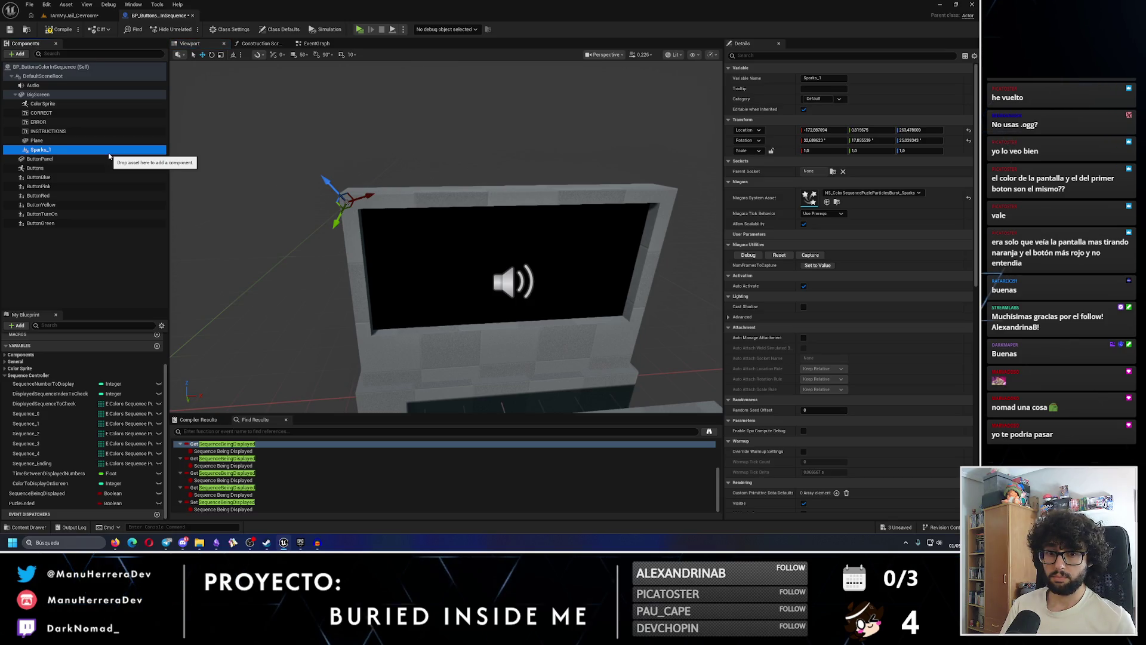
{"action": "key", "text": "ctrl+d"}
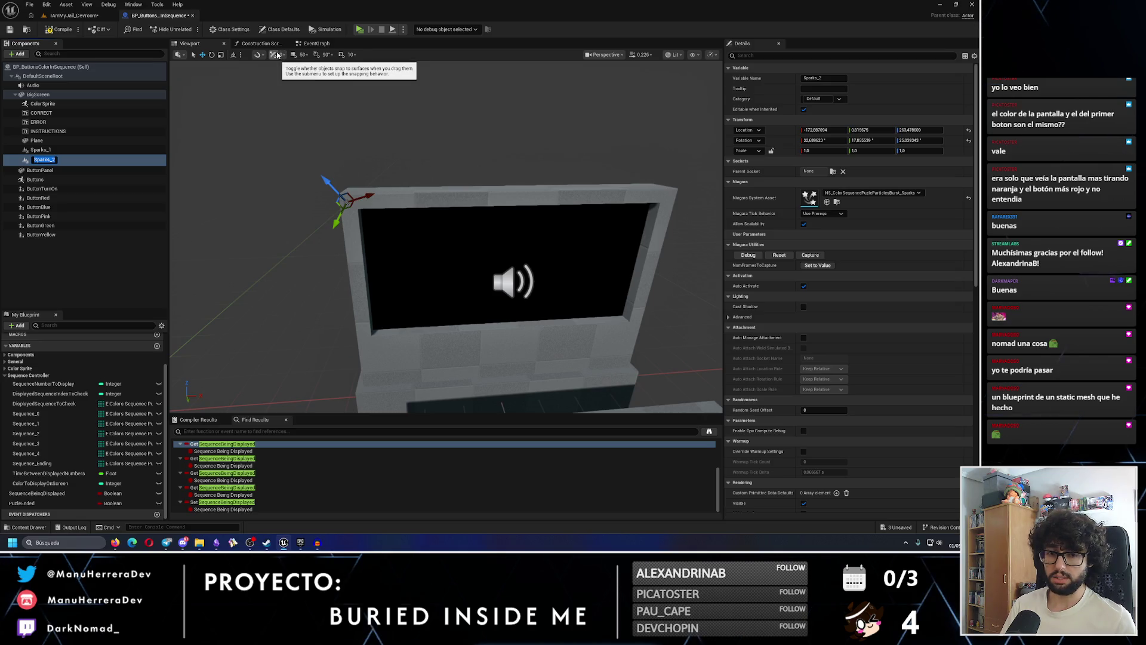
Switch to world space and reset Sparks_2's X, Y and Z rotation to 0
{"action": "left_click", "coordinate": [234, 54]}
{"action": "left_click_drag", "start_coordinate": [374, 197], "coordinate": [637, 221]}
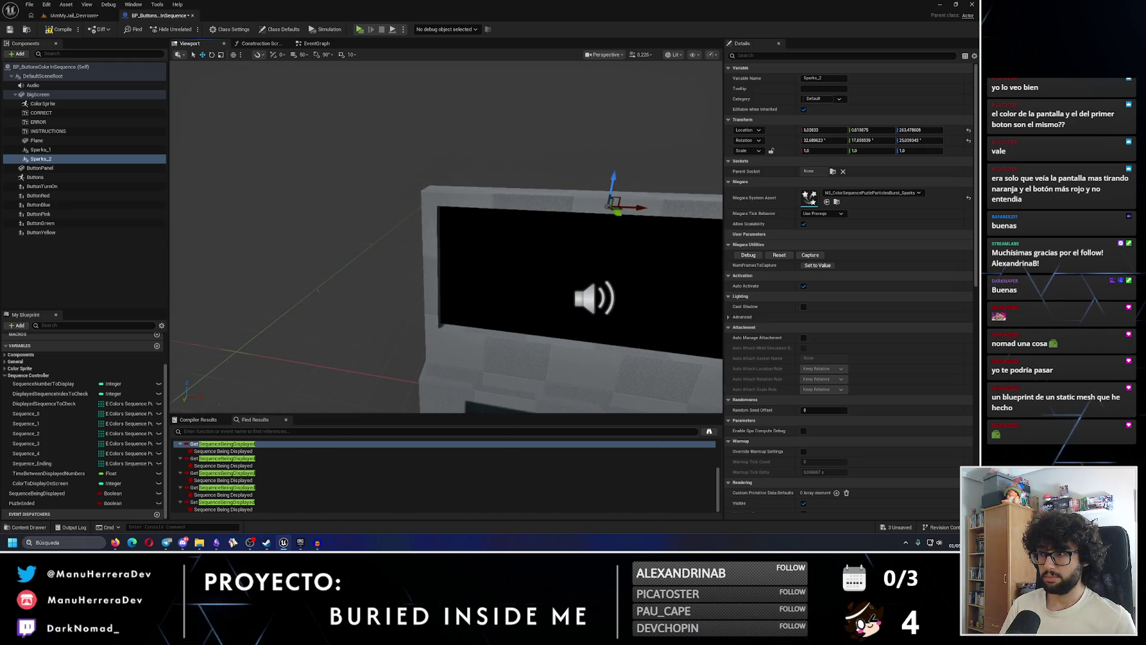
{"action": "scroll", "coordinate": [611, 194], "scroll_direction": "up", "scroll_amount": 5}
{"action": "key", "text": "e"}
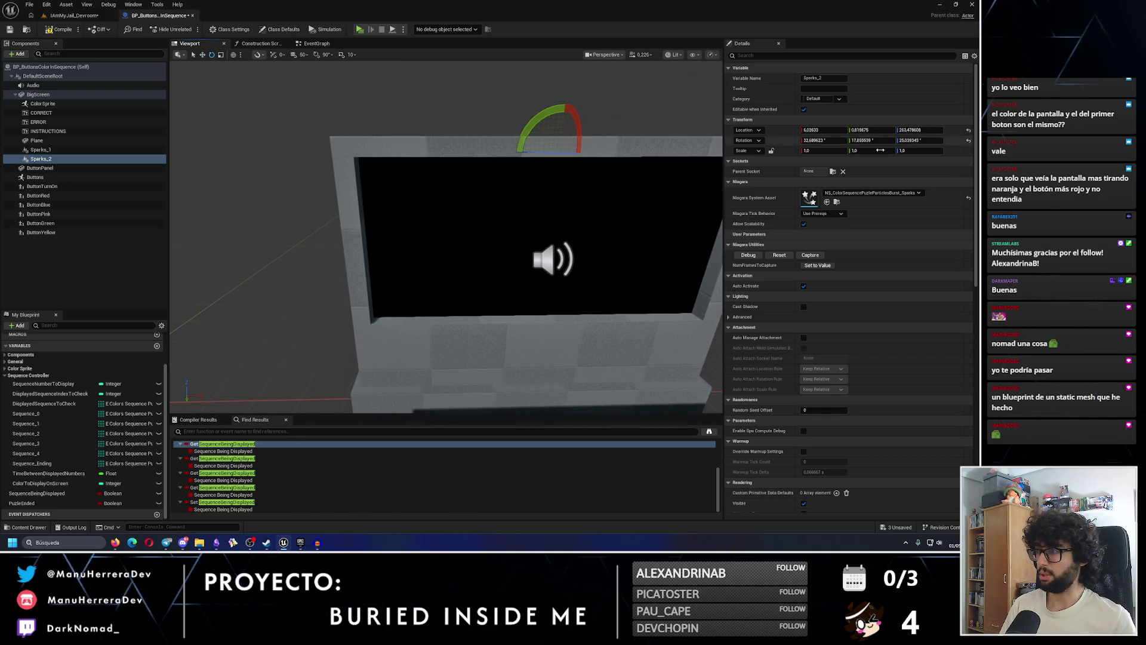
{"action": "type", "text": "0"}
{"action": "key", "text": "Return"}
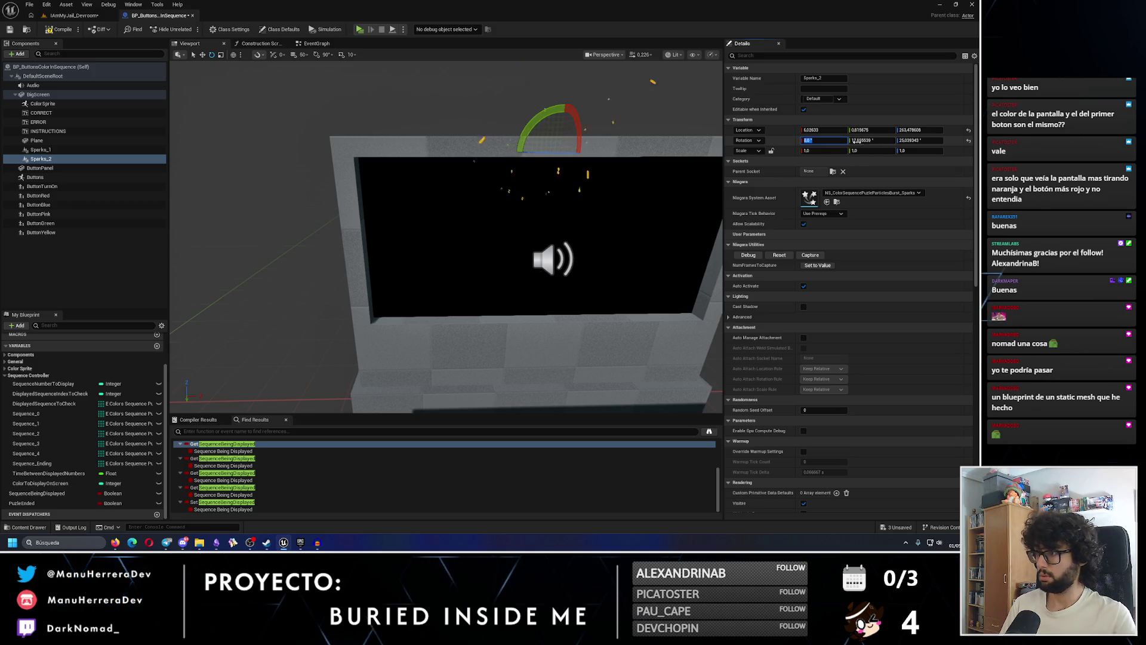
{"action": "key", "text": "Return"}
{"action": "type", "text": "0"}
{"action": "key", "text": "Return"}
Save the blueprint and tilt Sparks_2 about 20° on X at the top centre
{"action": "left_click_drag", "start_coordinate": [263, 117], "coordinate": [286, 117]}
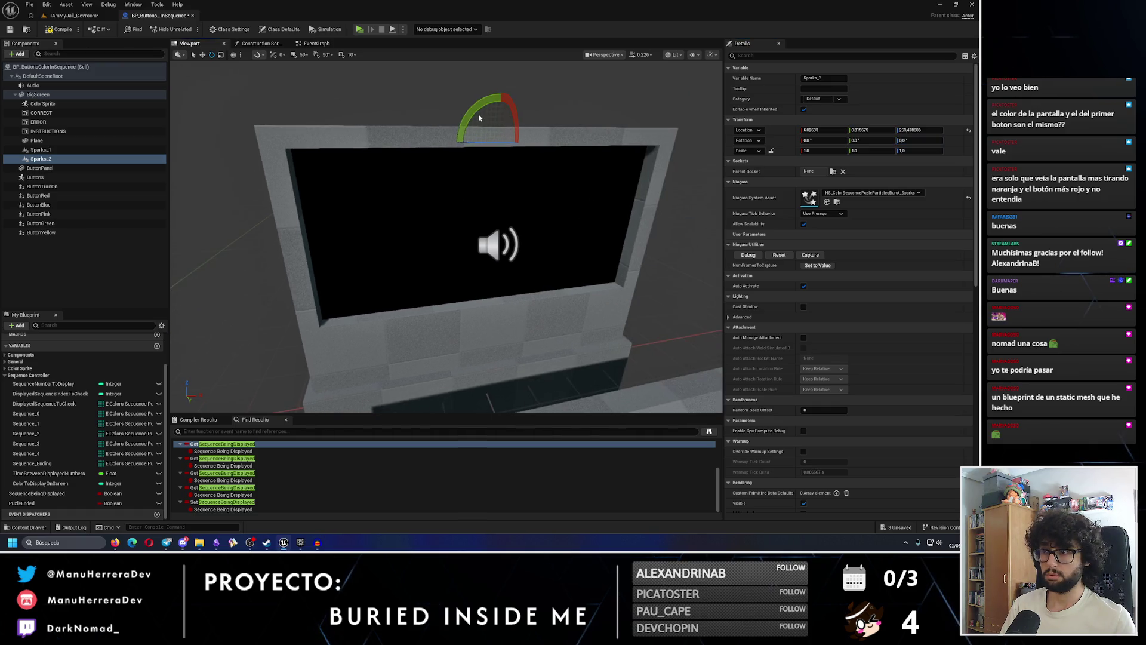
{"action": "key", "text": "w"}
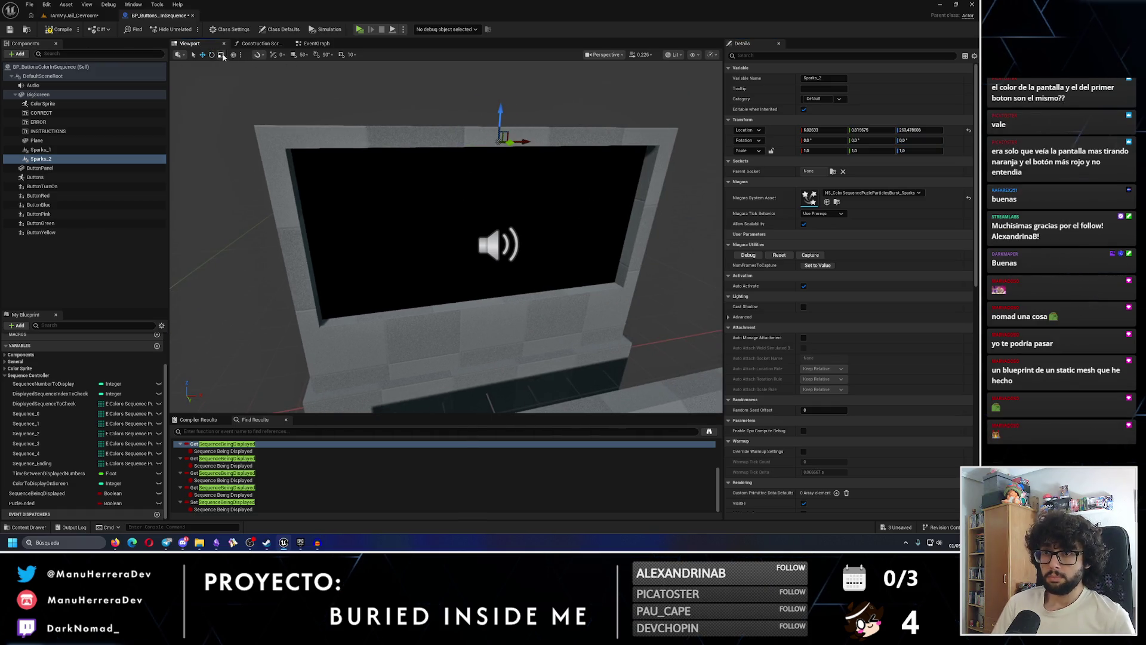
{"action": "key", "text": "ctrl+s"}
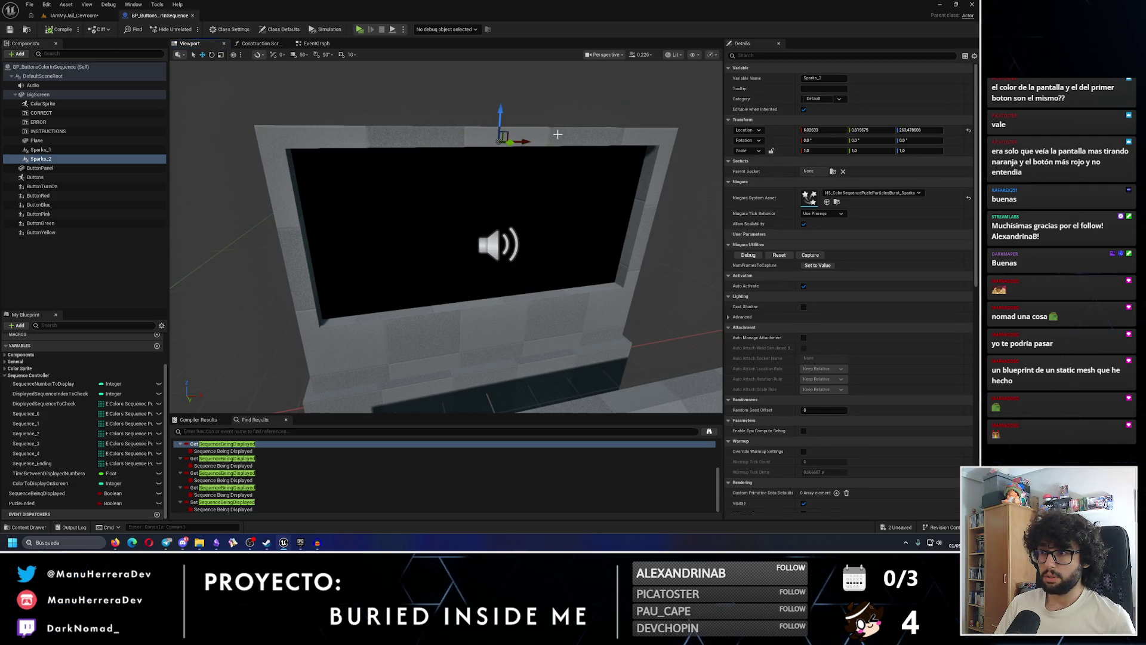
{"action": "left_click_drag", "start_coordinate": [544, 135], "coordinate": [516, 127]}
{"action": "key", "text": "e"}
{"action": "left_click_drag", "start_coordinate": [447, 114], "coordinate": [410, 97]}
{"action": "key", "text": "w"}
Duplicate Sparks_2 as Sparks_3, move it to the frame's right end, tilt about 47°
{"action": "left_click", "coordinate": [40, 157]}
{"action": "key", "text": "ctrl+d"}
{"action": "mouse_move", "coordinate": [403, 171]}
{"action": "left_mouse_down"}
{"action": "mouse_move", "coordinate": [519, 176]}
{"action": "mouse_move", "coordinate": [499, 177]}
{"action": "mouse_move", "coordinate": [505, 225]}
{"action": "mouse_move", "coordinate": [531, 197]}
{"action": "left_mouse_up"}
{"action": "key", "text": "e"}
{"action": "mouse_move", "coordinate": [388, 179]}
{"action": "left_mouse_down"}
{"action": "mouse_move", "coordinate": [380, 161]}
{"action": "mouse_move", "coordinate": [394, 179]}
{"action": "left_mouse_up"}
Move the Sparks_3 emitter further to the right on the screen frame
{"action": "key", "text": "f"}
{"action": "key", "text": "w"}
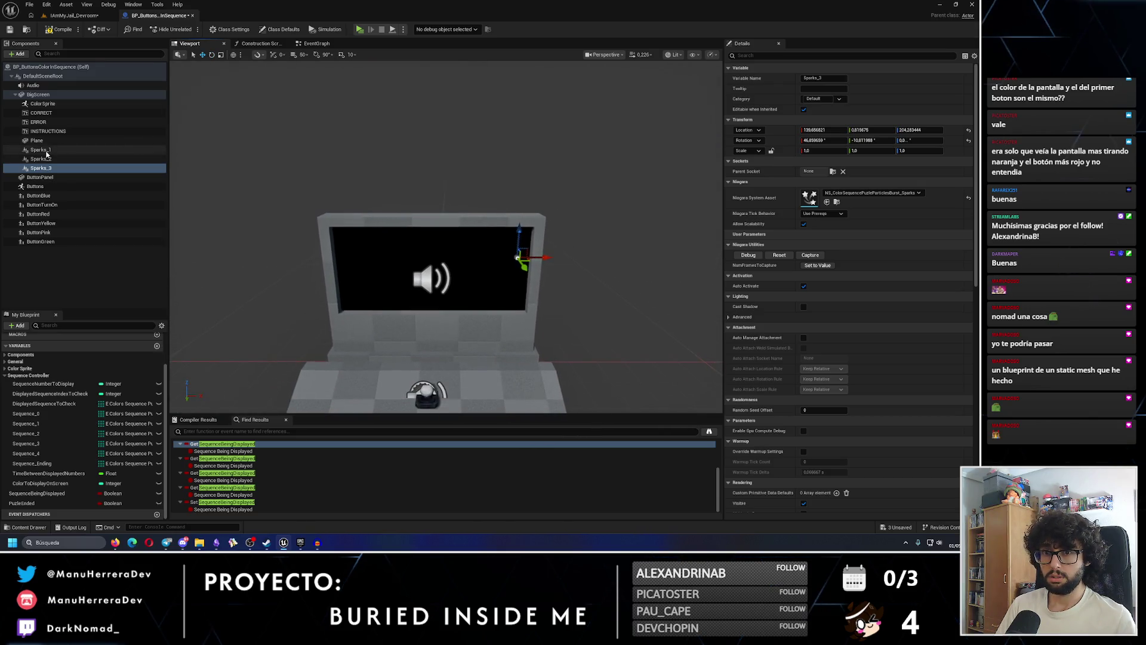
{"action": "left_click", "coordinate": [47, 150], "text": "shift"}
{"action": "left_click", "coordinate": [47, 150], "text": "ctrl"}
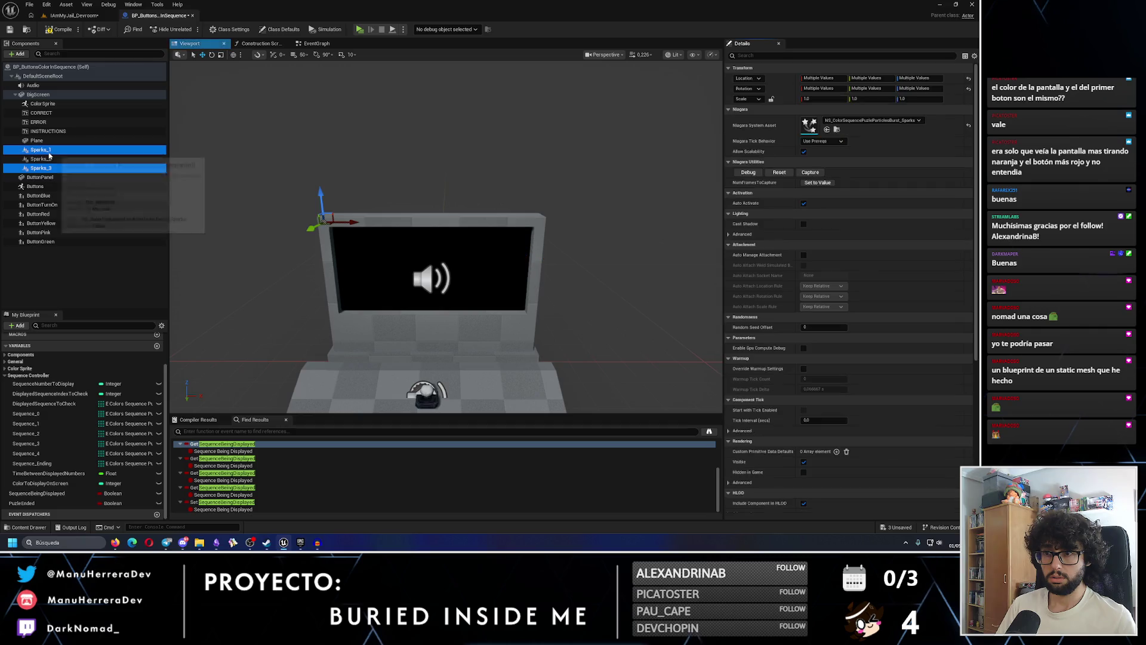
{"action": "left_click", "coordinate": [49, 159], "text": "ctrl"}
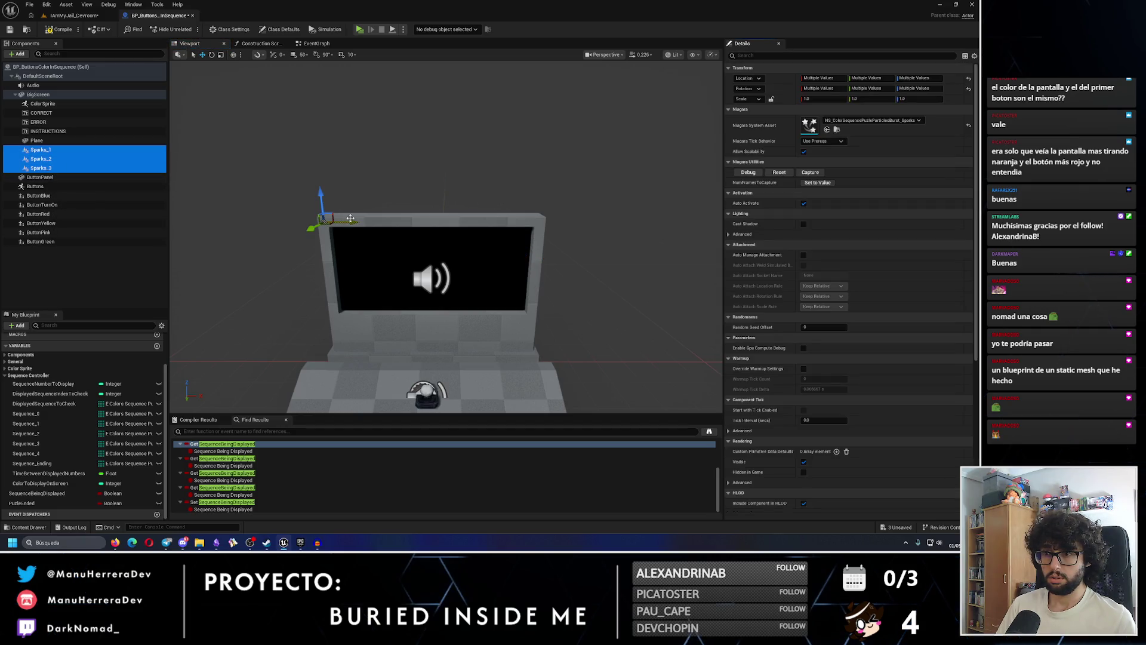
{"action": "left_click", "coordinate": [328, 238]}
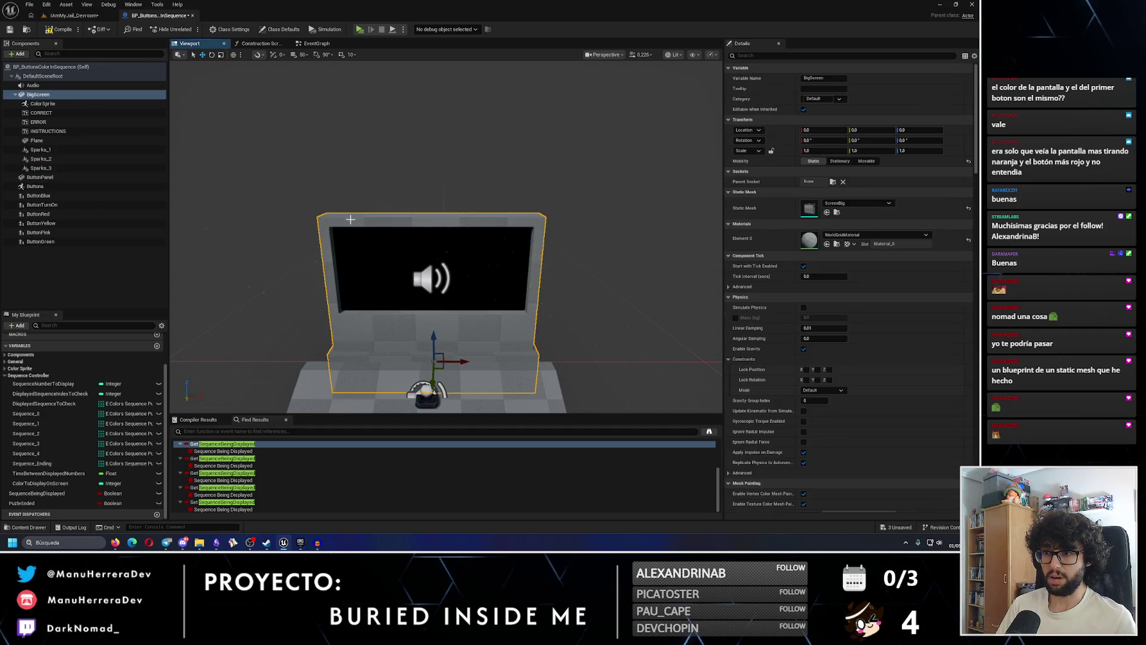
{"action": "left_click", "coordinate": [58, 169]}
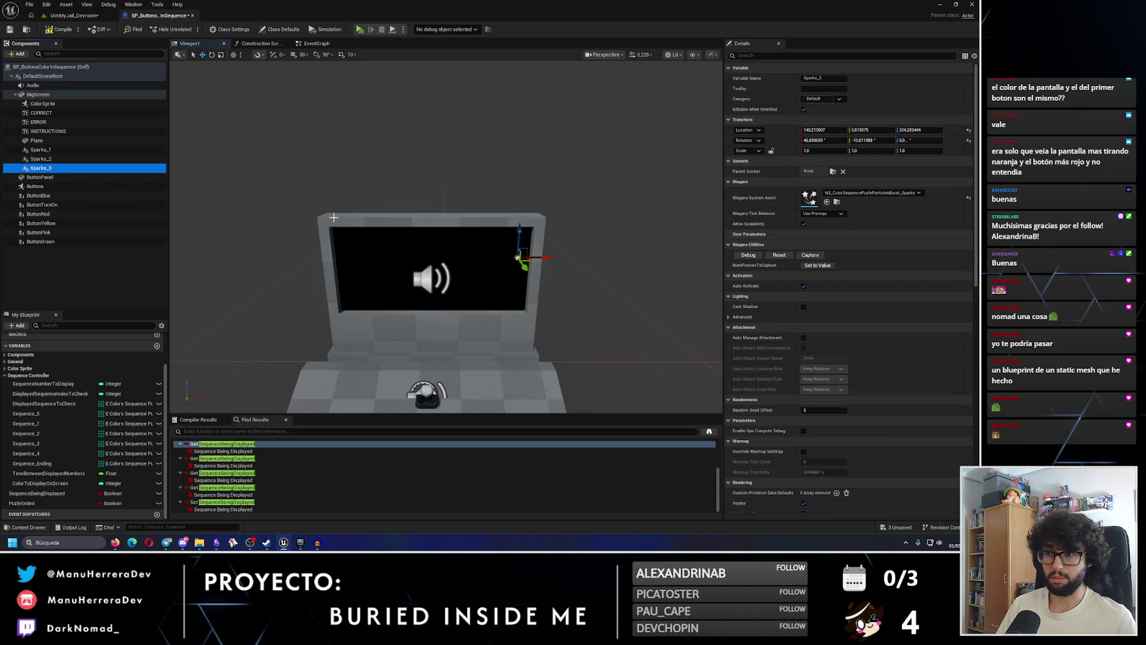
{"action": "key", "text": "f"}
{"action": "left_click_drag", "start_coordinate": [492, 173], "coordinate": [509, 175]}
{"action": "key", "text": "e"}
{"action": "left_click", "coordinate": [46, 160]}
{"action": "left_click", "coordinate": [46, 167]}
Duplicate Sparks_3 as Sparks_4, move it left, rotate it, and snap it down with End
{"action": "key", "text": "ctrl+w"}
{"action": "left_click", "coordinate": [58, 178]}
{"action": "key", "text": "ctrl+z"}
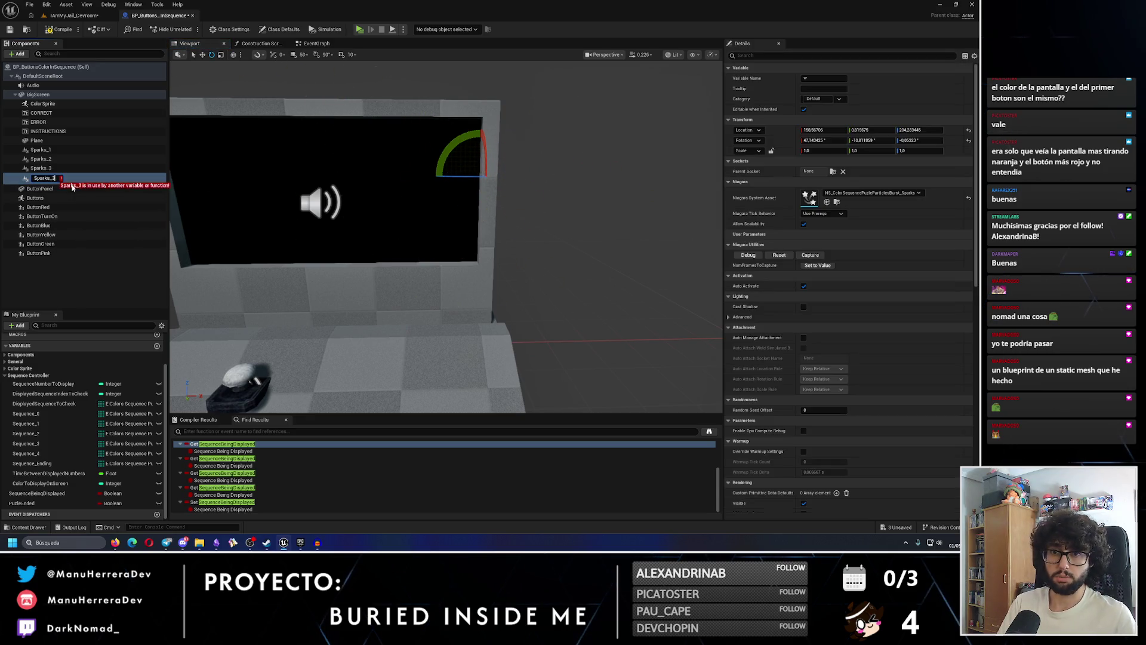
{"action": "left_click_drag", "start_coordinate": [56, 169], "coordinate": [56, 170]}
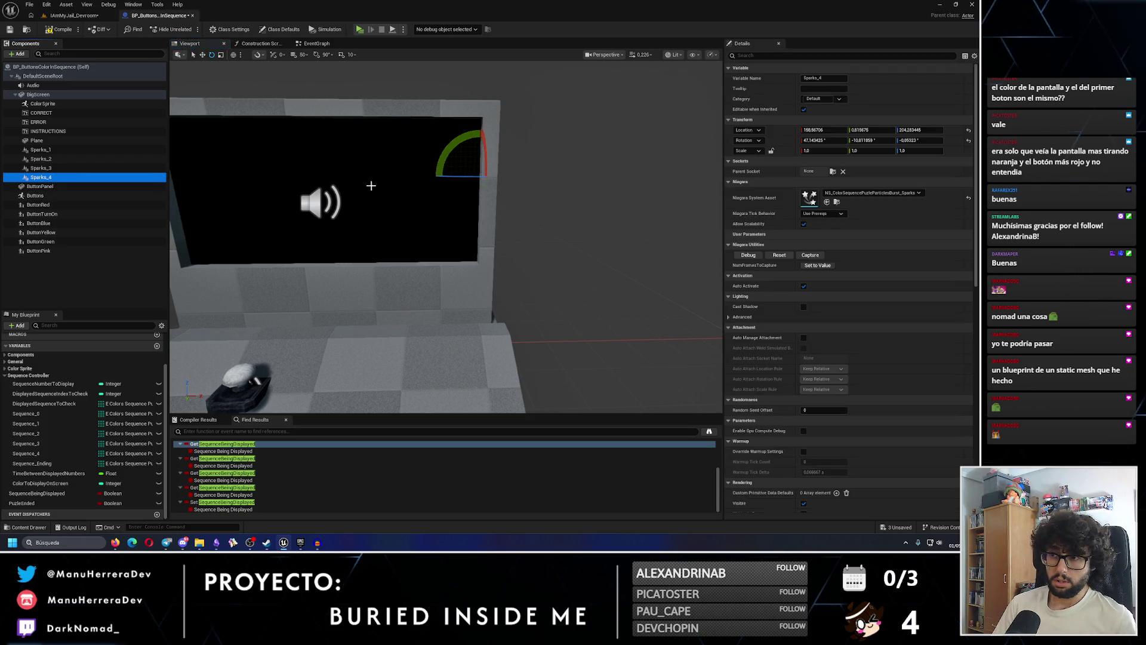
{"action": "key", "text": "w"}
{"action": "left_click_drag", "start_coordinate": [473, 169], "coordinate": [268, 167]}
{"action": "scroll", "coordinate": [341, 155], "scroll_direction": "up", "scroll_amount": 4}
{"action": "key", "text": "e"}
{"action": "left_click_drag", "start_coordinate": [397, 179], "coordinate": [382, 197]}
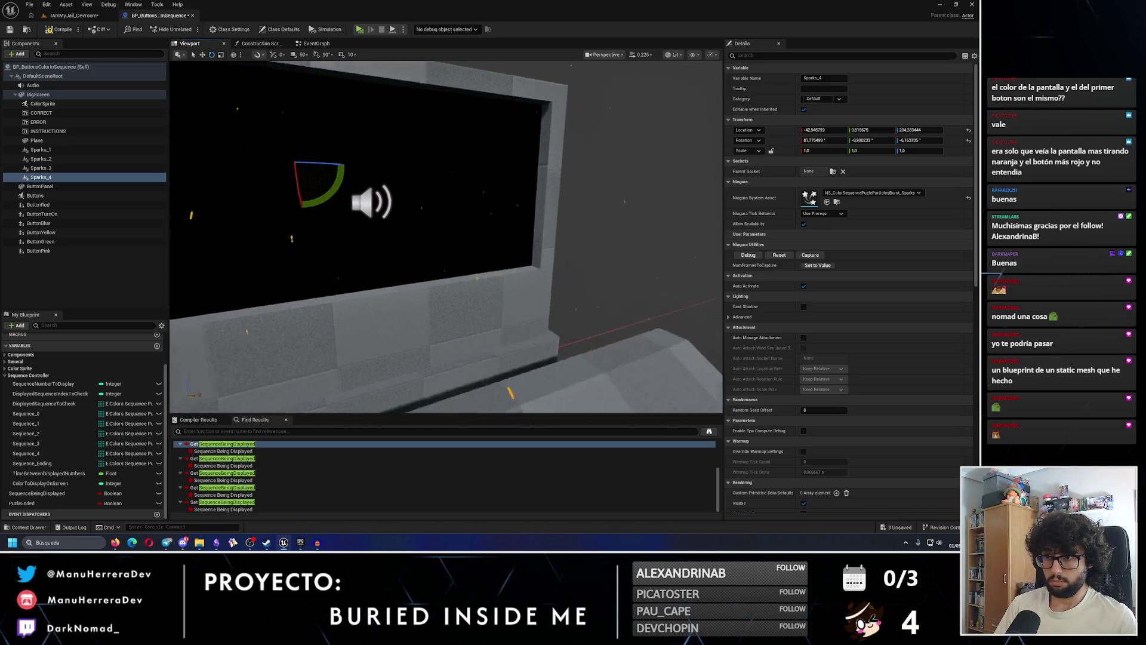
{"action": "key", "text": "End"}
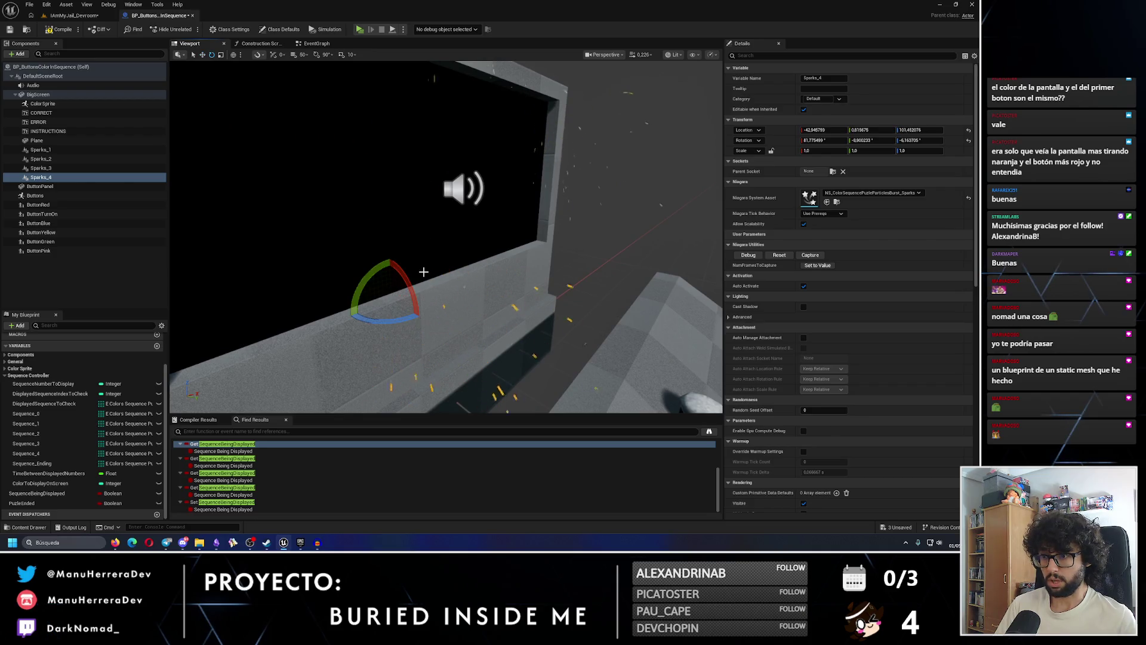
{"action": "left_click_drag", "start_coordinate": [408, 286], "coordinate": [397, 267]}
{"action": "key", "text": "w"}
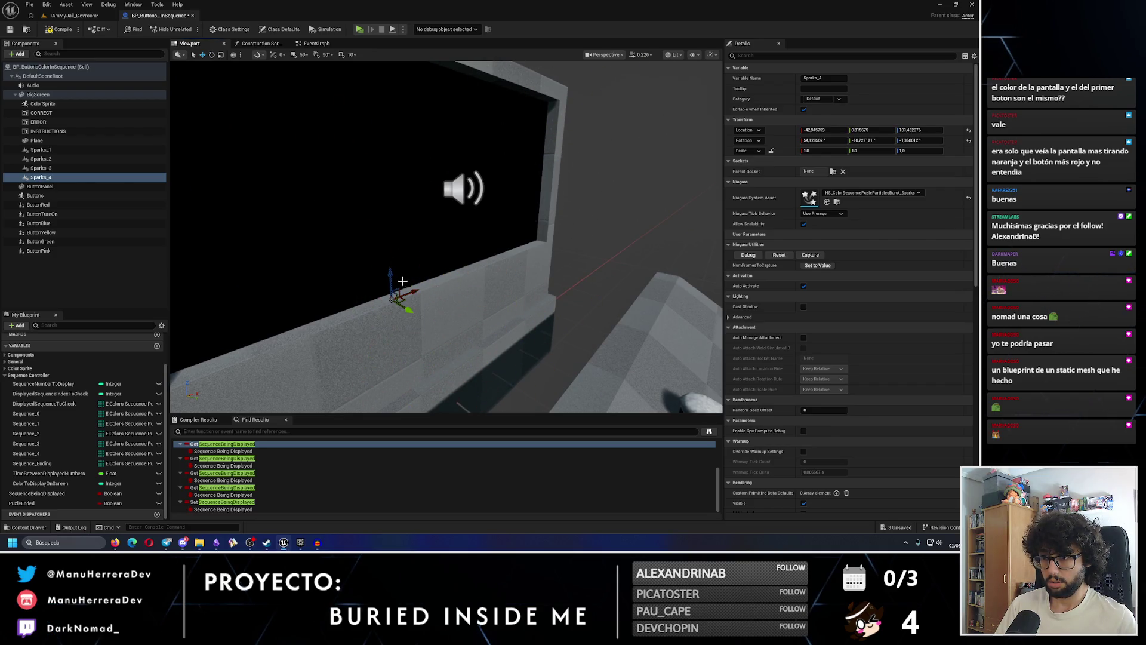
{"action": "key", "text": "f"}
Undo an accidental nudge of all four spark emitters, save the blueprint, and reopen the event graph
{"action": "left_click", "coordinate": [54, 150], "text": "ctrl"}
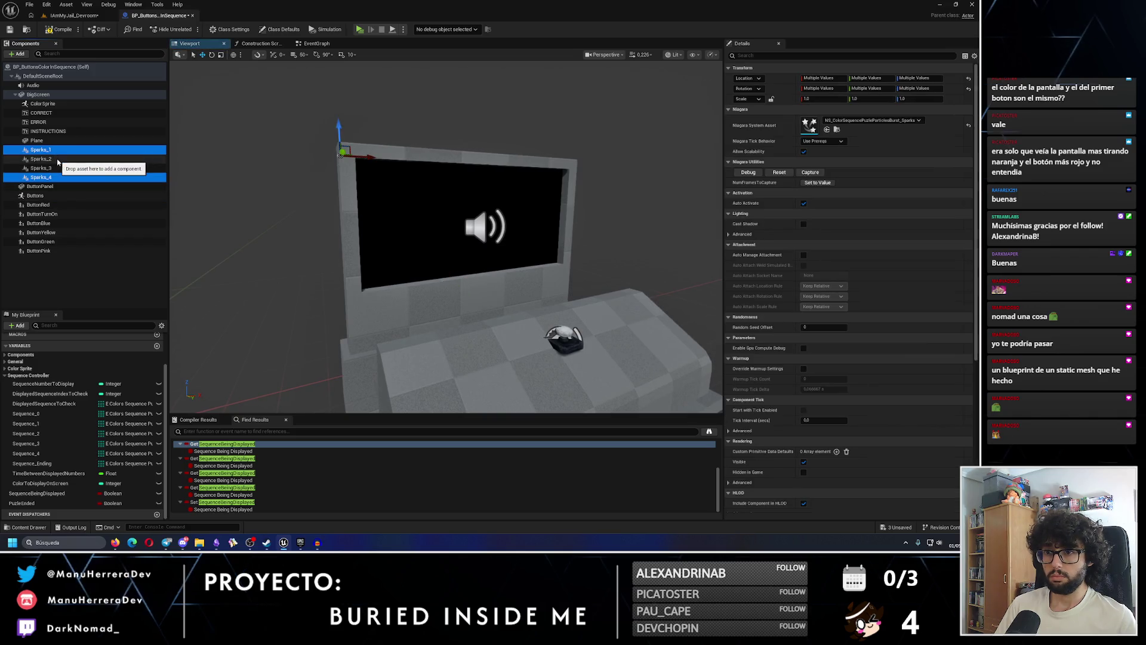
{"action": "left_click", "coordinate": [58, 160], "text": "ctrl"}
{"action": "left_click", "coordinate": [51, 168], "text": "ctrl"}
{"action": "left_click_drag", "start_coordinate": [364, 155], "coordinate": [368, 157]}
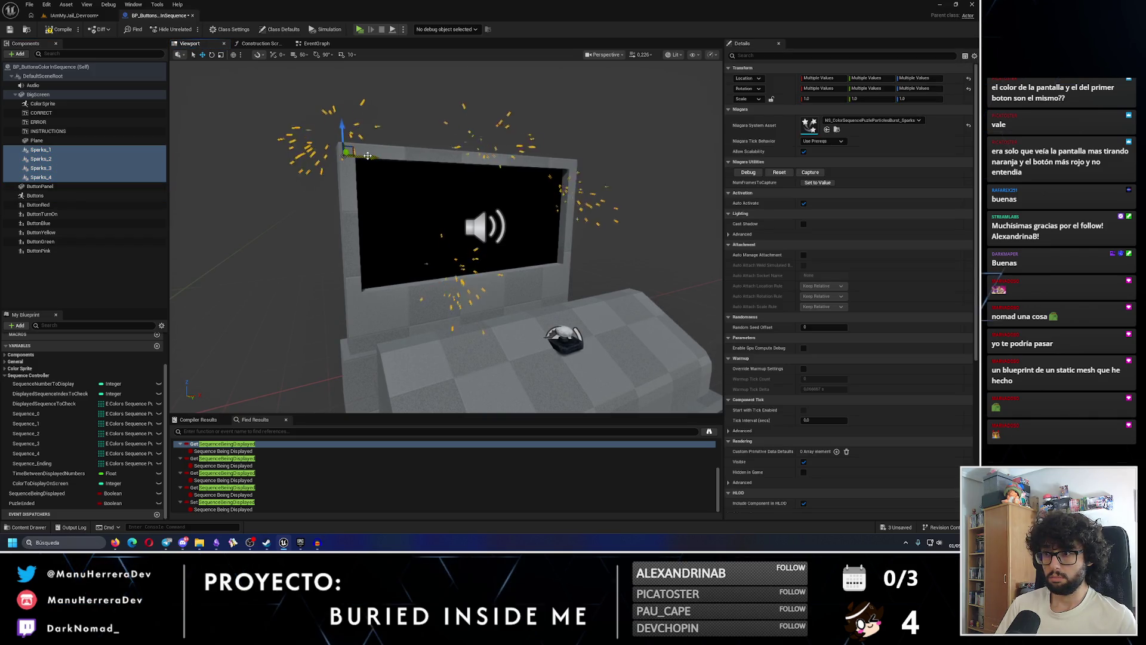
{"action": "key", "text": "ctrl+z"}
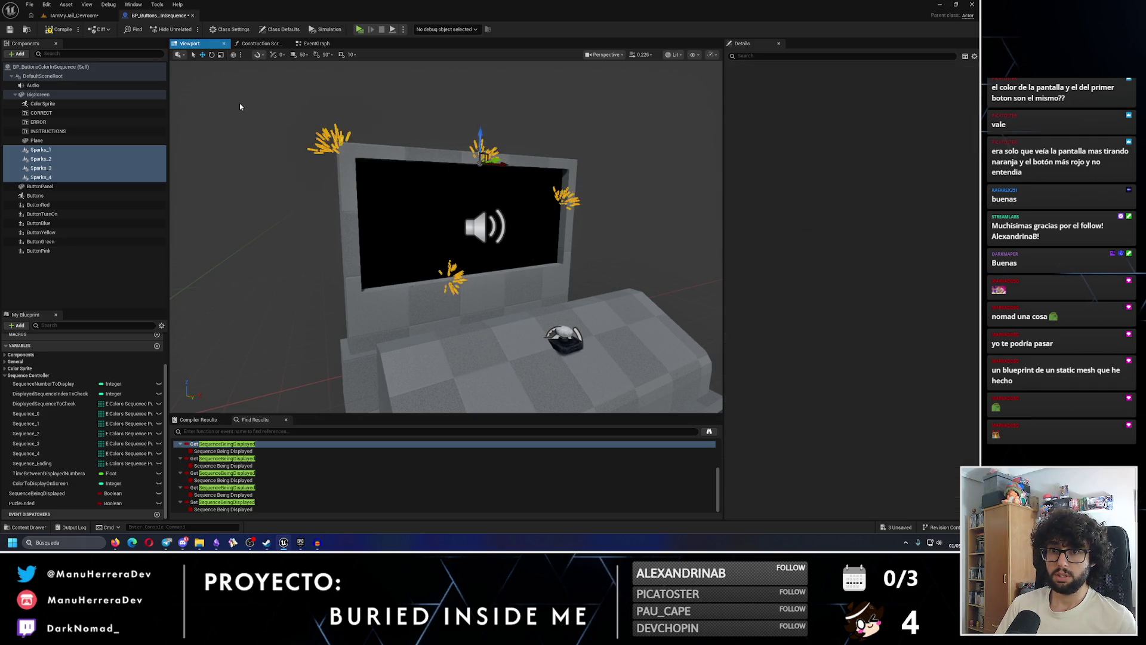
{"action": "key", "text": "ctrl+z"}
{"action": "key", "text": "ctrl+s"}
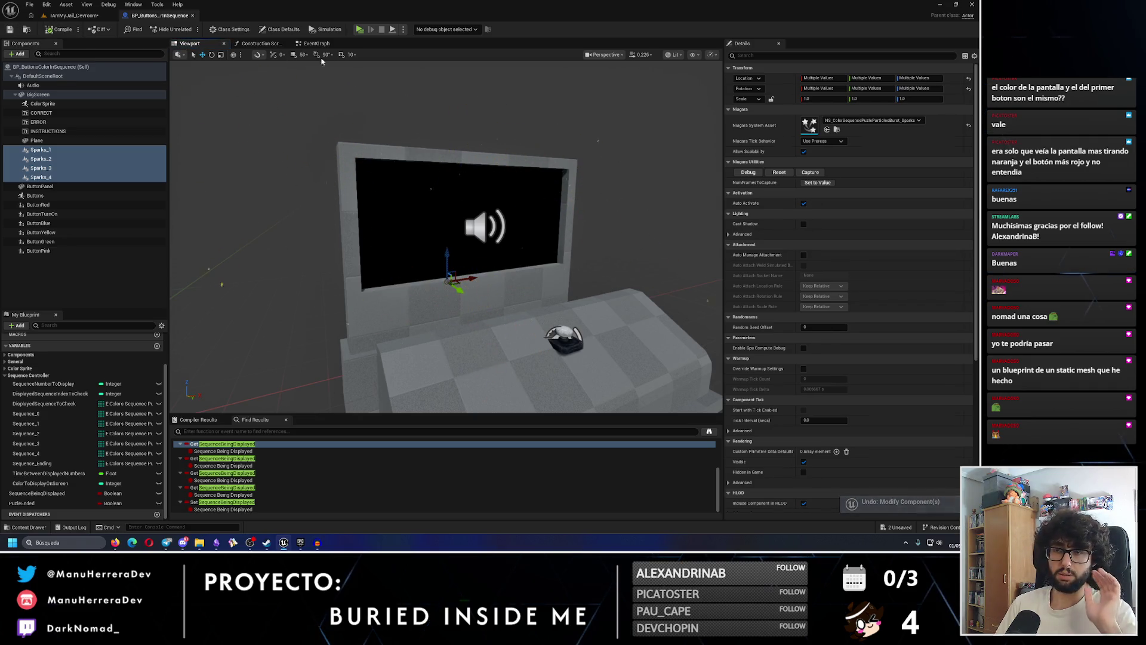
{"action": "left_click", "coordinate": [316, 43]}
{"action": "scroll", "coordinate": [447, 143], "scroll_direction": "down", "scroll_amount": 3}
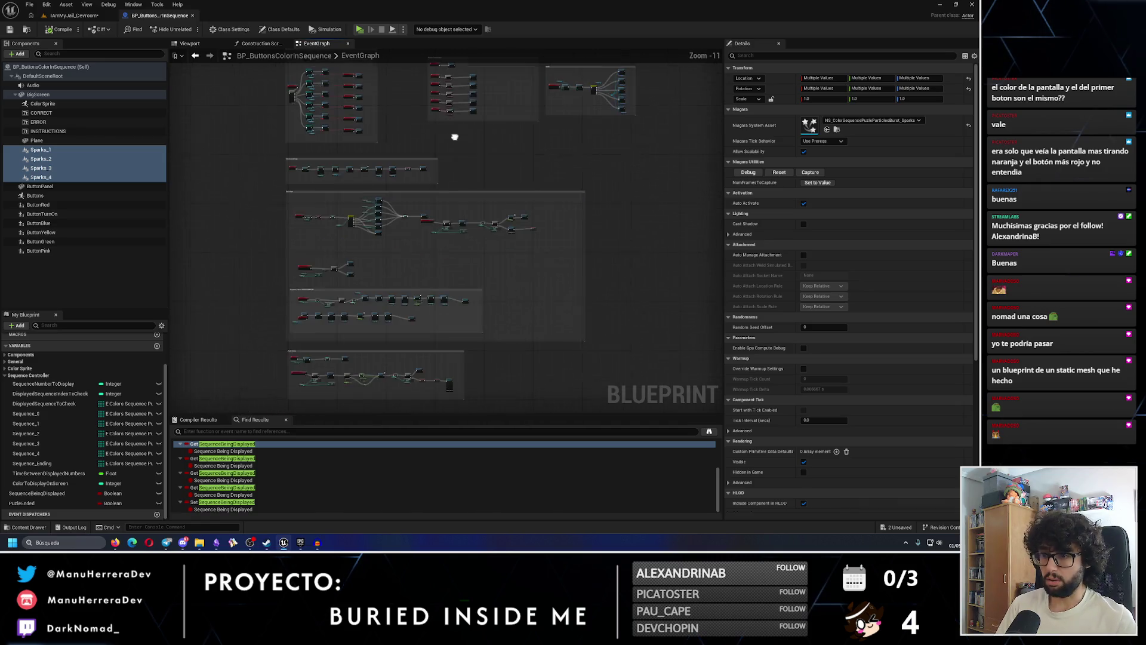
Place a Branch node in empty space just above the Delay and SET nodes
{"action": "scroll", "coordinate": [430, 243], "scroll_direction": "up", "scroll_amount": 4}
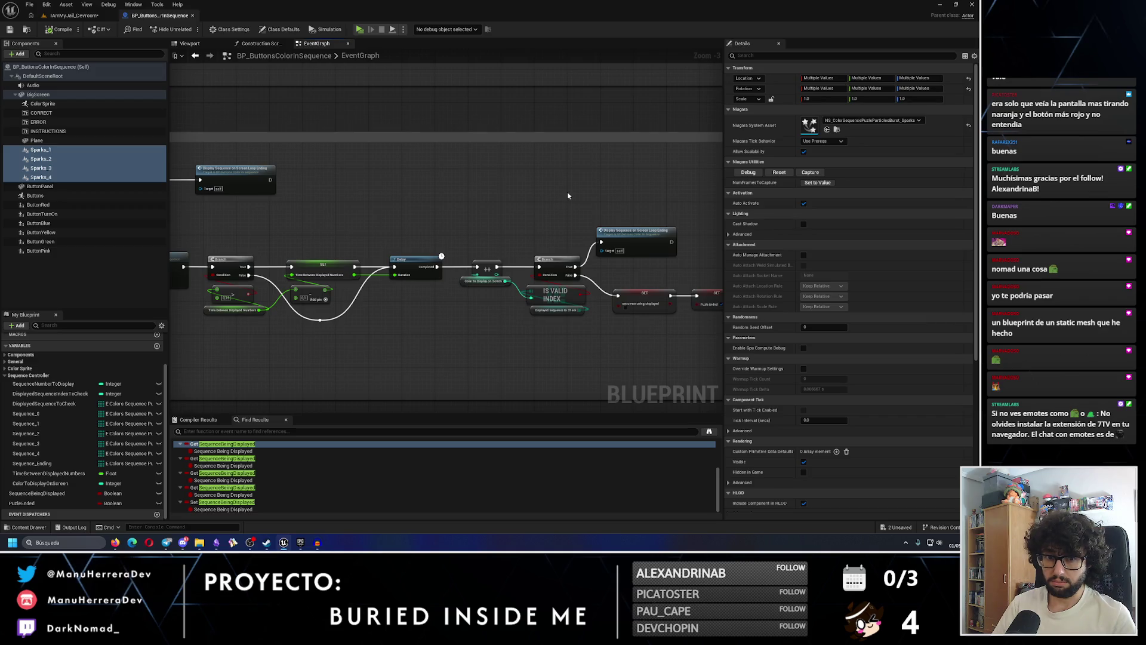
{"action": "left_click_drag", "start_coordinate": [567, 195], "coordinate": [366, 169]}
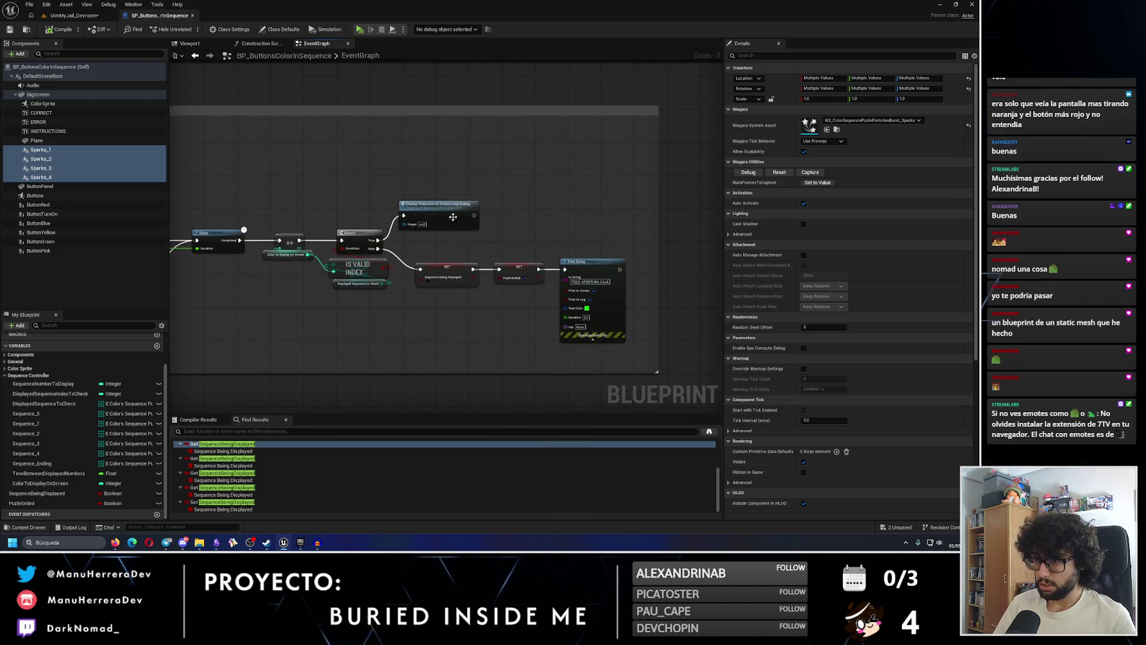
{"action": "left_click_drag", "start_coordinate": [453, 216], "coordinate": [412, 189]}
{"action": "scroll", "coordinate": [411, 189], "scroll_direction": "up", "scroll_amount": 1}
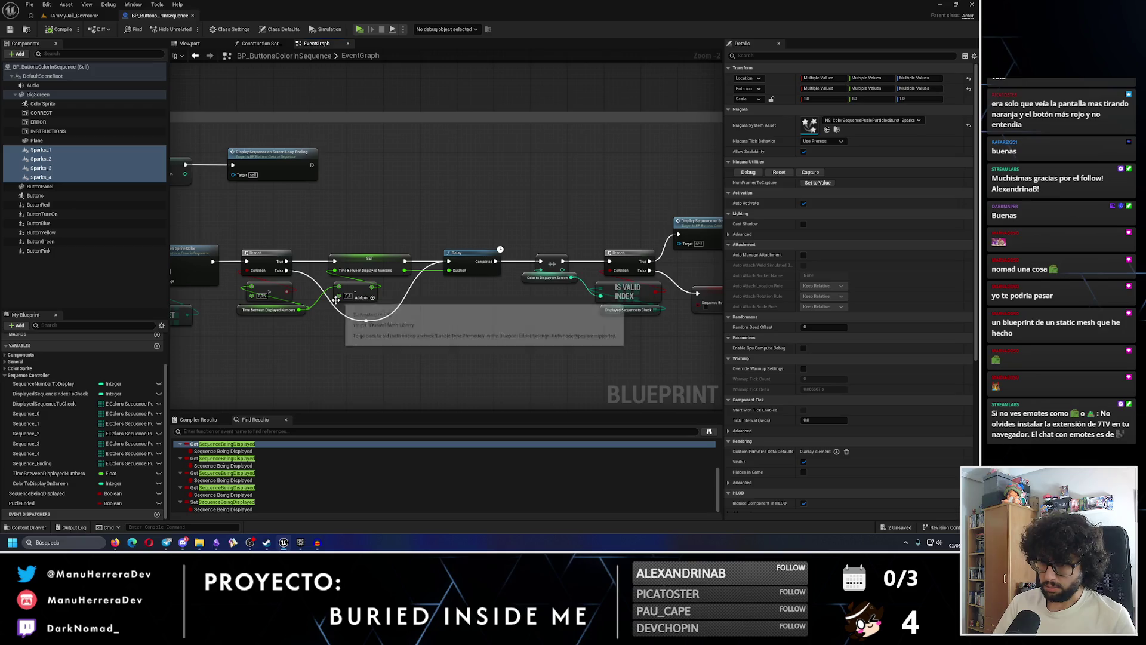
{"action": "scroll", "coordinate": [356, 291], "scroll_direction": "up", "scroll_amount": 2}
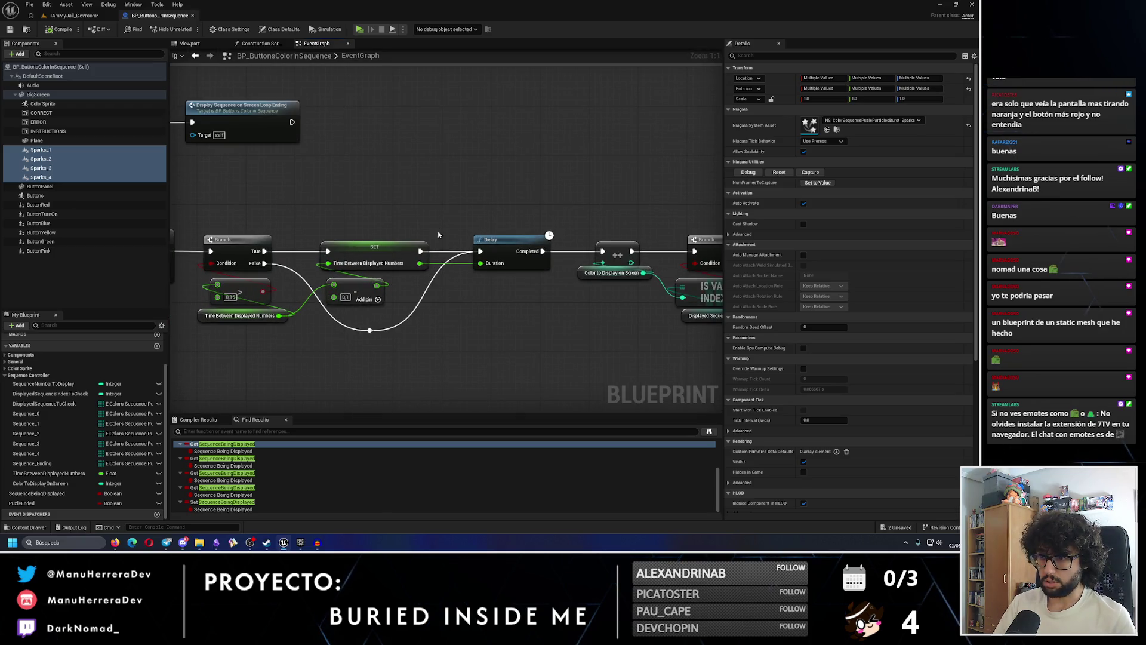
{"action": "left_click", "coordinate": [442, 193]}
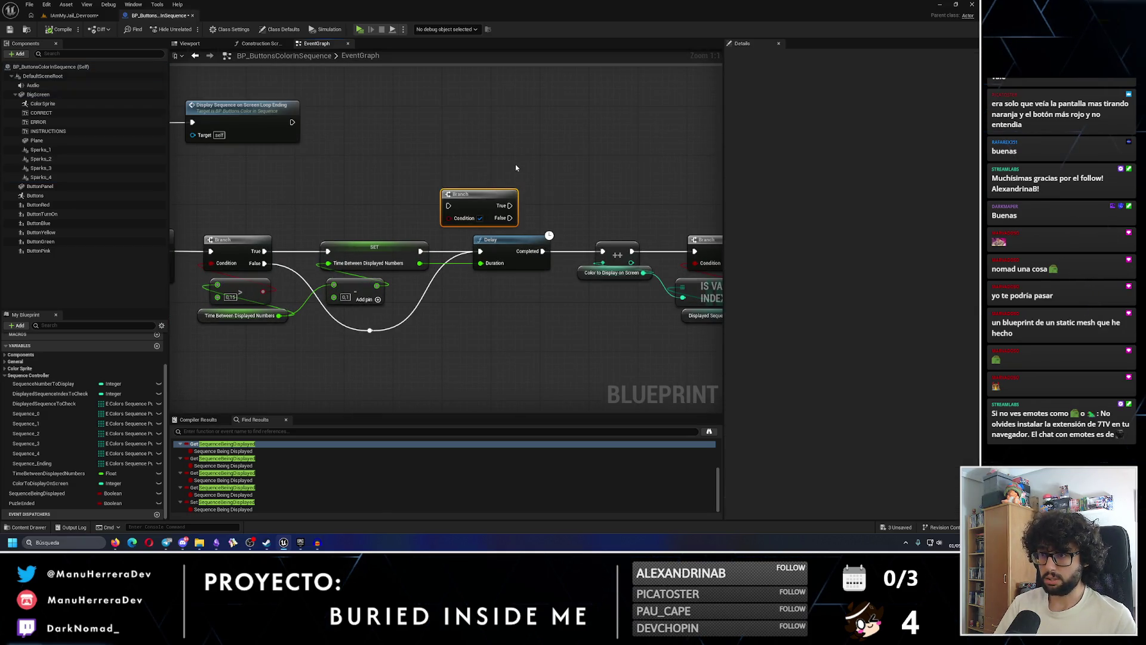
{"action": "scroll", "coordinate": [327, 252], "scroll_direction": "down", "scroll_amount": 1}
{"action": "mouse_move", "coordinate": [516, 168]}
{"action": "left_mouse_down"}
{"action": "mouse_move", "coordinate": [326, 252]}
{"action": "mouse_move", "coordinate": [754, 340]}
{"action": "mouse_move", "coordinate": [717, 358]}
{"action": "left_mouse_up"}
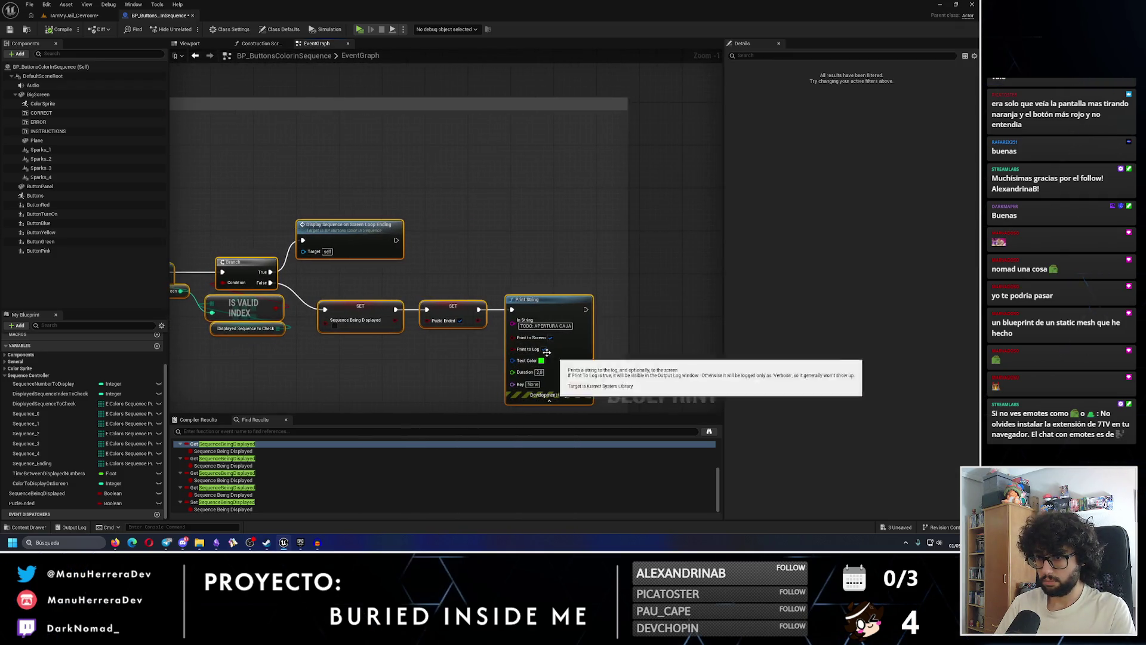
{"action": "mouse_move", "coordinate": [354, 277]}
{"action": "left_mouse_down"}
{"action": "mouse_move", "coordinate": [627, 263]}
{"action": "mouse_move", "coordinate": [545, 251]}
{"action": "mouse_move", "coordinate": [451, 268]}
{"action": "left_mouse_up"}
{"action": "key", "text": "Home"}
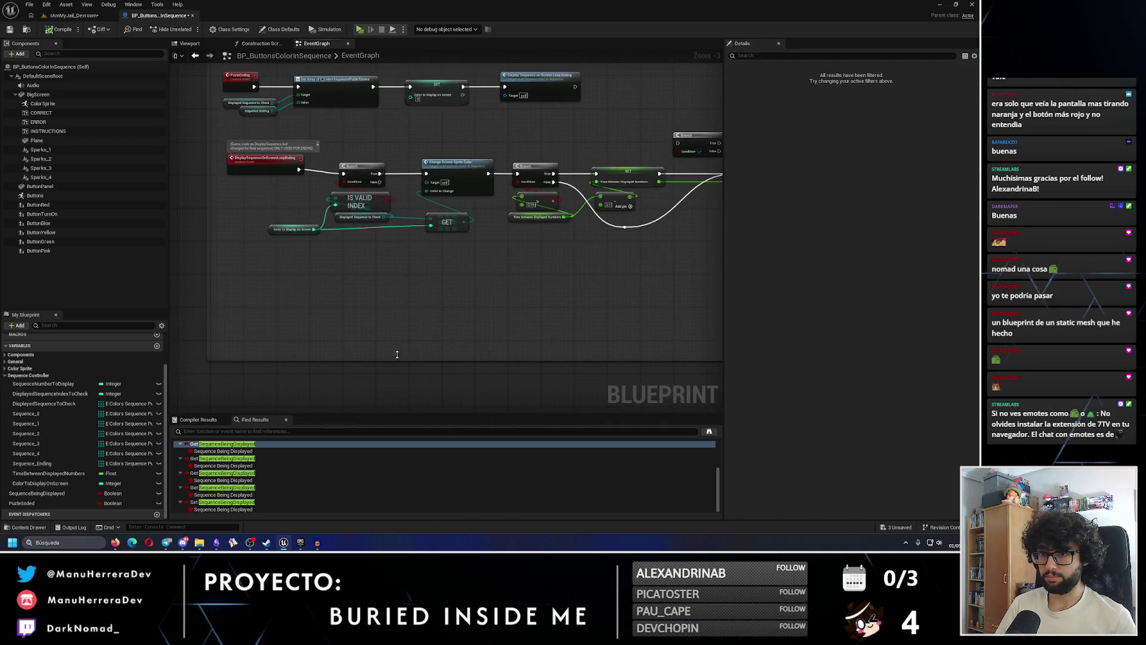
Create a custom event node named DeploySparks
{"action": "right_click", "coordinate": [292, 316]}
{"action": "key", "text": "Escape"}
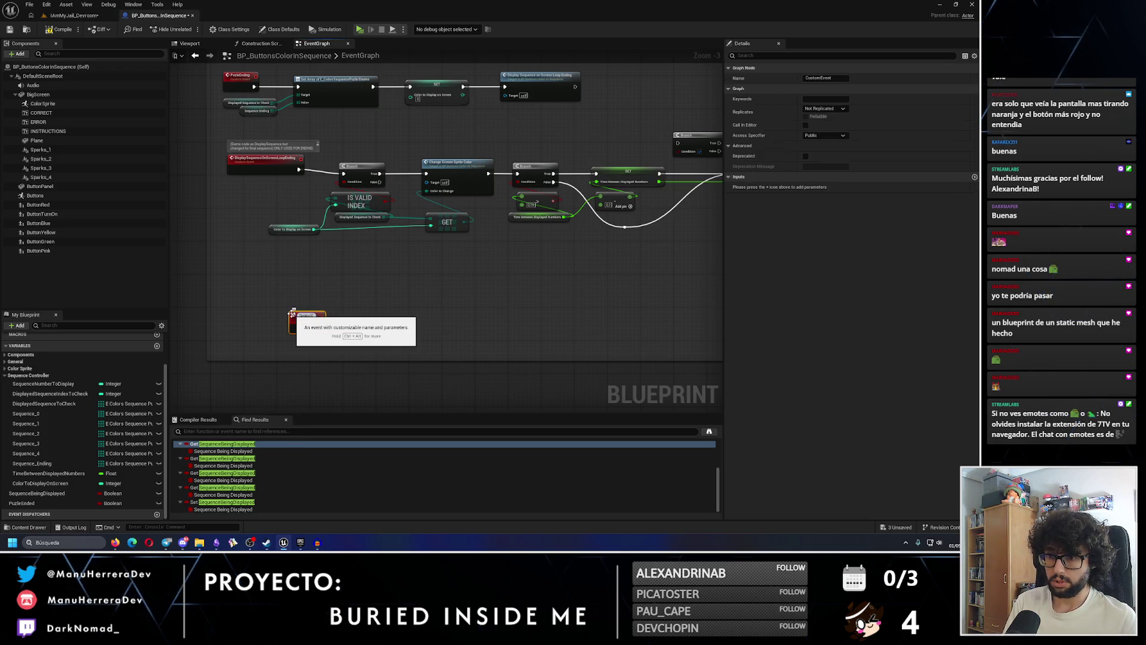
{"action": "key", "text": "Return"}
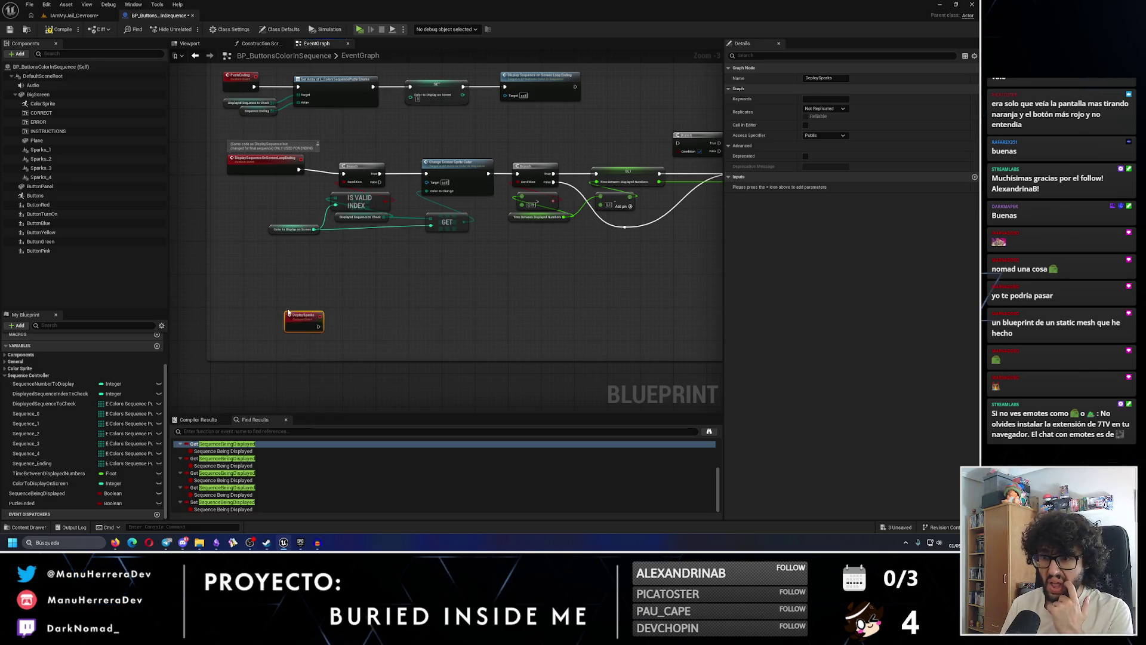
Pan back to the Branch and drag a new wire out of the SET float output
{"action": "left_click", "coordinate": [41, 149]}
{"action": "left_click_drag", "start_coordinate": [564, 219], "coordinate": [310, 304]}
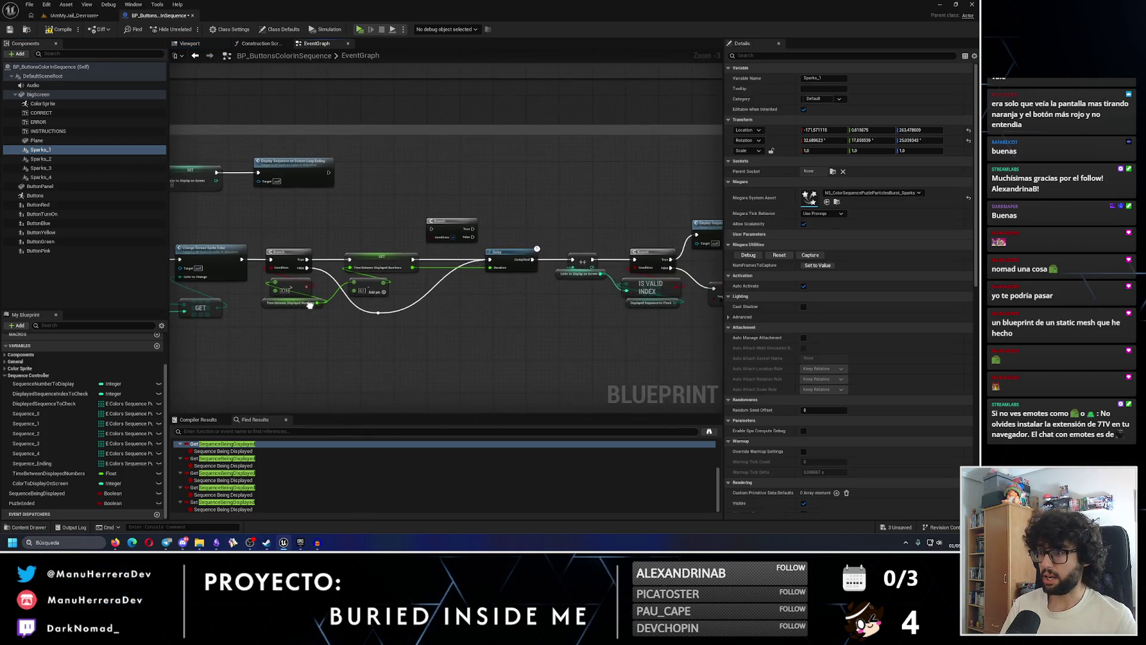
{"action": "scroll", "coordinate": [440, 227], "scroll_direction": "up", "scroll_amount": 1}
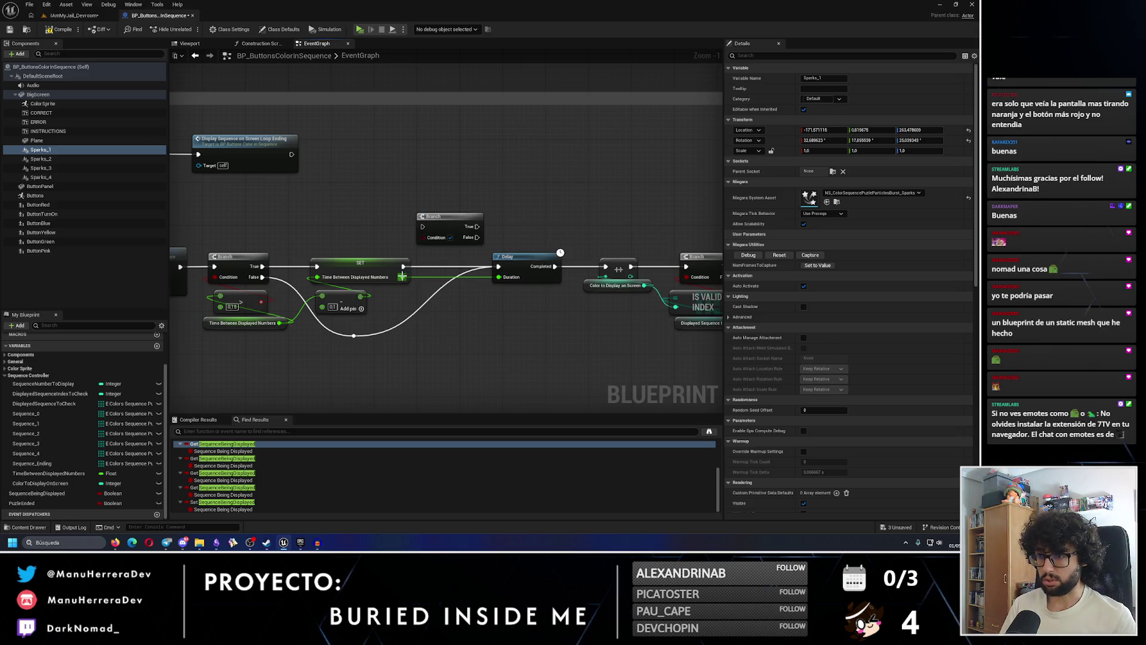
{"action": "left_click_drag", "start_coordinate": [402, 277], "coordinate": [444, 339]}
Add a <= comparison node and fit the Branch onto the SET-to-Delay line, shifting the Delay row right
{"action": "type", "text": "<="}
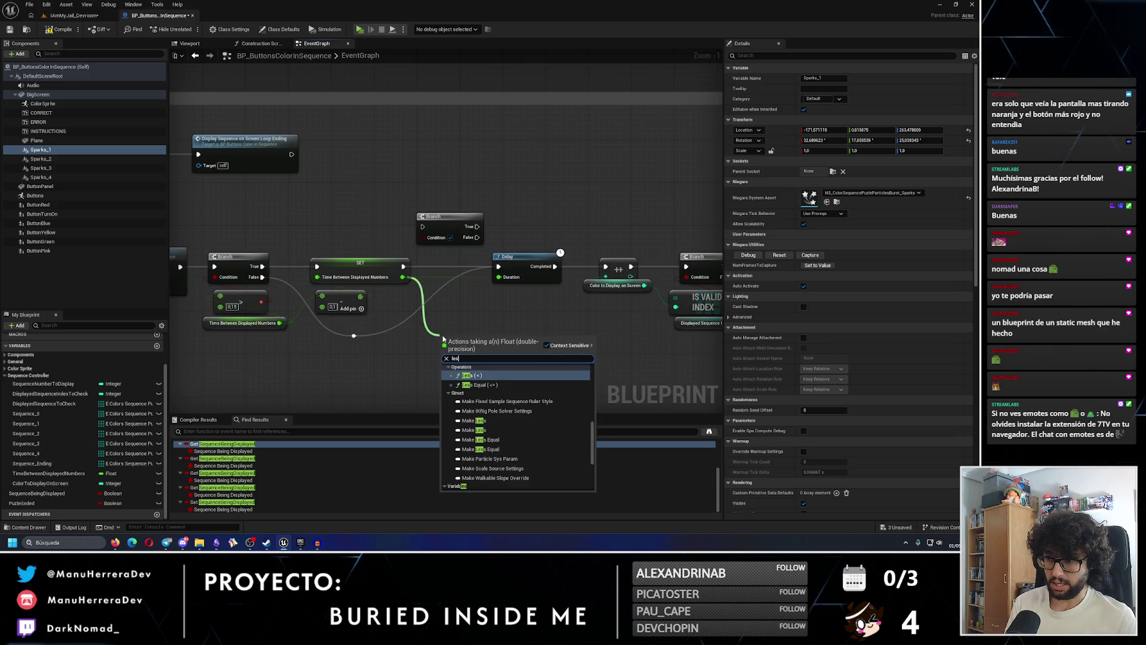
{"action": "key", "text": "Return"}
{"action": "left_click_drag", "start_coordinate": [447, 216], "coordinate": [448, 255]}
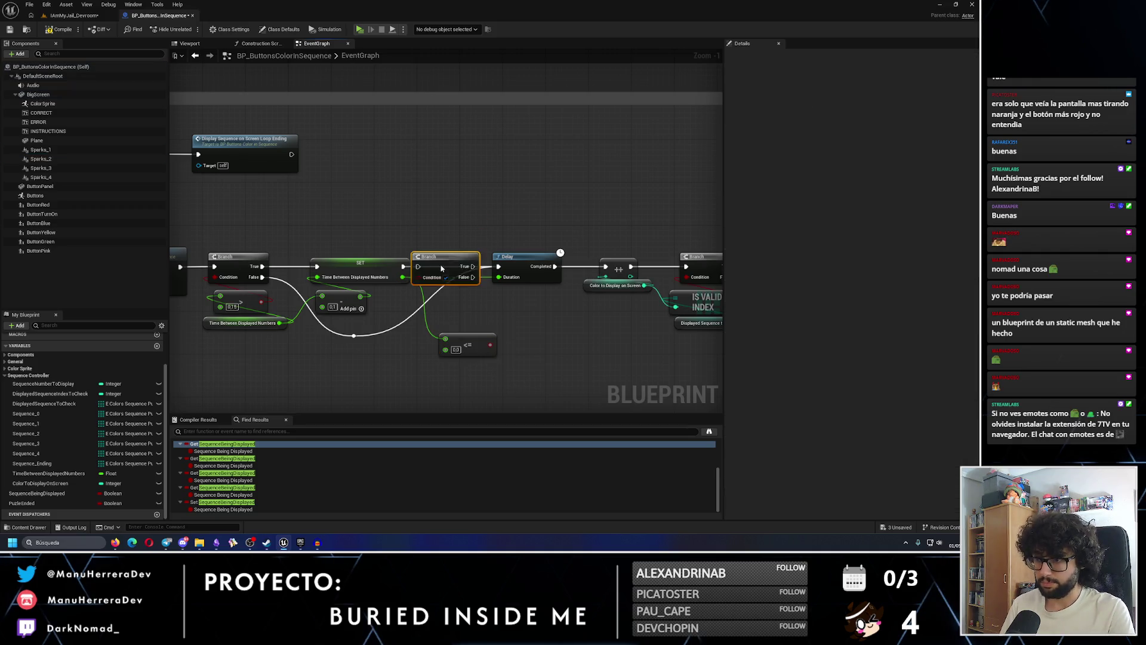
{"action": "left_click_drag", "start_coordinate": [531, 269], "coordinate": [352, 261]}
{"action": "scroll", "coordinate": [352, 261], "scroll_direction": "down", "scroll_amount": 2}
{"action": "left_click_drag", "start_coordinate": [422, 217], "coordinate": [719, 352]}
{"action": "left_click_drag", "start_coordinate": [522, 263], "coordinate": [539, 263]}
{"action": "left_click", "coordinate": [443, 256]}
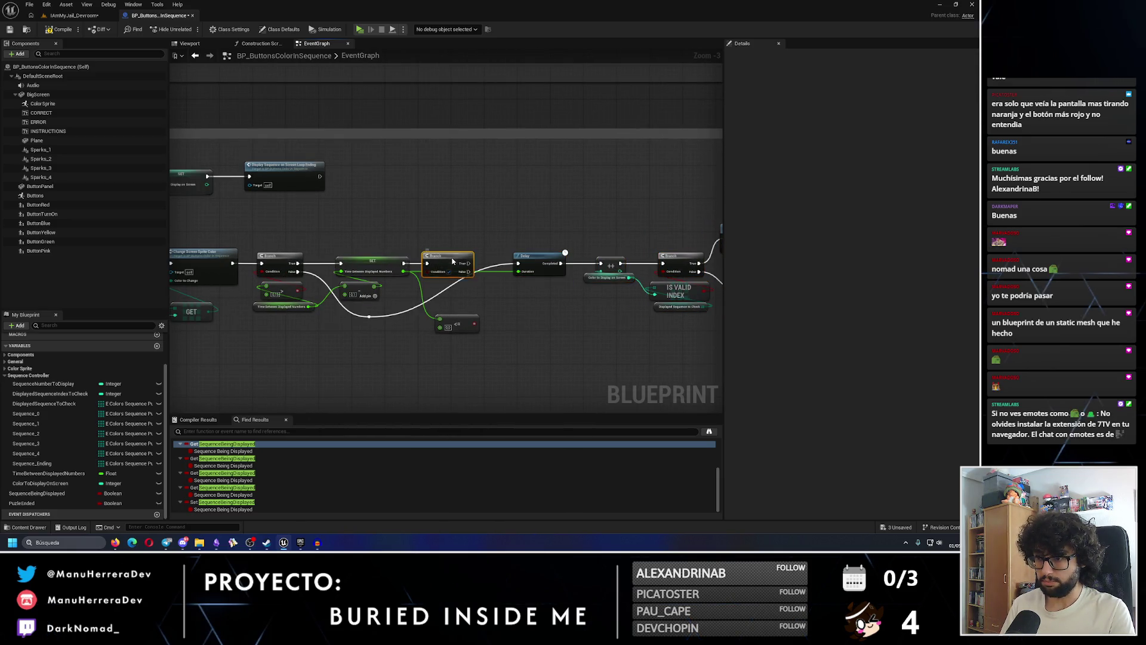
{"action": "scroll", "coordinate": [453, 281], "scroll_direction": "up", "scroll_amount": 4}
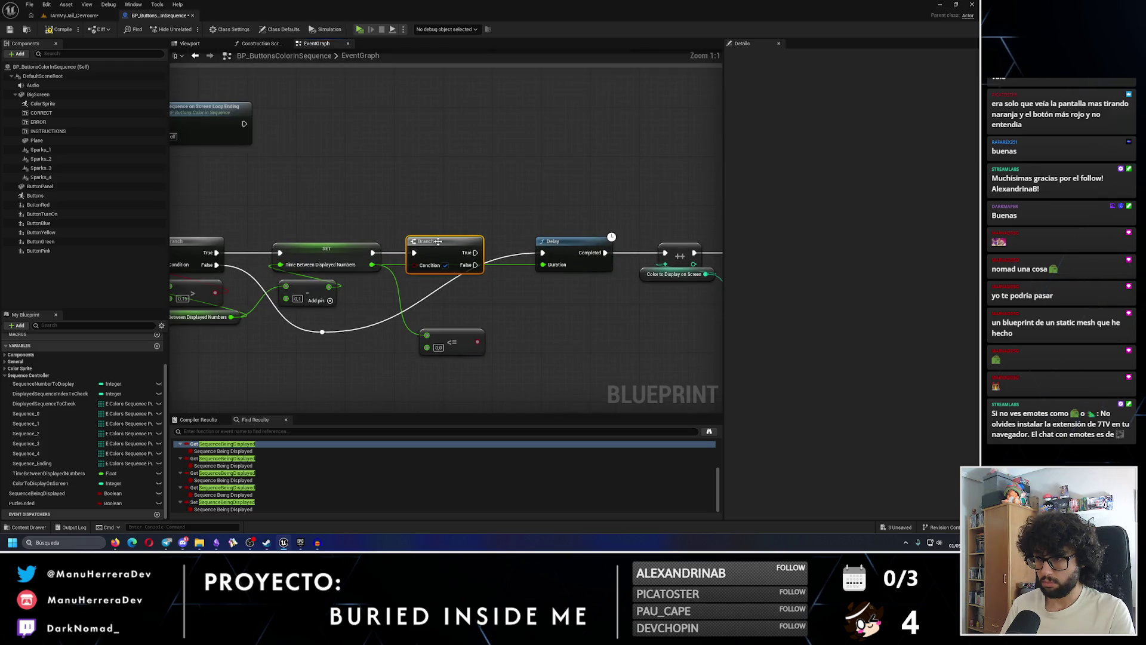
{"action": "left_click_drag", "start_coordinate": [438, 241], "coordinate": [455, 241]}
Wire <= into the Branch condition, the reroute knot's exec into the Branch, and Branch True into Delay
{"action": "left_click_drag", "start_coordinate": [476, 346], "coordinate": [439, 268]}
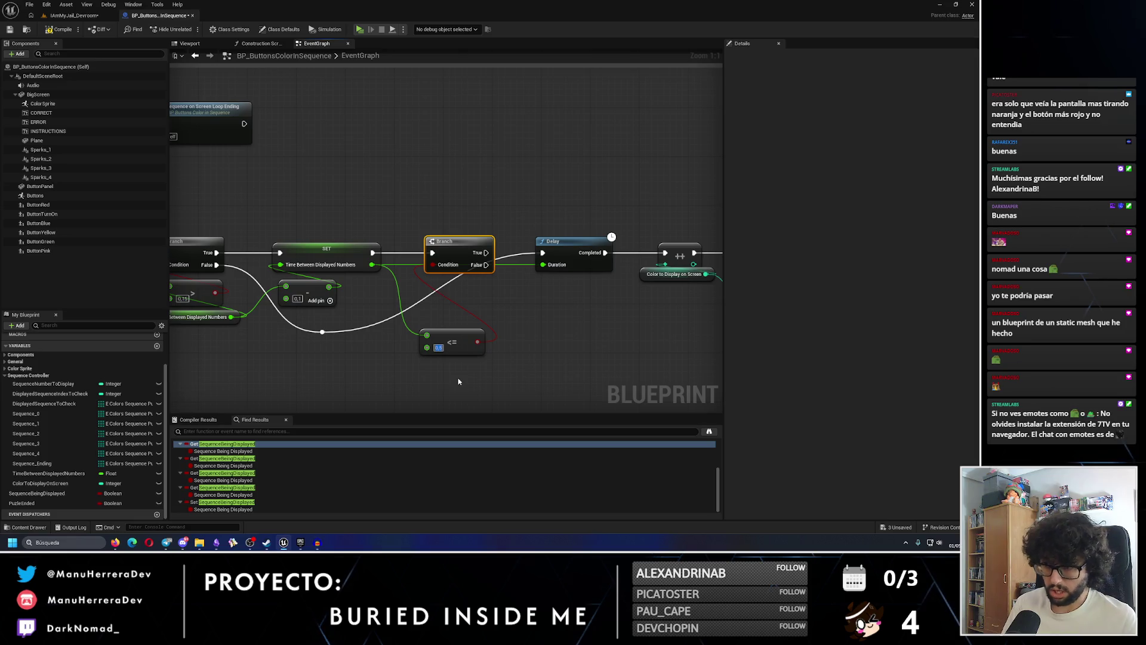
{"action": "left_click_drag", "start_coordinate": [461, 341], "coordinate": [451, 291]}
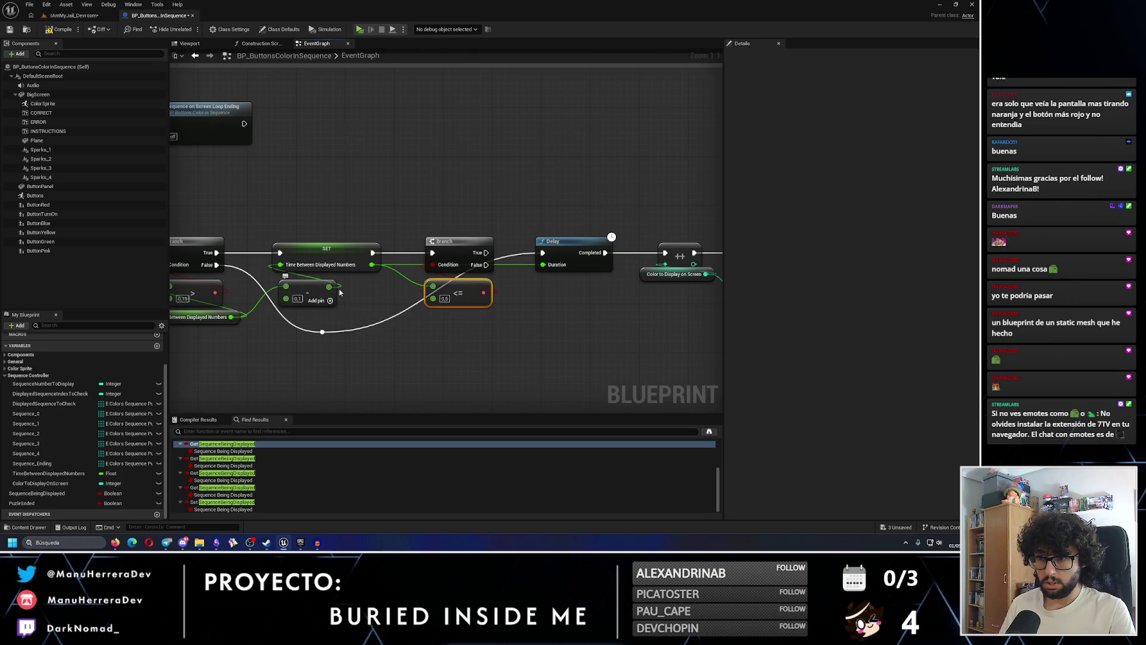
{"action": "left_click_drag", "start_coordinate": [337, 289], "coordinate": [391, 284]}
{"action": "mouse_move", "coordinate": [376, 328]}
{"action": "left_mouse_down"}
{"action": "mouse_move", "coordinate": [471, 280]}
{"action": "mouse_move", "coordinate": [486, 250]}
{"action": "left_mouse_up"}
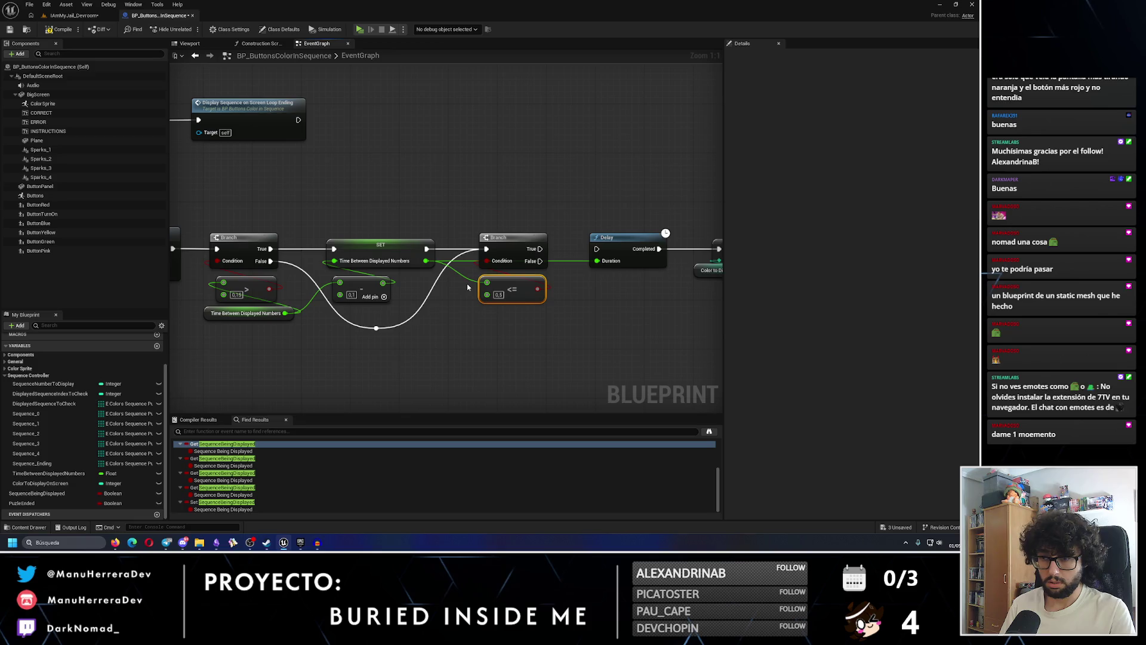
{"action": "left_click_drag", "start_coordinate": [596, 249], "coordinate": [540, 249]}
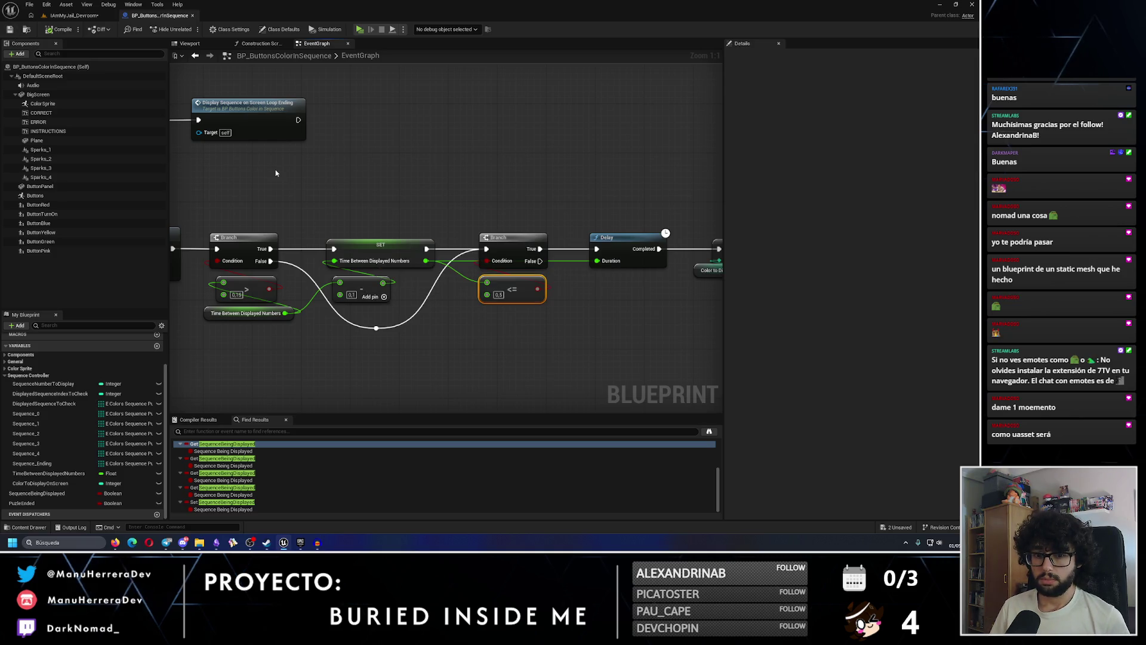
{"action": "left_click", "coordinate": [301, 542]}
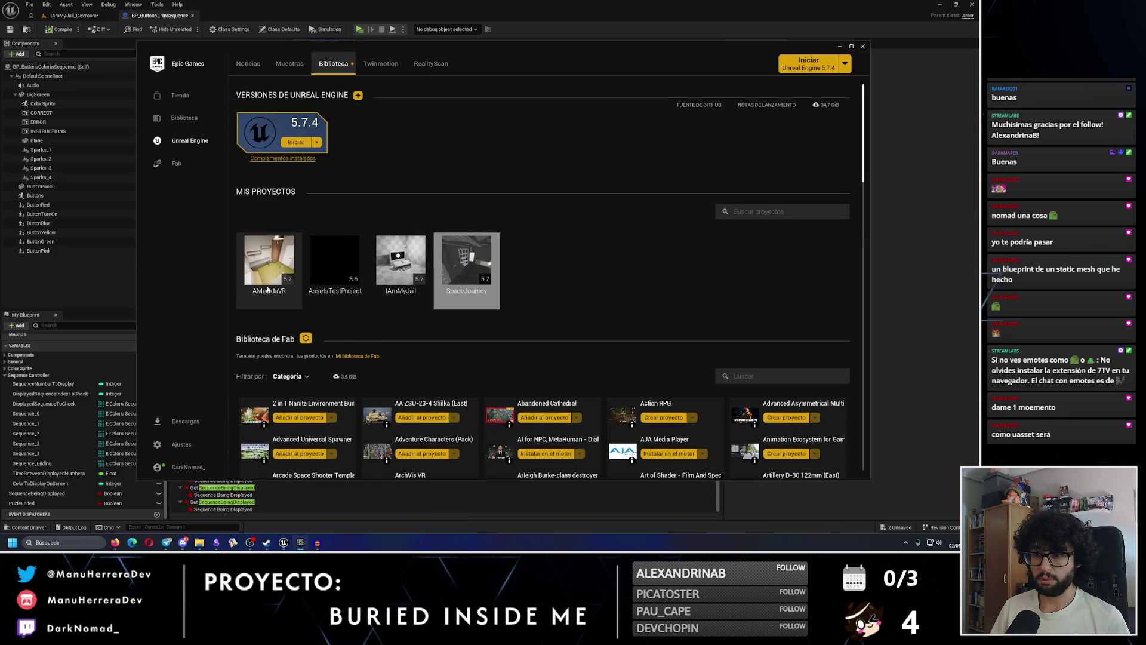
{"action": "left_click", "coordinate": [344, 254]}
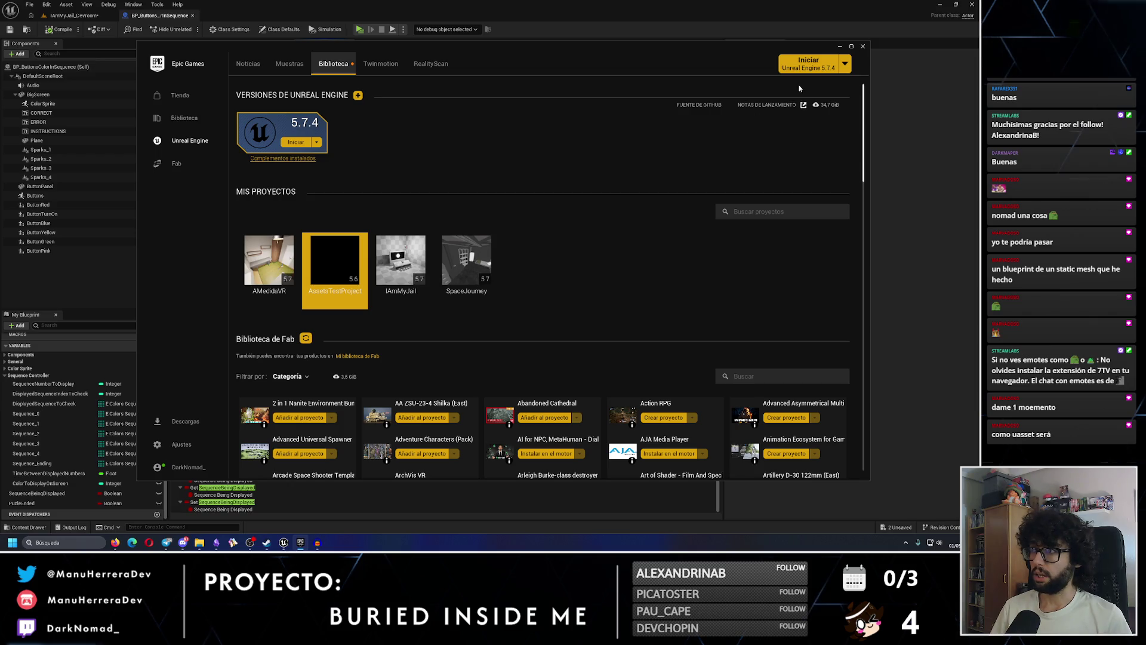
{"action": "left_click", "coordinate": [840, 47]}
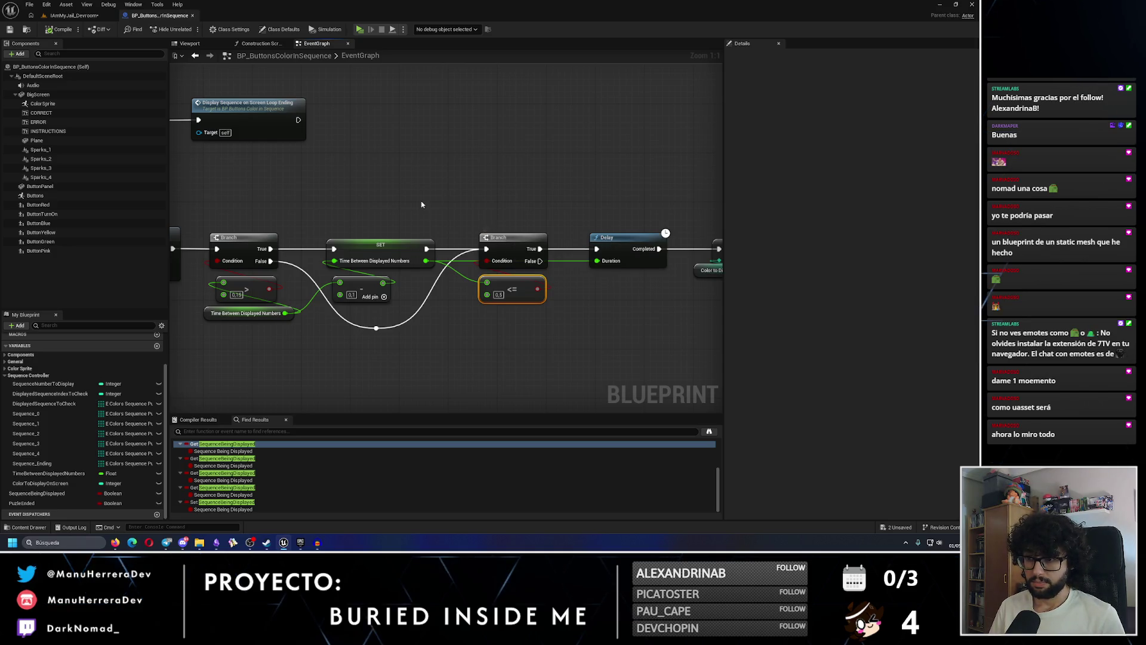
Add a Deploy Sparks call from the Branch True output via the 'deplo' search
{"action": "mouse_move", "coordinate": [426, 207]}
{"action": "left_mouse_down"}
{"action": "mouse_move", "coordinate": [290, 263]}
{"action": "mouse_move", "coordinate": [340, 242]}
{"action": "left_mouse_up"}
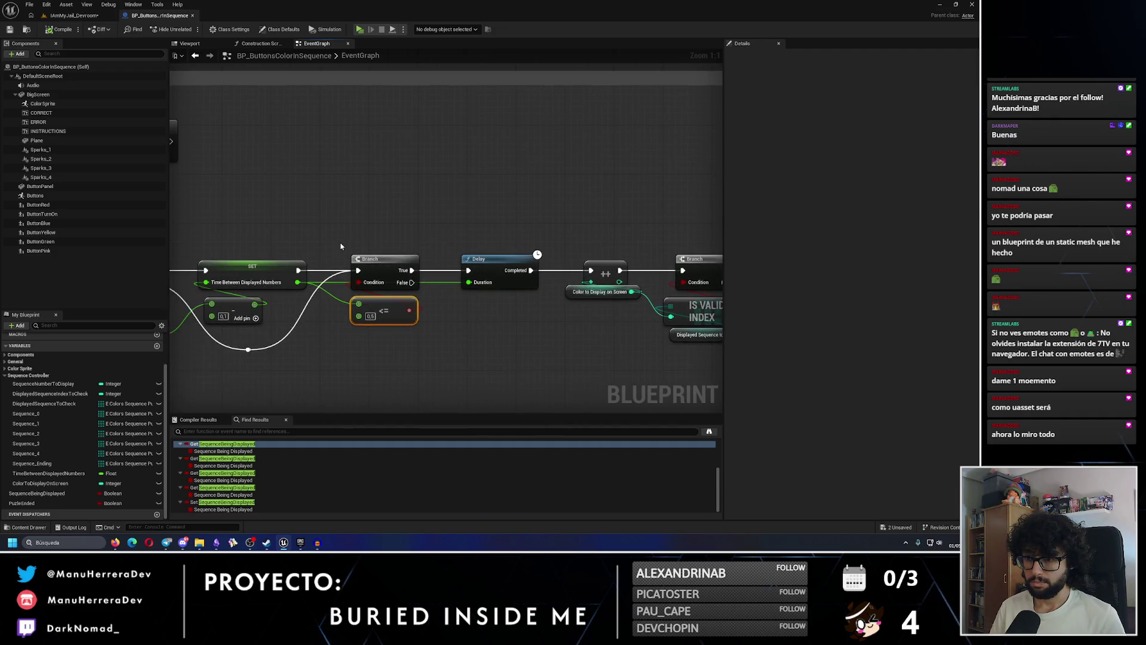
{"action": "mouse_move", "coordinate": [257, 393]}
{"action": "left_mouse_down"}
{"action": "mouse_move", "coordinate": [606, 186]}
{"action": "mouse_move", "coordinate": [647, 285]}
{"action": "left_mouse_up"}
{"action": "mouse_move", "coordinate": [604, 251]}
{"action": "left_mouse_down"}
{"action": "mouse_move", "coordinate": [441, 349]}
{"action": "mouse_move", "coordinate": [239, 378]}
{"action": "left_mouse_up"}
{"action": "left_click_drag", "start_coordinate": [332, 236], "coordinate": [350, 188]}
{"action": "type", "text": "deplo"}
{"action": "key", "text": "Return"}
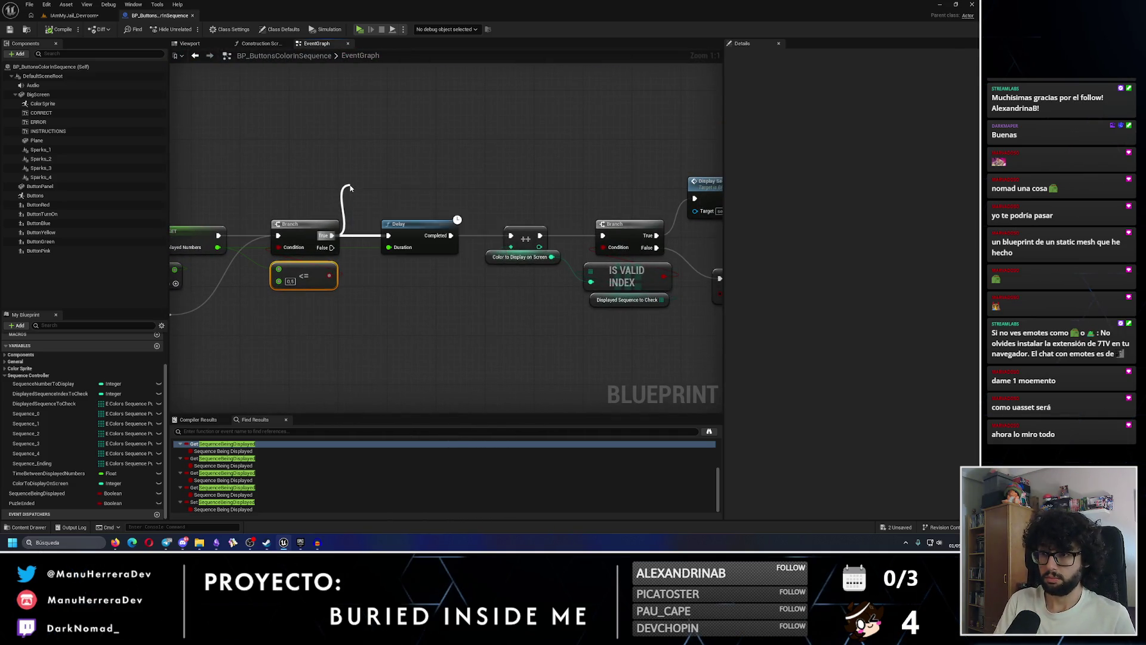
Move the Display Sequence, SET and Print String nodes right to make room
{"action": "mouse_move", "coordinate": [674, 313]}
{"action": "left_mouse_down"}
{"action": "mouse_move", "coordinate": [552, 307]}
{"action": "mouse_move", "coordinate": [358, 212]}
{"action": "left_mouse_up"}
{"action": "scroll", "coordinate": [358, 212], "scroll_direction": "down", "scroll_amount": 3}
{"action": "left_click_drag", "start_coordinate": [257, 173], "coordinate": [595, 333], "text": "shift"}
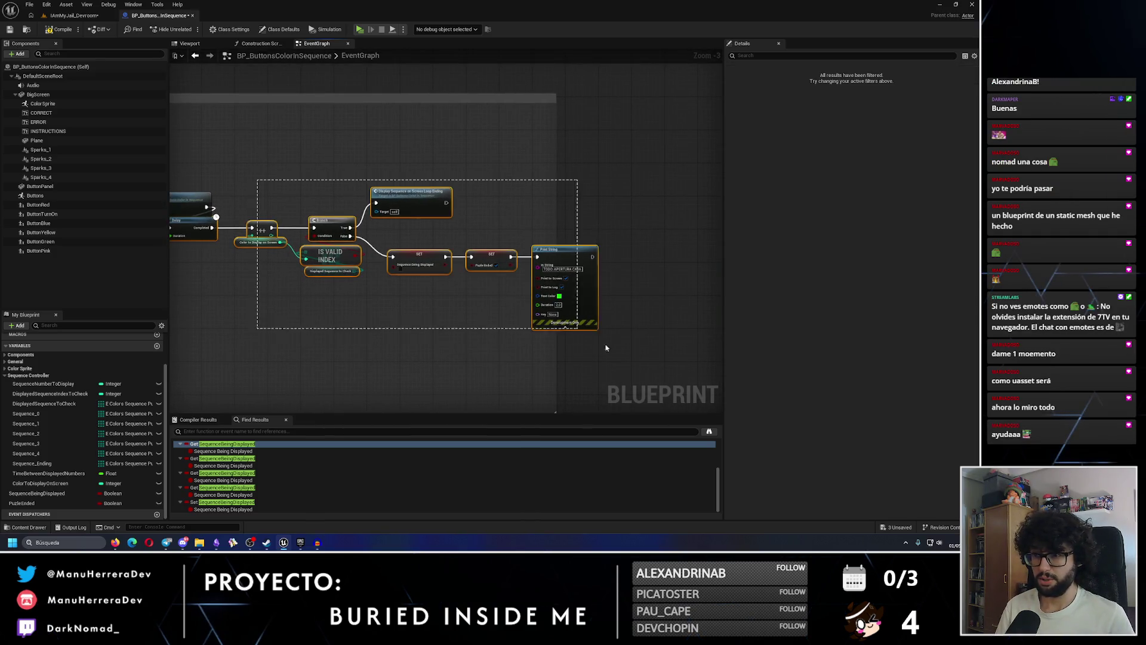
{"action": "left_click_drag", "start_coordinate": [330, 255], "coordinate": [368, 256]}
{"action": "left_click_drag", "start_coordinate": [289, 304], "coordinate": [448, 302]}
{"action": "left_click", "coordinate": [317, 221]}
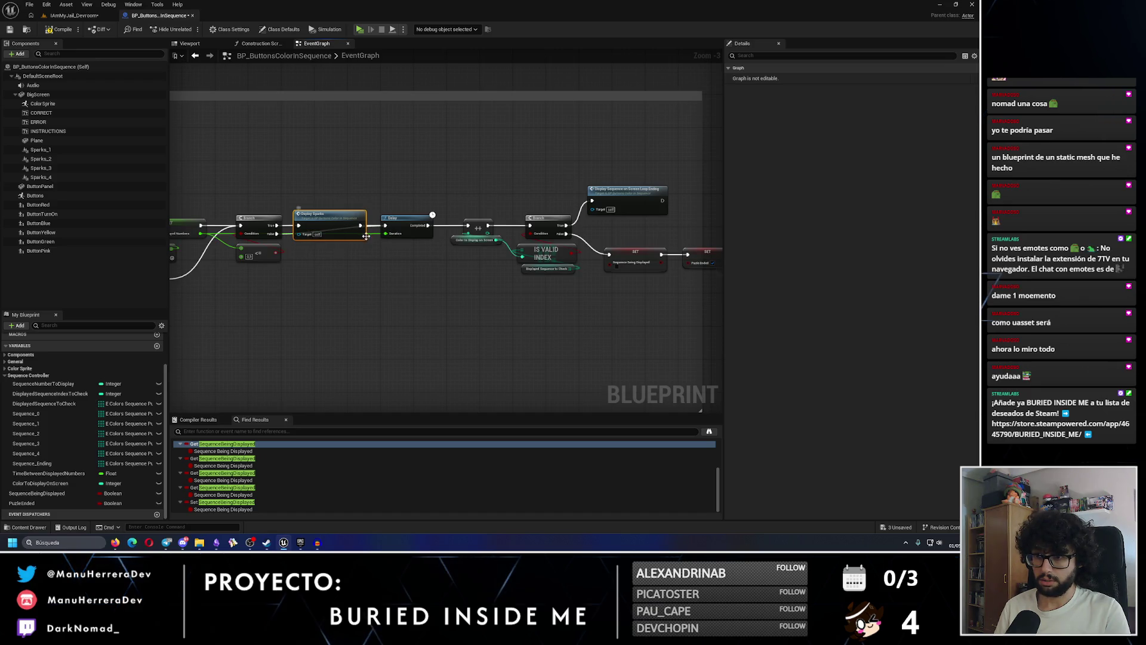
Route the False wire below via a reroute point and drop Deploy Sparks between Branch and Delay
{"action": "scroll", "coordinate": [281, 237], "scroll_direction": "up", "scroll_amount": 2}
{"action": "scroll", "coordinate": [364, 229], "scroll_direction": "up", "scroll_amount": 1}
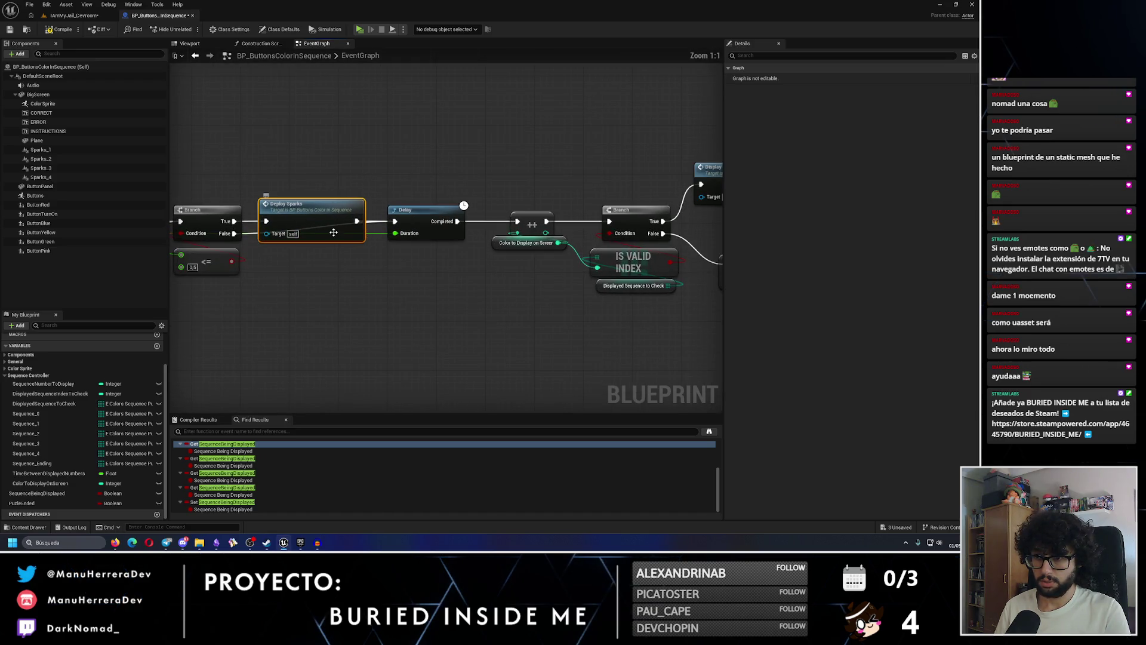
{"action": "left_click_drag", "start_coordinate": [322, 215], "coordinate": [320, 176]}
{"action": "double_click", "coordinate": [320, 230]}
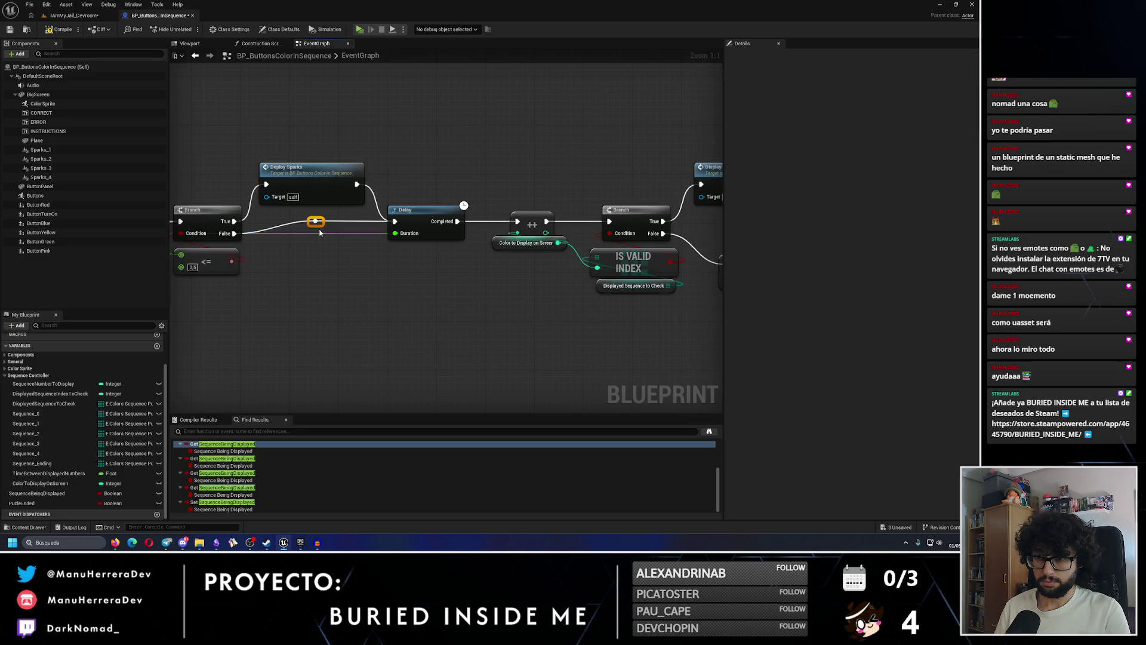
{"action": "left_click_drag", "start_coordinate": [320, 230], "coordinate": [314, 296]}
{"action": "mouse_move", "coordinate": [289, 194]}
{"action": "left_mouse_down"}
{"action": "mouse_move", "coordinate": [288, 231]}
{"action": "mouse_move", "coordinate": [533, 270]}
{"action": "left_mouse_up"}
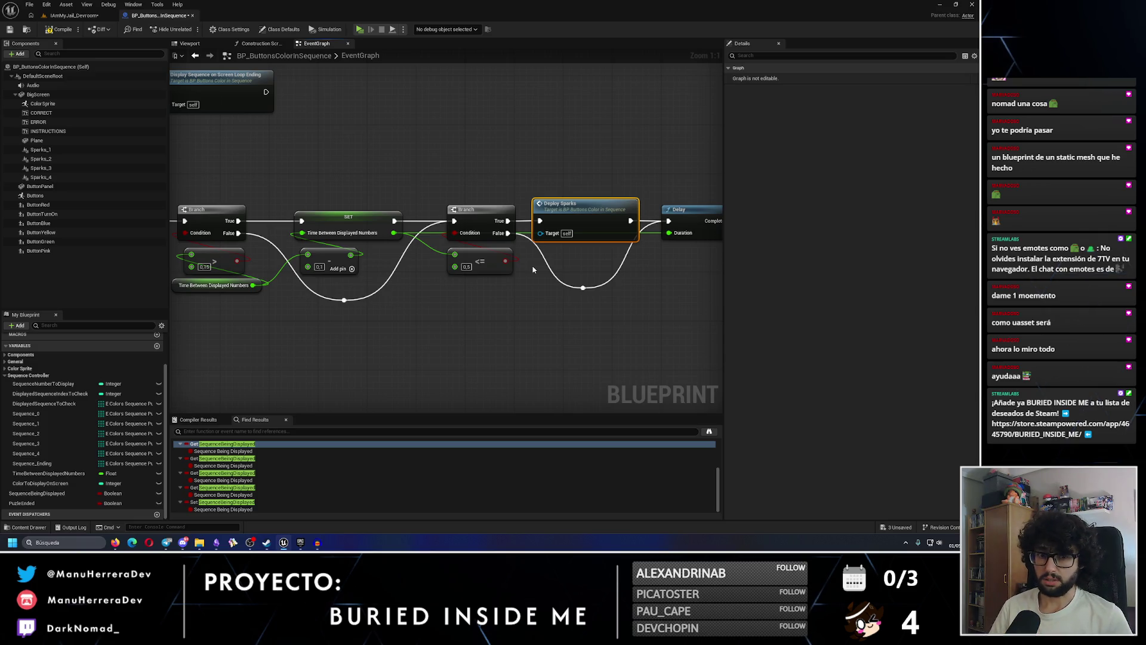
Widen the comment box to enclose every node, then switch to the Steam window
{"action": "left_click_drag", "start_coordinate": [622, 265], "coordinate": [534, 273]}
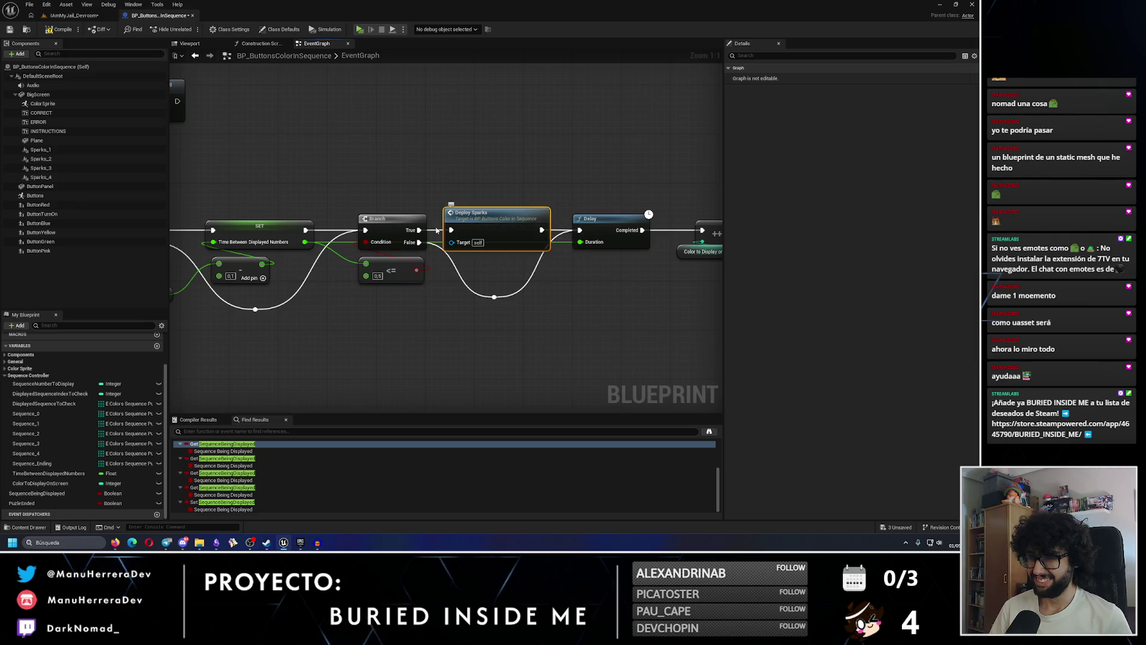
{"action": "left_click_drag", "start_coordinate": [329, 243], "coordinate": [355, 239]}
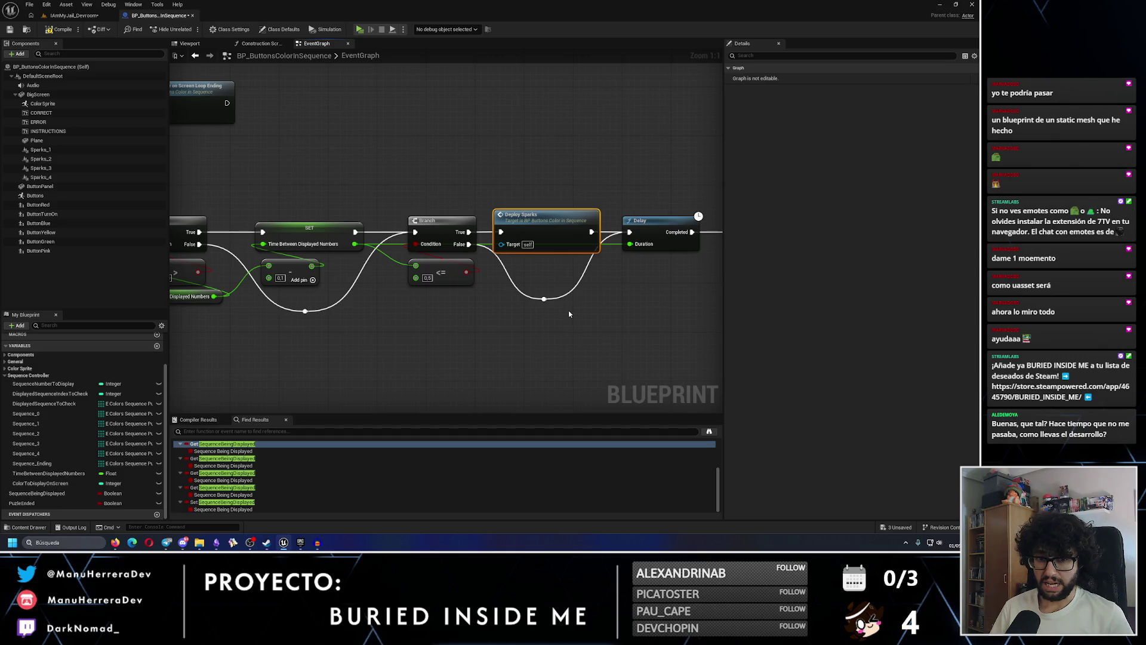
{"action": "left_click_drag", "start_coordinate": [568, 311], "coordinate": [312, 312]}
{"action": "scroll", "coordinate": [376, 323], "scroll_direction": "down", "scroll_amount": 3}
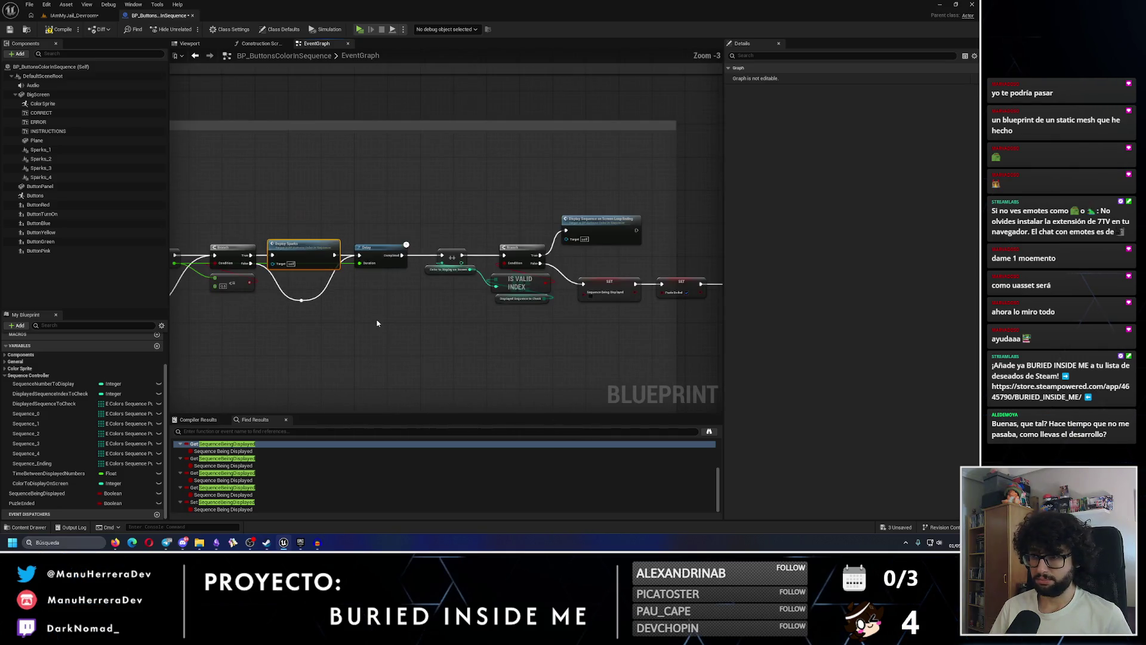
{"action": "left_click_drag", "start_coordinate": [552, 237], "coordinate": [297, 213]}
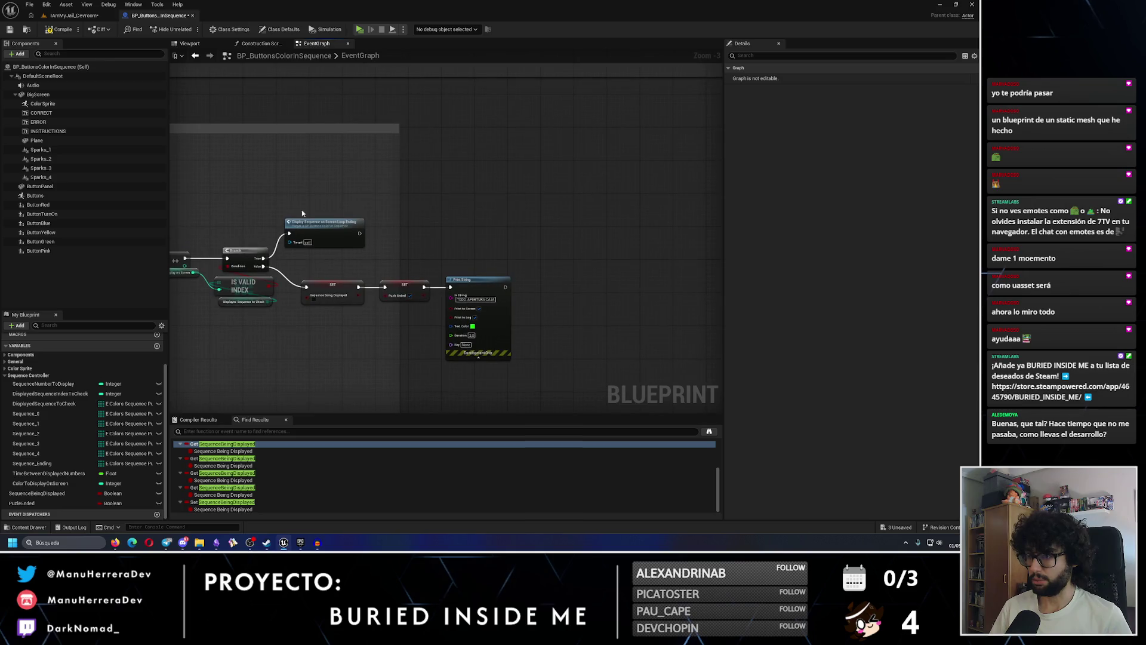
{"action": "left_click_drag", "start_coordinate": [398, 193], "coordinate": [571, 203]}
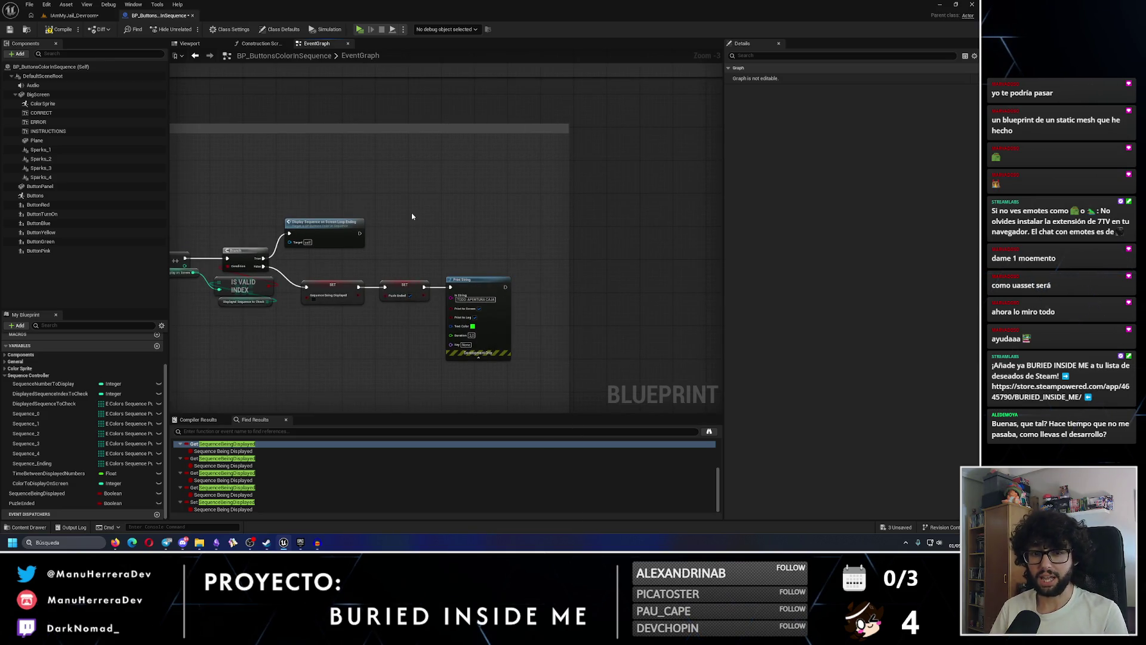
{"action": "left_click", "coordinate": [266, 542]}
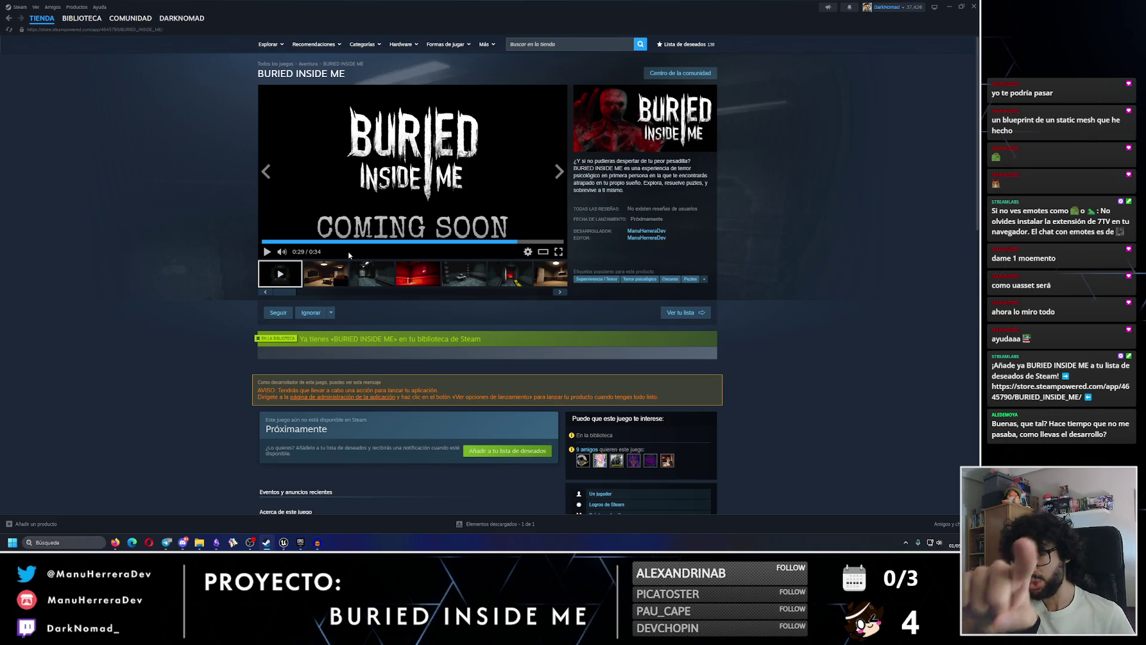
View the EXOTERRA: A Space Journey page, return to BURIED INSIDE ME and pause its trailer, then go back to Unreal
{"action": "left_click", "coordinate": [552, 44]}
{"action": "type", "text": "ex"}
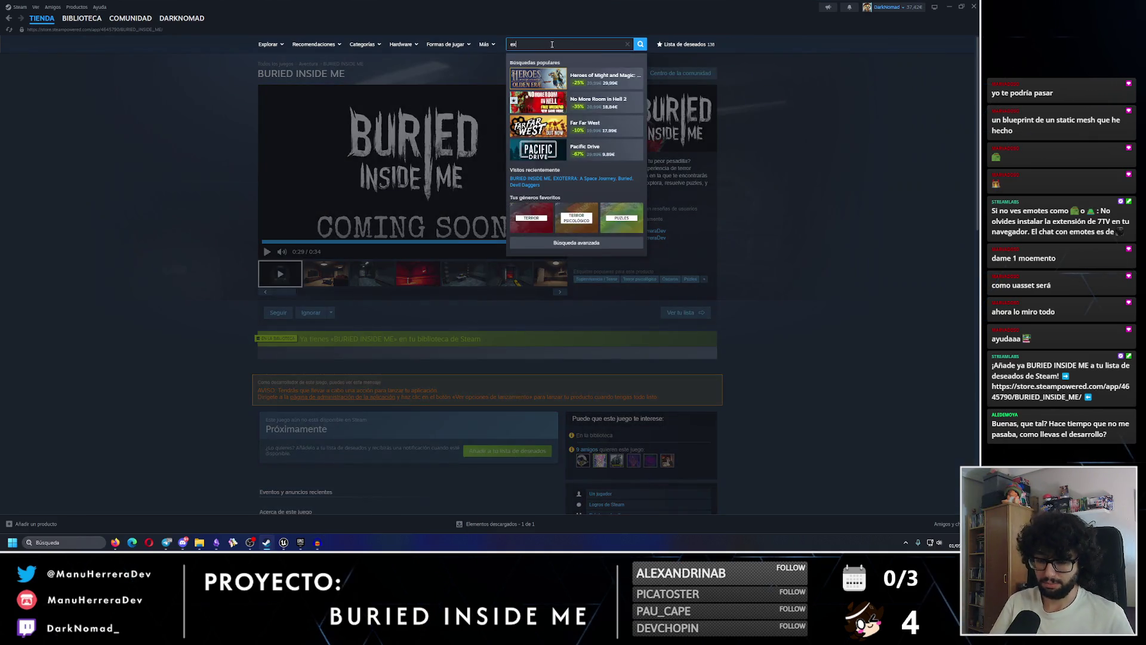
{"action": "type", "text": "oterra"}
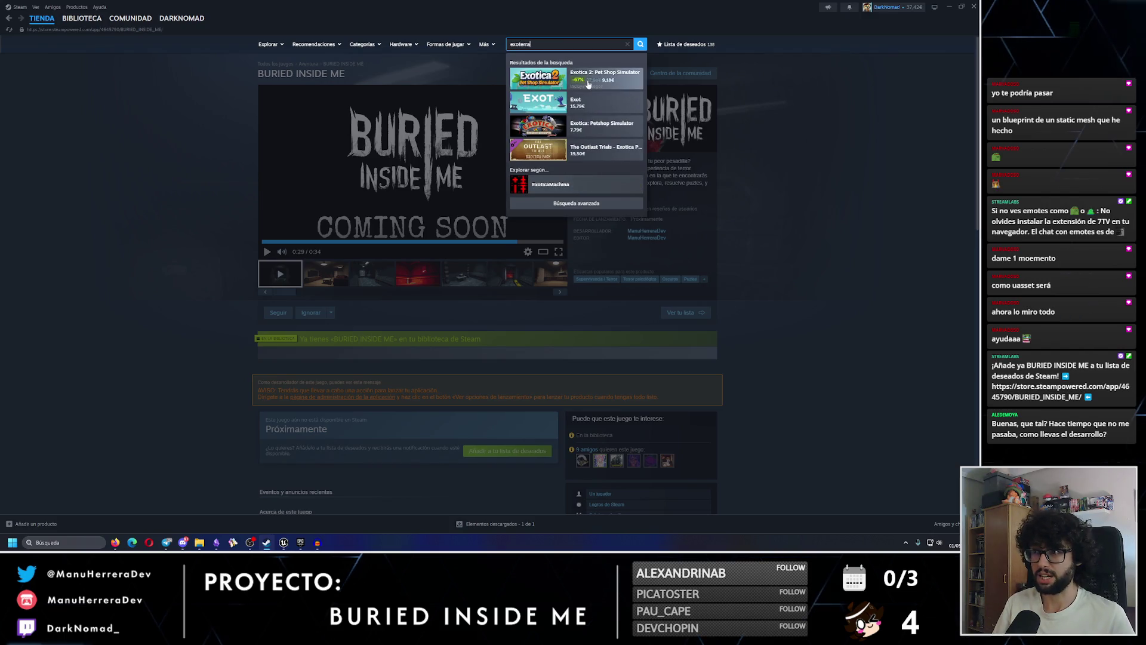
{"action": "left_click", "coordinate": [595, 82]}
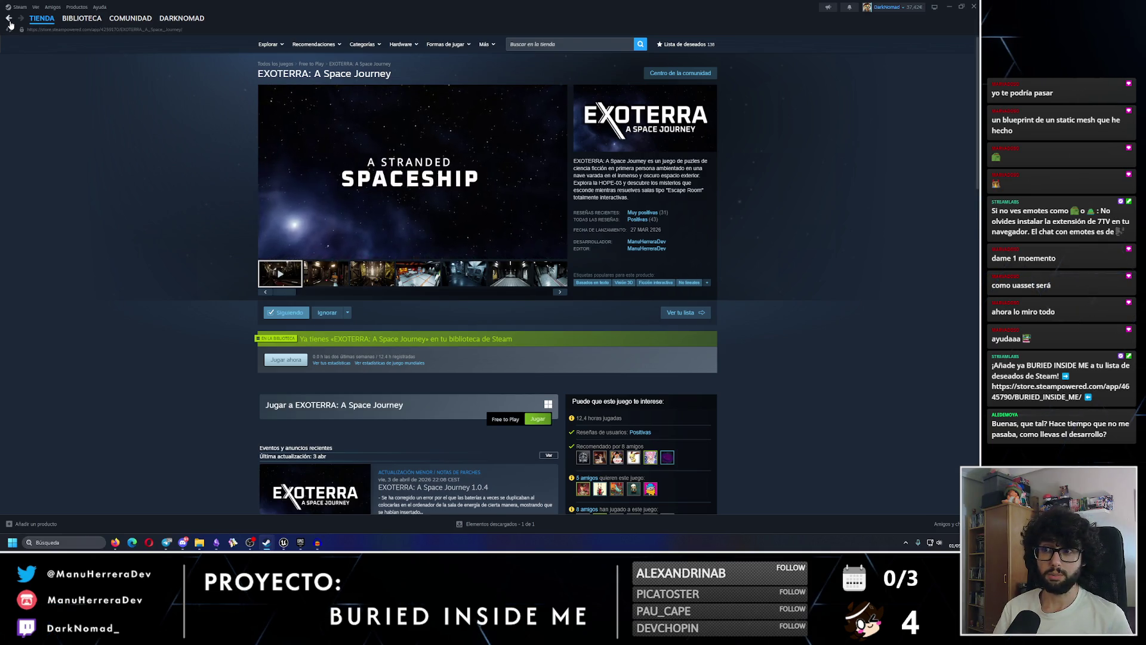
{"action": "left_click", "coordinate": [9, 19]}
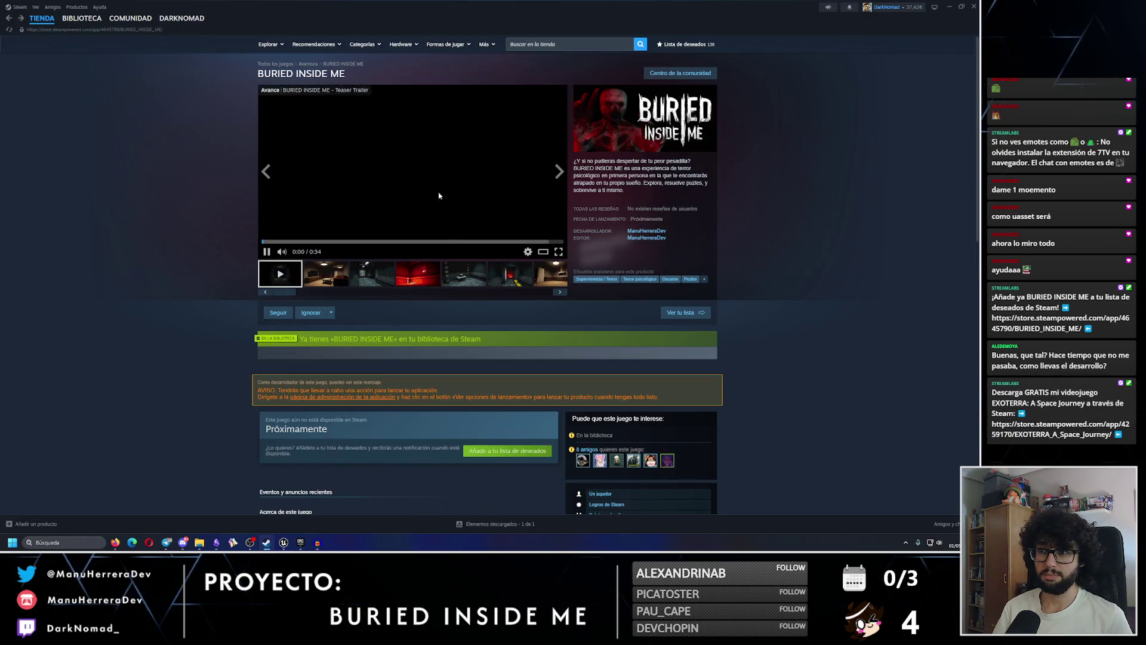
{"action": "left_click", "coordinate": [430, 211]}
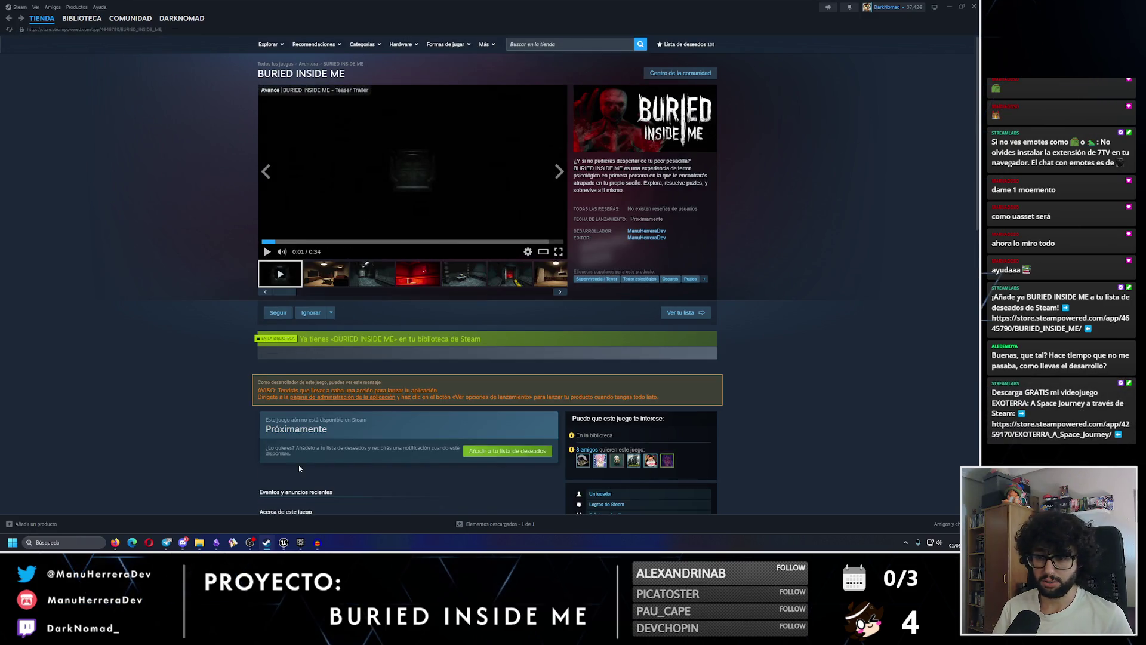
{"action": "left_click", "coordinate": [284, 543]}
{"action": "left_click", "coordinate": [73, 15]}
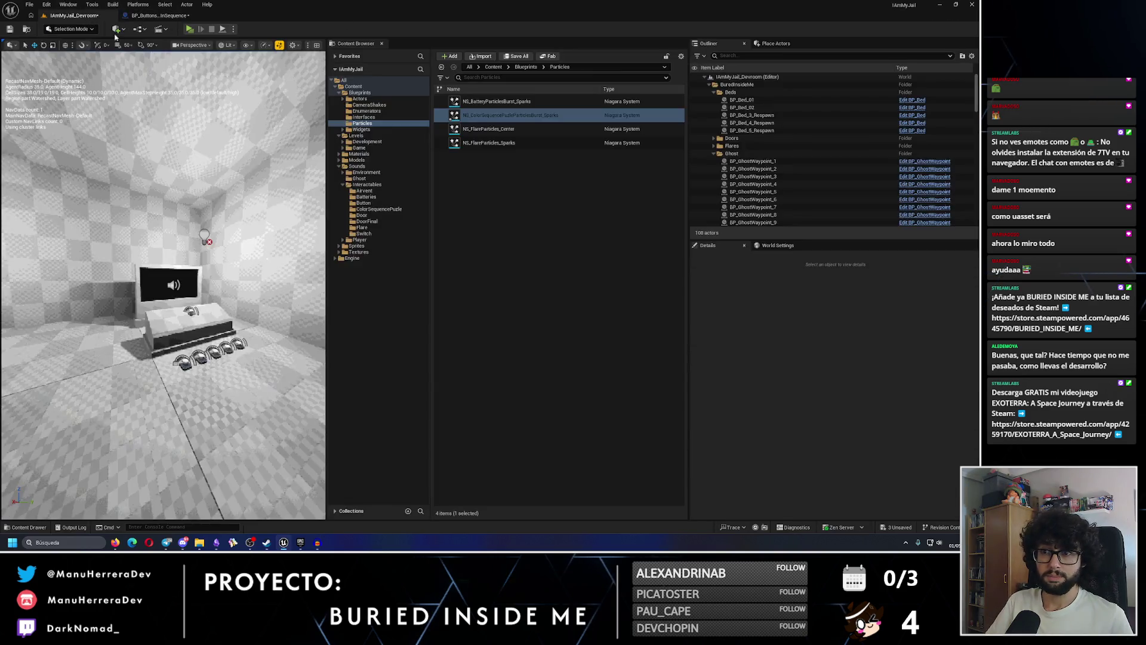
In BP_ButtonsColorInSequence, compile and jump from the Deploy Sparks call to its DeploySparks event
{"action": "left_click", "coordinate": [160, 15]}
{"action": "left_click_drag", "start_coordinate": [326, 231], "coordinate": [342, 230]}
{"action": "scroll", "coordinate": [342, 230], "scroll_direction": "up", "scroll_amount": 3}
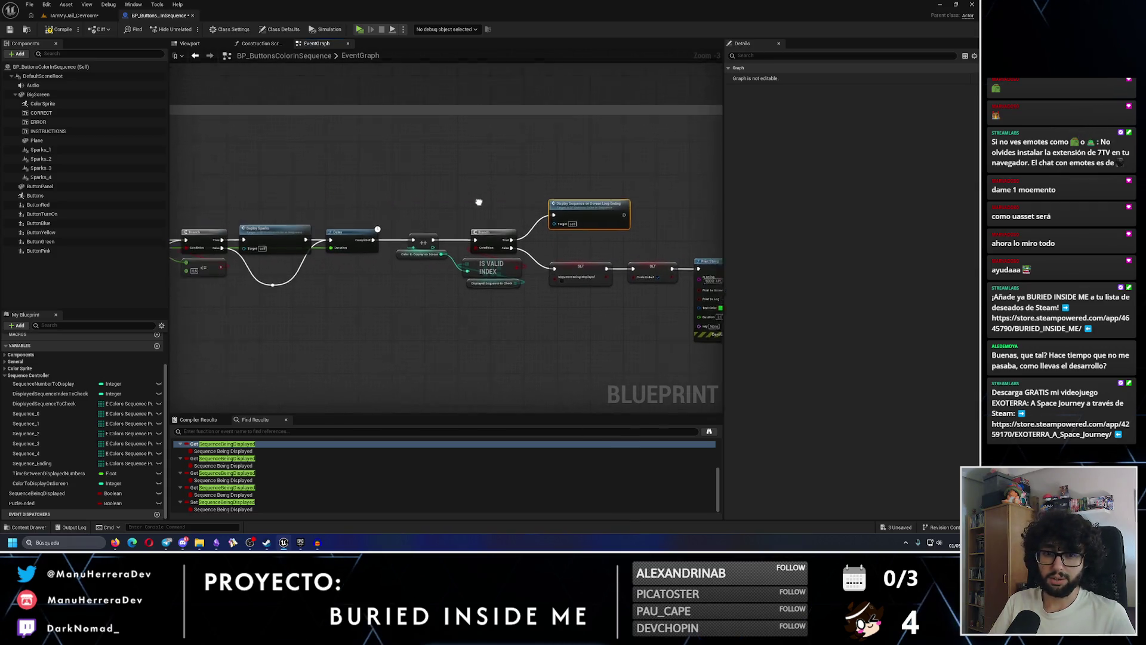
{"action": "left_click", "coordinate": [421, 241]}
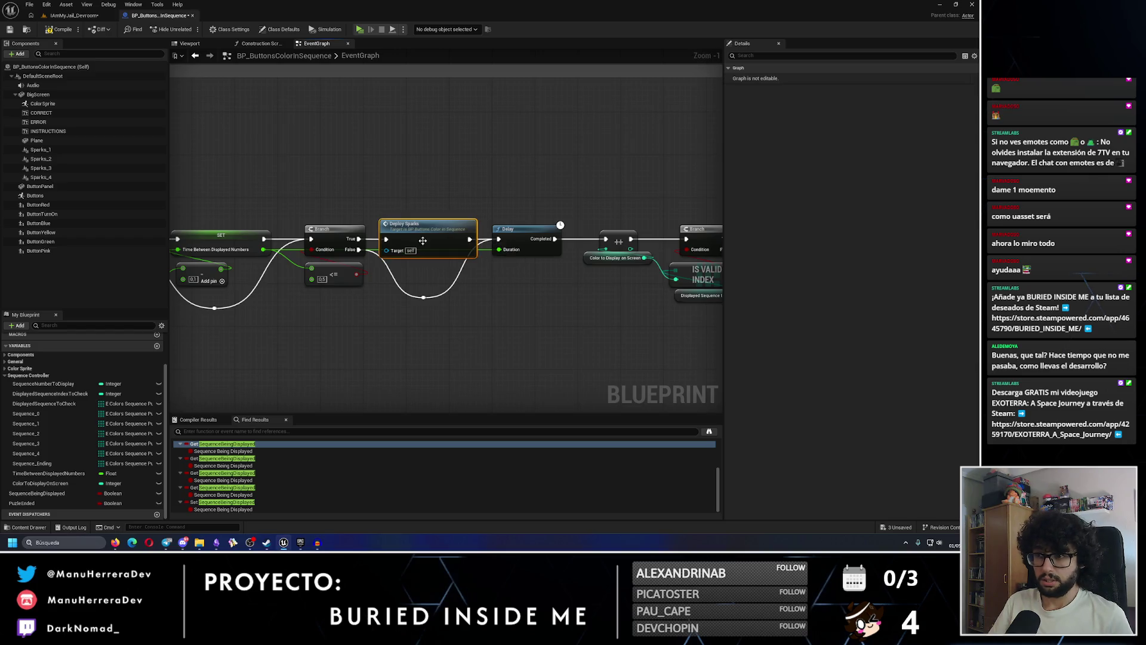
{"action": "left_click", "coordinate": [43, 30]}
{"action": "double_click", "coordinate": [428, 235]}
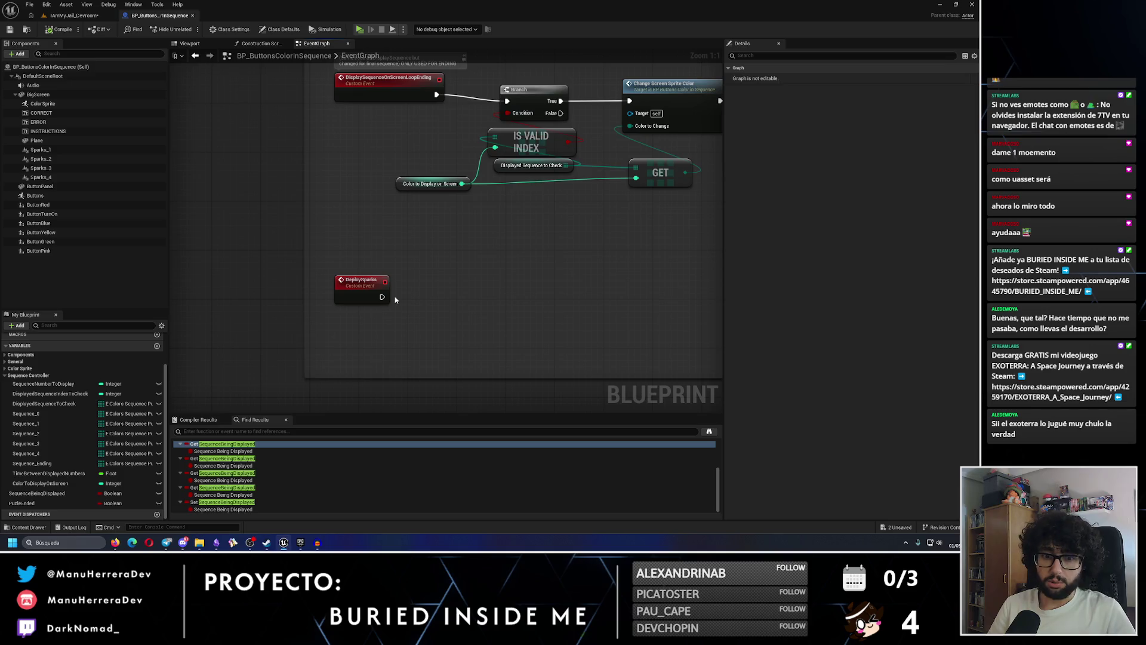
{"action": "left_click", "coordinate": [44, 149]}
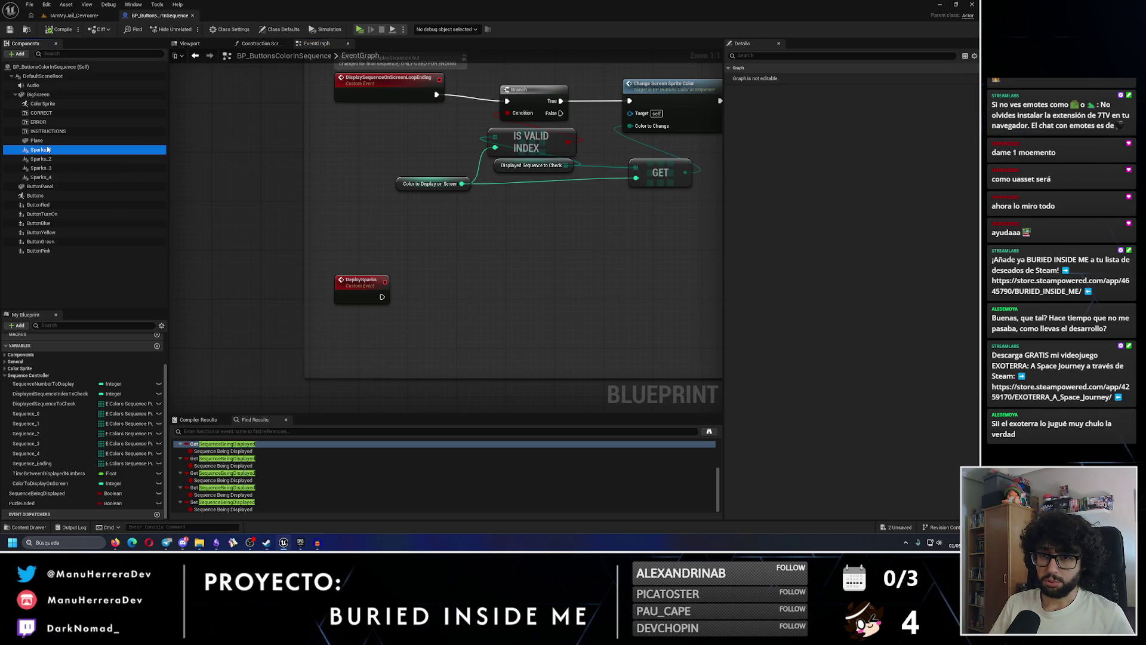
Place Sparks 1–4 getter nodes in order under the DeploySparks event
{"action": "left_click", "coordinate": [40, 177], "text": "shift"}
{"action": "mouse_move", "coordinate": [40, 177]}
{"action": "left_mouse_down"}
{"action": "mouse_move", "coordinate": [284, 203]}
{"action": "mouse_move", "coordinate": [433, 275]}
{"action": "left_mouse_up"}
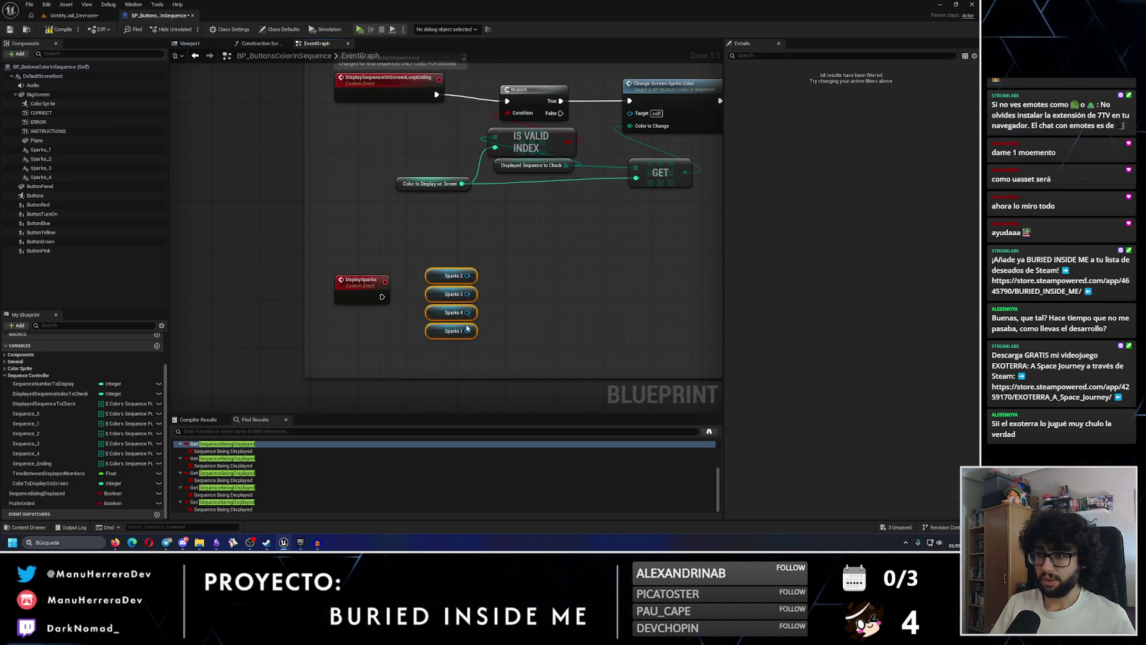
{"action": "left_click", "coordinate": [494, 296]}
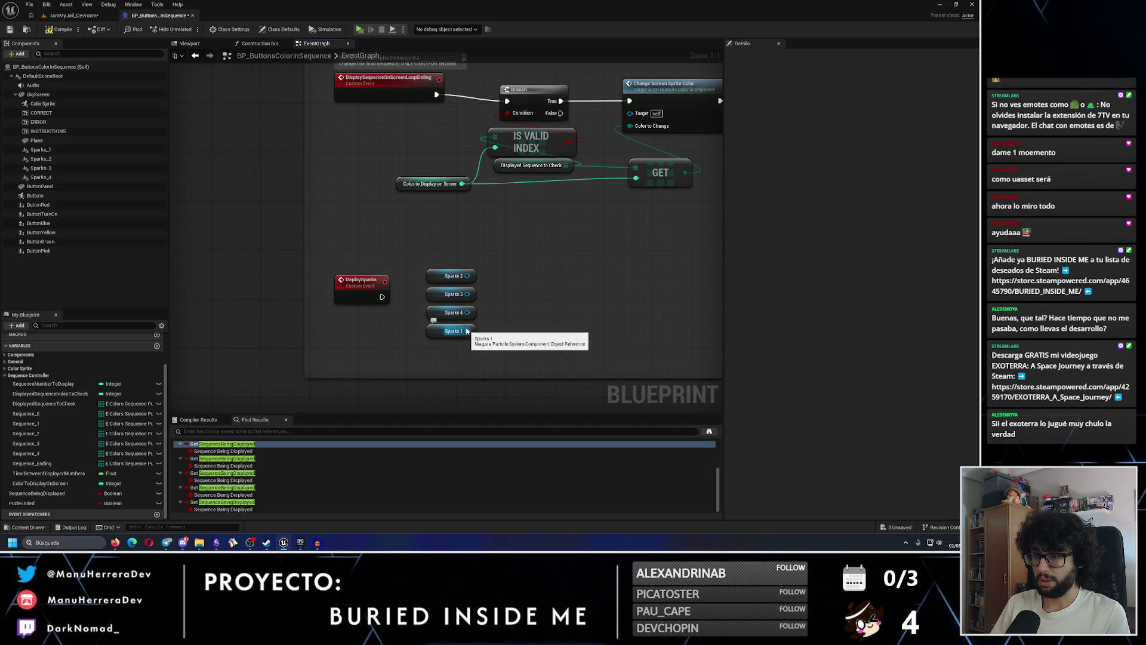
{"action": "left_click_drag", "start_coordinate": [464, 327], "coordinate": [465, 254]}
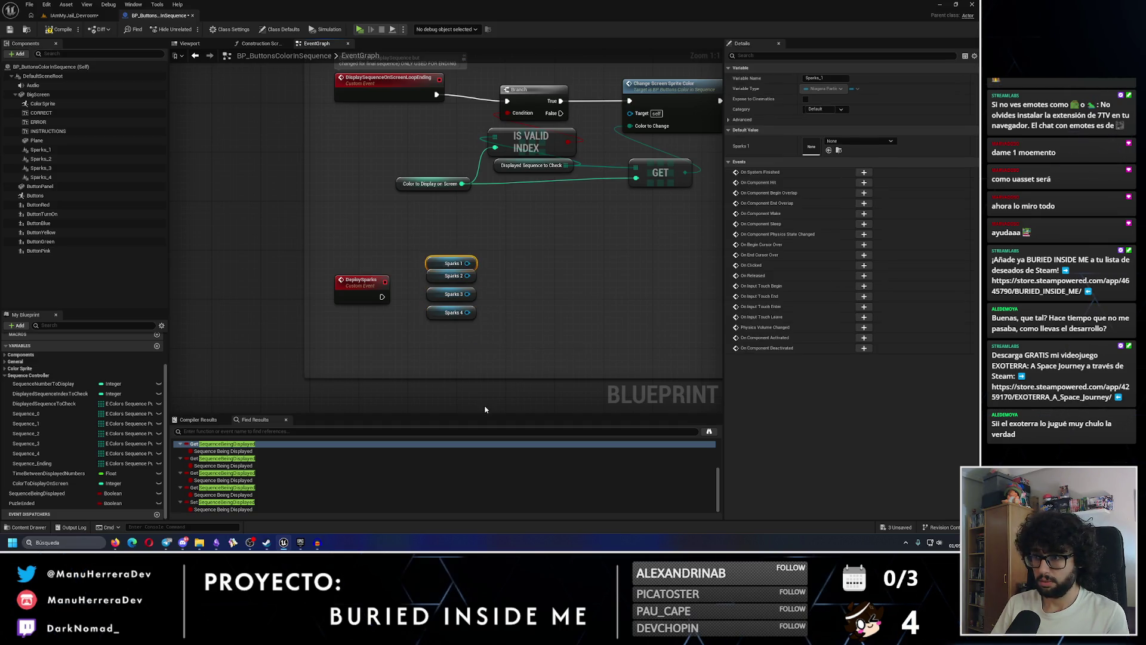
{"action": "mouse_move", "coordinate": [510, 351]}
{"action": "left_mouse_down"}
{"action": "mouse_move", "coordinate": [474, 257]}
{"action": "mouse_move", "coordinate": [388, 318]}
{"action": "left_mouse_up"}
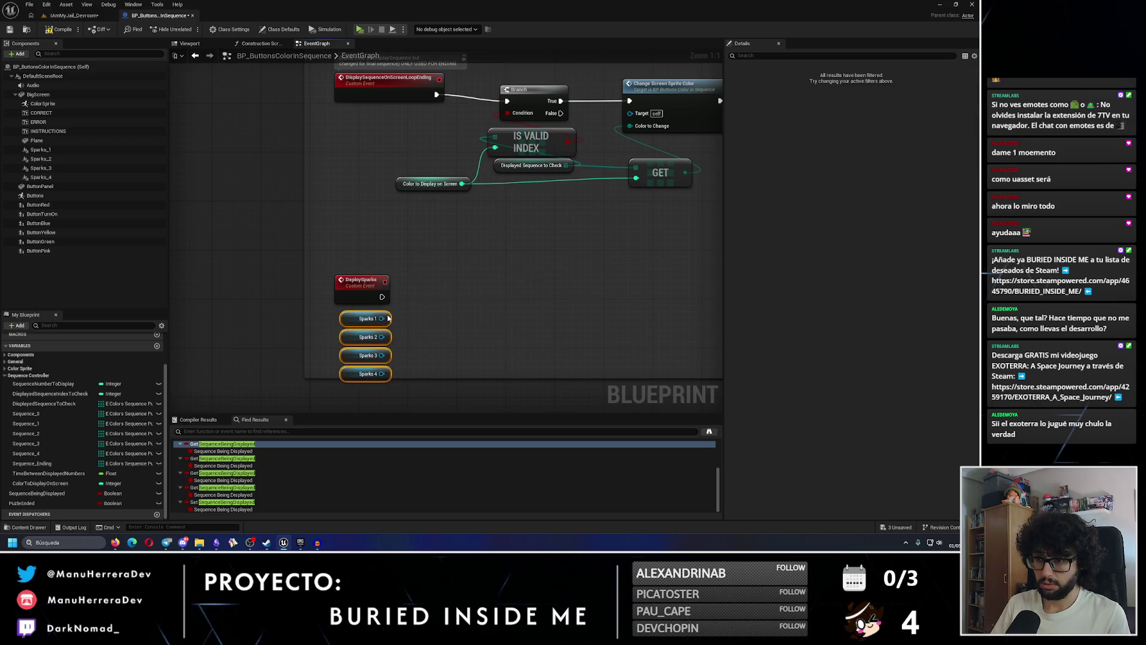
{"action": "left_click", "coordinate": [421, 376]}
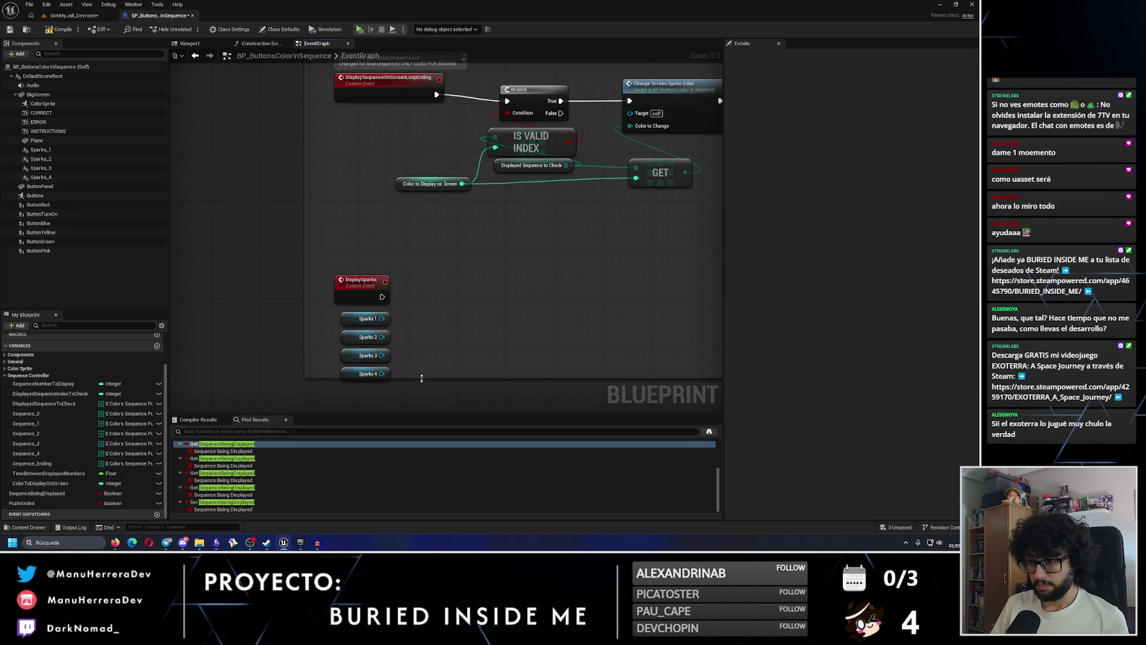
Add a Random Integer node via the 'randomint' search and place it below Sparks 4
{"action": "right_click", "coordinate": [401, 298]}
{"action": "type", "text": "random"}
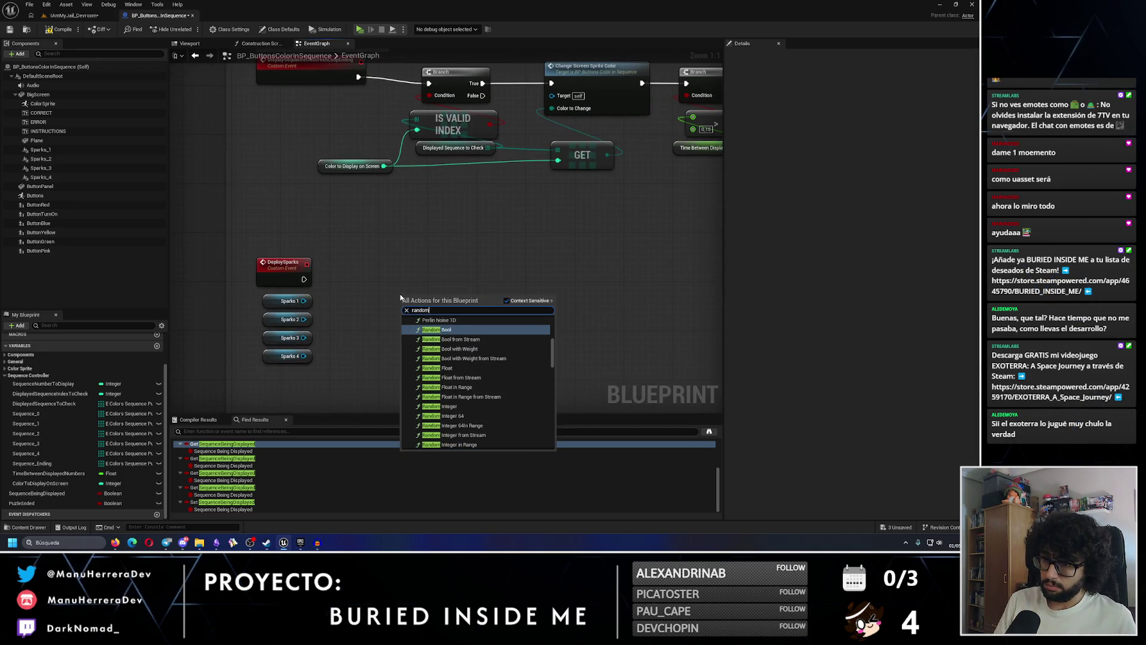
{"action": "type", "text": " int"}
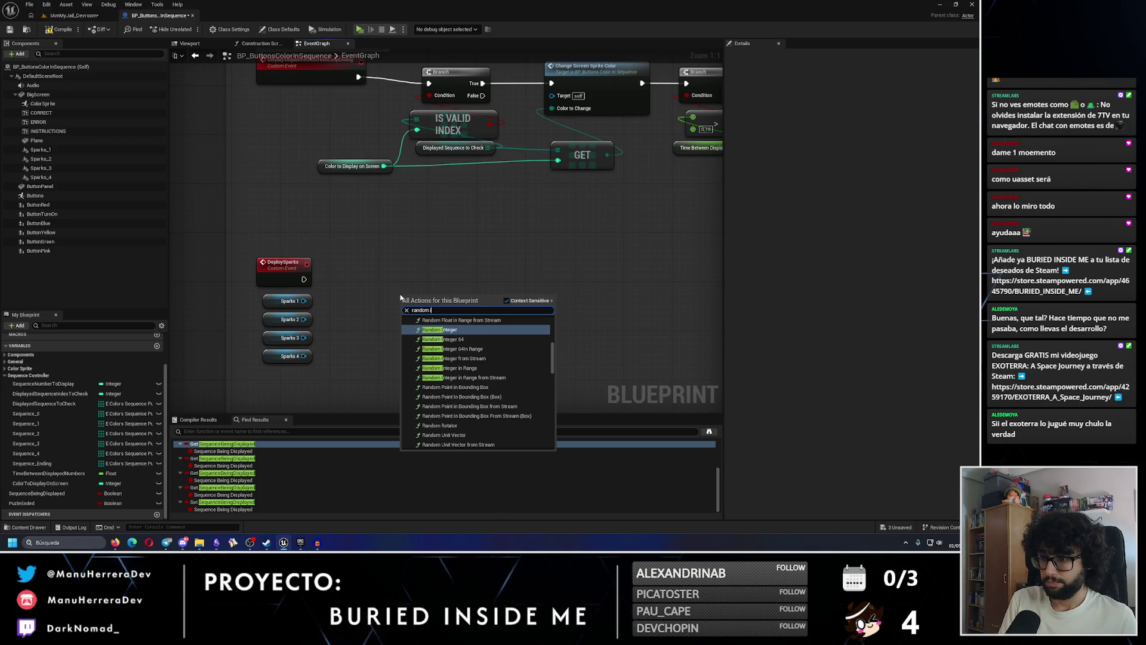
{"action": "key", "text": "Return"}
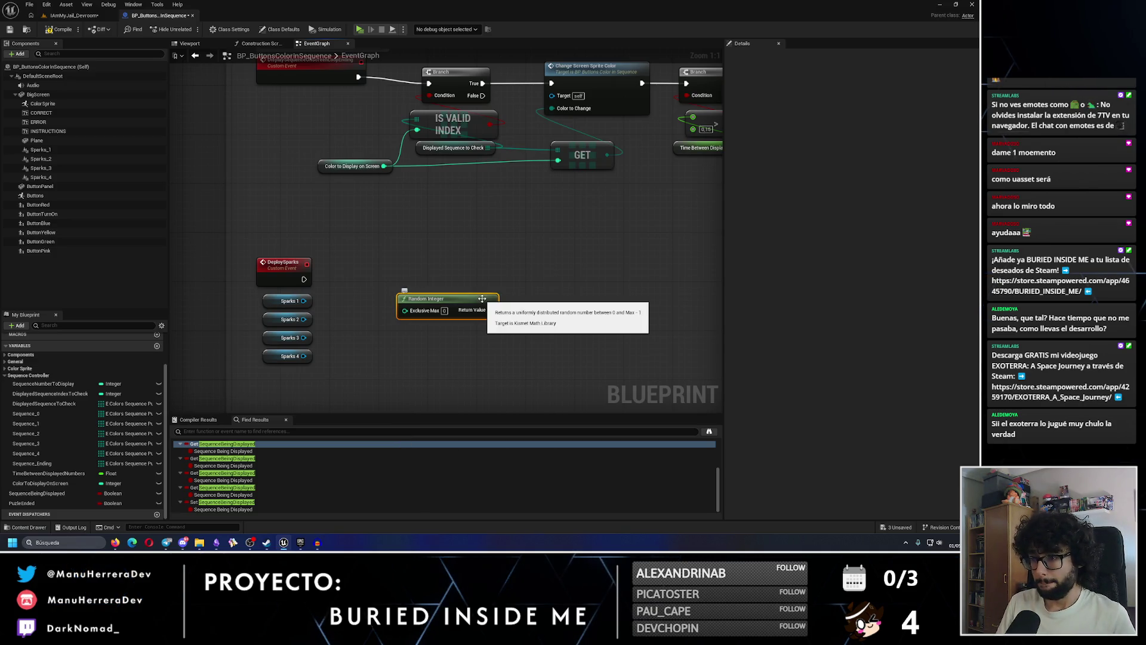
{"action": "mouse_move", "coordinate": [444, 298]}
{"action": "left_mouse_down"}
{"action": "mouse_move", "coordinate": [426, 345]}
{"action": "mouse_move", "coordinate": [310, 372]}
{"action": "left_mouse_up"}
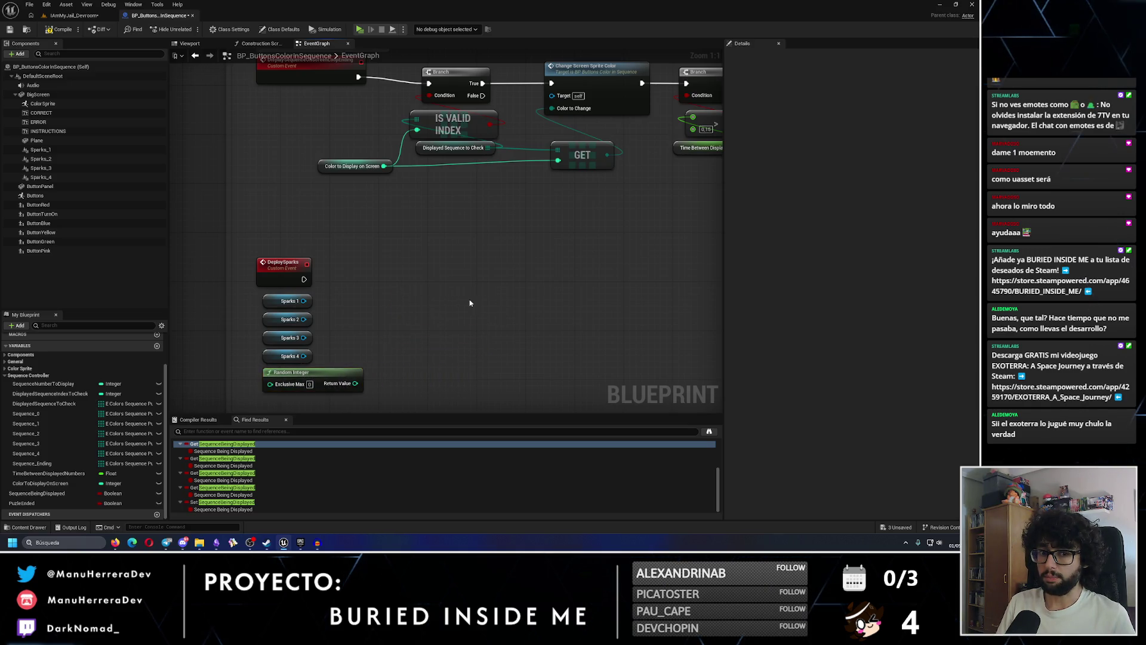
{"action": "left_click_drag", "start_coordinate": [469, 299], "coordinate": [338, 320]}
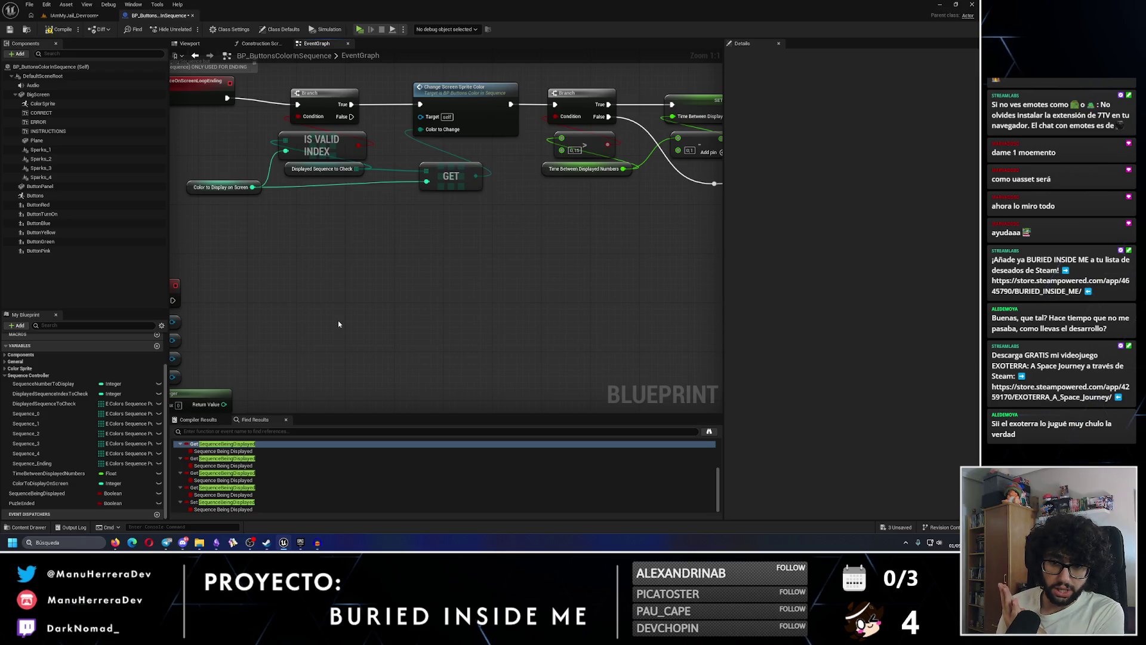
{"action": "left_click_drag", "start_coordinate": [339, 323], "coordinate": [454, 272]}
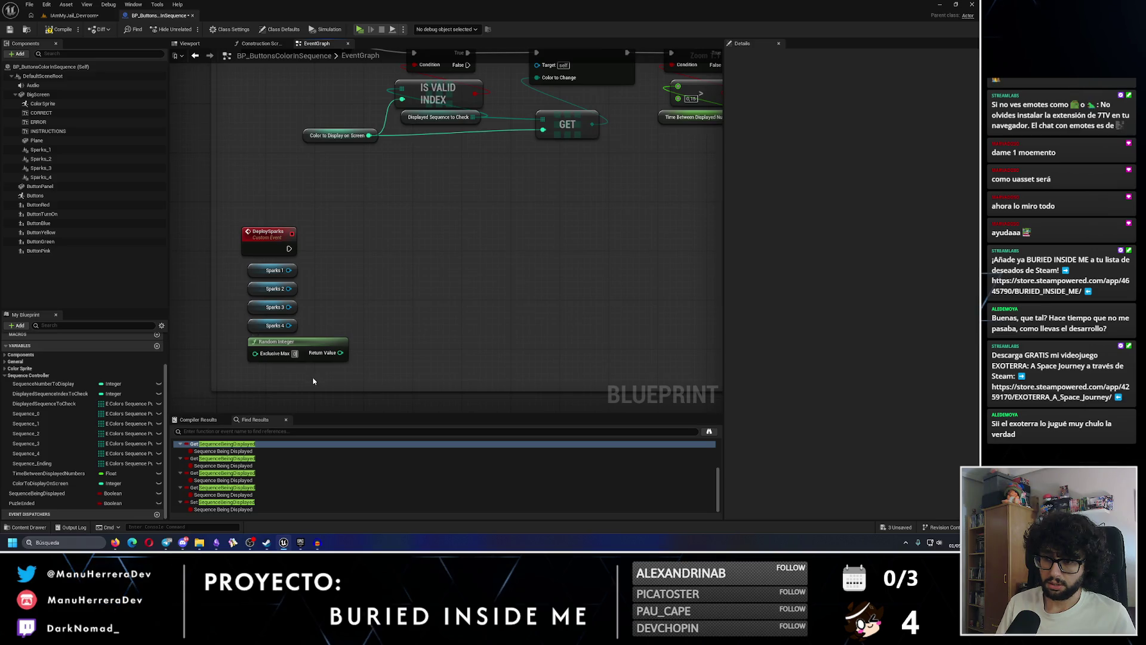
Replace it with a Random Integer in Range node and delete the old Random Integer node
{"action": "right_click", "coordinate": [394, 317]}
{"action": "type", "text": "random inter"}
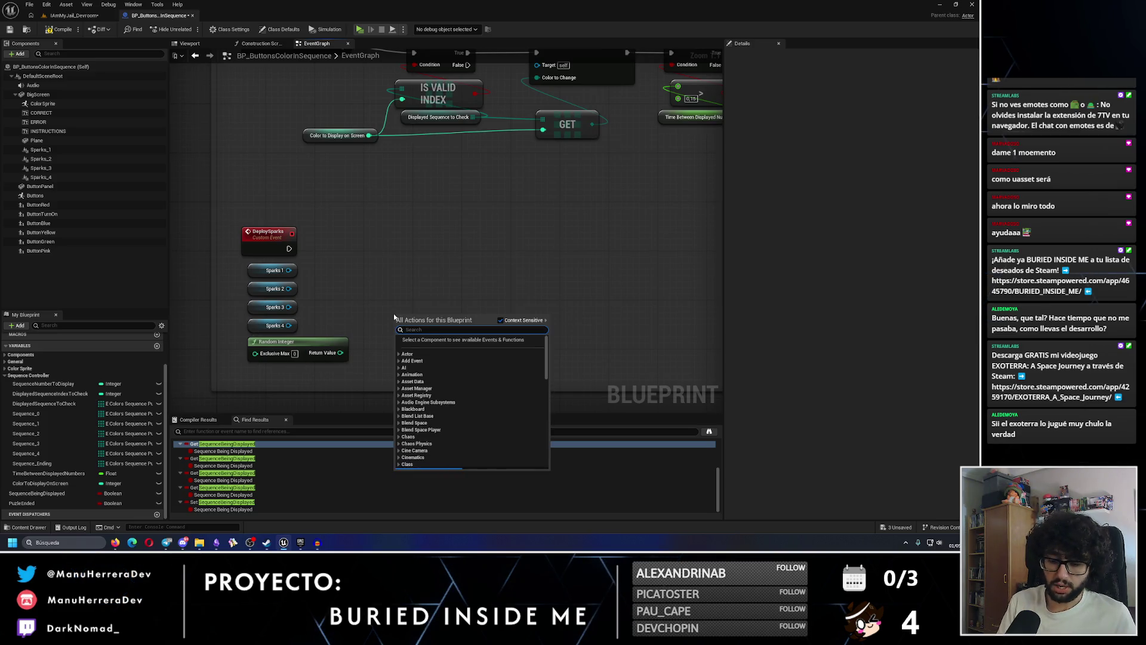
{"action": "key", "text": "BackSpace"}
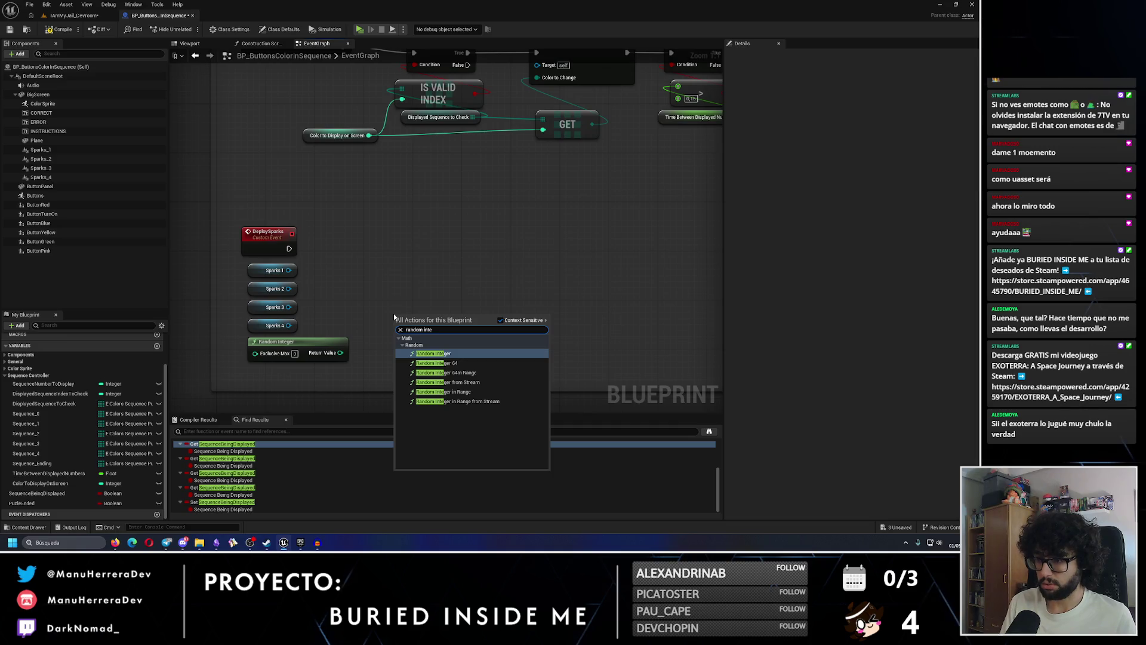
{"action": "key", "text": "Down"}
{"action": "key", "text": "Down"}
{"action": "key", "text": "Down"}
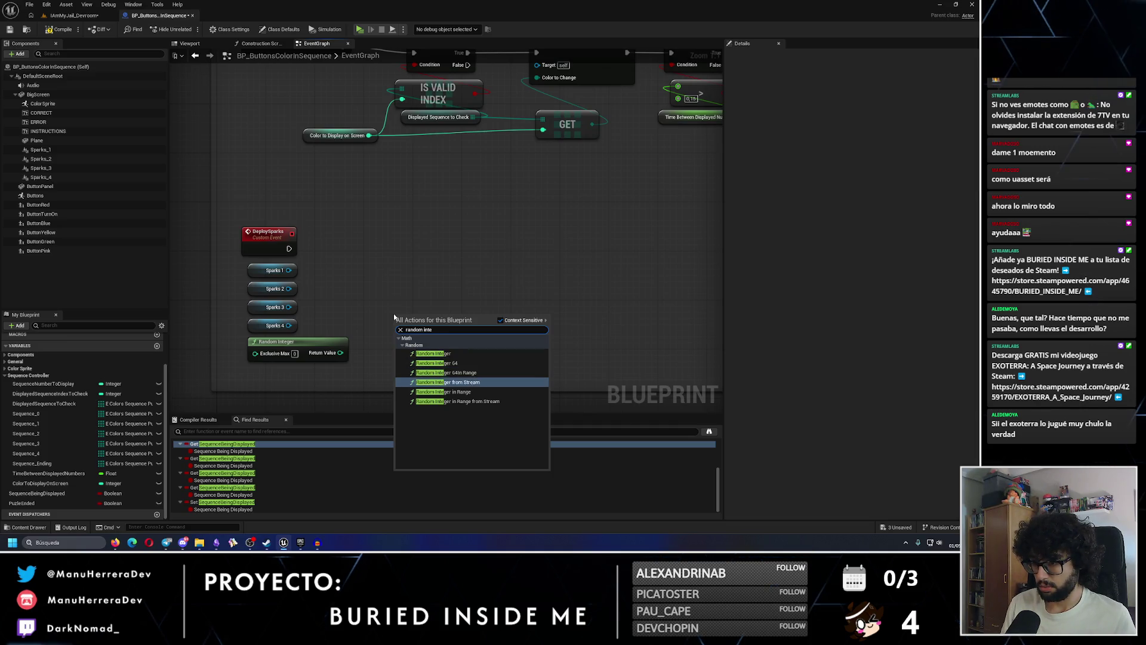
{"action": "key", "text": "Down"}
{"action": "key", "text": "Return"}
{"action": "left_click", "coordinate": [280, 342]}
{"action": "key", "text": "Delete"}
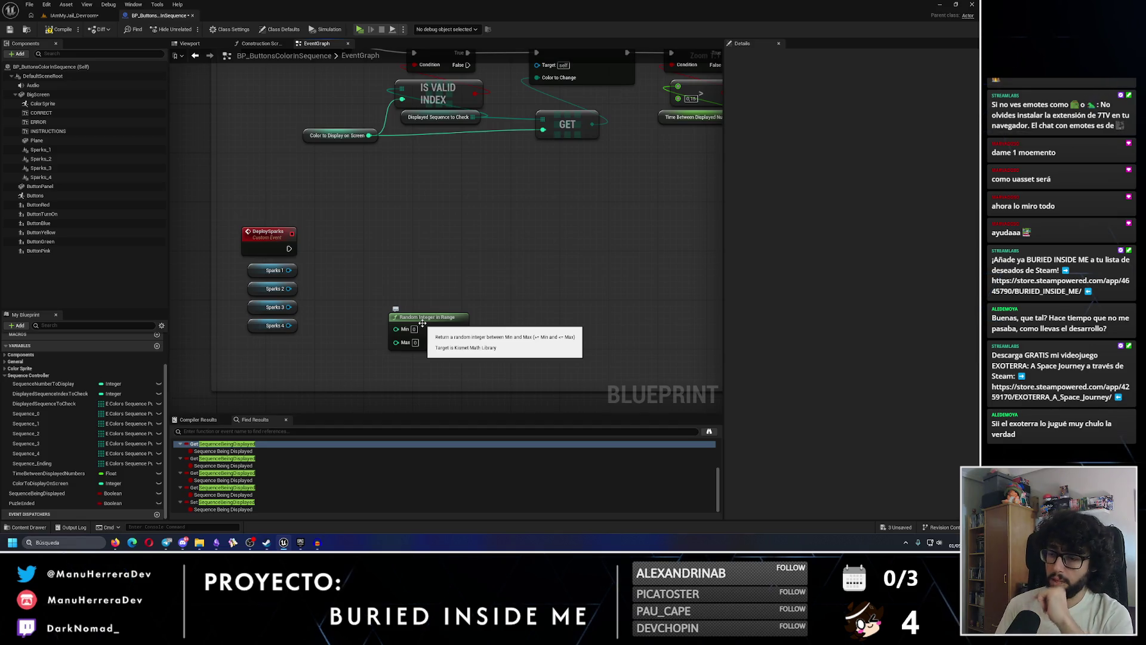
Set the range to Min 1 and Max 4, position it under Sparks 4, and compile
{"action": "left_click", "coordinate": [414, 329]}
{"action": "type", "text": "1"}
{"action": "left_click", "coordinate": [415, 342]}
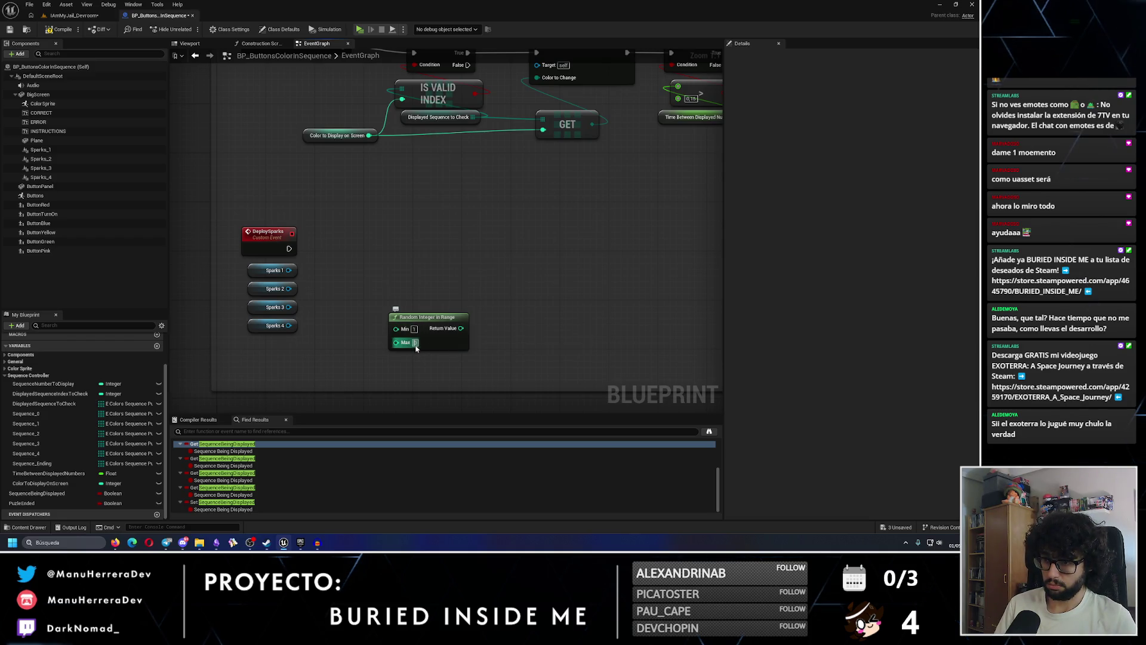
{"action": "left_click", "coordinate": [428, 365]}
{"action": "left_click_drag", "start_coordinate": [423, 325], "coordinate": [283, 355]}
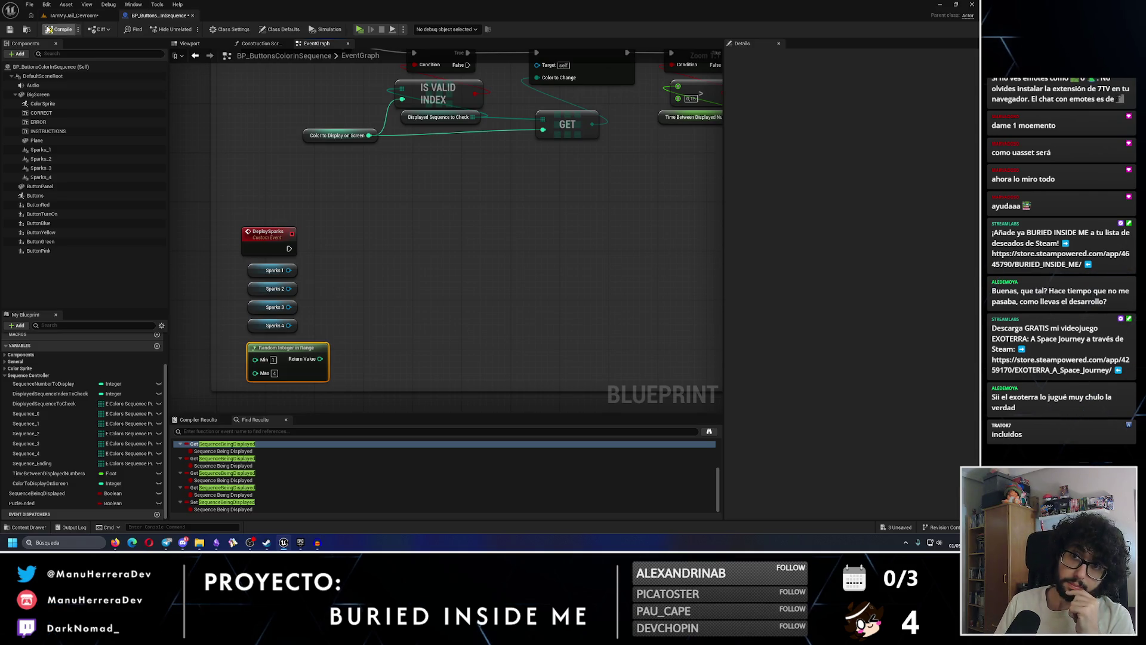
{"action": "left_click", "coordinate": [9, 29]}
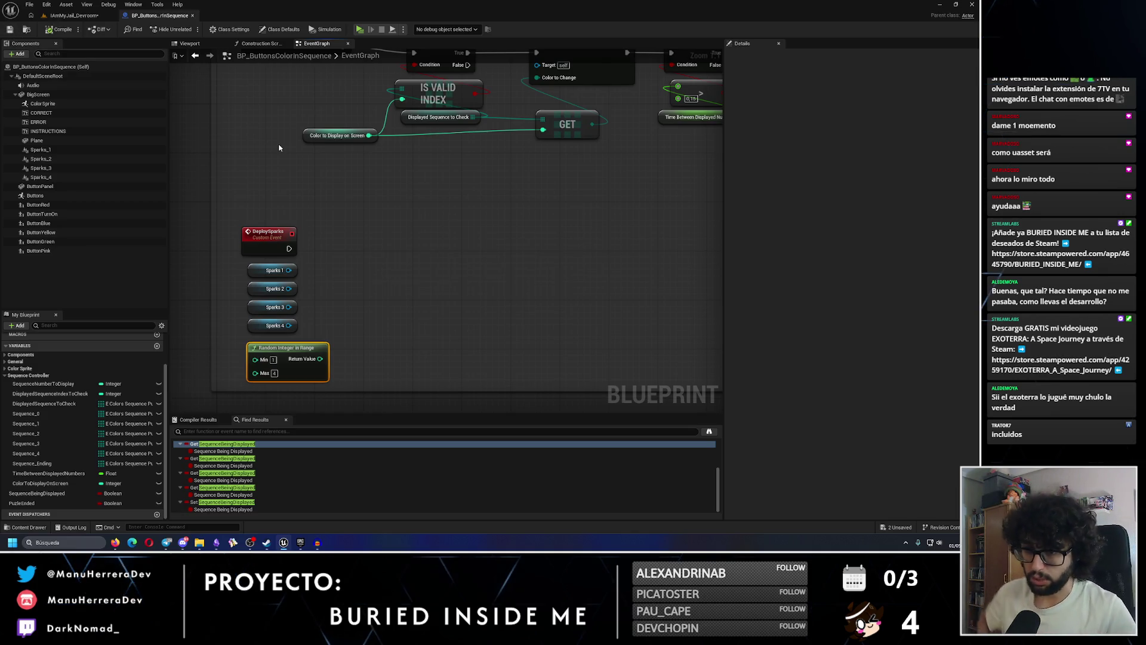
Drag from the Sparks 1 getter, search 'ispla', then dismiss the action search
{"action": "left_click_drag", "start_coordinate": [288, 270], "coordinate": [355, 269]}
{"action": "type", "text": "ispla"}
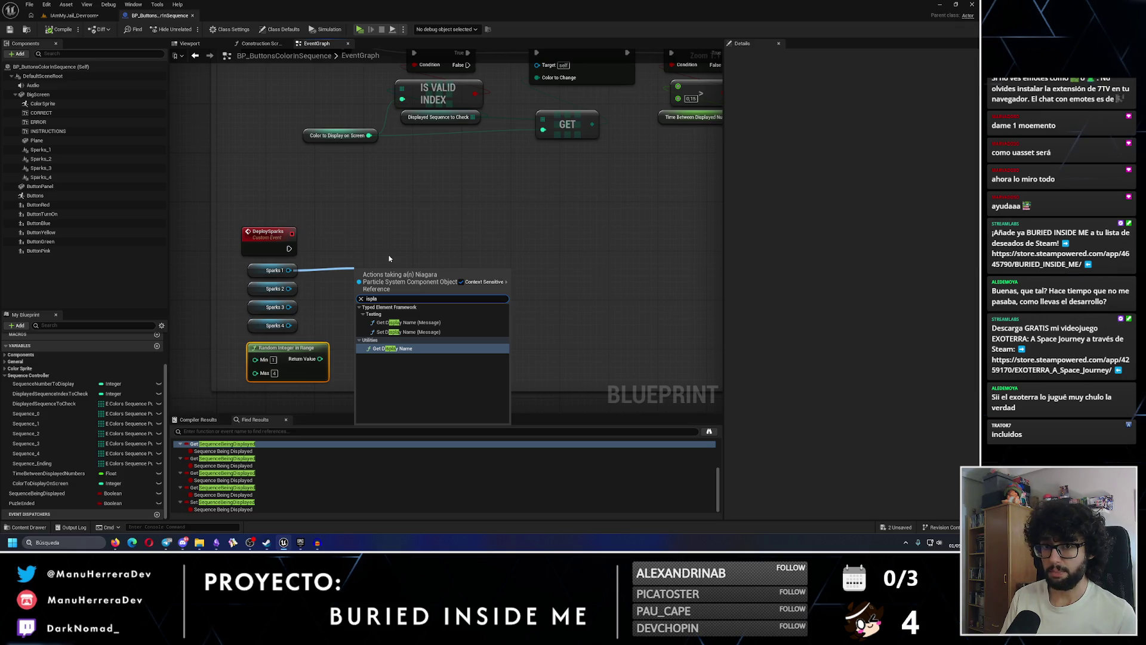
{"action": "left_click", "coordinate": [389, 257]}
Turn off Auto Activate for the Sparks_1 to Sparks_4 components
{"action": "left_click", "coordinate": [101, 152]}
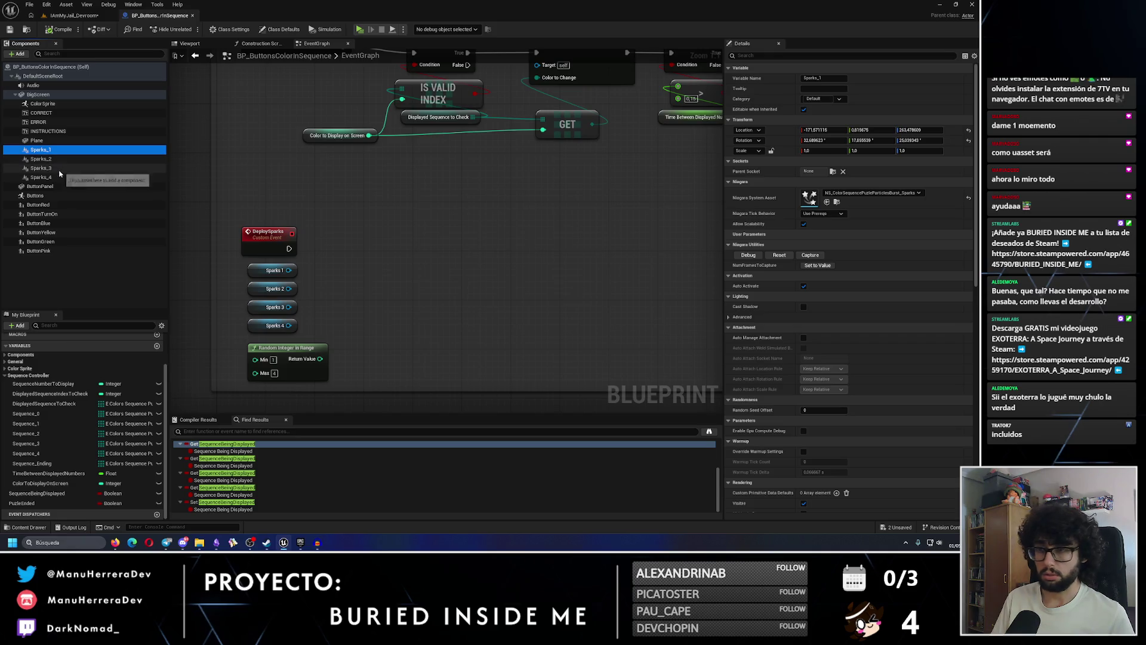
{"action": "left_click", "coordinate": [89, 178], "text": "shift"}
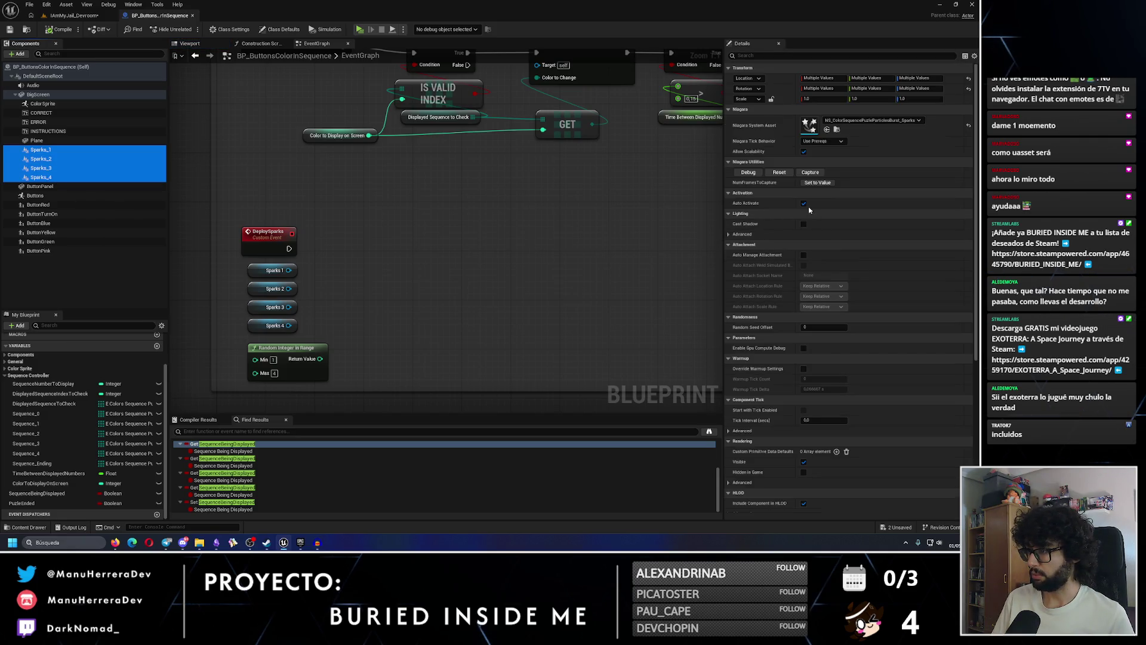
{"action": "left_click", "coordinate": [804, 203]}
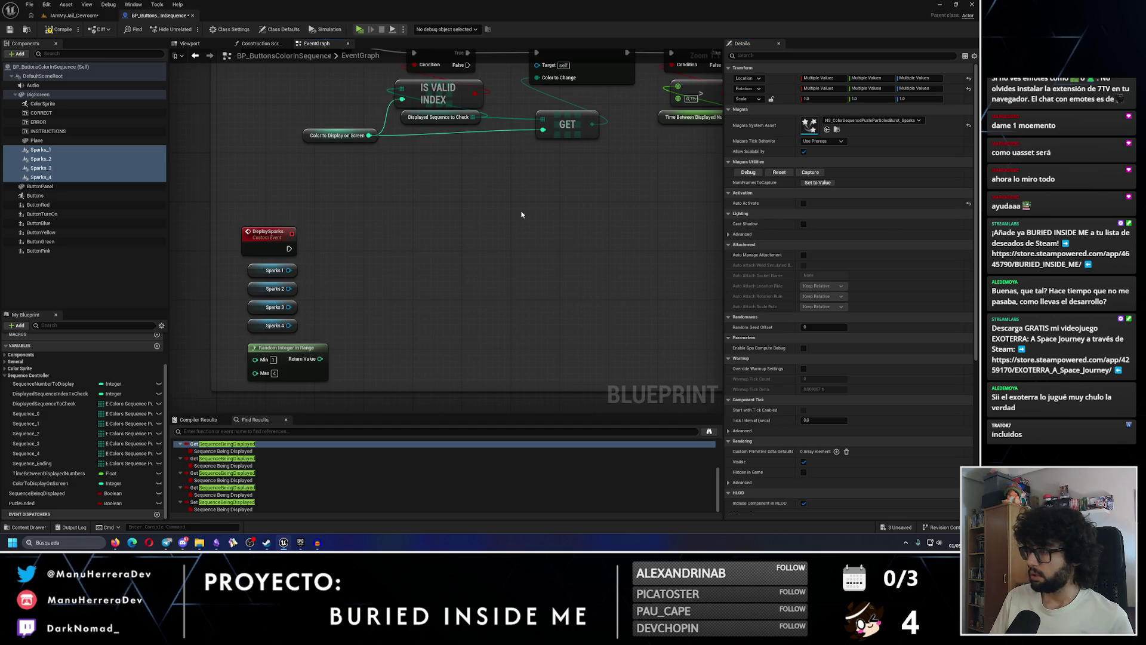
{"action": "left_click", "coordinate": [54, 150]}
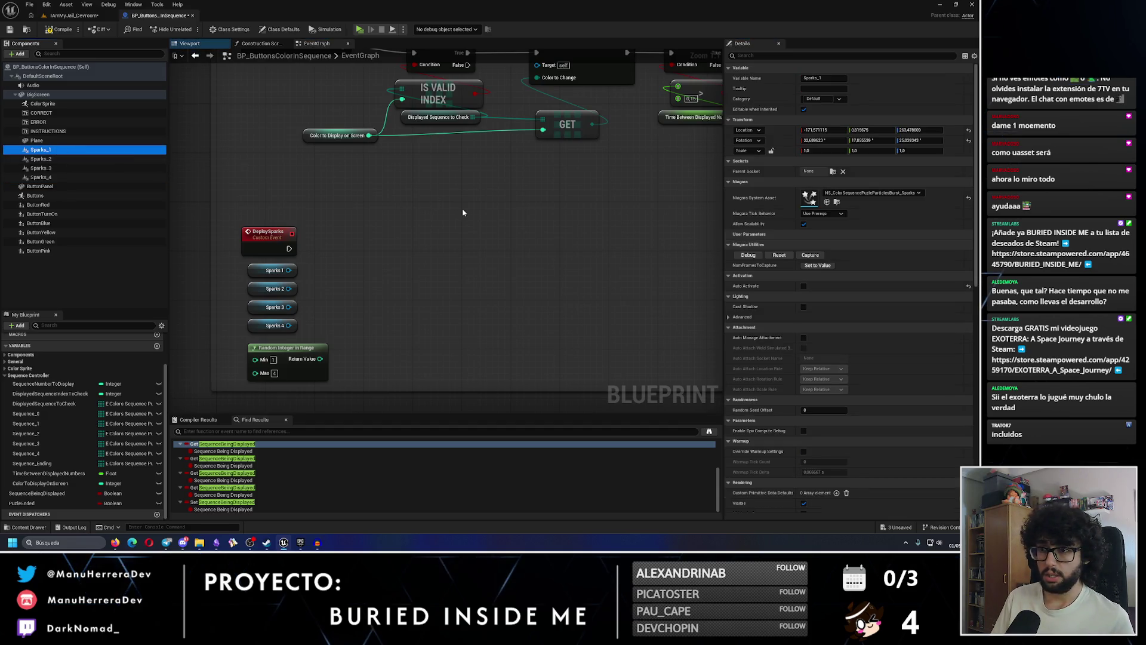
Save the blueprint, nudge the Random Integer in Range node, and save all unsaved assets with Ctrl+Shift+S
{"action": "left_click", "coordinate": [8, 31]}
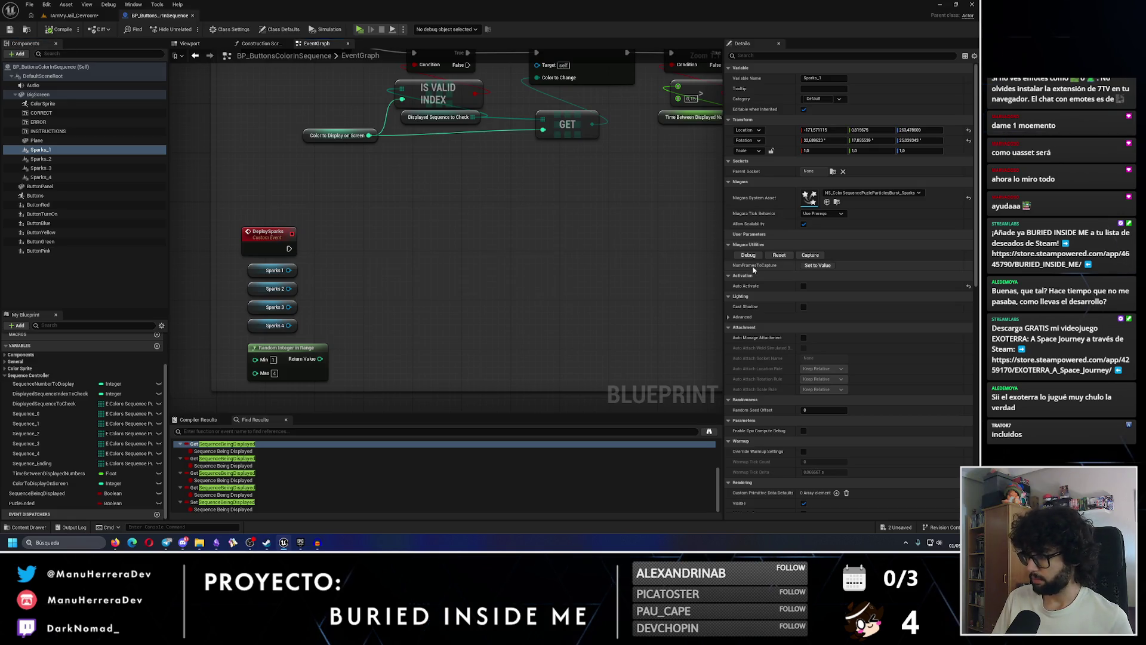
{"action": "scroll", "coordinate": [824, 356], "scroll_direction": "down", "scroll_amount": 2}
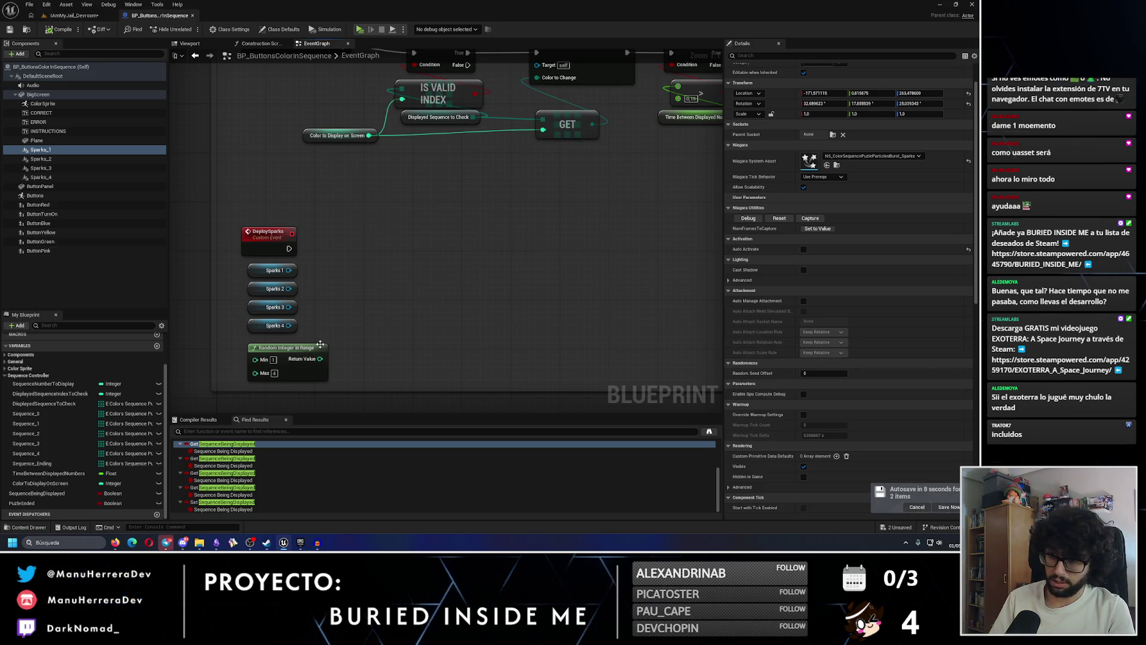
{"action": "left_click_drag", "start_coordinate": [320, 344], "coordinate": [321, 338]}
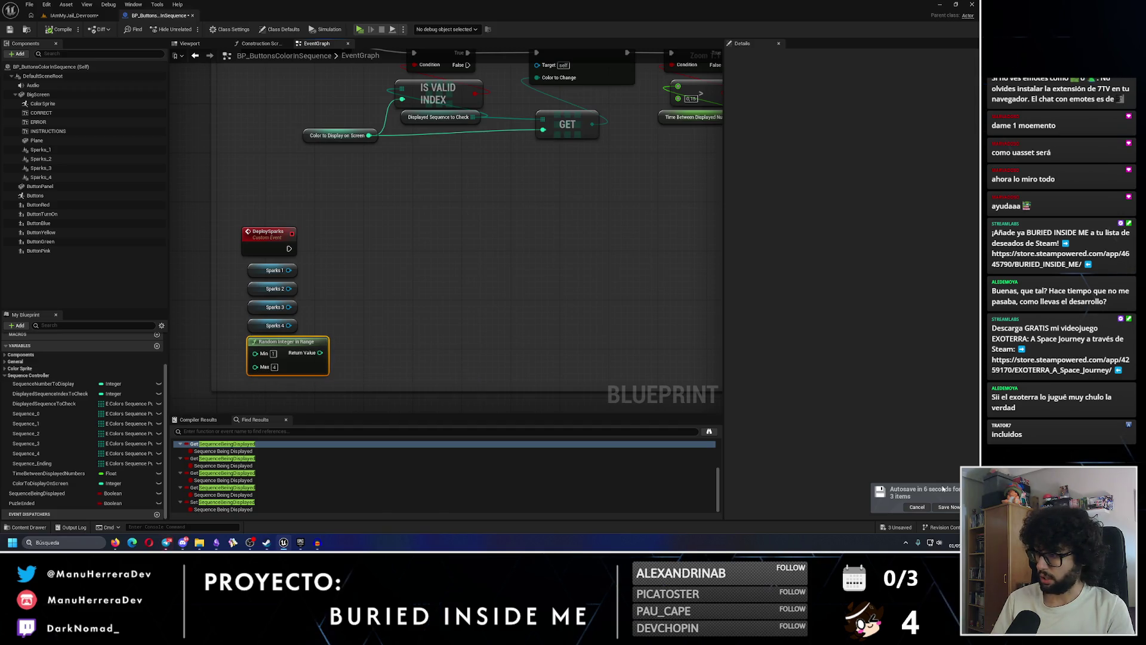
{"action": "key", "text": "ctrl+shift+s"}
{"action": "left_click", "coordinate": [533, 357]}
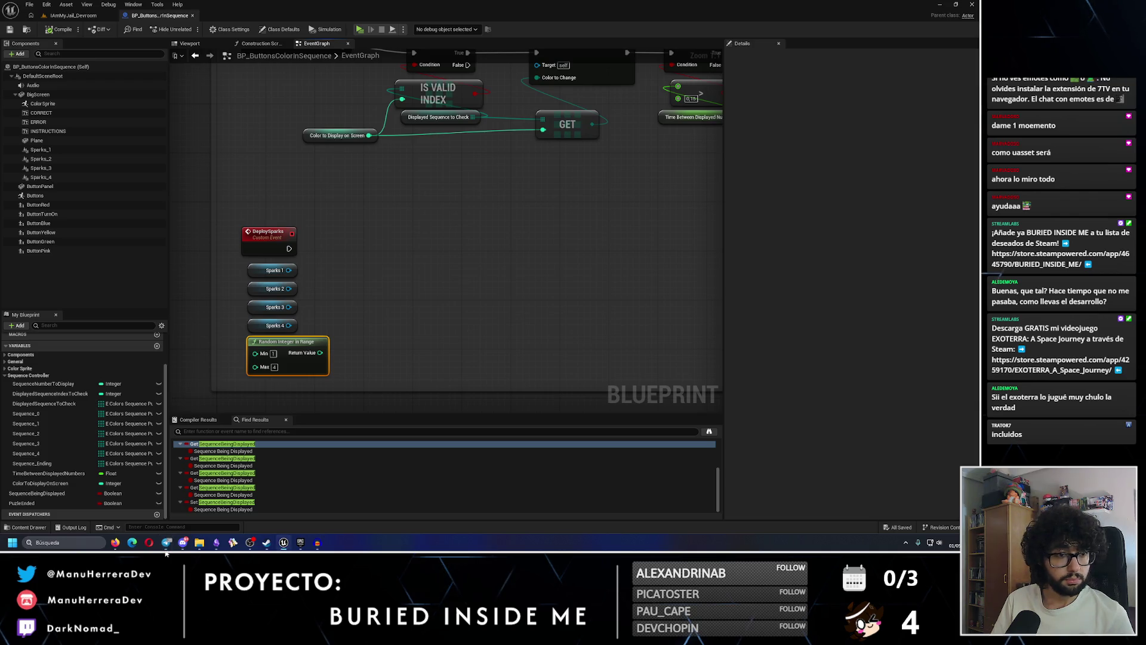
{"action": "scroll", "coordinate": [428, 348], "scroll_direction": "down", "scroll_amount": 3}
{"action": "scroll", "coordinate": [557, 291], "scroll_direction": "up", "scroll_amount": 2}
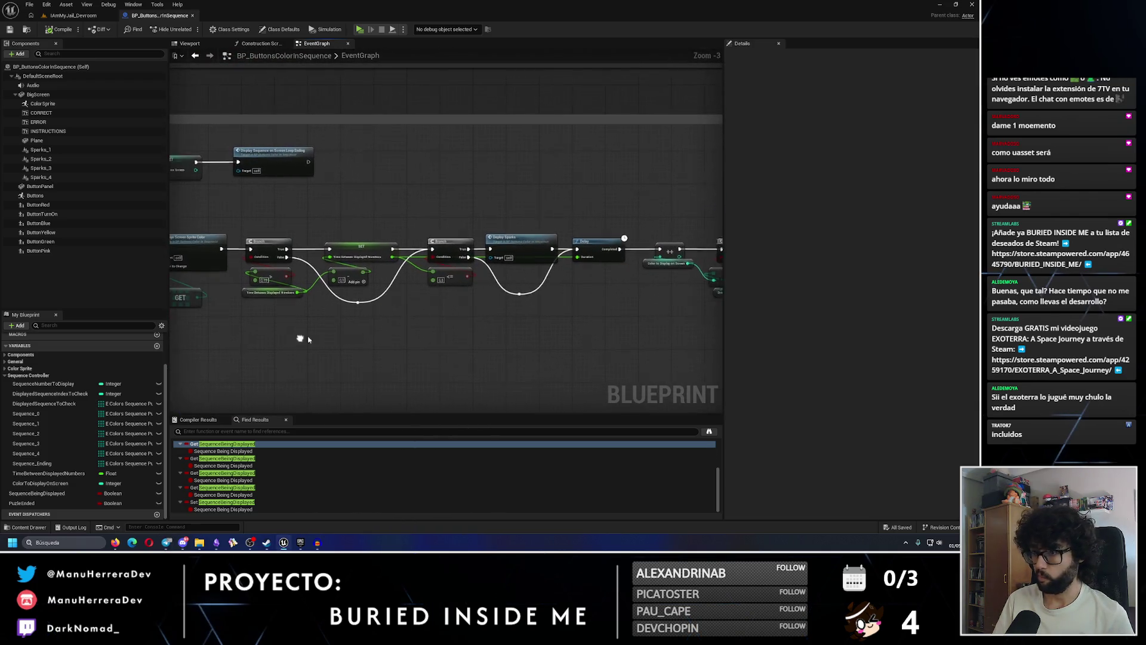
{"action": "scroll", "coordinate": [539, 286], "scroll_direction": "up", "scroll_amount": 1}
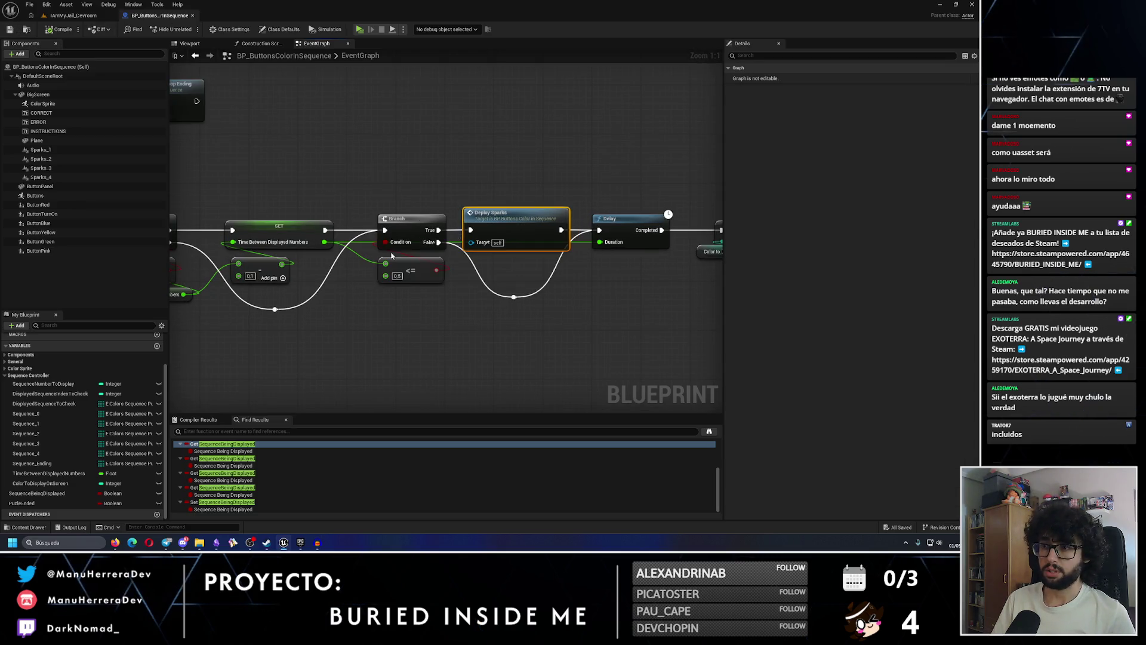
{"action": "mouse_move", "coordinate": [186, 333]}
{"action": "left_mouse_down"}
{"action": "mouse_move", "coordinate": [686, 230]}
{"action": "mouse_move", "coordinate": [555, 250]}
{"action": "mouse_move", "coordinate": [551, 224]}
{"action": "left_mouse_up"}
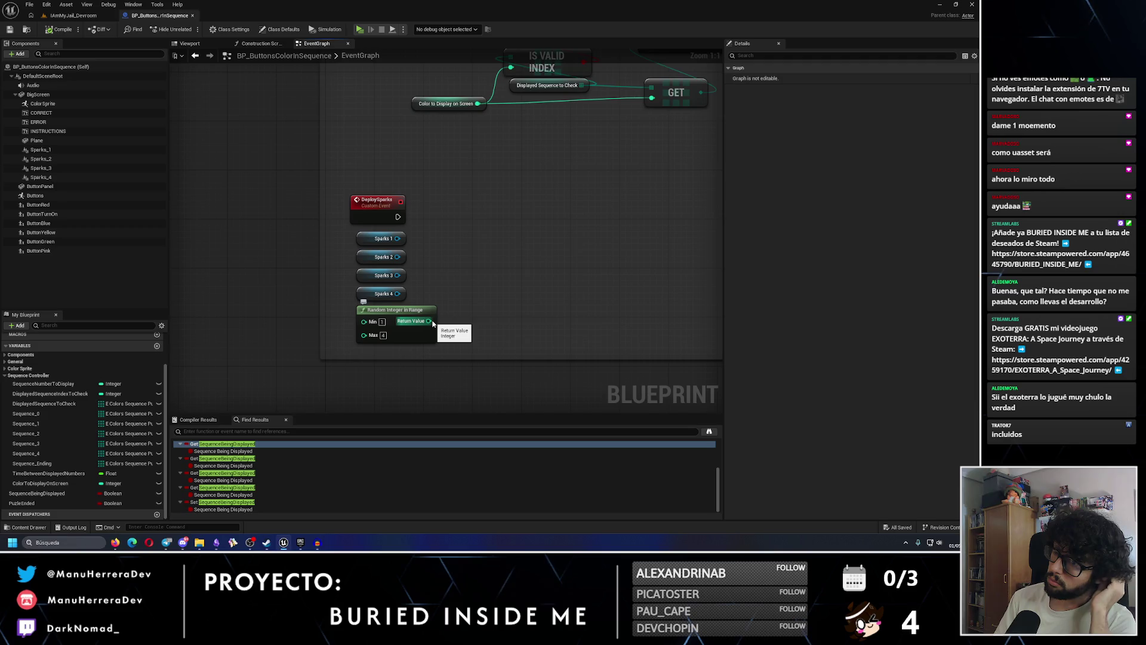
Add a Switch on Int driven by the random integer and run it from DeploySparks
{"action": "mouse_move", "coordinate": [428, 323]}
{"action": "left_mouse_down"}
{"action": "mouse_move", "coordinate": [545, 211]}
{"action": "mouse_move", "coordinate": [530, 214]}
{"action": "left_mouse_up"}
{"action": "type", "text": "switch"}
{"action": "key", "text": "Return"}
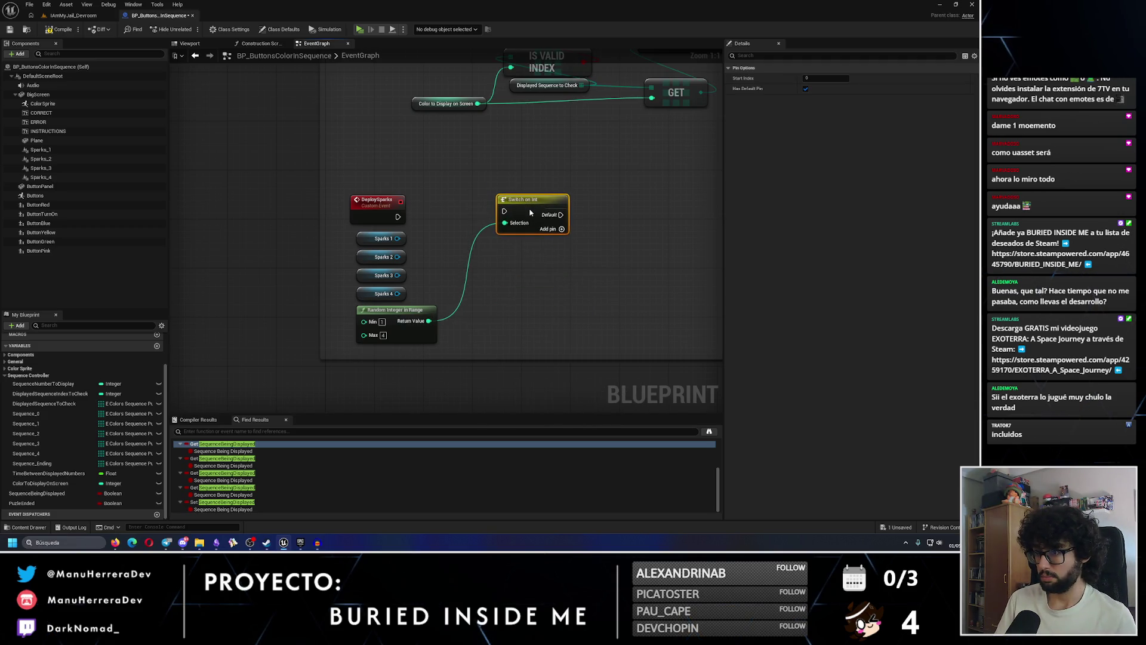
{"action": "left_click_drag", "start_coordinate": [399, 216], "coordinate": [526, 214]}
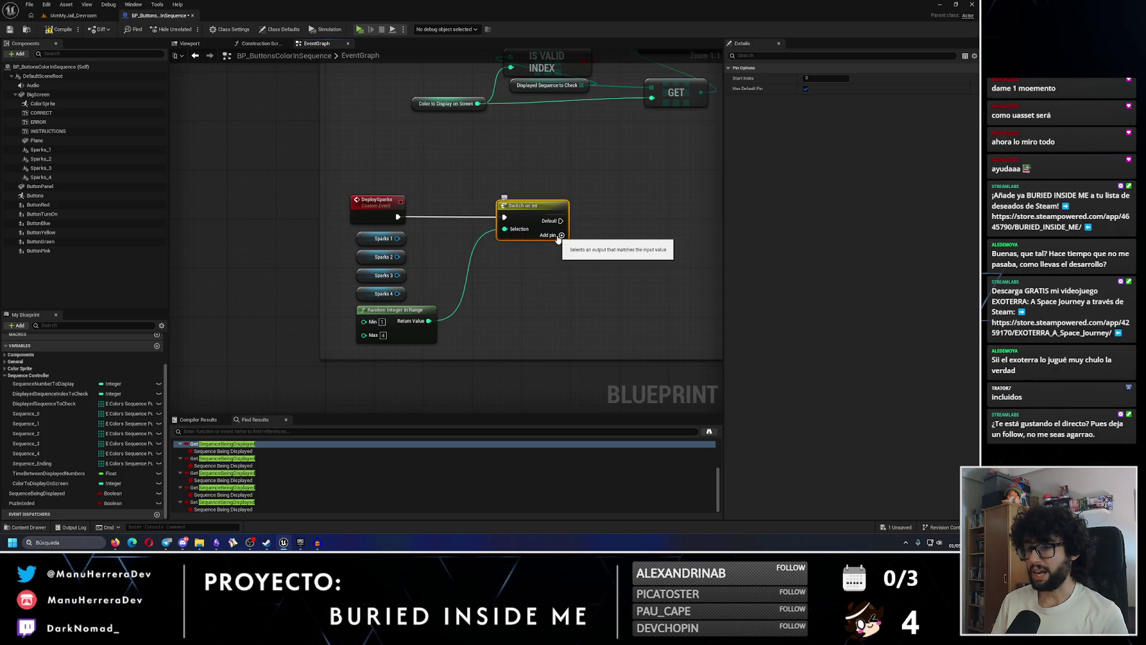
Lay out the graph with the switch, Random Integer in Range node and four Sparks nodes together
{"action": "mouse_move", "coordinate": [422, 292]}
{"action": "left_mouse_down"}
{"action": "mouse_move", "coordinate": [354, 228]}
{"action": "mouse_move", "coordinate": [559, 232]}
{"action": "mouse_move", "coordinate": [638, 207]}
{"action": "left_mouse_up"}
{"action": "left_click_drag", "start_coordinate": [540, 214], "coordinate": [485, 214]}
{"action": "left_click_drag", "start_coordinate": [401, 313], "coordinate": [383, 239]}
{"action": "left_click_drag", "start_coordinate": [519, 298], "coordinate": [378, 309]}
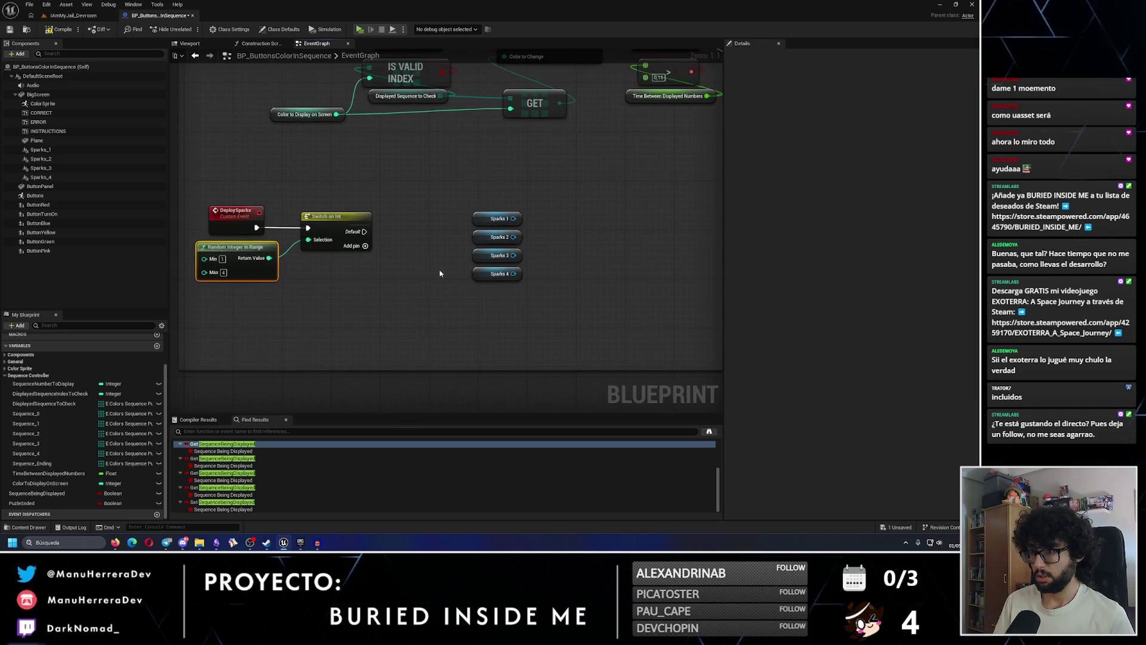
{"action": "left_click_drag", "start_coordinate": [496, 191], "coordinate": [500, 284]}
{"action": "left_click_drag", "start_coordinate": [500, 222], "coordinate": [421, 184]}
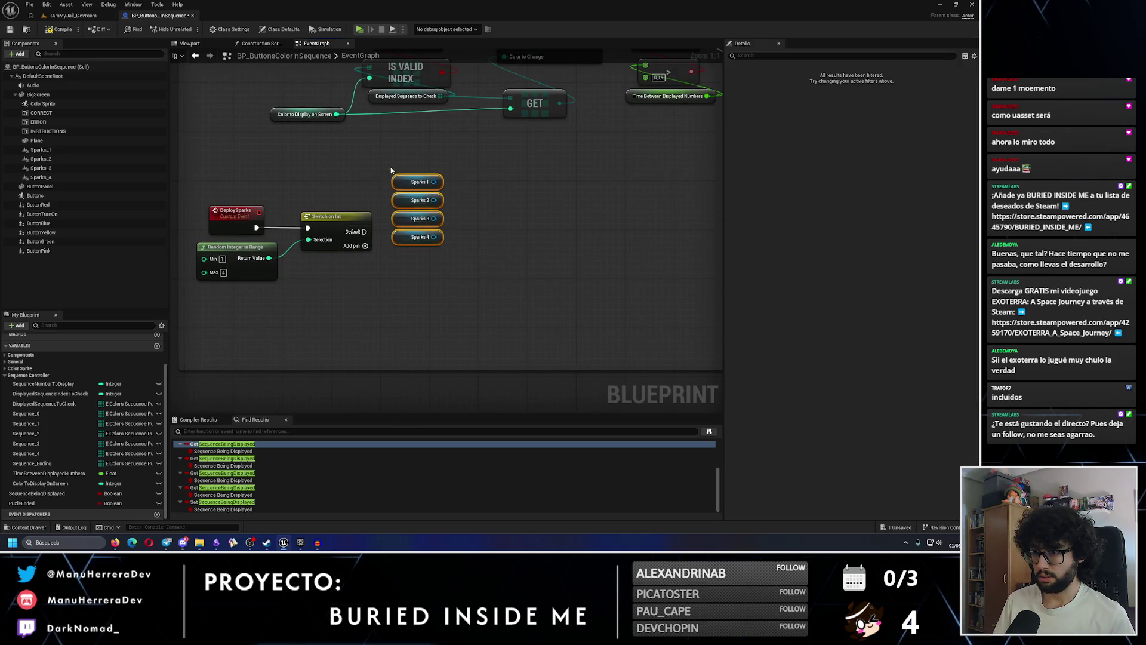
Give the switch four output pins and set its Start Index to 1 so outputs read 1–4
{"action": "left_click", "coordinate": [357, 245]}
{"action": "left_click", "coordinate": [357, 258]}
{"action": "left_click", "coordinate": [357, 270]}
{"action": "left_click", "coordinate": [357, 282]}
{"action": "left_click", "coordinate": [345, 222]}
{"action": "left_click", "coordinate": [807, 89]}
{"action": "left_click", "coordinate": [816, 78]}
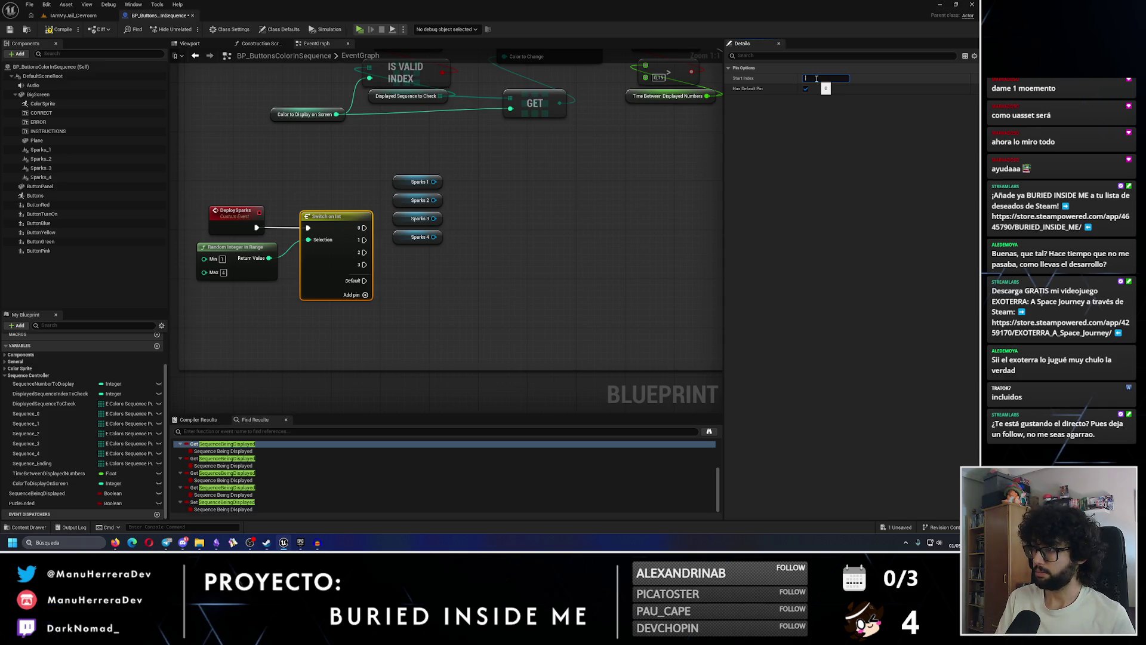
{"action": "key", "text": "Return"}
{"action": "mouse_move", "coordinate": [416, 165]}
{"action": "left_mouse_down"}
{"action": "mouse_move", "coordinate": [447, 246]}
{"action": "mouse_move", "coordinate": [389, 139]}
{"action": "left_mouse_up"}
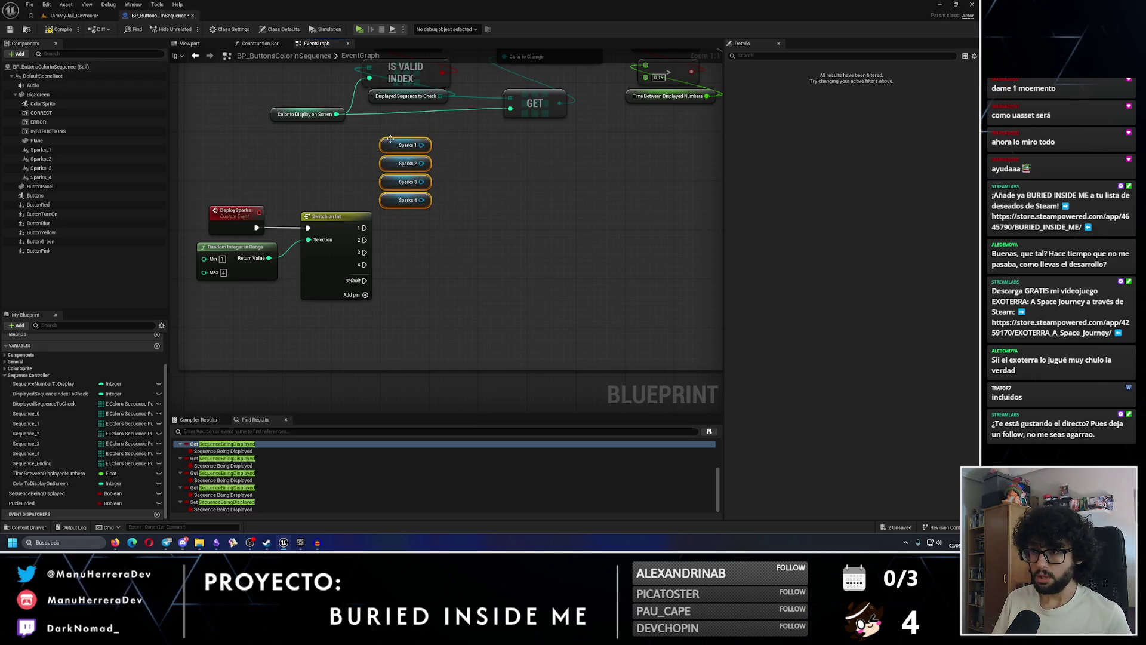
Move the event, random and switch nodes down and add a Reset System node from Sparks 1
{"action": "left_click_drag", "start_coordinate": [239, 191], "coordinate": [358, 287]}
{"action": "left_click_drag", "start_coordinate": [325, 216], "coordinate": [326, 241]}
{"action": "left_click_drag", "start_coordinate": [430, 148], "coordinate": [464, 160]}
{"action": "type", "text": "play"}
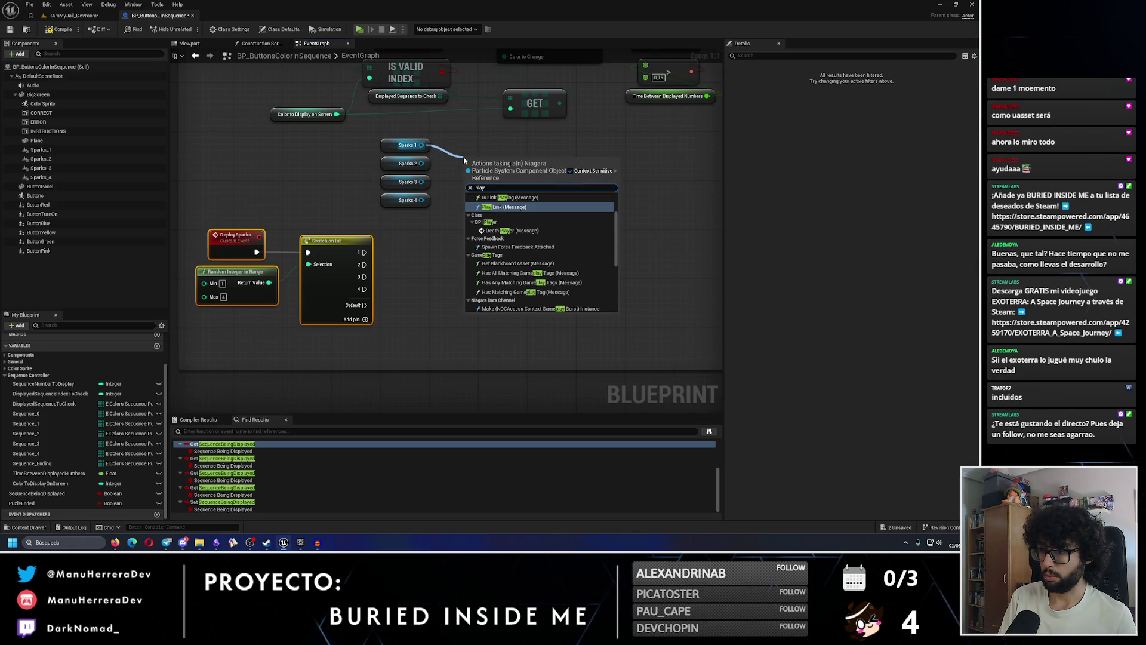
{"action": "scroll", "coordinate": [570, 270], "scroll_direction": "down", "scroll_amount": 10}
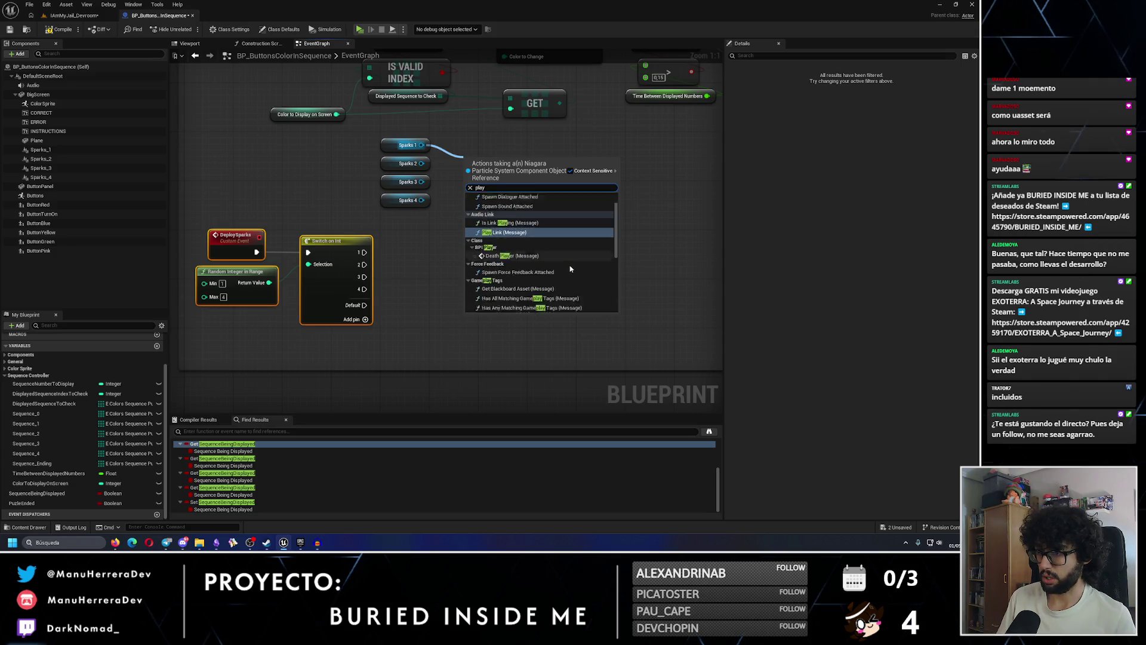
{"action": "key", "text": "BackSpace"}
{"action": "key", "text": "BackSpace"}
{"action": "key", "text": "BackSpace"}
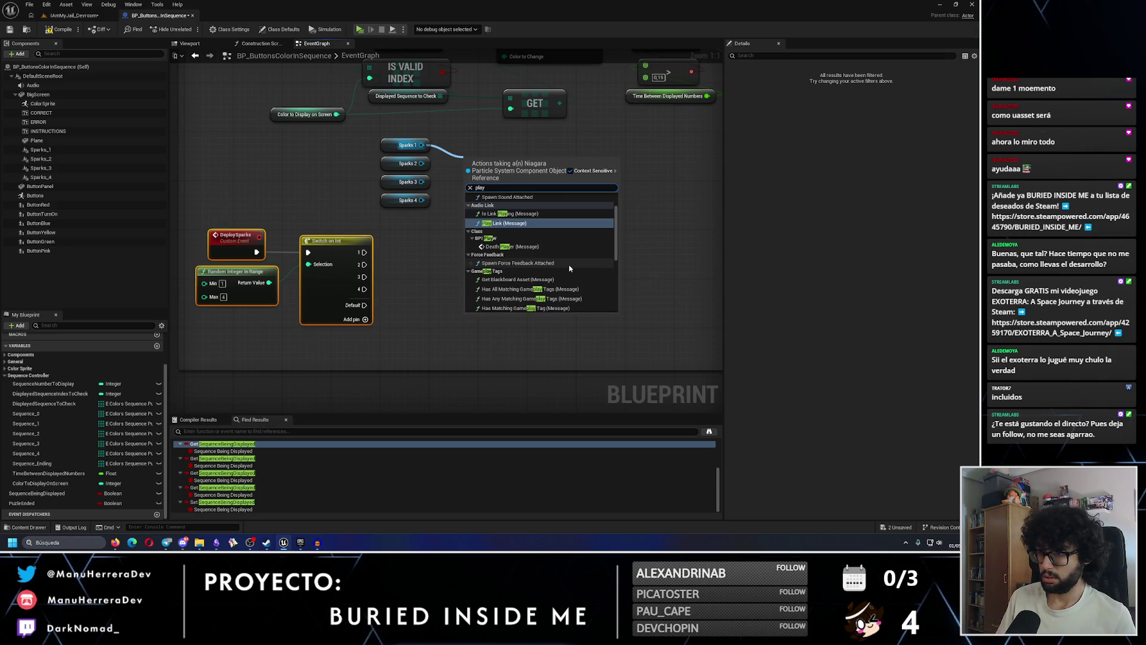
{"action": "key", "text": "BackSpace"}
{"action": "type", "text": "reset"}
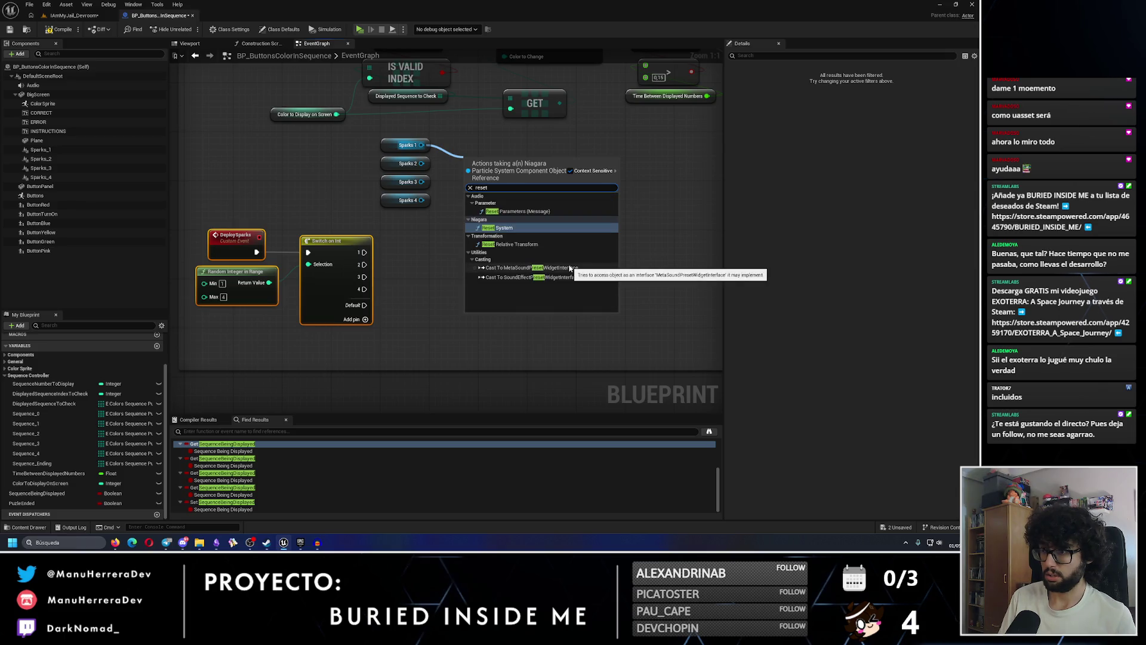
{"action": "left_click", "coordinate": [570, 269]}
{"action": "left_click_drag", "start_coordinate": [495, 179], "coordinate": [557, 191]}
Add an Activate node targeting Sparks 1 and delete the Reset System node
{"action": "left_click_drag", "start_coordinate": [421, 145], "coordinate": [508, 215]}
{"action": "type", "text": "activate"}
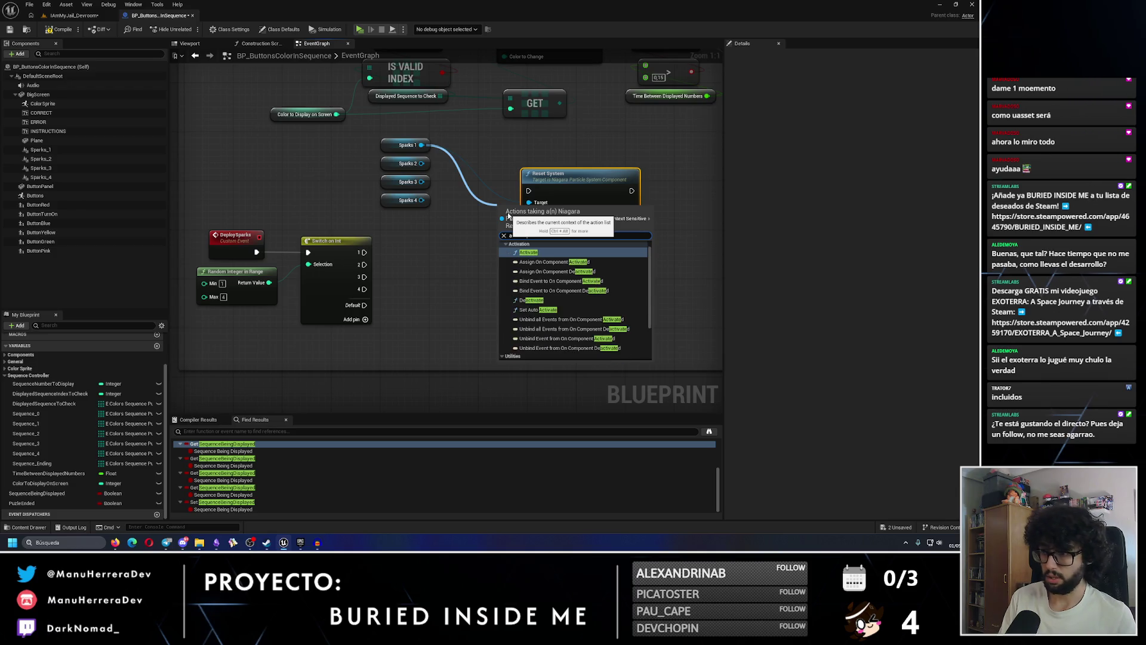
{"action": "left_click", "coordinate": [594, 326]}
{"action": "left_click_drag", "start_coordinate": [567, 174], "coordinate": [608, 153]}
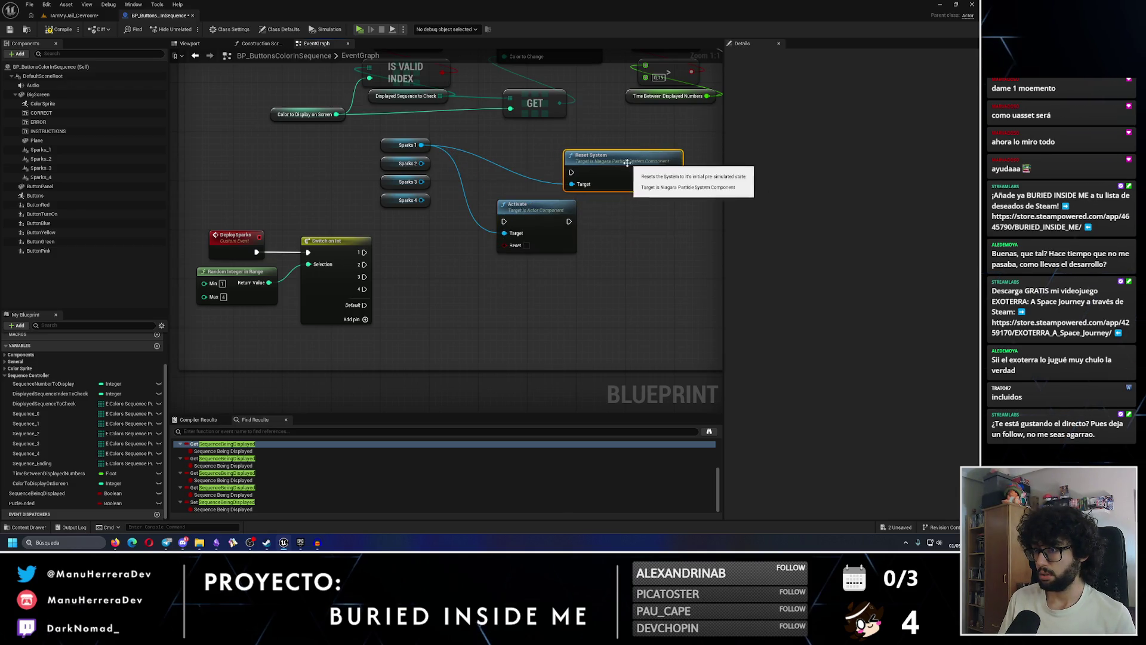
{"action": "key", "text": "Delete"}
{"action": "left_click_drag", "start_coordinate": [533, 221], "coordinate": [551, 184]}
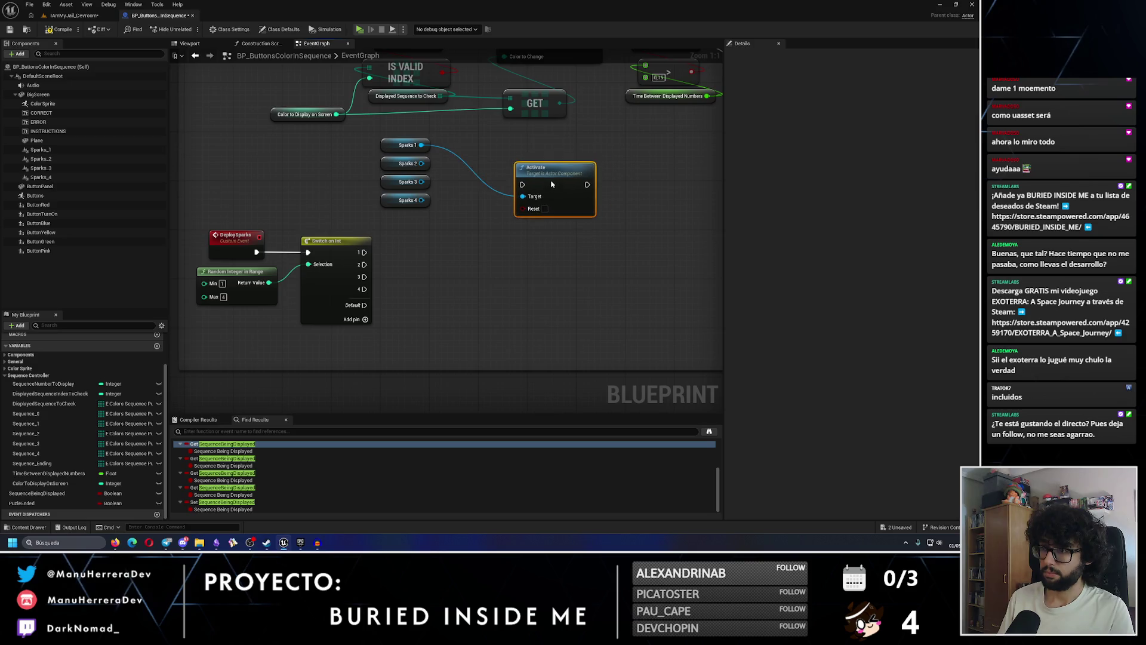
Enable Reset on the Activate node and wire switch output 1 into it
{"action": "left_click_drag", "start_coordinate": [412, 134], "coordinate": [400, 203]}
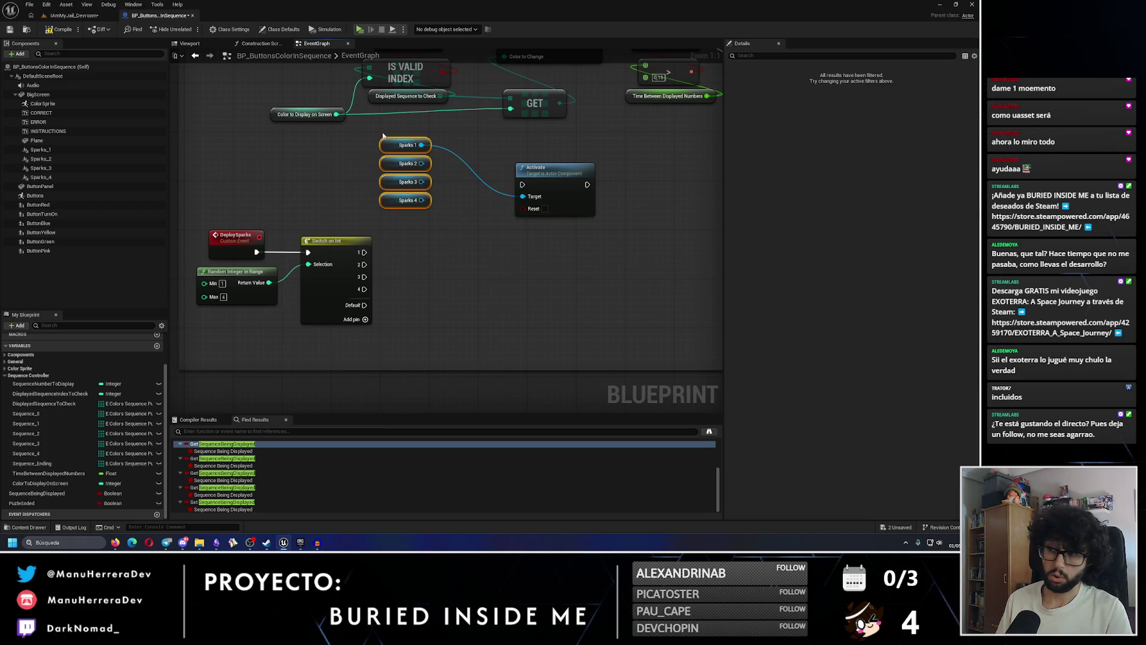
{"action": "left_click", "coordinate": [544, 209]}
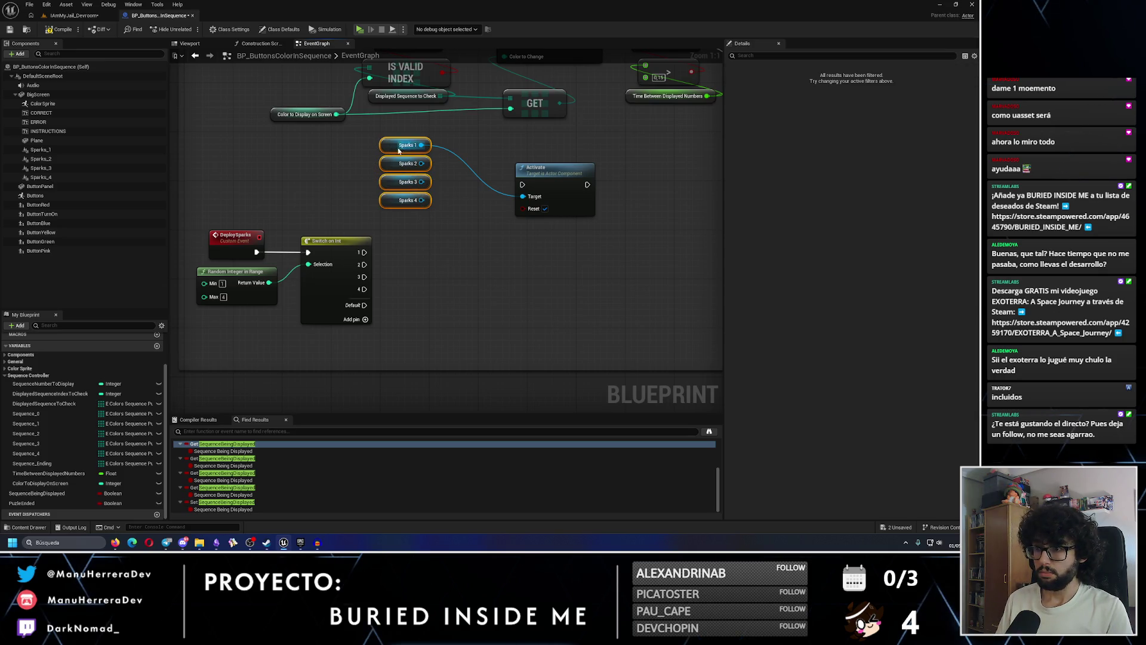
{"action": "left_click_drag", "start_coordinate": [398, 151], "coordinate": [306, 162]}
{"action": "left_click_drag", "start_coordinate": [551, 168], "coordinate": [470, 210]}
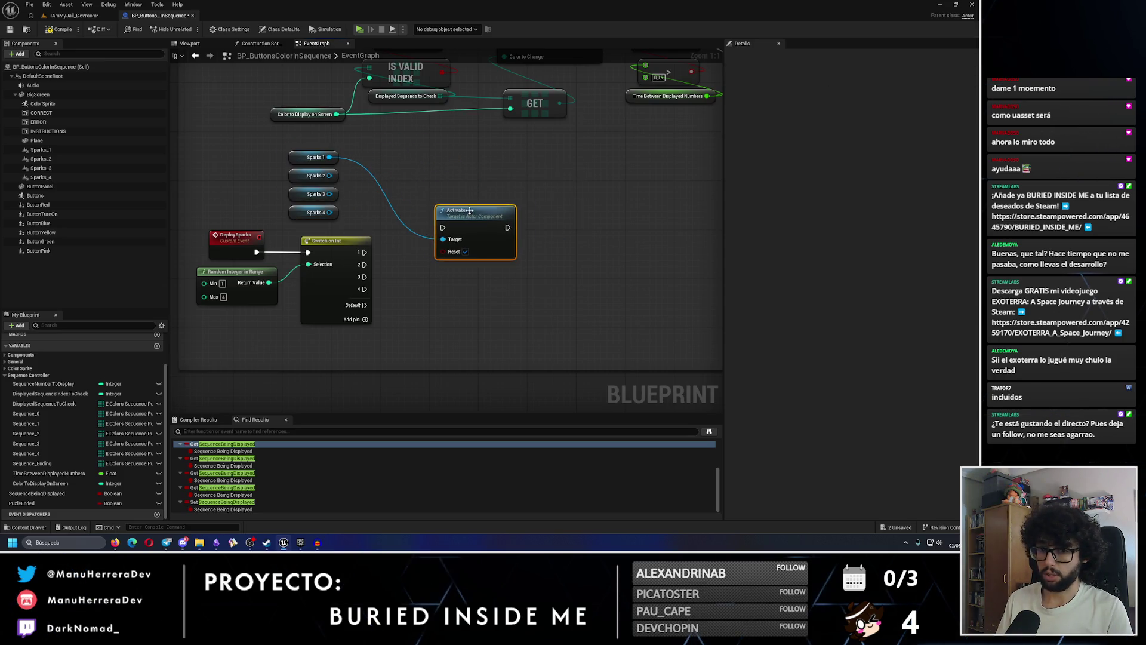
{"action": "left_click_drag", "start_coordinate": [364, 251], "coordinate": [505, 195]}
{"action": "left_click", "coordinate": [501, 304]}
Paste second and third Activate nodes, wiring Sparks 2 and Sparks 3 as targets
{"action": "key", "text": "ctrl+v"}
{"action": "left_click_drag", "start_coordinate": [541, 296], "coordinate": [482, 246]}
{"action": "mouse_move", "coordinate": [329, 176]}
{"action": "left_mouse_down"}
{"action": "mouse_move", "coordinate": [468, 254]}
{"action": "mouse_move", "coordinate": [474, 276]}
{"action": "left_mouse_up"}
{"action": "mouse_move", "coordinate": [329, 194]}
{"action": "left_mouse_down"}
{"action": "mouse_move", "coordinate": [457, 211]}
{"action": "mouse_move", "coordinate": [474, 276]}
{"action": "left_mouse_up"}
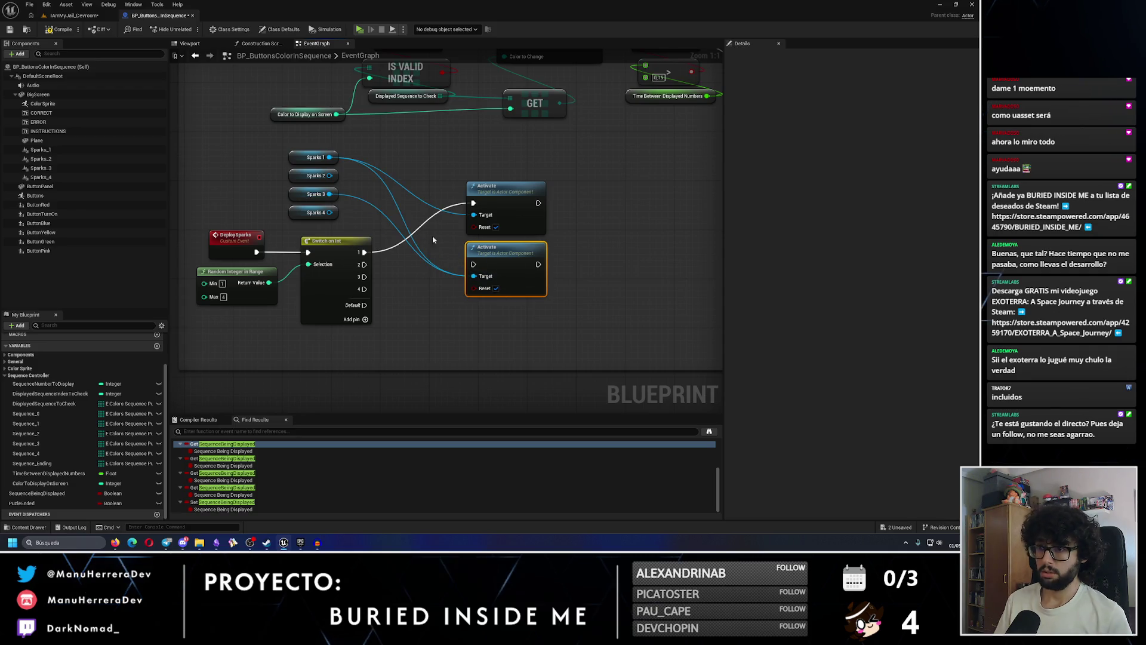
{"action": "left_click", "coordinate": [578, 325]}
{"action": "key", "text": "ctrl+v"}
{"action": "left_click_drag", "start_coordinate": [616, 323], "coordinate": [507, 308]}
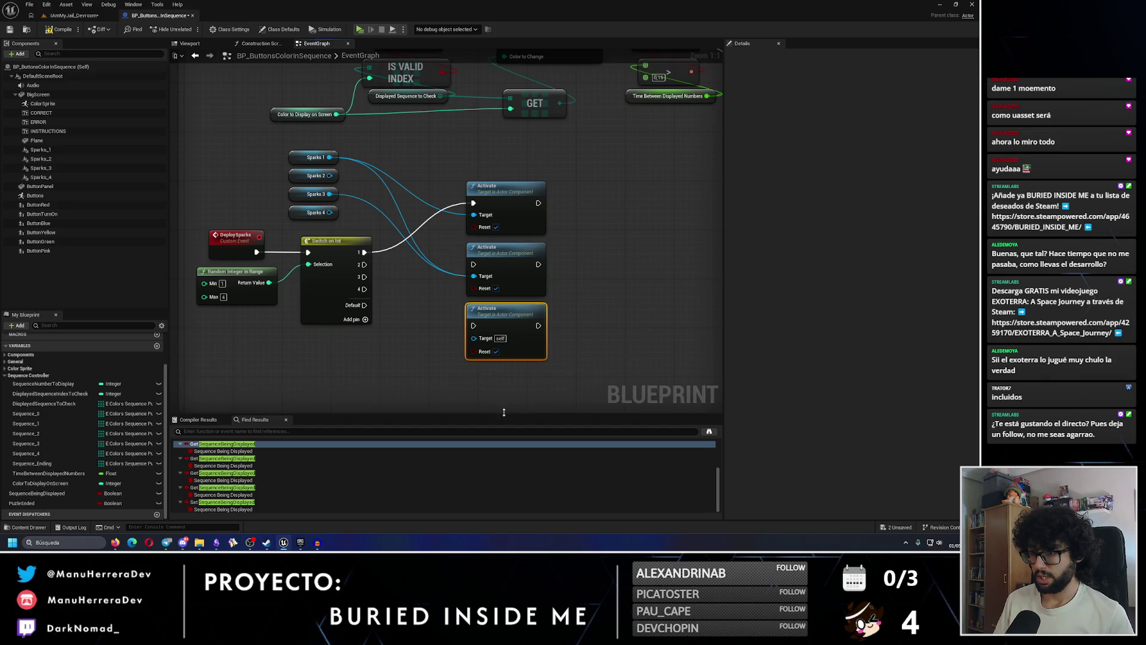
{"action": "left_click_drag", "start_coordinate": [490, 373], "coordinate": [517, 319]}
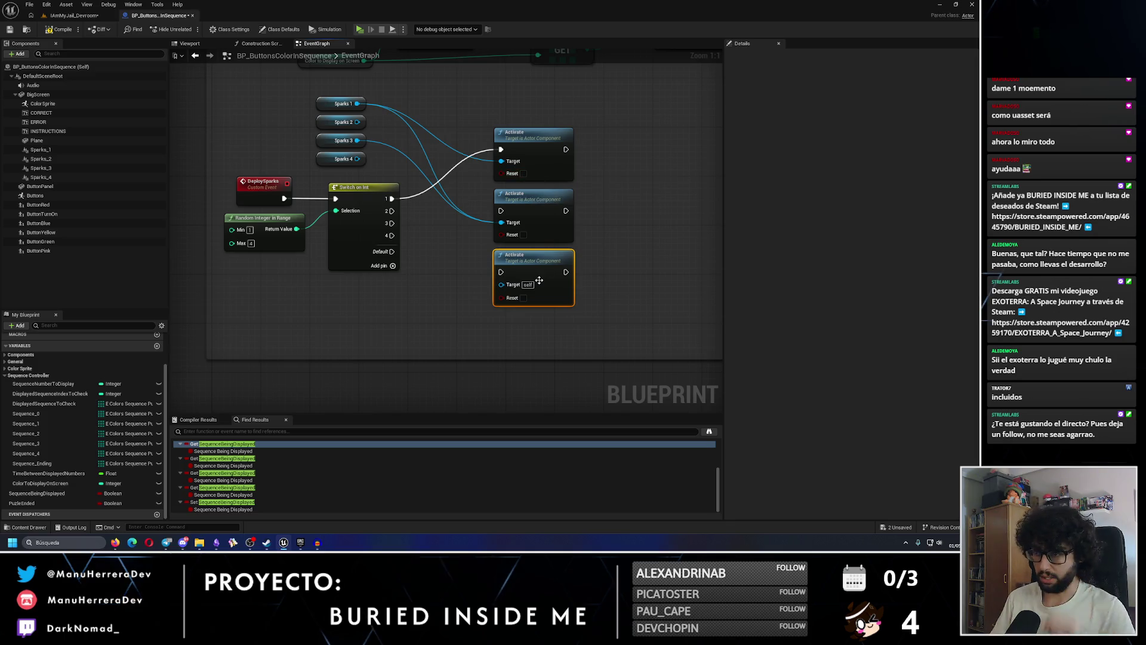
Duplicate a fourth Activate node and wire Sparks 2 and Sparks 4 as targets
{"action": "key", "text": "ctrl+d"}
{"action": "left_click_drag", "start_coordinate": [680, 285], "coordinate": [517, 326]}
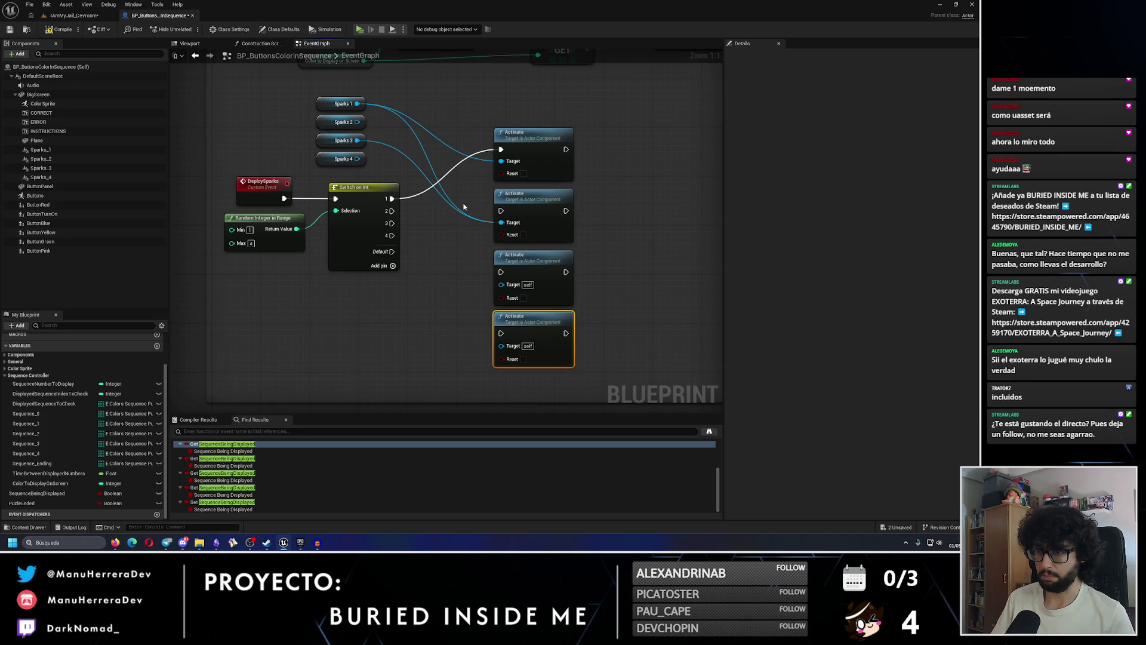
{"action": "left_click_drag", "start_coordinate": [357, 123], "coordinate": [500, 284]}
{"action": "mouse_move", "coordinate": [357, 159]}
{"action": "left_mouse_down"}
{"action": "mouse_move", "coordinate": [388, 173]}
{"action": "mouse_move", "coordinate": [501, 284]}
{"action": "left_mouse_up"}
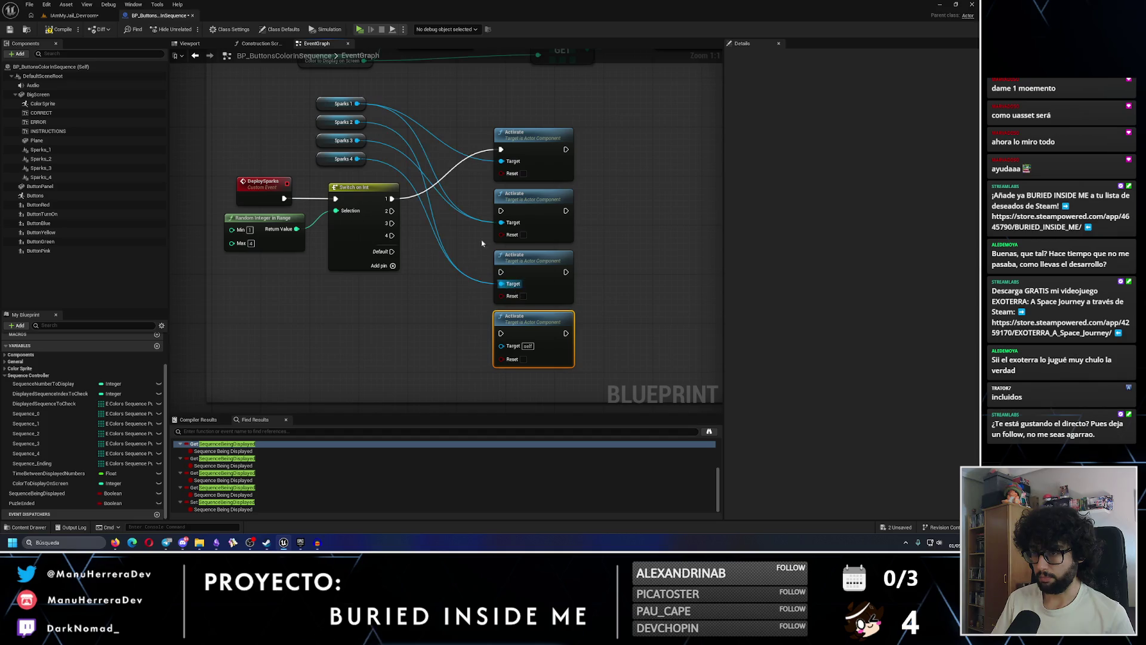